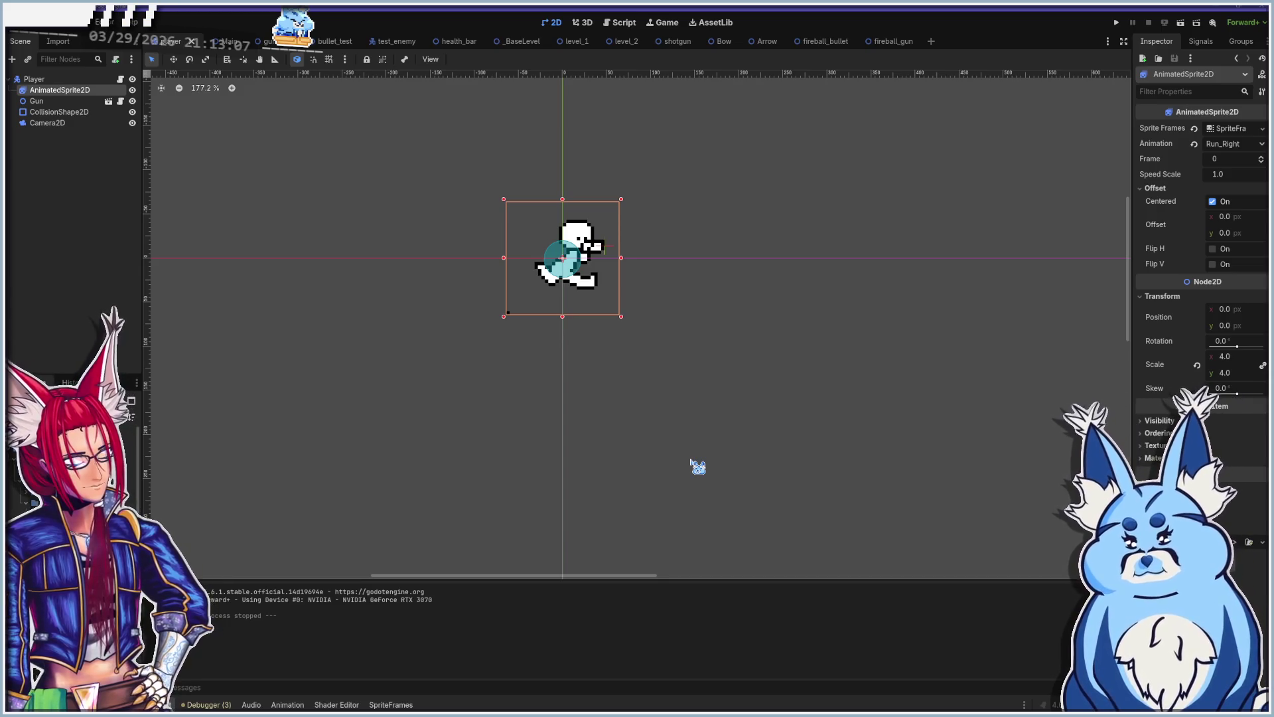
Step: Test-run the game with F5, firing projectiles and walking the player, then stop it
key(F5)
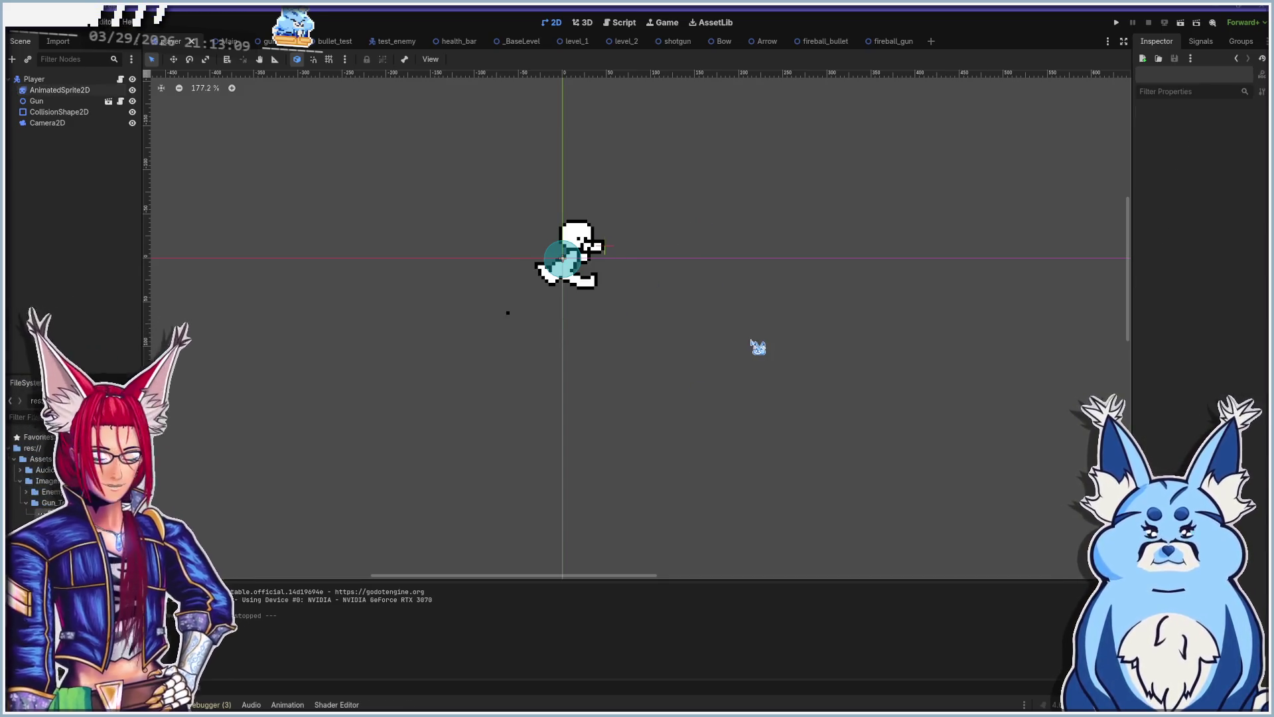
click(510, 375)
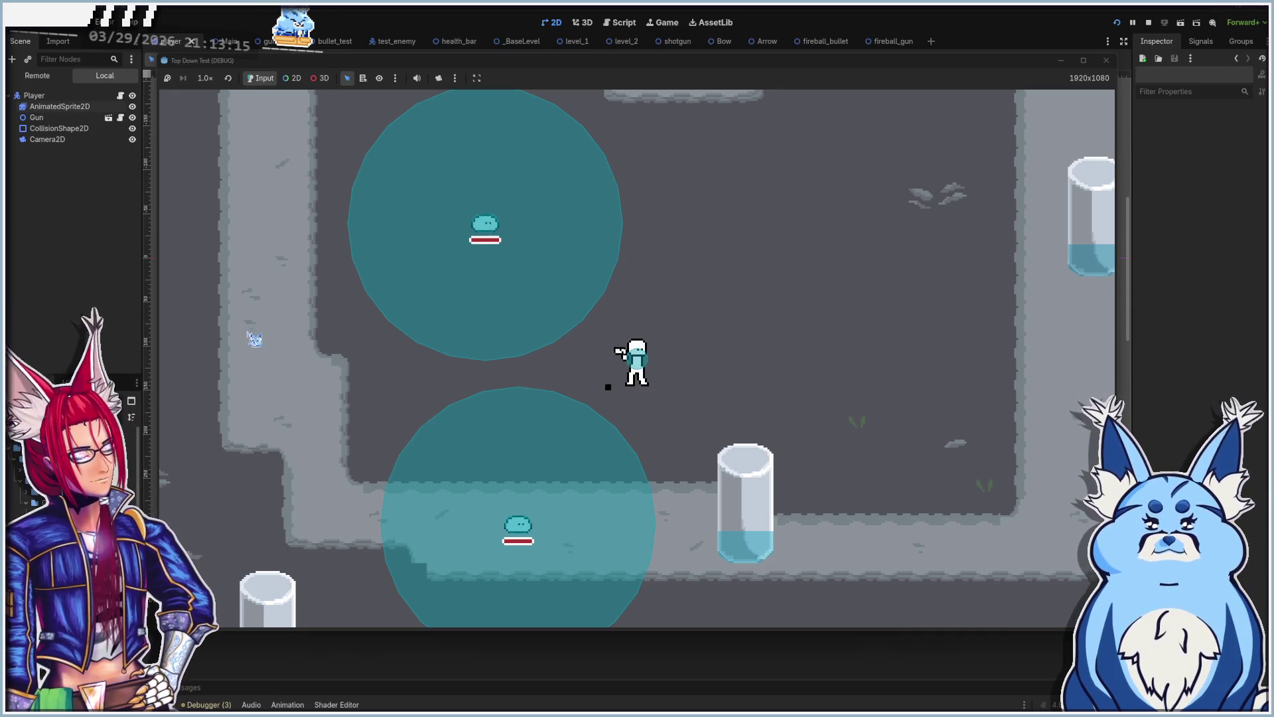
click(265, 399)
key(w)
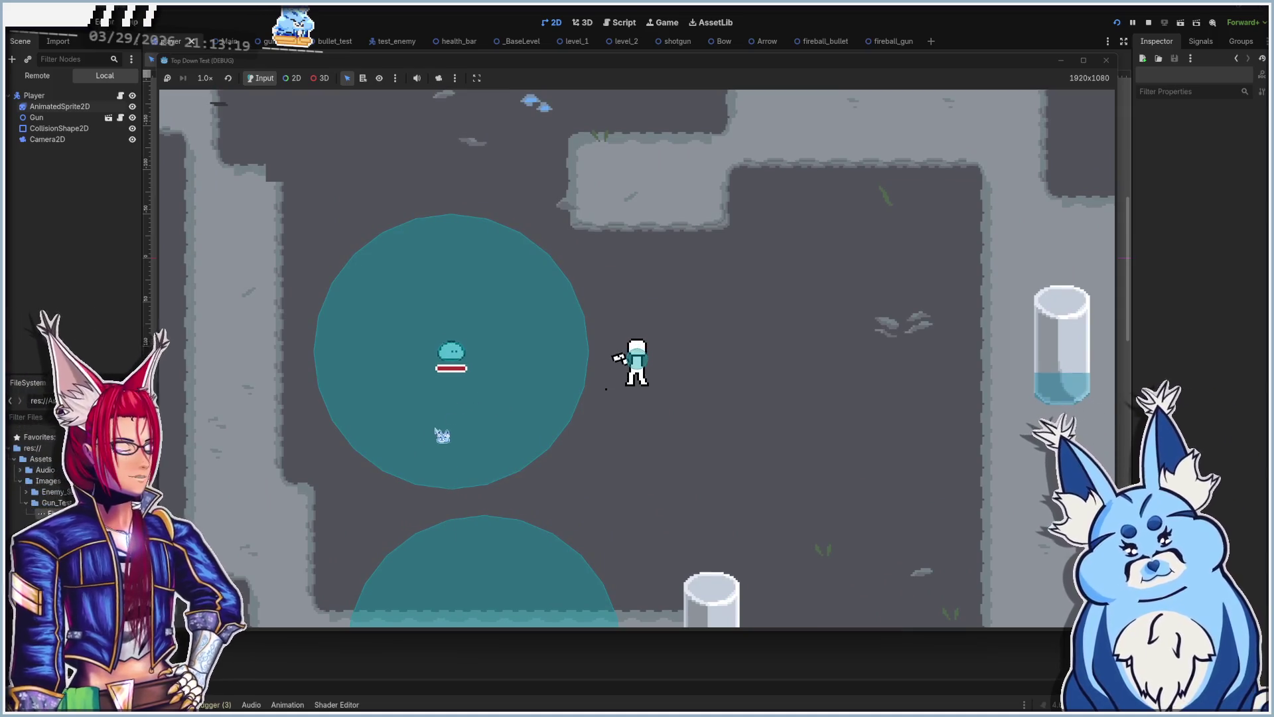
key(s)
key(w)
key(d)
click(315, 438)
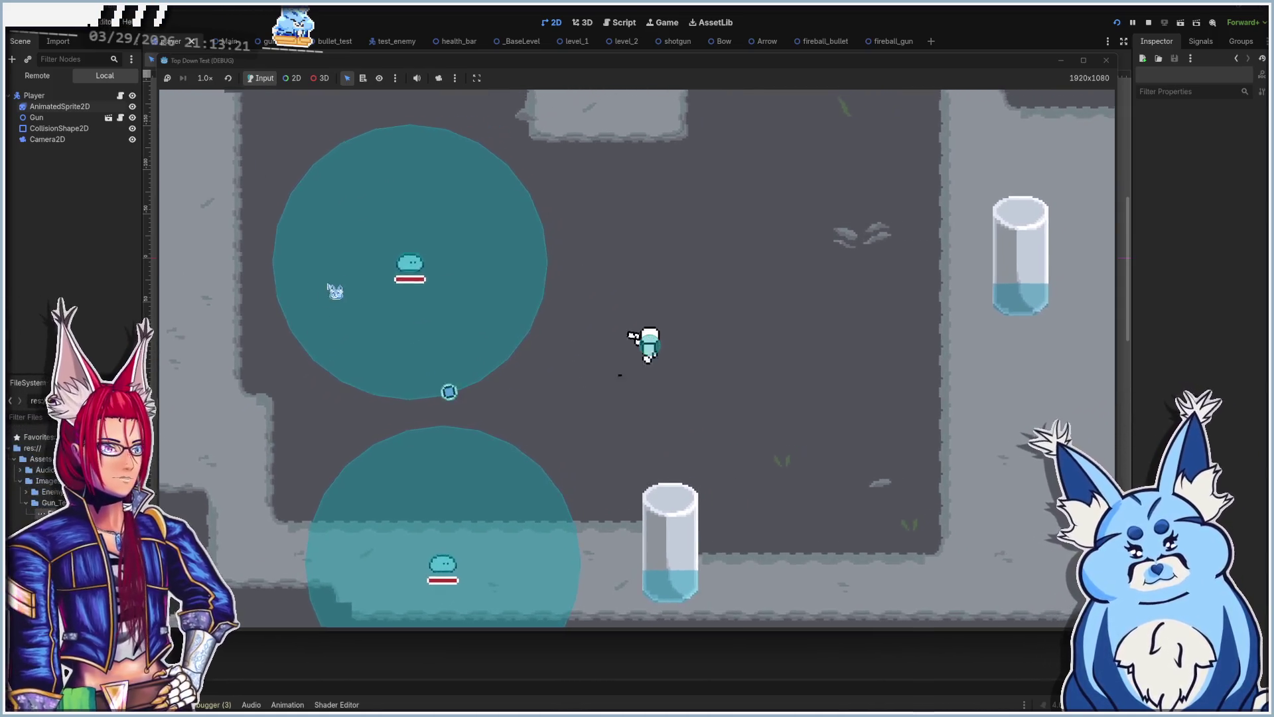
click(332, 351)
key(s)
key(d)
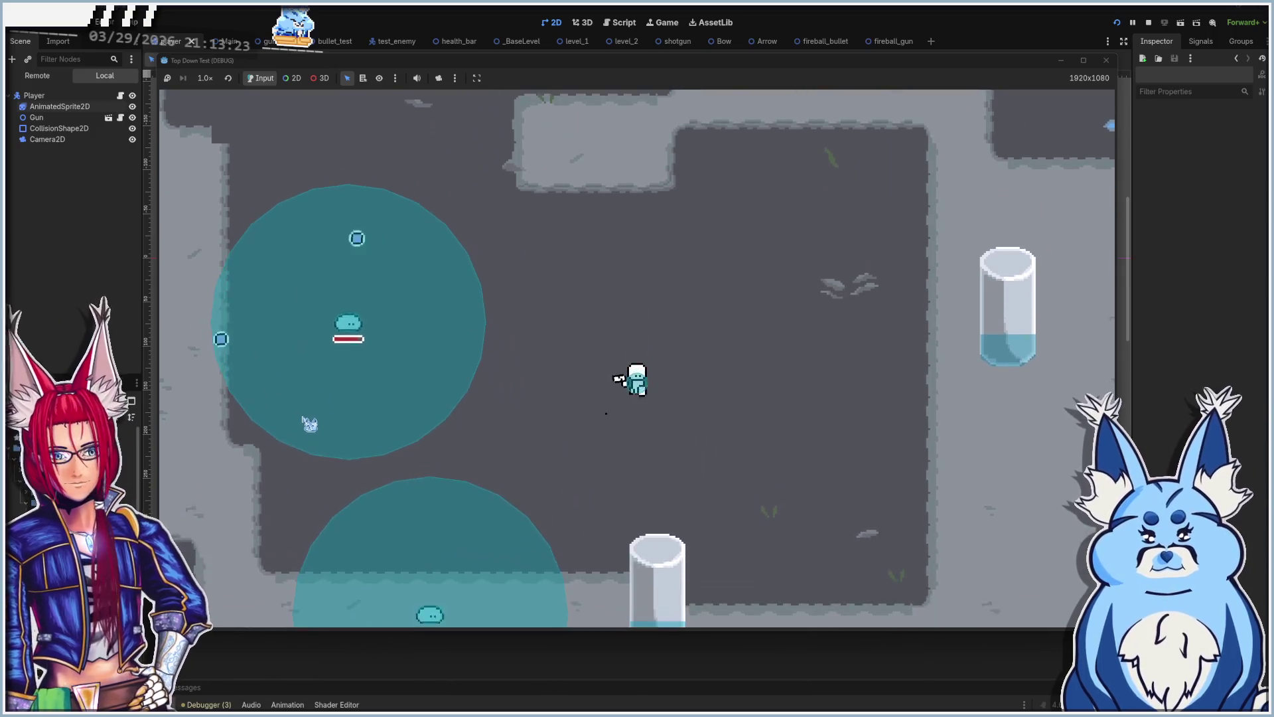
click(1106, 59)
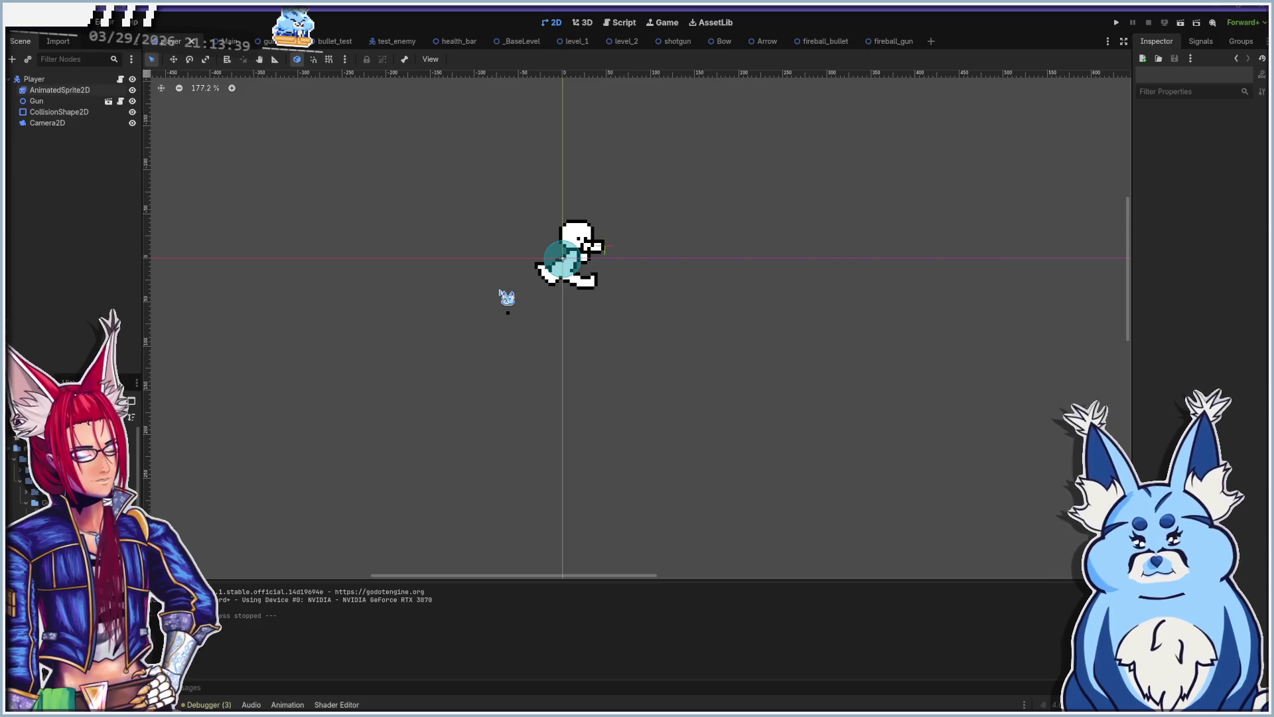
Step: Relaunch the game and walk the player up, left and down
key(F5)
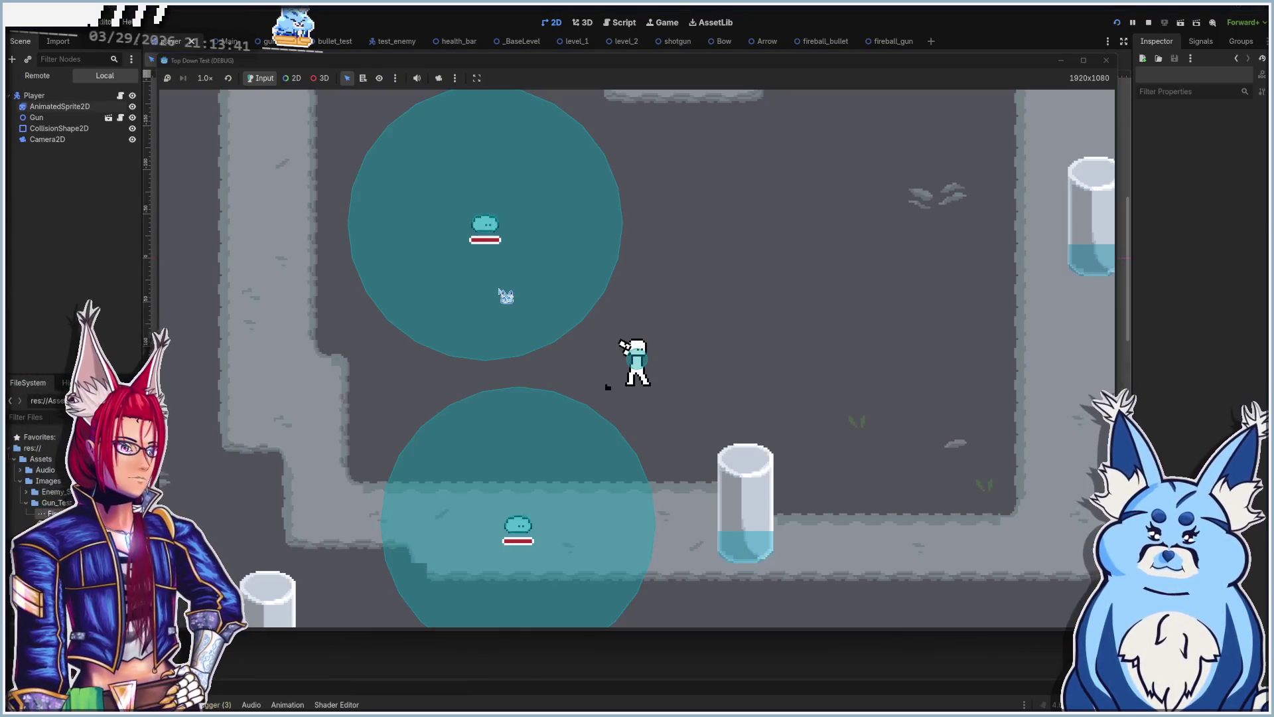
key(a)
key(w)
key(a)
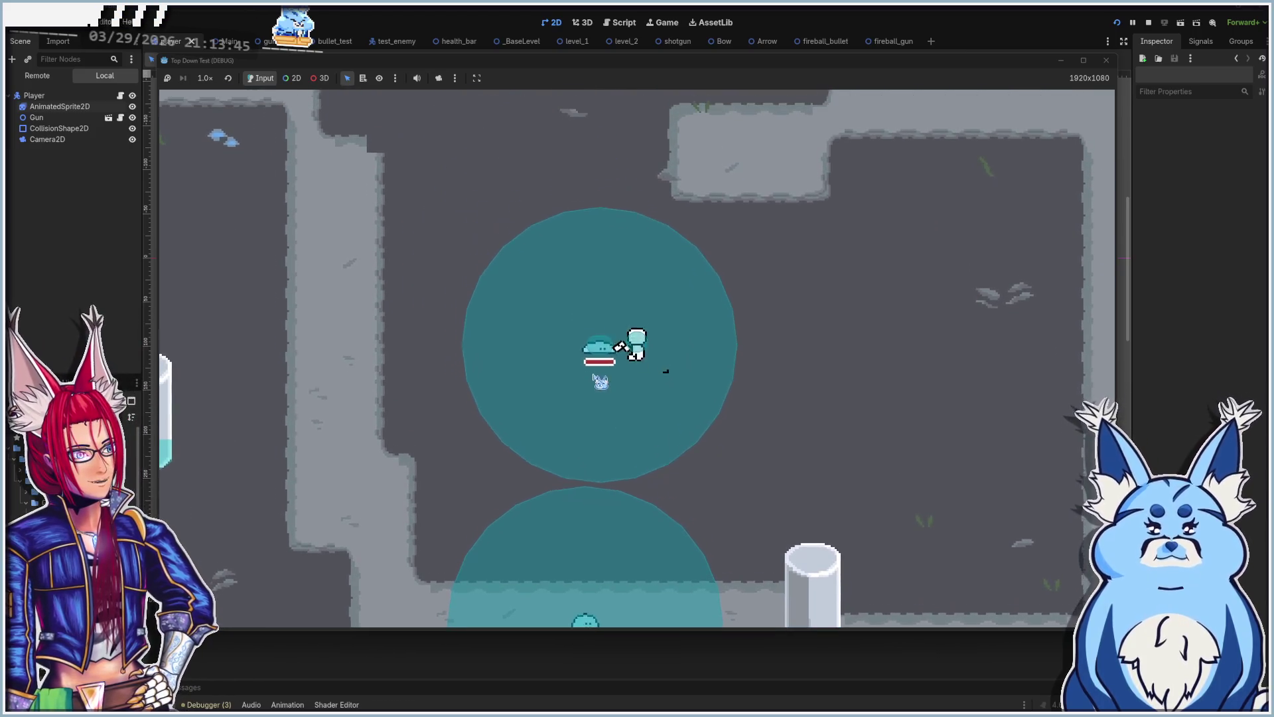
key(w)
key(a)
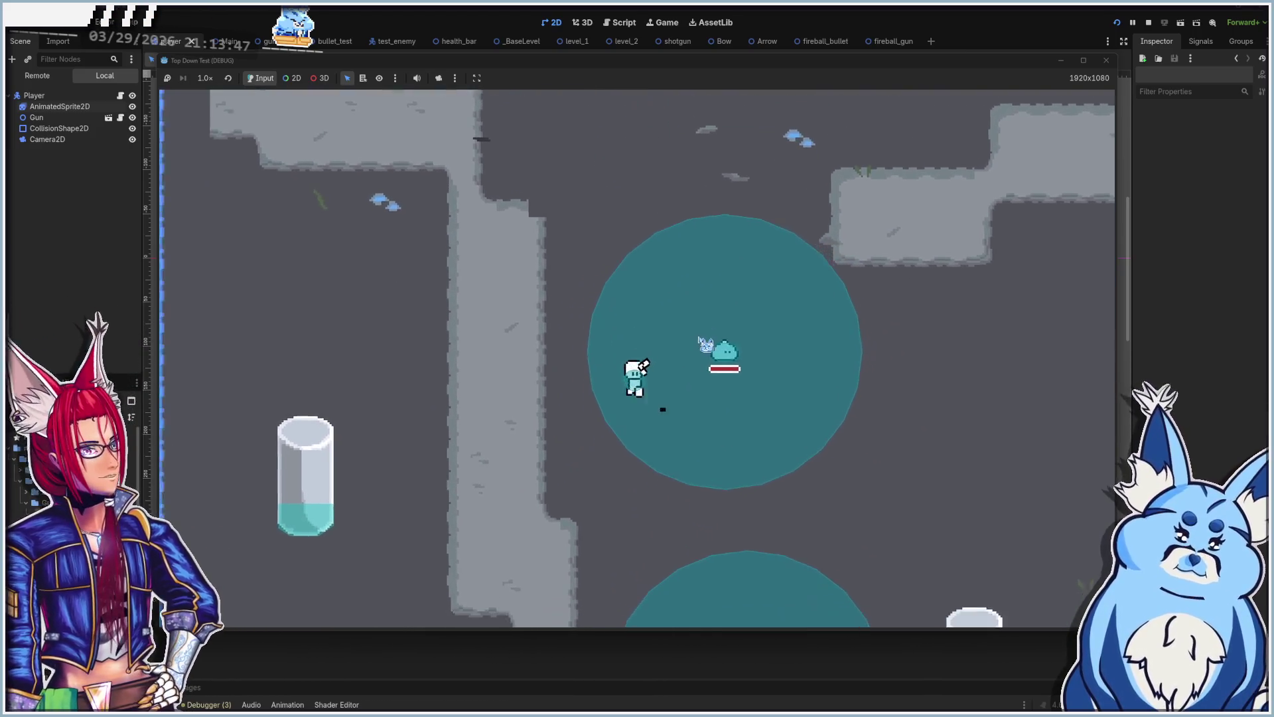
key(s)
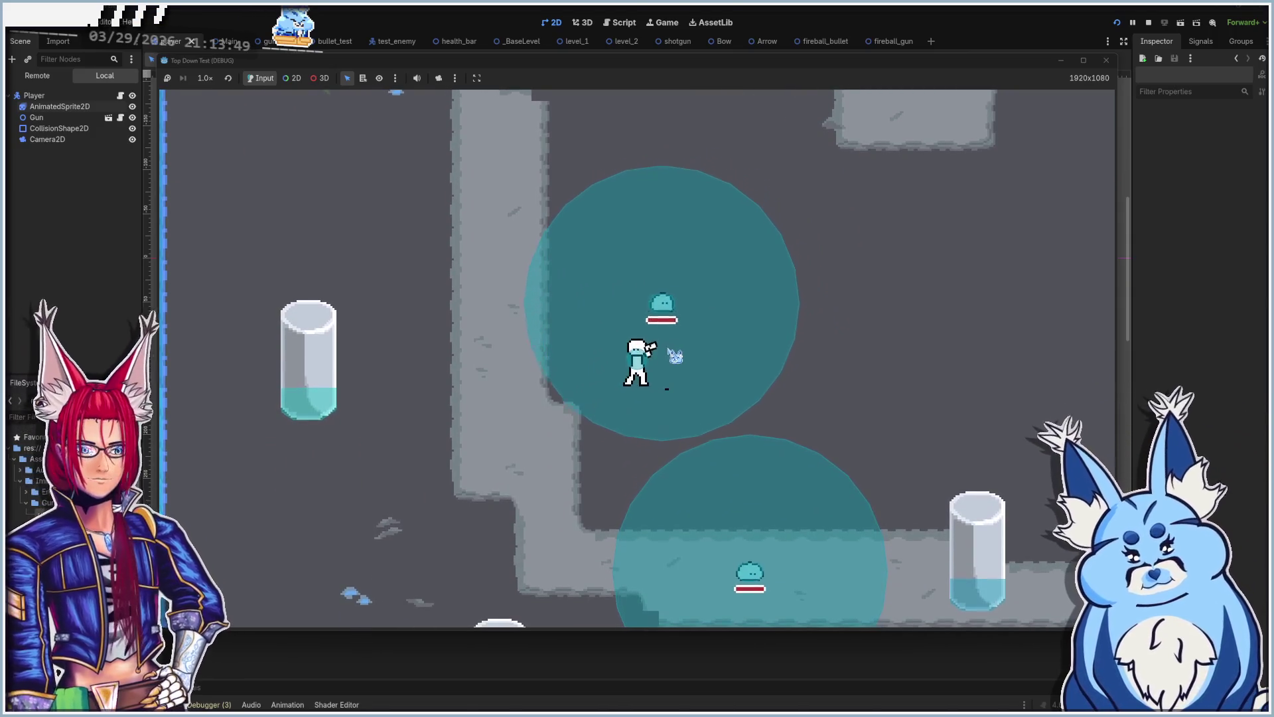
key(w)
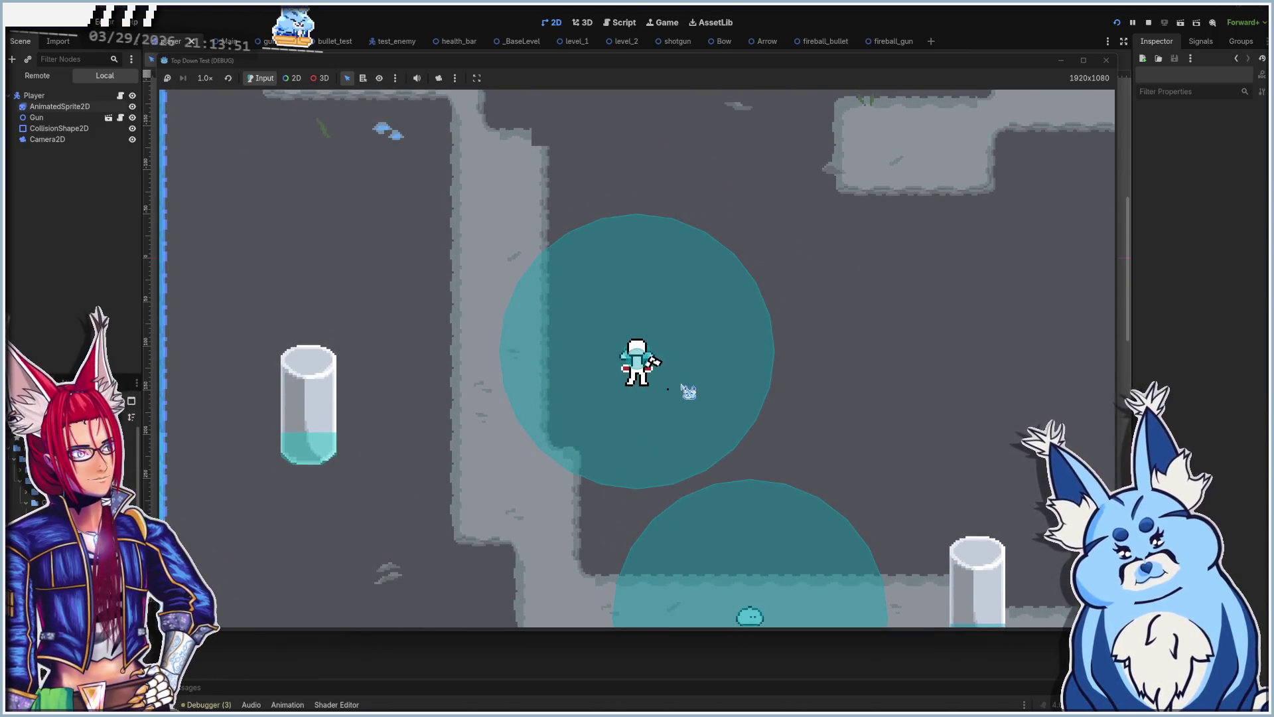
key(w)
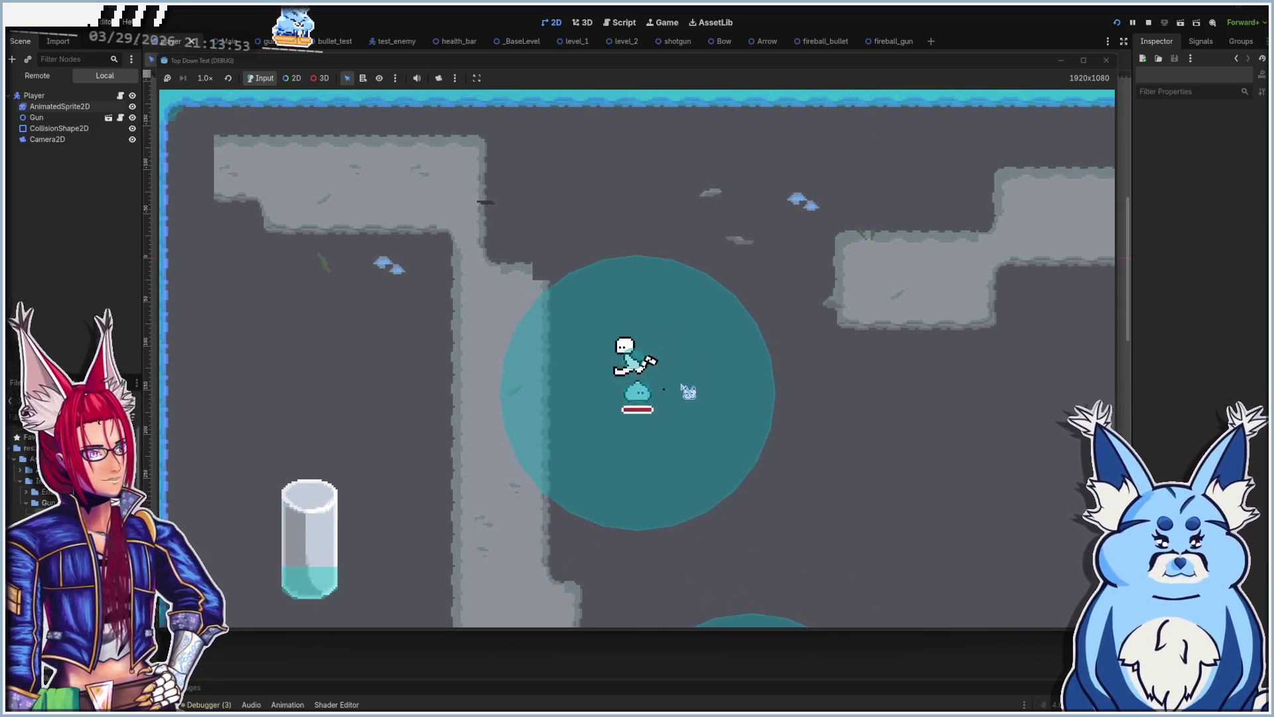
key(a)
Step: Shoot the slime beside the player, walk around some more, then stop the game
click(687, 391)
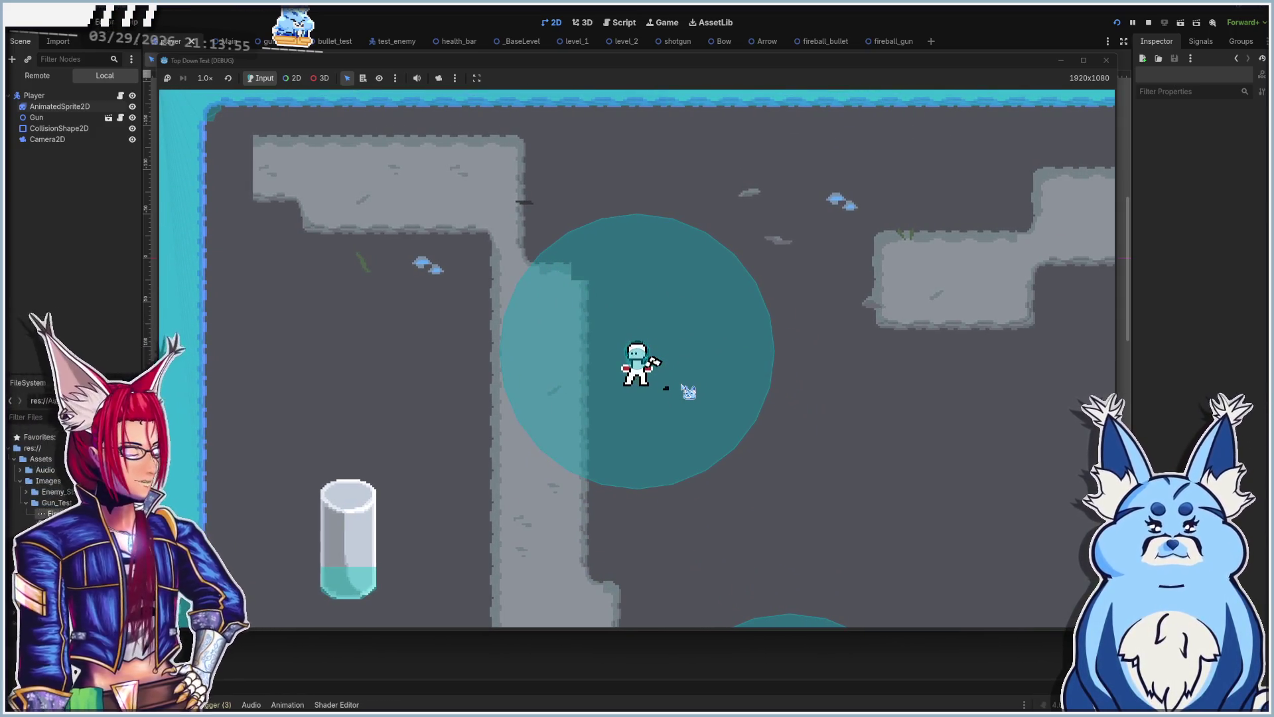
key(d)
key(s)
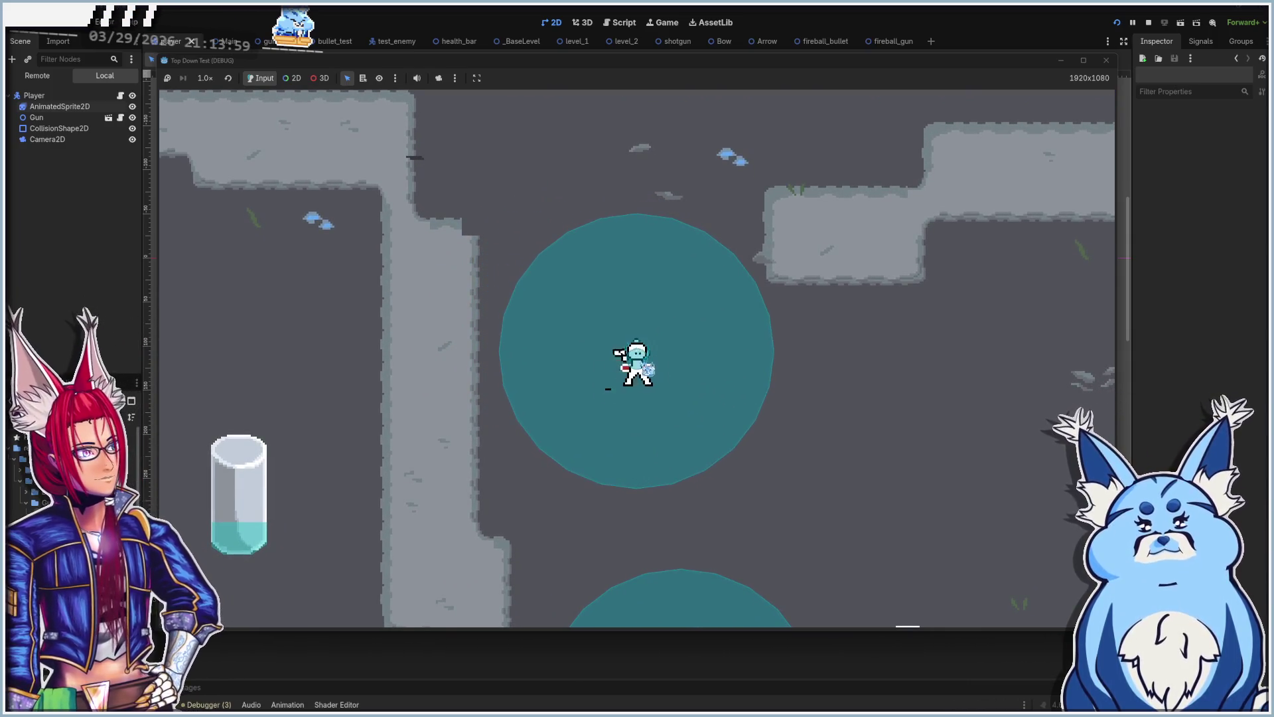
key(s)
key(s)
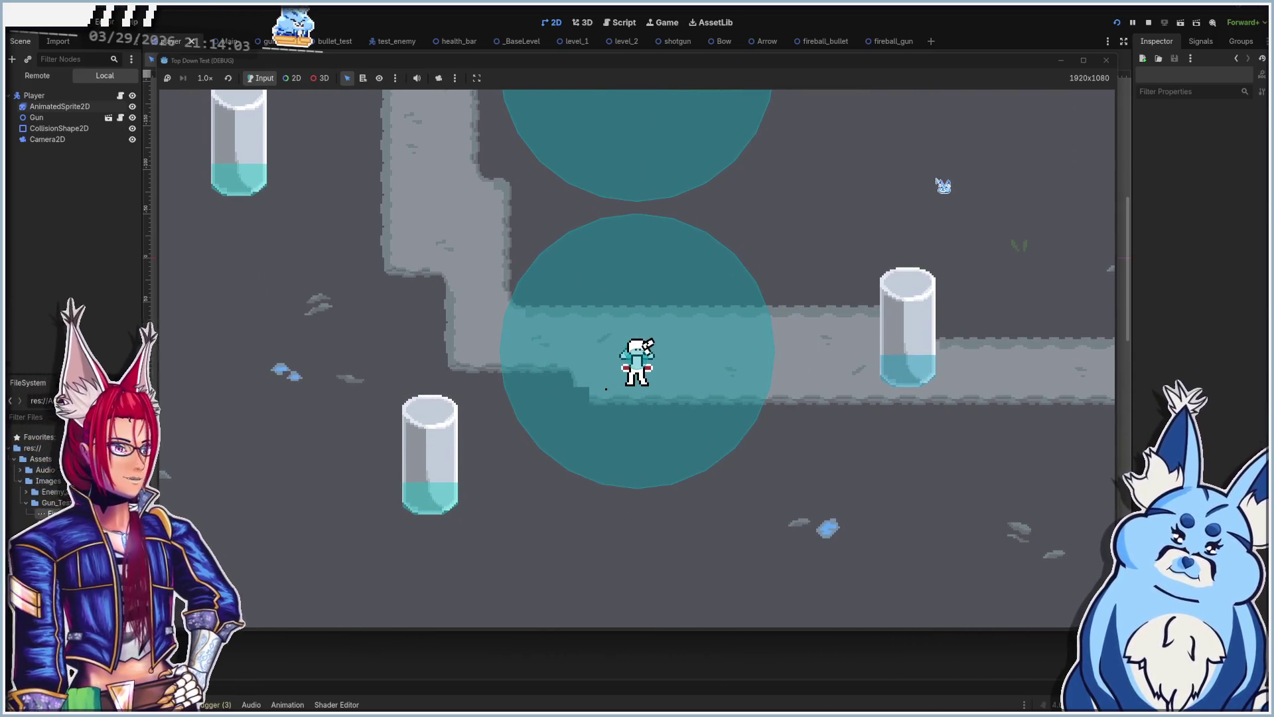
key(d)
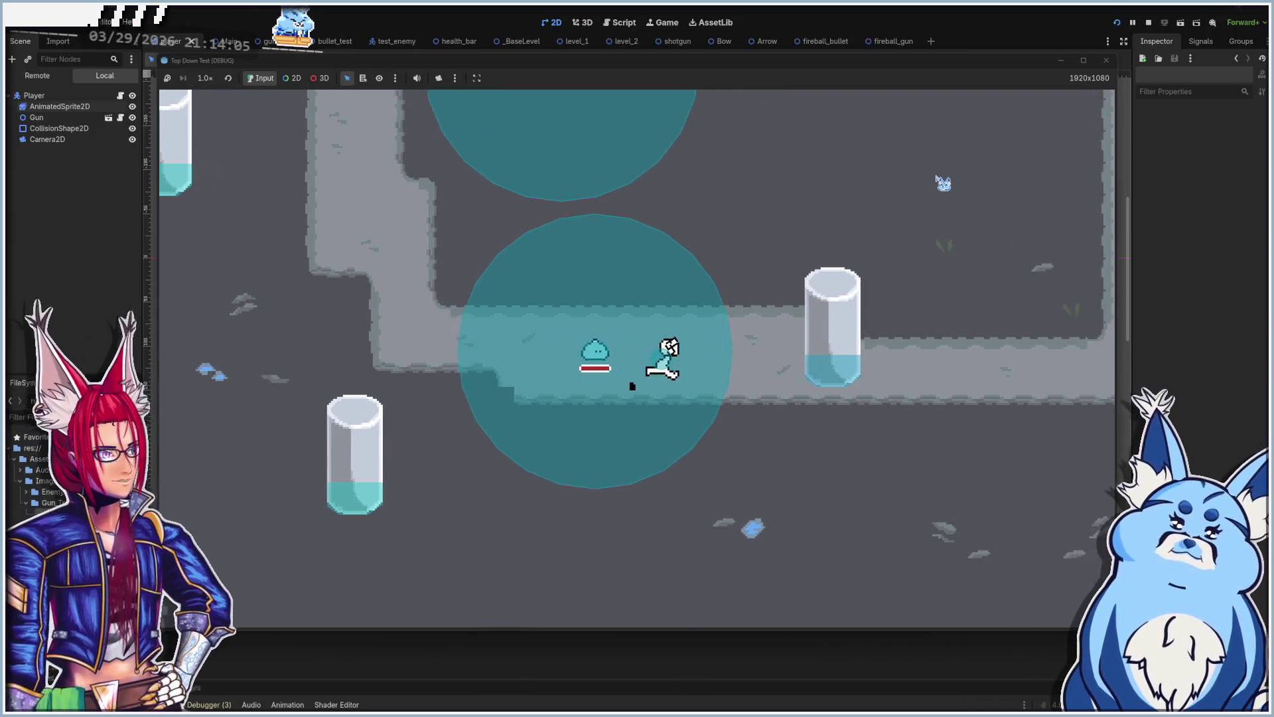
key(a)
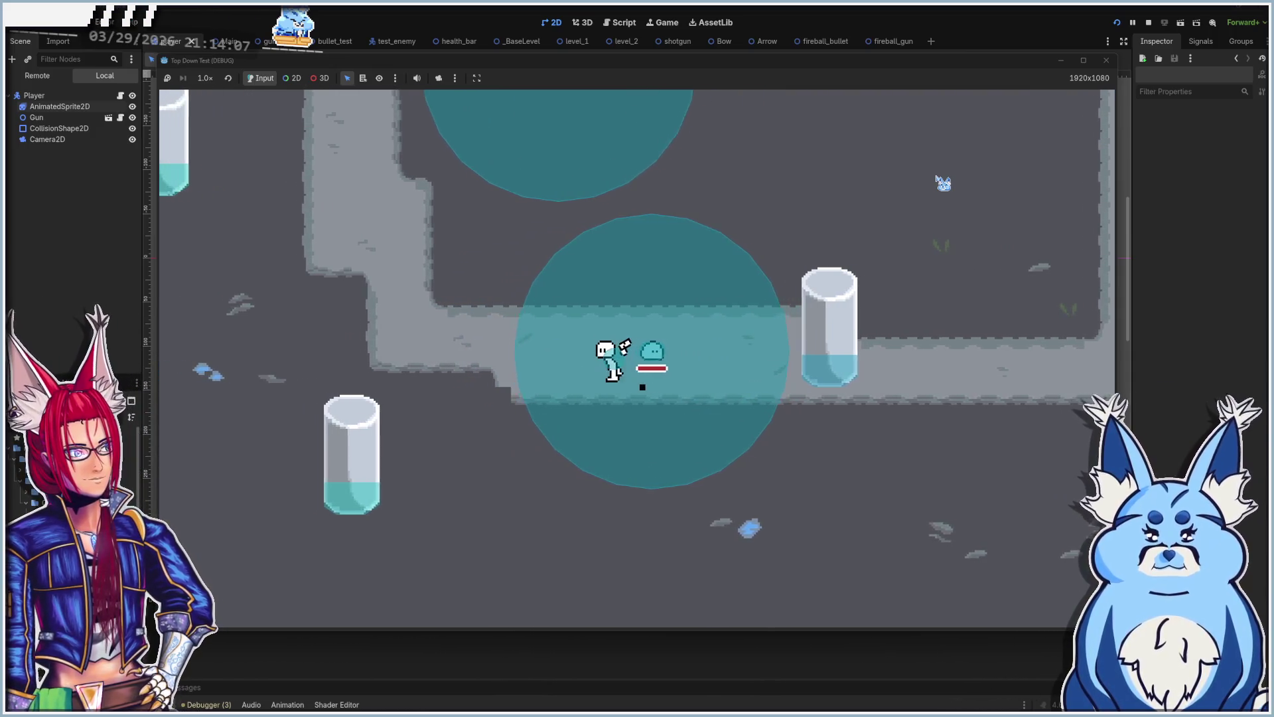
key(w)
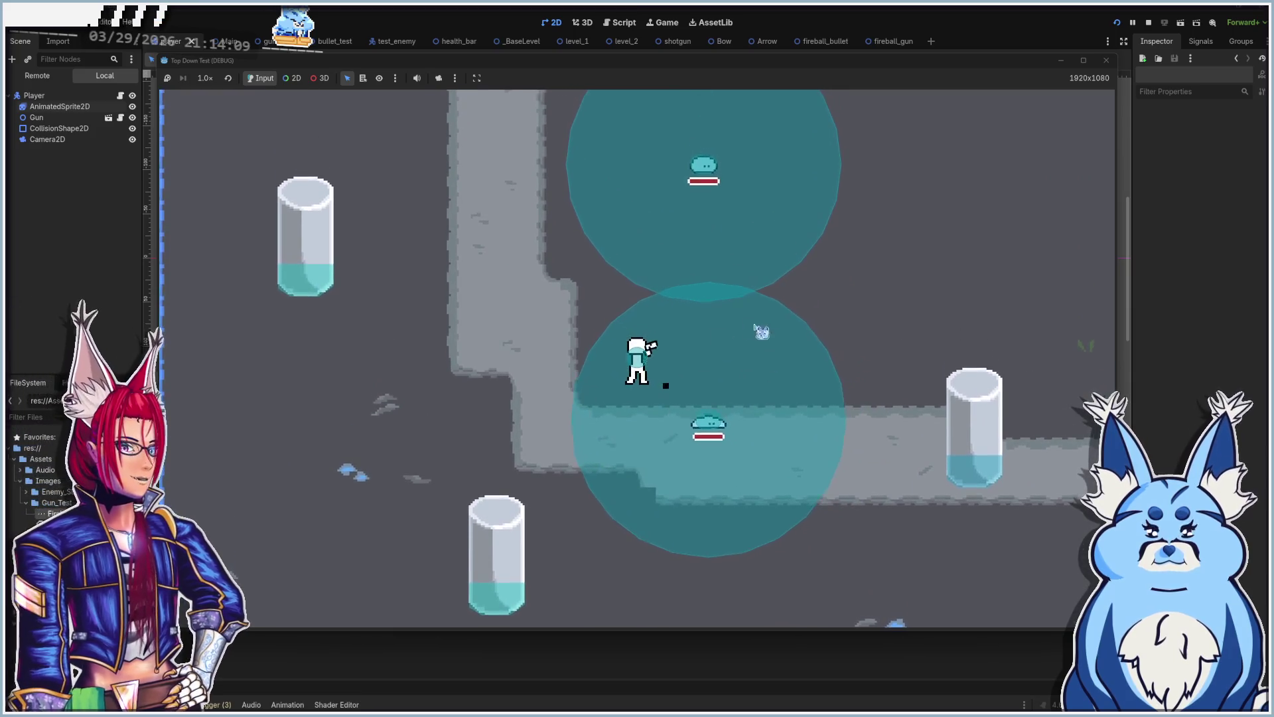
key(d)
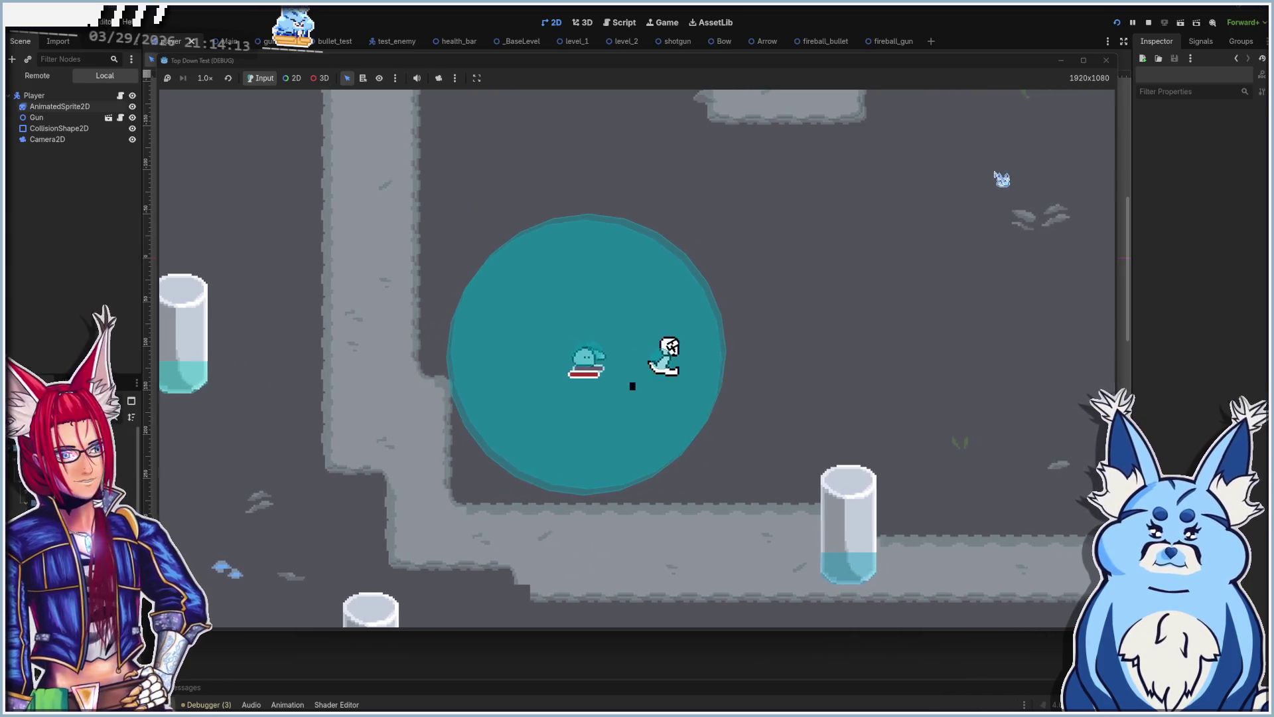
click(1107, 61)
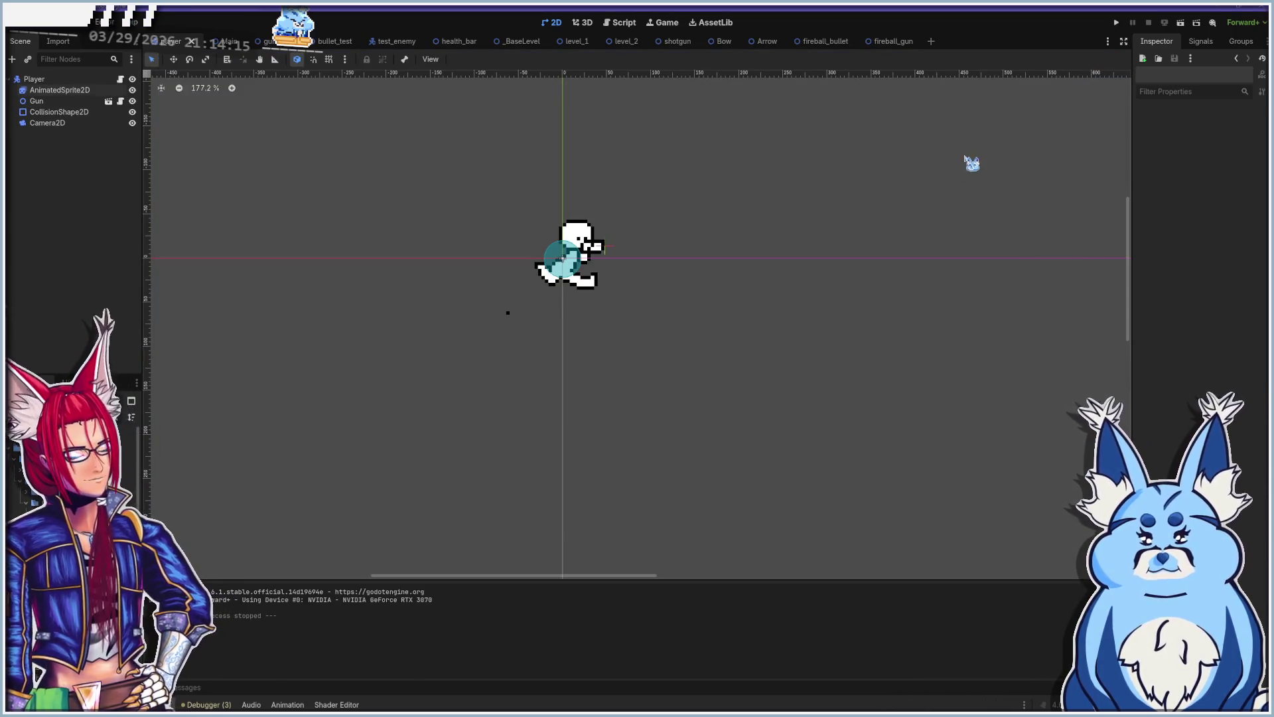
Step: Run the game briefly once more, move right and up, then stop it with F8
key(F5)
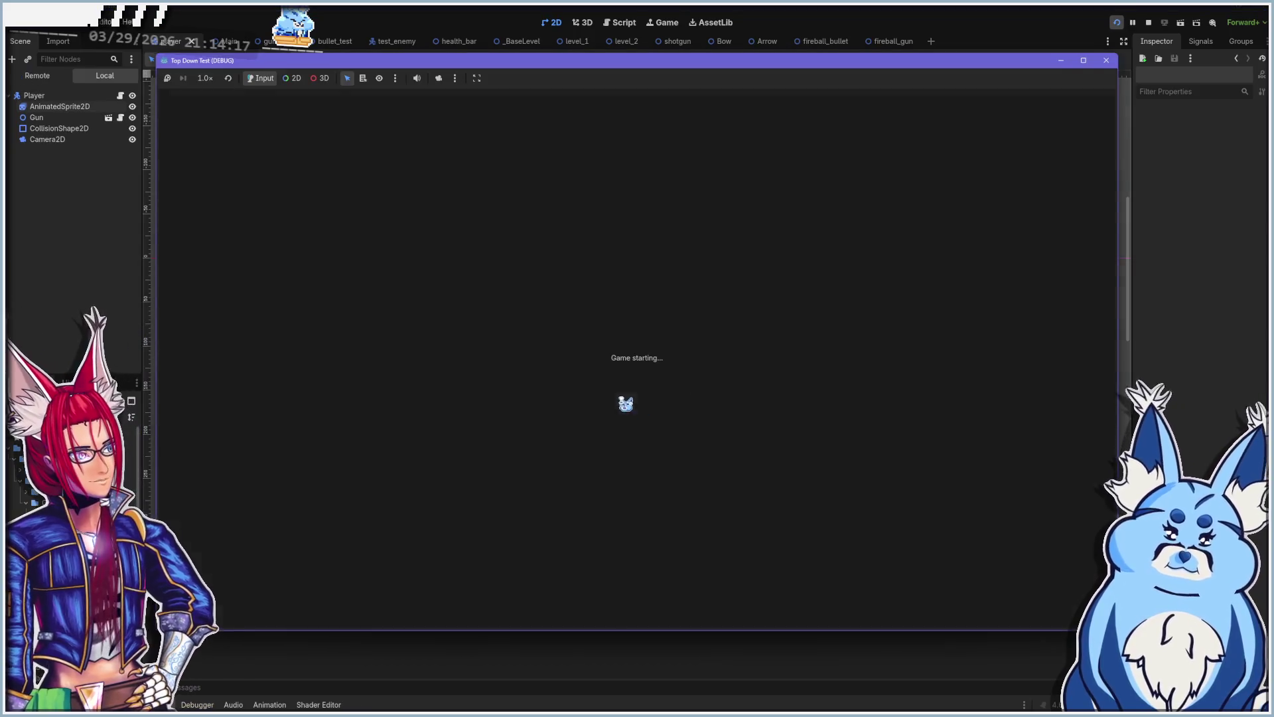
key(d)
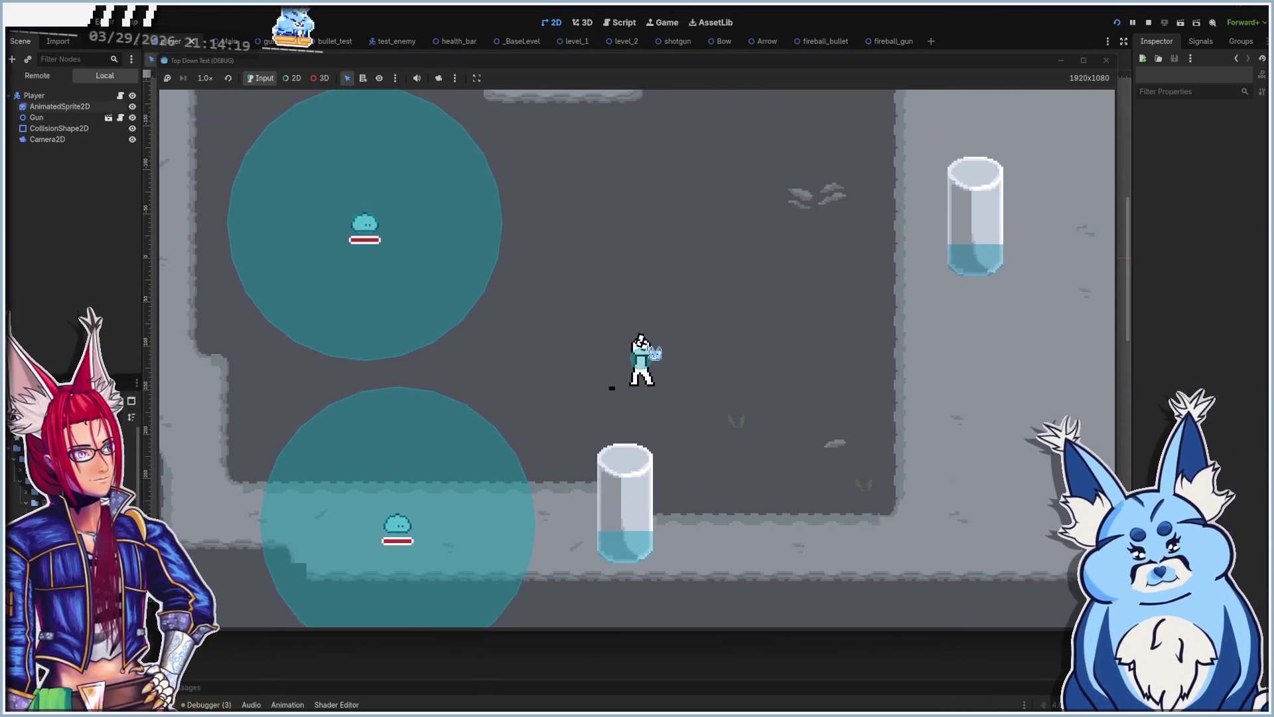
key(w)
key(w)
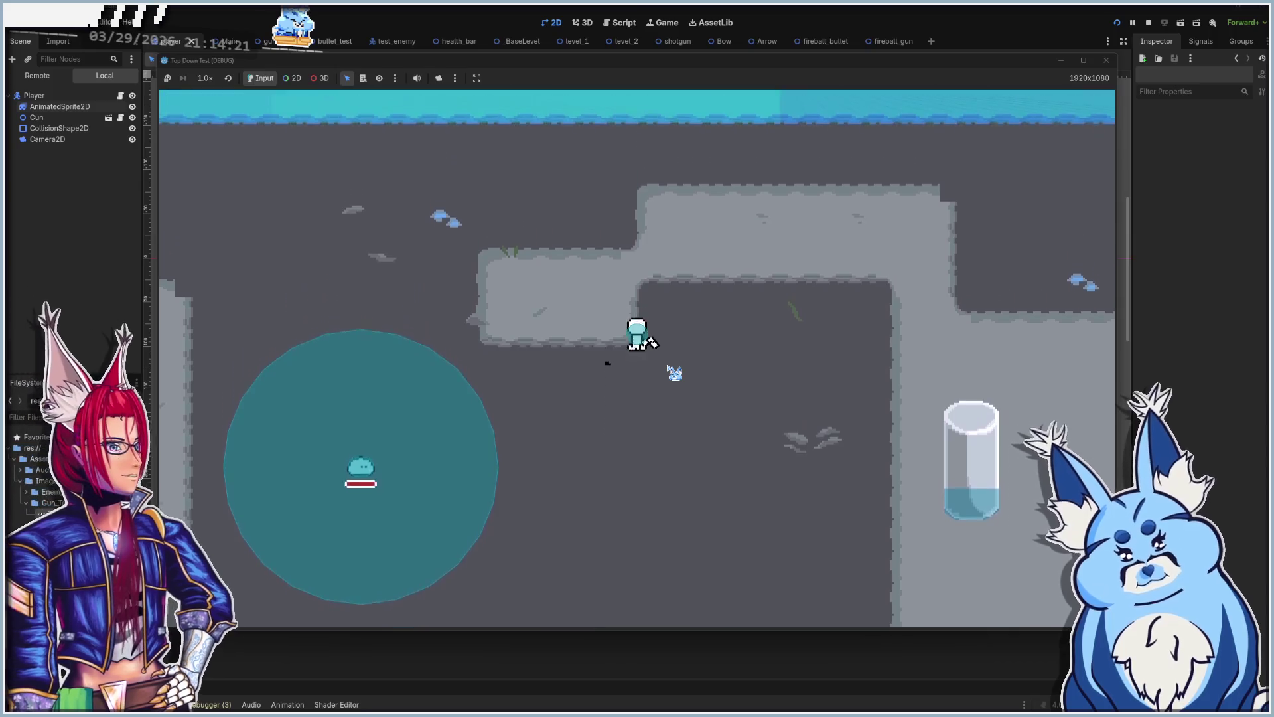
key(F8)
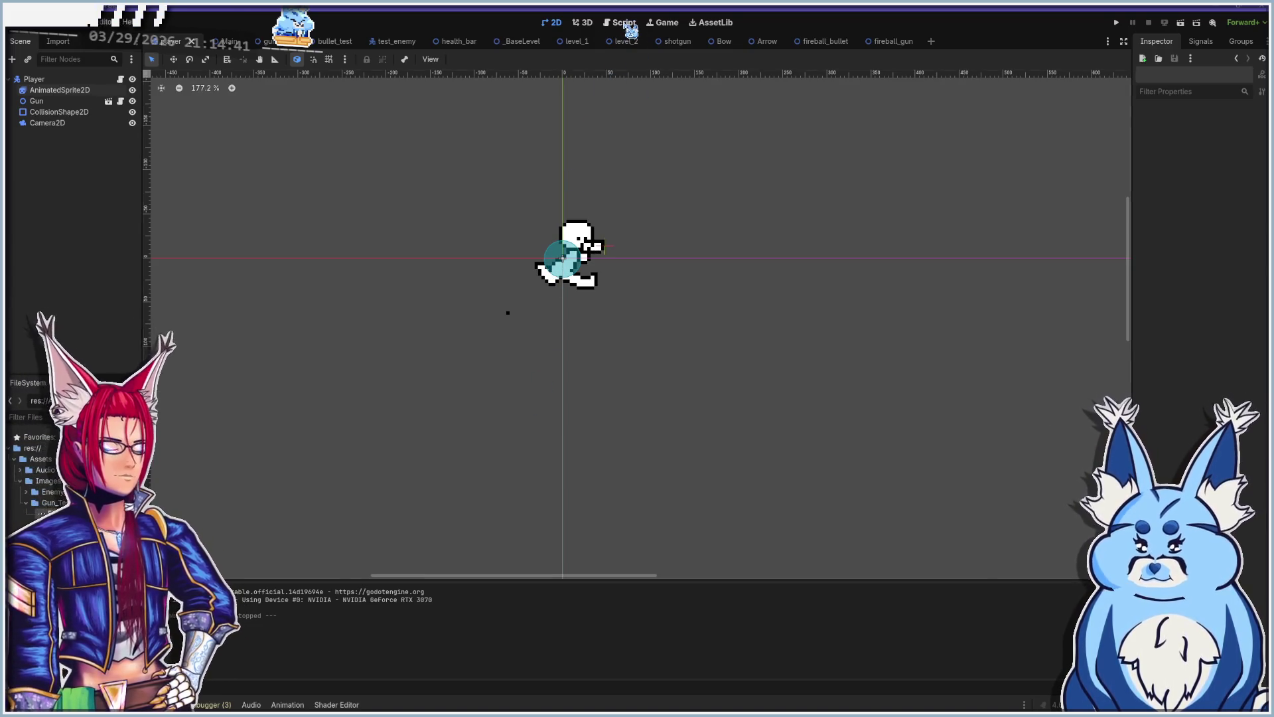
Step: Read through player.gd's movement and animation code, then switch to Aseprite
click(624, 24)
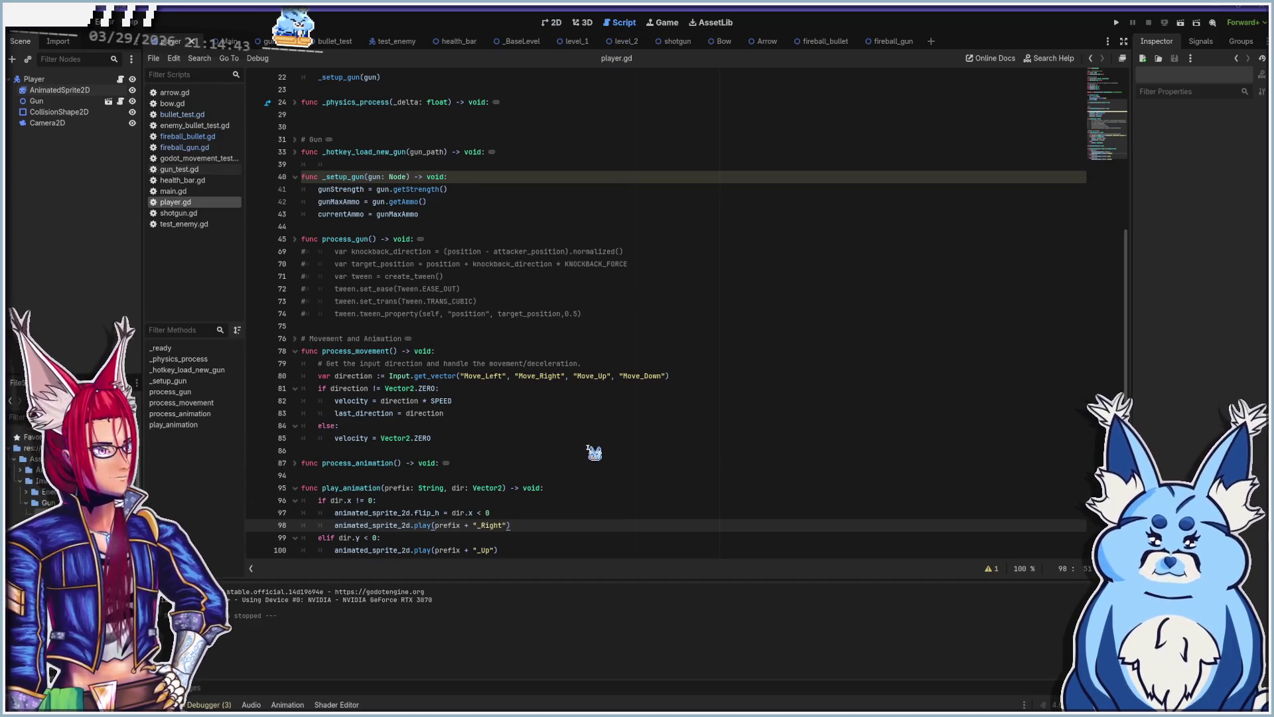
scroll(up, 3)
scroll(up, 3)
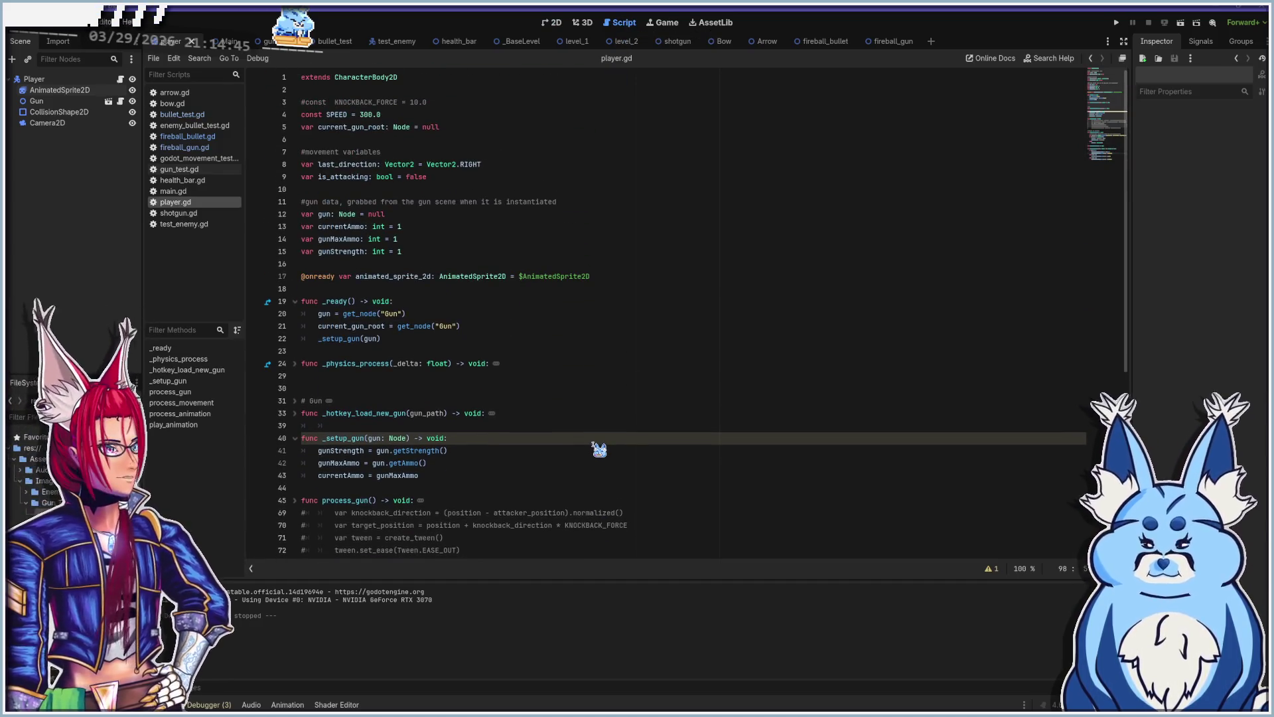
scroll(down, 3)
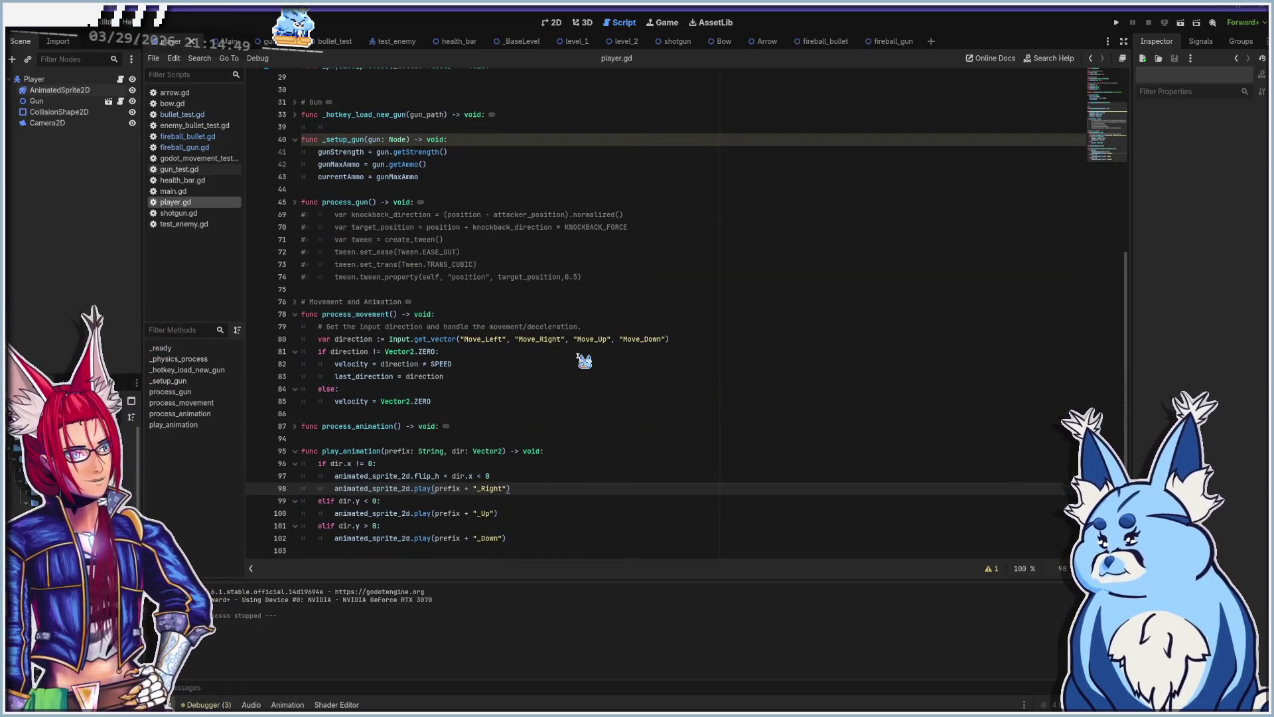
scroll(up, 3)
scroll(down, 3)
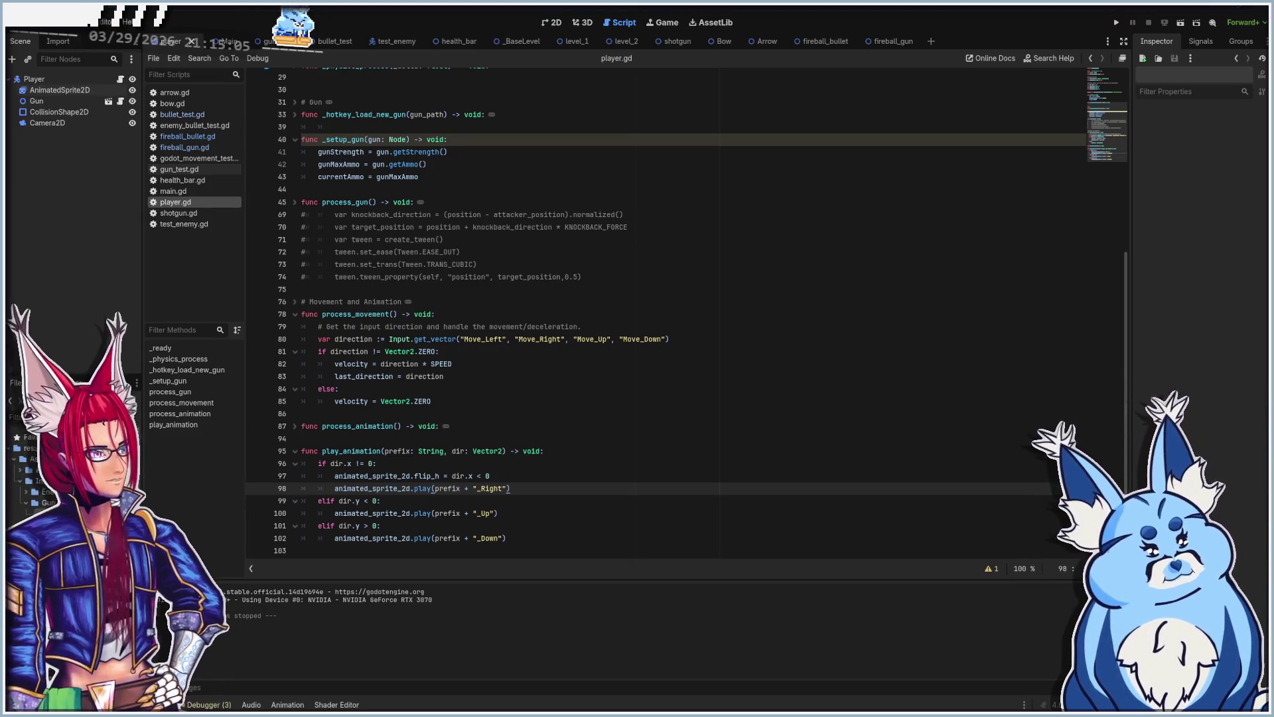
key(alt+Tab)
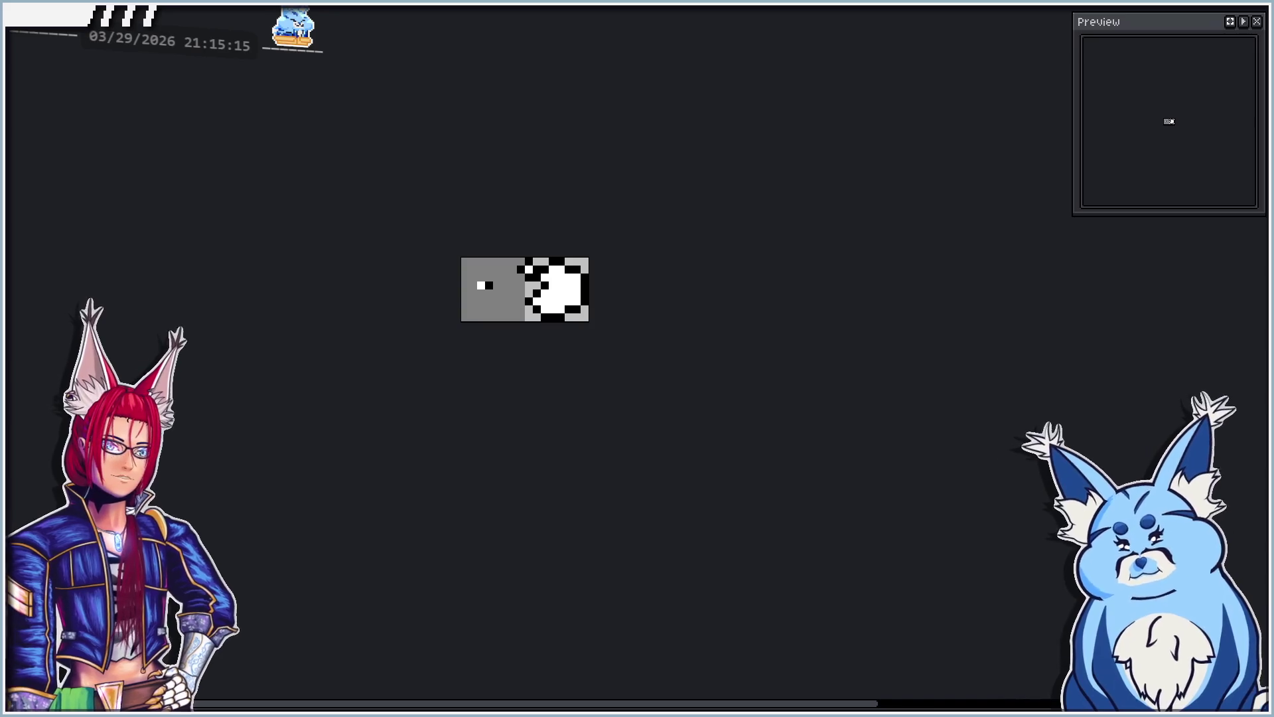
Step: Switch to the large tileset sprite, pan across it, then start a new sprite with Ctrl+N
key(ctrl+Tab)
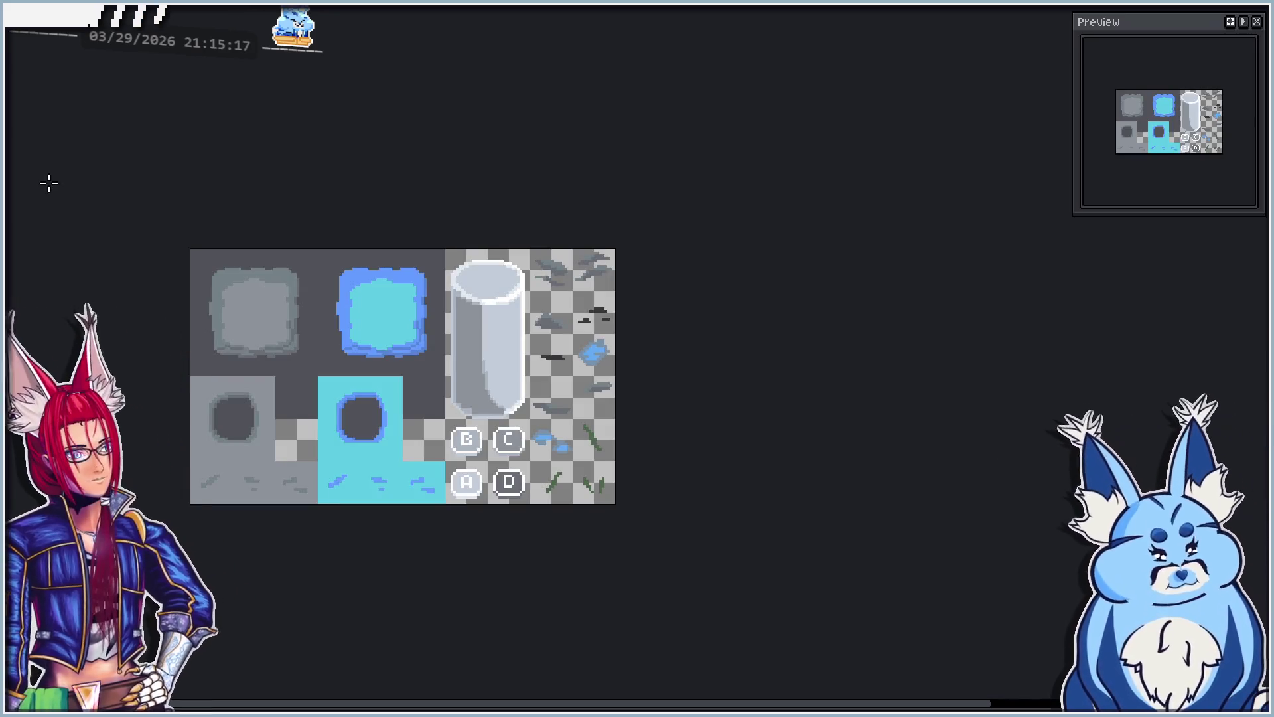
scroll(up, 3)
scroll(up, 3)
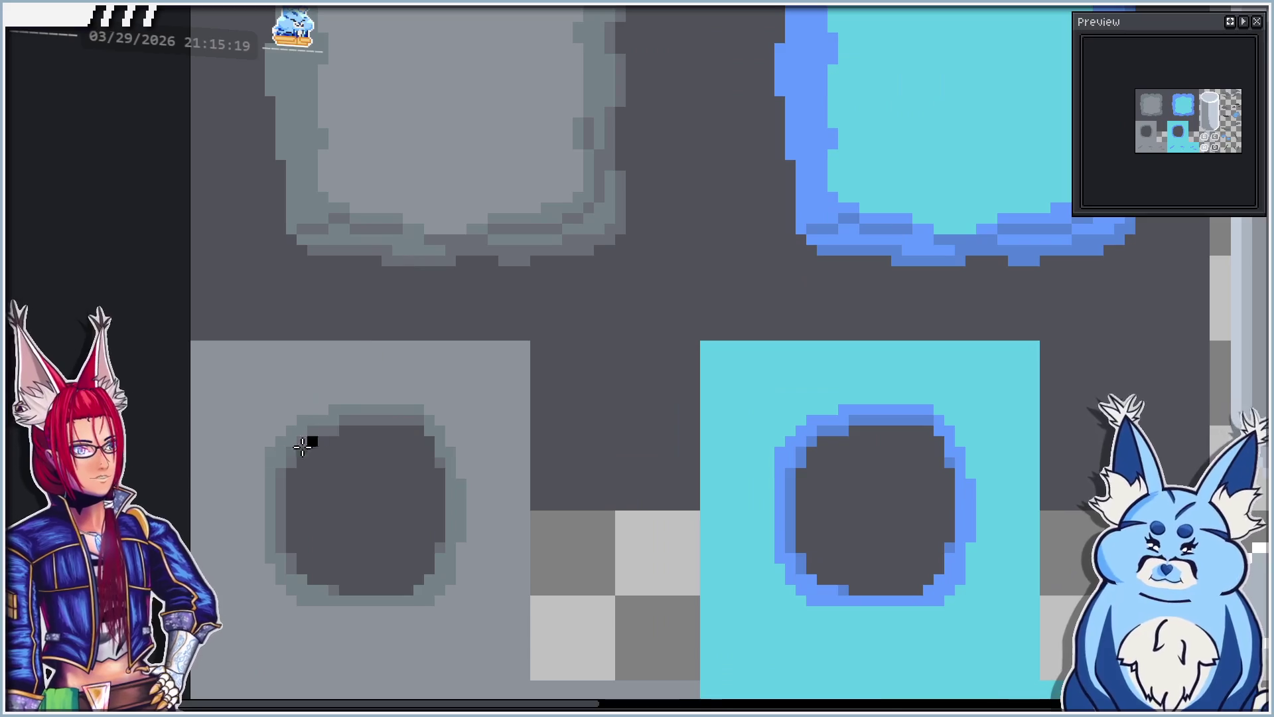
scroll(down, 3)
drag(495, 416, 313, 347)
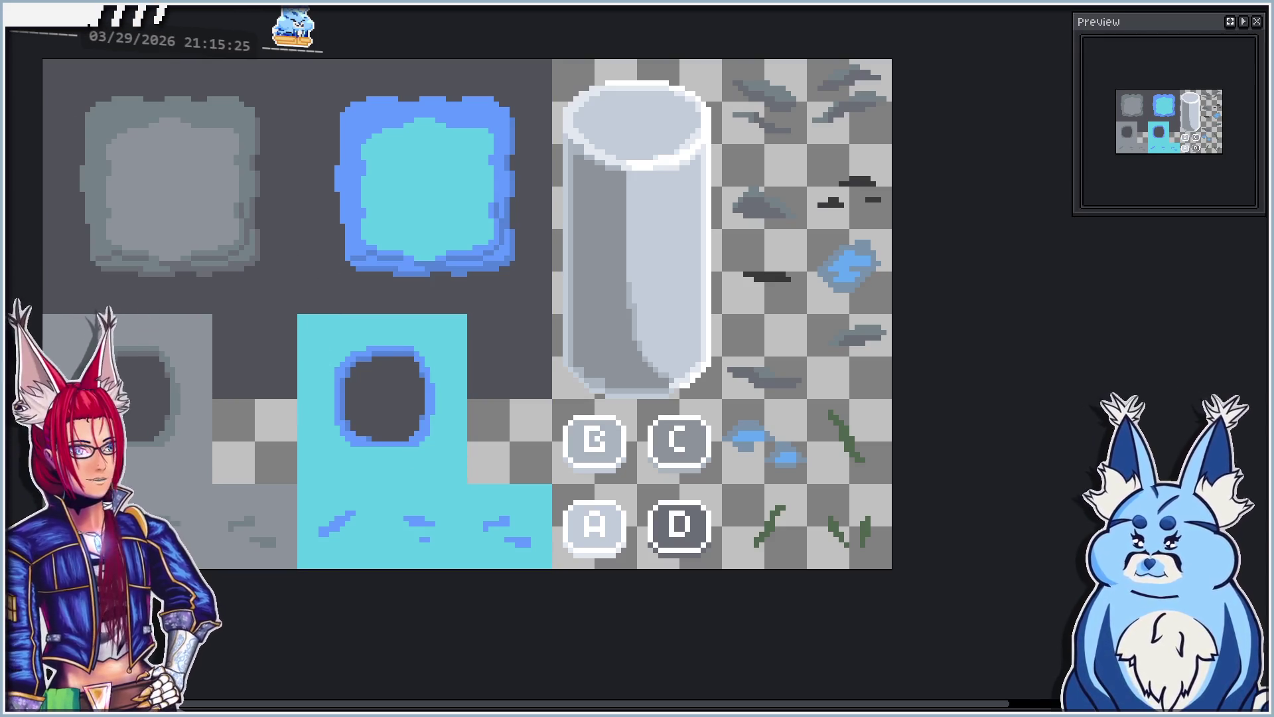
drag(191, 250, 379, 235)
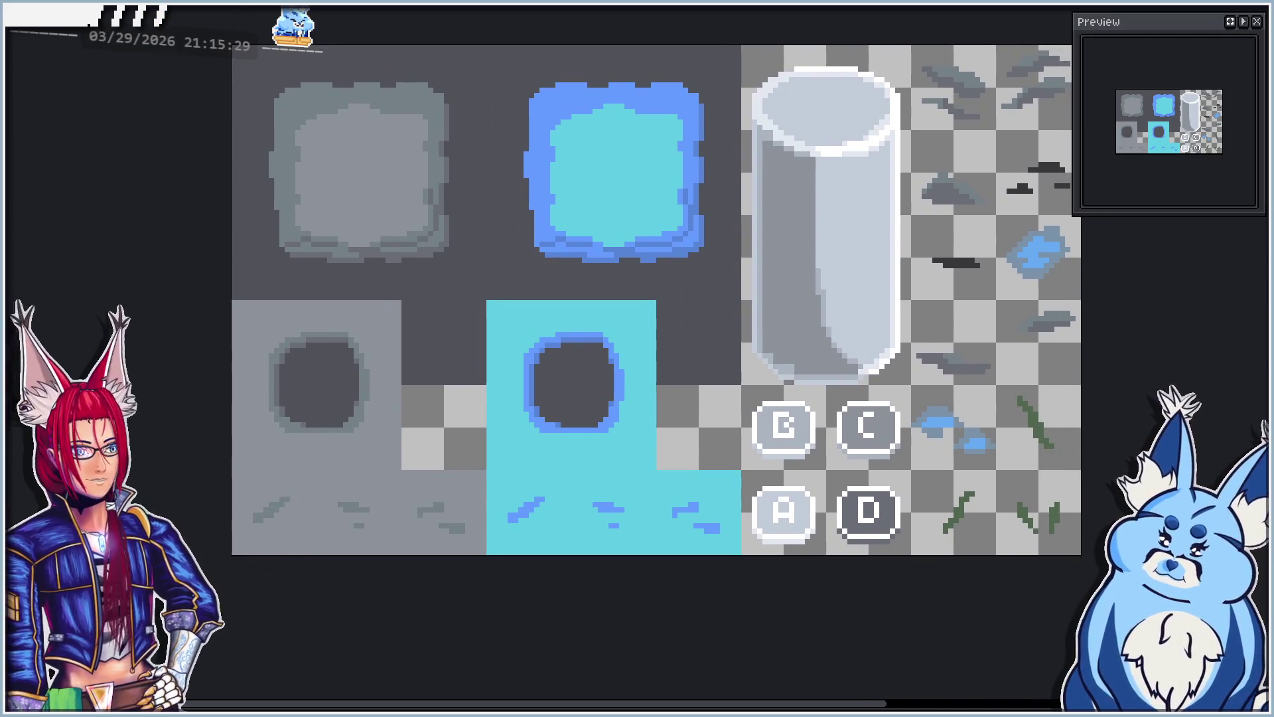
key(ctrl+n)
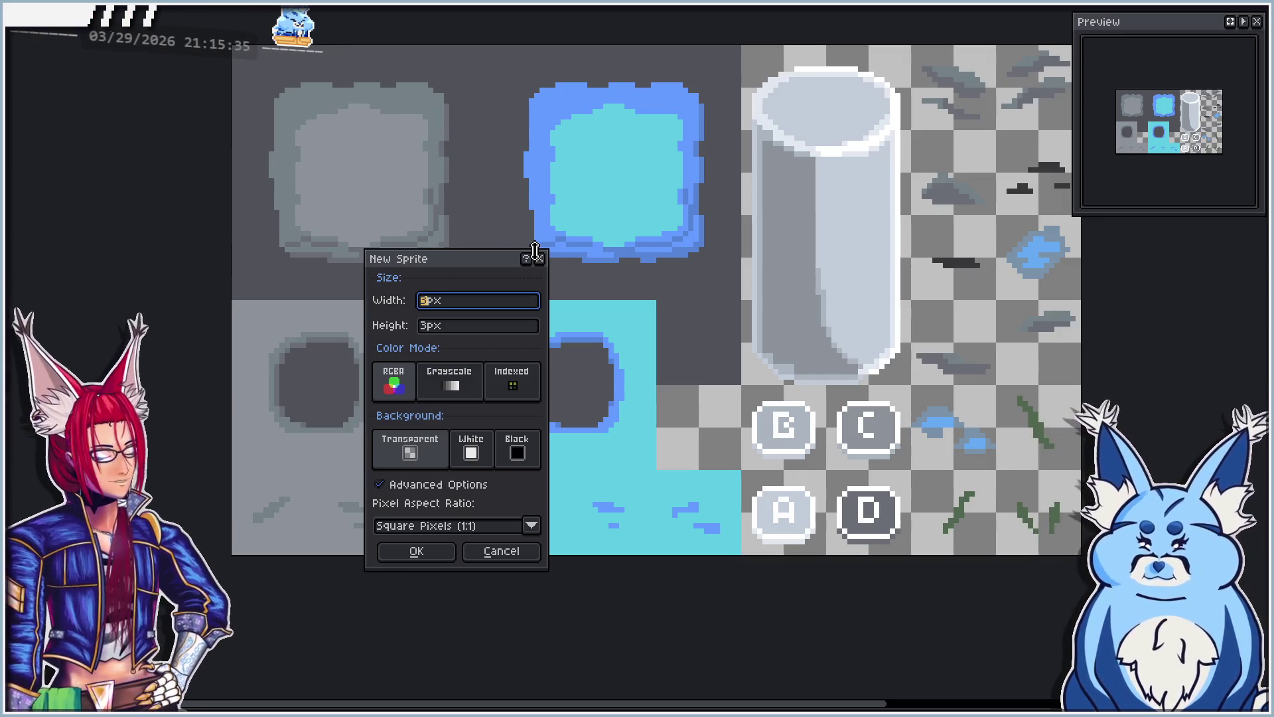
Step: Create a new transparent sprite 160 pixels wide and 96 pixels high
text(160)
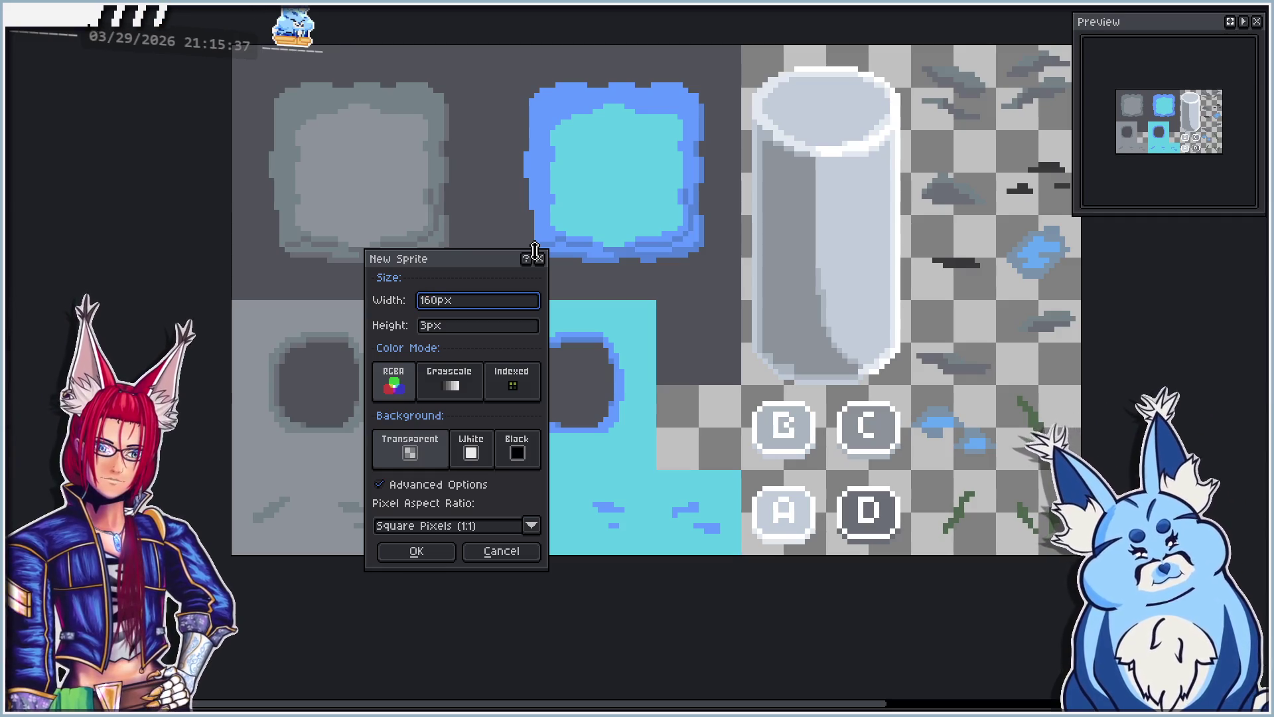
key(Tab)
text(9)
click(411, 553)
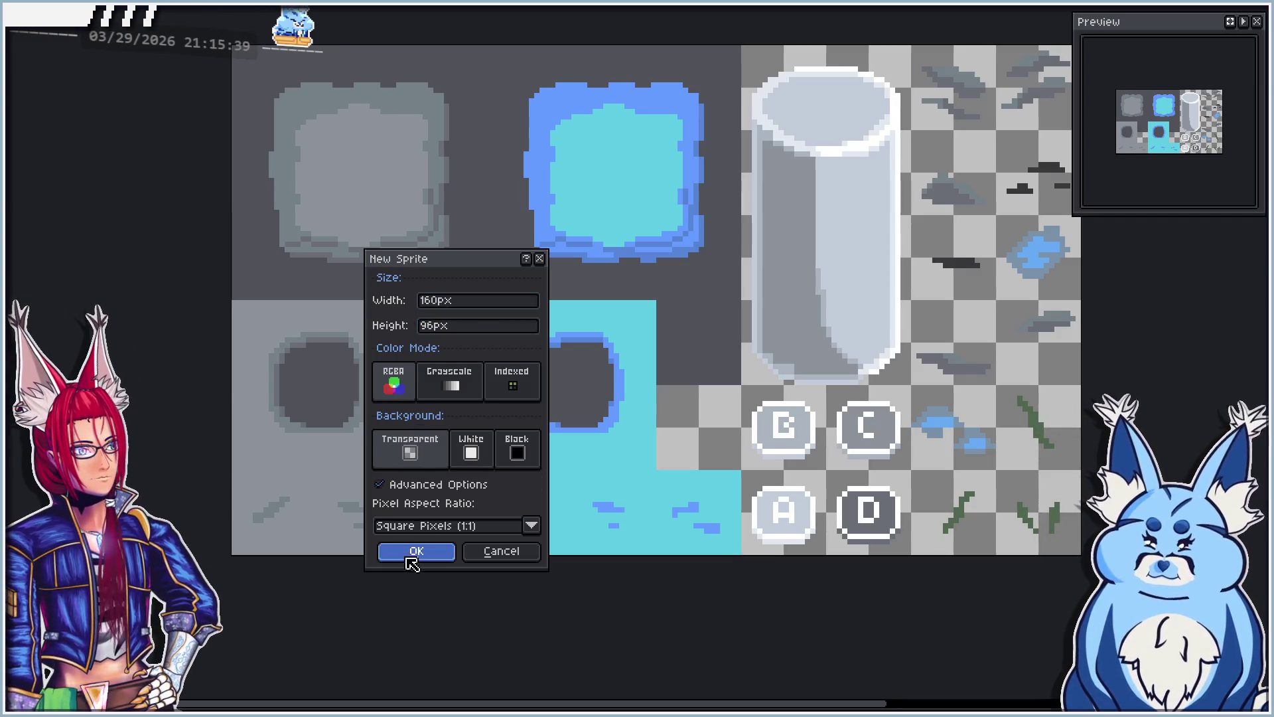
scroll(up, 3)
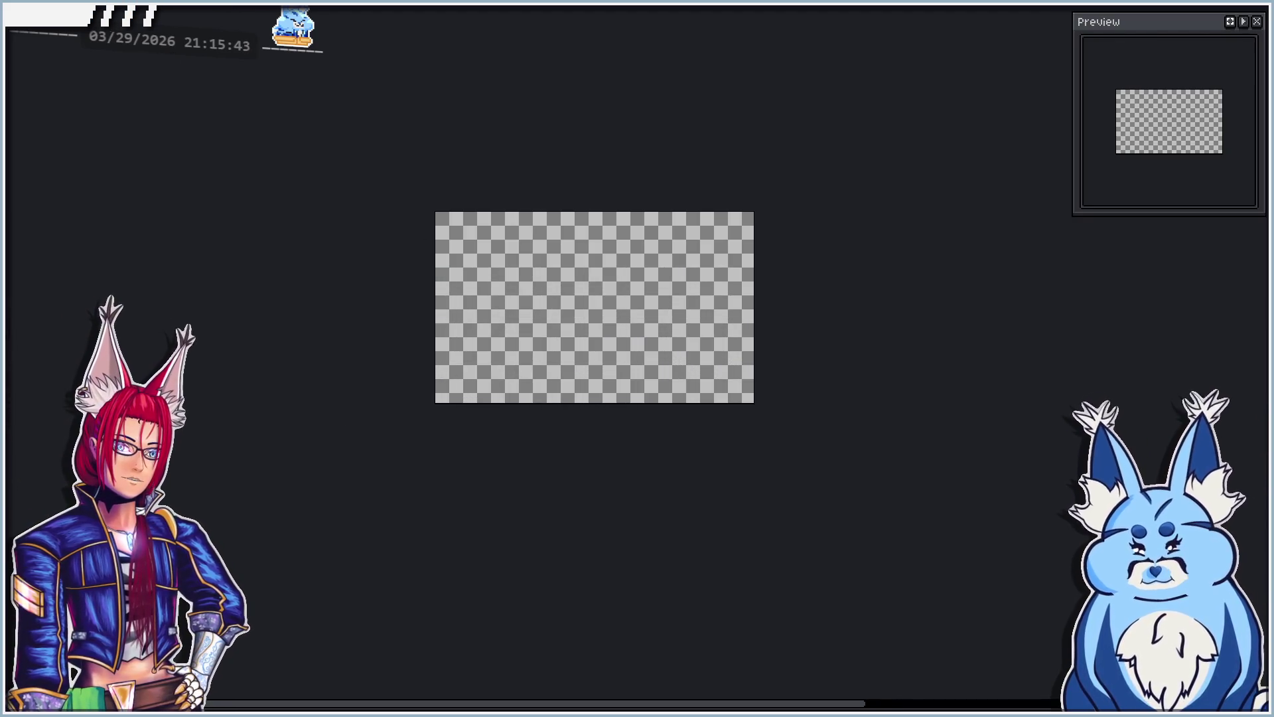
Step: Set the checkered background size to 16x16 in Preferences and apply it
key(ctrl+k)
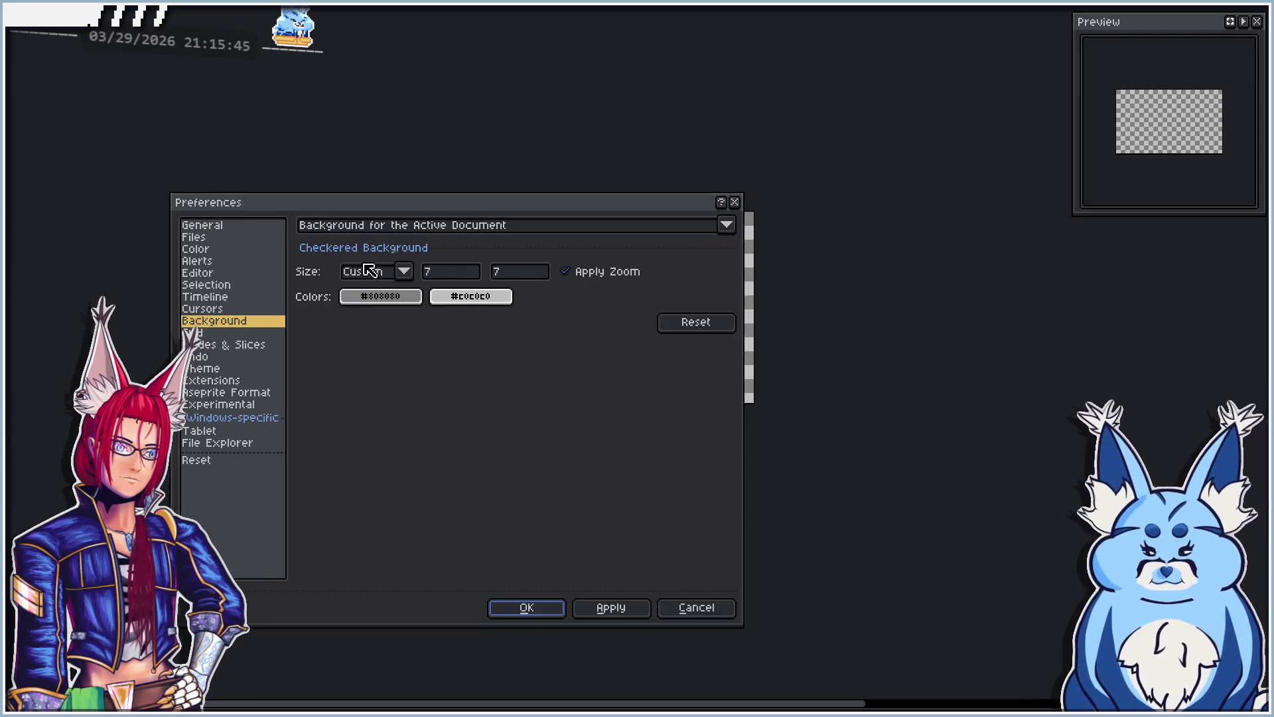
click(365, 271)
click(357, 292)
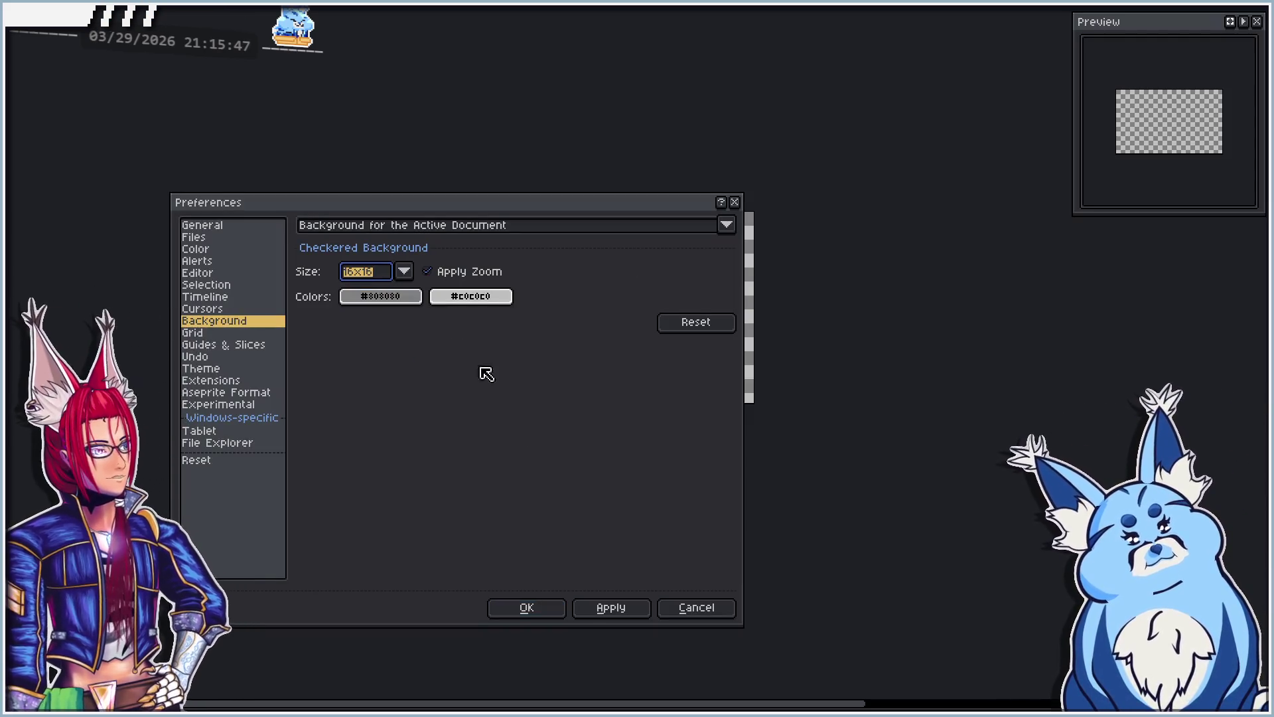
click(612, 606)
click(526, 608)
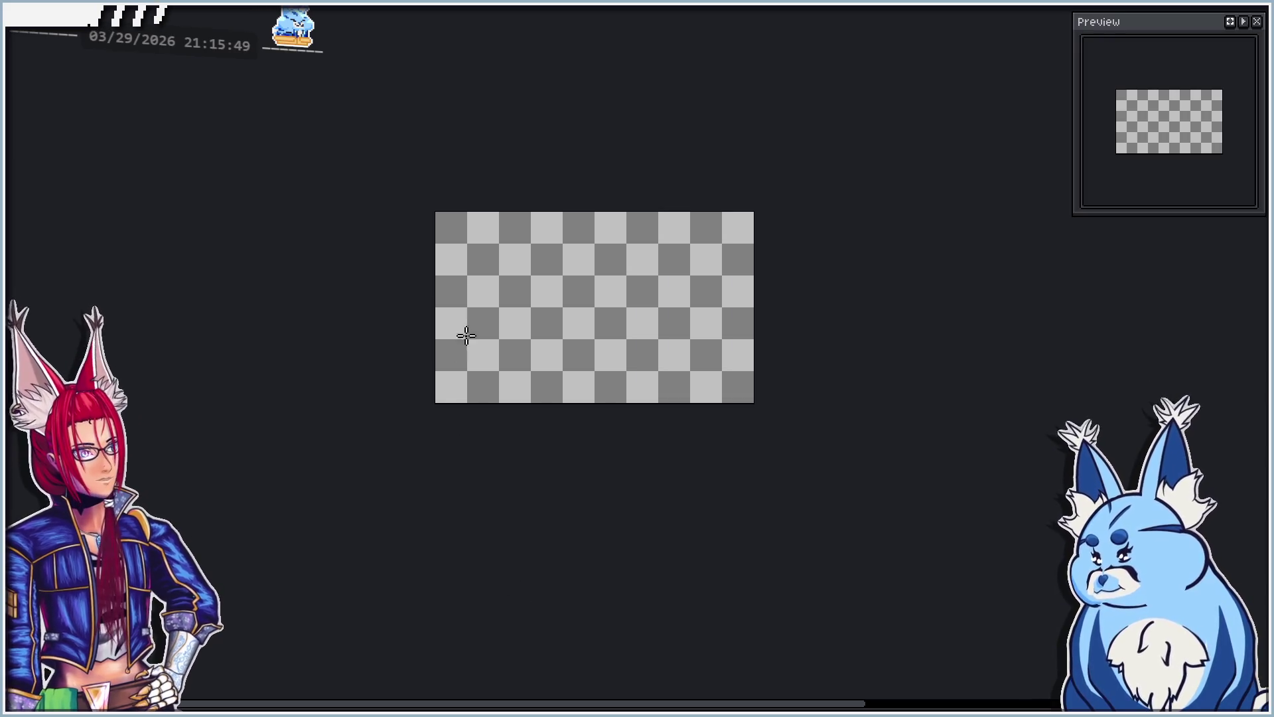
Step: Adjust the canvas view and bring up the palette presets browser
scroll(up, 3)
drag(560, 267, 520, 267)
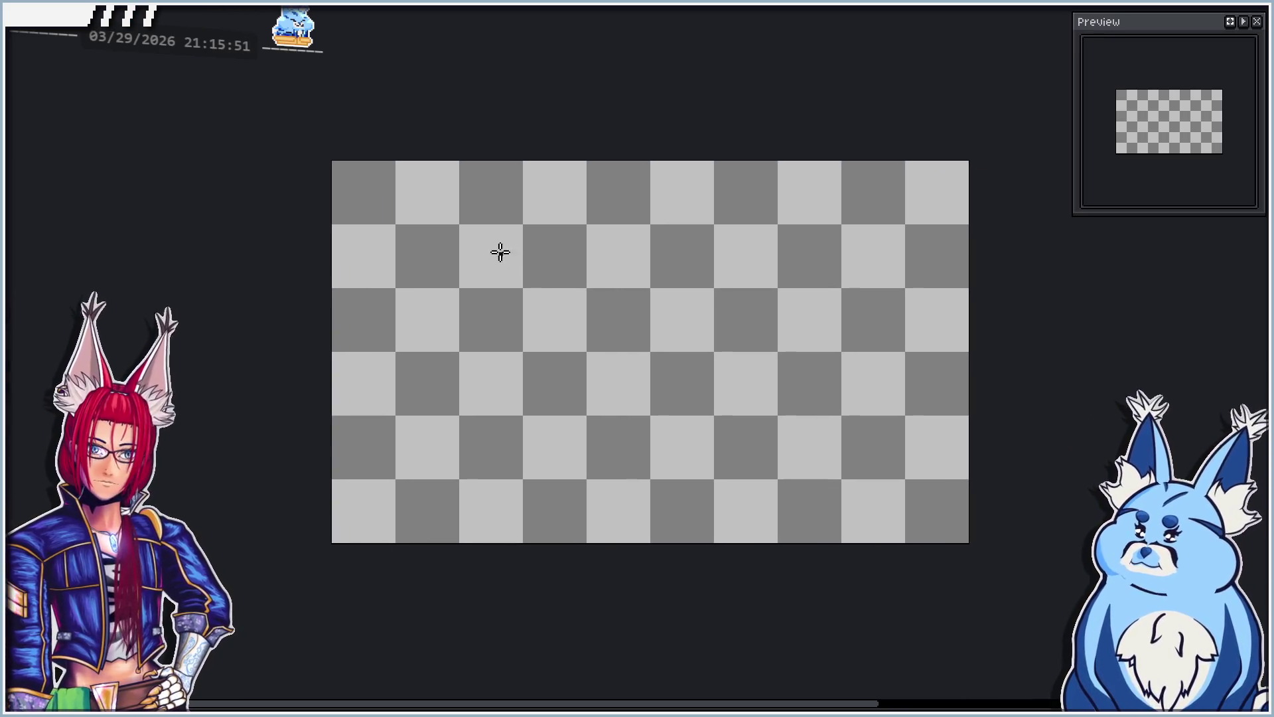
key(ctrl+o)
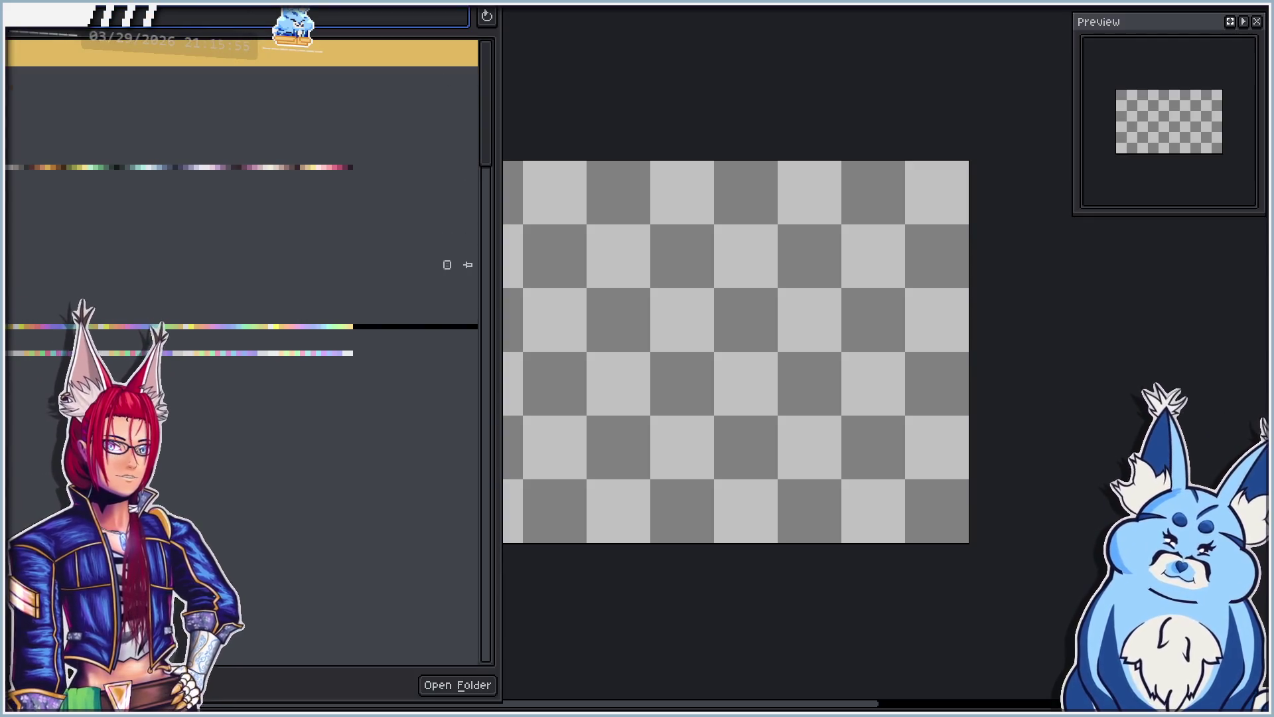
scroll(down, 3)
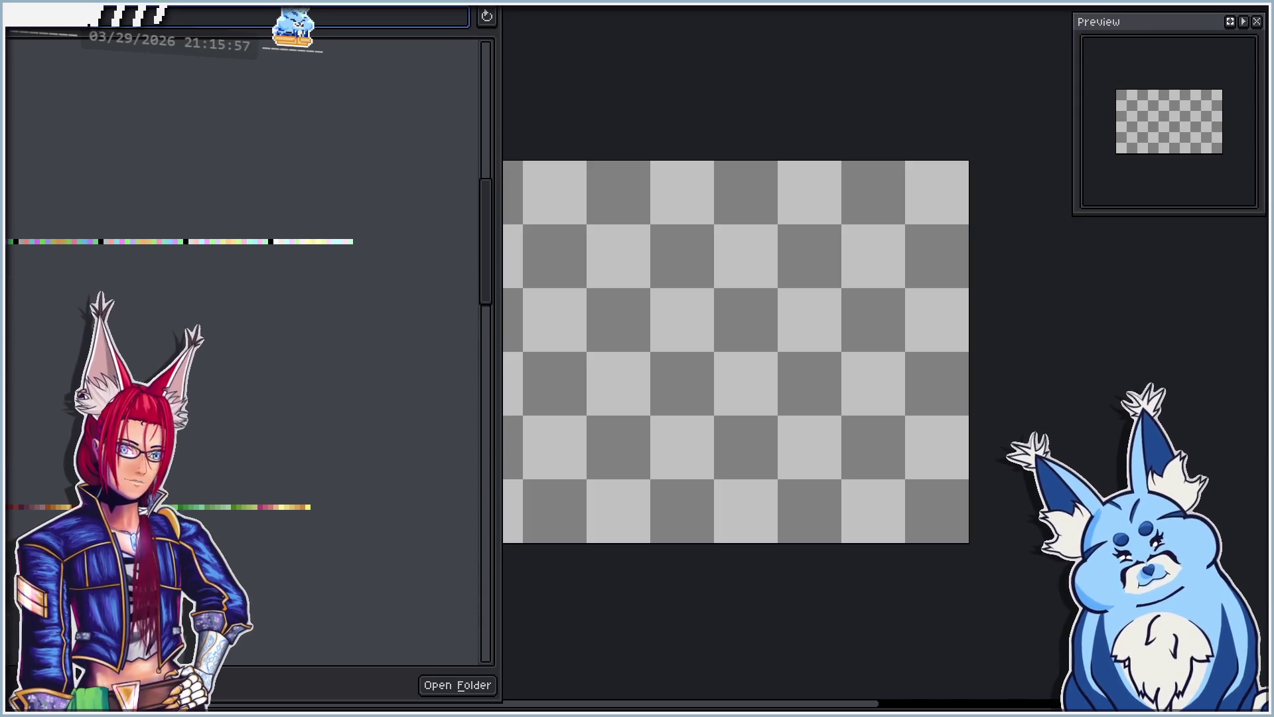
click(243, 197)
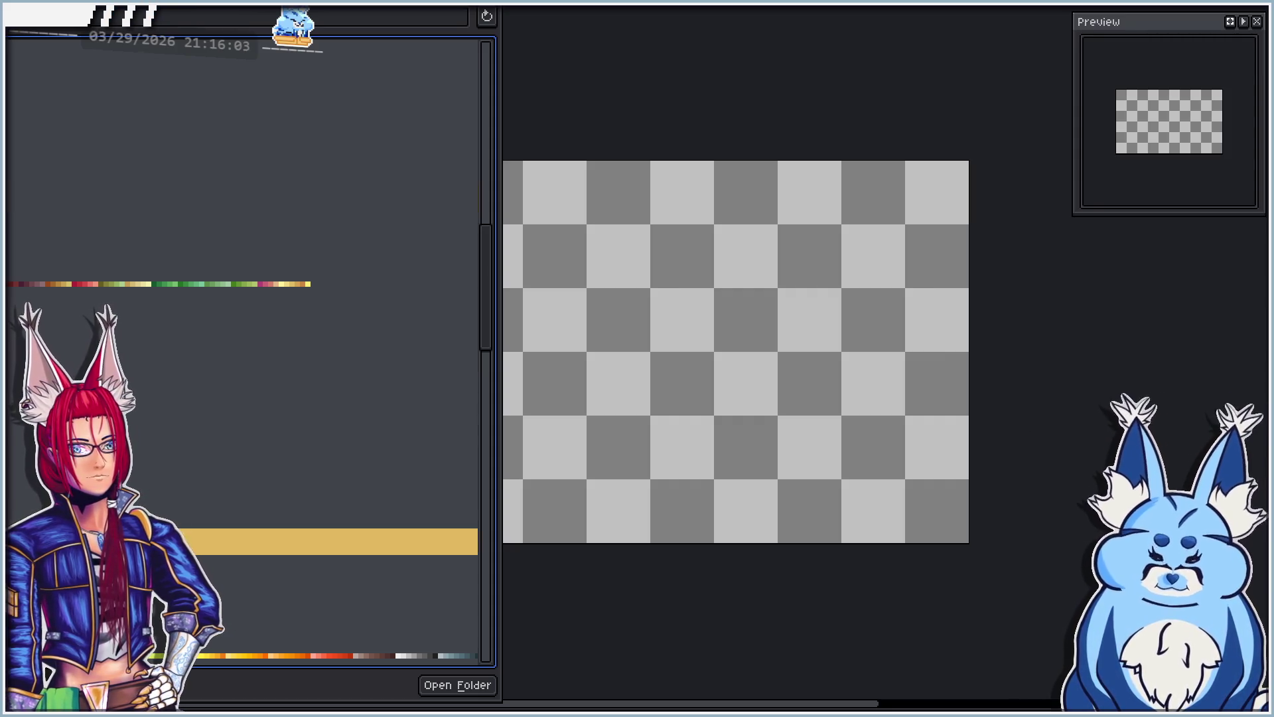
scroll(down, 3)
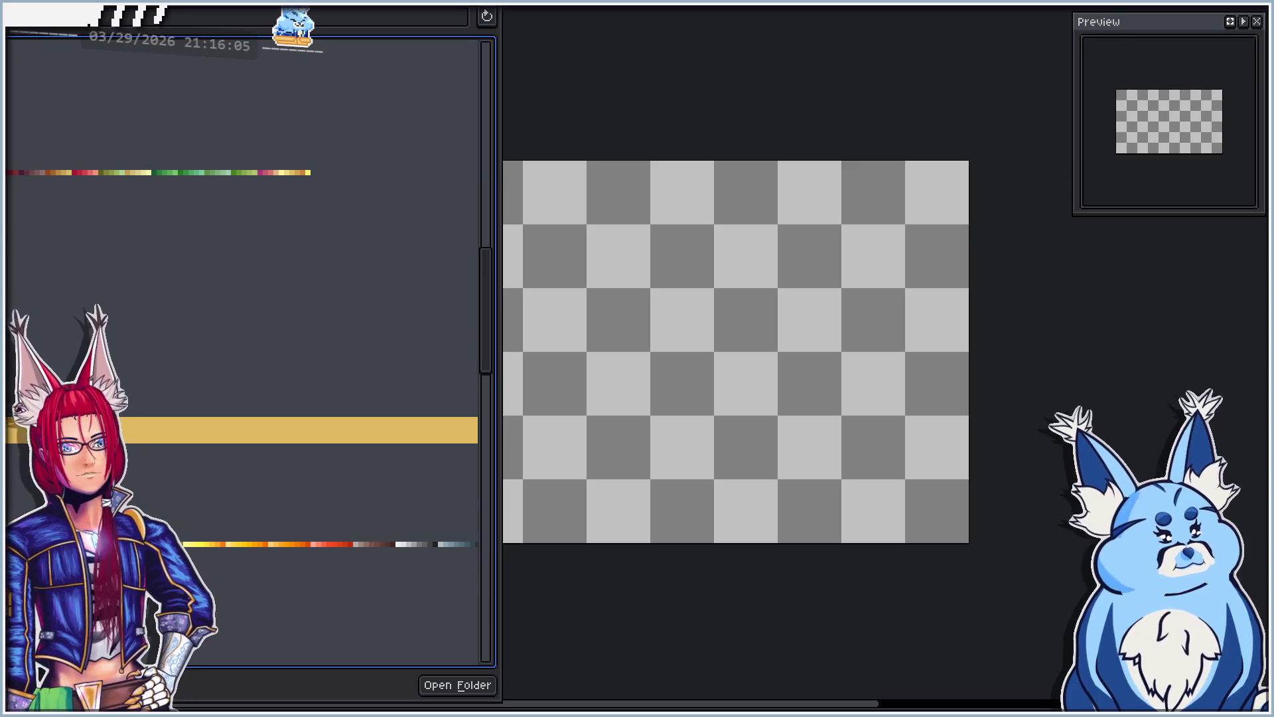
key(Escape)
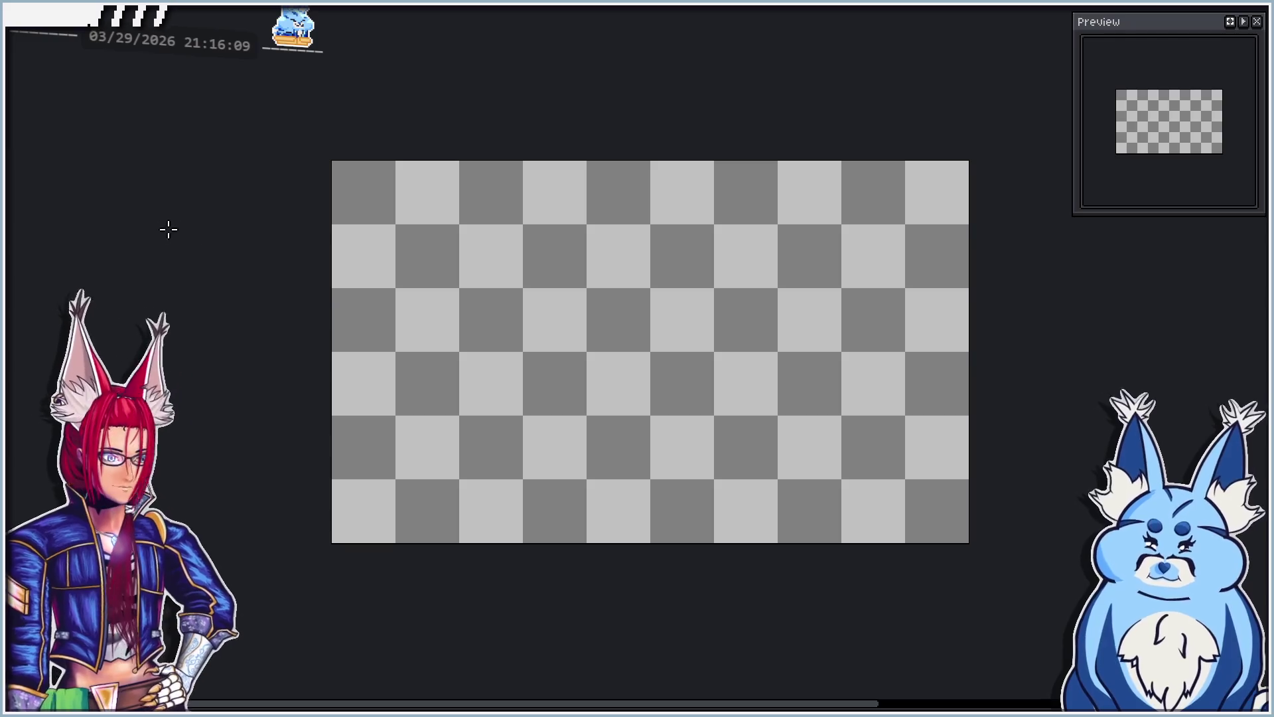
scroll(up, 3)
scroll(down, 3)
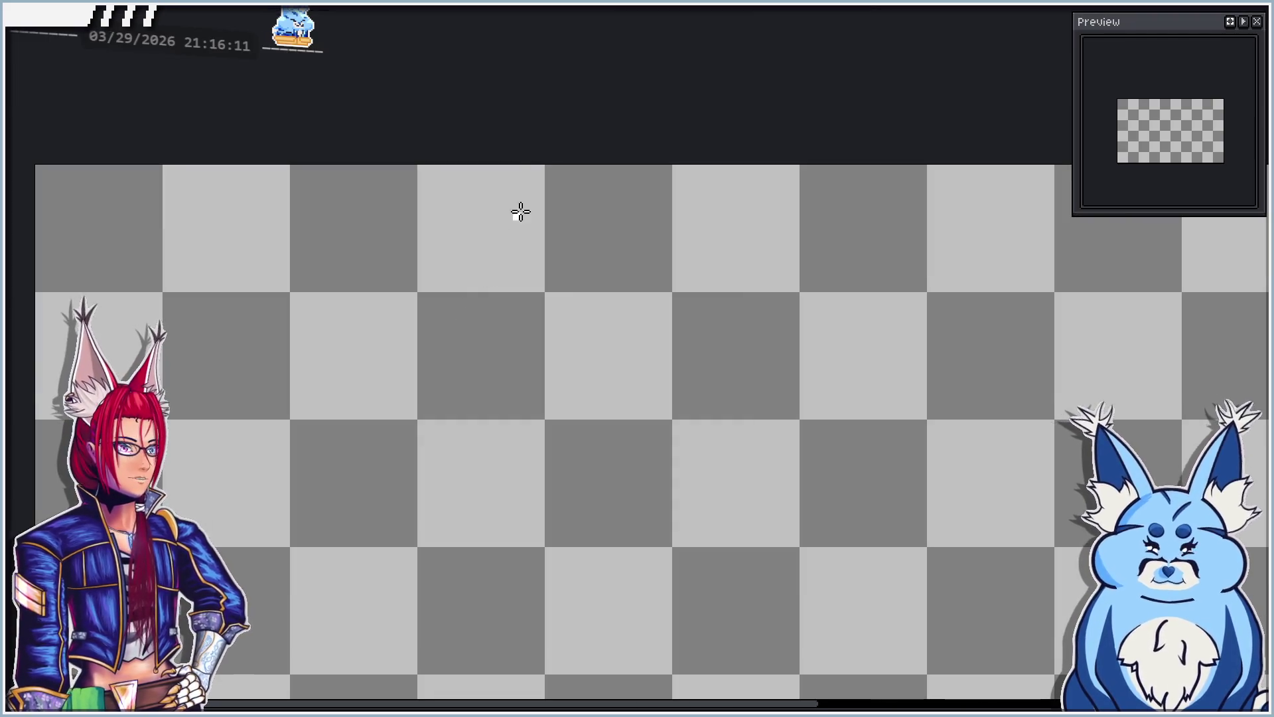
scroll(up, 3)
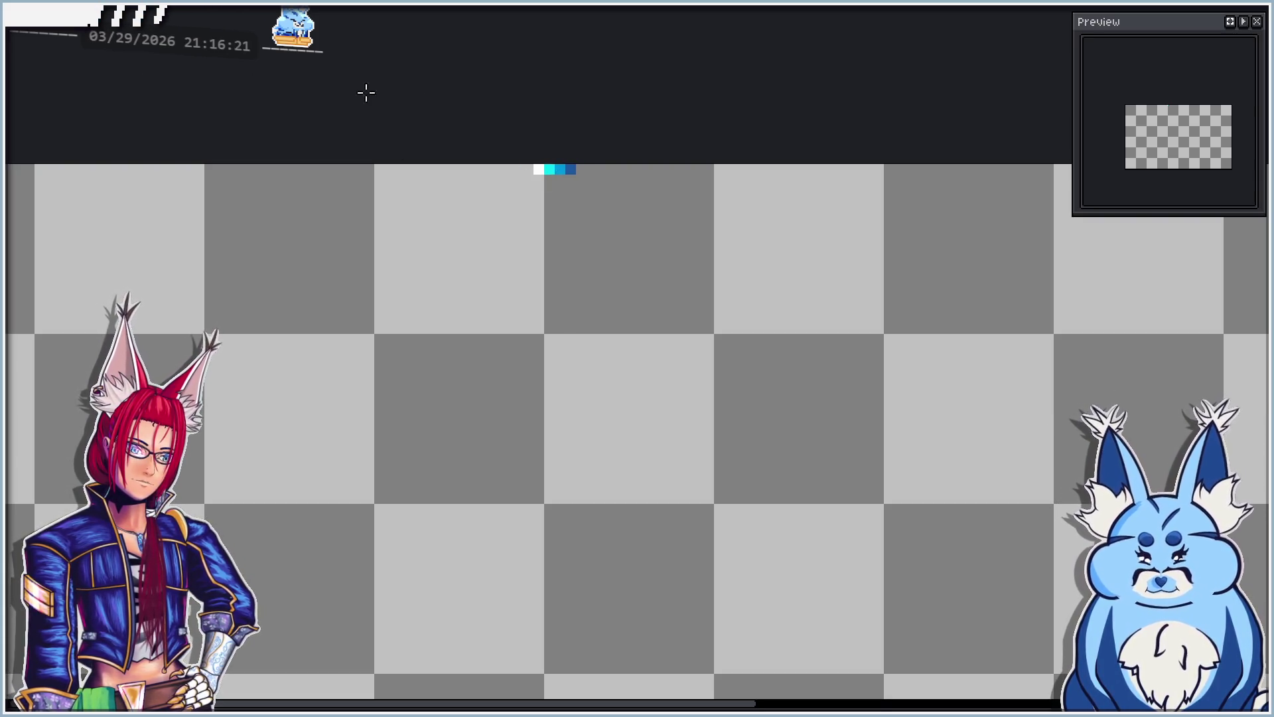
click(581, 169)
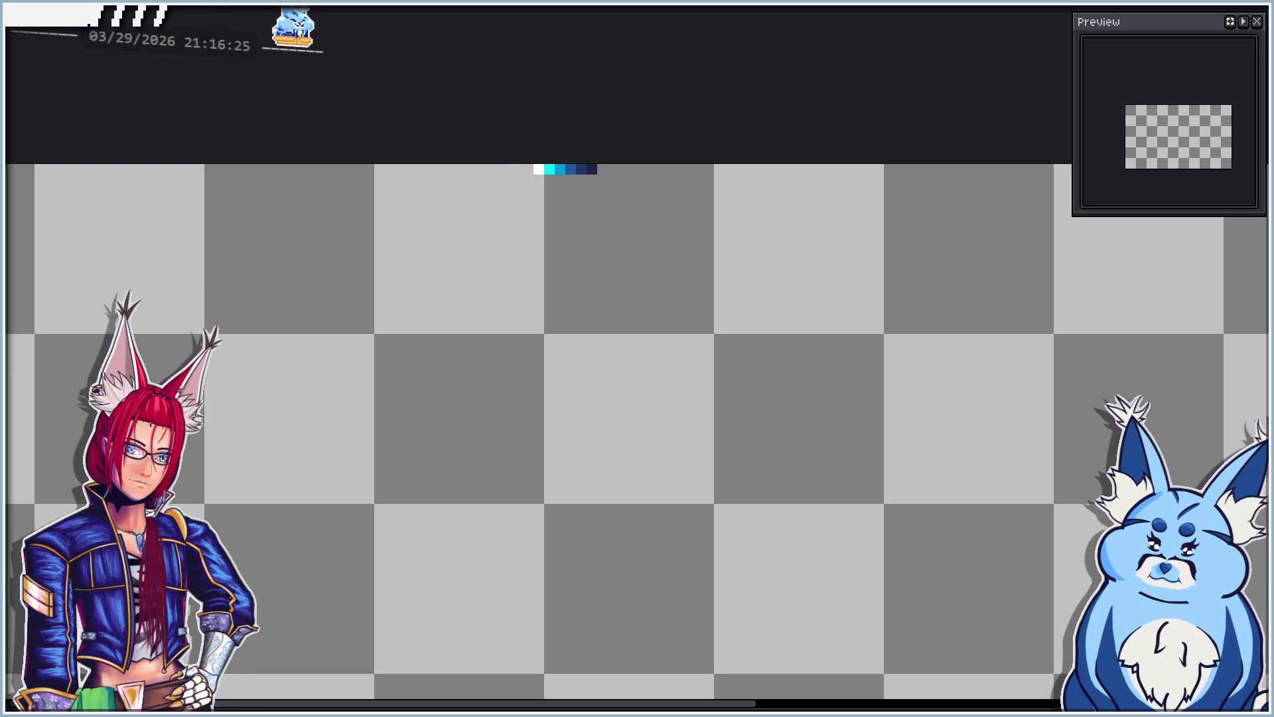
scroll(up, 3)
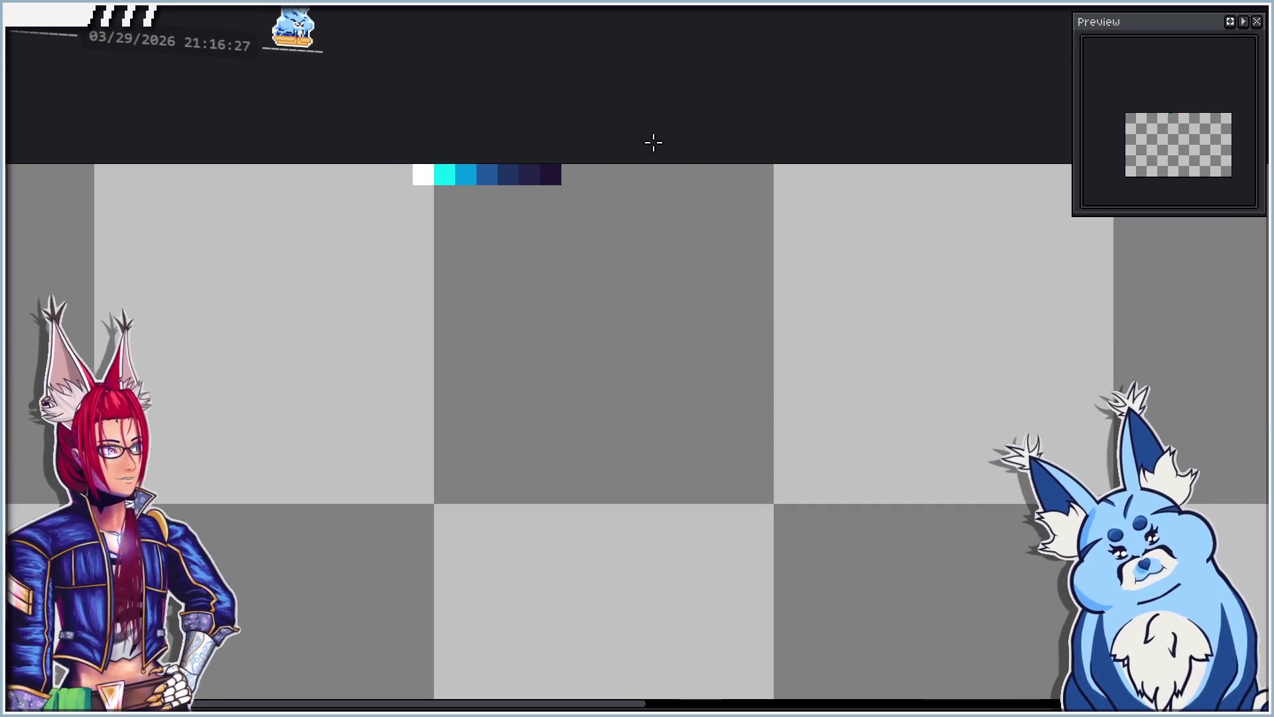
key(ctrl+z)
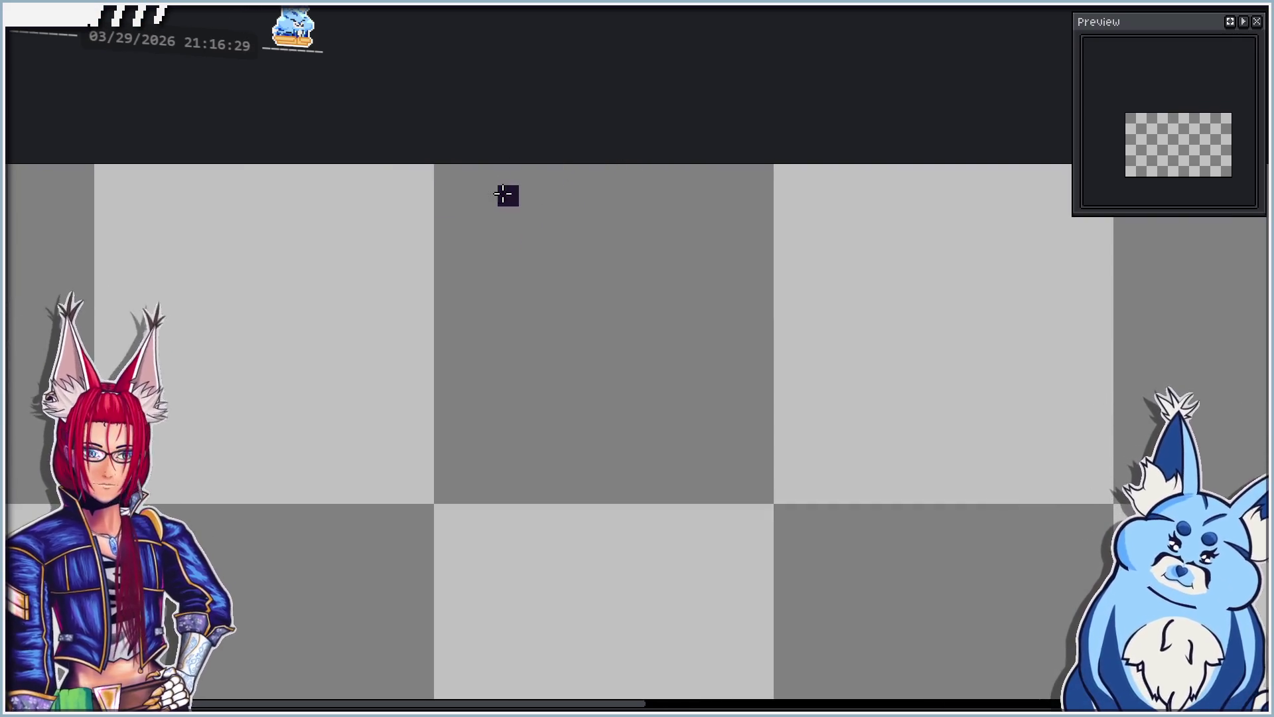
scroll(down, 3)
scroll(down, 3)
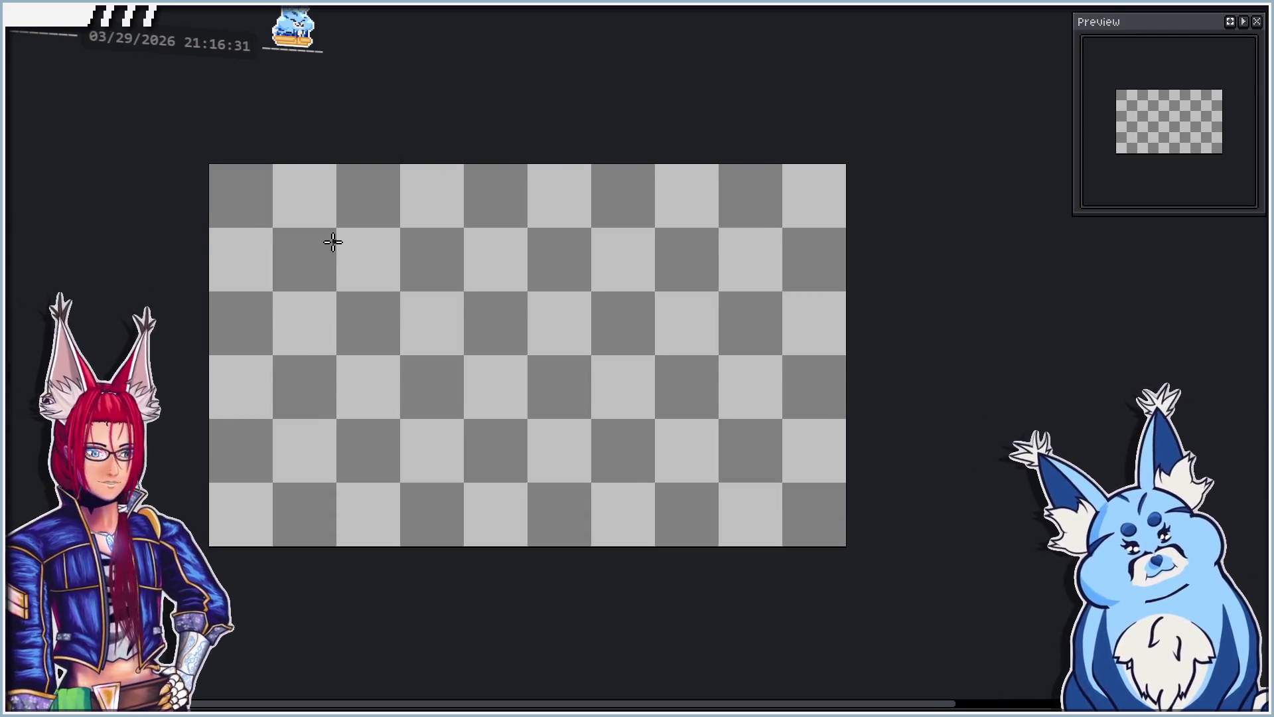
scroll(up, 3)
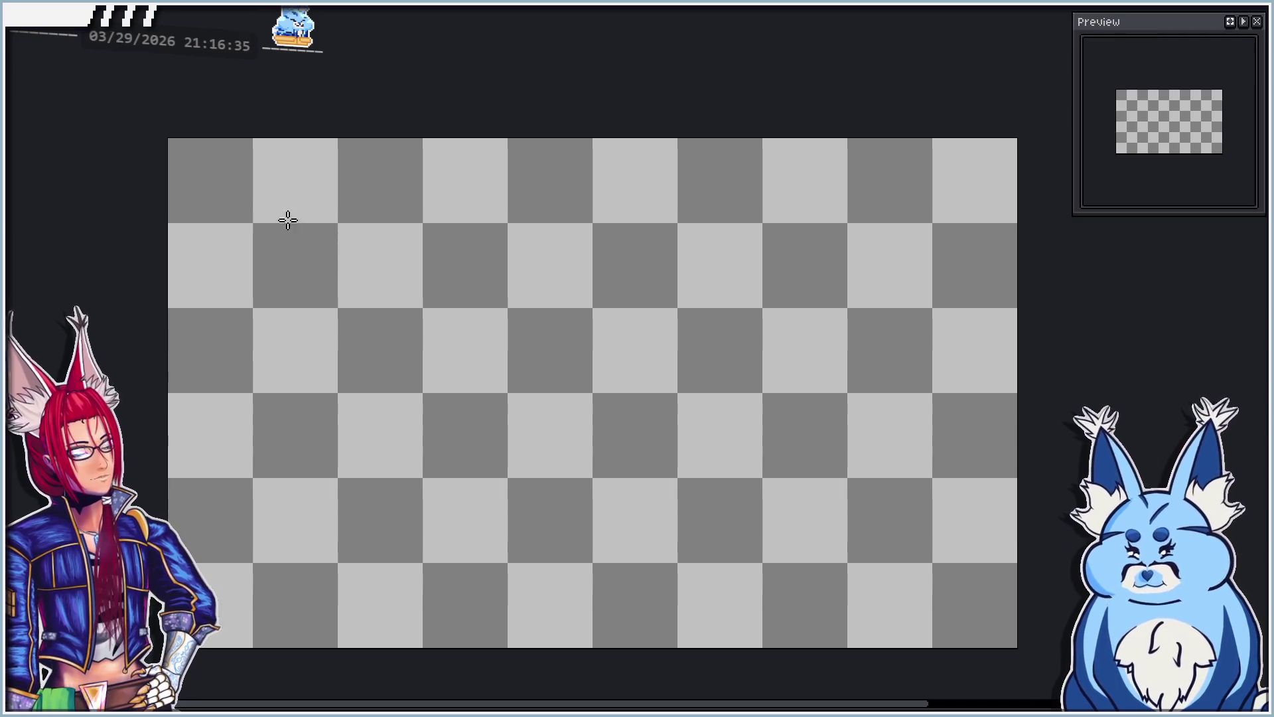
scroll(down, 3)
drag(377, 220, 373, 189)
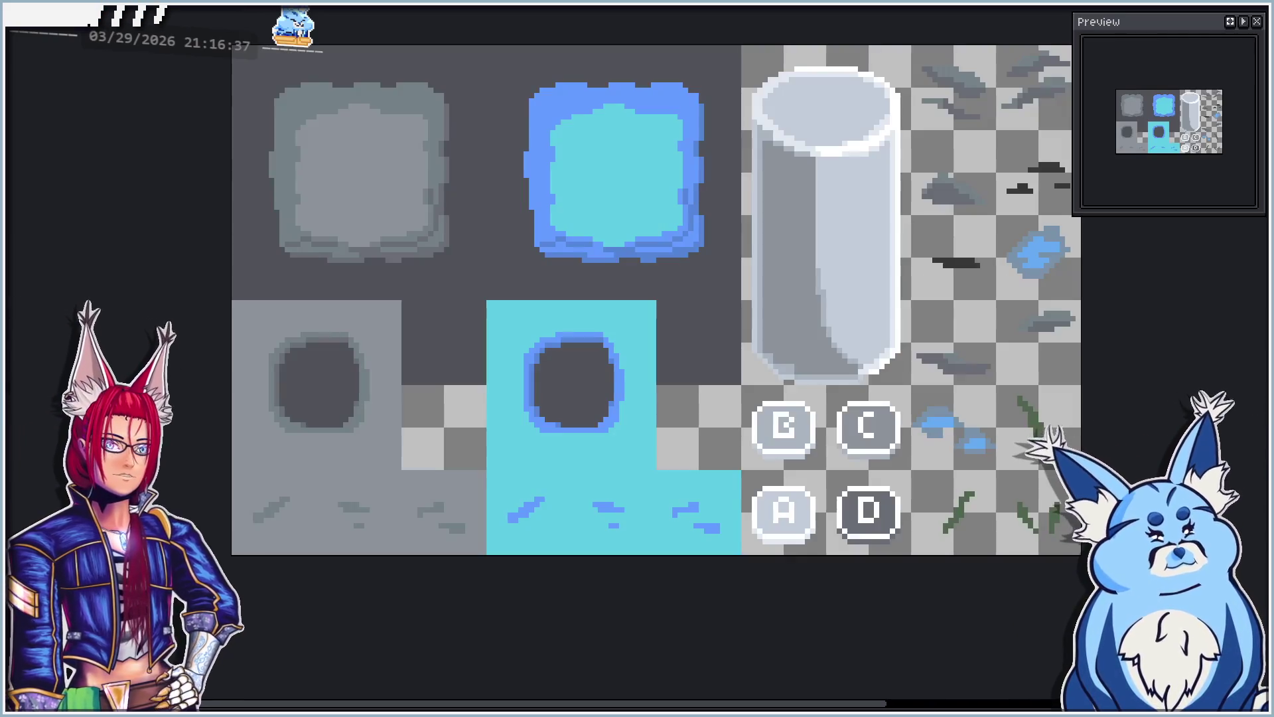
Step: Reposition the symmetry guides and draw a white filled rectangle mirrored across both axes
scroll(up, 3)
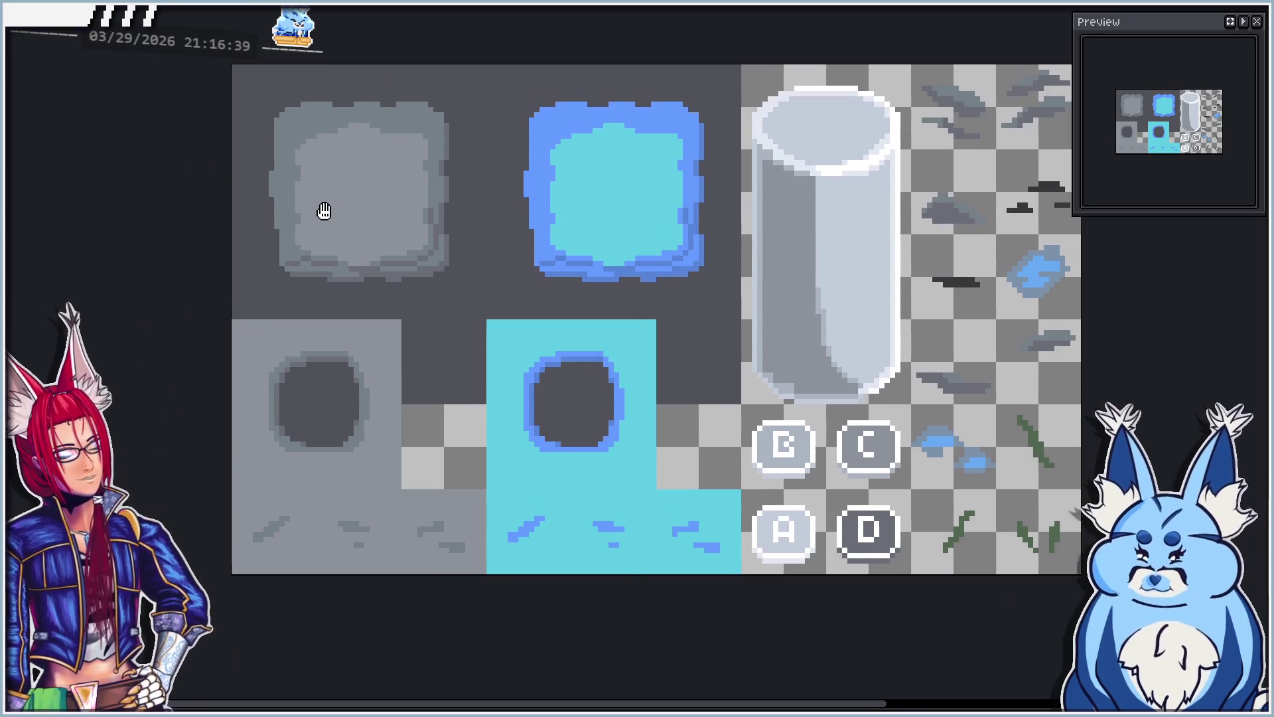
drag(321, 210, 318, 290)
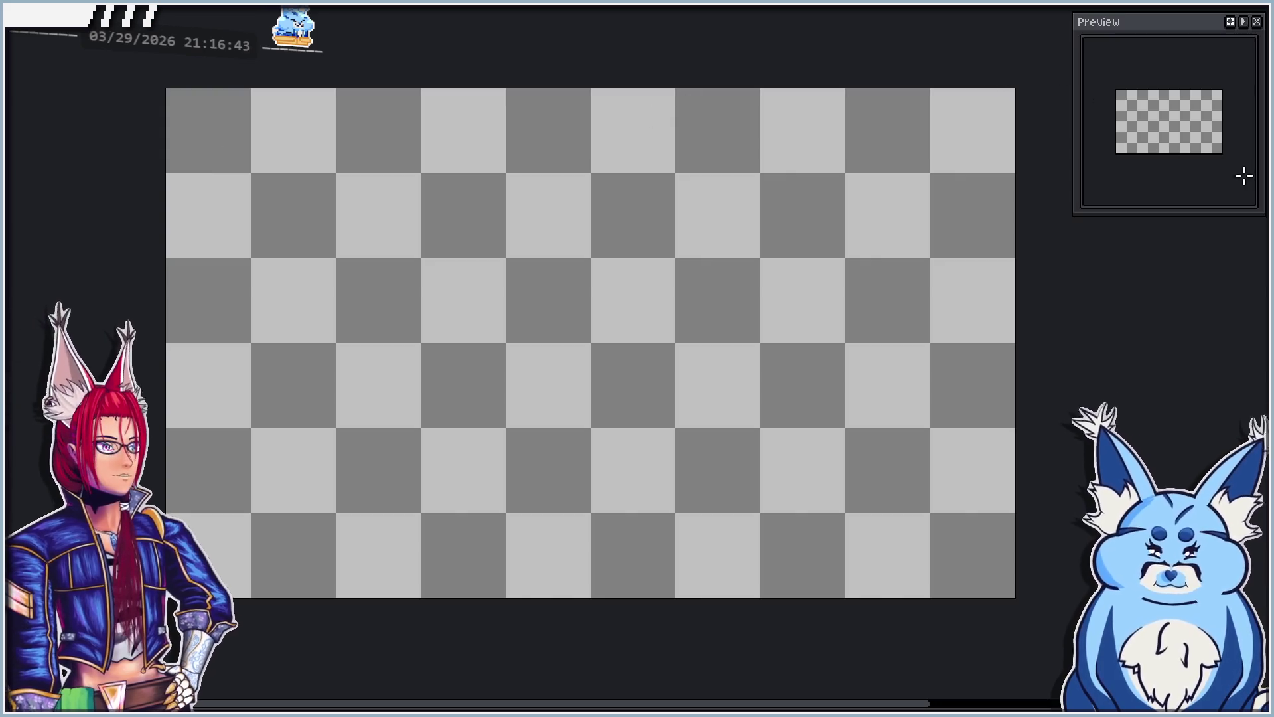
key(u)
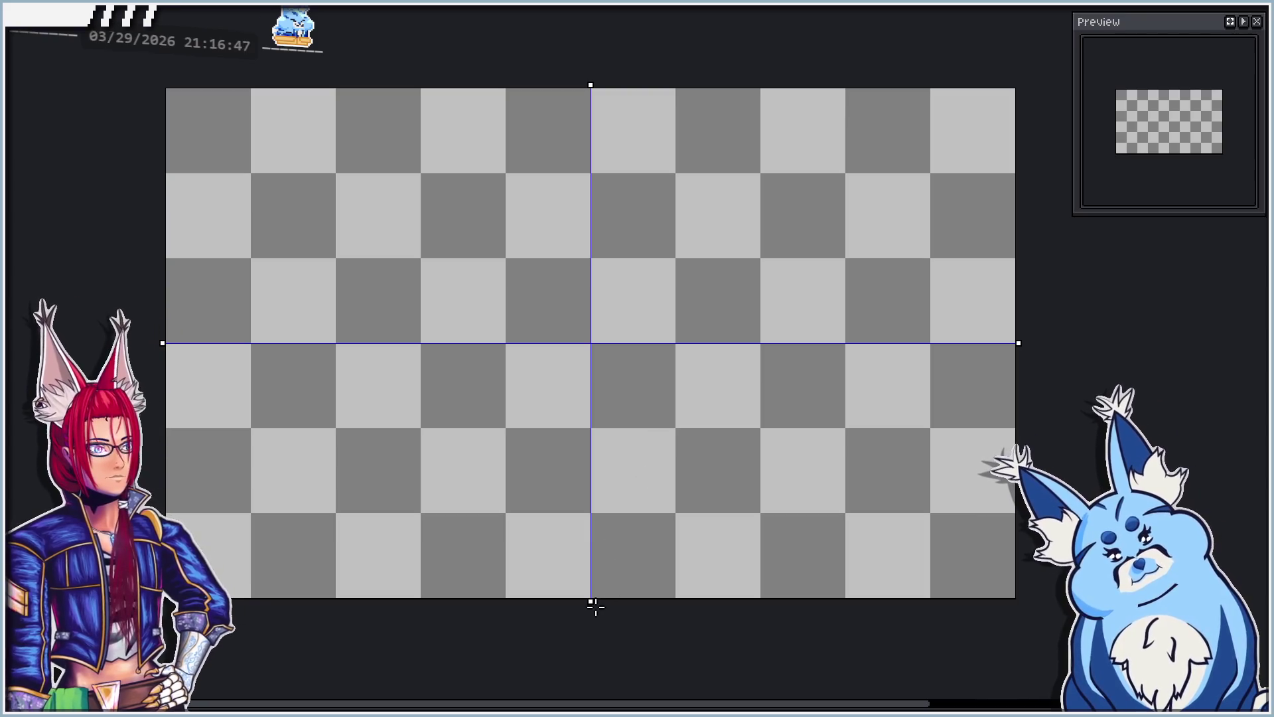
drag(595, 606, 337, 605)
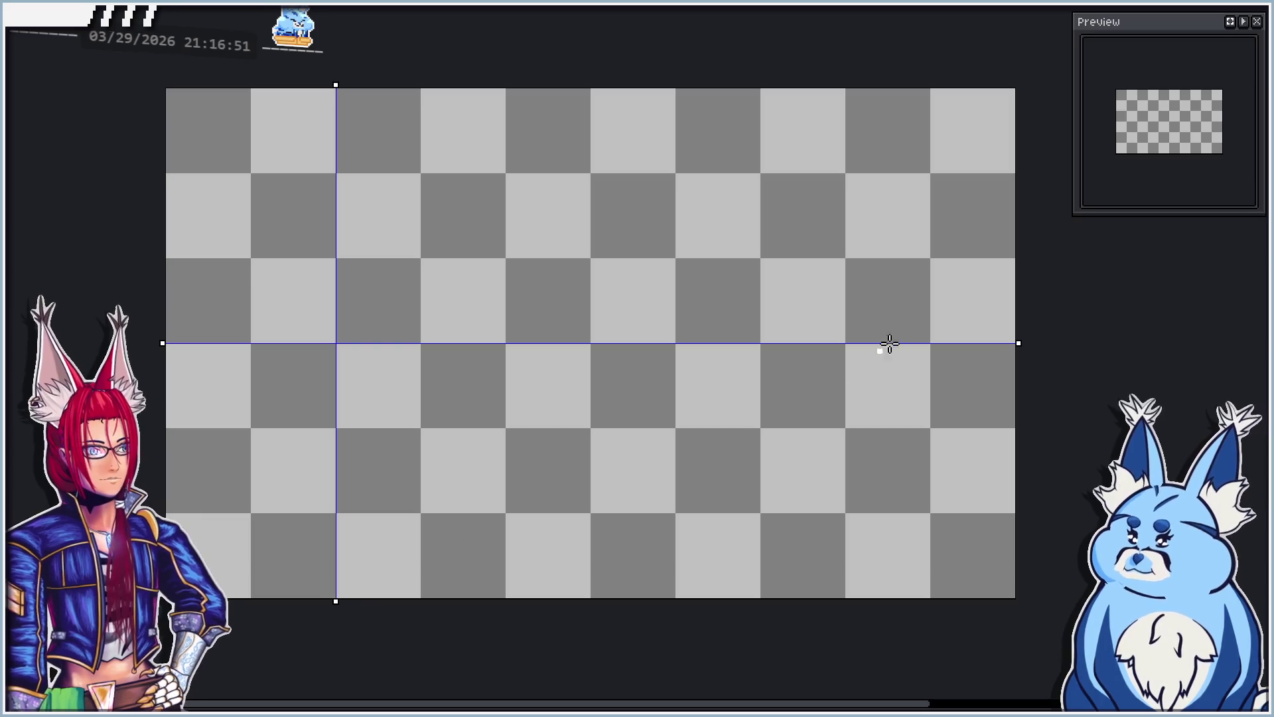
drag(1018, 341, 1016, 259)
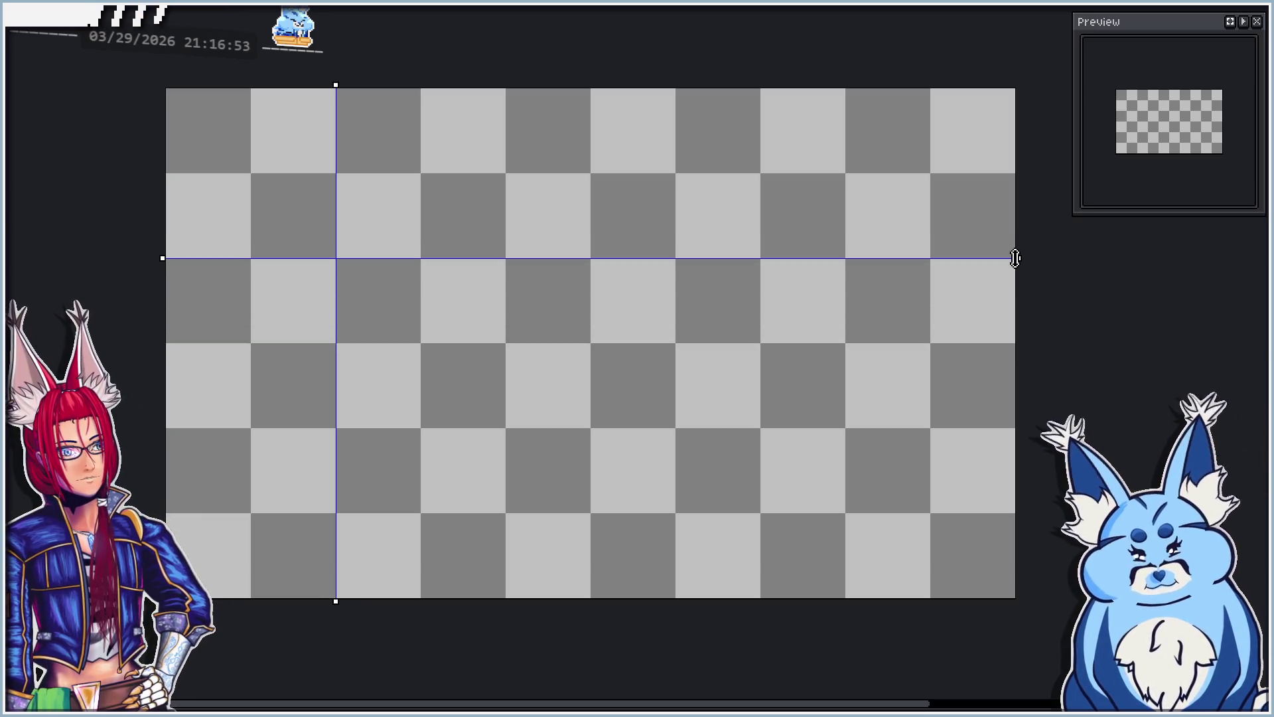
drag(252, 175, 411, 334)
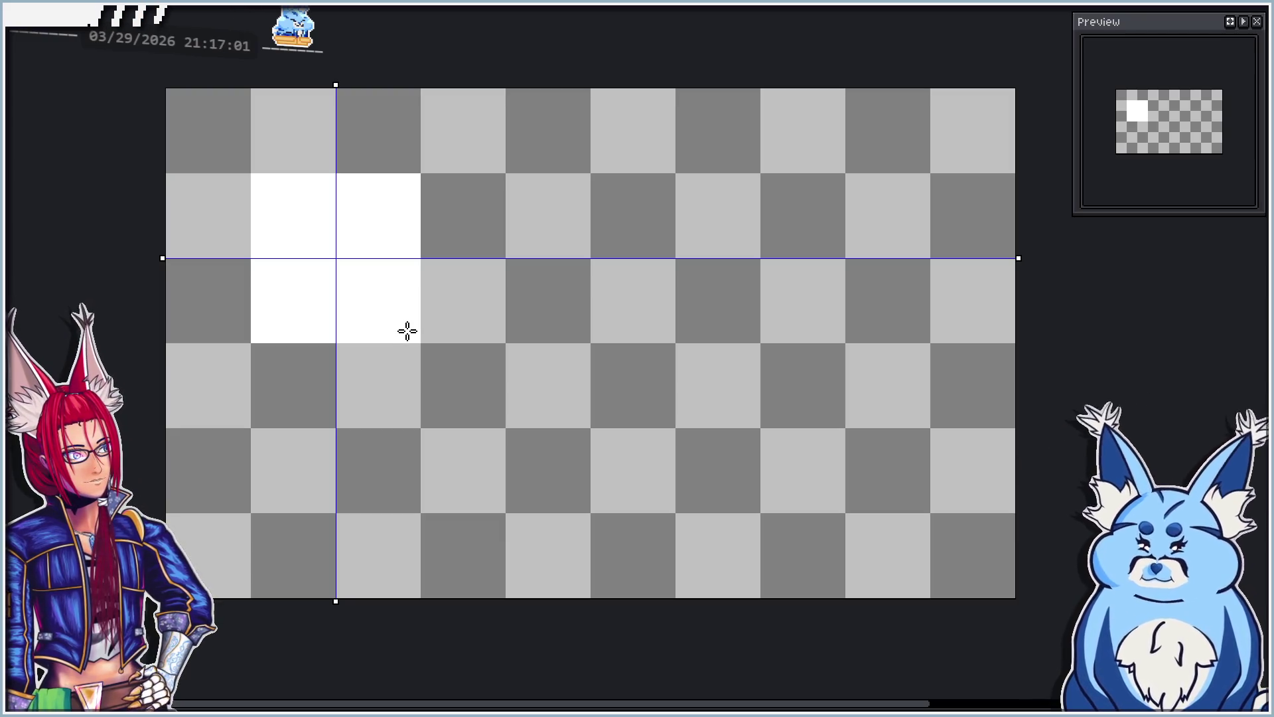
Step: Shift the symmetry axes a tile over, try larger mirrored rectangles, and undo them
drag(1021, 257, 1015, 342)
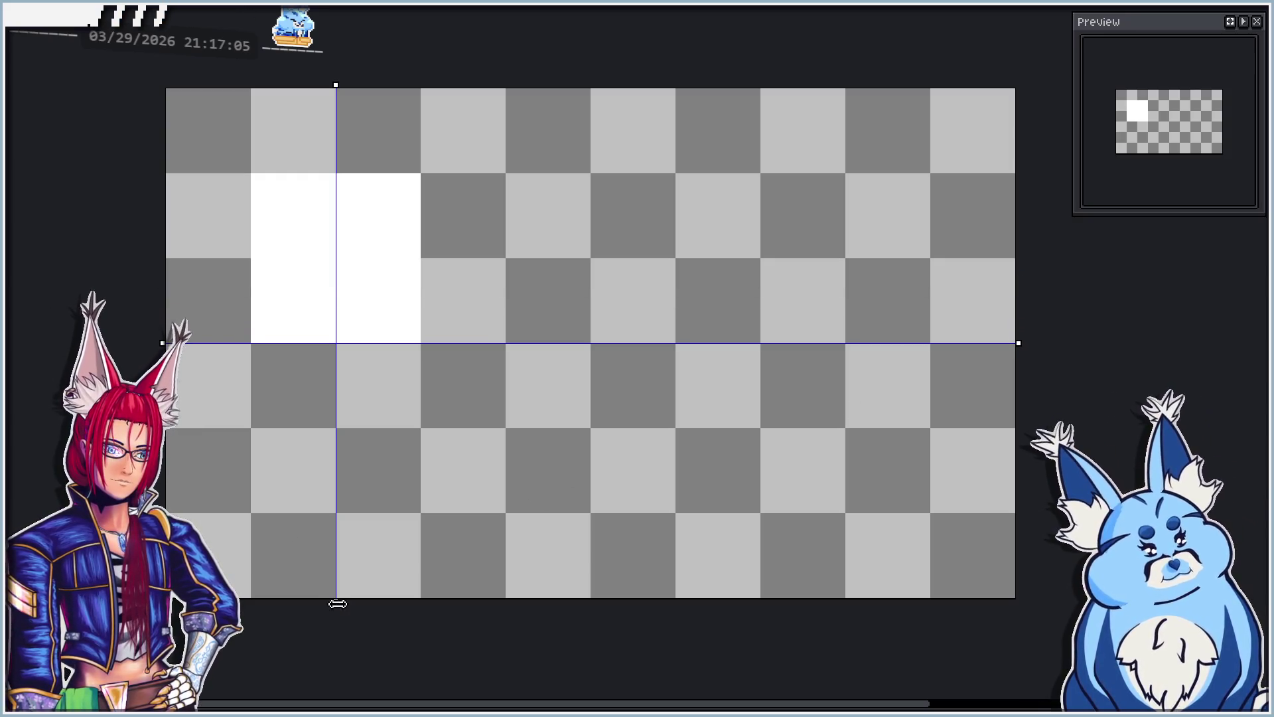
drag(336, 602, 421, 612)
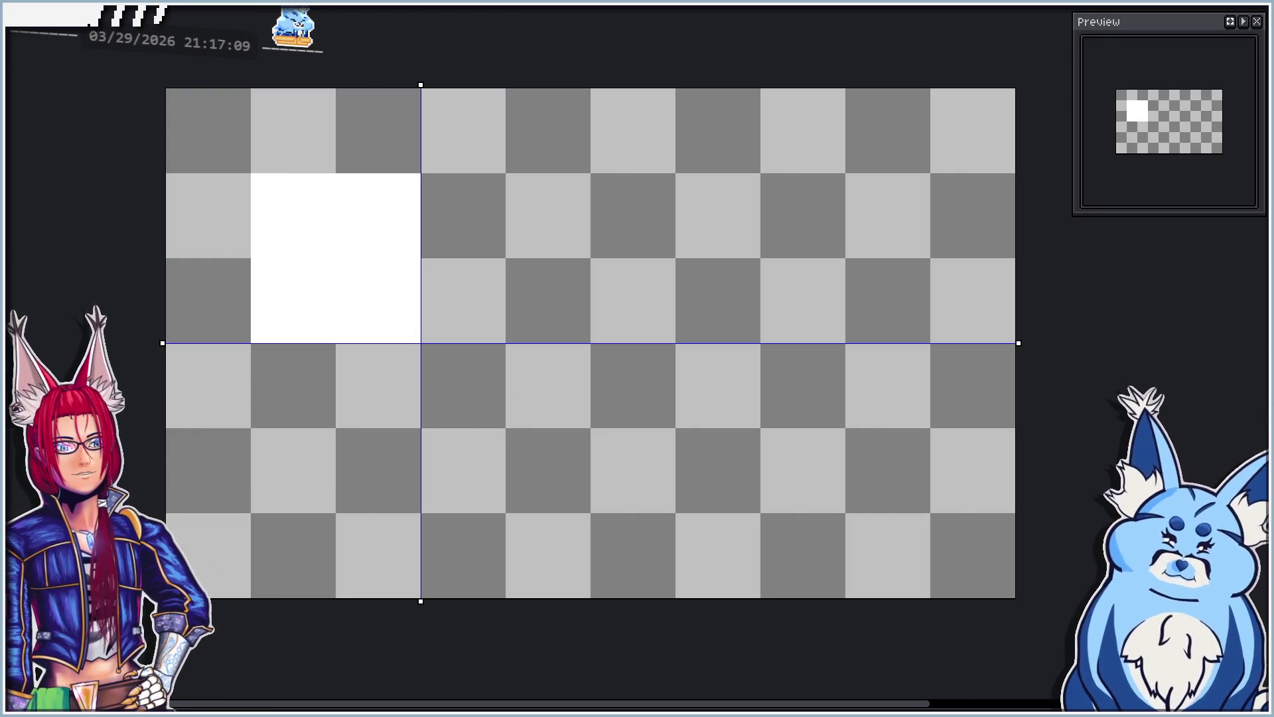
key(ctrl+Tab)
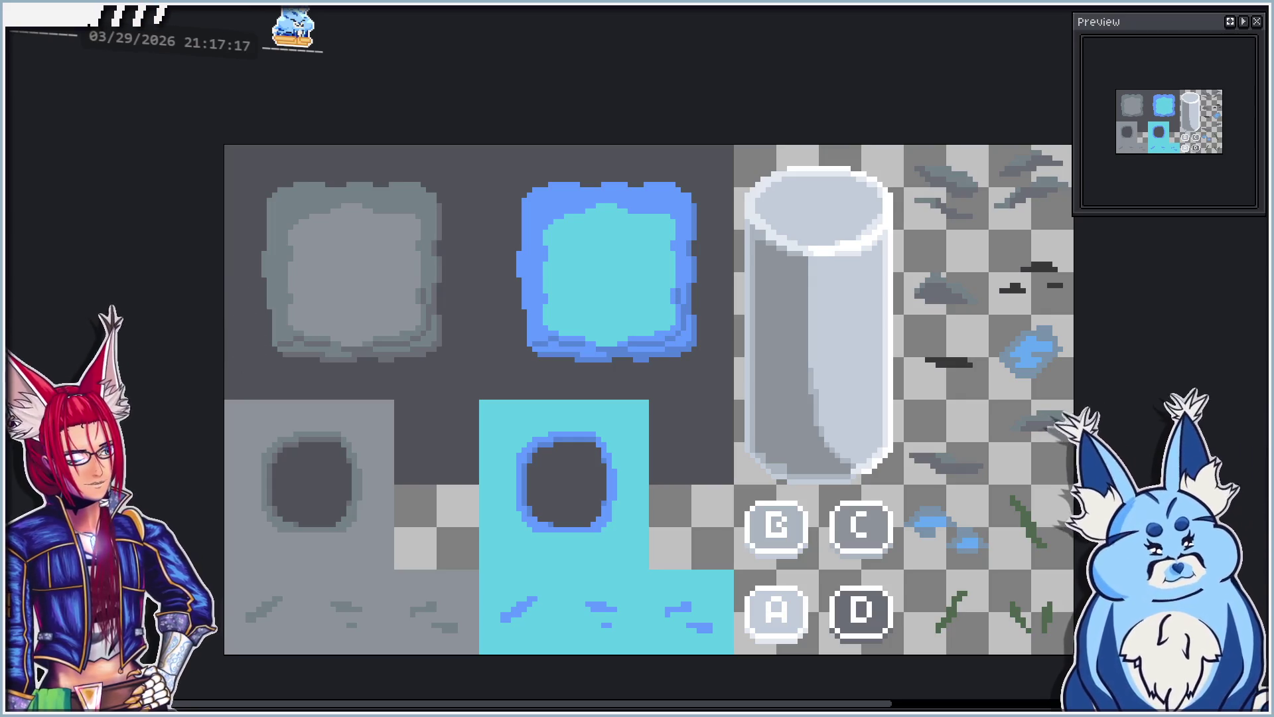
key(ctrl+Tab)
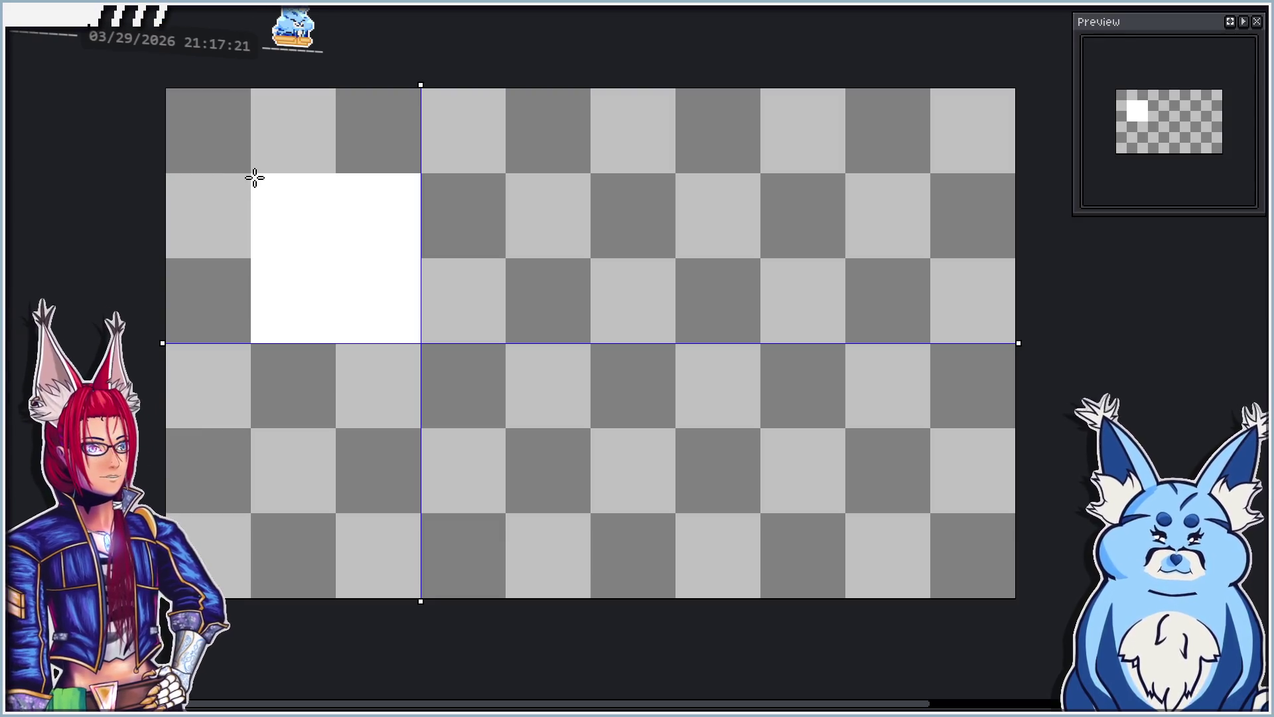
drag(253, 177, 584, 511)
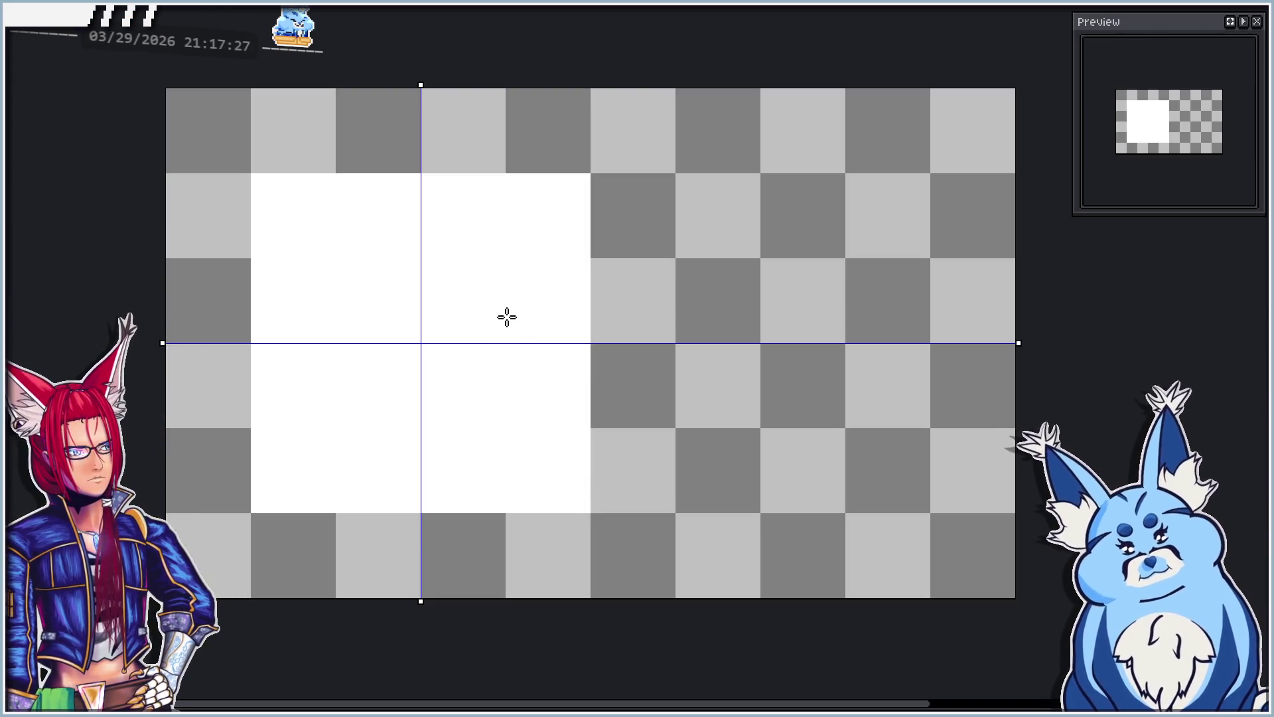
key(ctrl+z)
key(ctrl+z)
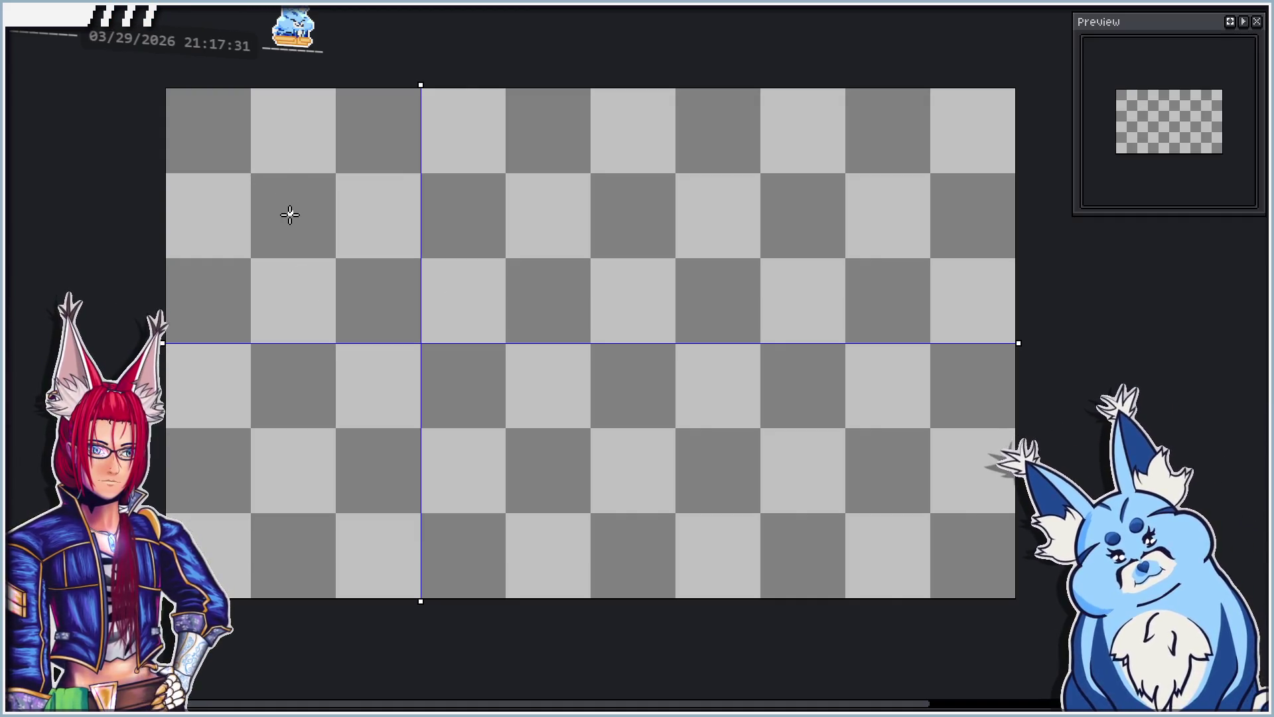
drag(290, 214, 550, 475)
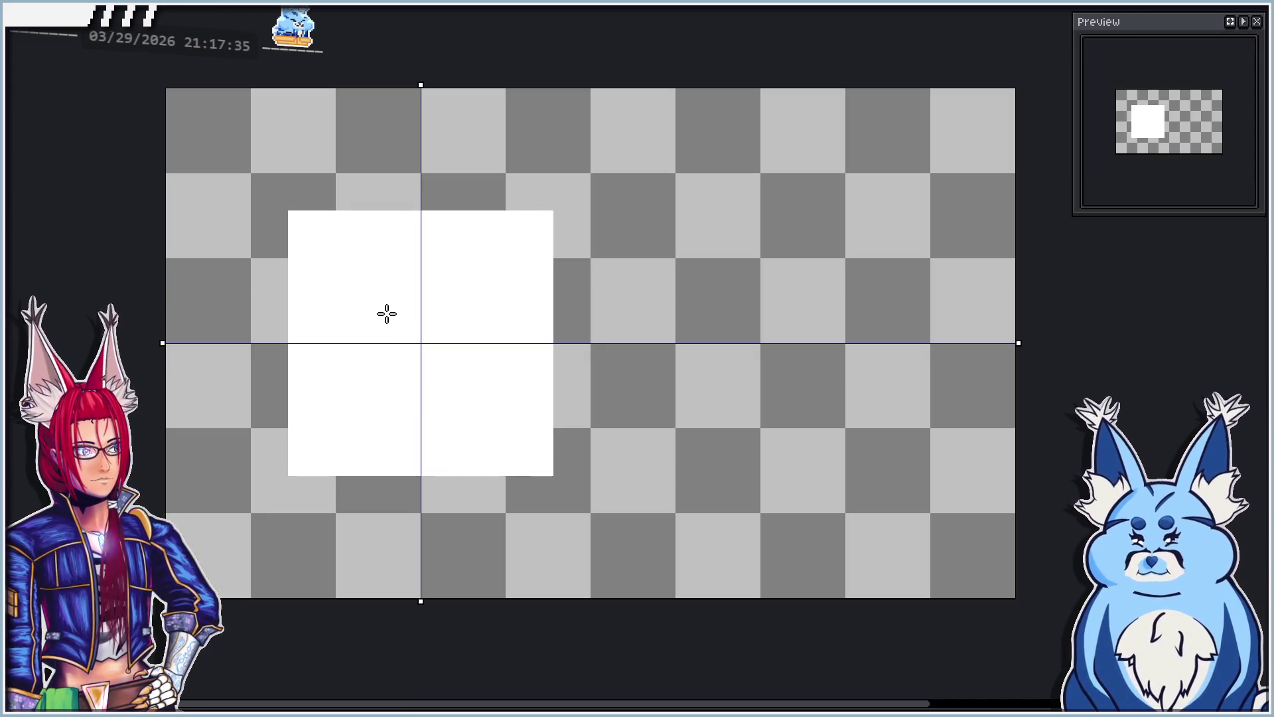
key(ctrl+z)
key(ctrl+z)
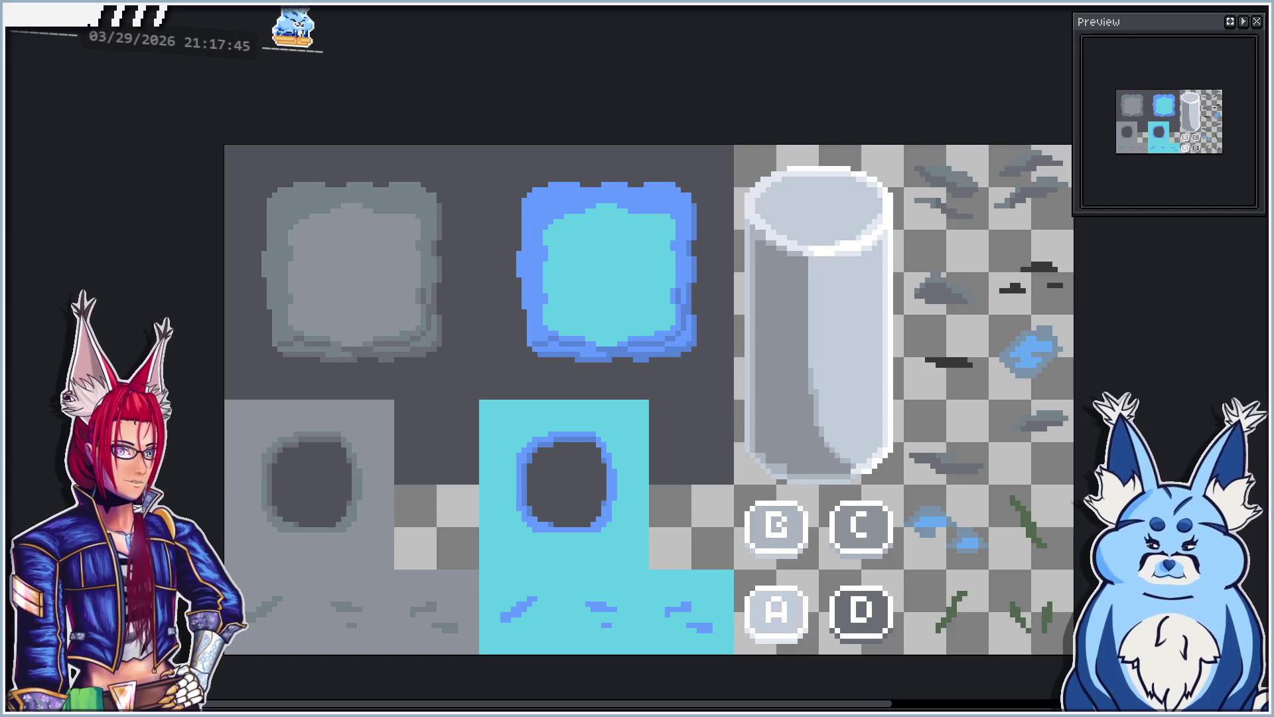
Step: Lower the tileset's Layer 1 opacity to about 46% in Layer Properties
key(shift+p)
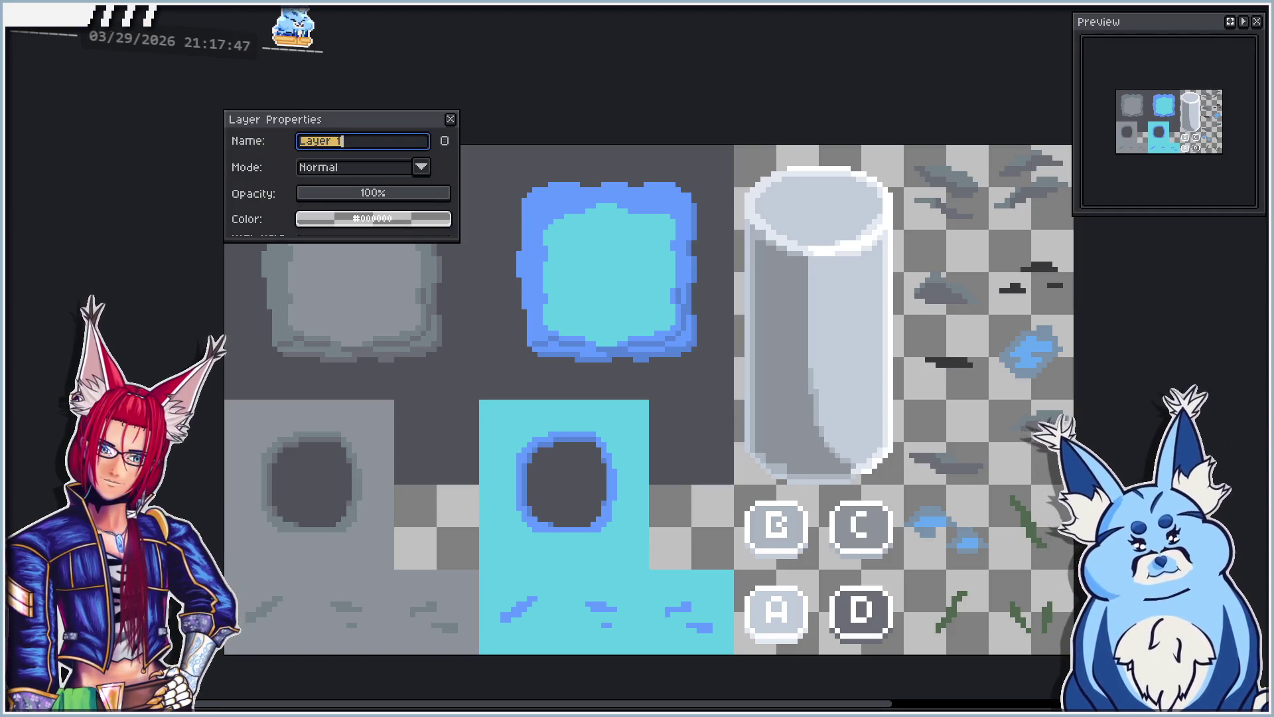
click(365, 197)
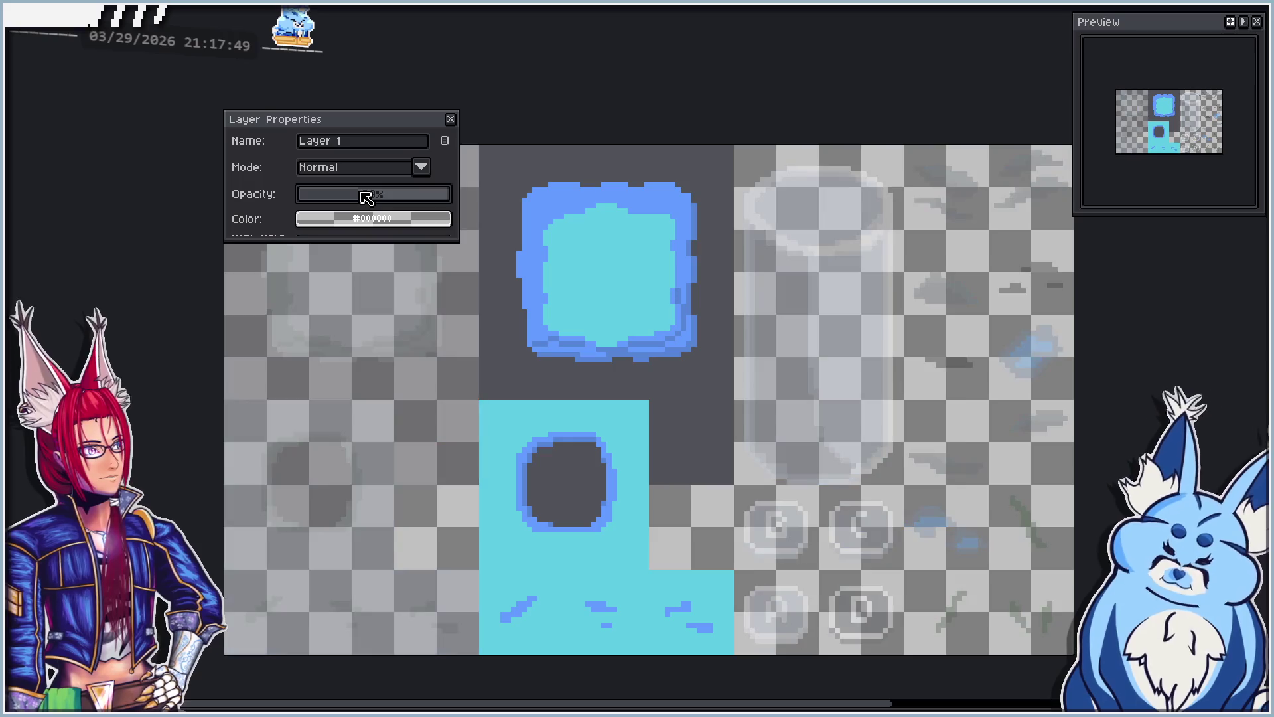
drag(369, 127, 37, 120)
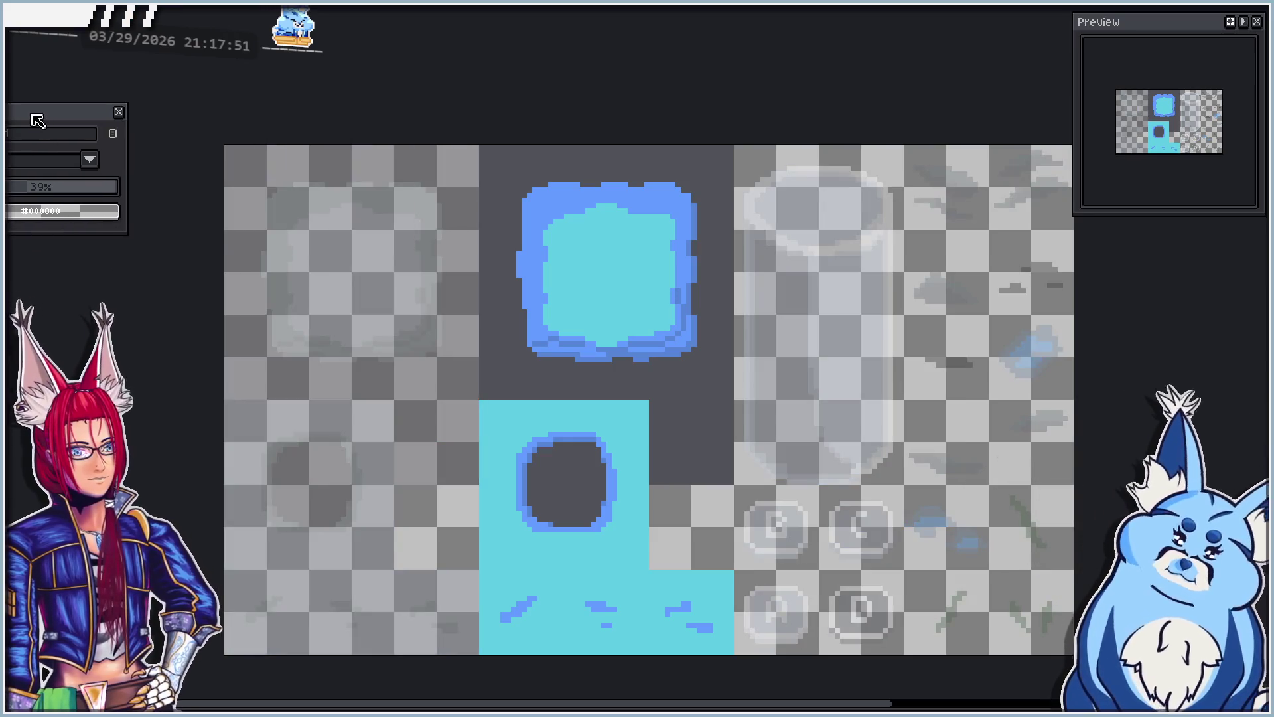
drag(36, 193, 44, 195)
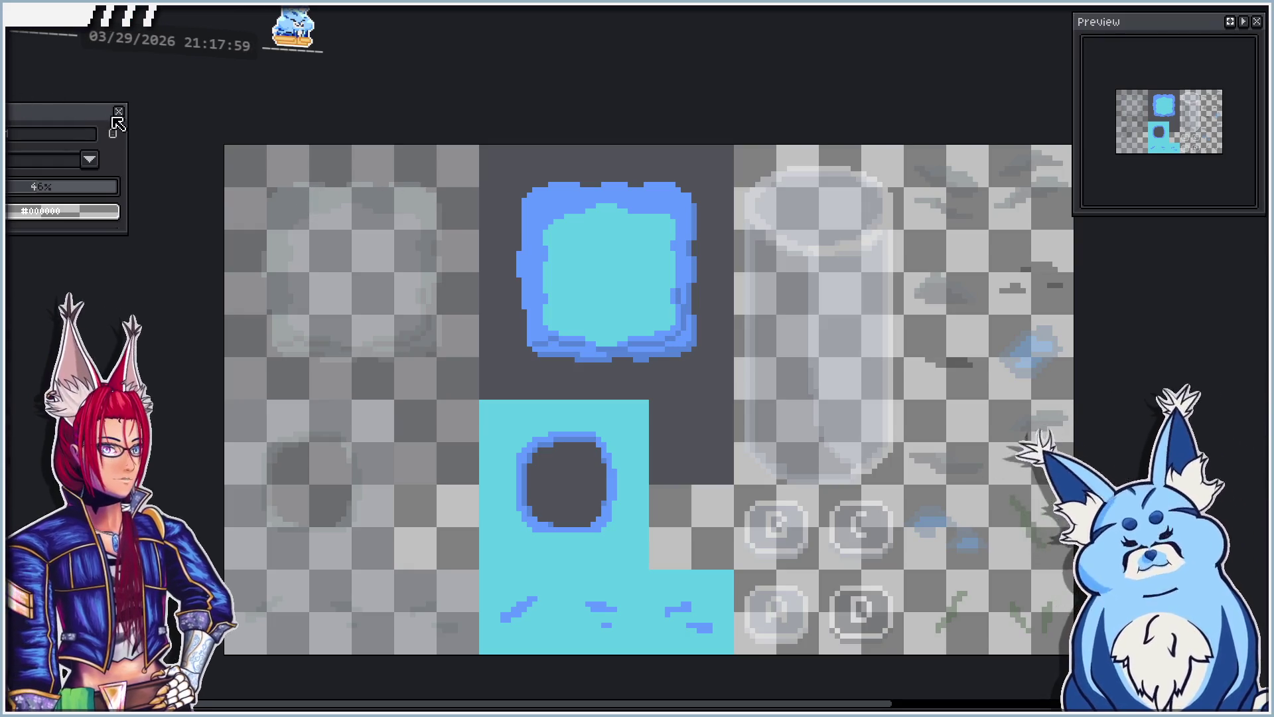
click(118, 112)
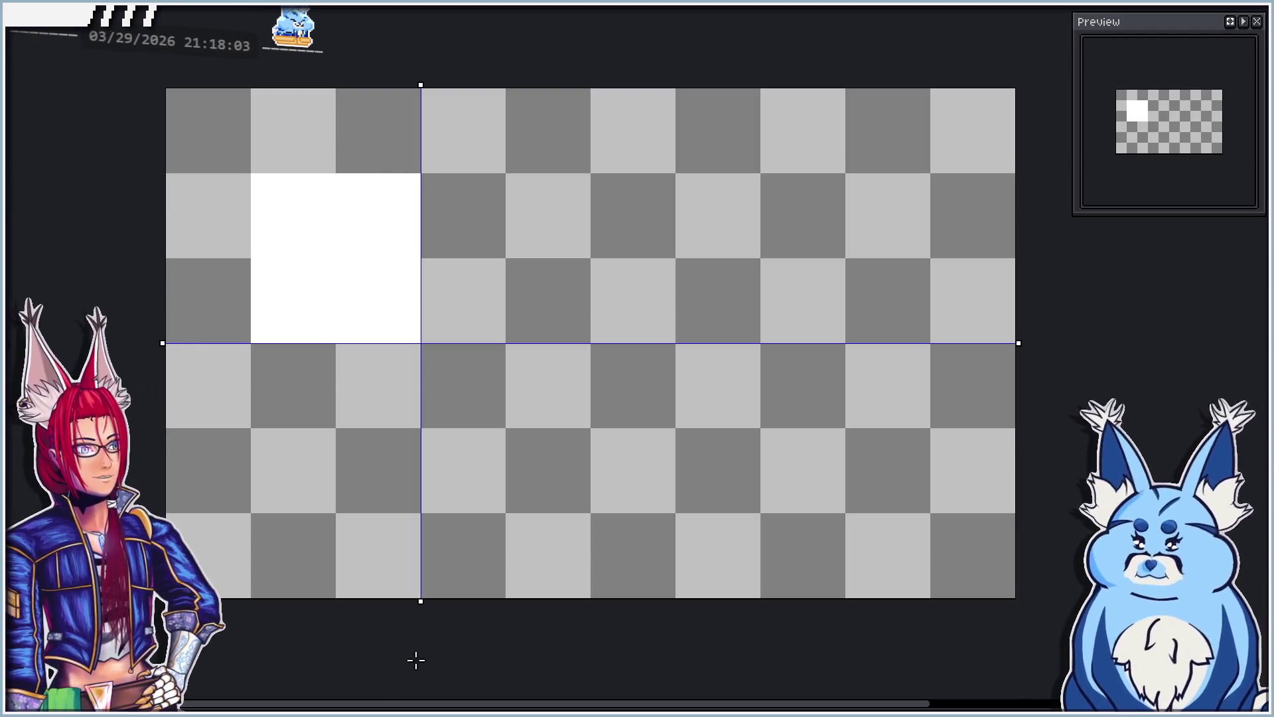
Step: Centre both symmetry axes on the white tile in the test canvas
drag(419, 601, 333, 601)
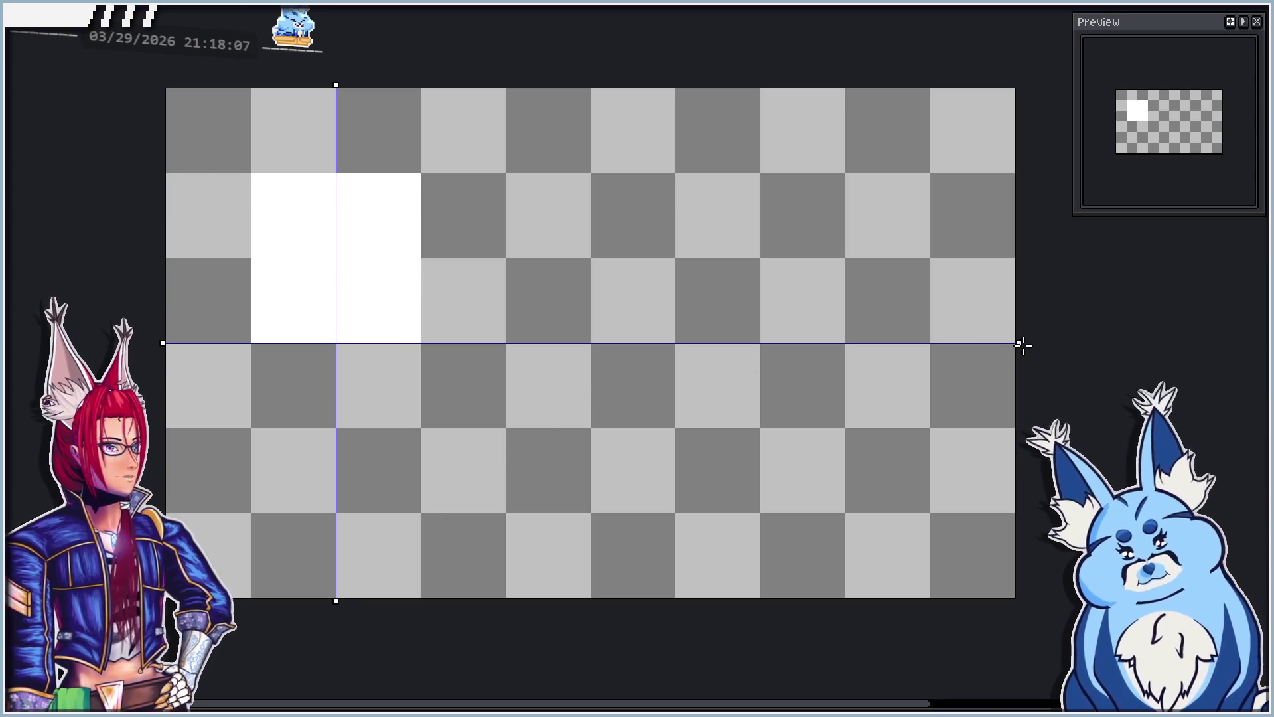
drag(1020, 344, 1002, 260)
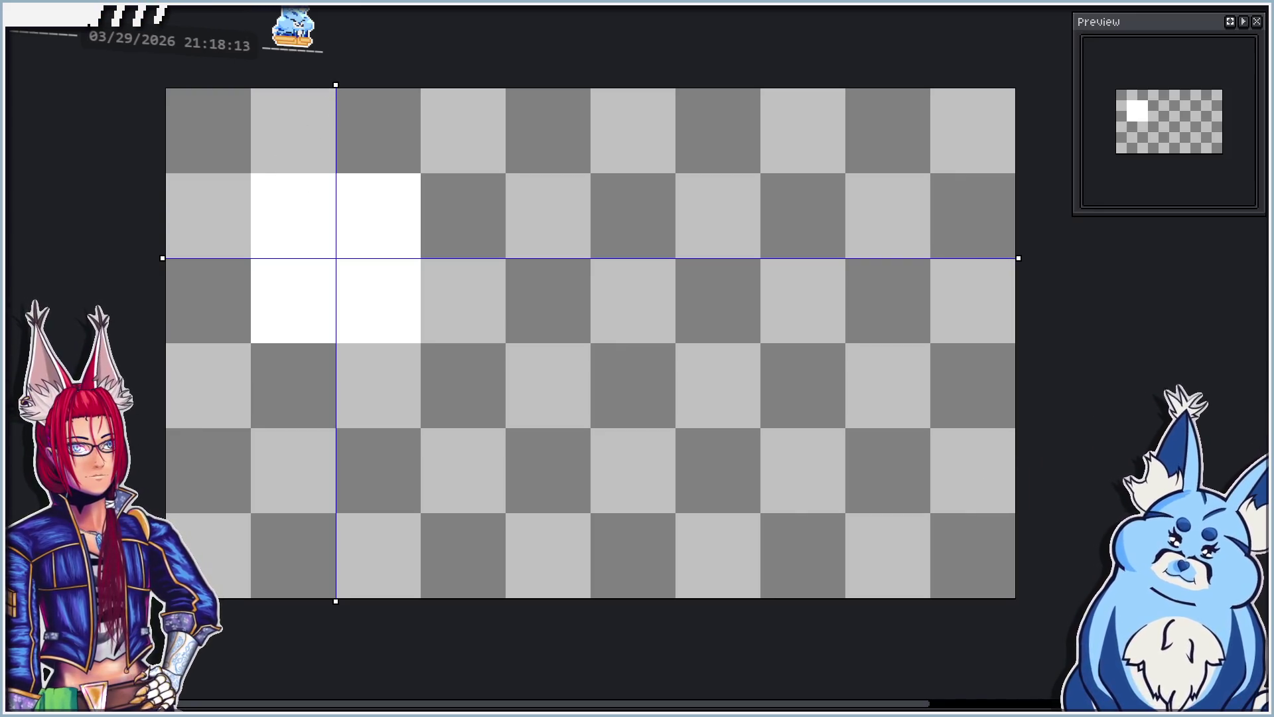
key(ctrl+k)
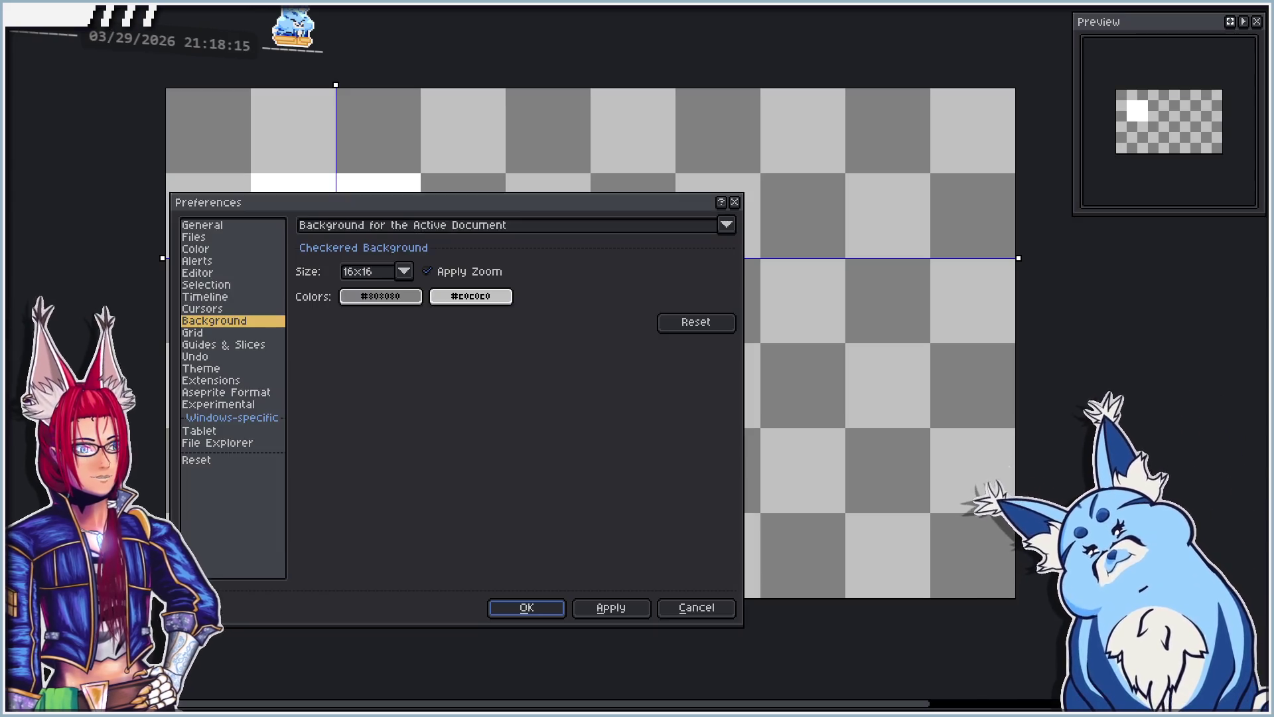
Step: Change the checkered background size to 8x8 in Preferences and apply it
click(372, 273)
click(370, 307)
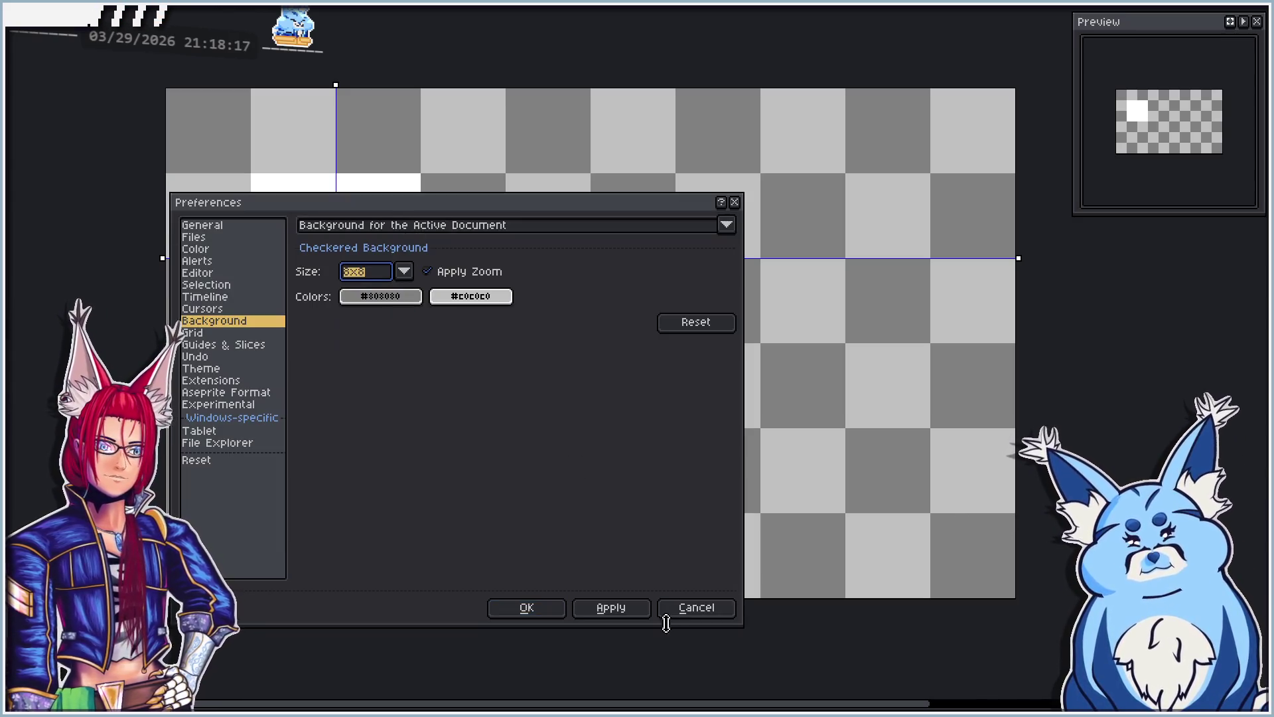
click(611, 607)
click(526, 607)
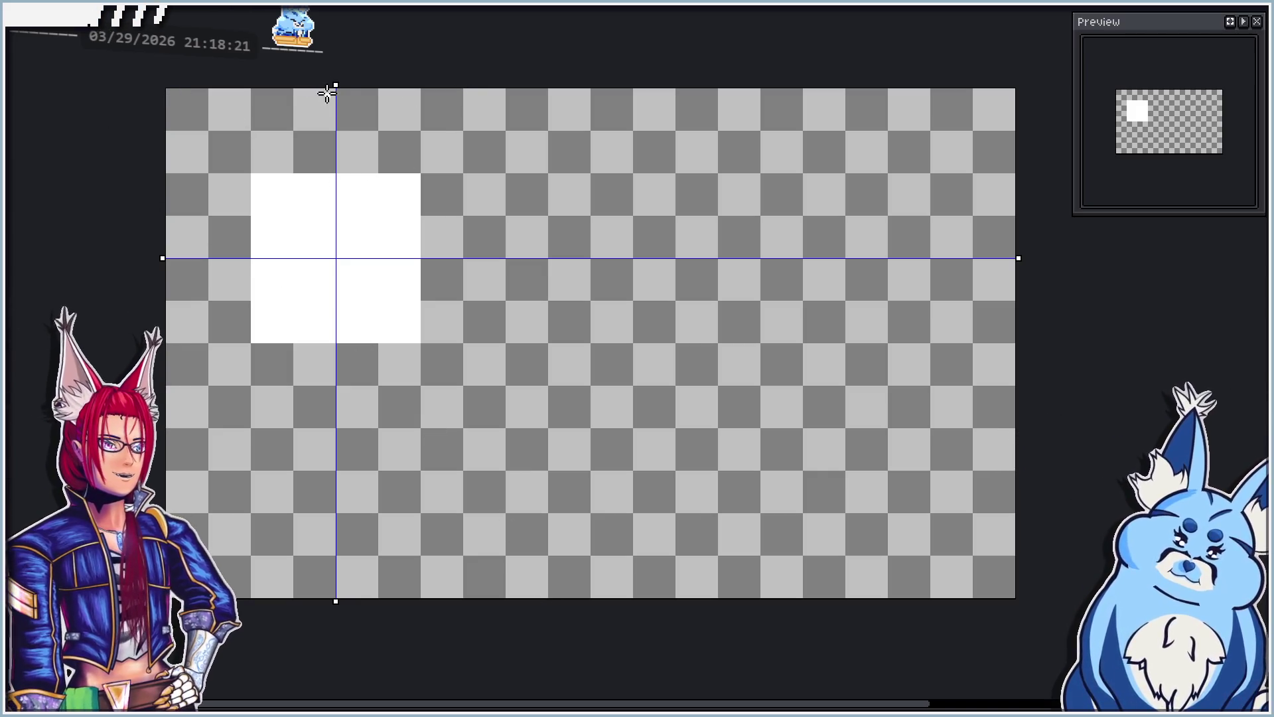
Step: Enlarge the white block with a mirrored rectangle and try mirrored corner selections, then deselect
drag(336, 86, 380, 90)
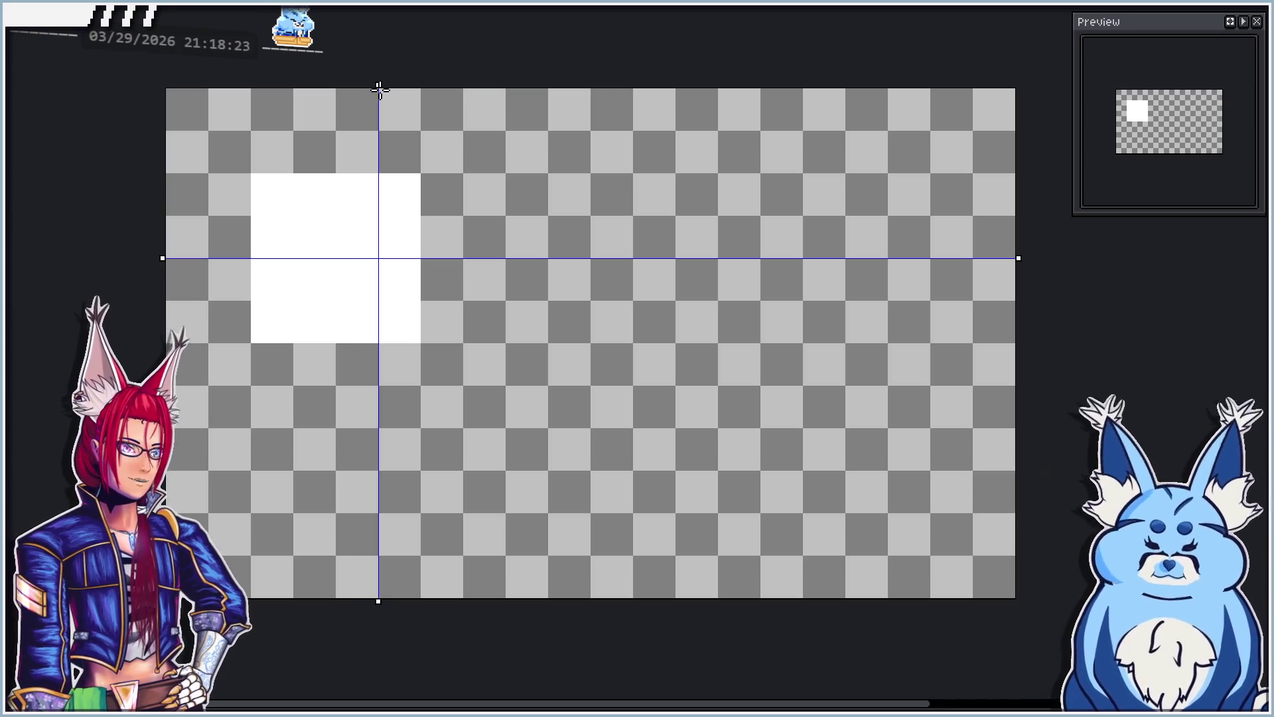
drag(1019, 261, 1019, 301)
drag(255, 176, 503, 421)
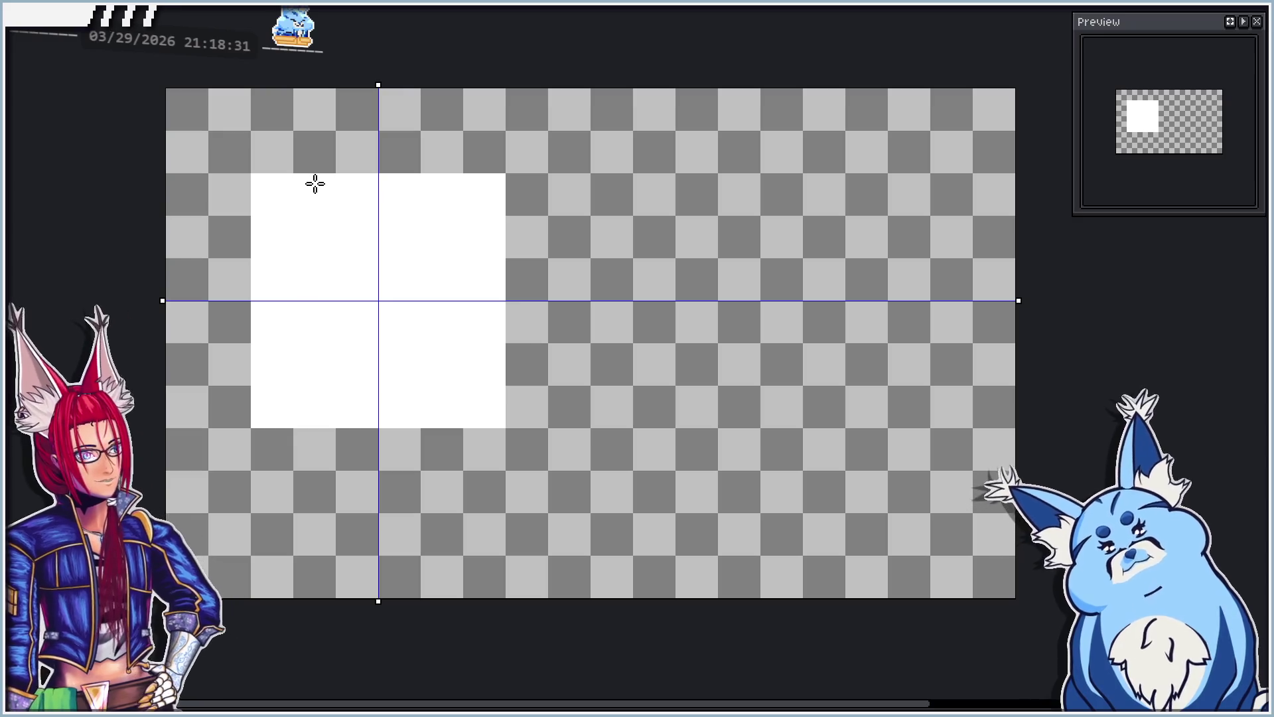
click(1215, 13)
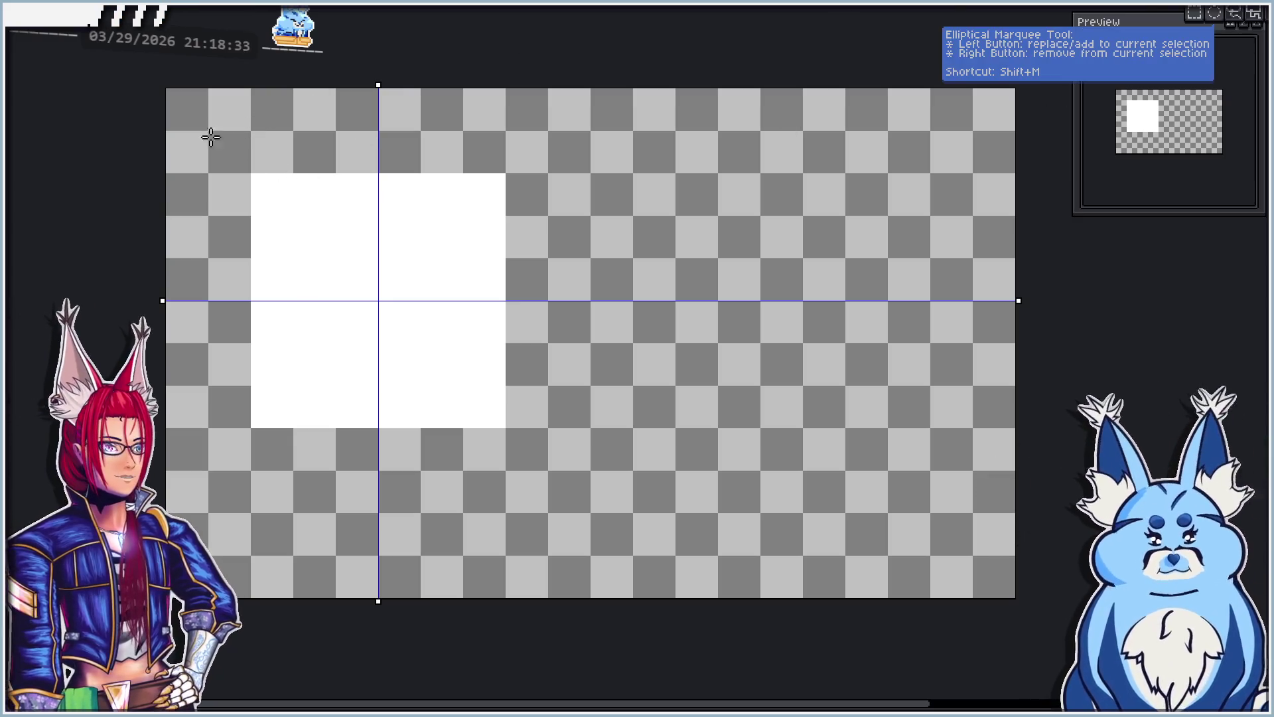
click(233, 159)
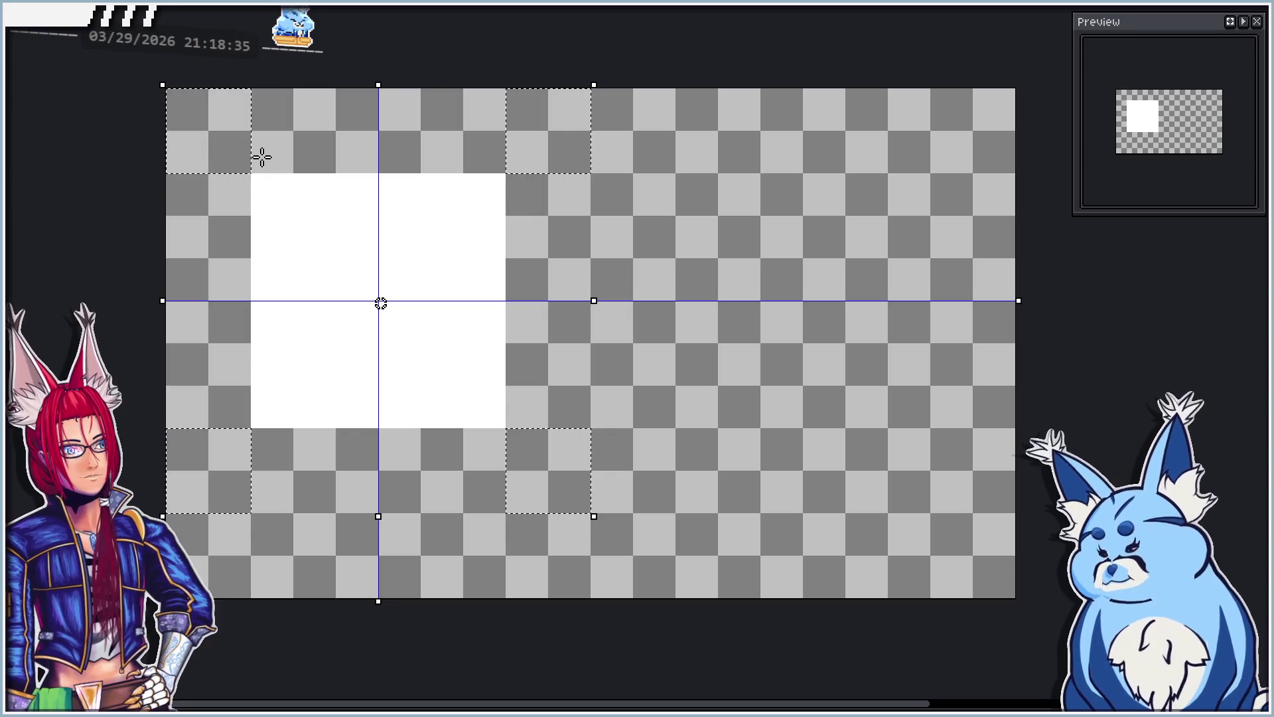
click(264, 191)
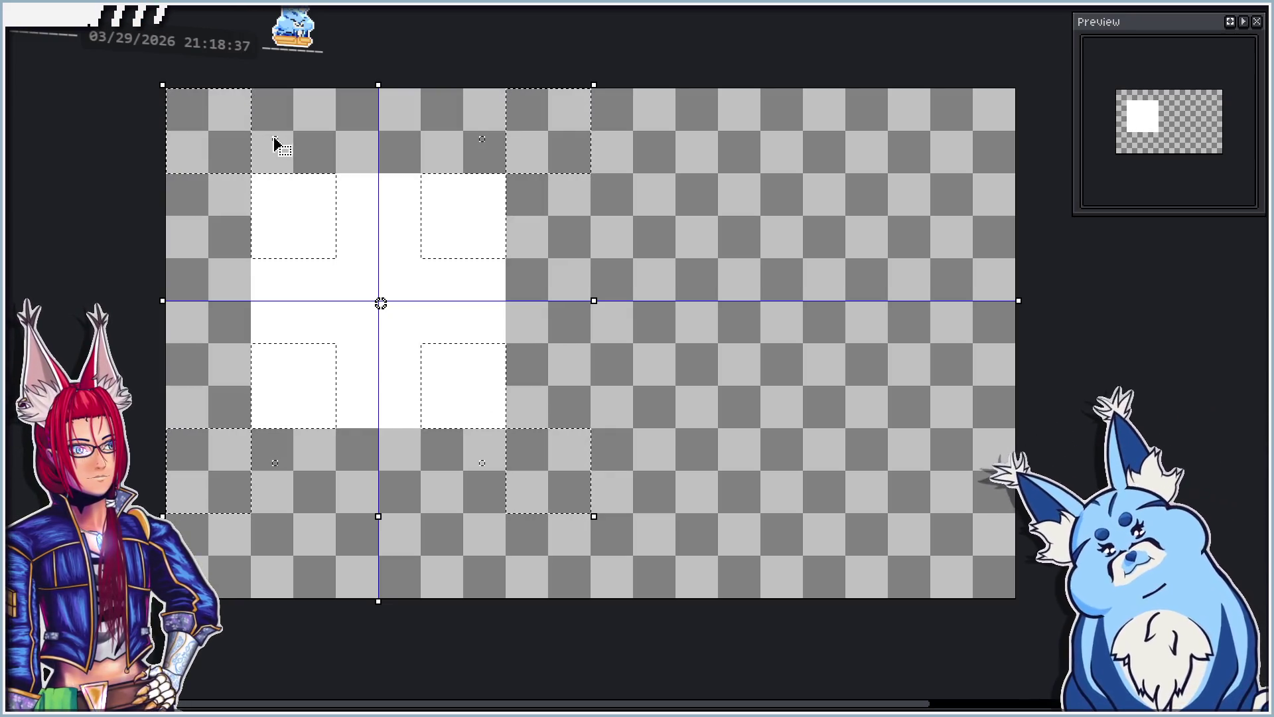
click(220, 196)
click(220, 196)
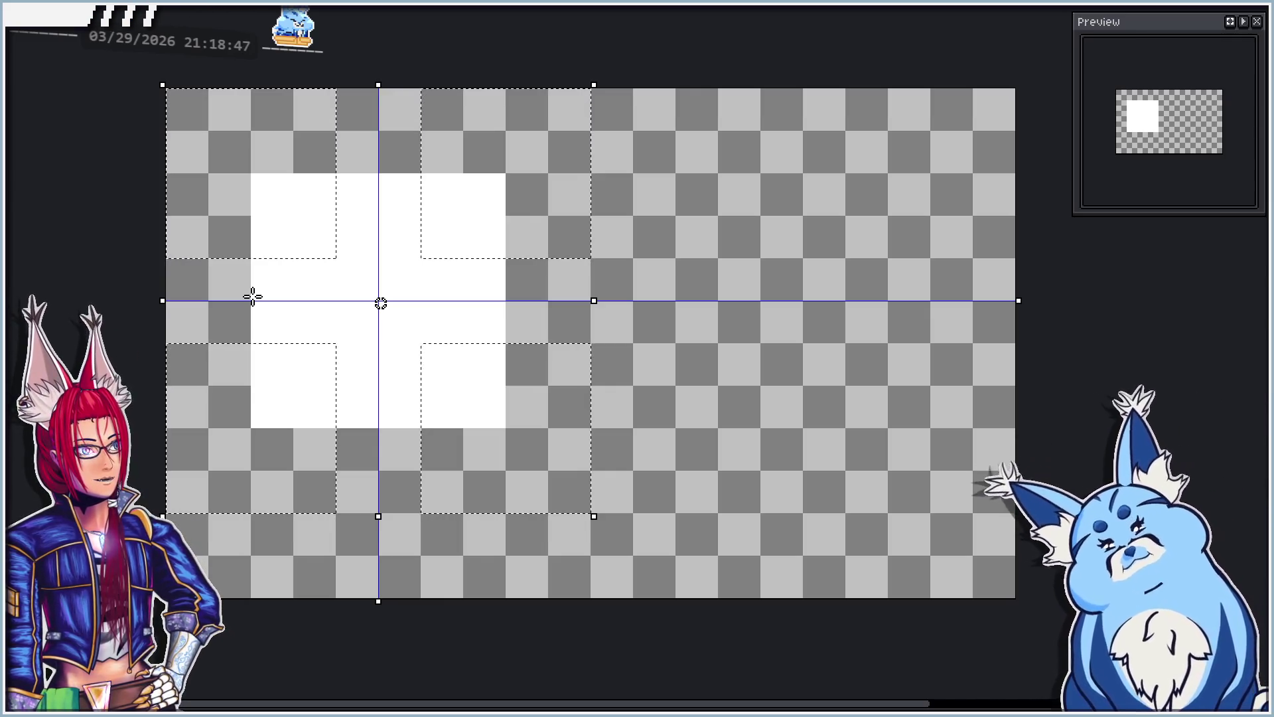
key(ctrl+d)
Step: Re-centre the axes, draw and fill a four-way mirrored white rectangle, then clear it
drag(378, 87, 336, 89)
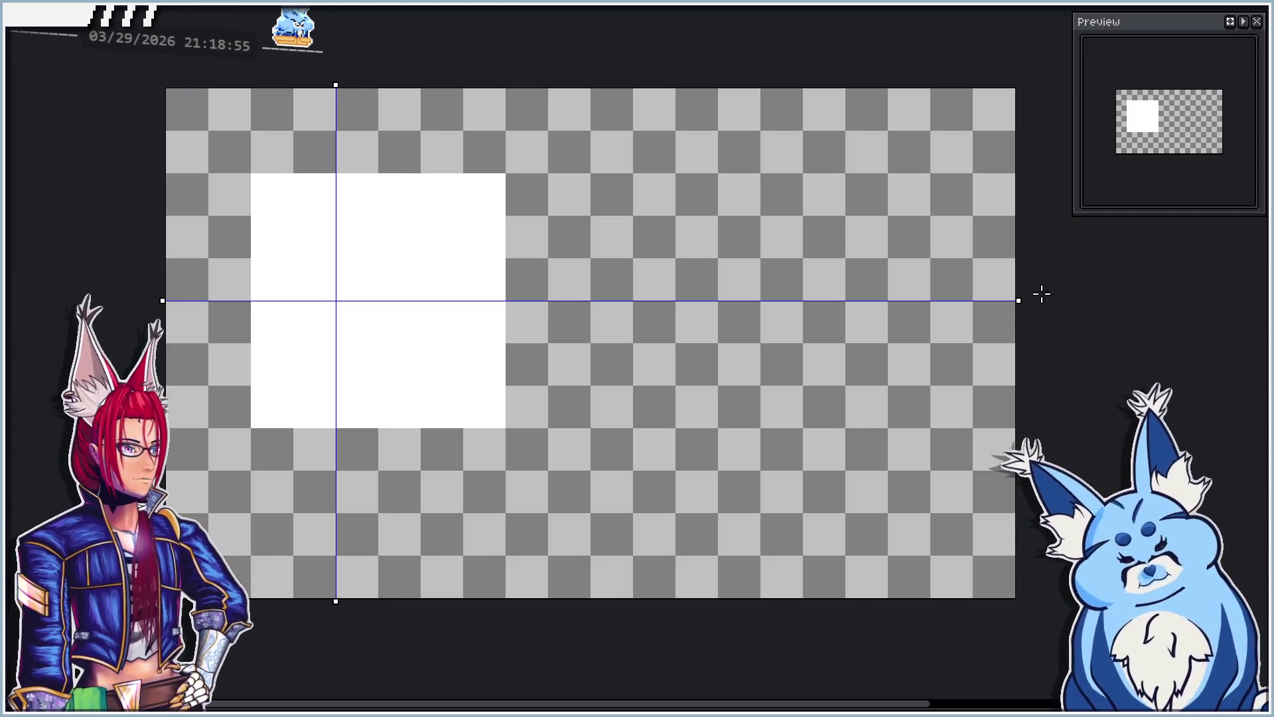
drag(1017, 303, 1010, 259)
key(ctrl+z)
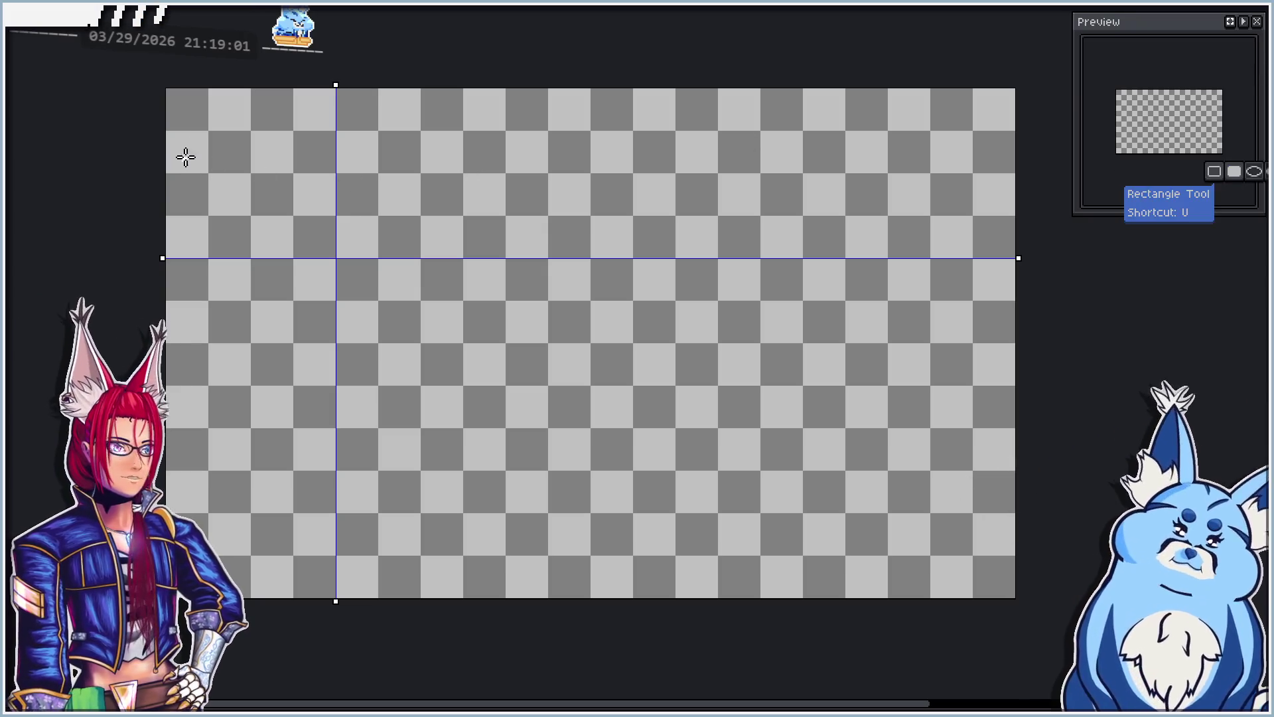
drag(208, 131, 458, 378)
click(444, 372)
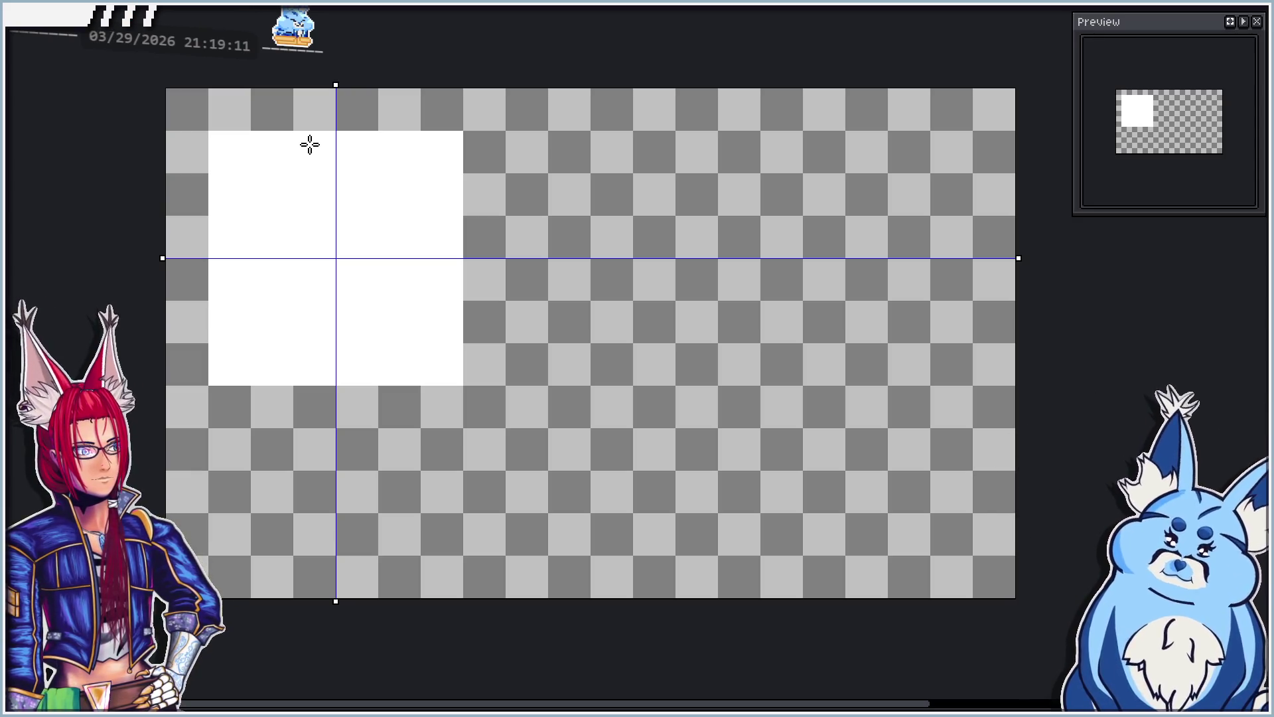
key(Delete)
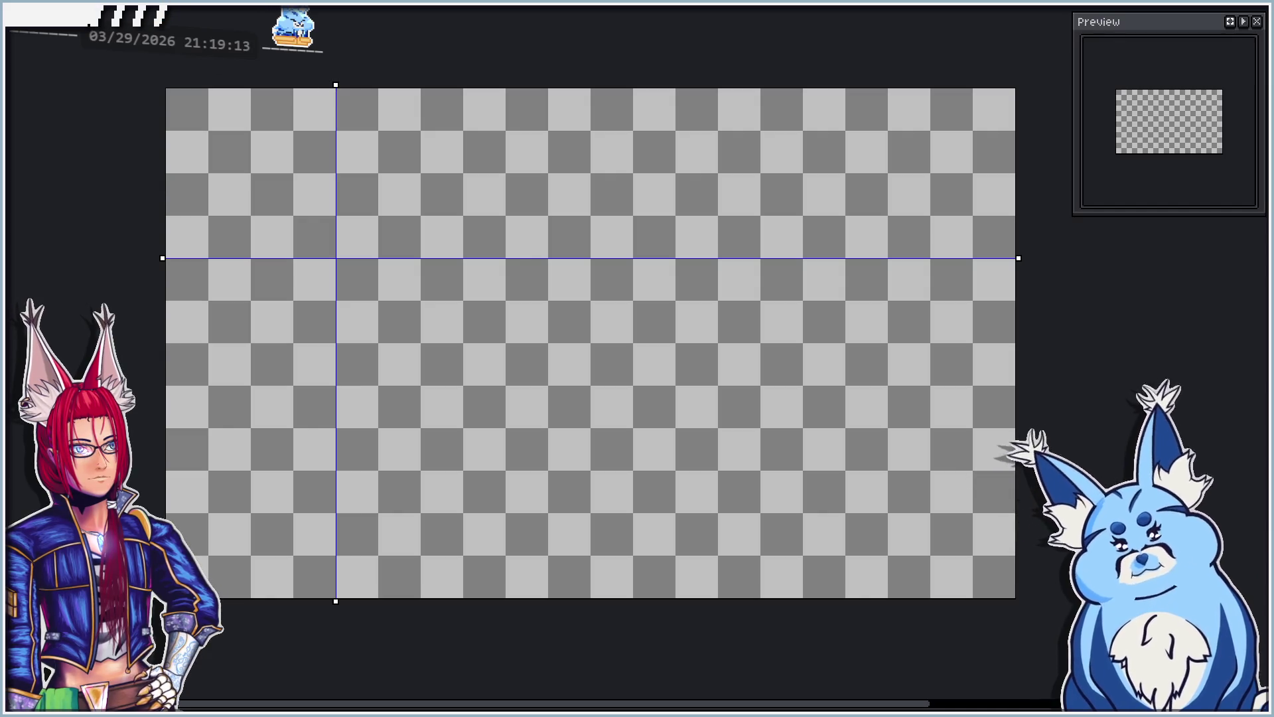
Step: Return to the blank test canvas and move the symmetry guides up and left
key(ctrl+z)
key(ctrl+Tab)
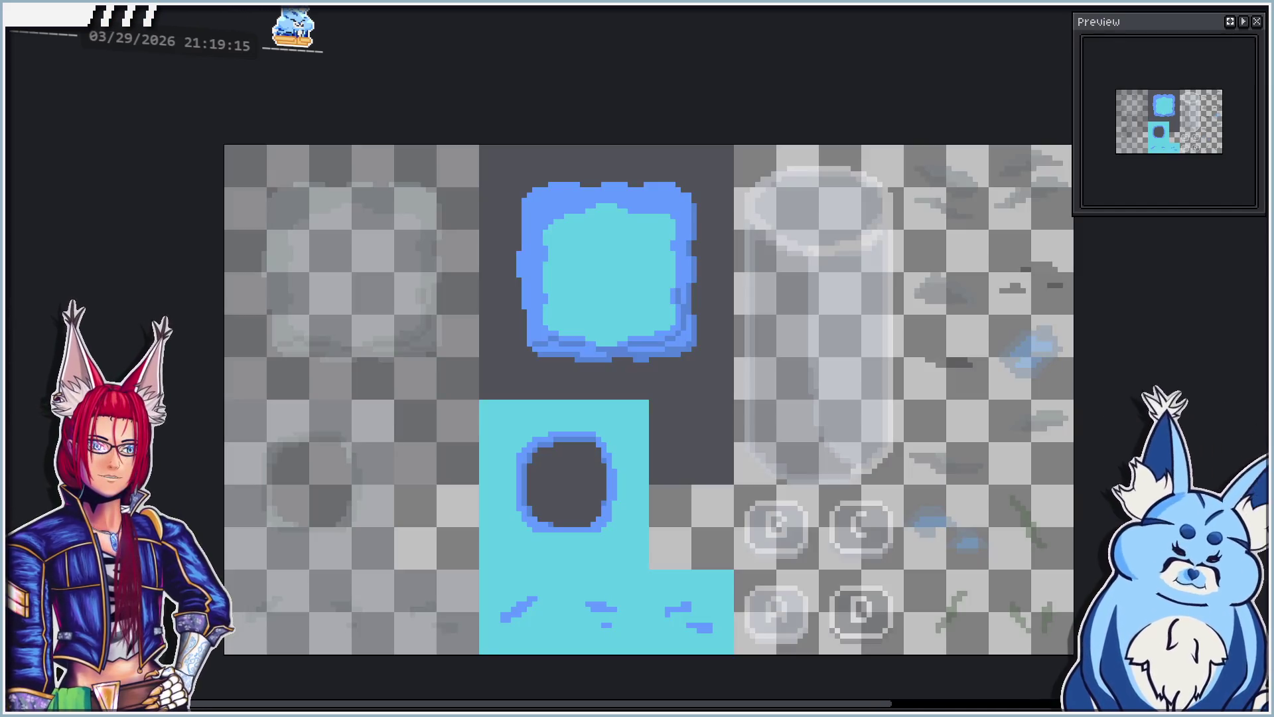
scroll(up, 3)
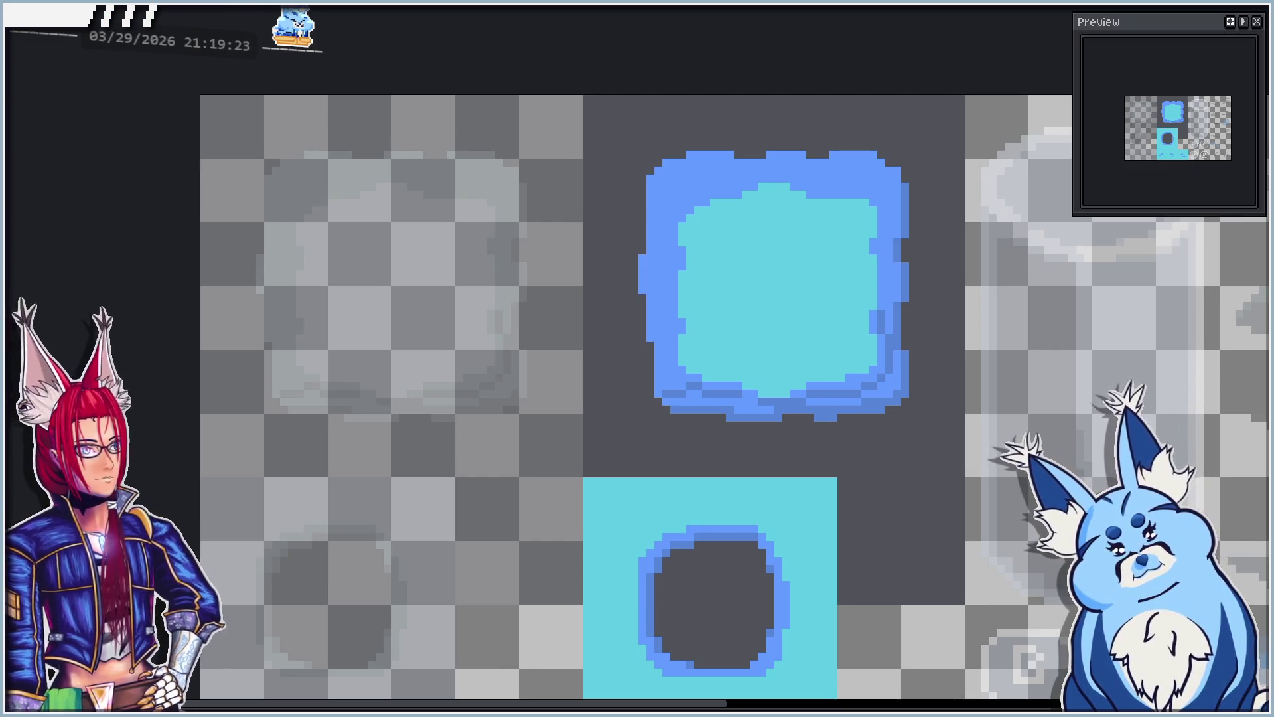
key(ctrl+Tab)
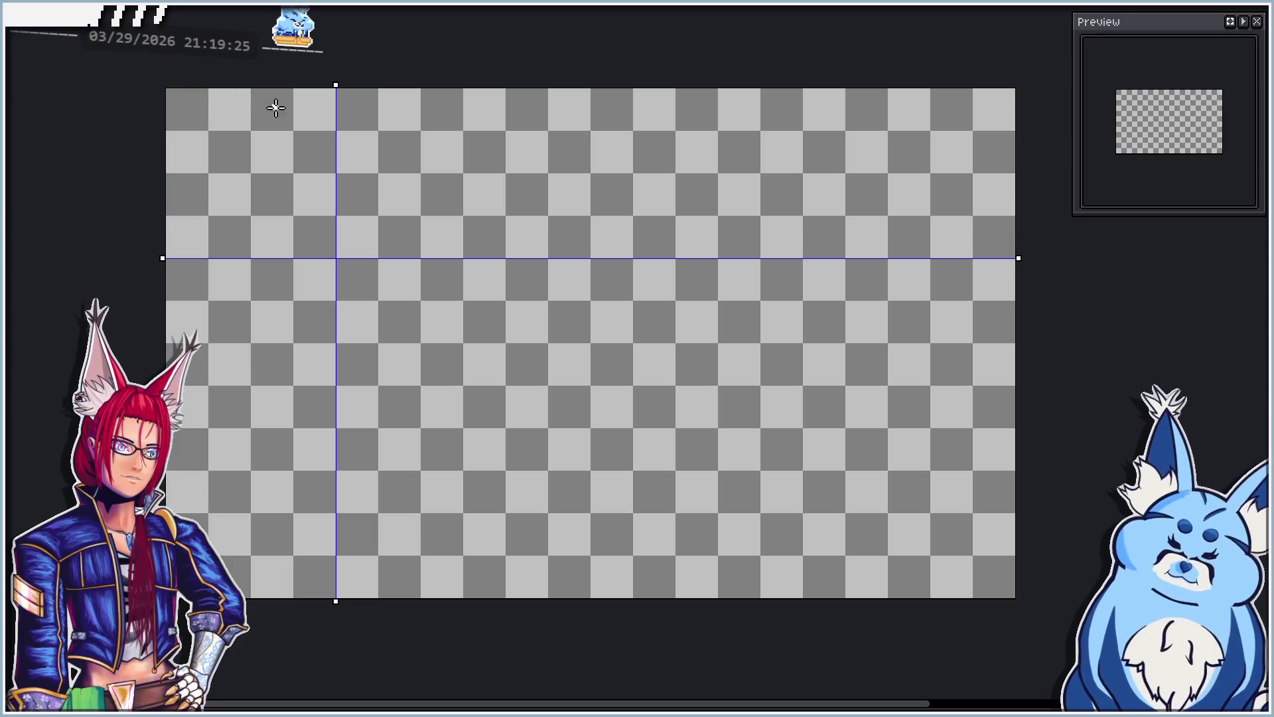
drag(336, 86, 293, 88)
drag(1021, 259, 1019, 216)
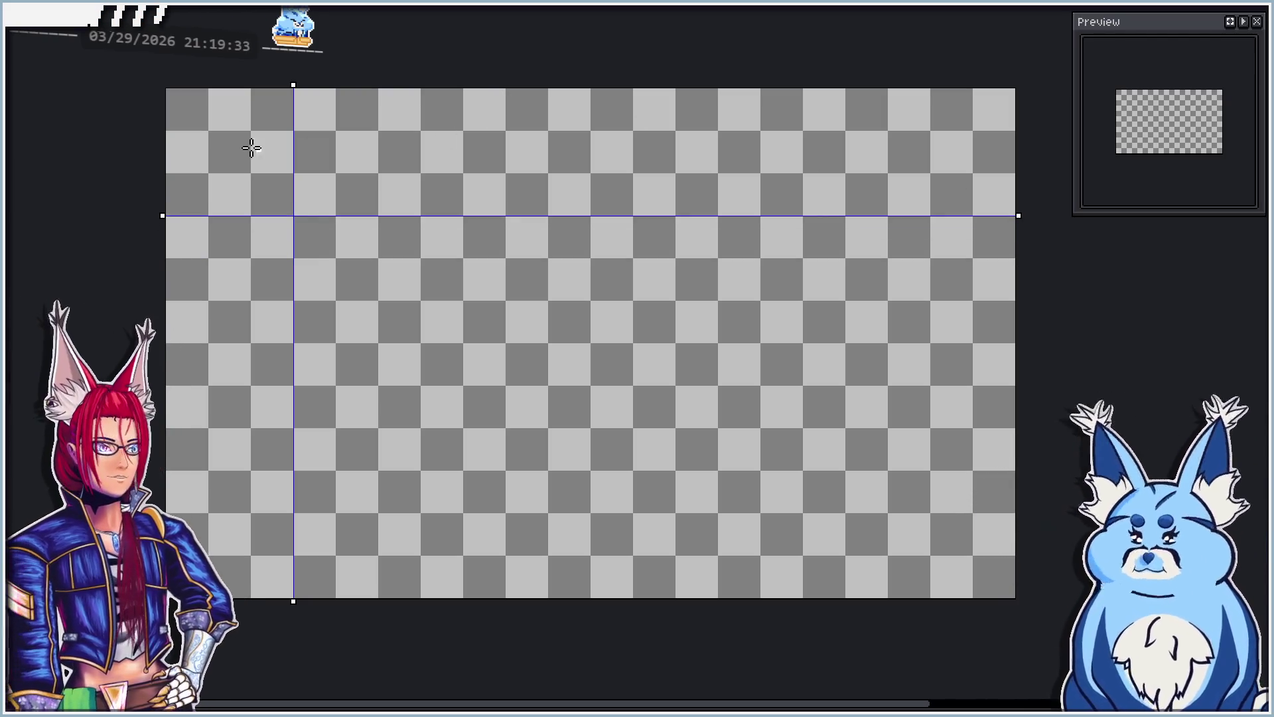
Step: Draw a white-filled mirrored square at the top left and frame it with a thick blue border
drag(210, 134, 372, 296)
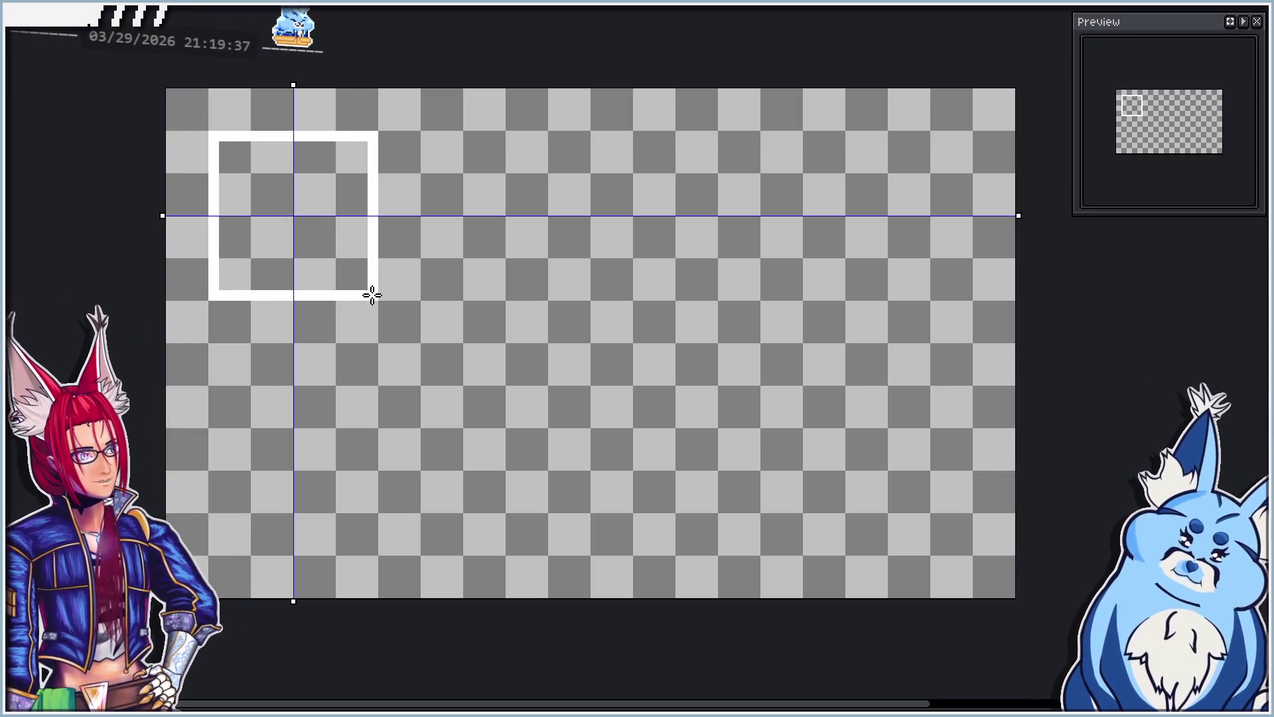
click(256, 206)
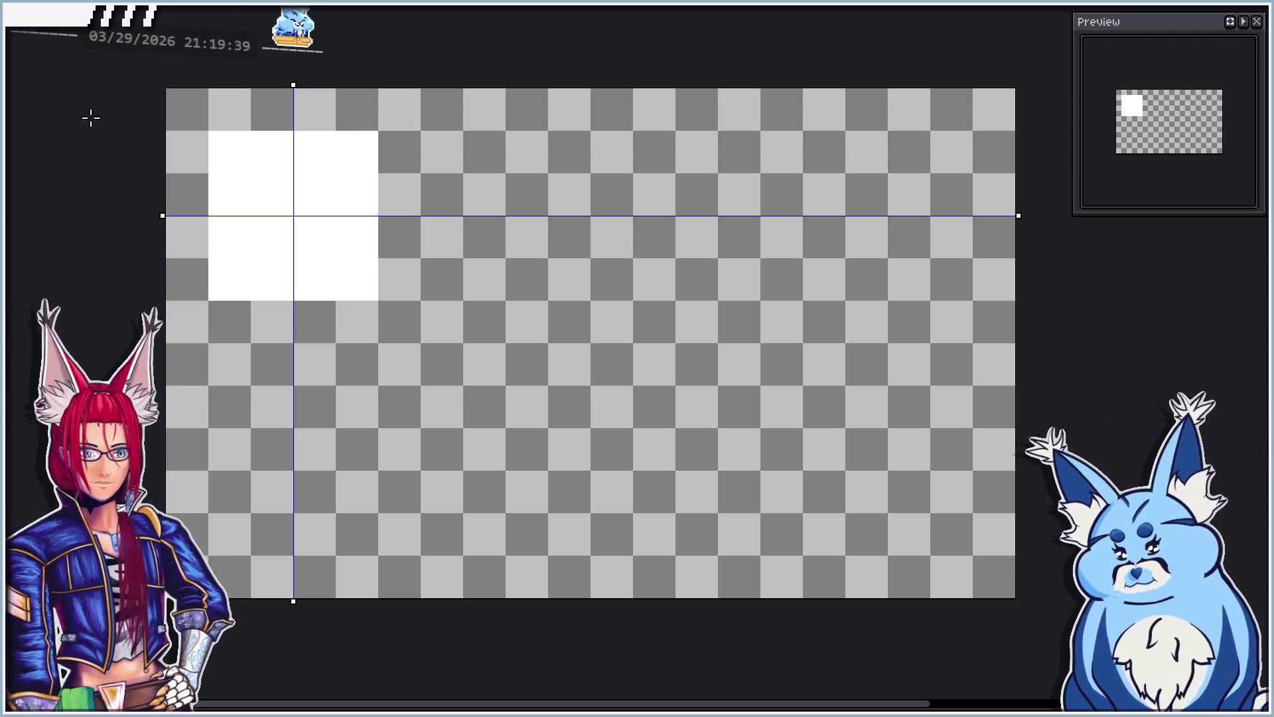
scroll(up, 3)
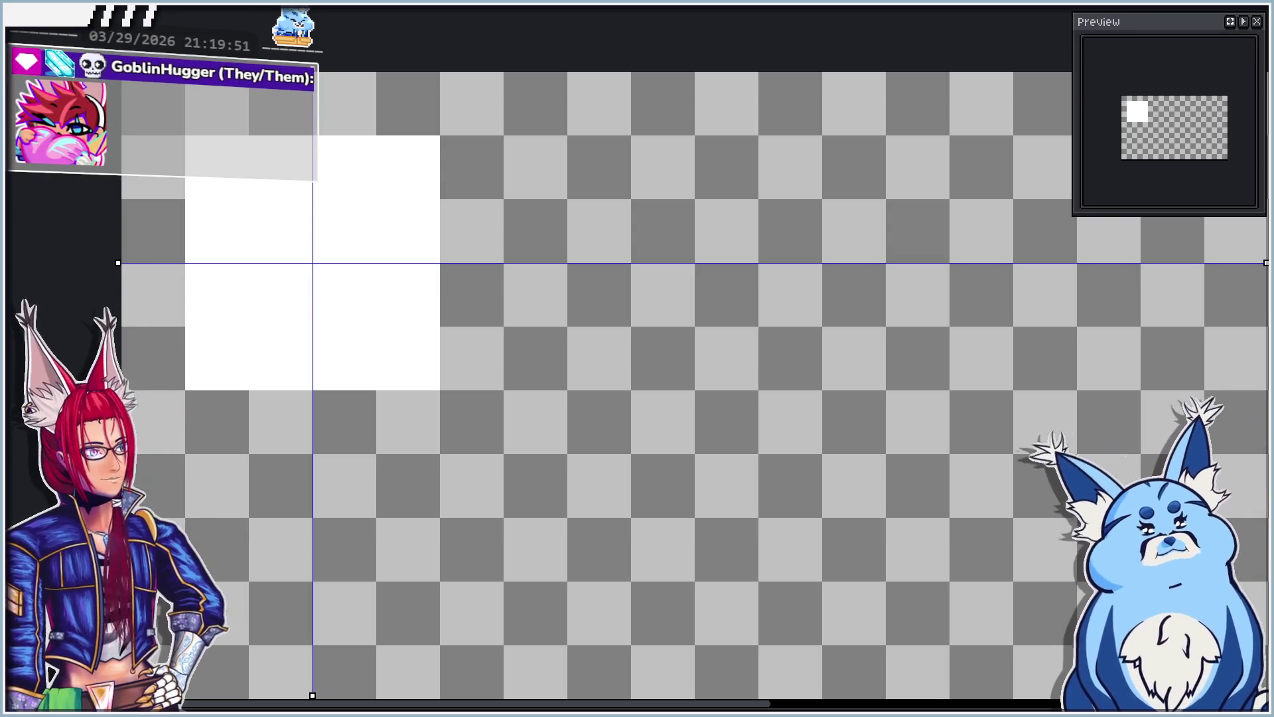
drag(500, 75, 177, 383)
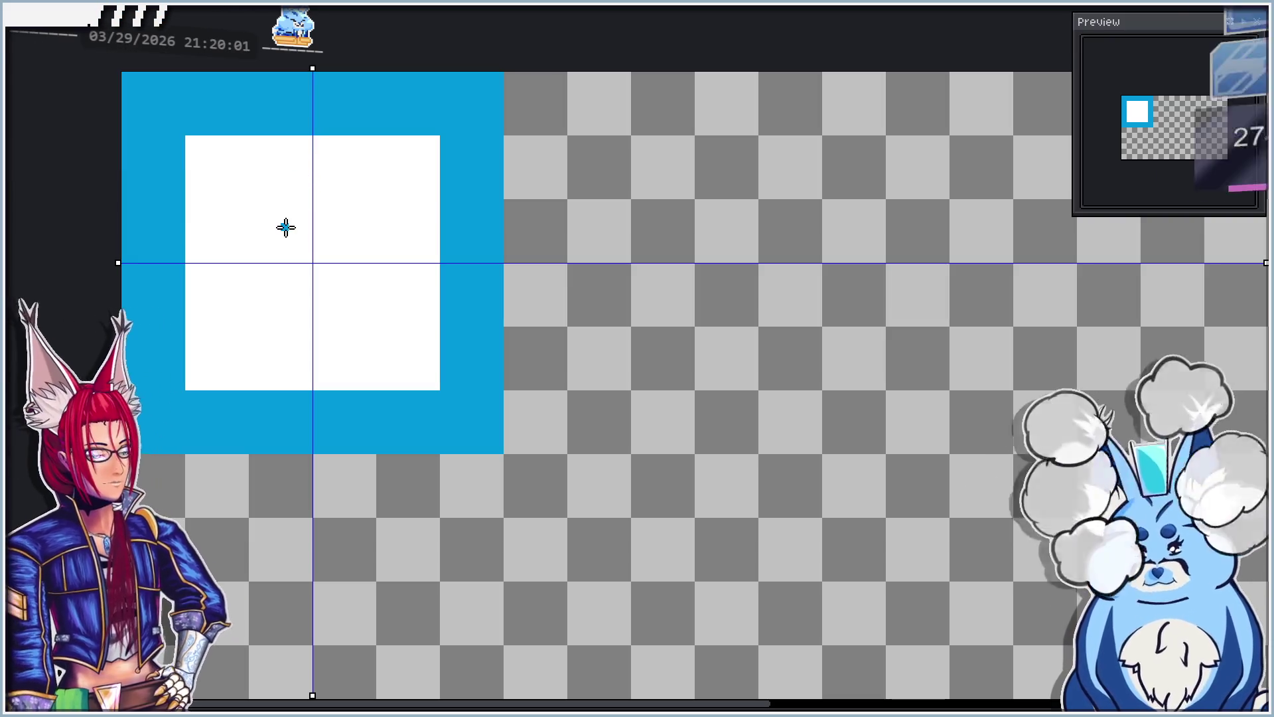
Step: Zoom out to view the framed tile, then go back to the tileset sheet
key(minus)
scroll(up, 3)
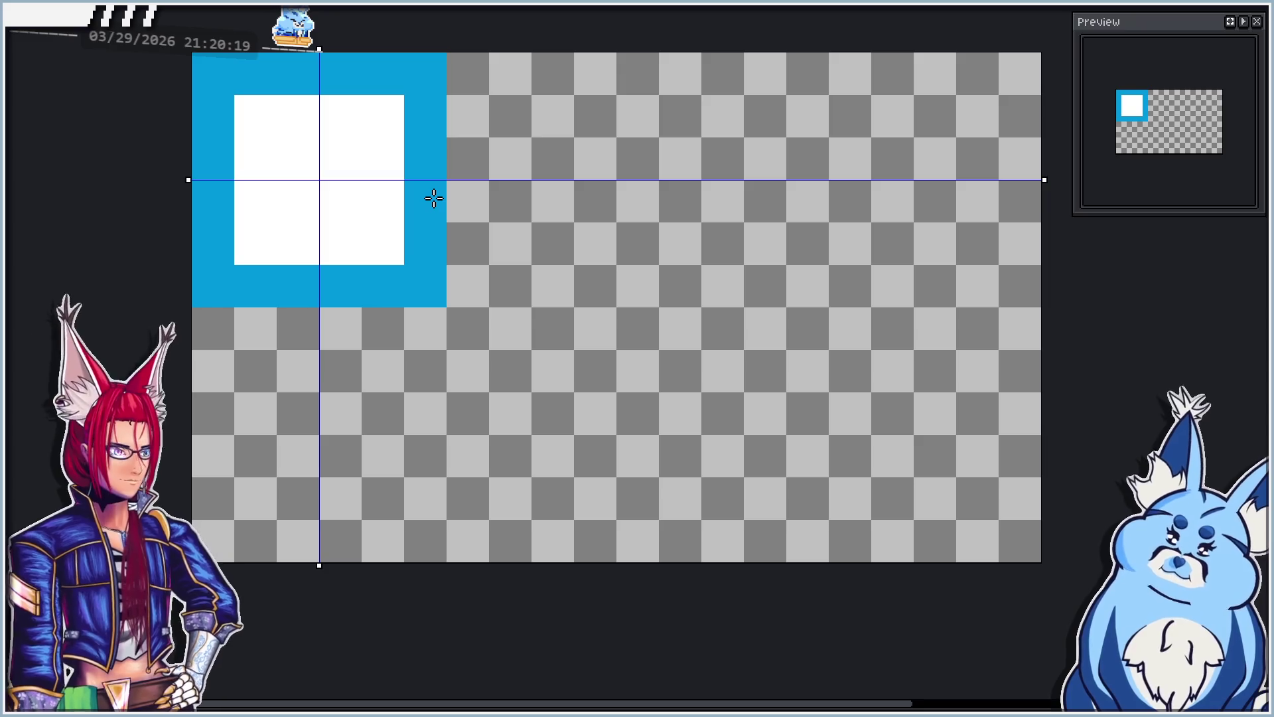
scroll(up, 3)
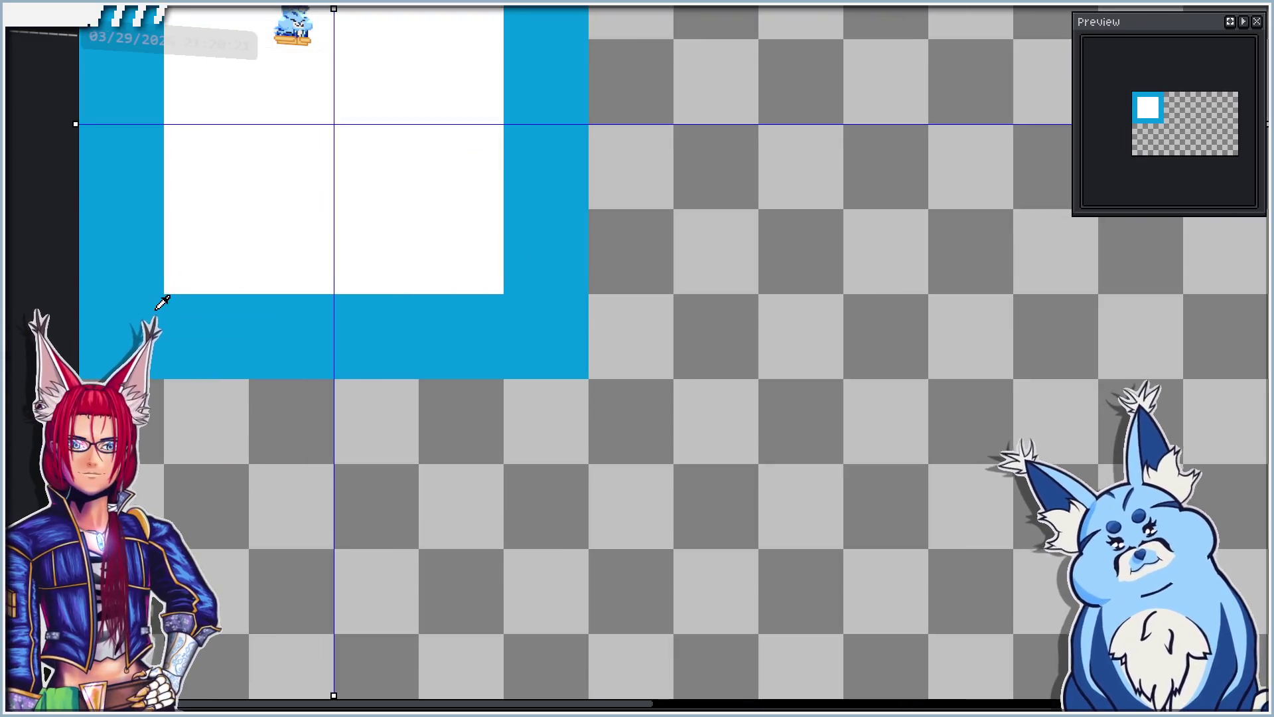
scroll(down, 3)
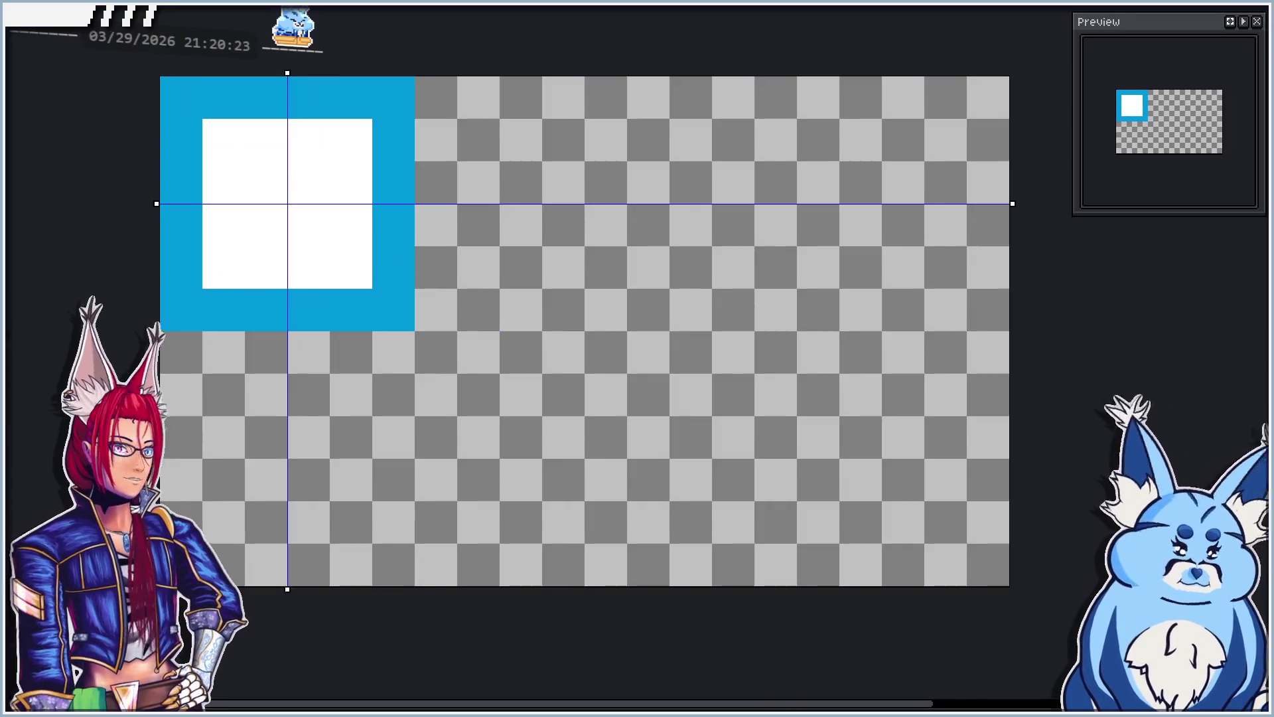
key(ctrl+Tab)
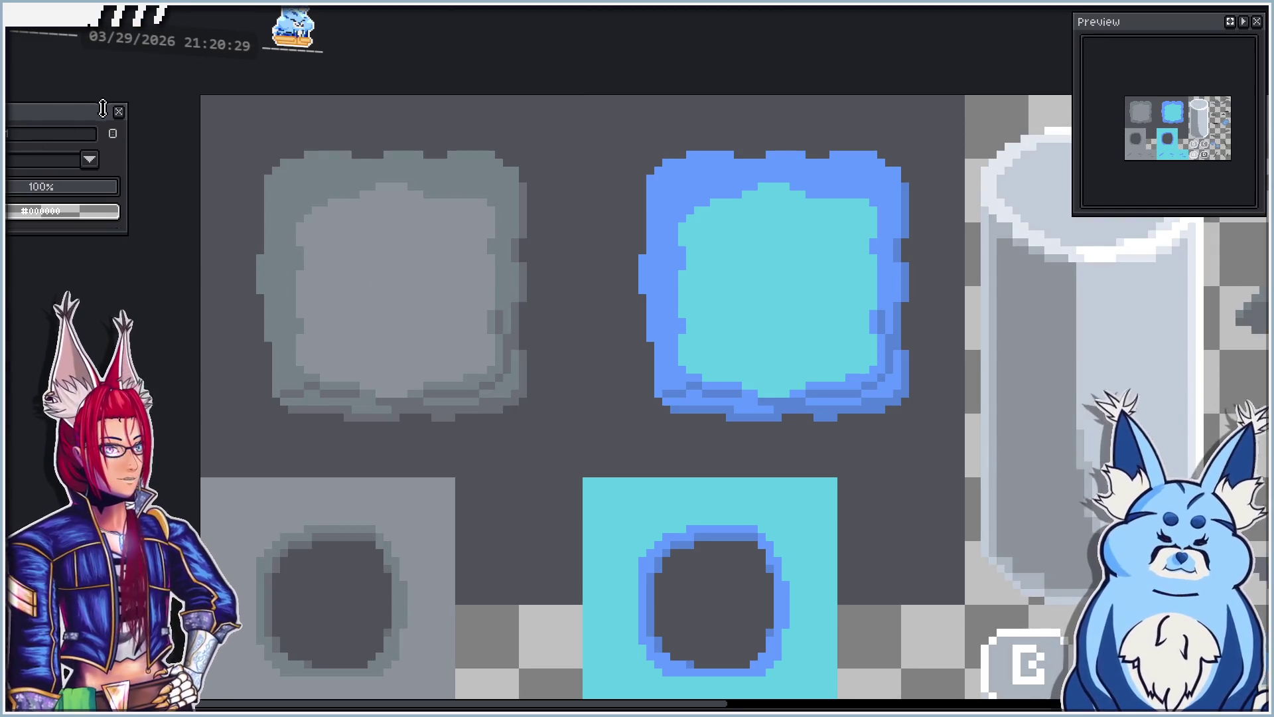
Step: Close the floating layer properties panel and switch back to the blue-framed white square sprite
click(118, 112)
scroll(down, 3)
scroll(up, 3)
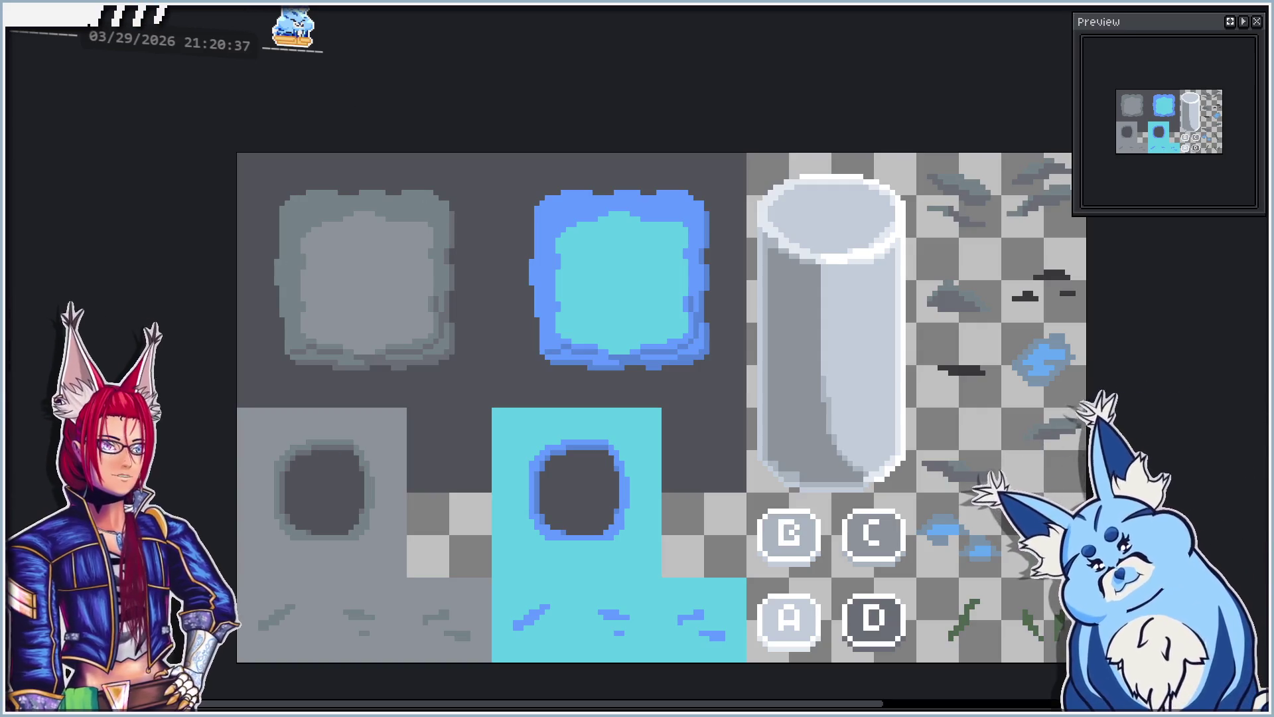
key(ctrl+Tab)
scroll(down, 3)
scroll(up, 3)
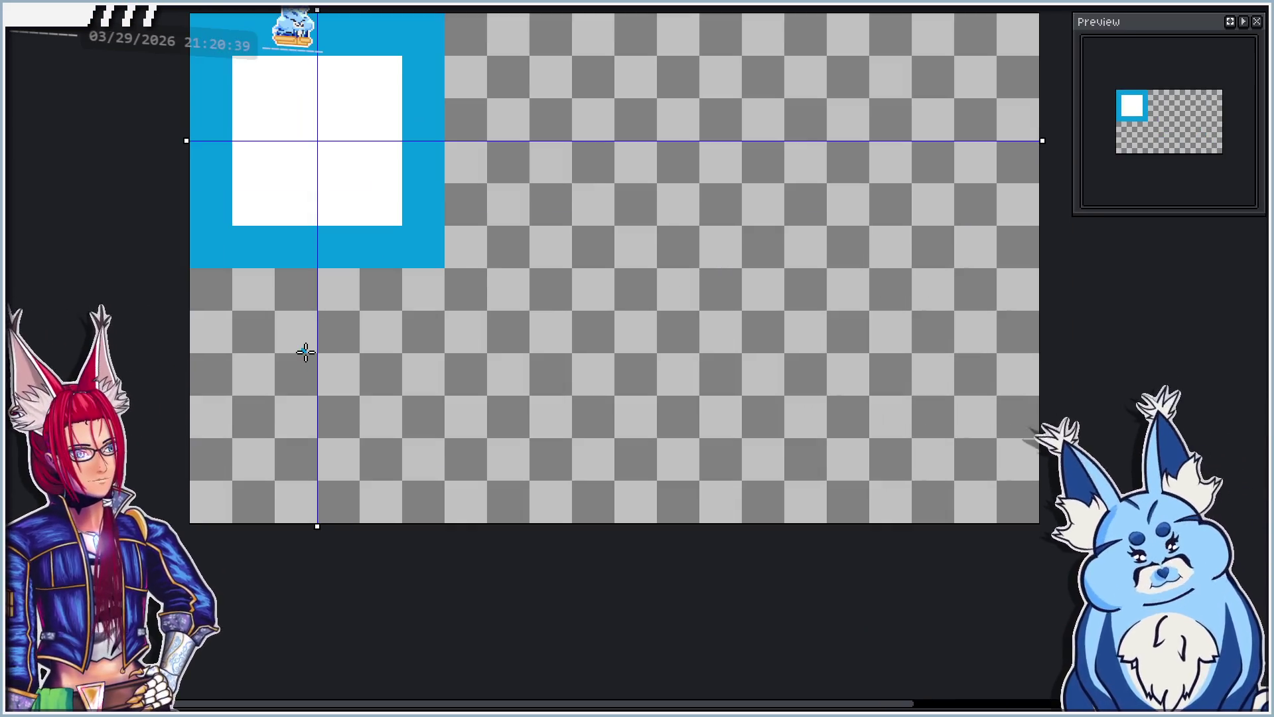
Step: Move the symmetry guides to the second tile's centre and outline a small blue square there
scroll(up, 3)
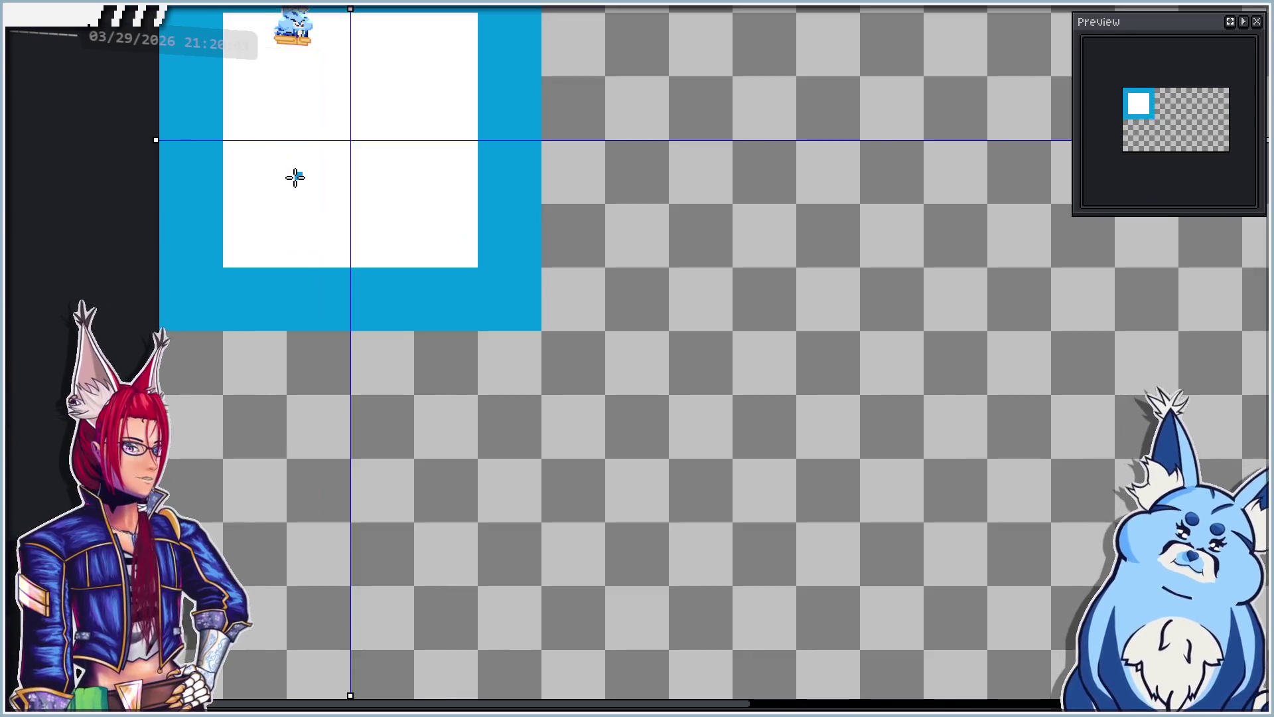
scroll(down, 3)
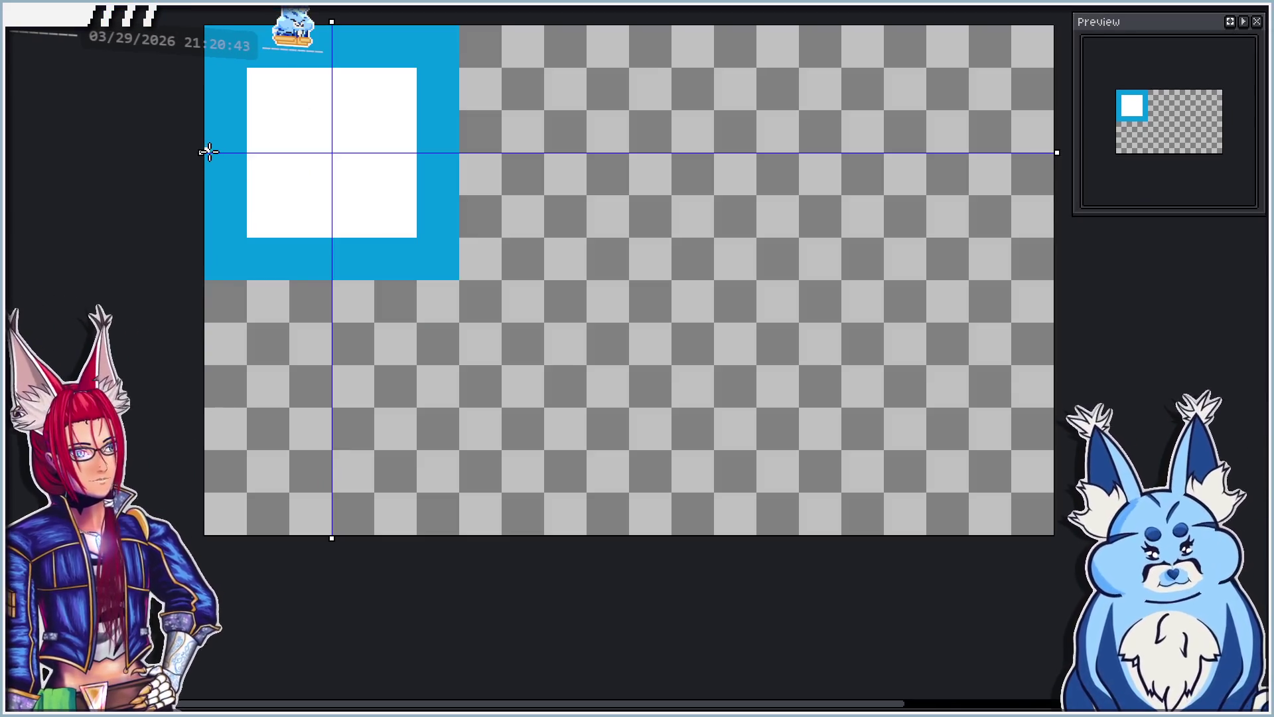
drag(200, 153, 234, 322)
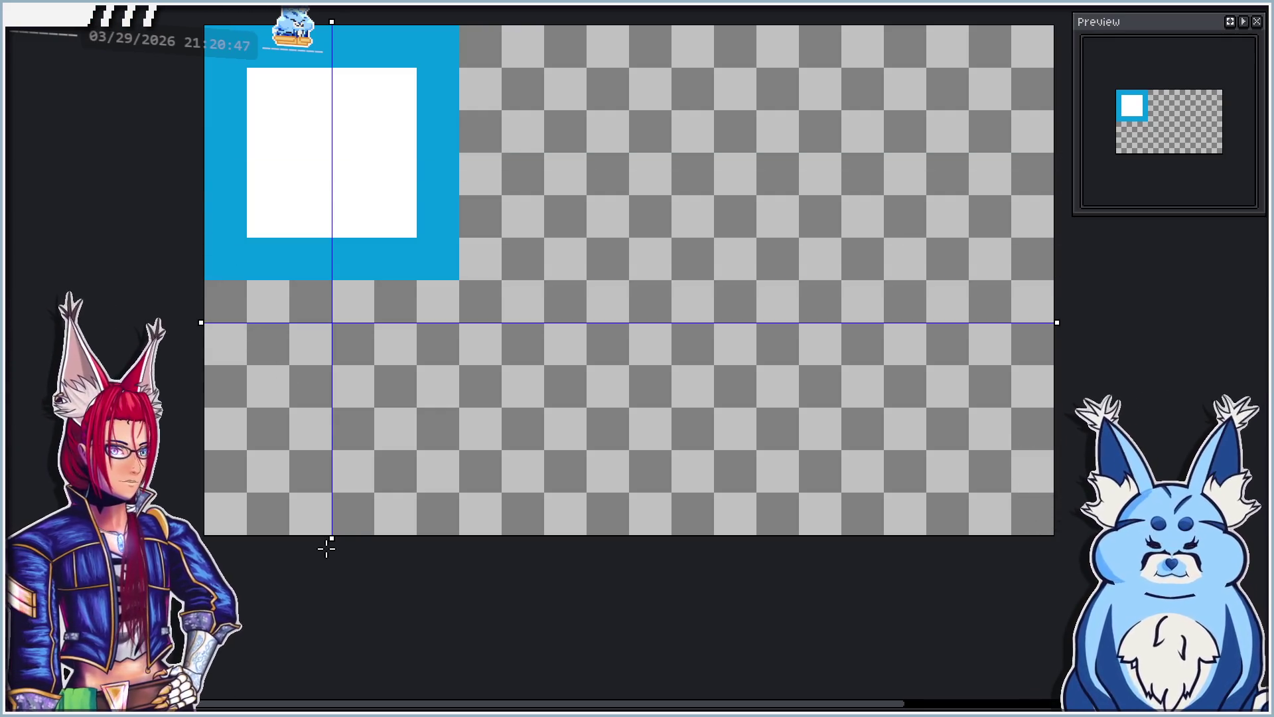
drag(331, 541, 247, 548)
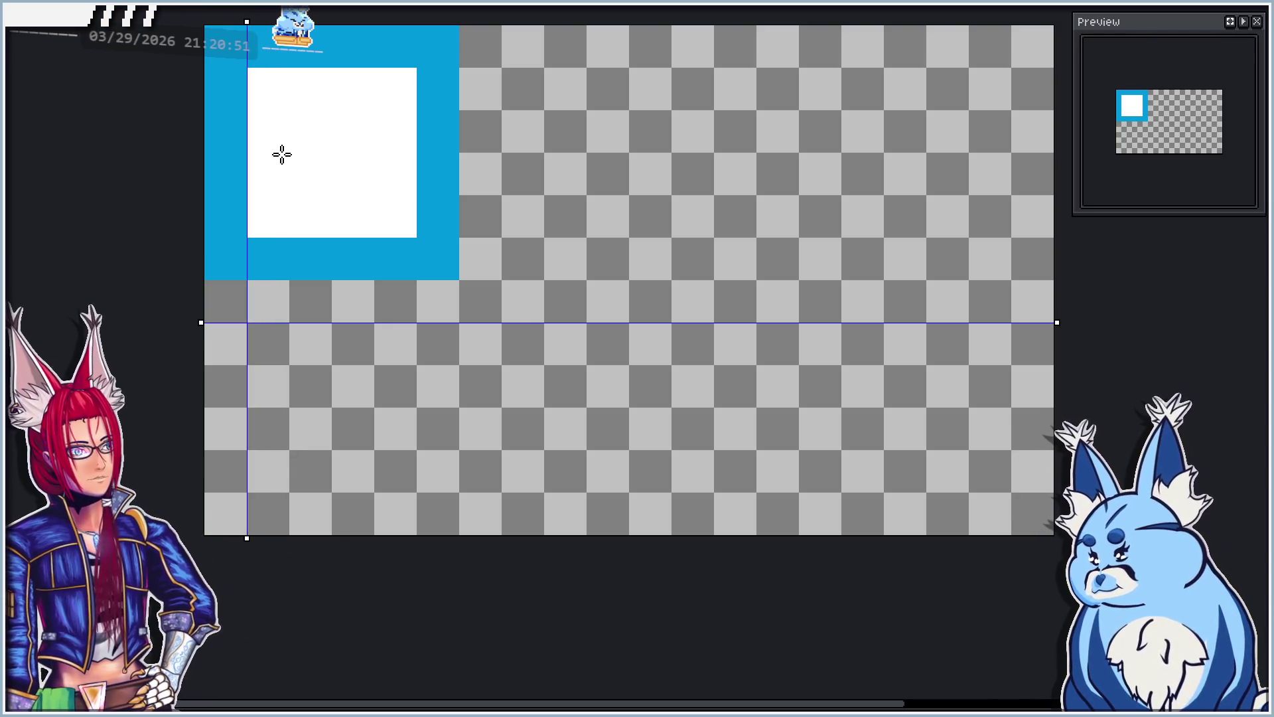
scroll(up, 3)
drag(268, 643, 331, 651)
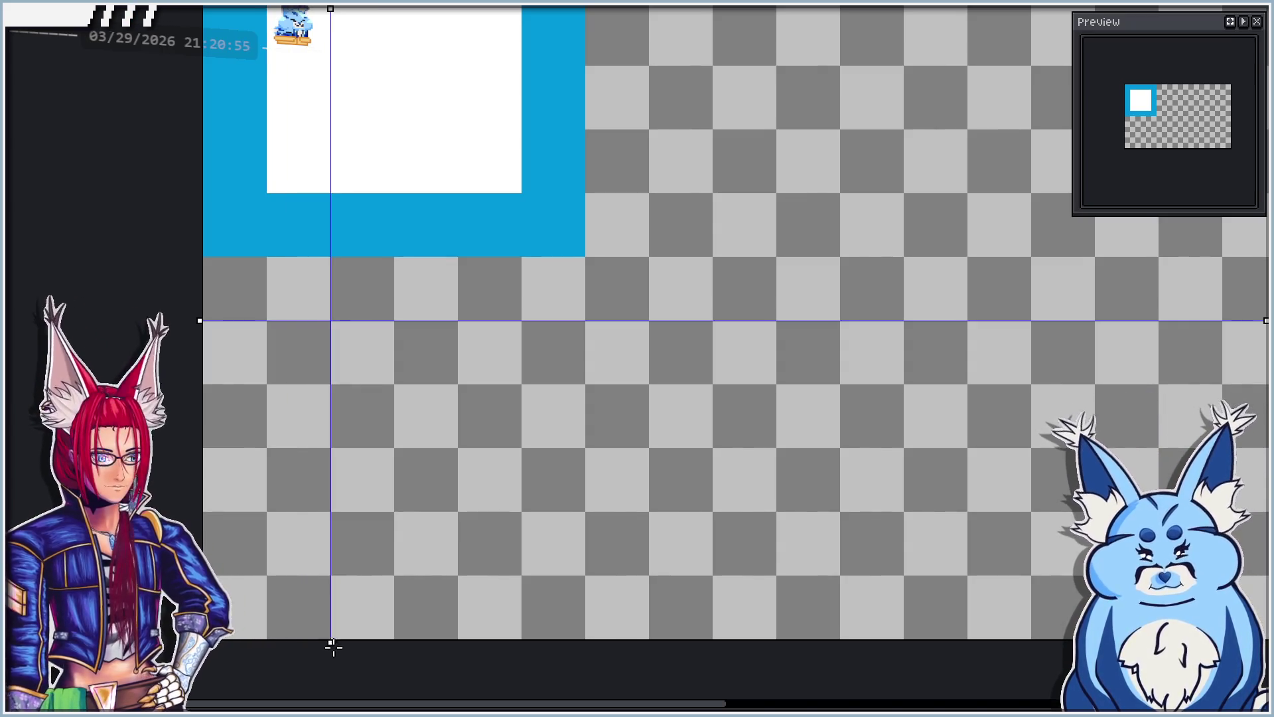
drag(199, 320, 214, 383)
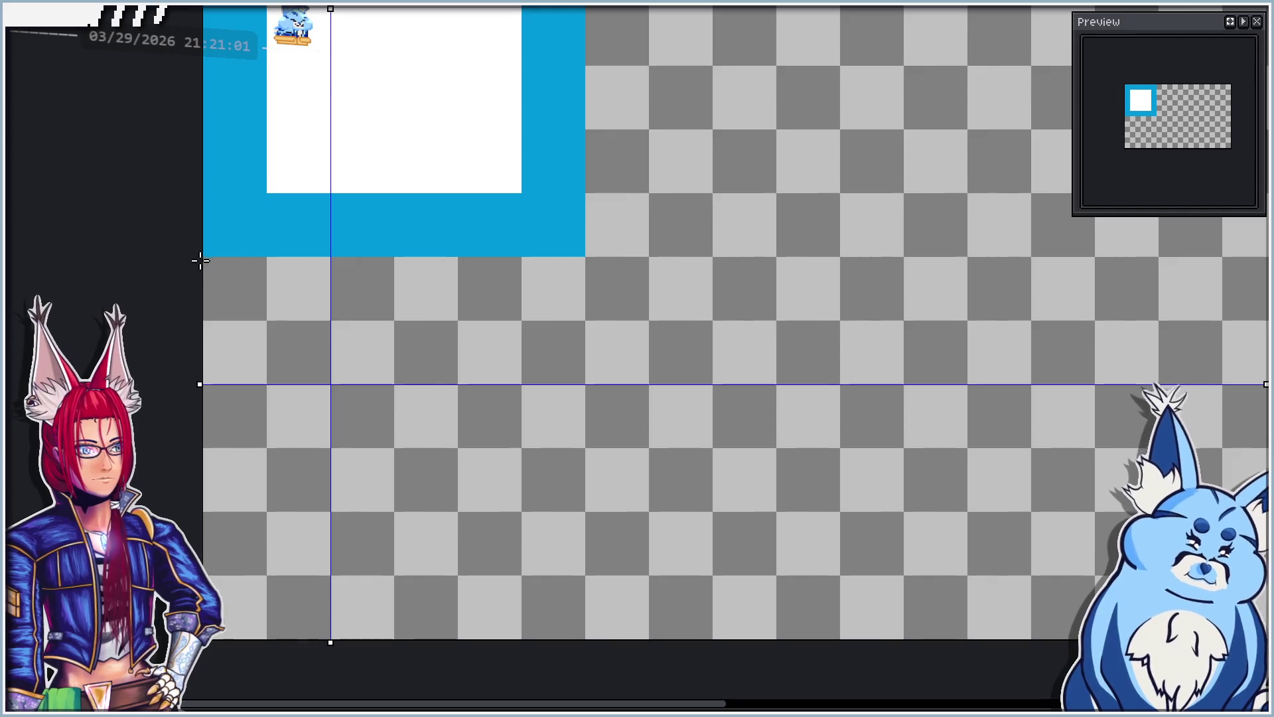
drag(269, 322, 391, 444)
Step: Paint white bars above, below and on both sides of the small blue square
drag(200, 260, 438, 312)
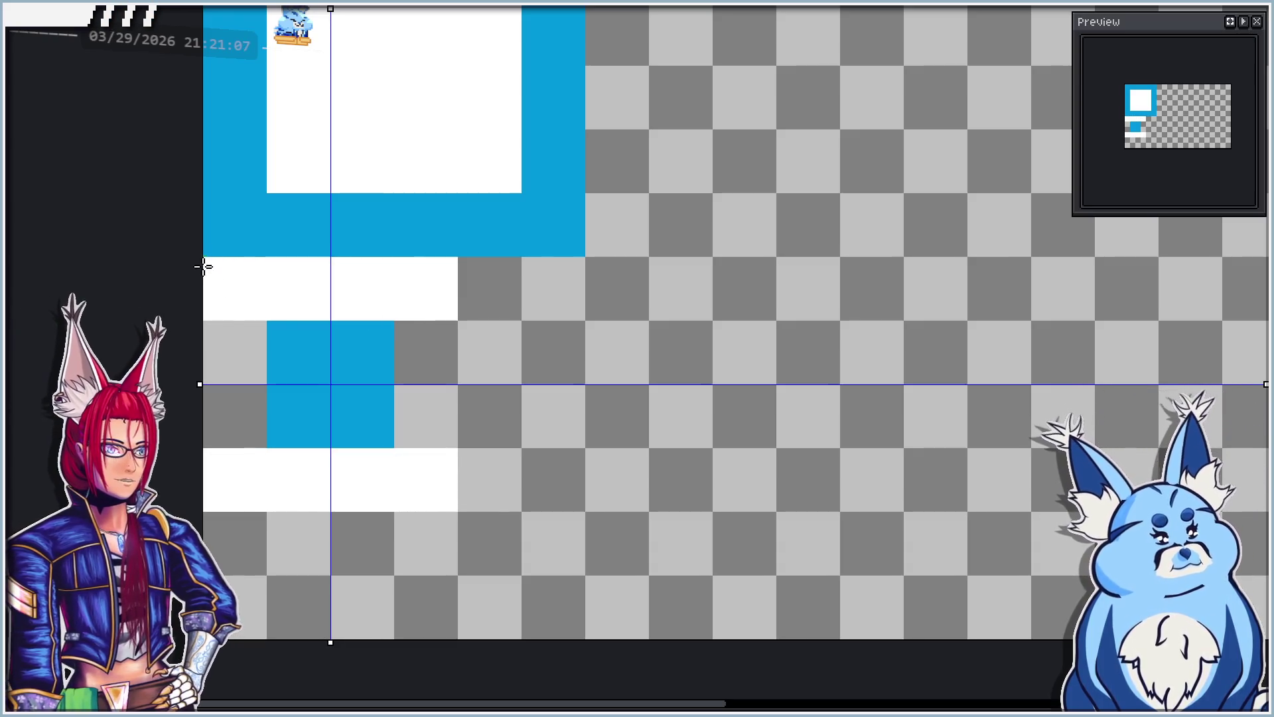
drag(233, 307, 261, 448)
scroll(down, 3)
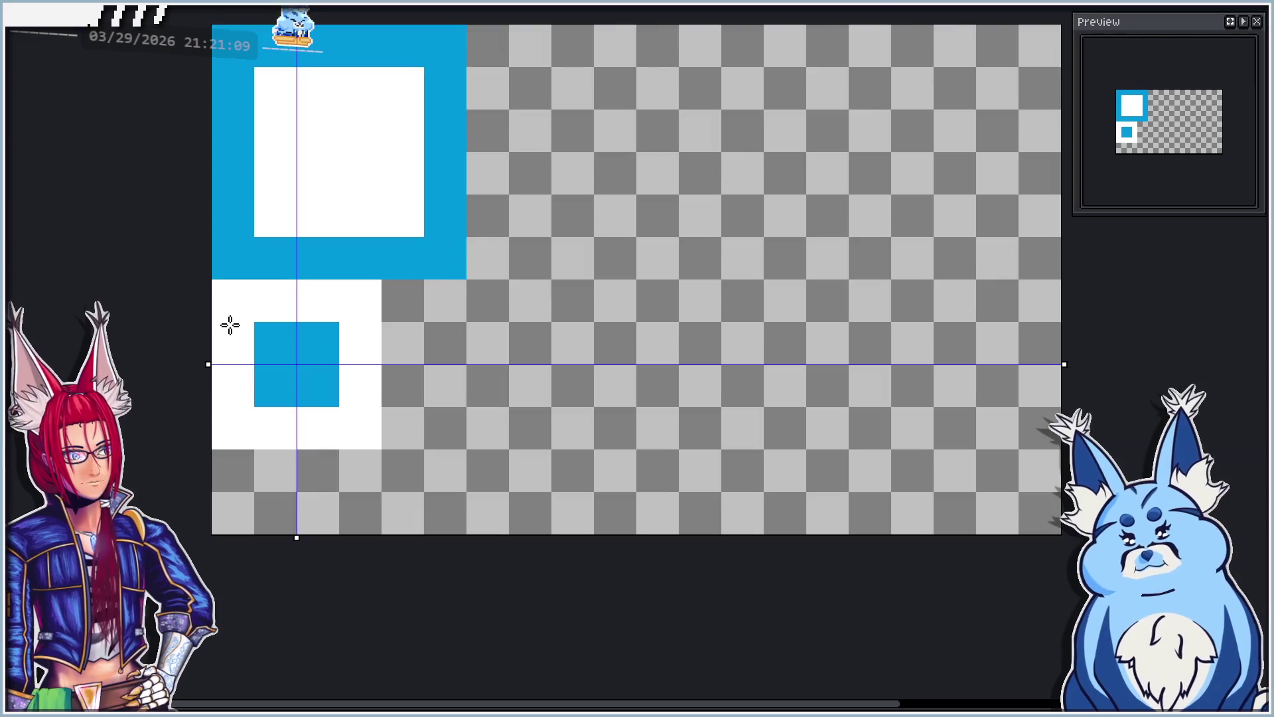
scroll(down, 3)
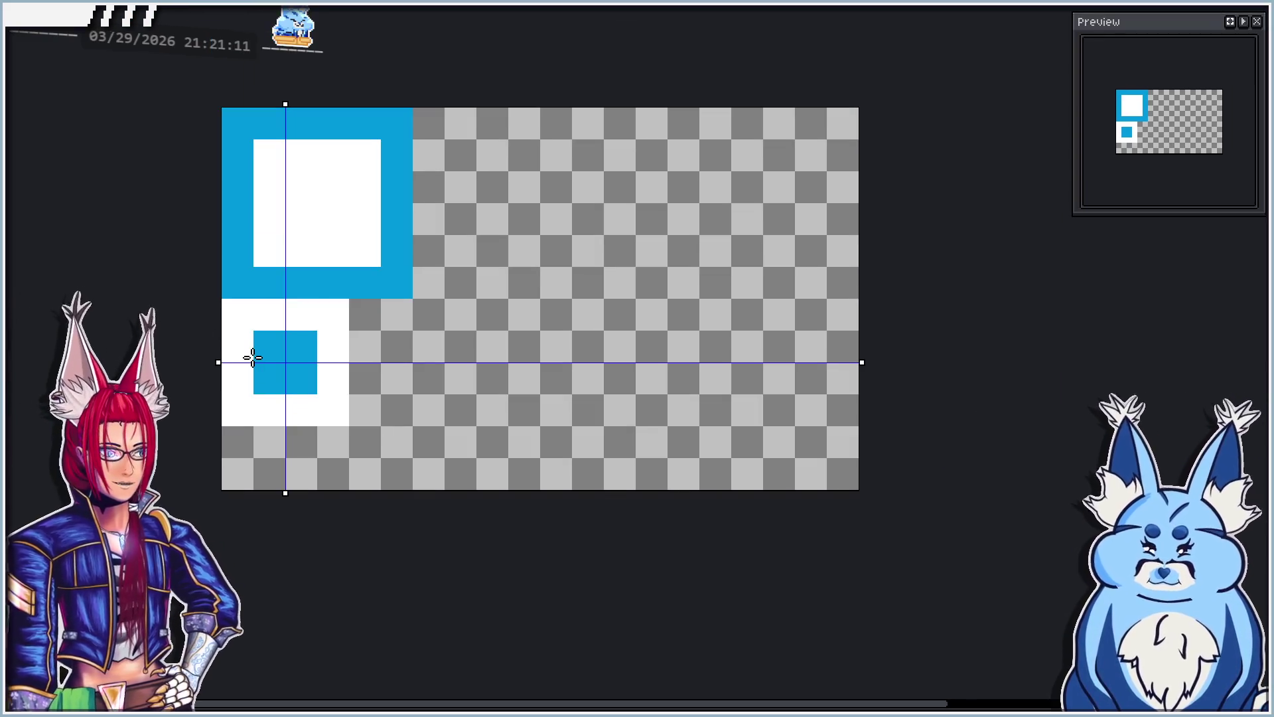
scroll(up, 3)
scroll(down, 3)
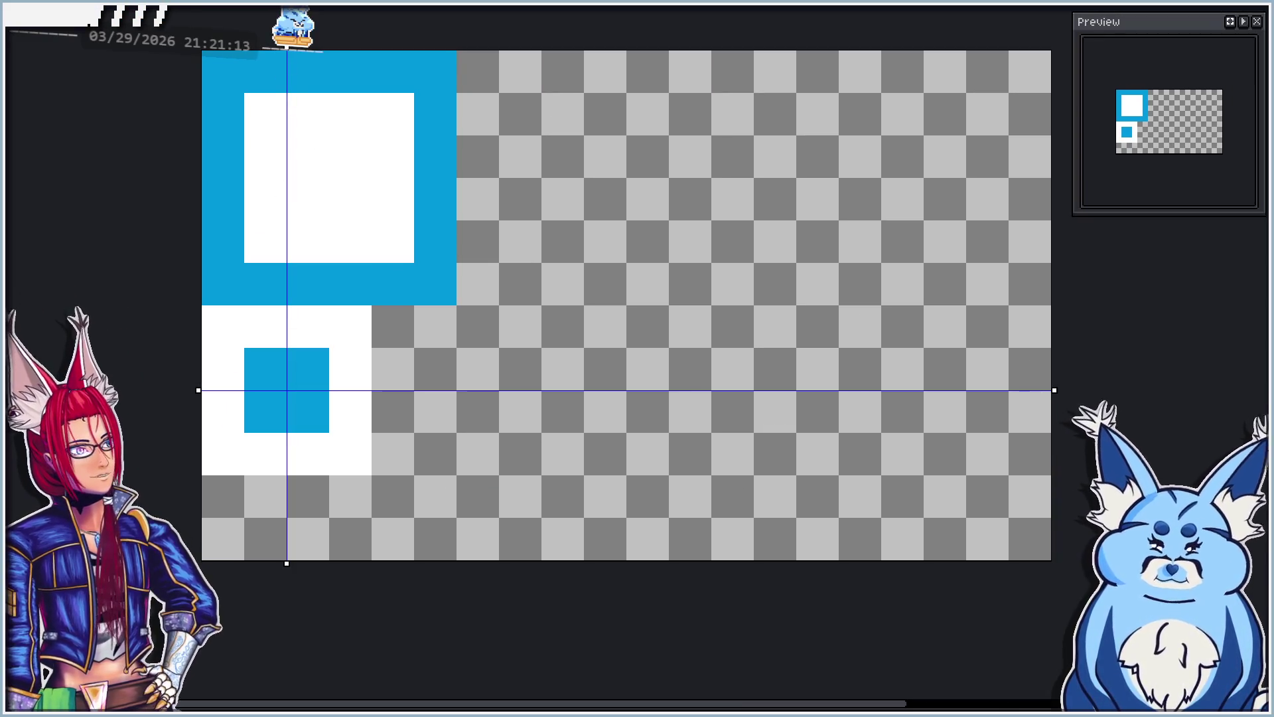
Step: Move the vertical guide right and the horizontal guide up to the first tile
drag(289, 50, 330, 56)
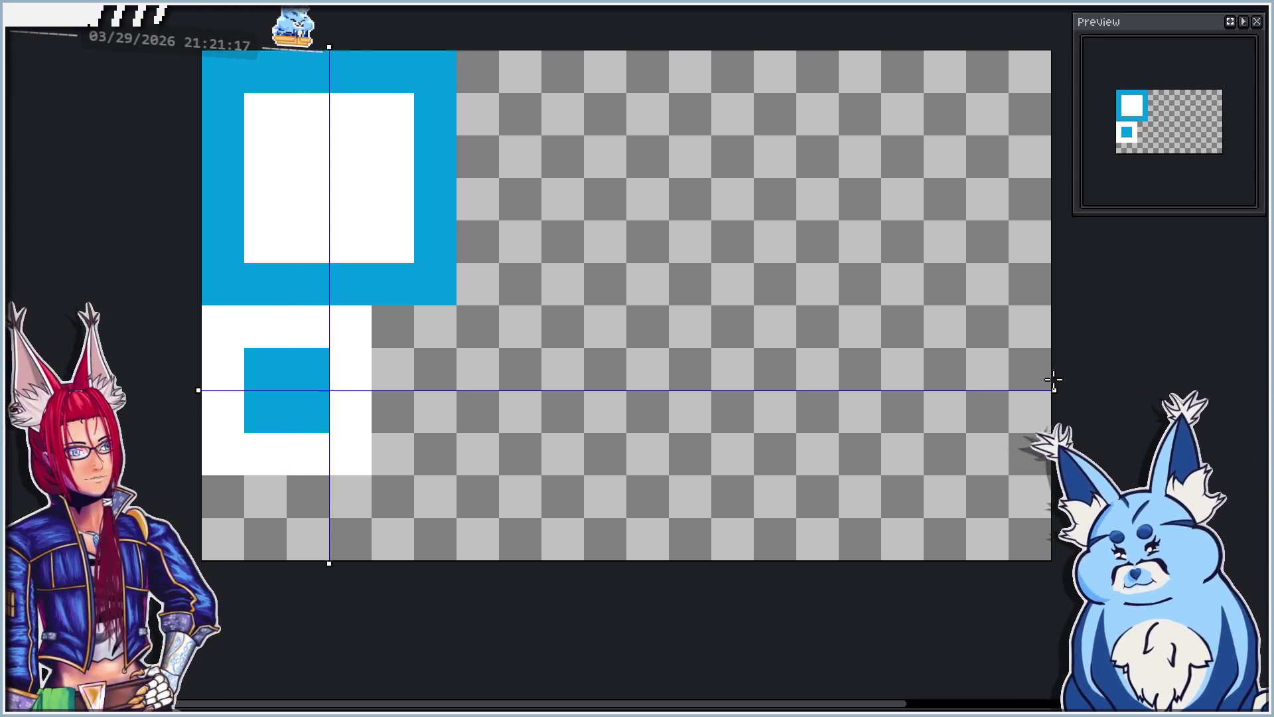
drag(1052, 391, 1033, 179)
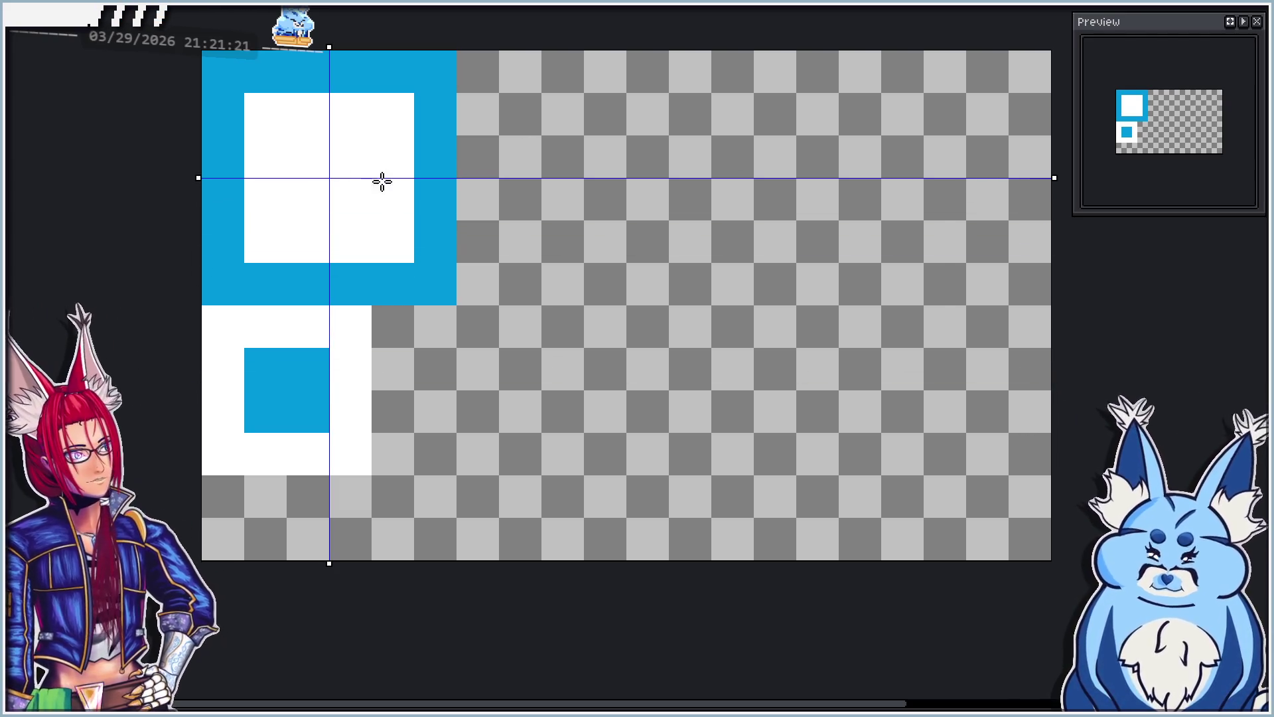
scroll(up, 3)
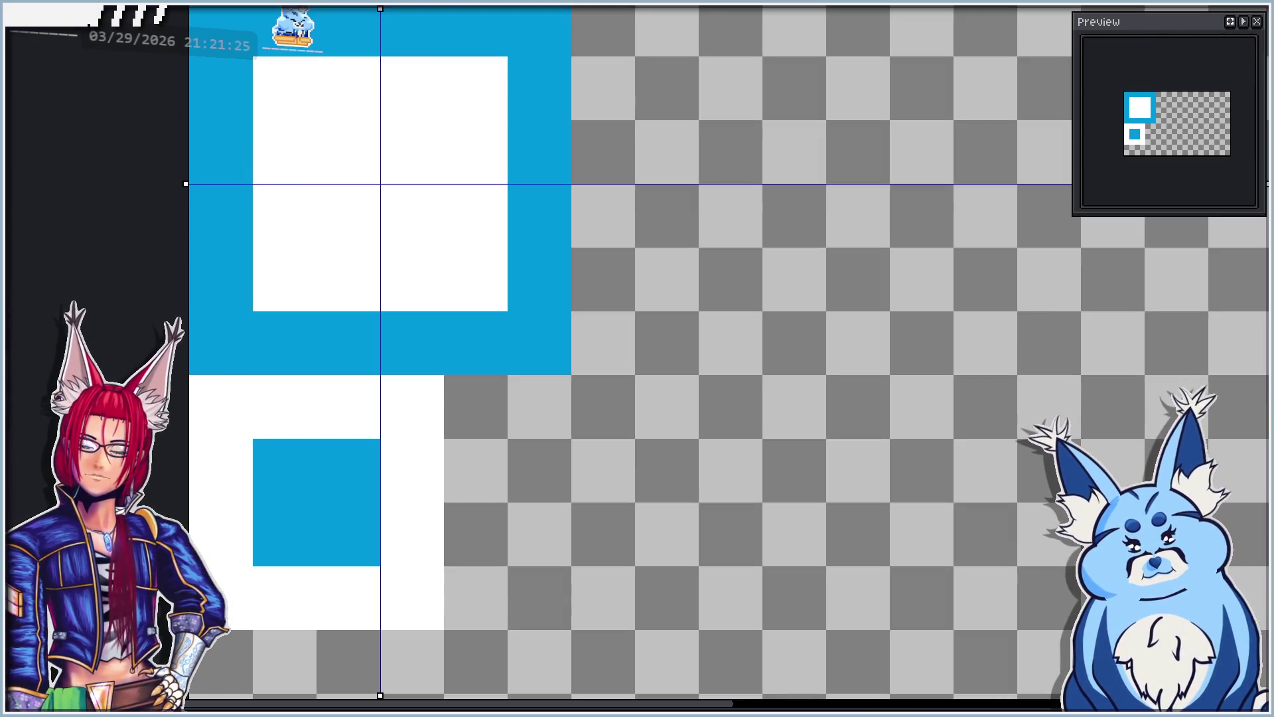
Step: Drag both symmetry guides off the canvas and add a cyan highlight along the square's bottom edge
drag(380, 10, 381, 2)
drag(186, 184, 178, 184)
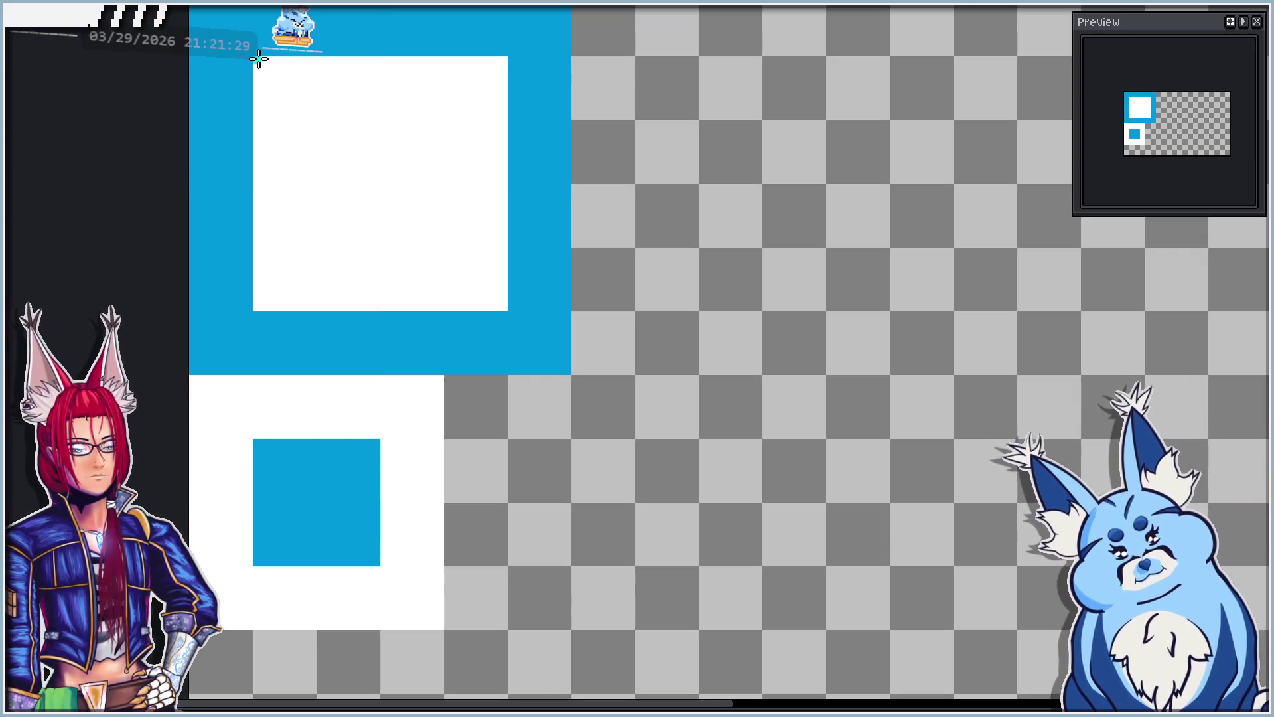
drag(255, 306, 482, 300)
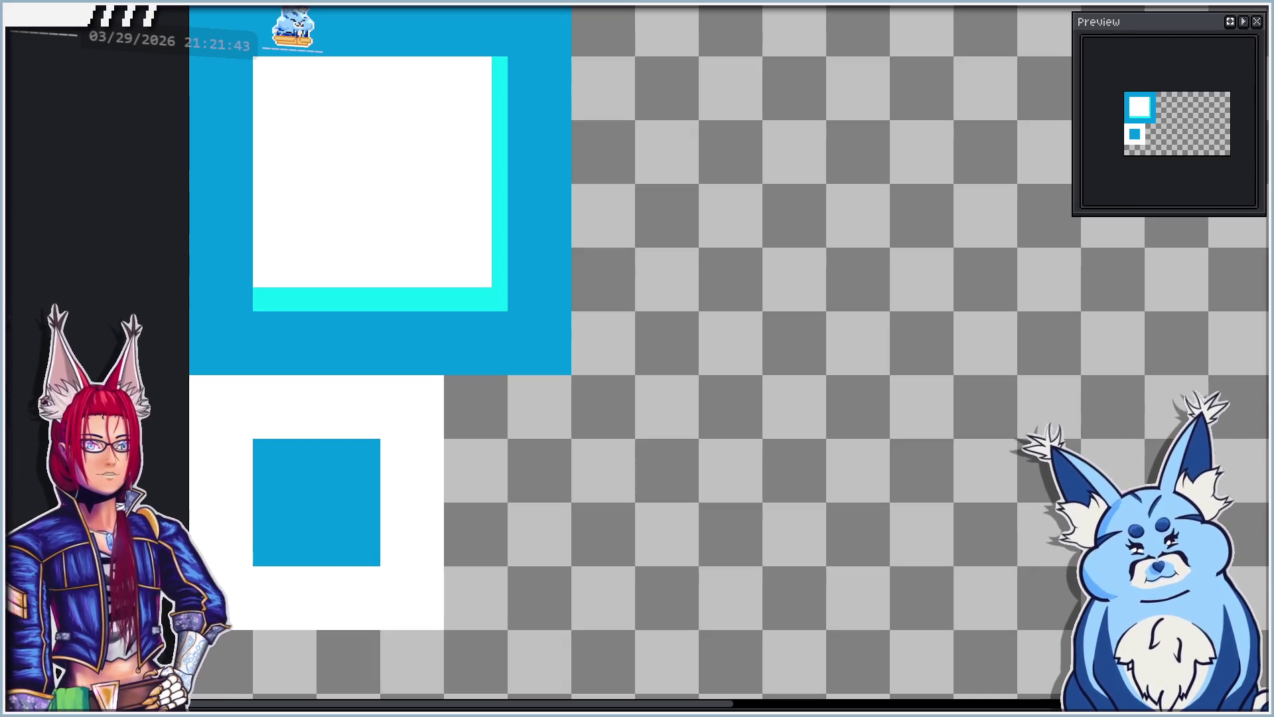
Step: Shade the white square's left edge with a widened dark-blue strip
drag(249, 285, 486, 53)
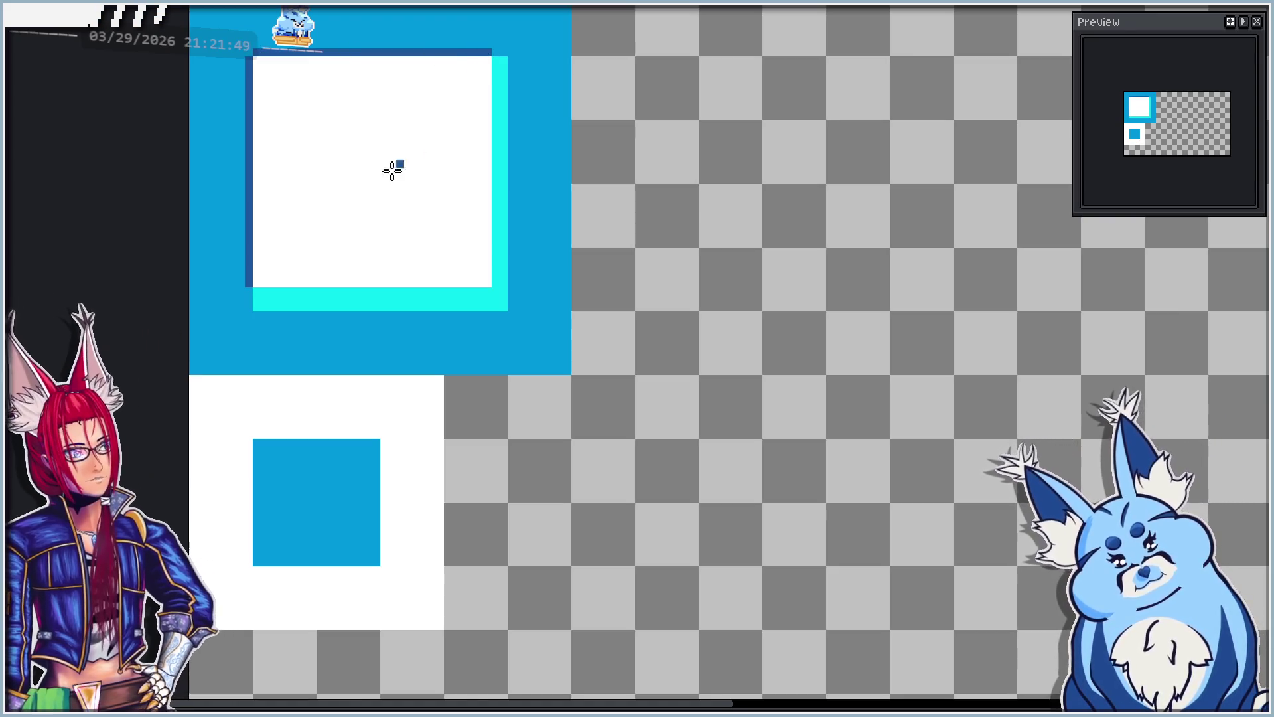
scroll(down, 3)
scroll(up, 3)
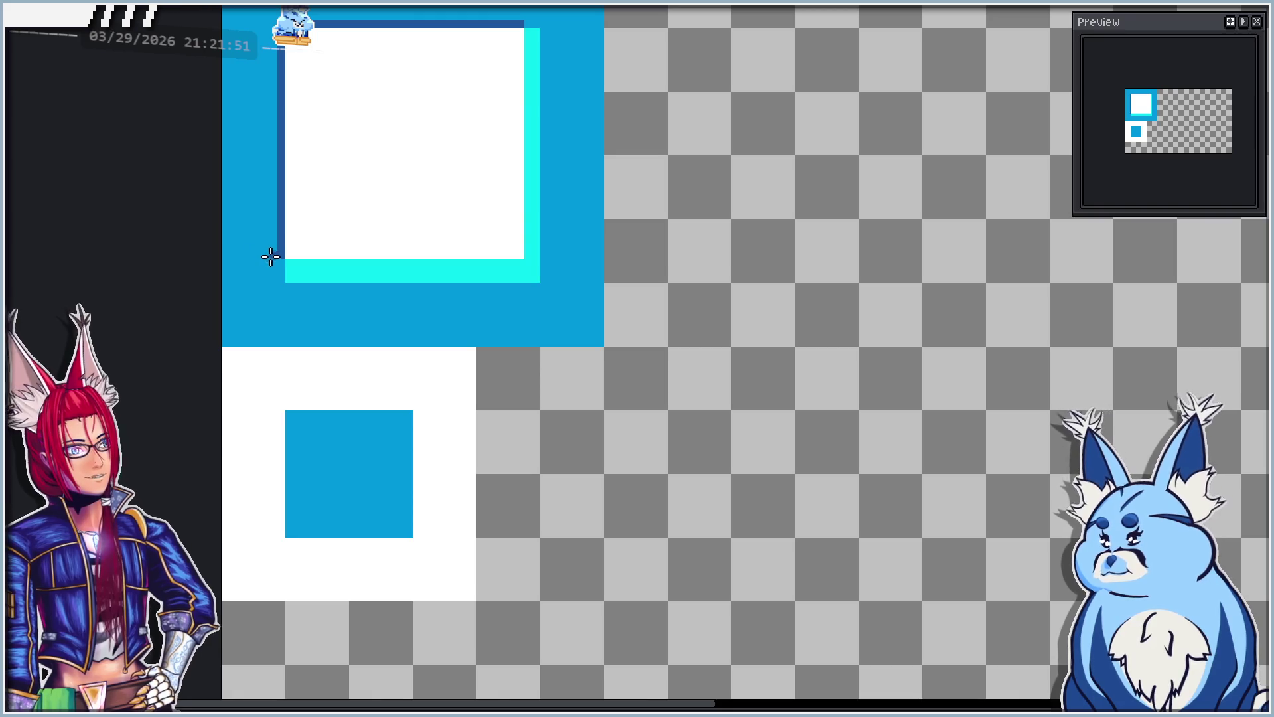
drag(273, 258, 270, 29)
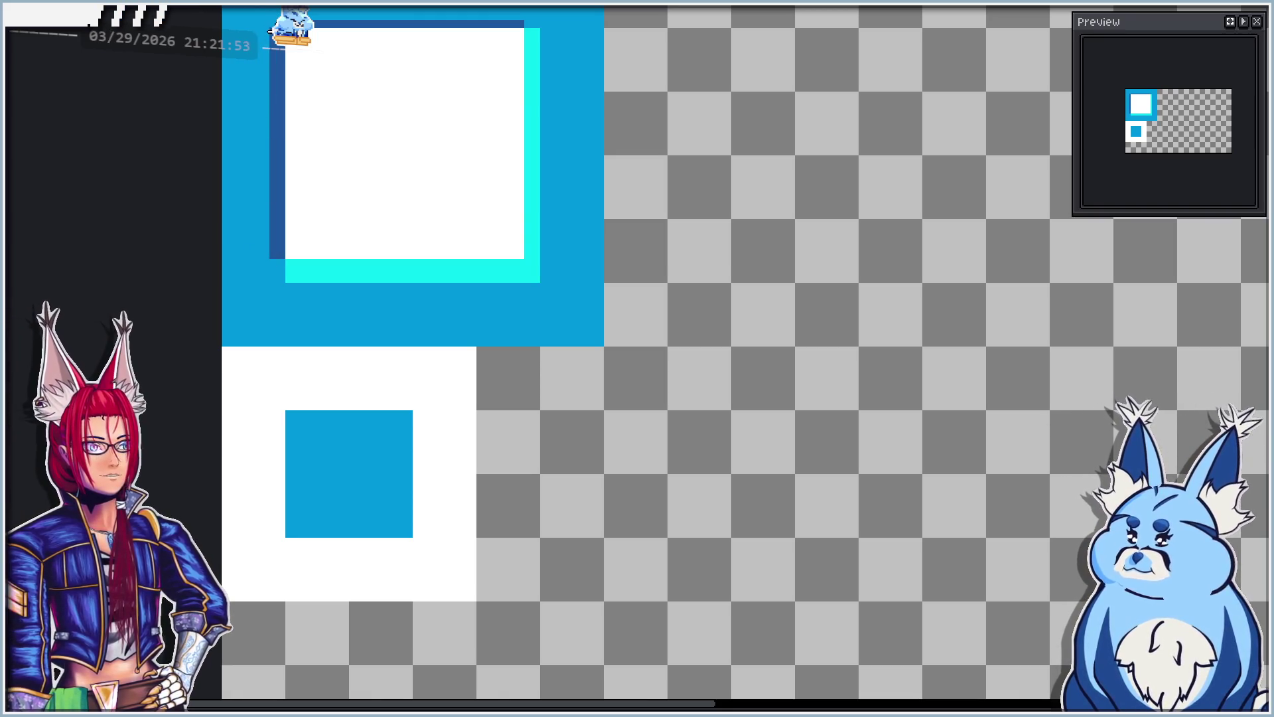
scroll(down, 3)
scroll(up, 3)
Step: Draw a dark-blue shadow line along the white square's top edge
drag(265, 88, 603, 91)
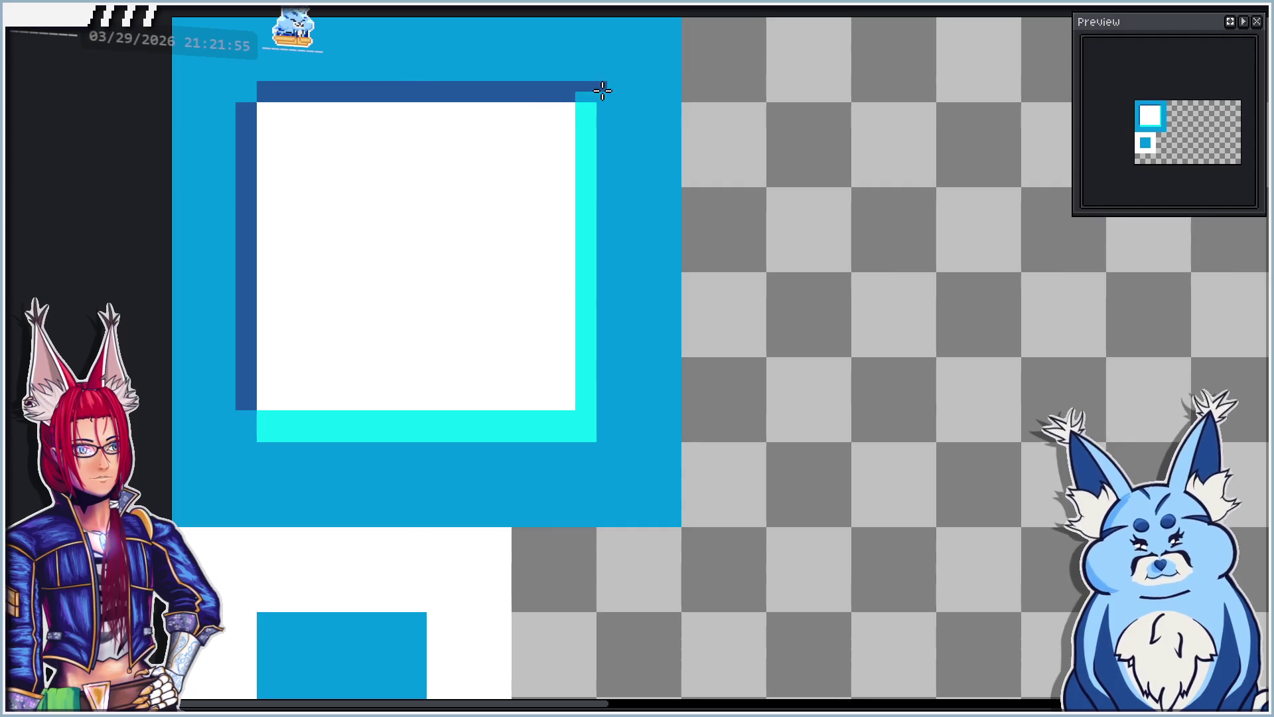
scroll(down, 3)
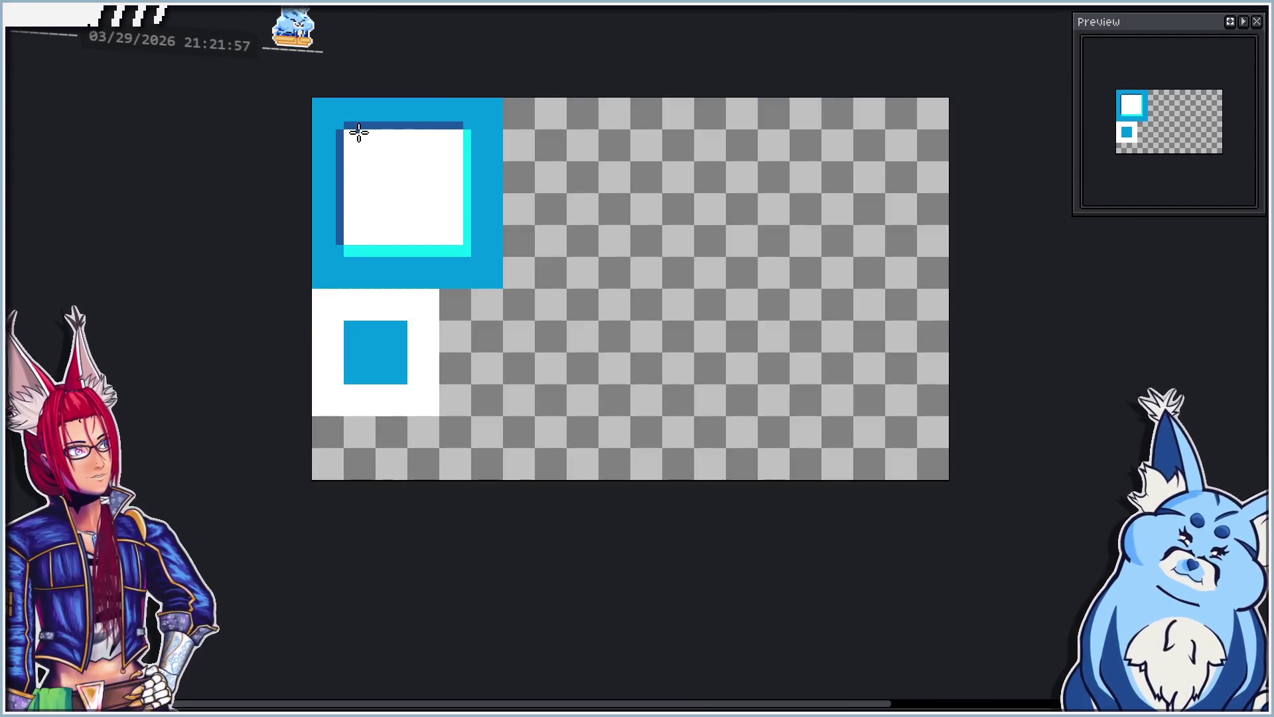
scroll(up, 3)
Step: Add dark-blue pixels at the left shadow's top and bottom corners, then enable vertical and horizontal mirroring
click(324, 122)
click(325, 361)
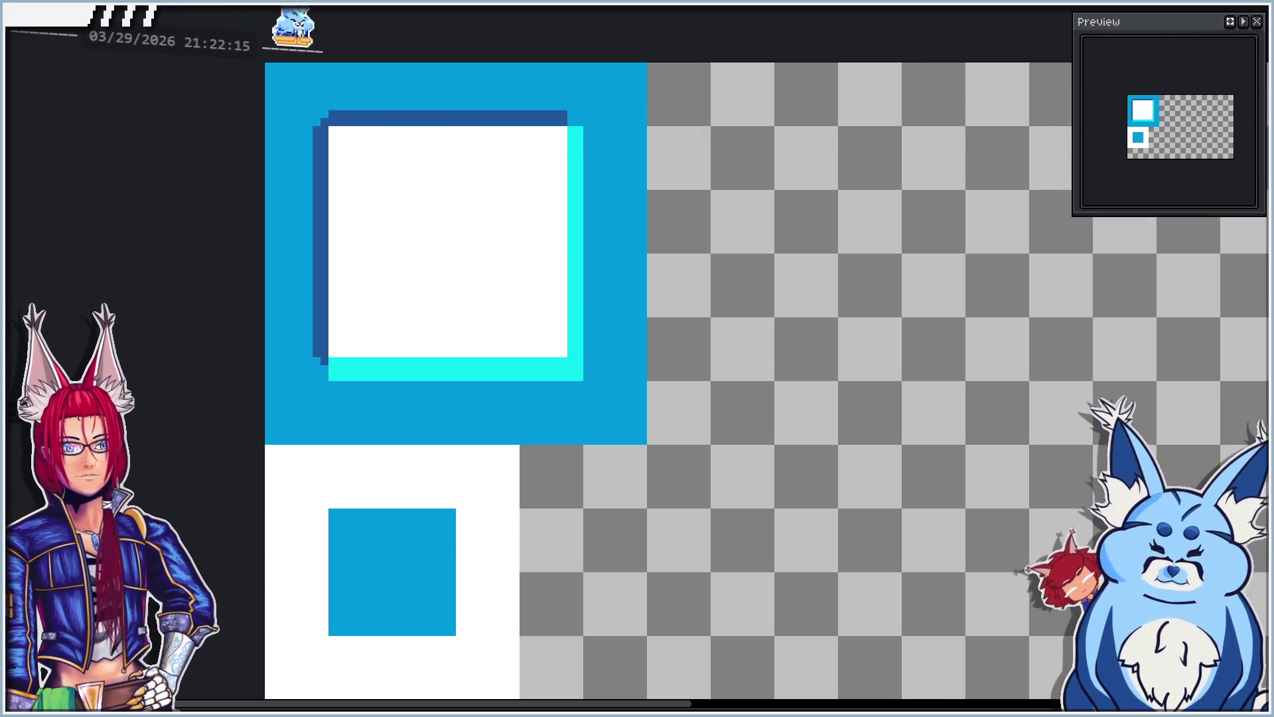
click(247, 46)
click(99, 73)
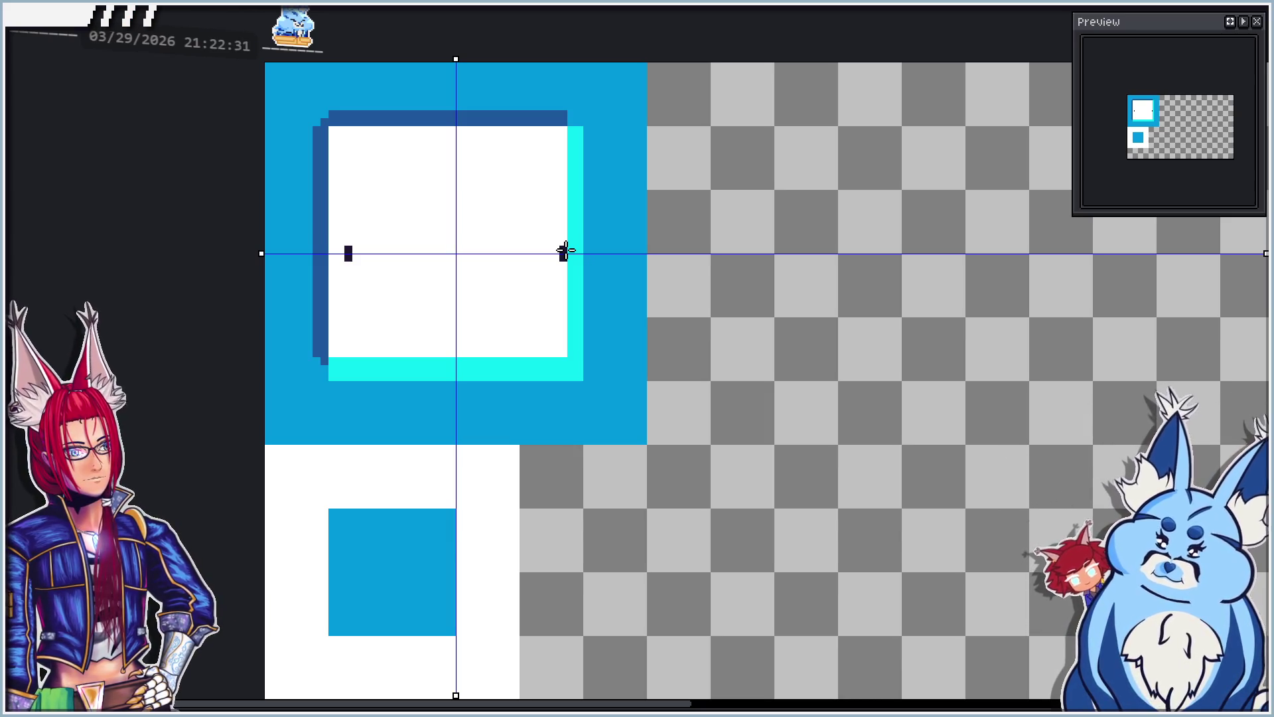
Step: Paint a white row over the top of the cyan bottom band
scroll(down, 3)
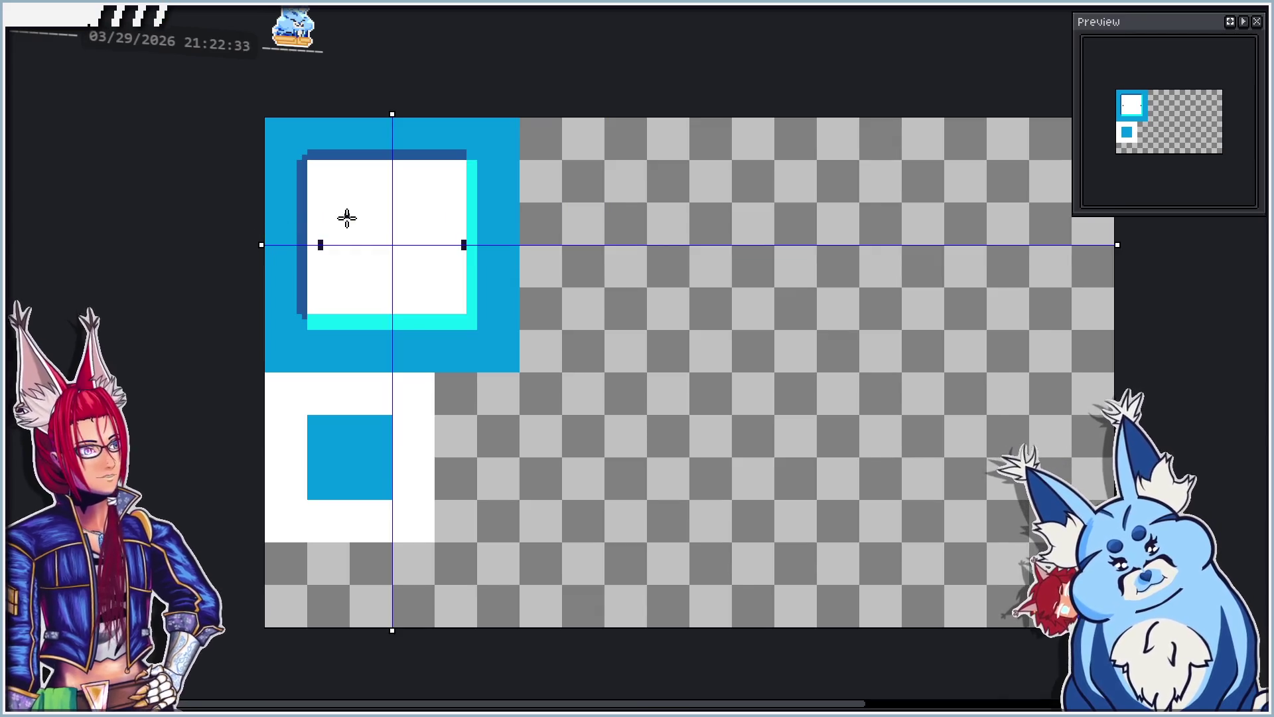
scroll(up, 3)
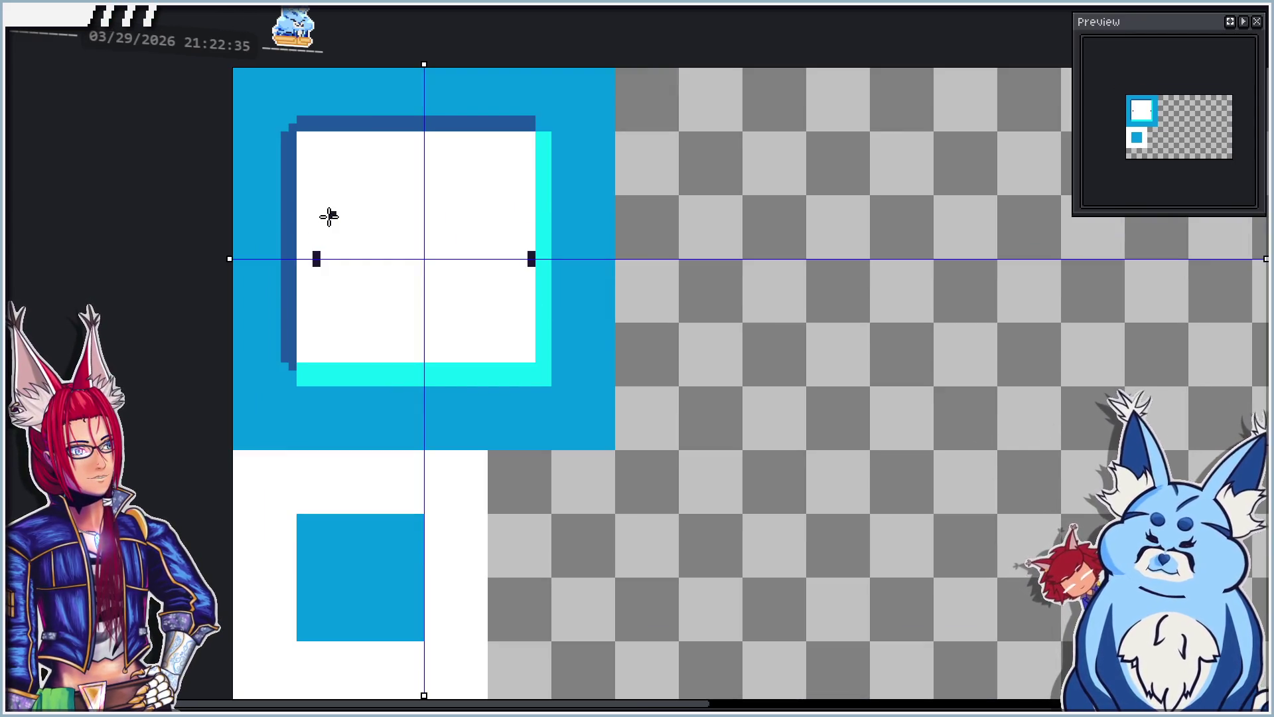
scroll(down, 3)
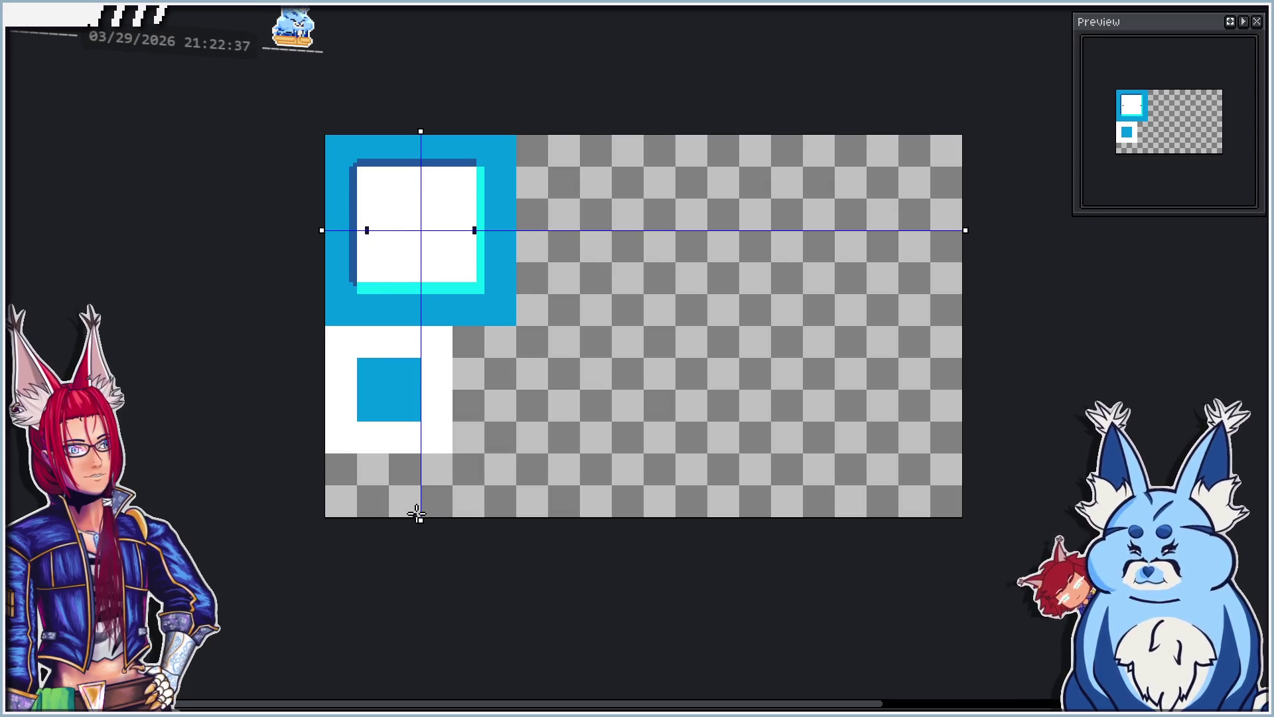
scroll(up, 3)
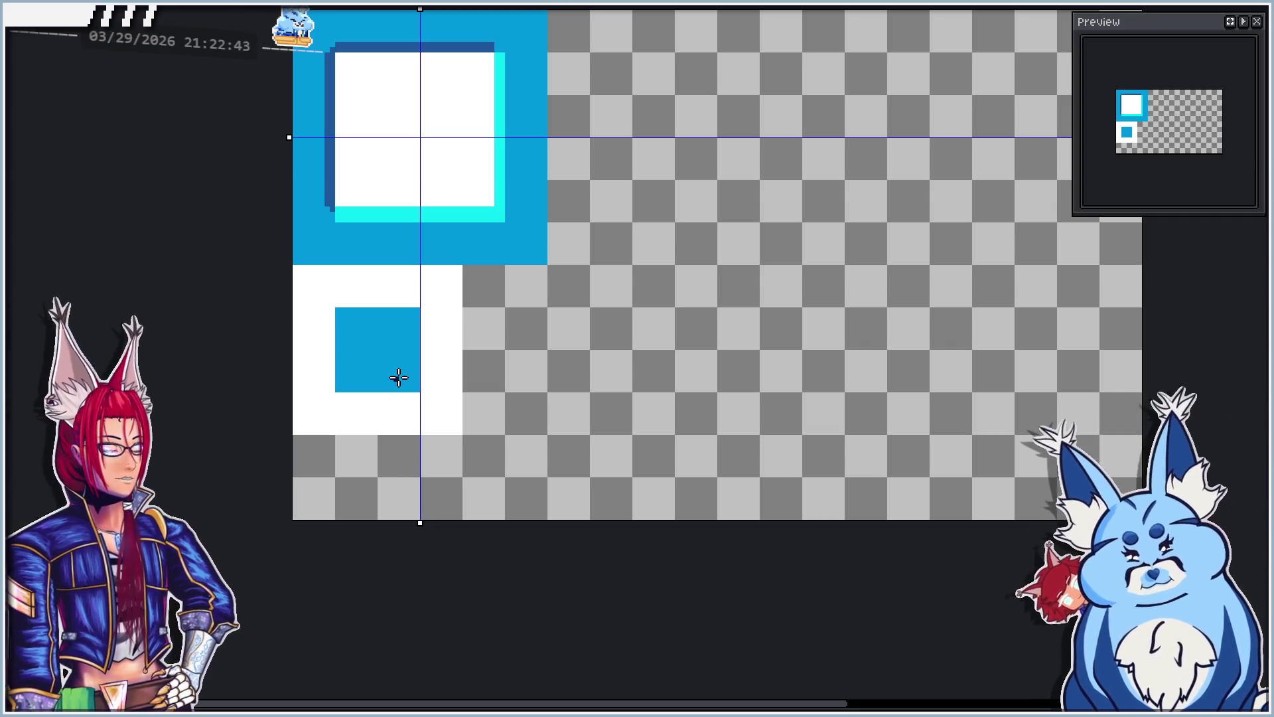
scroll(up, 3)
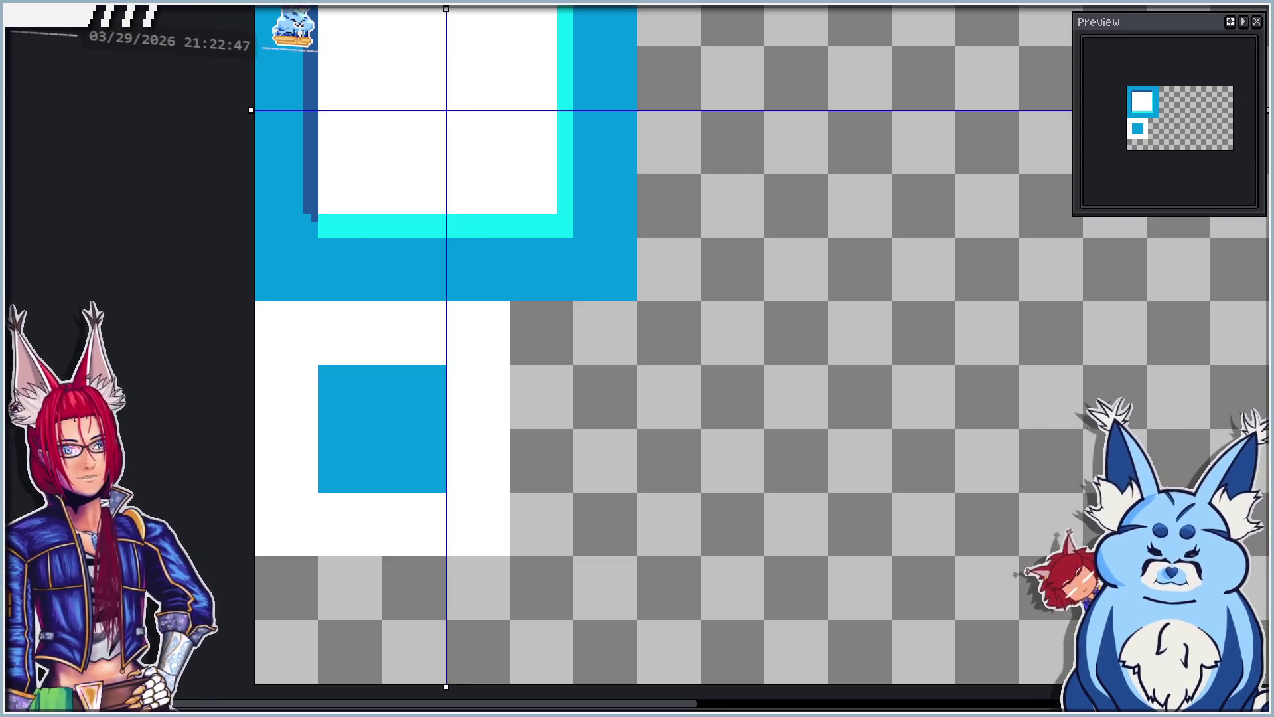
drag(324, 216, 552, 216)
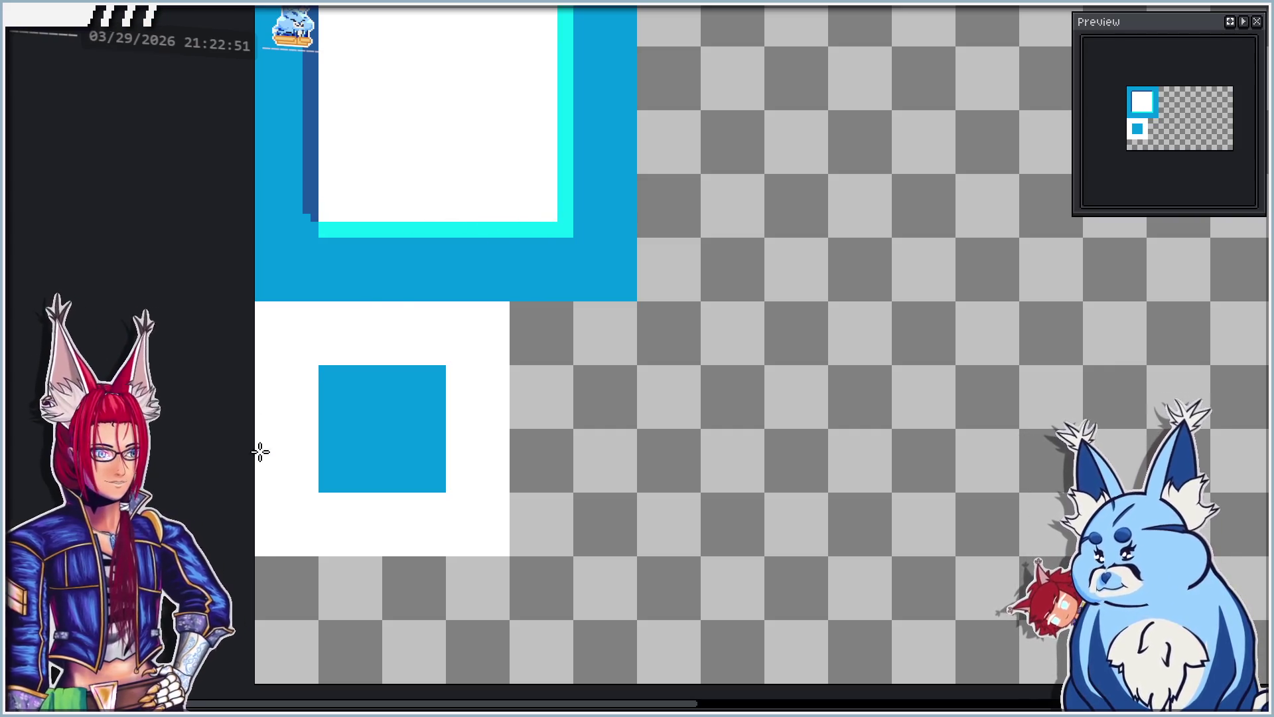
scroll(down, 3)
scroll(up, 3)
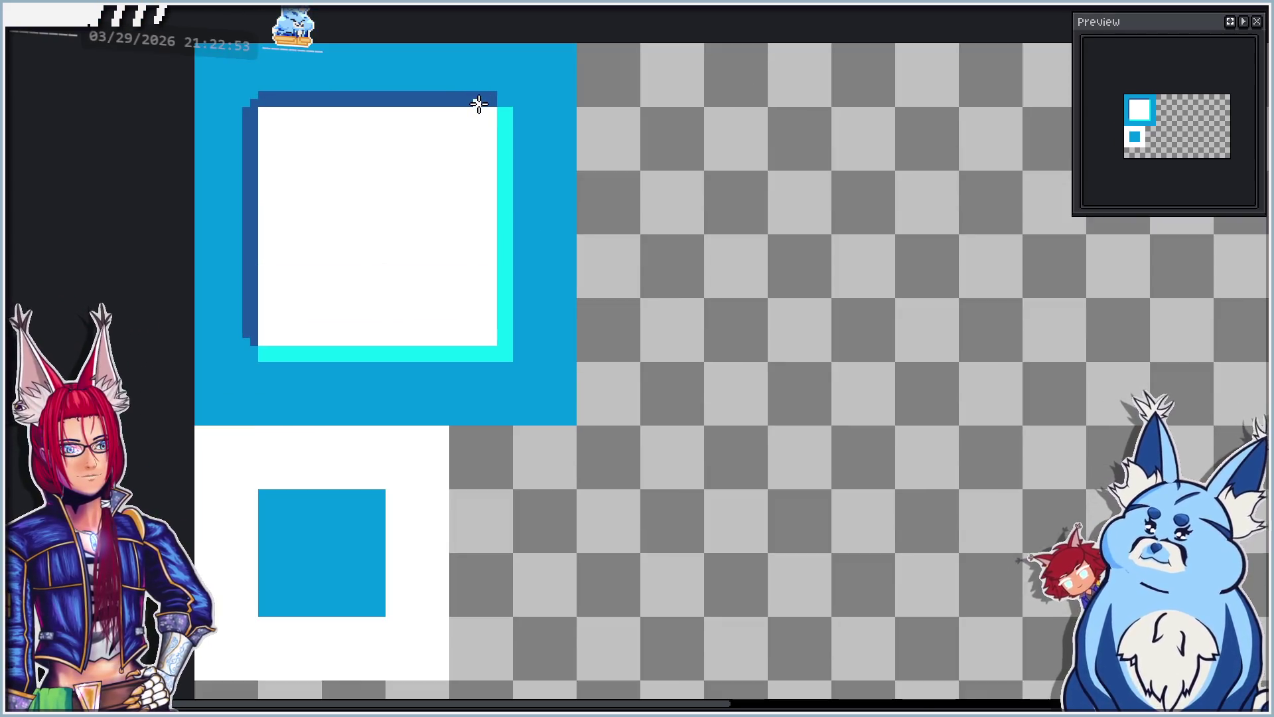
scroll(down, 3)
scroll(up, 3)
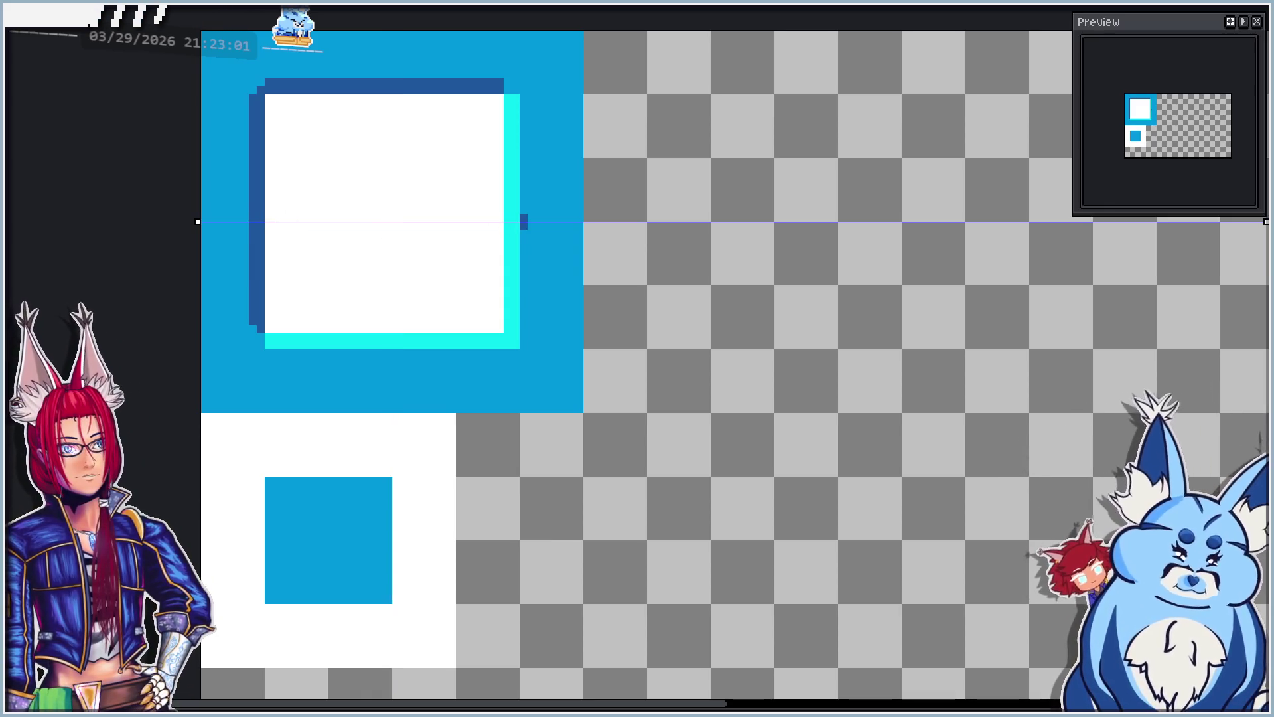
Step: Widen the cyan right edge by one column down to the corner, undoing a stray white line
click(523, 217)
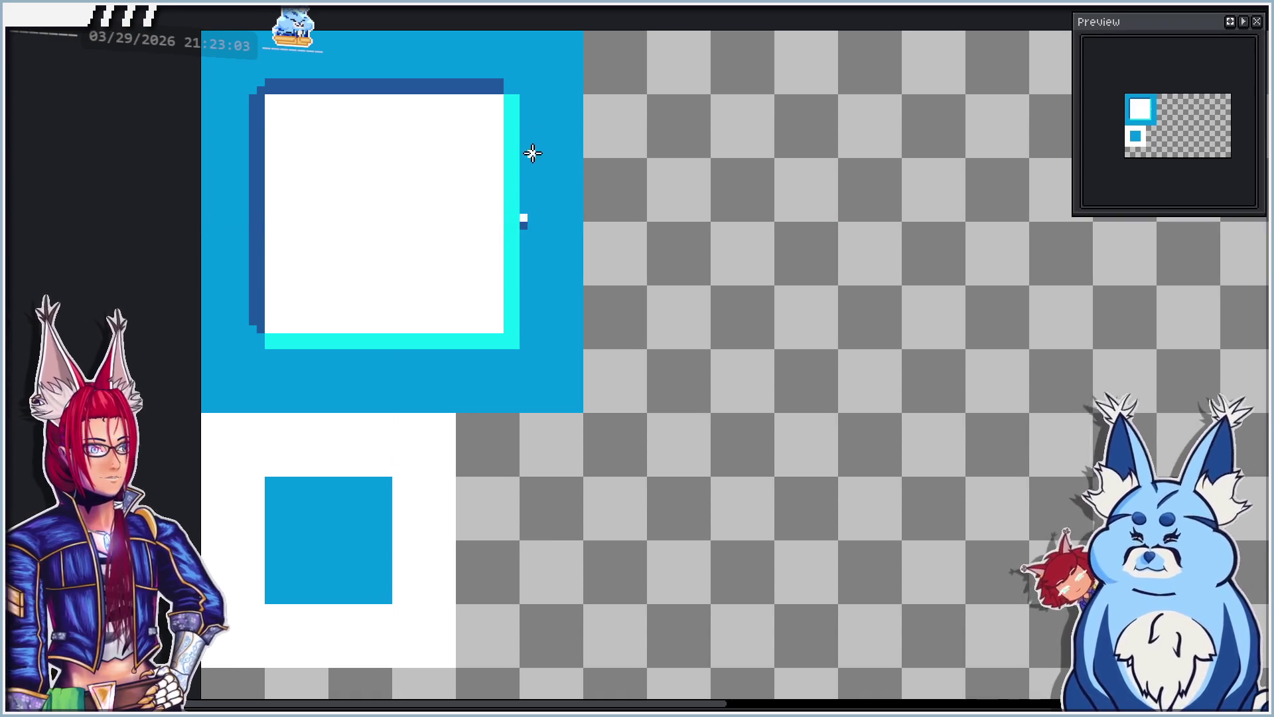
drag(523, 114, 522, 352)
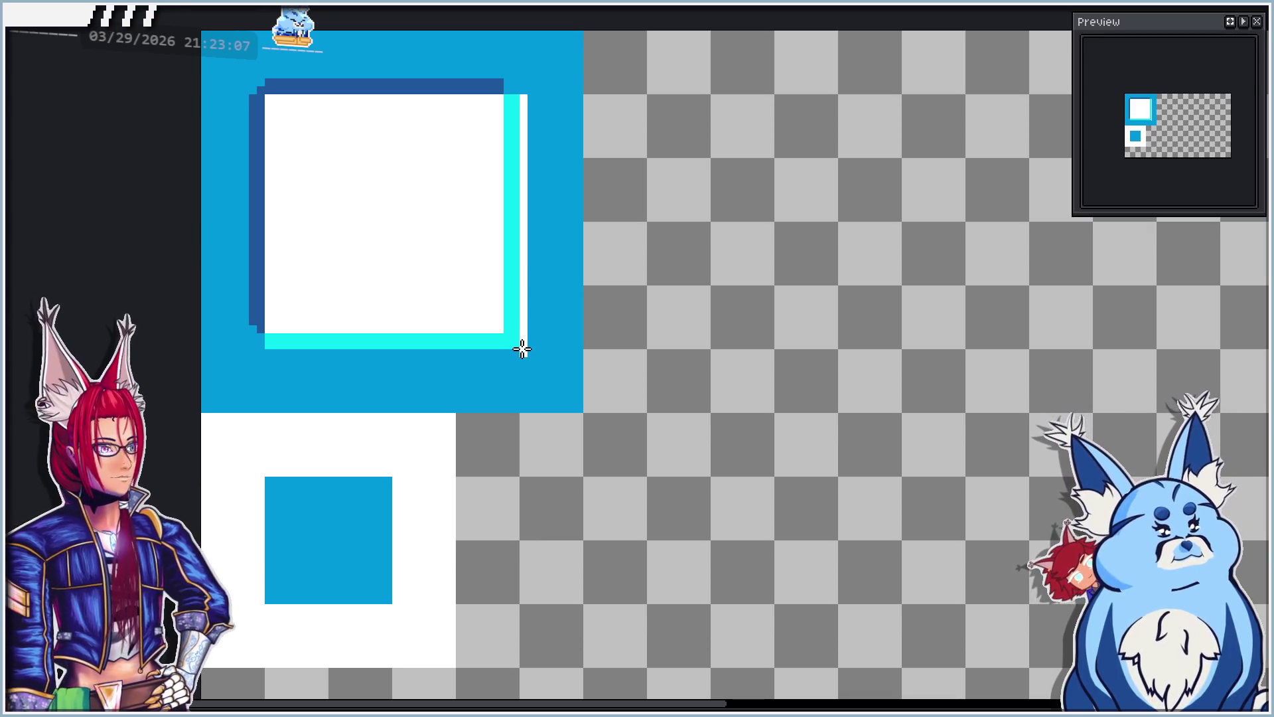
drag(521, 113, 529, 364)
key(ctrl+z)
drag(524, 91, 531, 211)
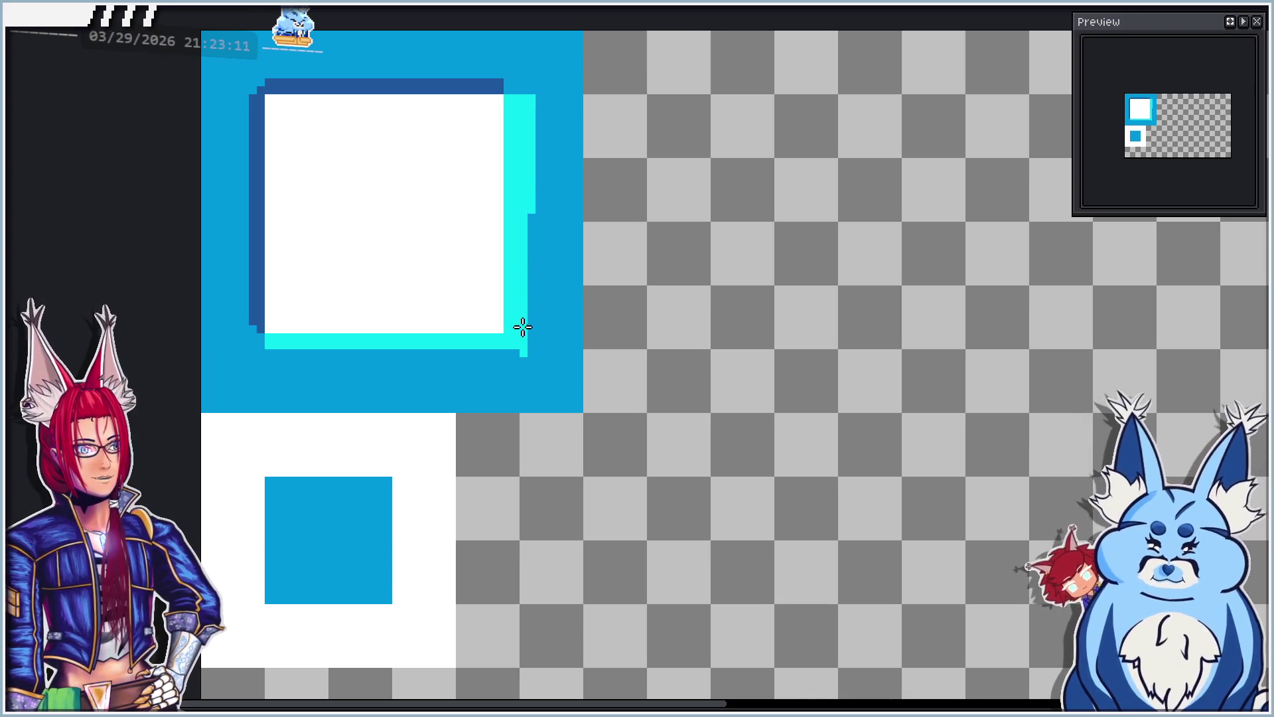
click(534, 351)
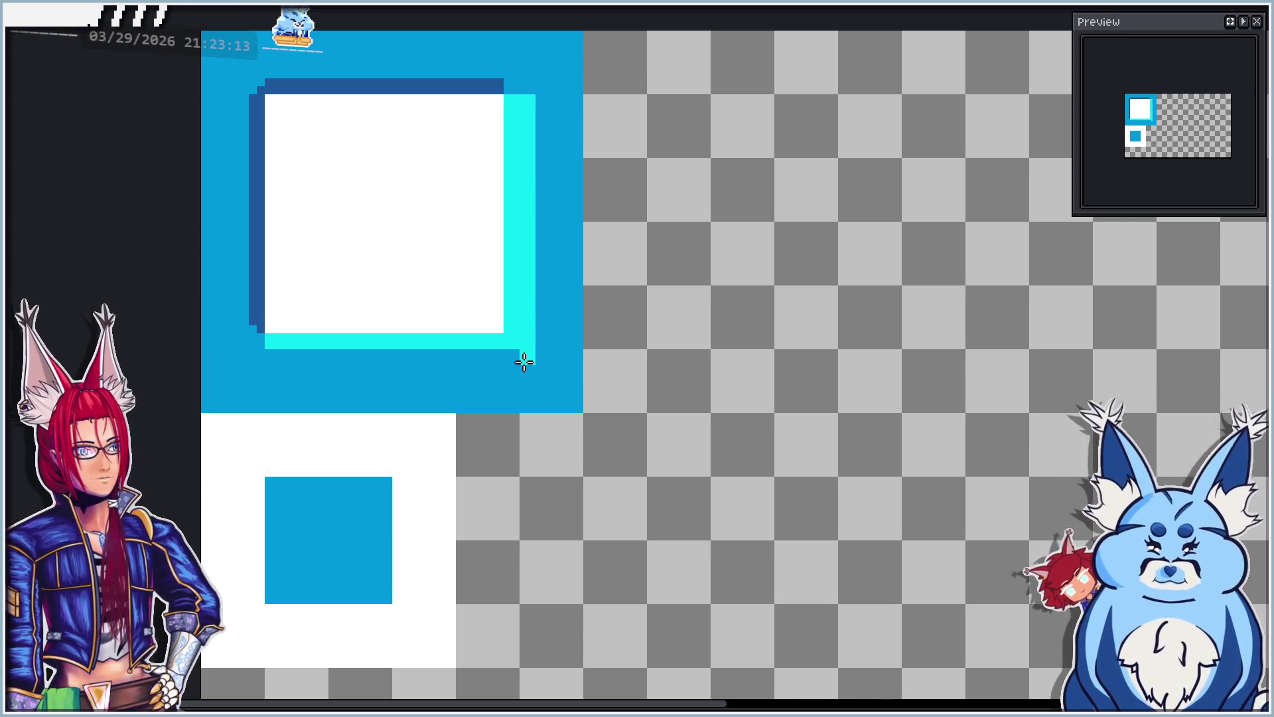
Step: Add a cyan row beneath the bottom border and paint two white rows over the old band
drag(531, 363, 266, 358)
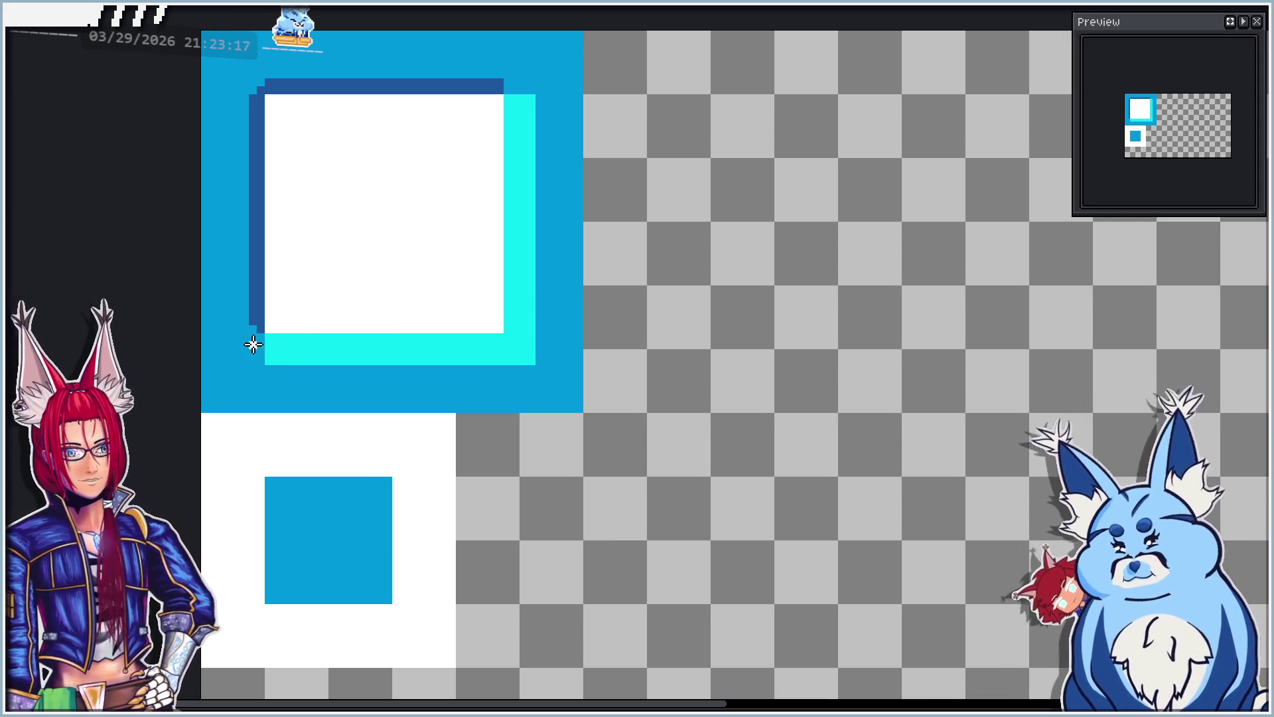
drag(271, 336, 508, 338)
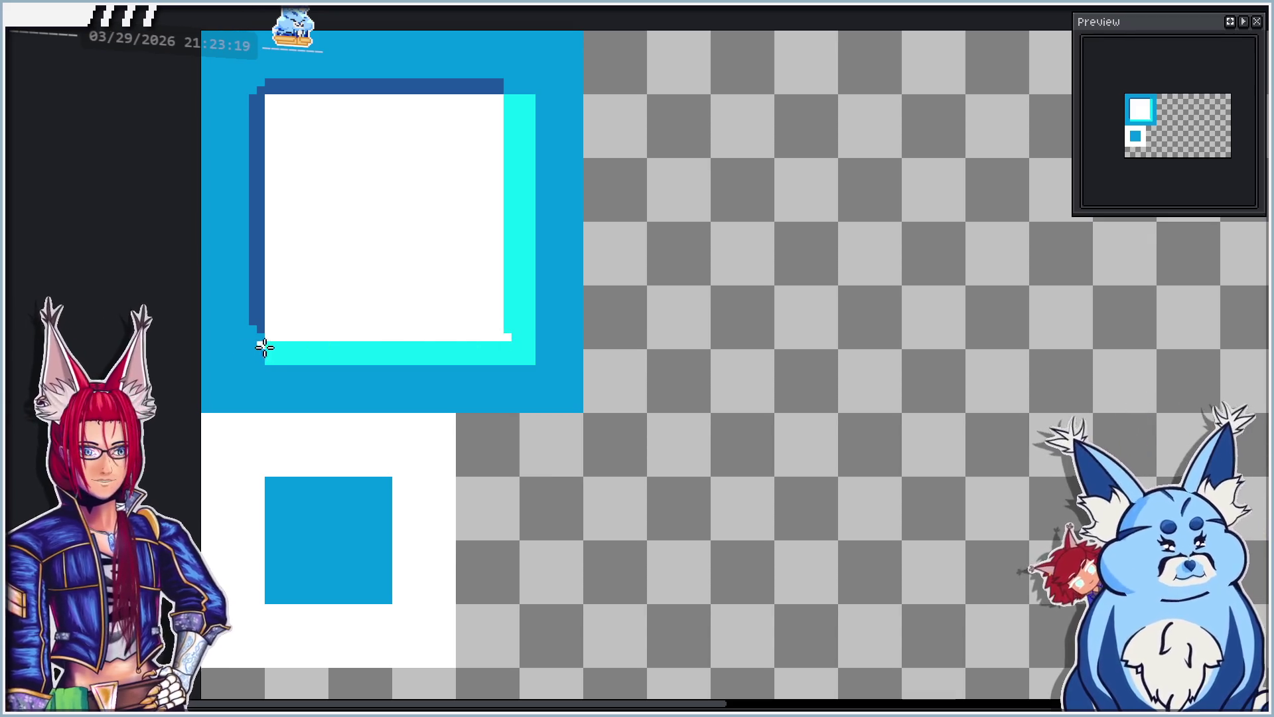
drag(271, 344, 507, 332)
Step: Pan and zoom to inspect the finished bevel, then toggle symmetry on and back off
scroll(up, 3)
scroll(up, 3)
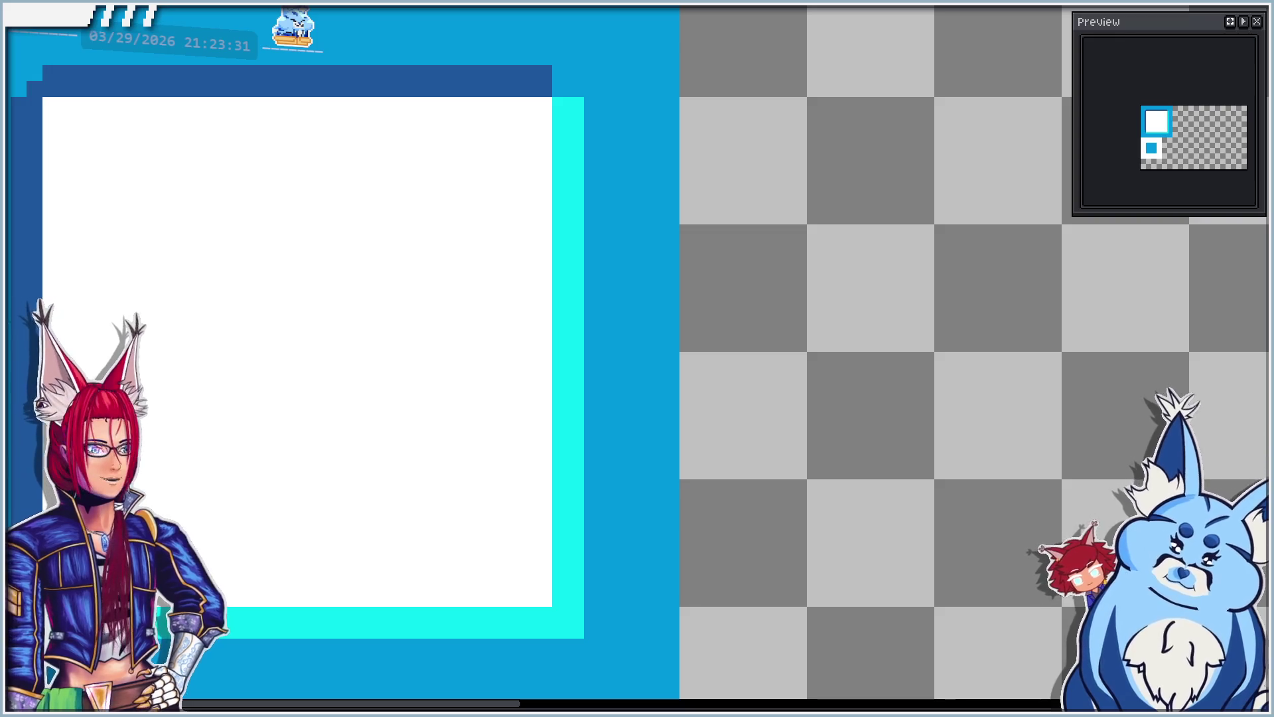
drag(305, 372, 658, 232)
scroll(down, 3)
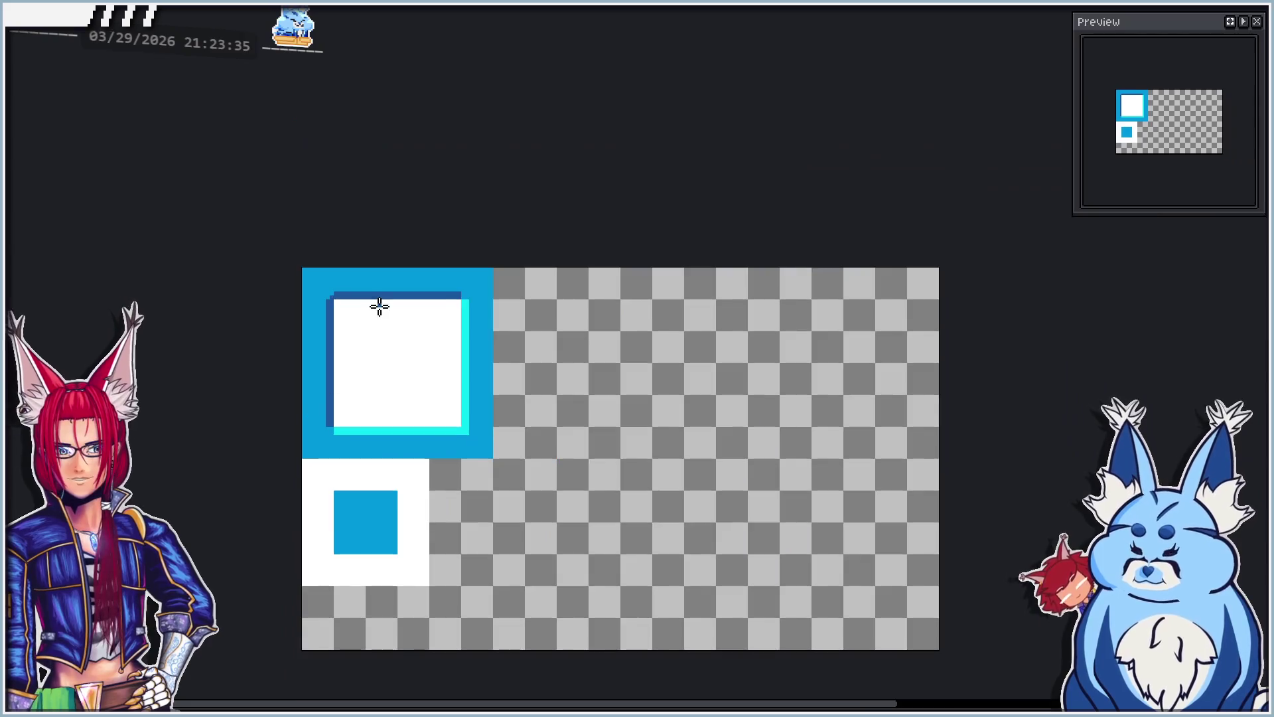
scroll(up, 3)
scroll(up, 3)
scroll(up, 3)
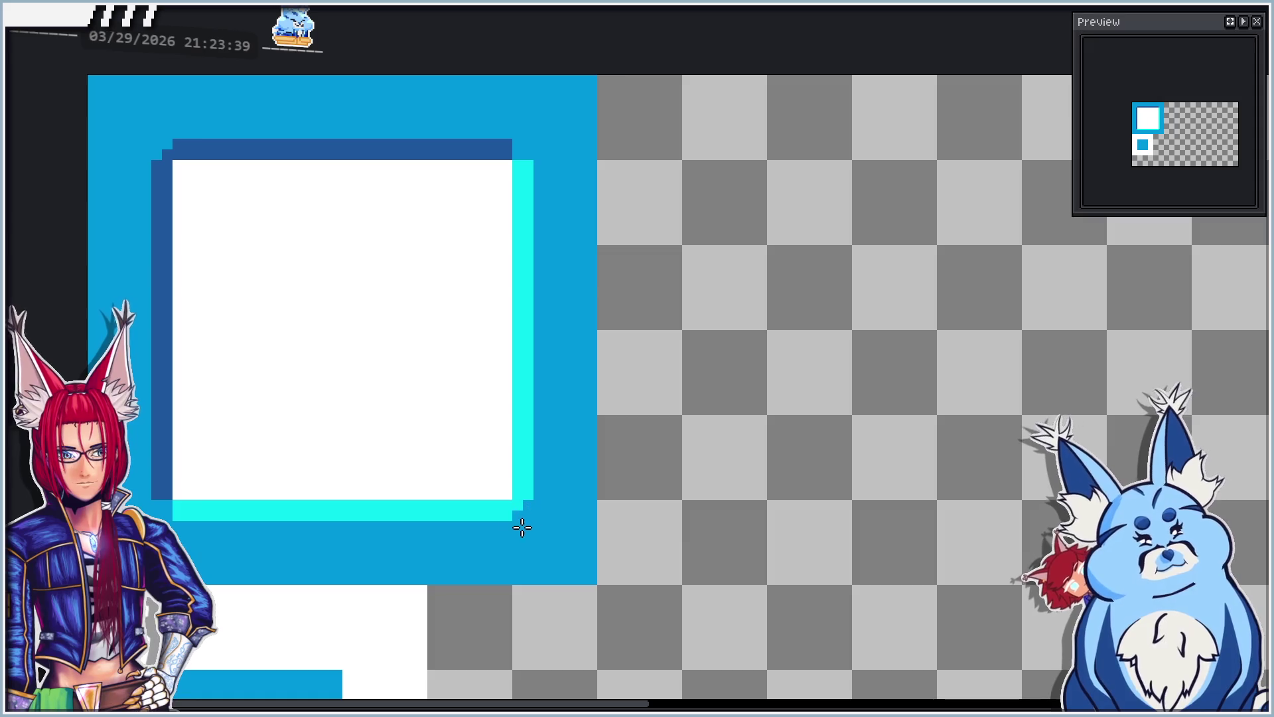
scroll(down, 3)
drag(353, 355, 441, 247)
scroll(up, 3)
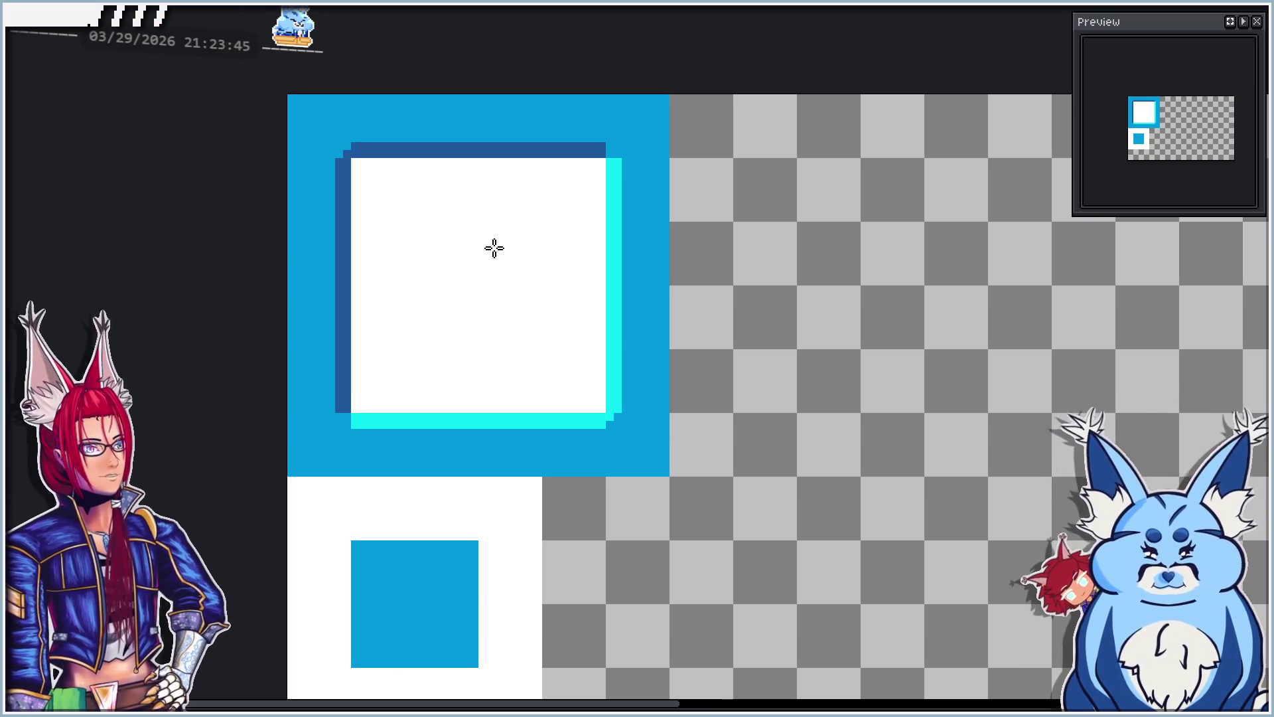
key(alt+s)
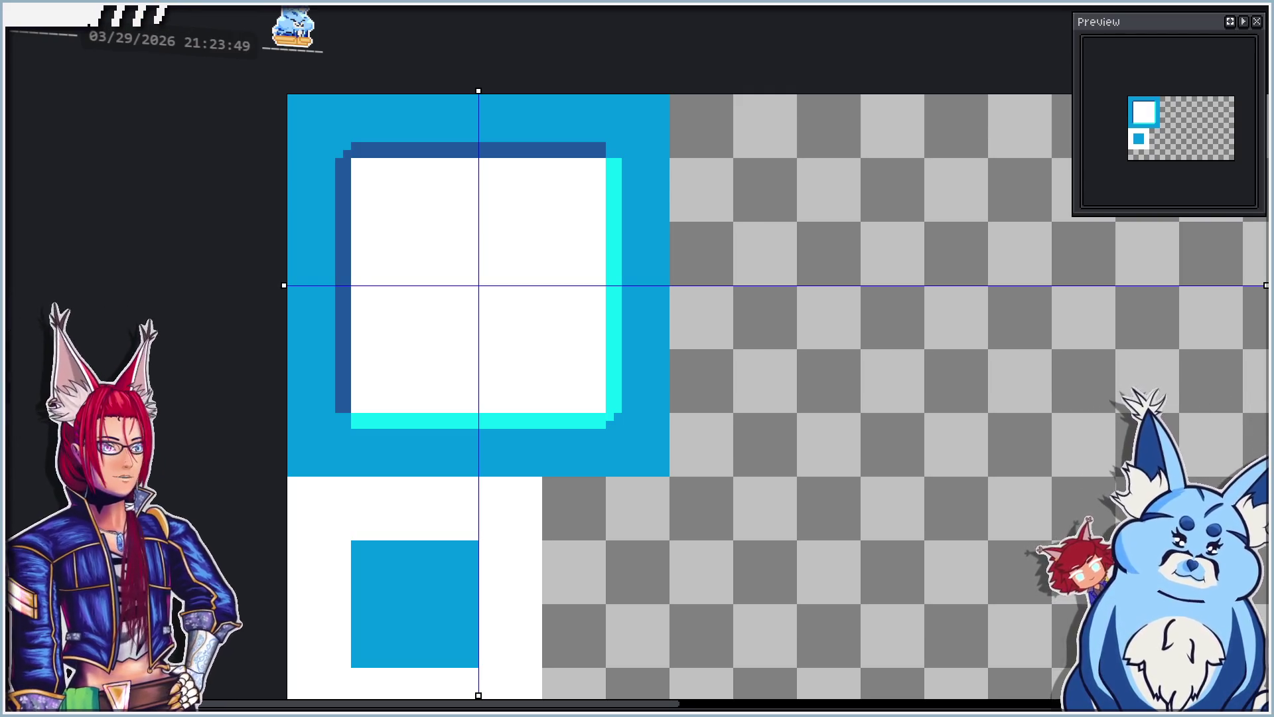
key(alt+s)
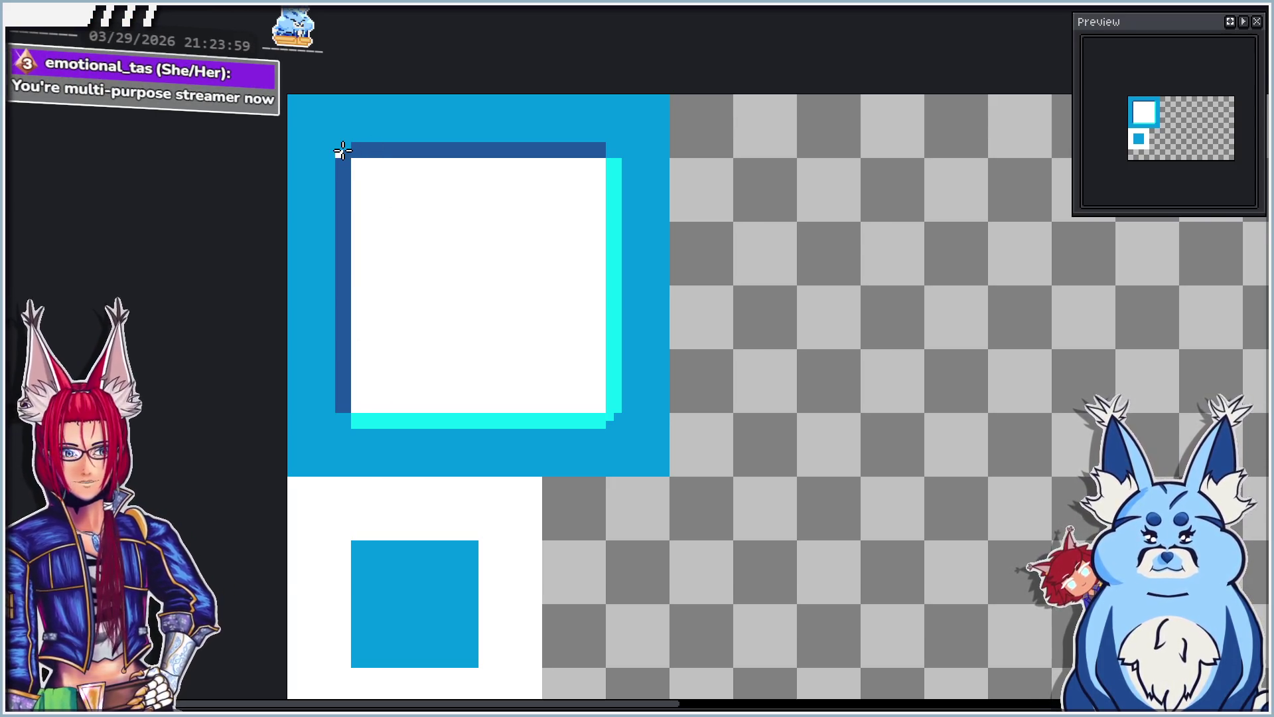
scroll(up, 3)
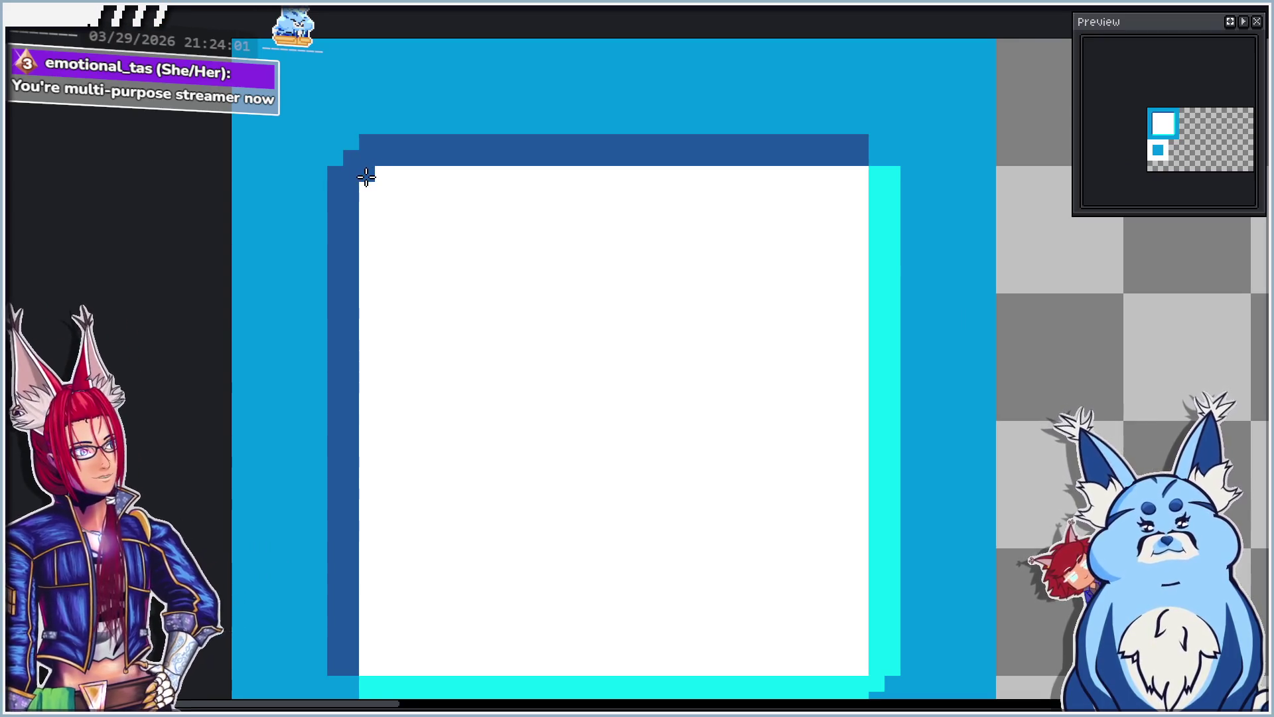
scroll(down, 3)
scroll(up, 3)
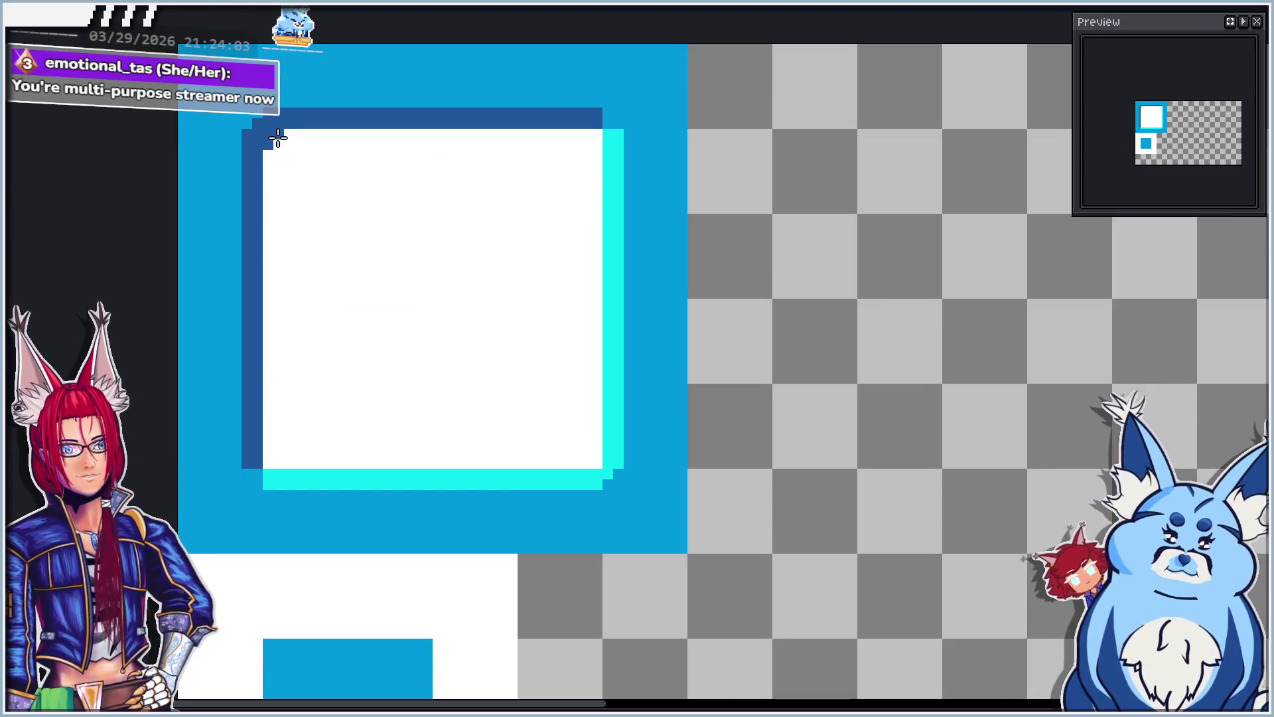
drag(279, 143, 312, 134)
click(268, 166)
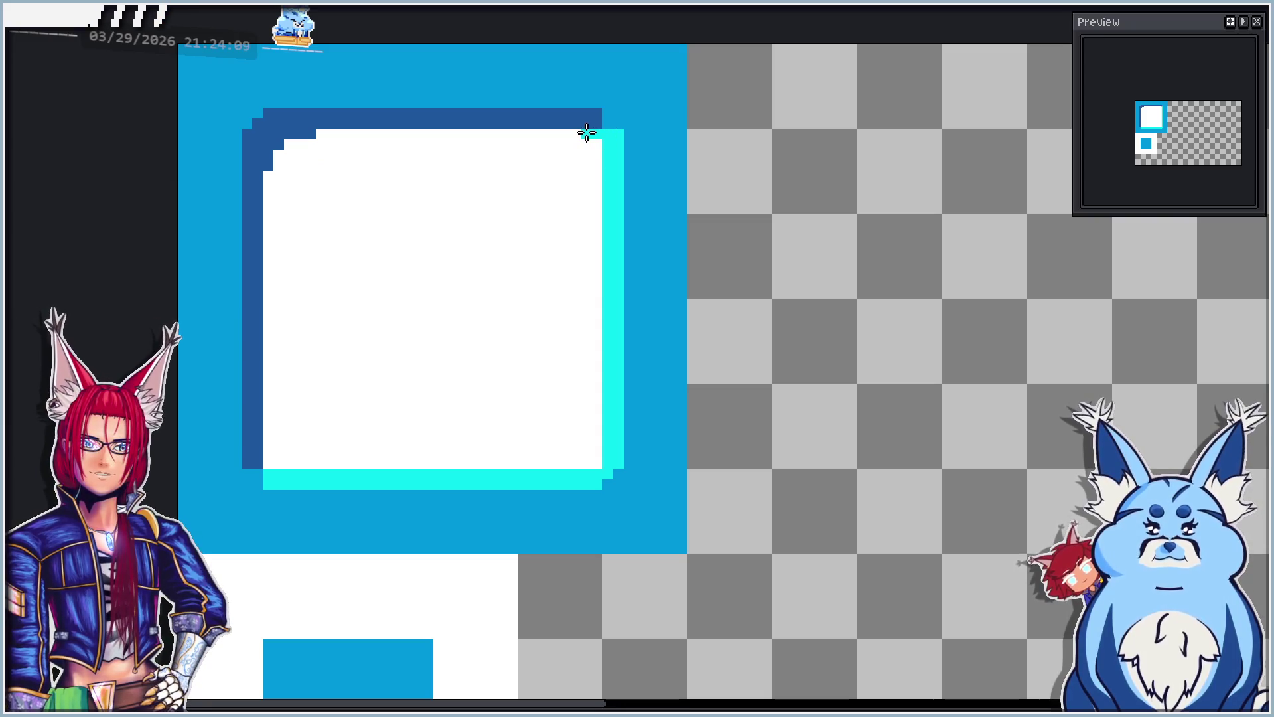
drag(569, 133, 579, 133)
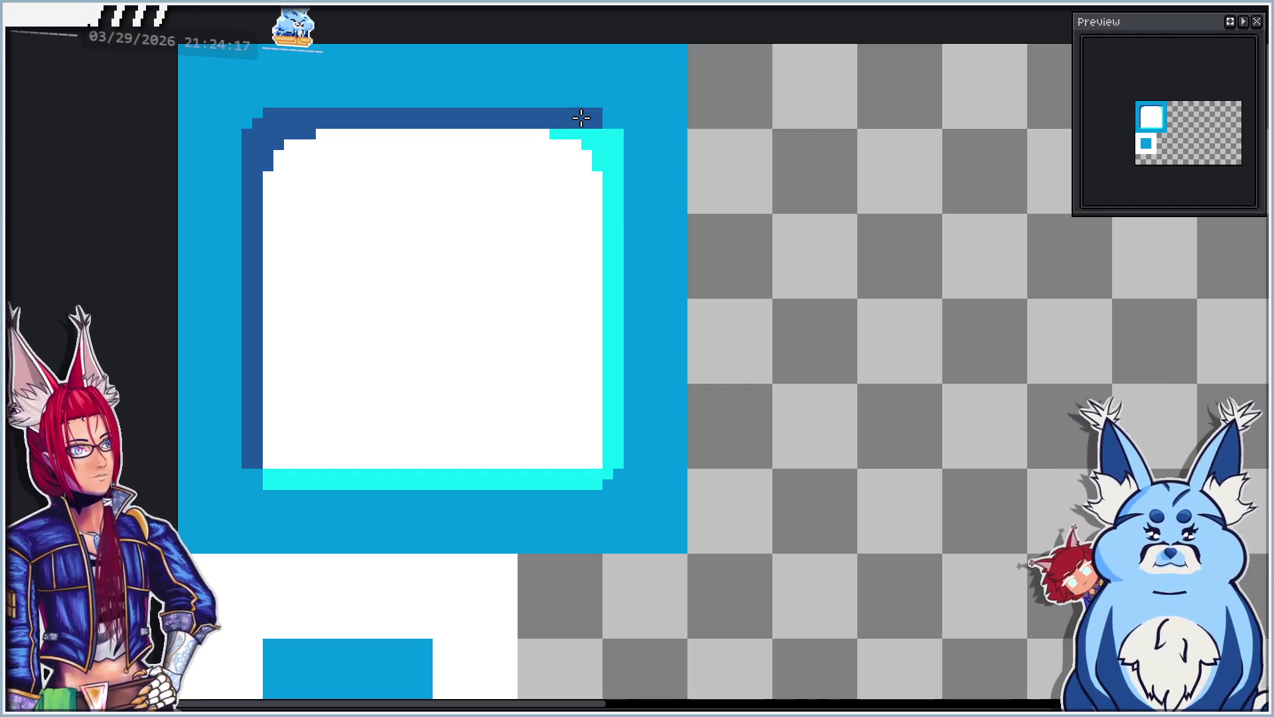
click(609, 118)
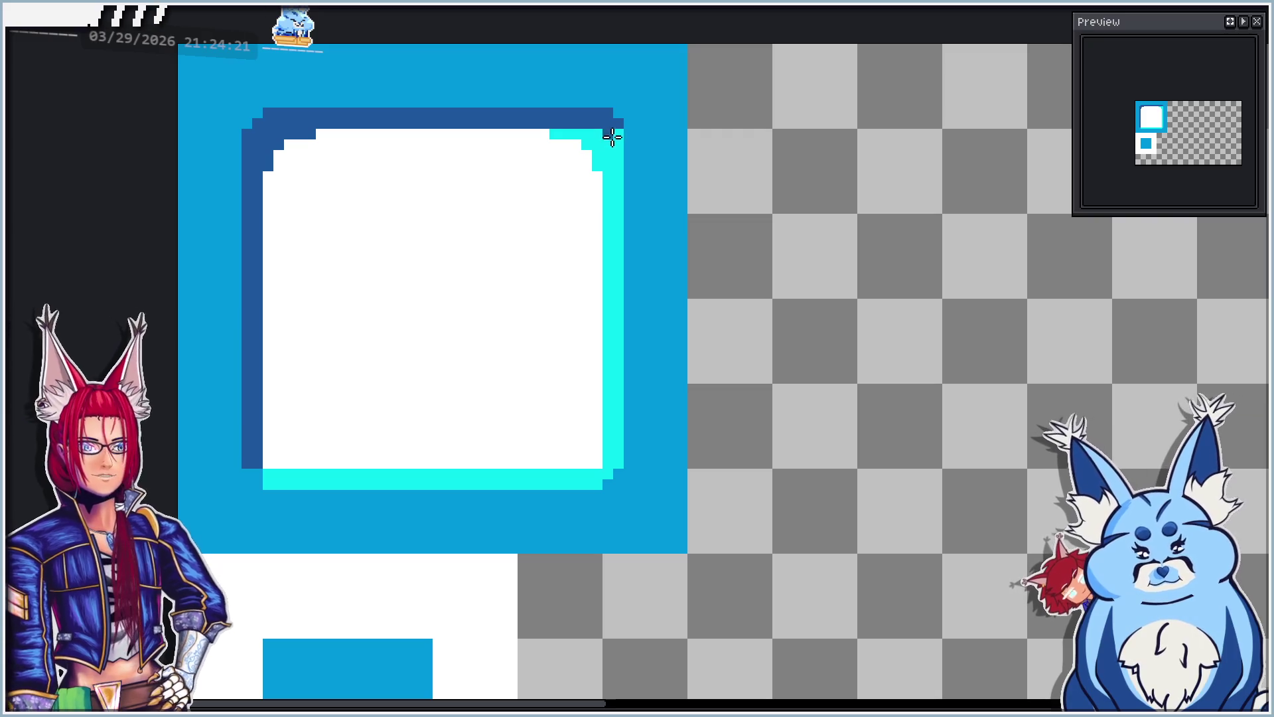
scroll(down, 3)
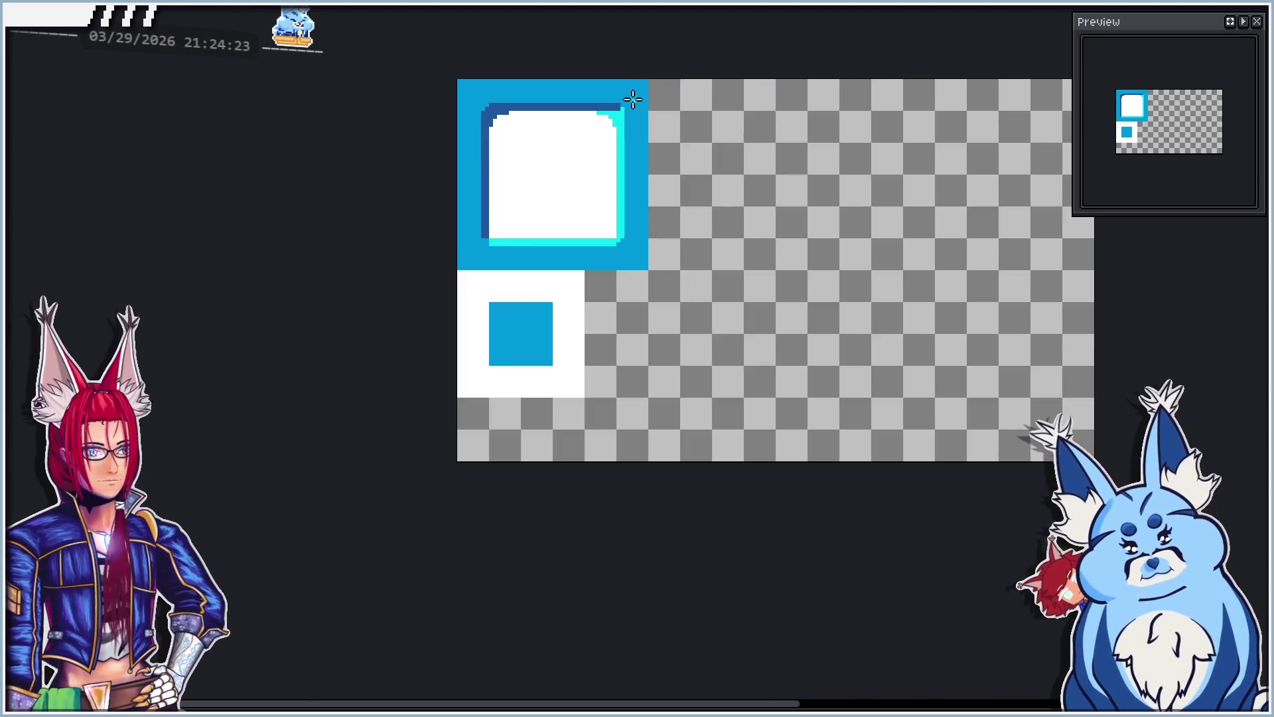
scroll(up, 3)
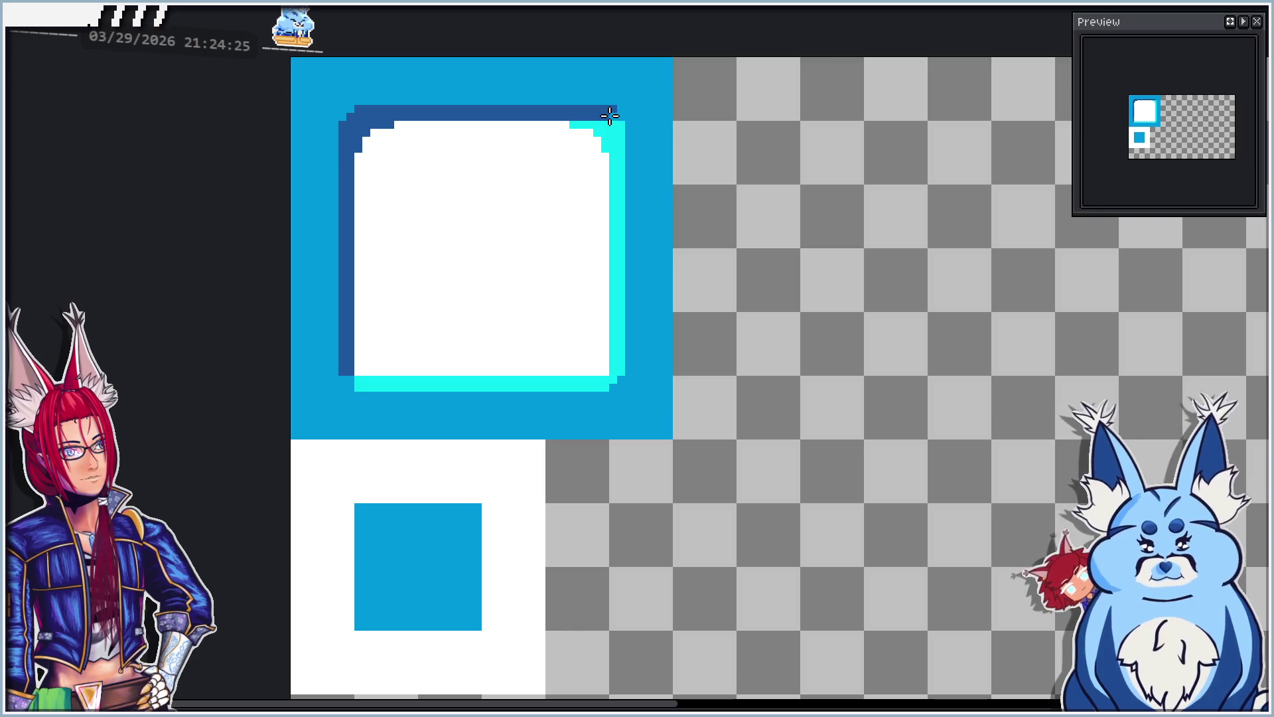
scroll(up, 3)
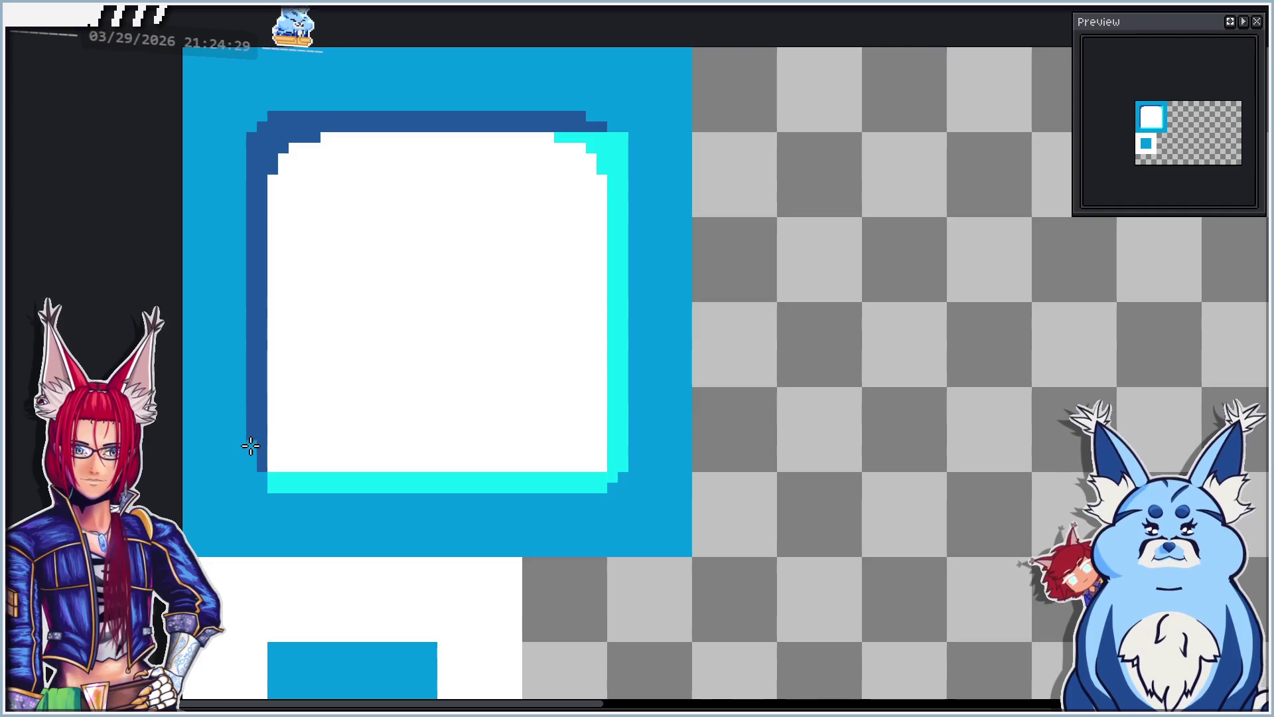
scroll(down, 3)
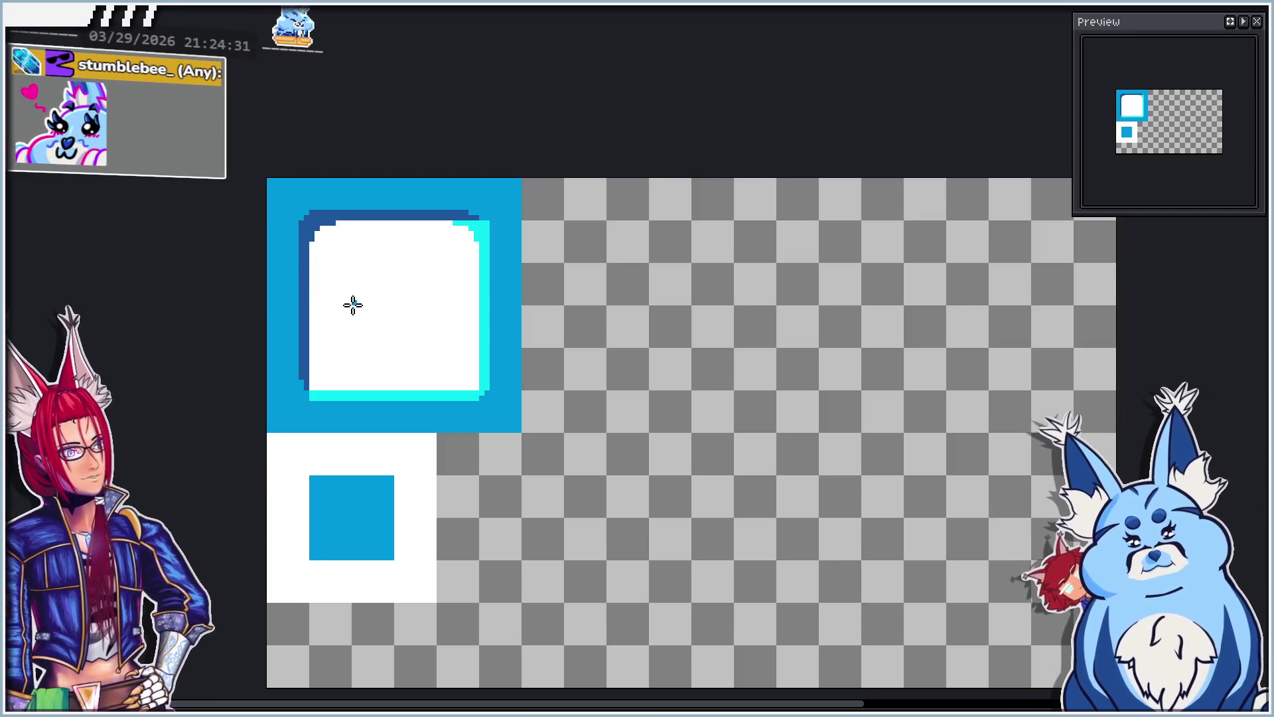
scroll(up, 3)
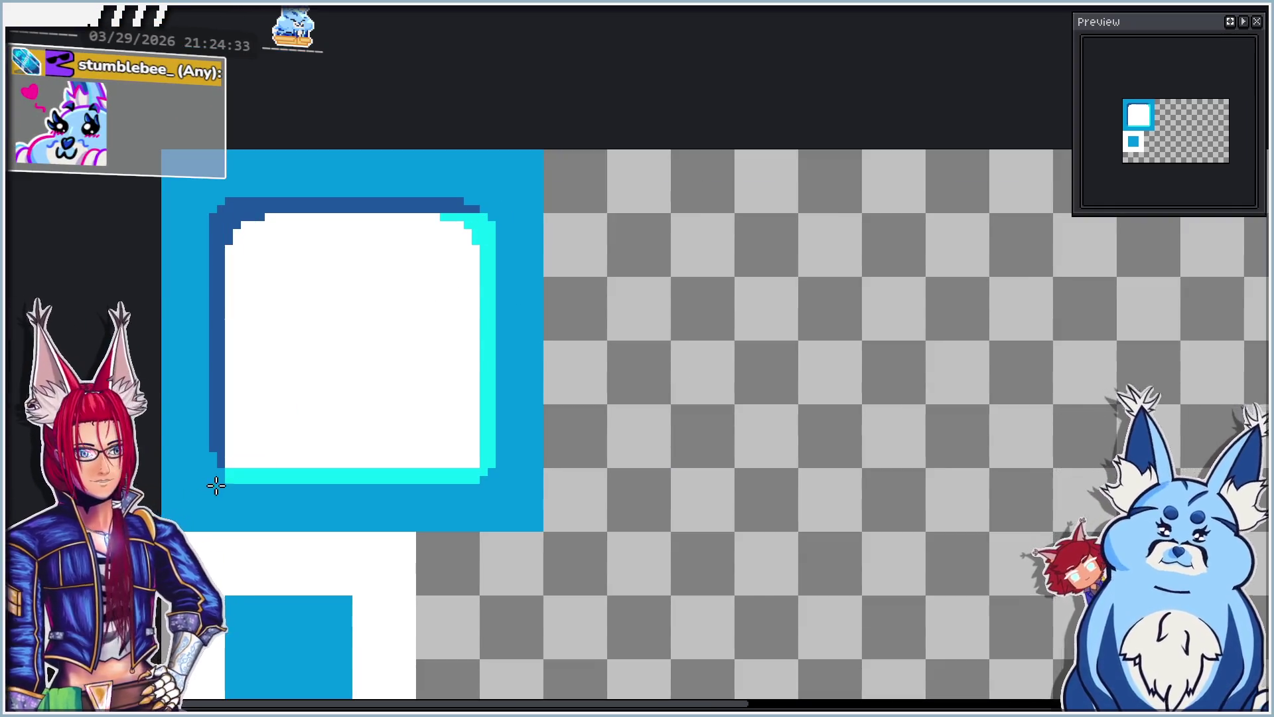
scroll(down, 3)
scroll(up, 3)
drag(294, 371, 324, 326)
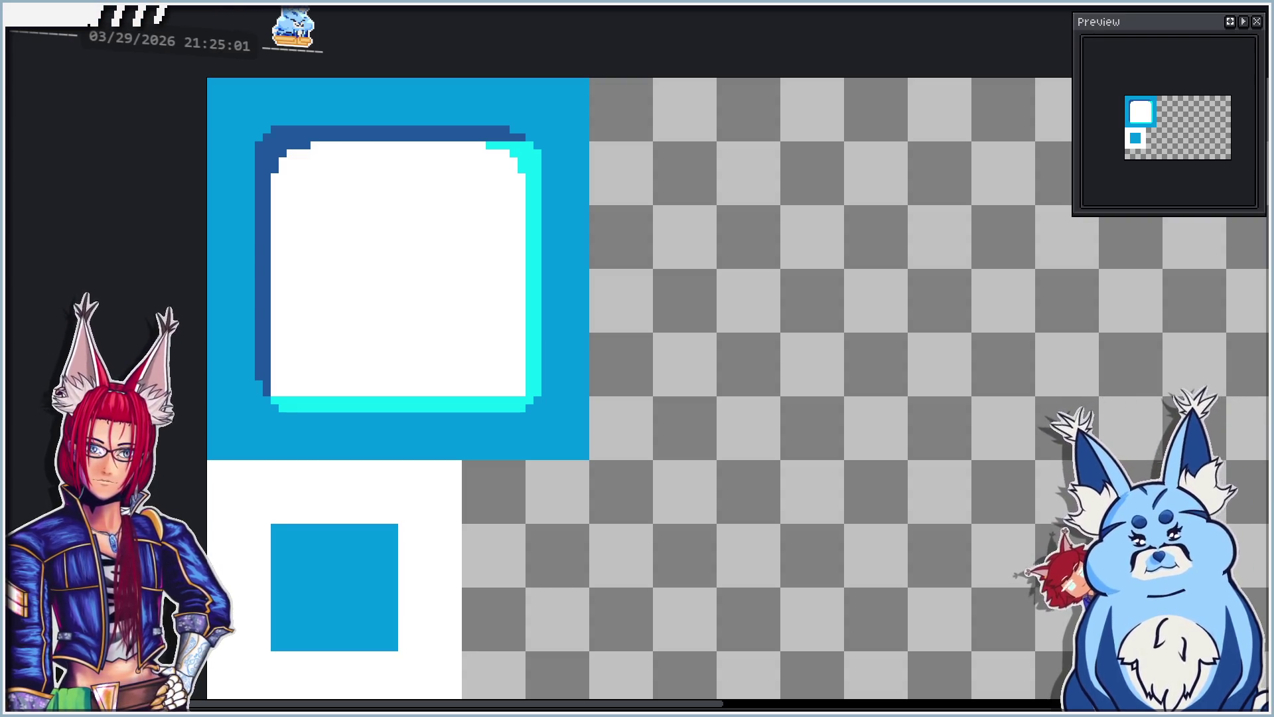
scroll(up, 3)
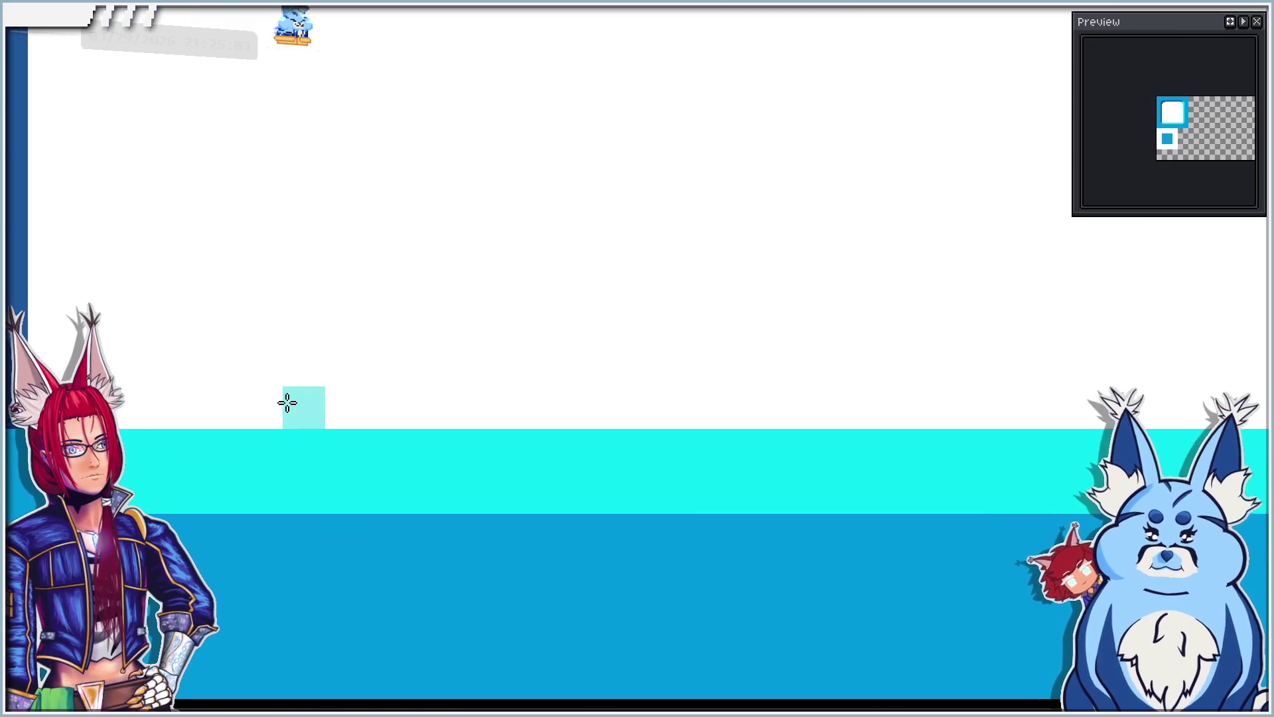
scroll(down, 3)
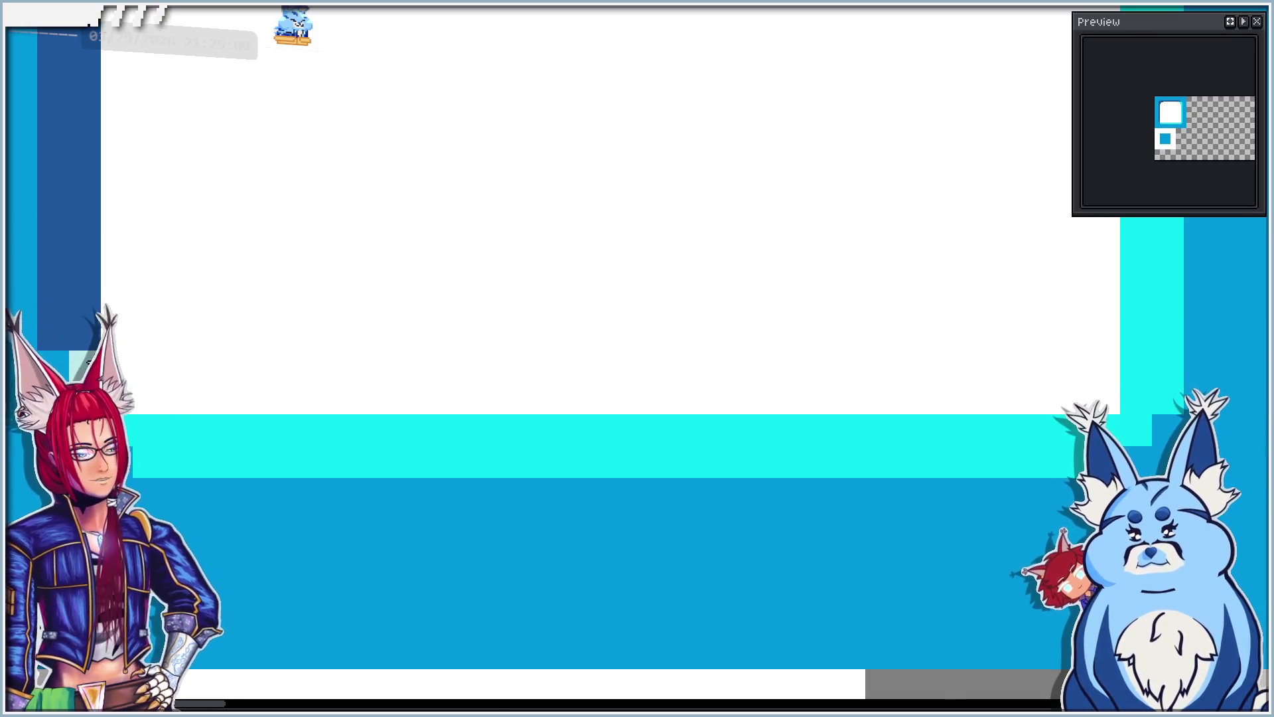
scroll(down, 3)
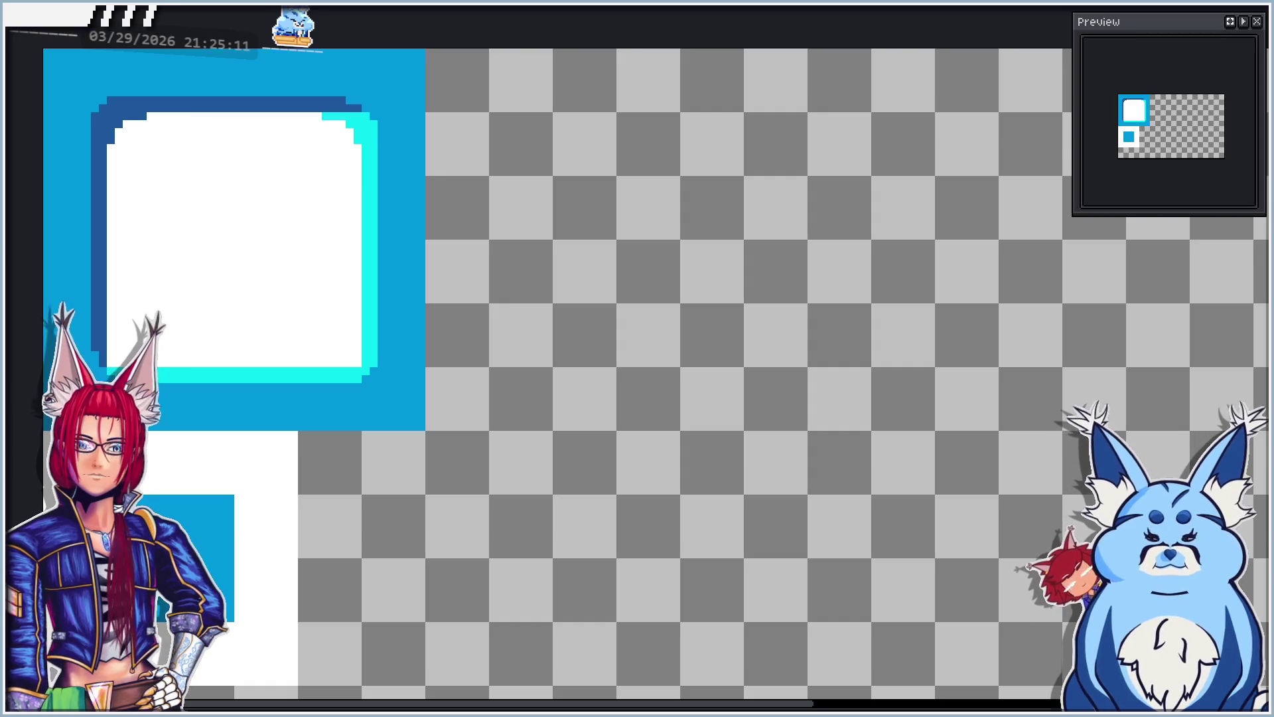
scroll(up, 3)
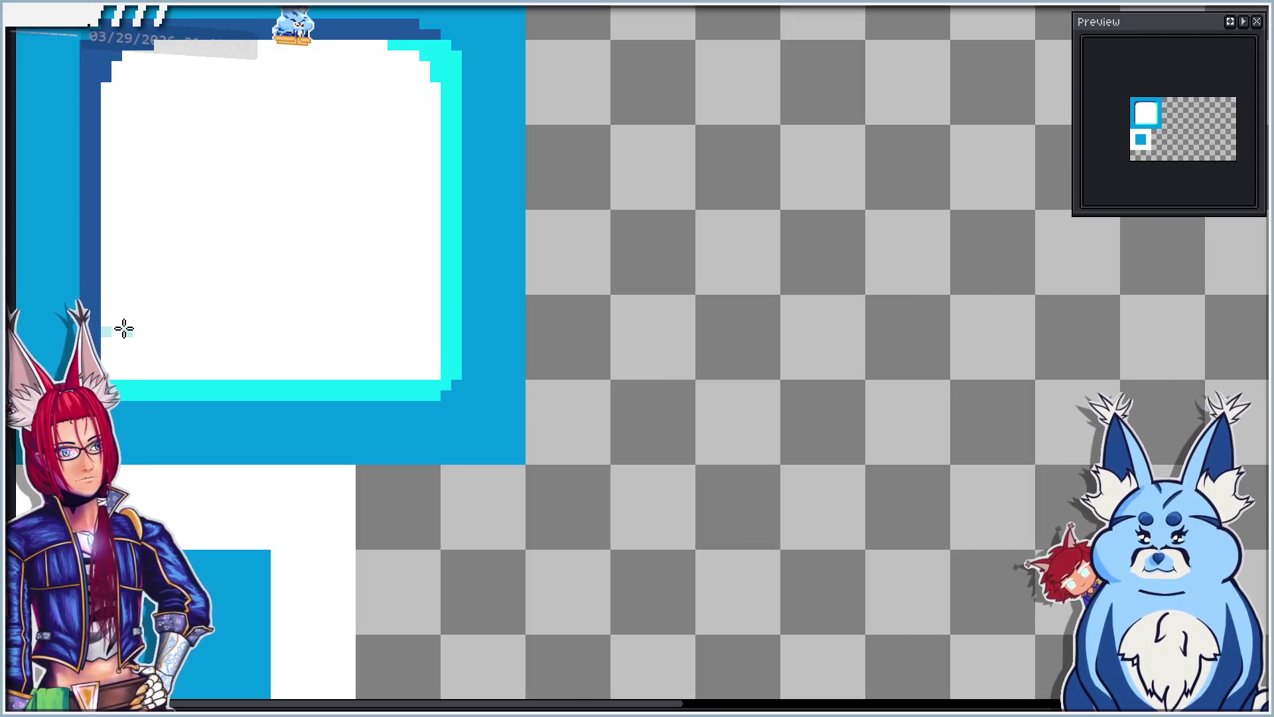
drag(148, 319, 412, 283)
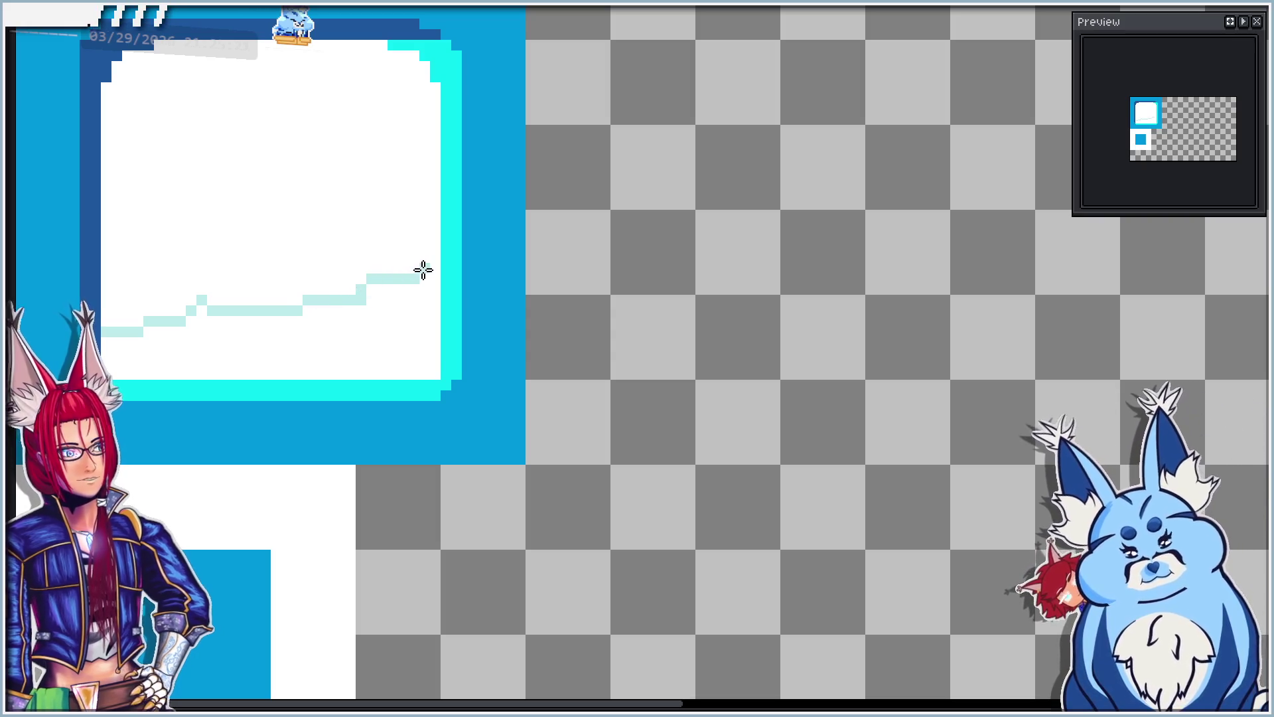
click(424, 270)
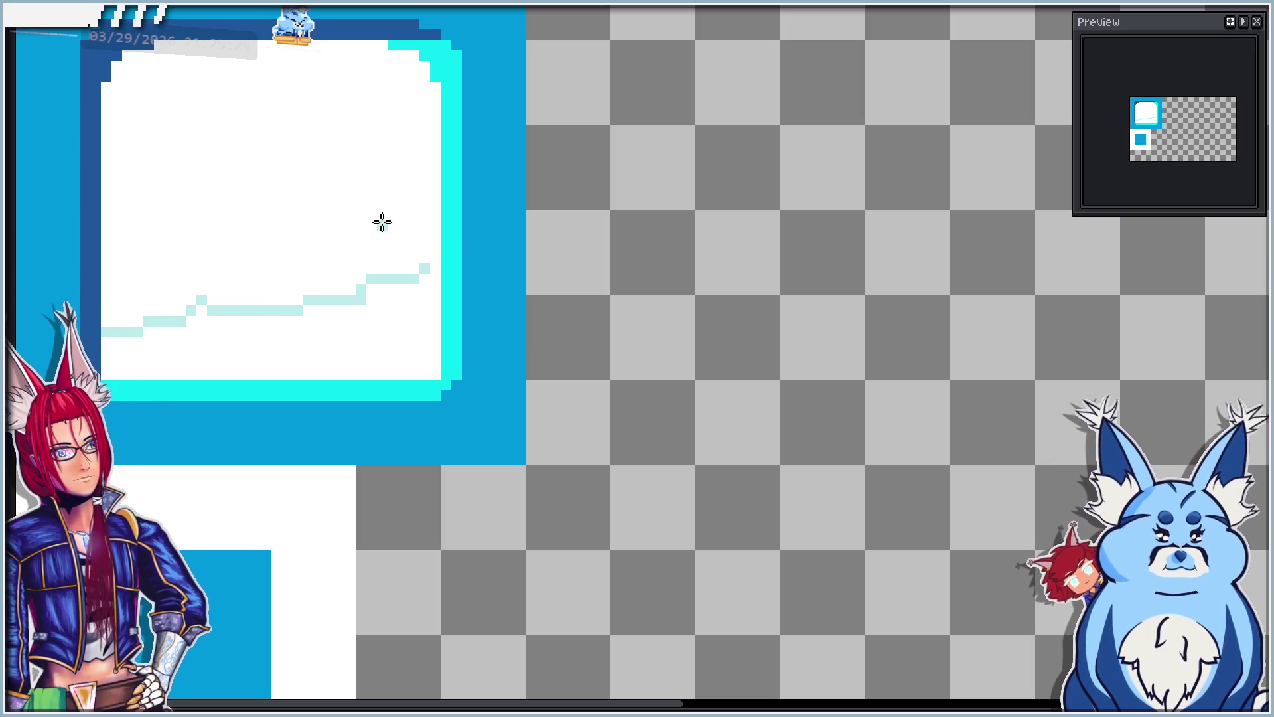
key(ctrl+z)
key(ctrl+z)
key(ctrl+z)
key(ctrl+z)
key(ctrl+z)
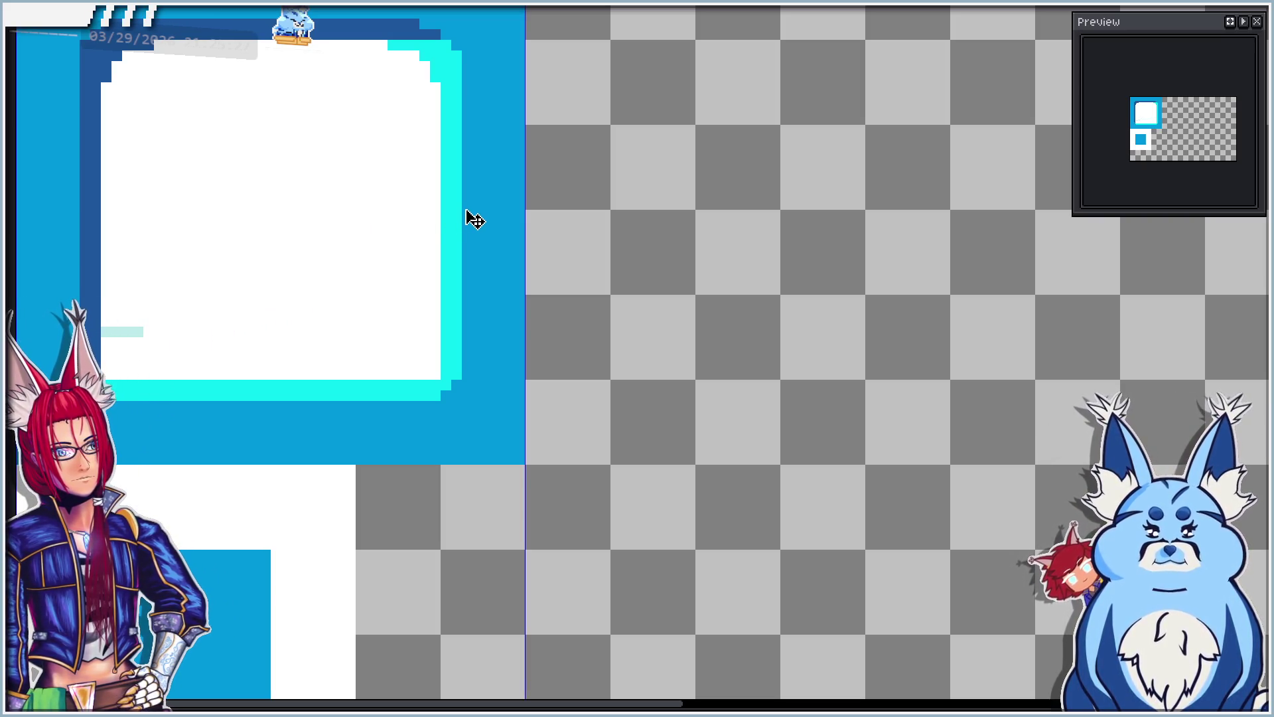
drag(673, 283, 532, 276)
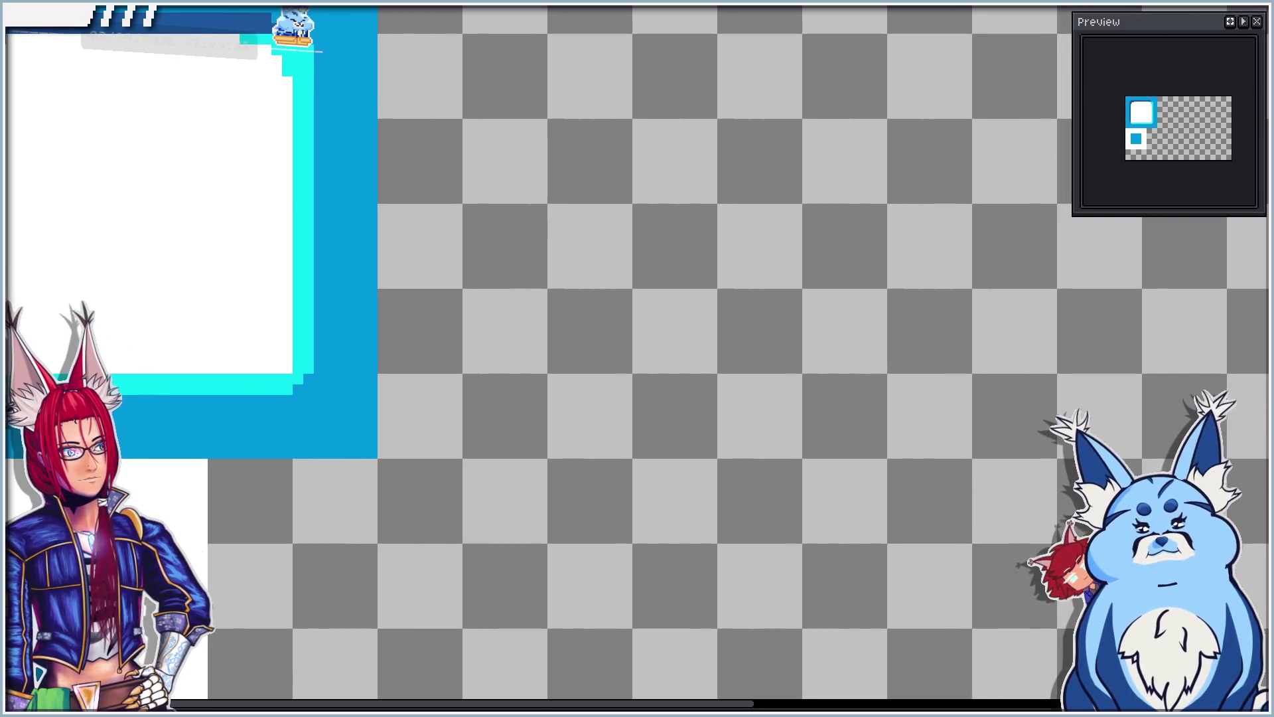
Step: Paste a square block onto the tile's white face, then switch to single-pixel drawing
key(ctrl+v)
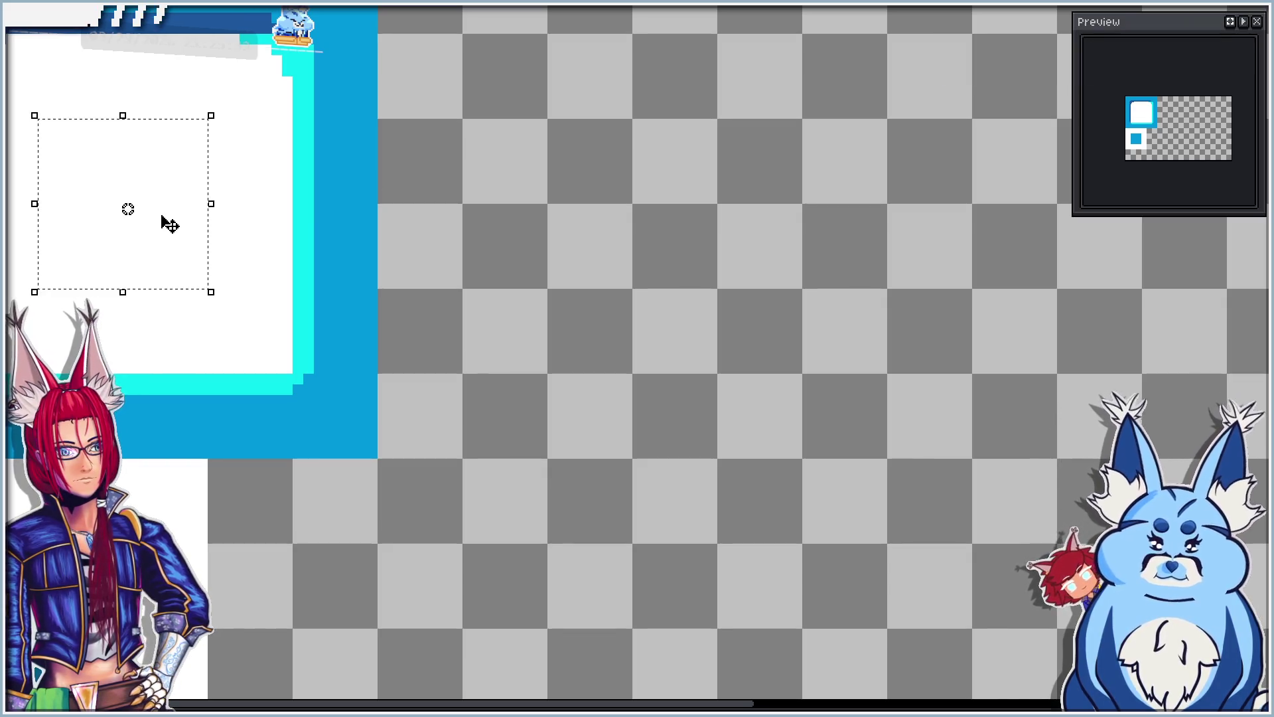
scroll(down, 3)
drag(94, 207, 292, 191)
scroll(up, 3)
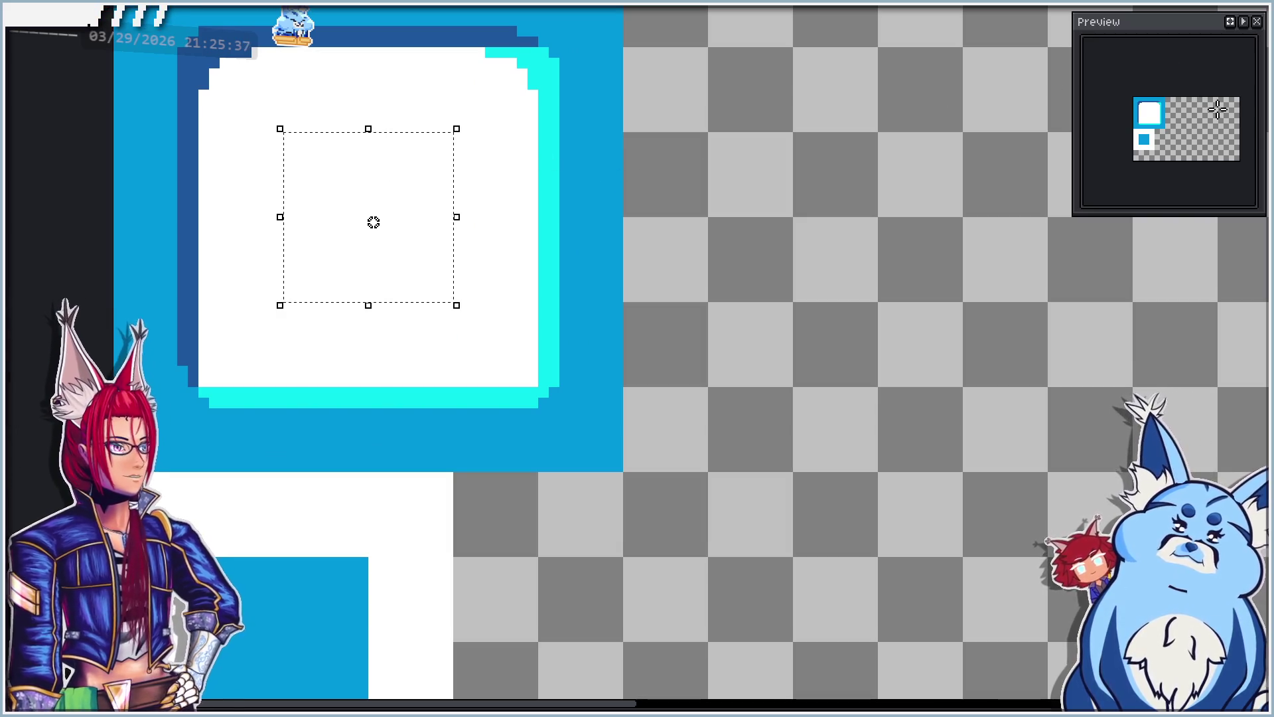
click(1254, 31)
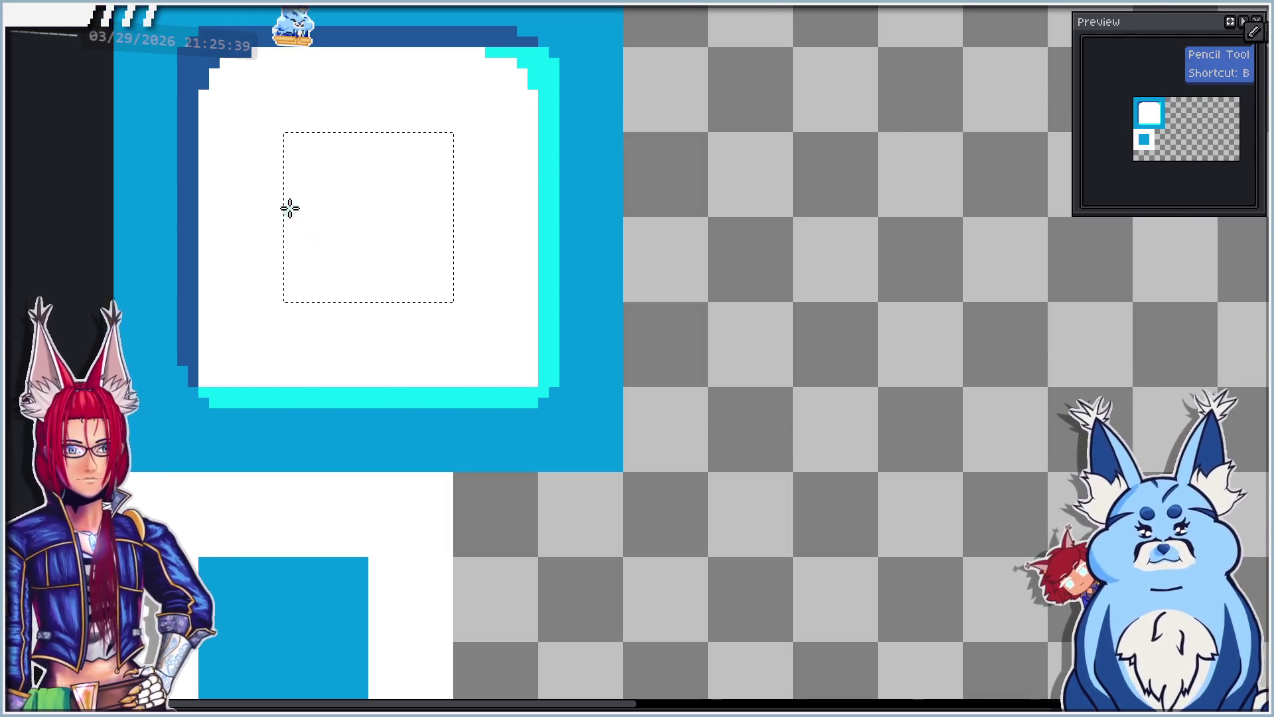
scroll(up, 3)
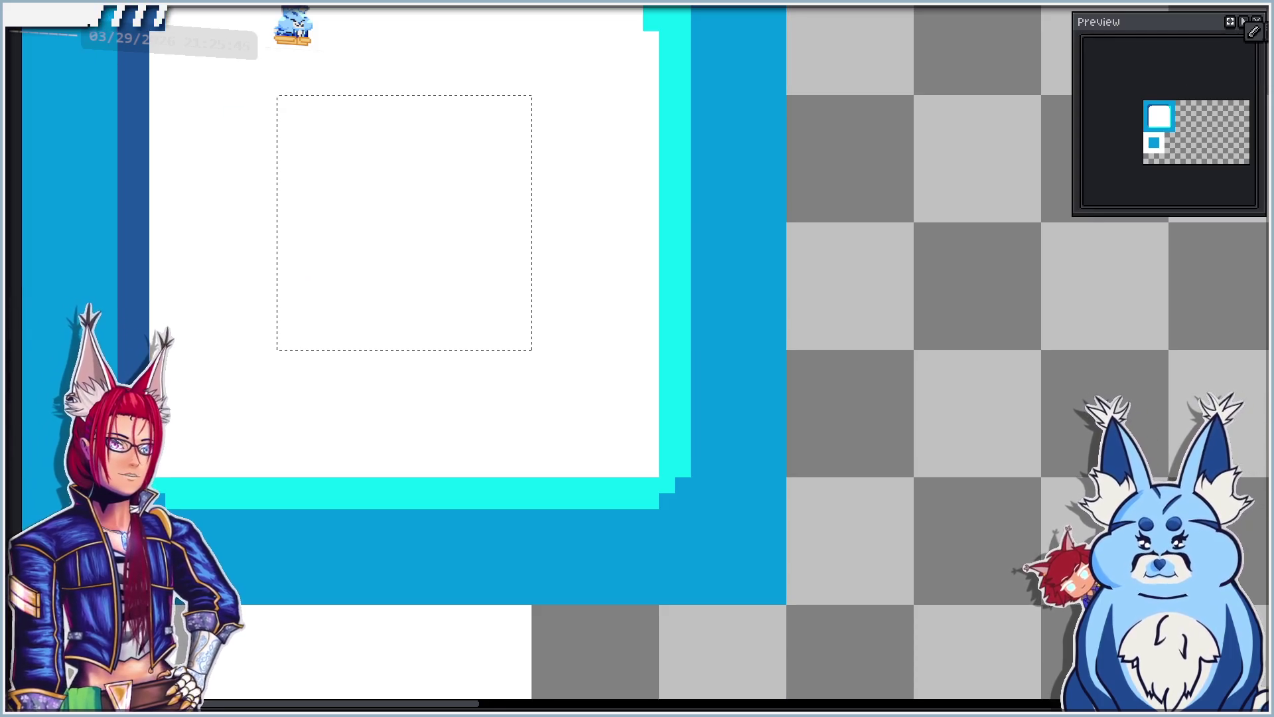
Step: Preview the tile repeated in both axes via View > Tiled Mode
key(alt+v)
key(Down)
key(Down)
key(Down)
key(Right)
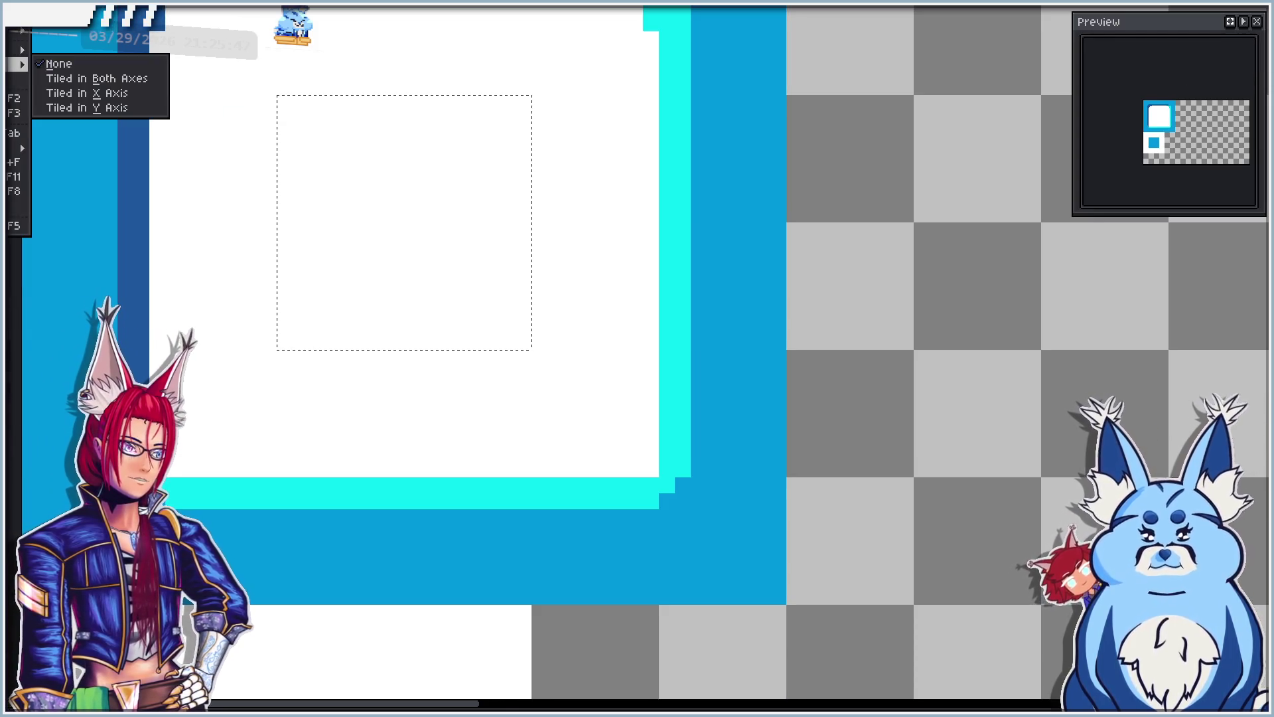
click(76, 81)
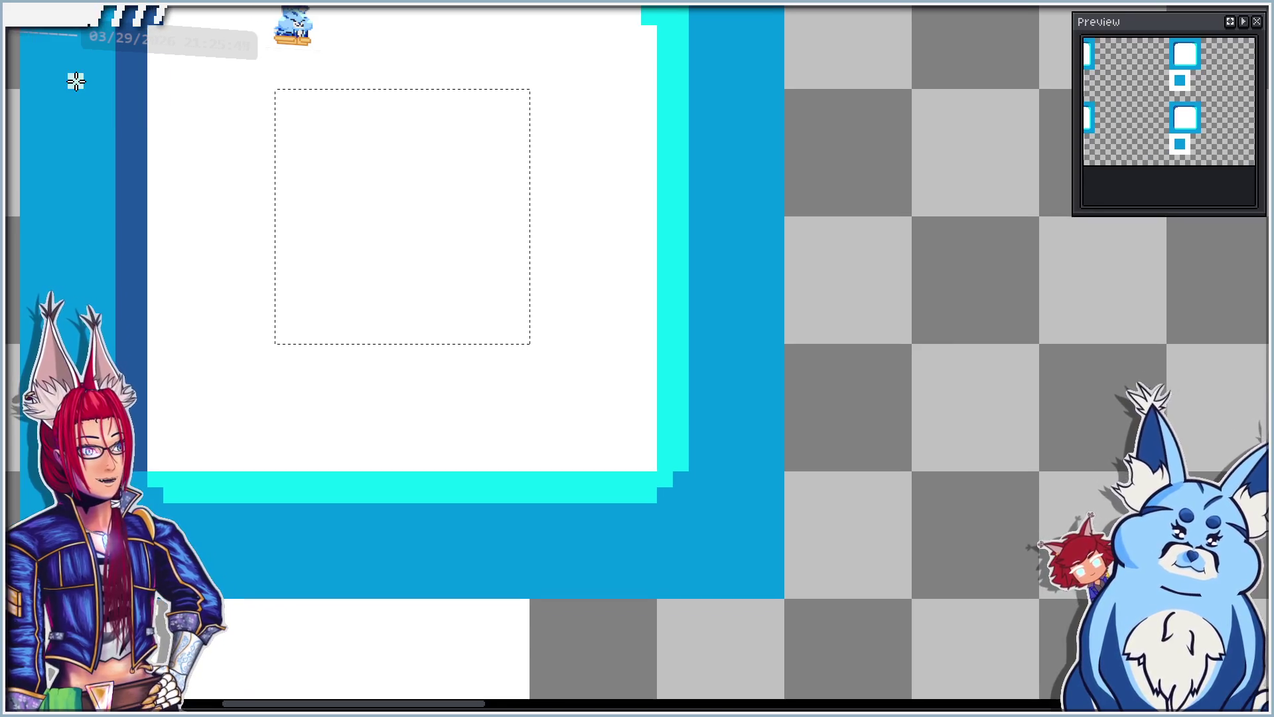
scroll(down, 3)
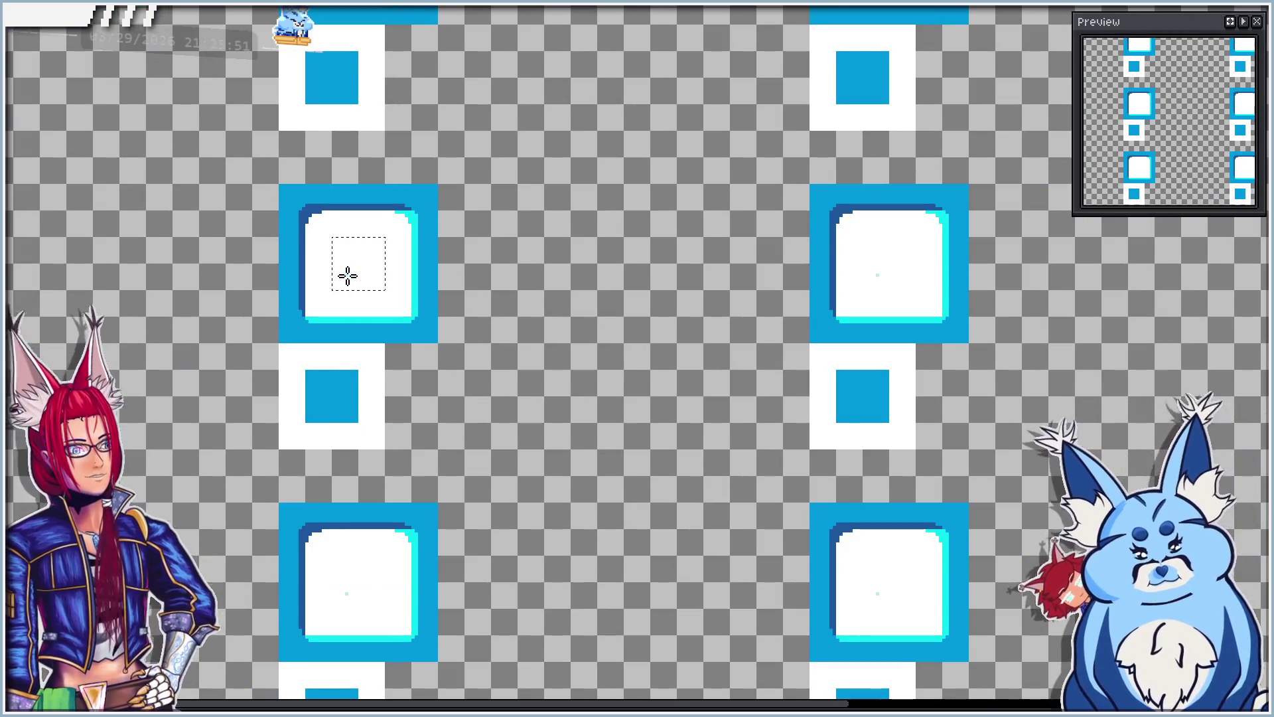
scroll(down, 3)
scroll(up, 3)
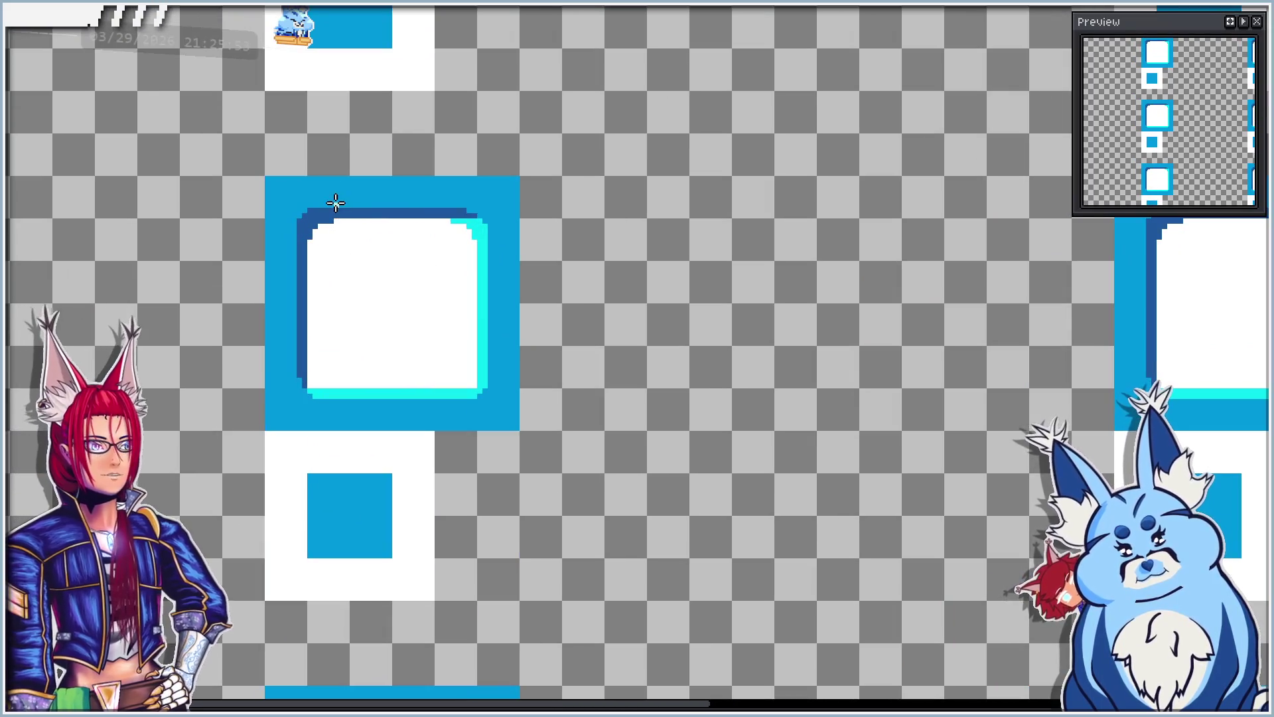
Step: Set Tiled Mode back to None and open the New Sprite dialog at 16×16 px
key(alt+v)
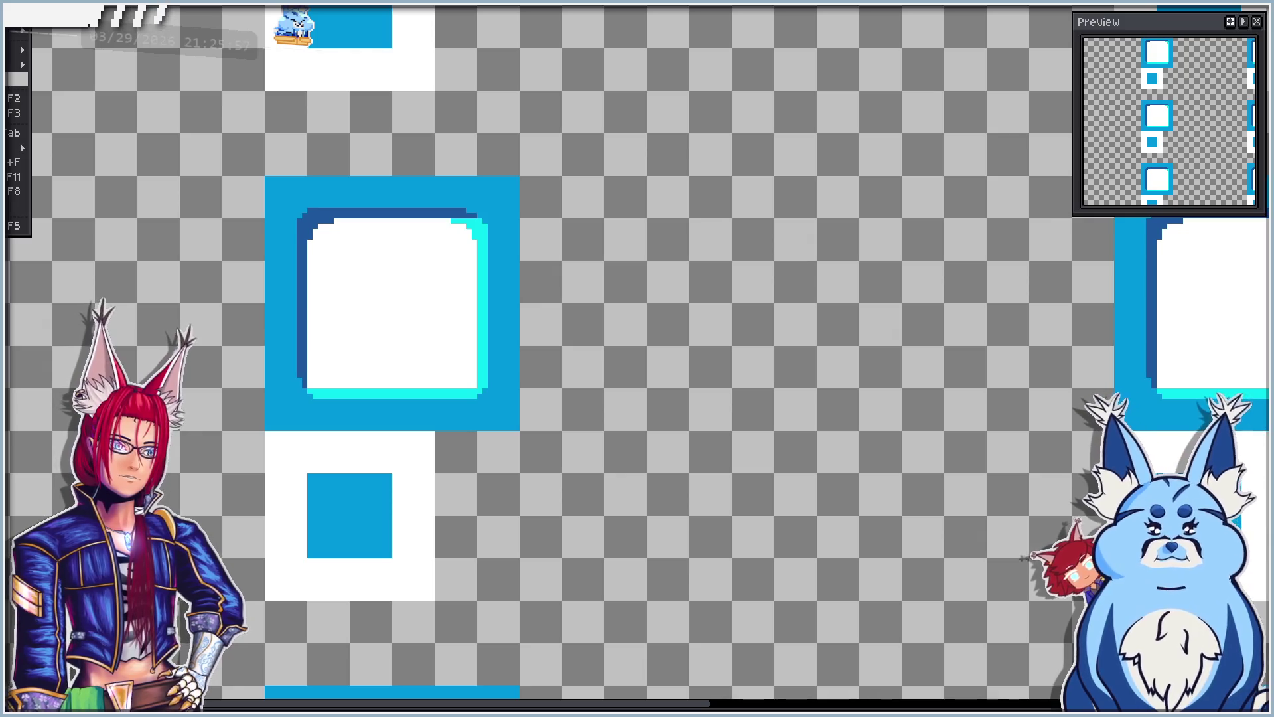
key(Right)
key(Return)
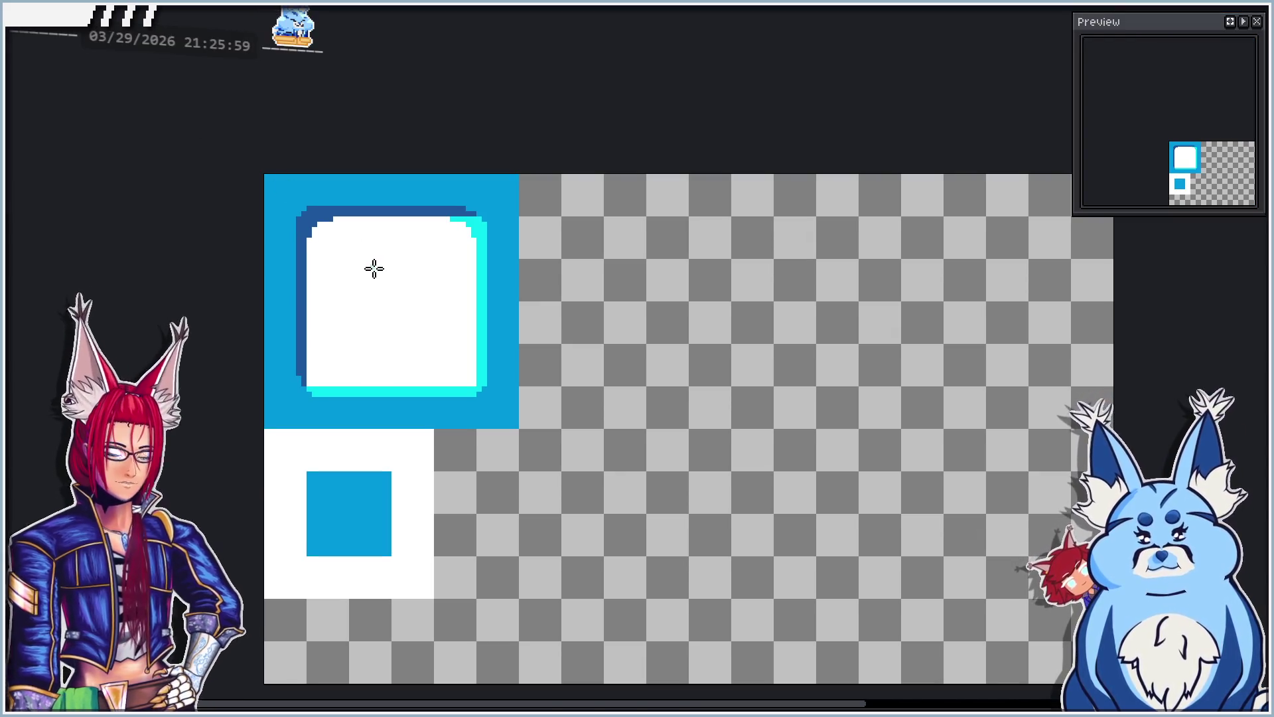
scroll(up, 3)
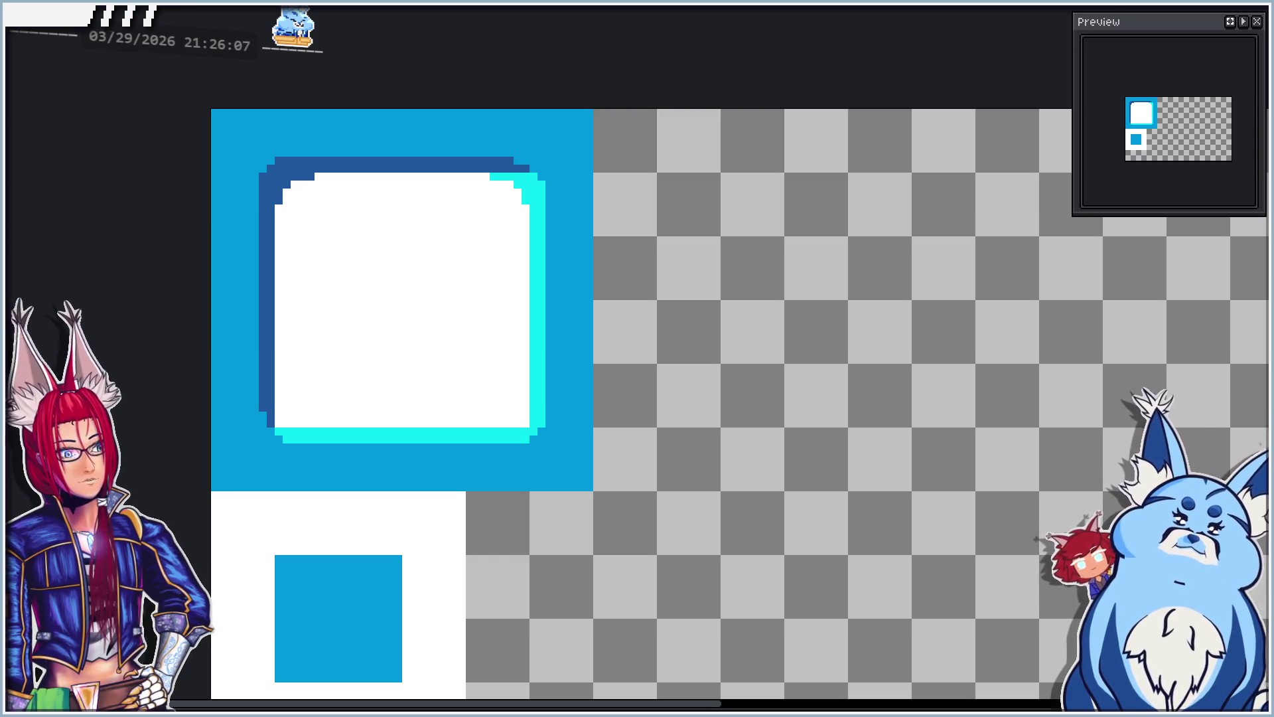
key(ctrl+n)
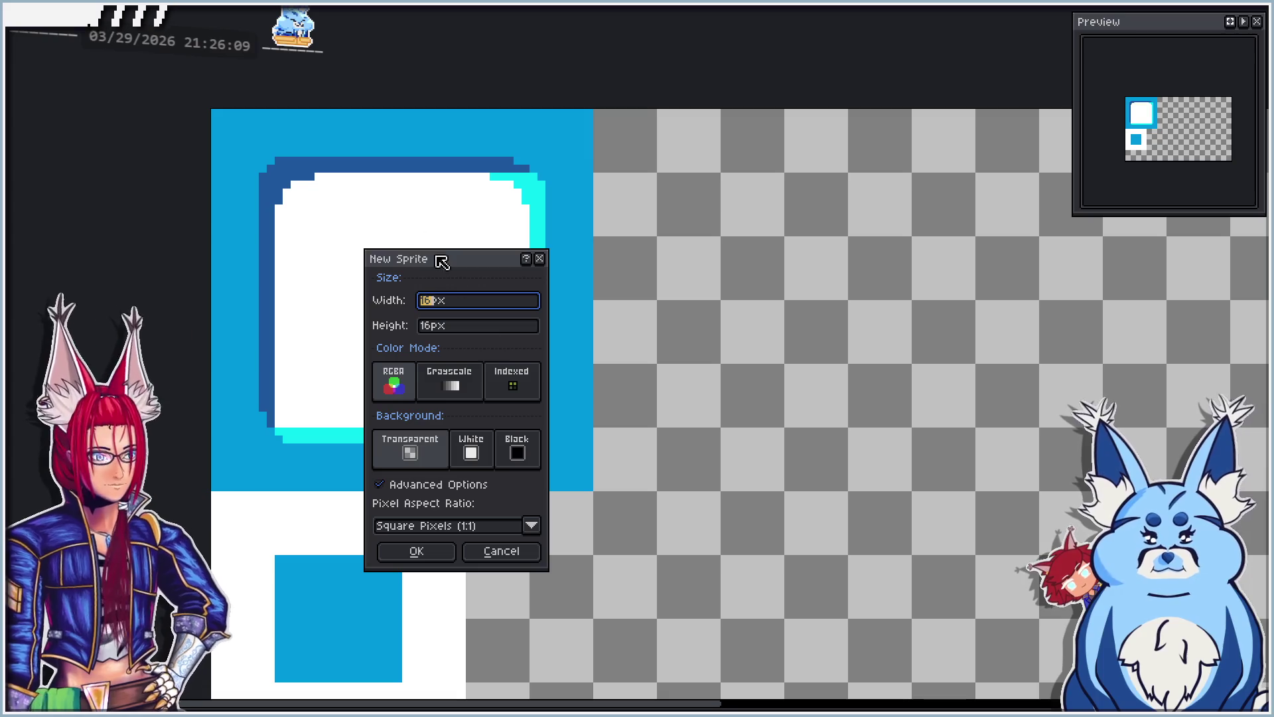
Step: Create the 16×16 transparent sprite and fill it with white, undoing a stray paste
click(419, 549)
scroll(up, 3)
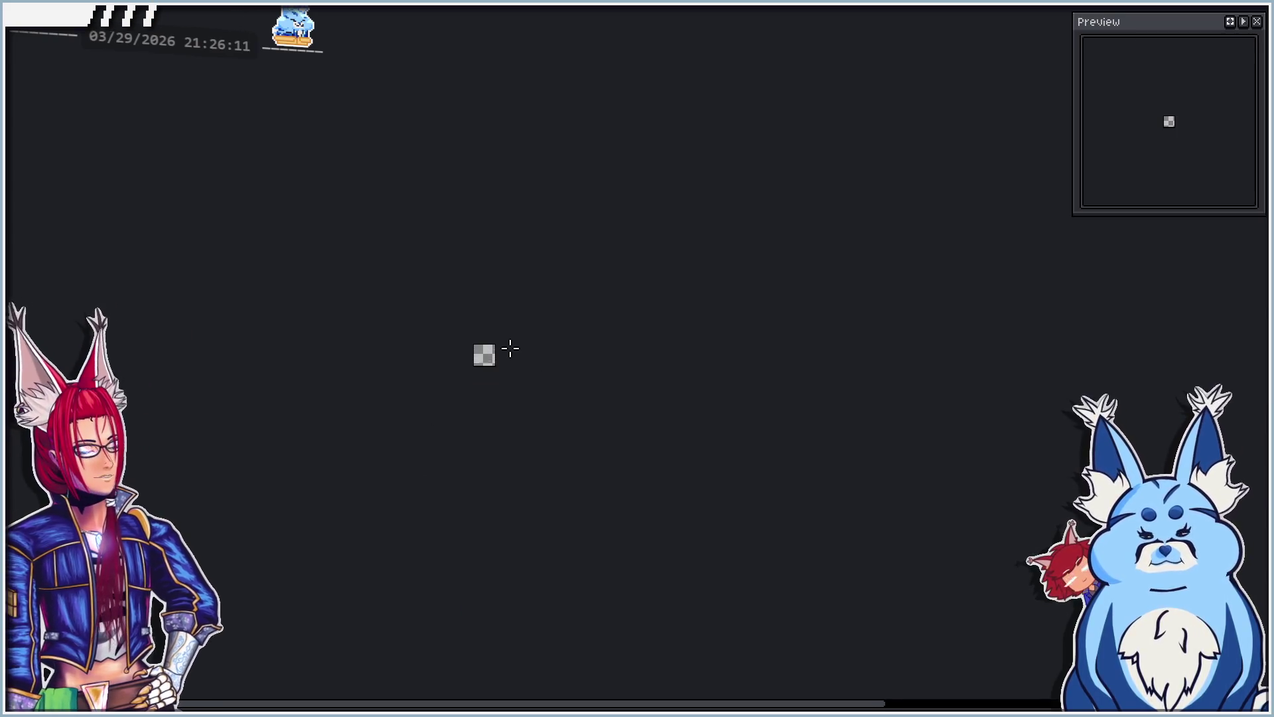
key(ctrl+v)
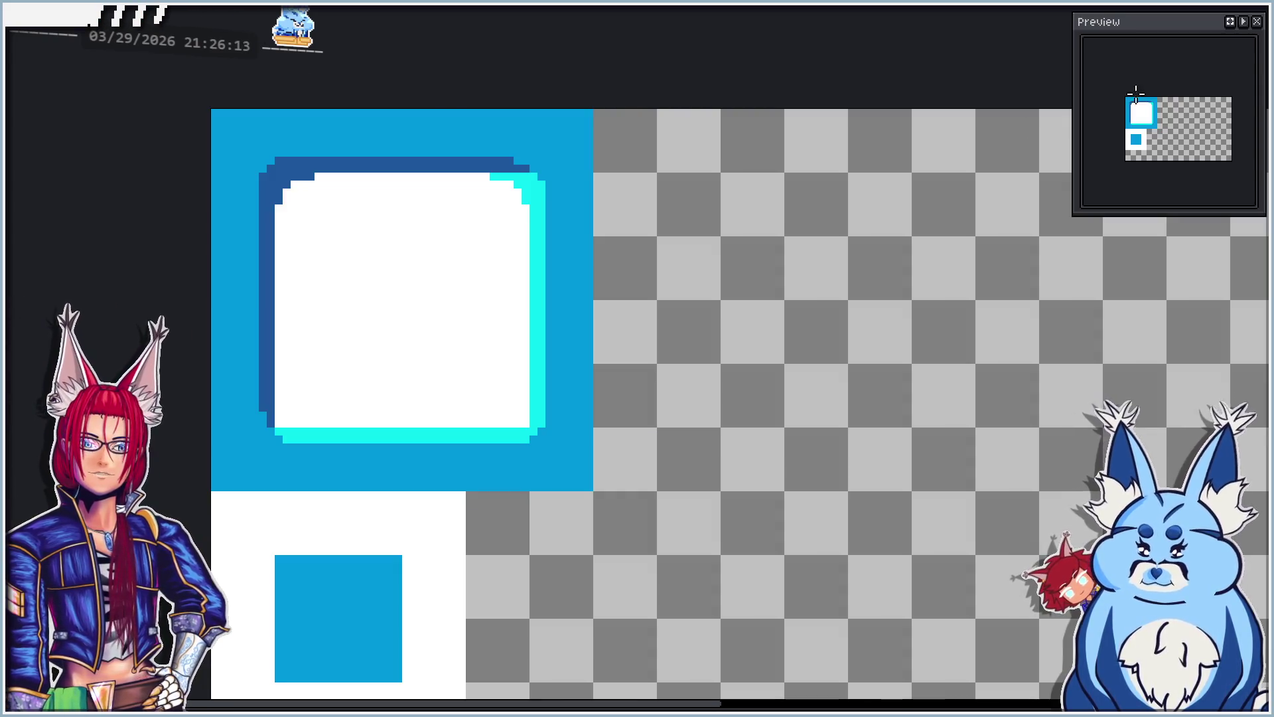
key(ctrl+z)
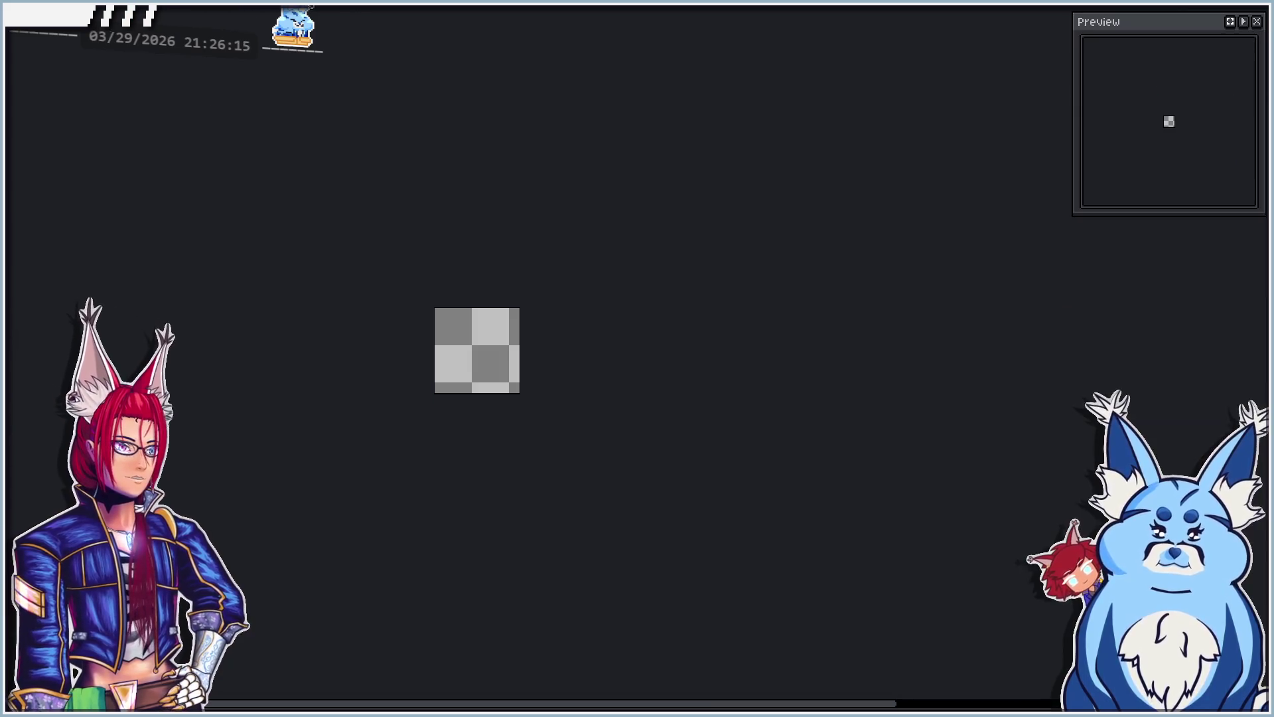
click(486, 380)
Step: Paste the blue-framed tile image again and undo it, leaving only the white sprite
key(ctrl+v)
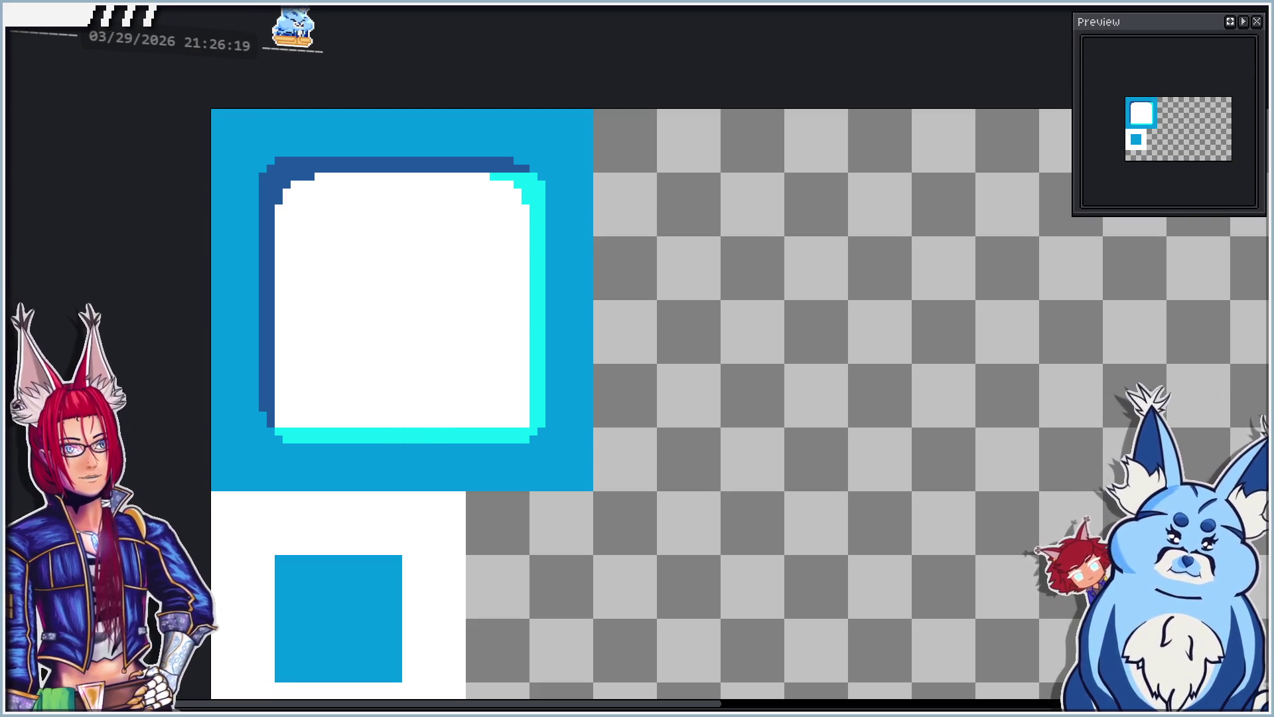
key(ctrl+z)
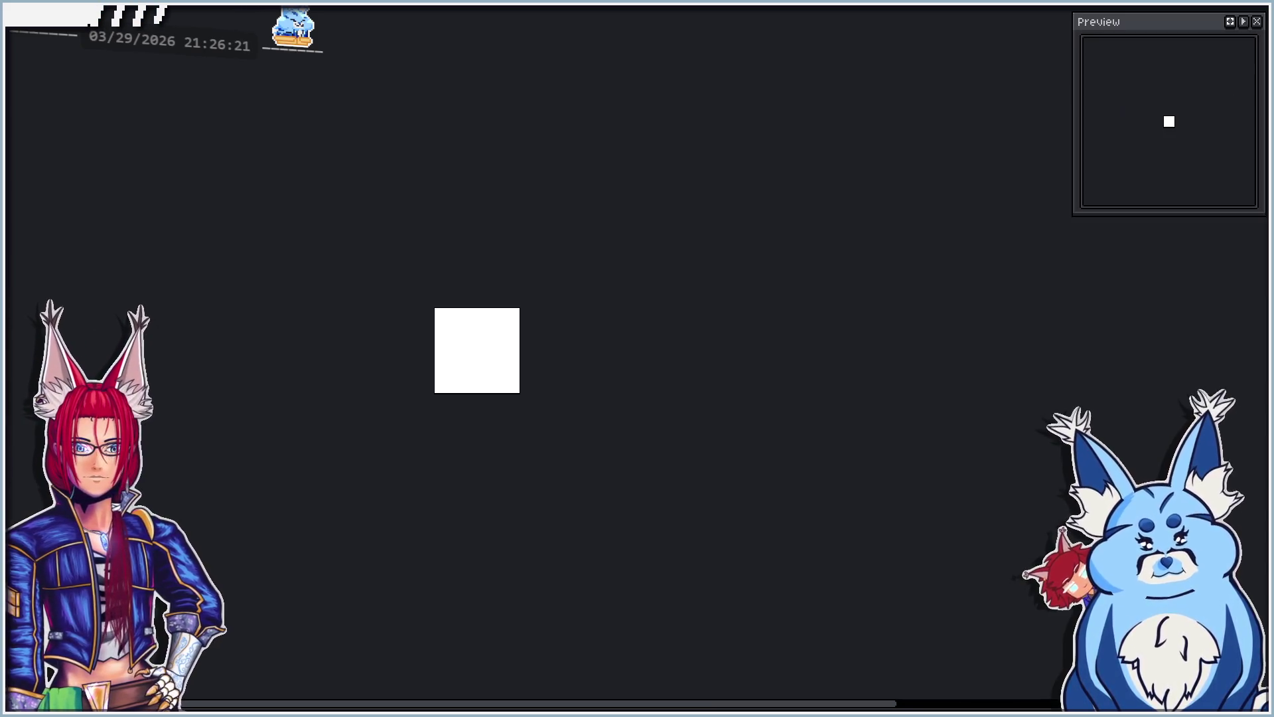
key(ctrl+v)
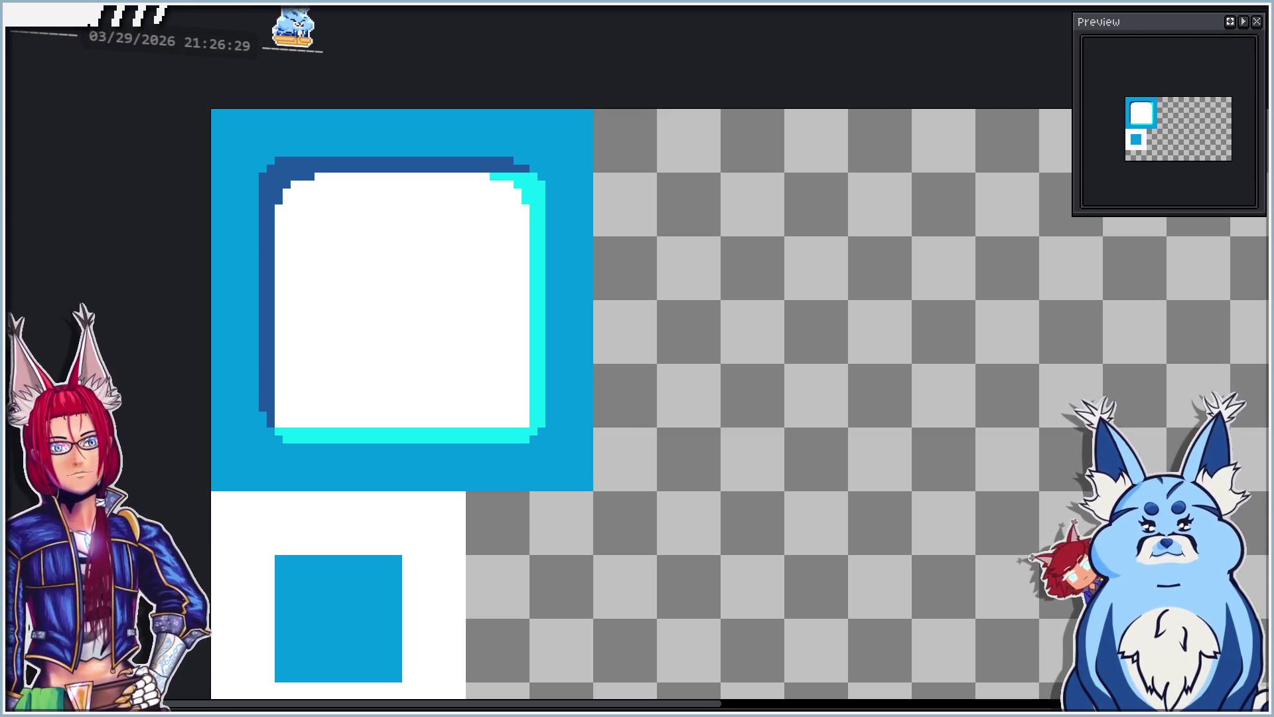
key(ctrl+z)
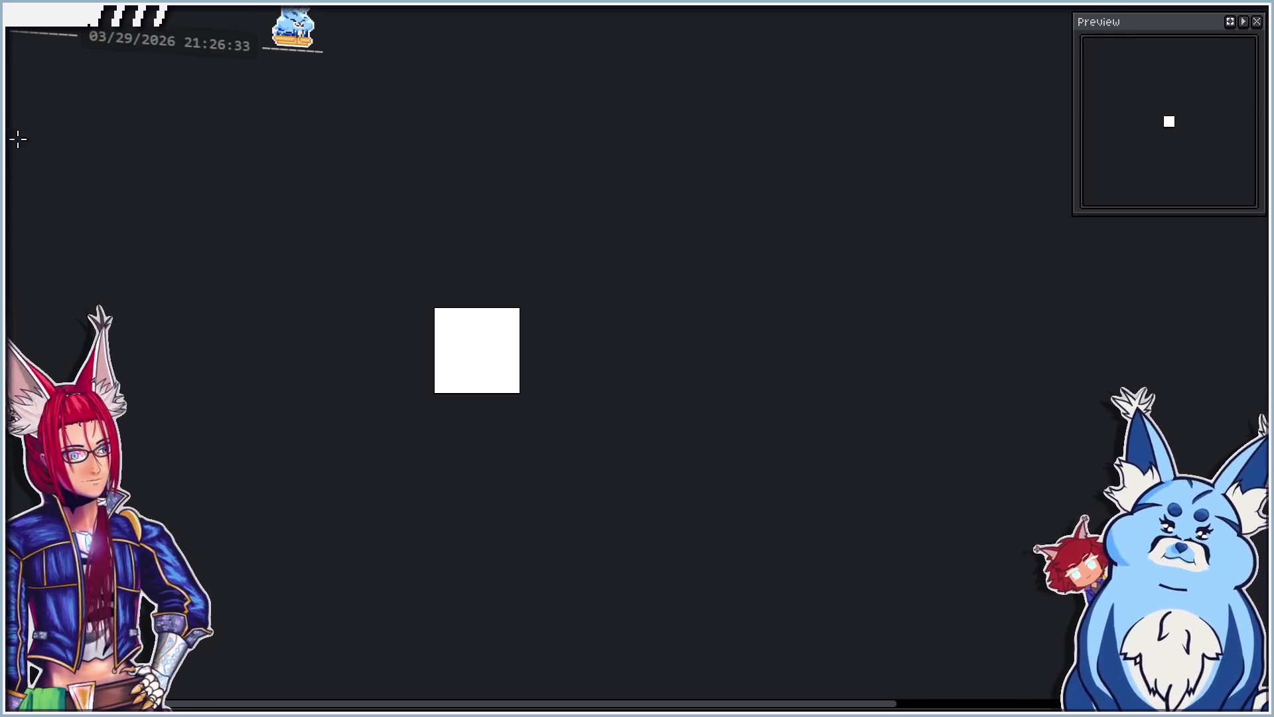
click(20, 17)
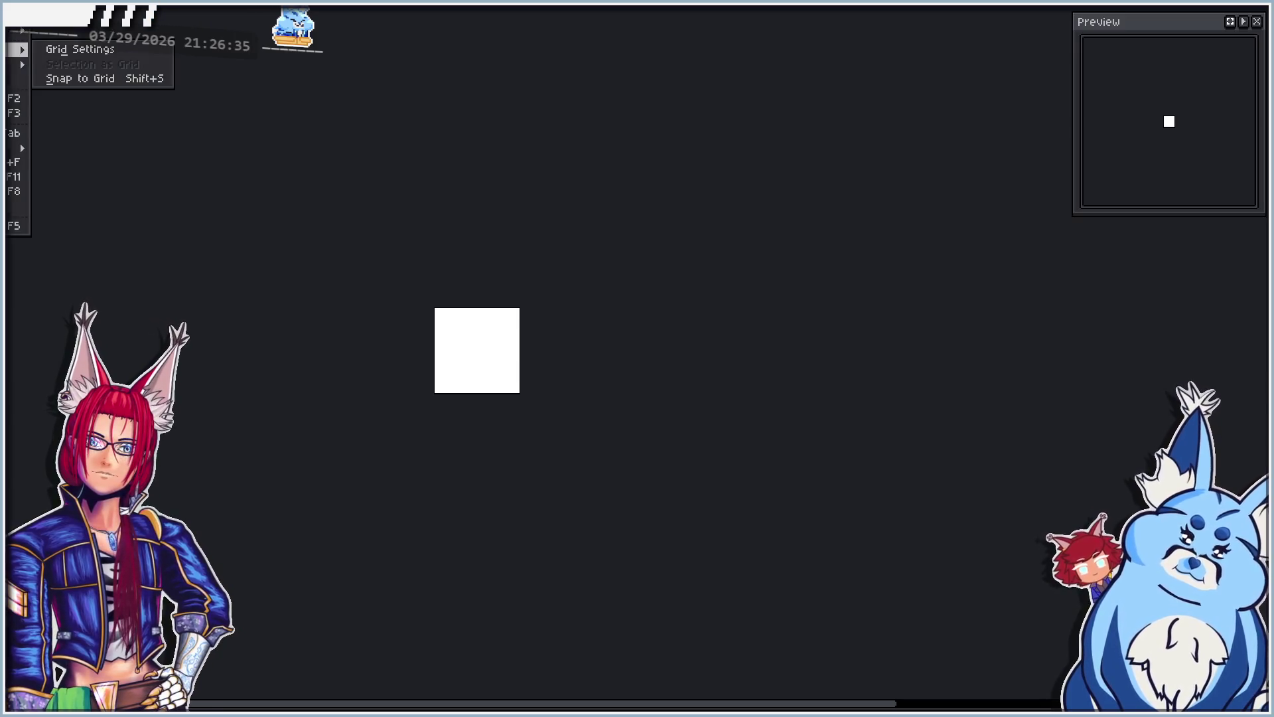
Step: Show the white sprite Tiled in Both Axes and pencil the first cyan loop strokes
mouse_move(20, 65)
click(86, 79)
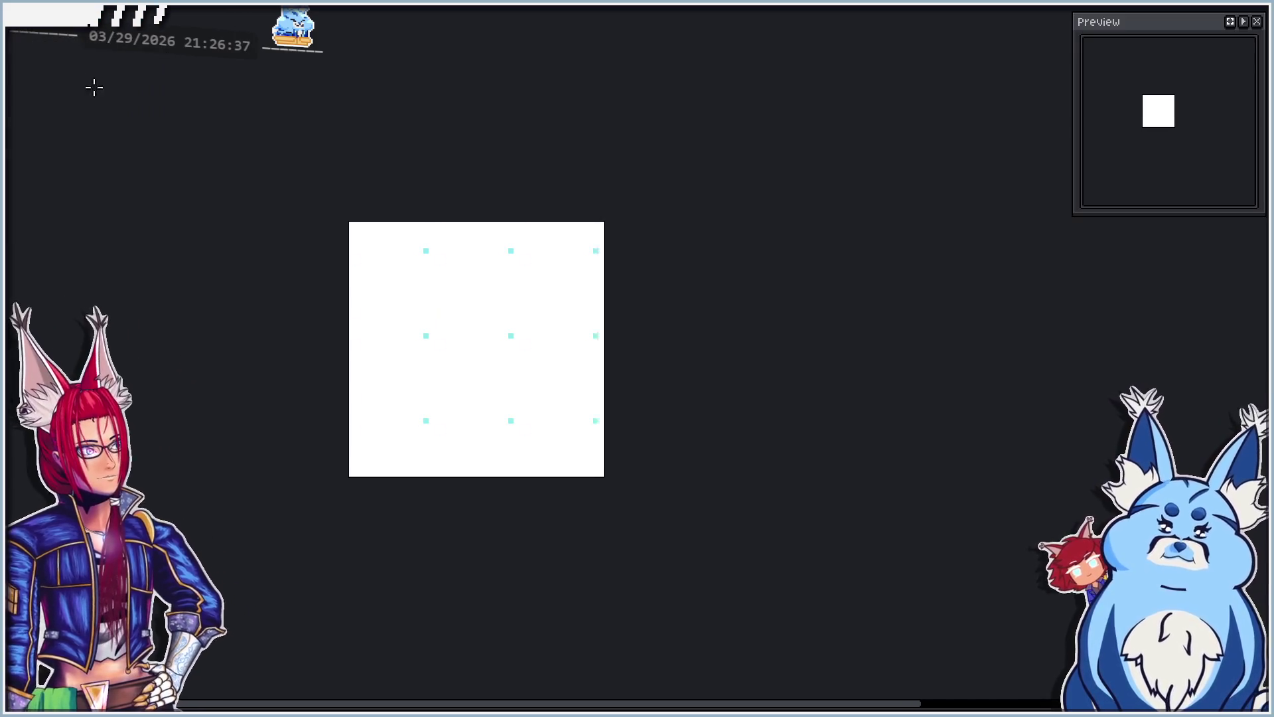
scroll(up, 3)
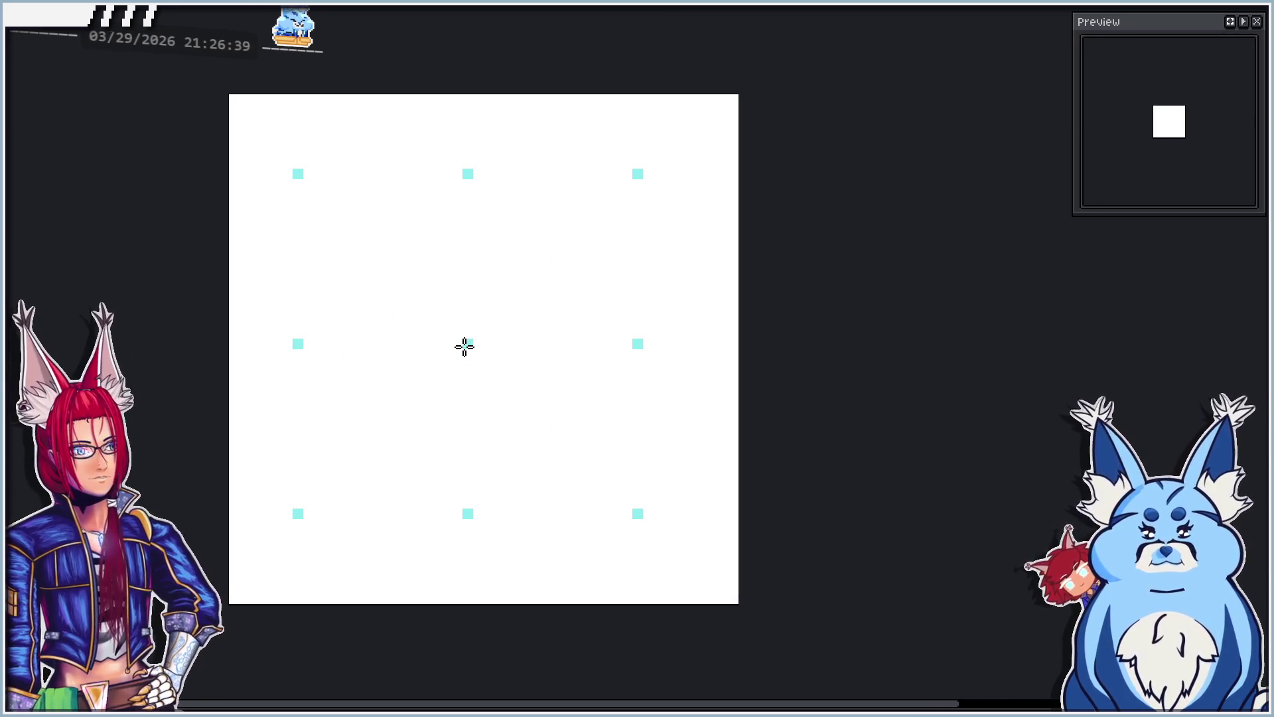
click(431, 345)
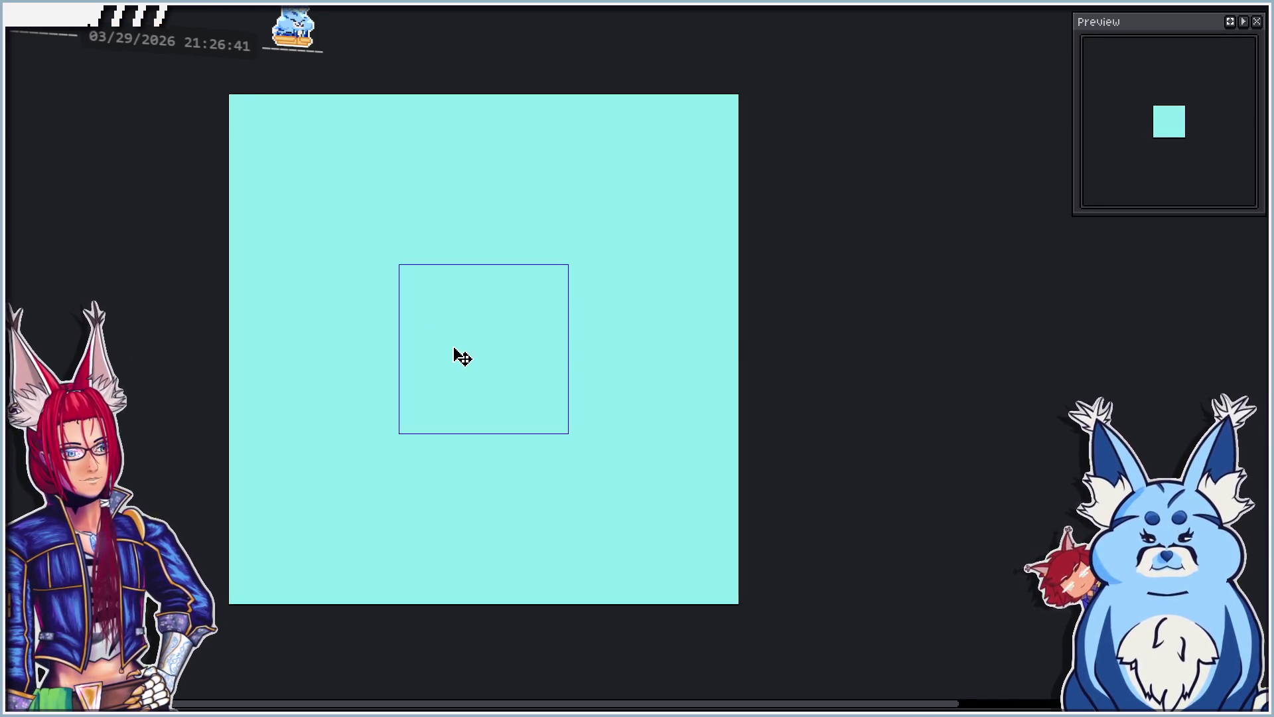
key(ctrl+z)
drag(442, 345, 479, 378)
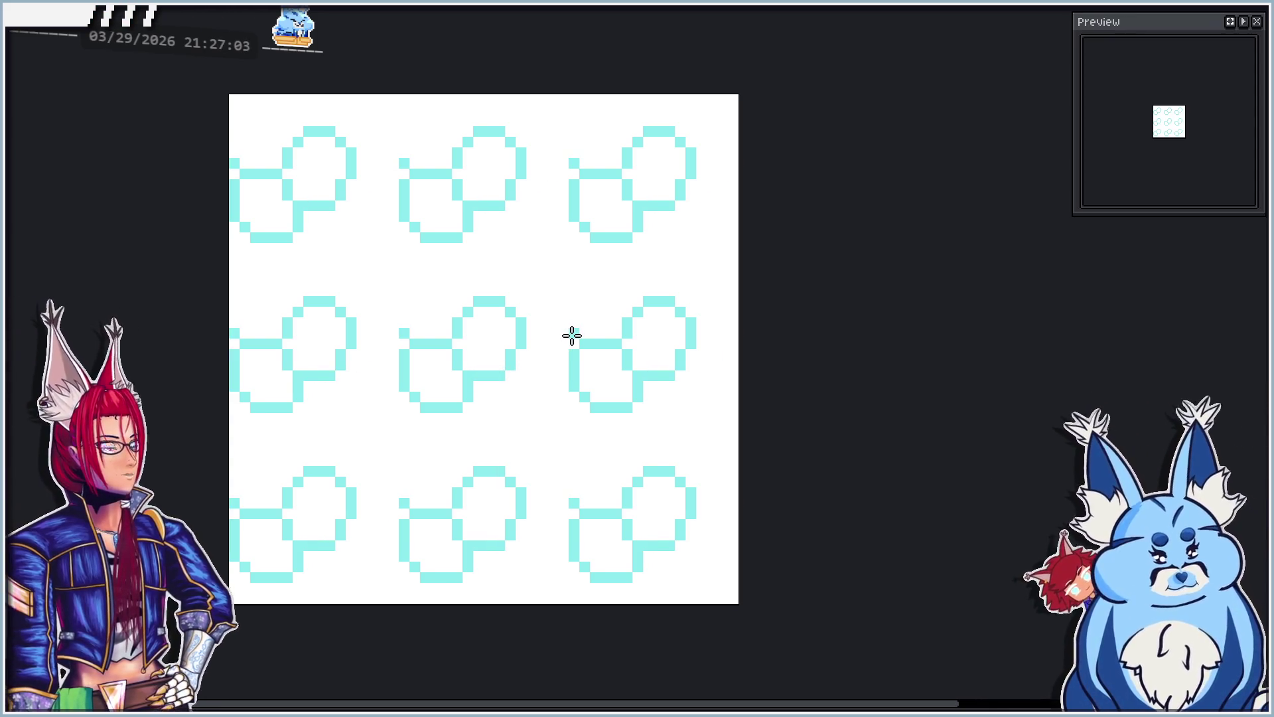
drag(573, 336, 563, 392)
Step: Draw a cyan diagonal up from the loop top and a vertical line down from a new dot
scroll(down, 3)
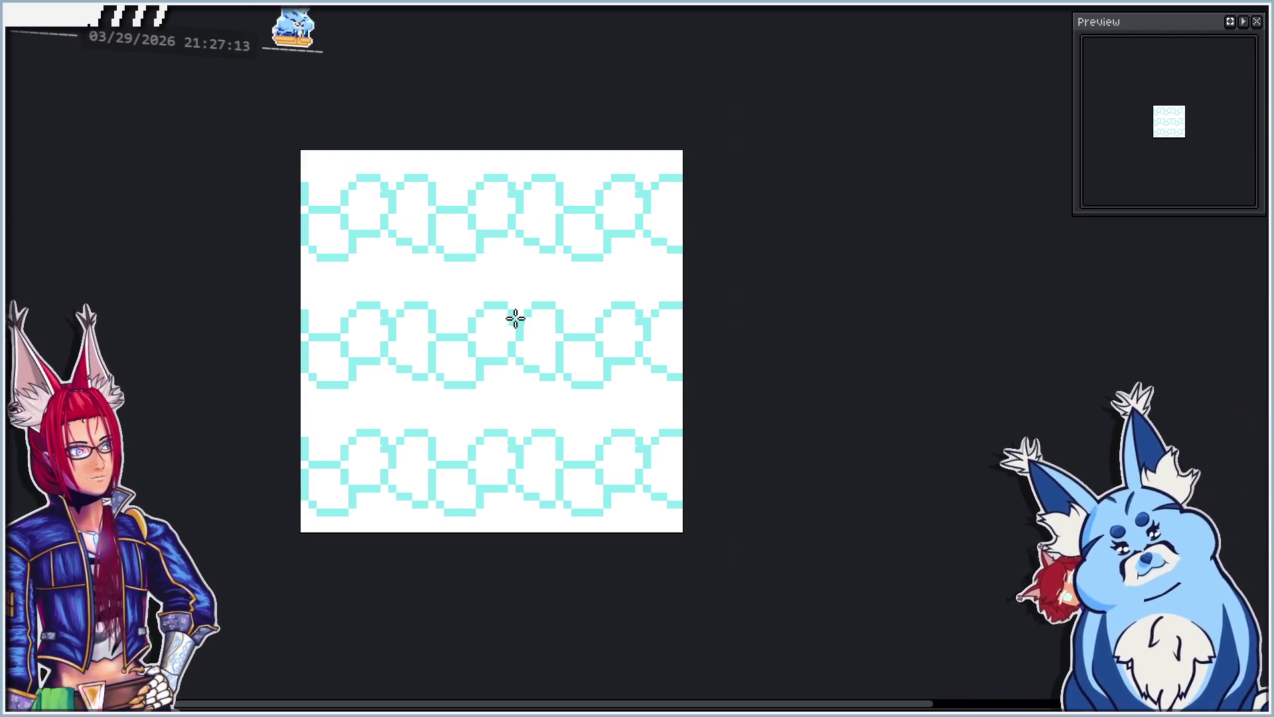
scroll(up, 3)
drag(434, 300, 499, 290)
key(ctrl+z)
key(ctrl+z)
scroll(down, 3)
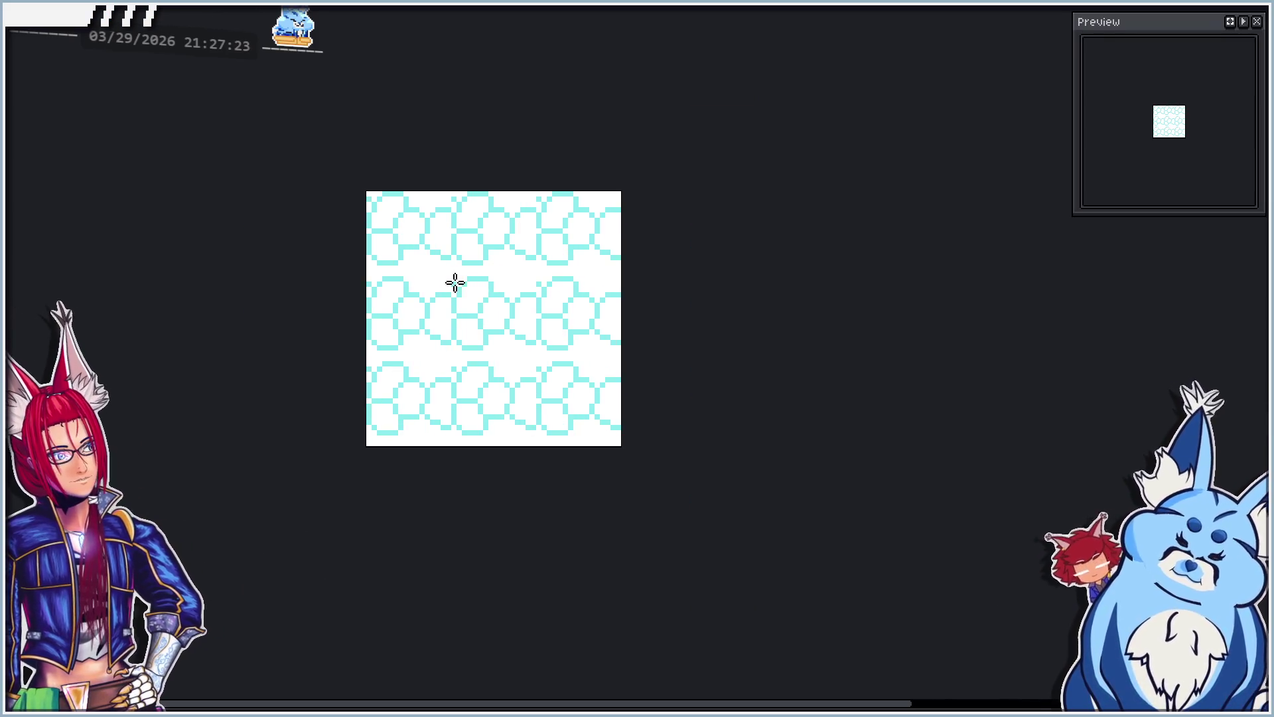
scroll(up, 3)
scroll(up, 3)
click(385, 260)
scroll(up, 3)
click(382, 258)
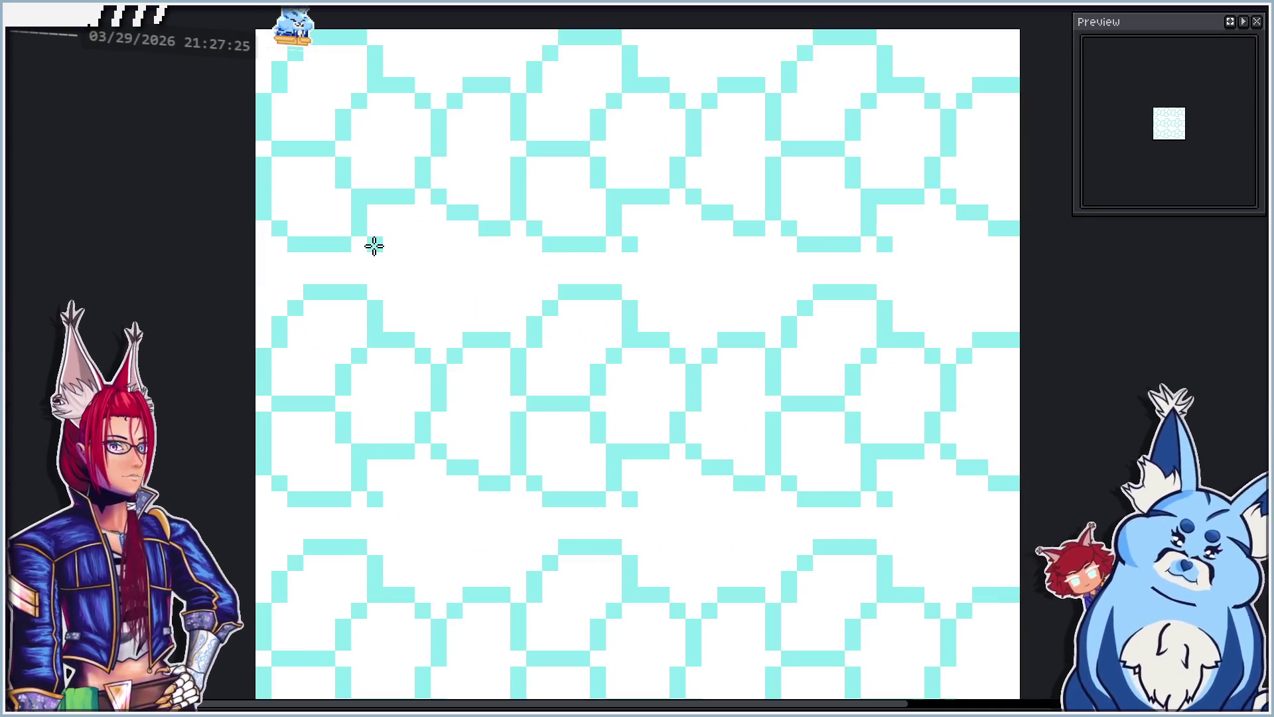
drag(384, 260, 313, 305)
Step: Refine the stone outline by adding and erasing individual cyan pixels
right_click(378, 307)
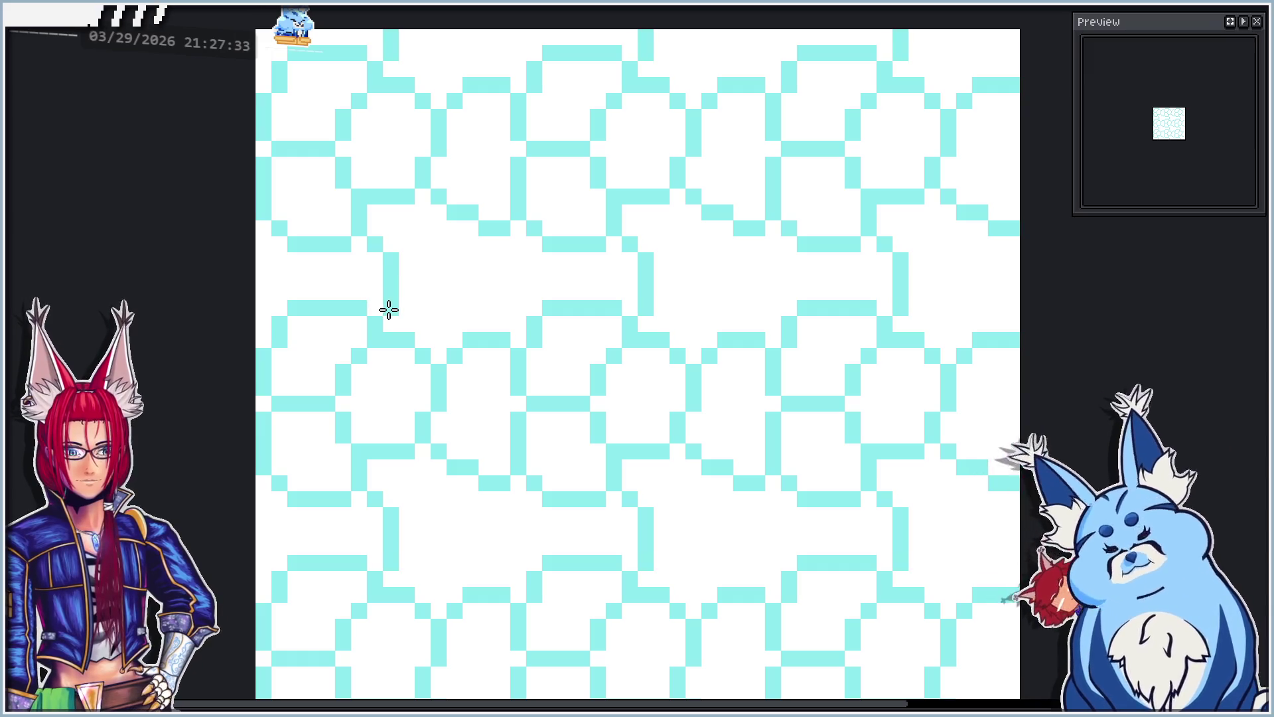
click(355, 265)
right_click(355, 265)
right_click(338, 242)
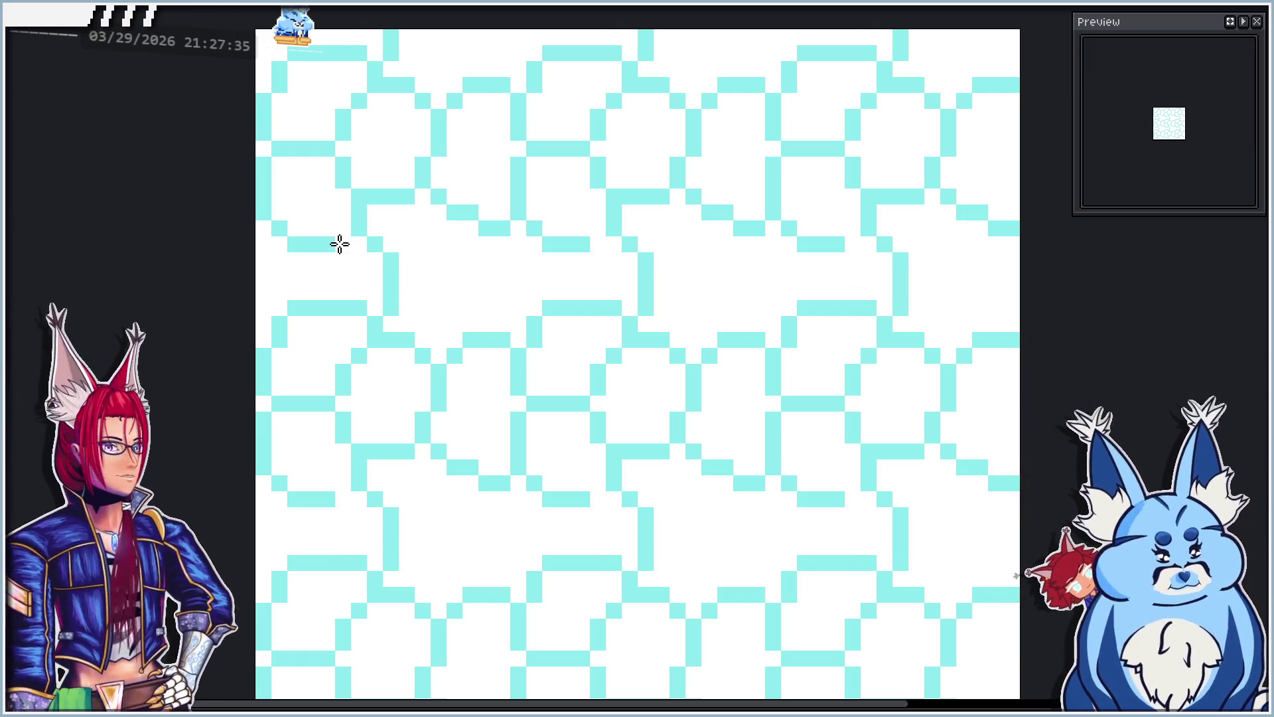
right_click(325, 243)
click(345, 230)
click(326, 229)
click(342, 260)
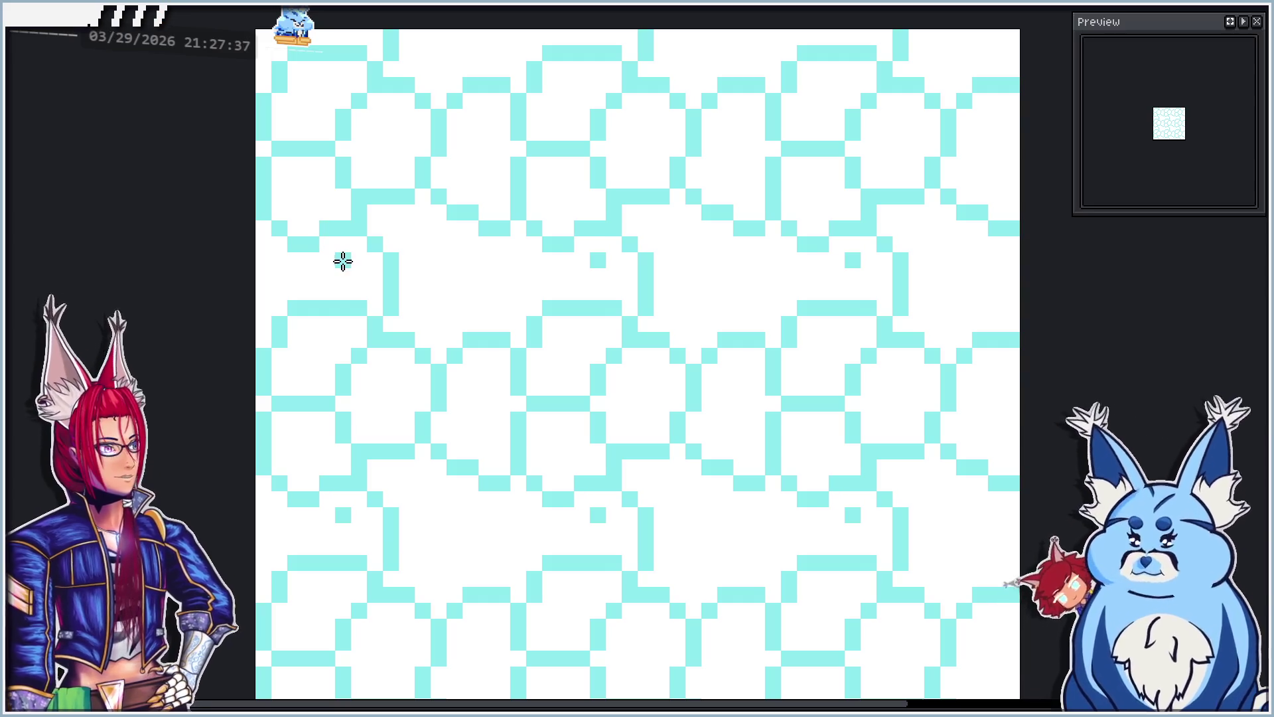
right_click(343, 260)
click(439, 246)
right_click(438, 246)
Step: Pencil a horizontal cyan bar that turns diagonally up-right at its end
click(407, 277)
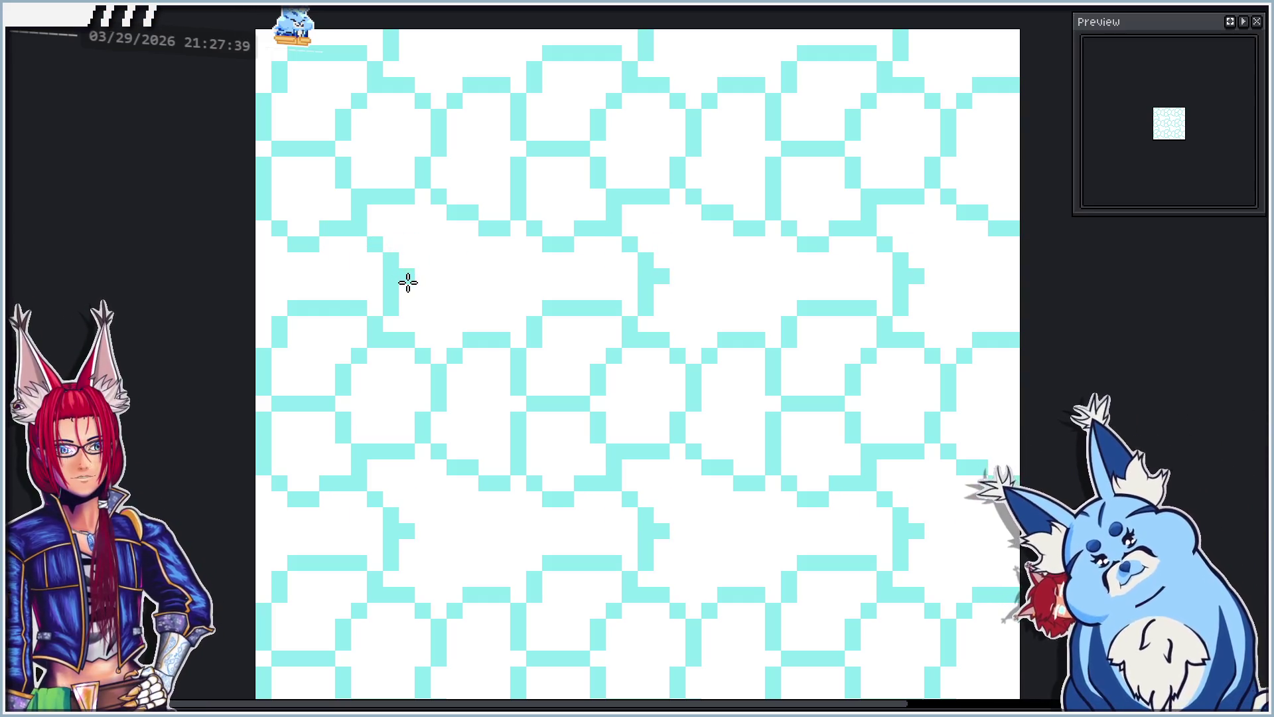
click(423, 279)
click(452, 279)
click(439, 277)
click(471, 277)
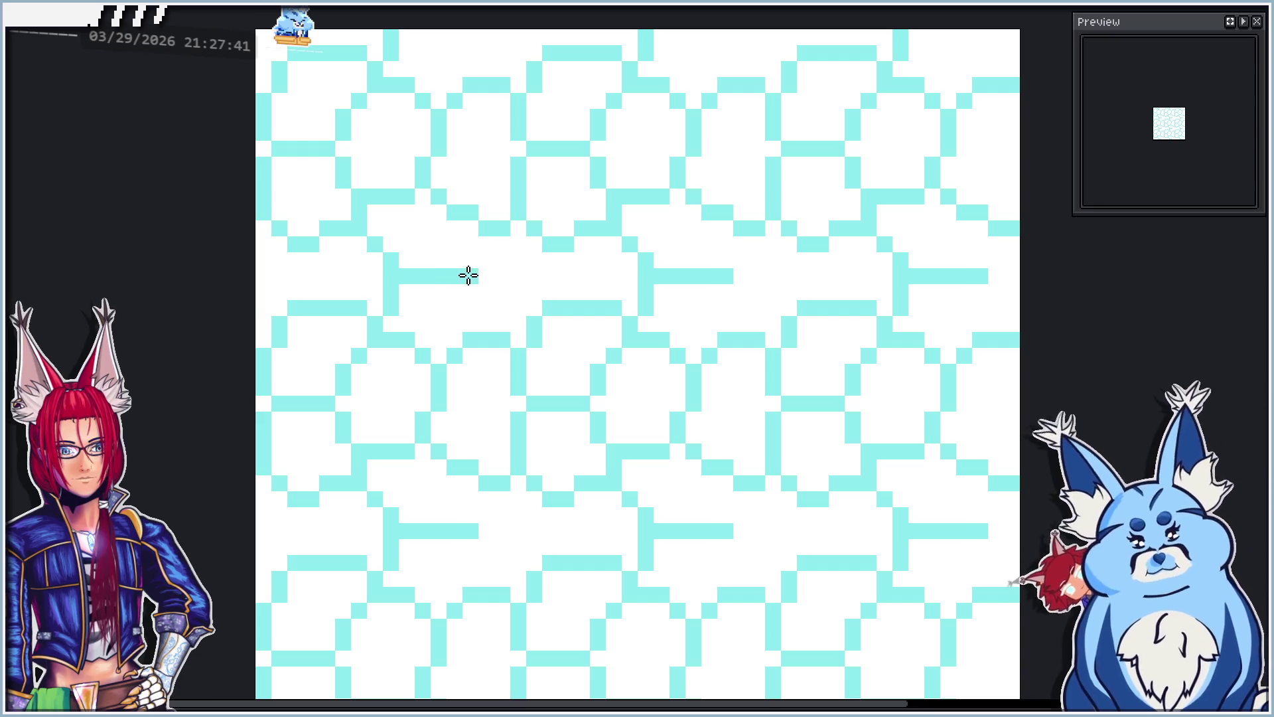
click(487, 262)
click(503, 247)
scroll(down, 3)
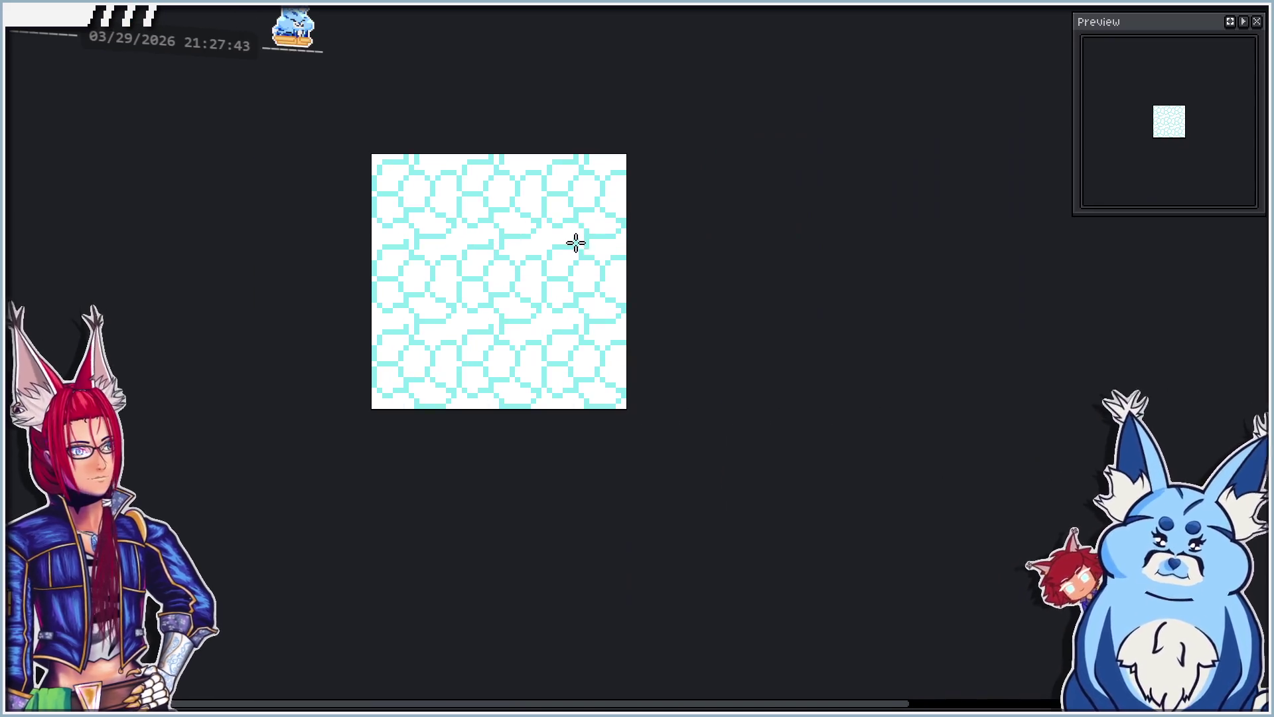
scroll(up, 3)
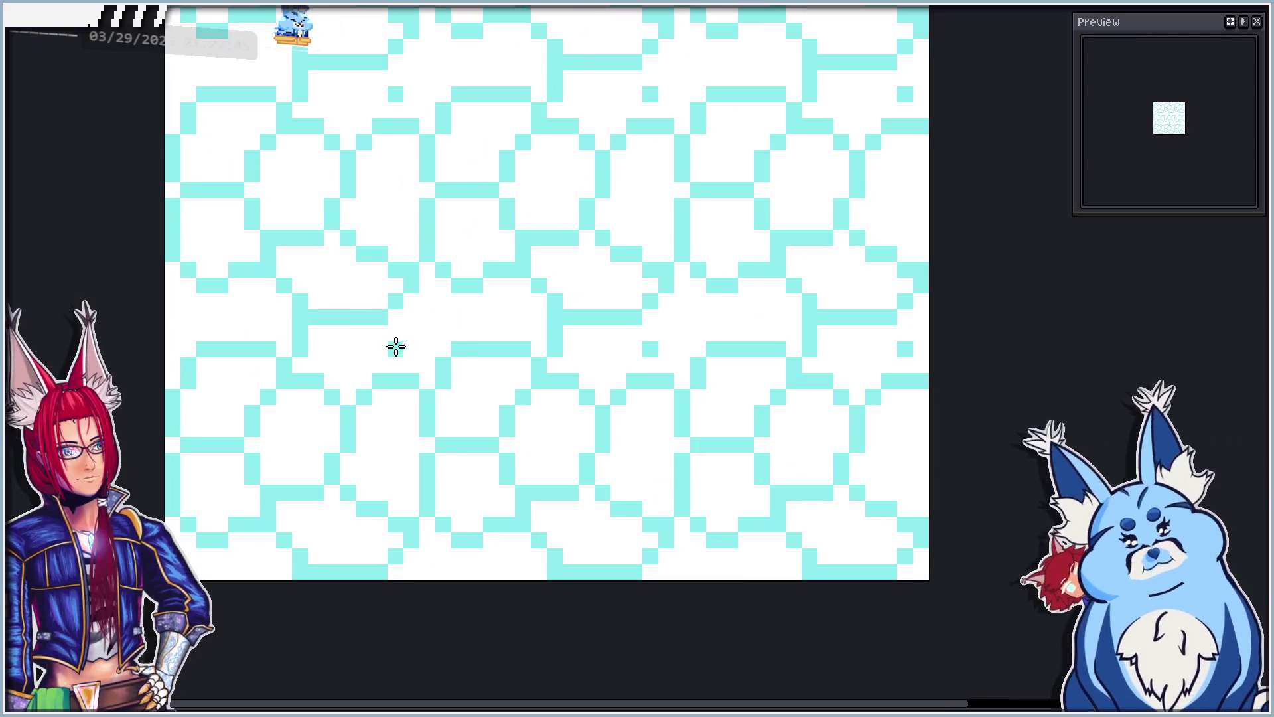
Step: Add a short vertical cyan run and extra edge pixels to close the stone outlines
click(408, 333)
click(415, 348)
click(416, 366)
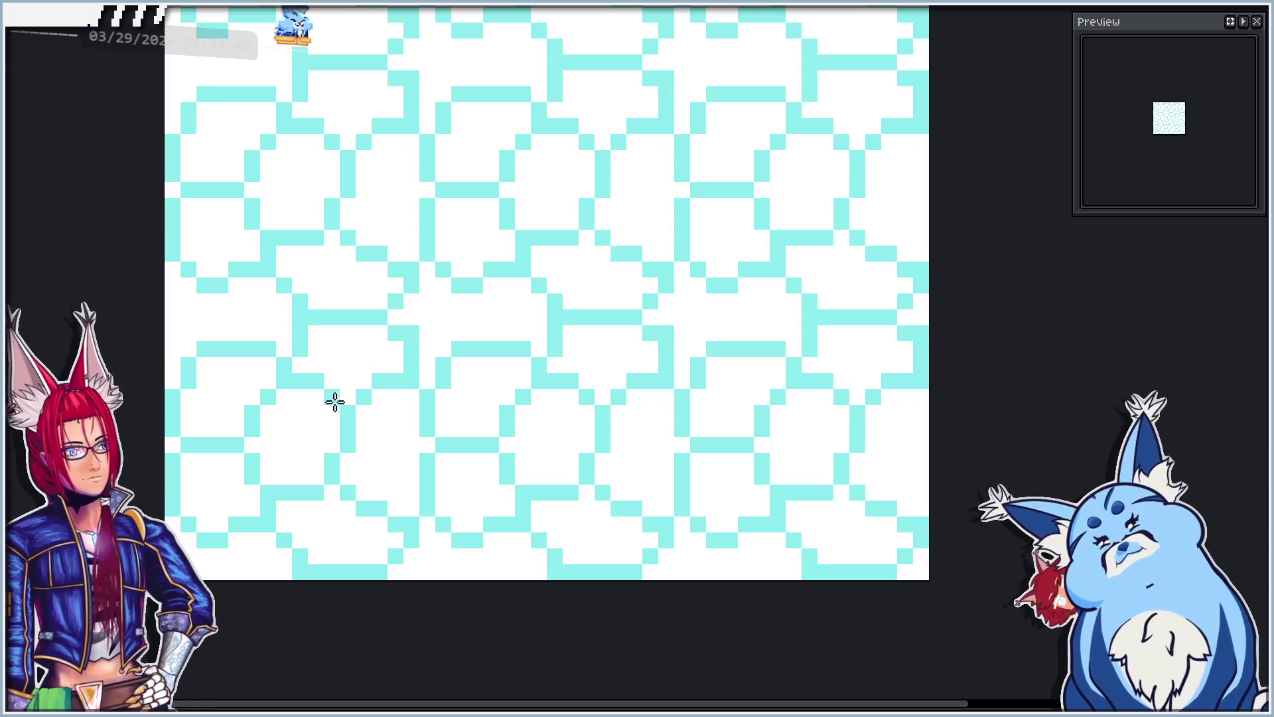
drag(367, 416, 409, 402)
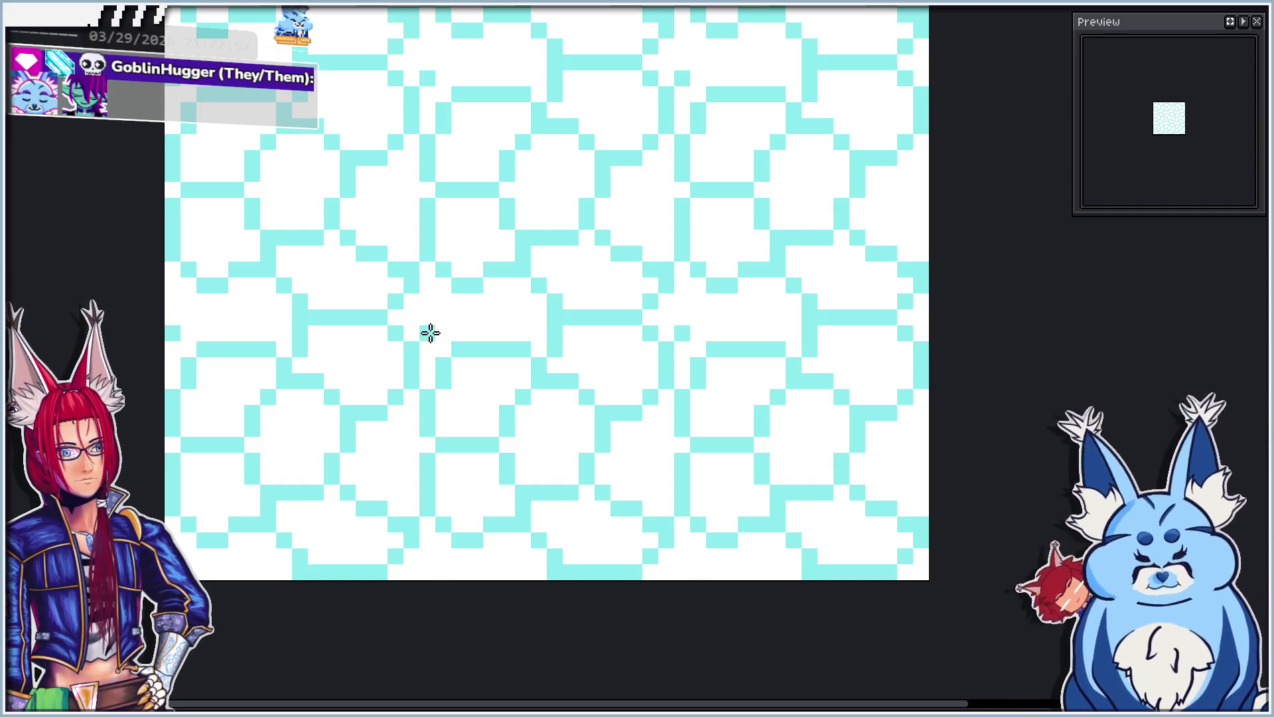
click(427, 333)
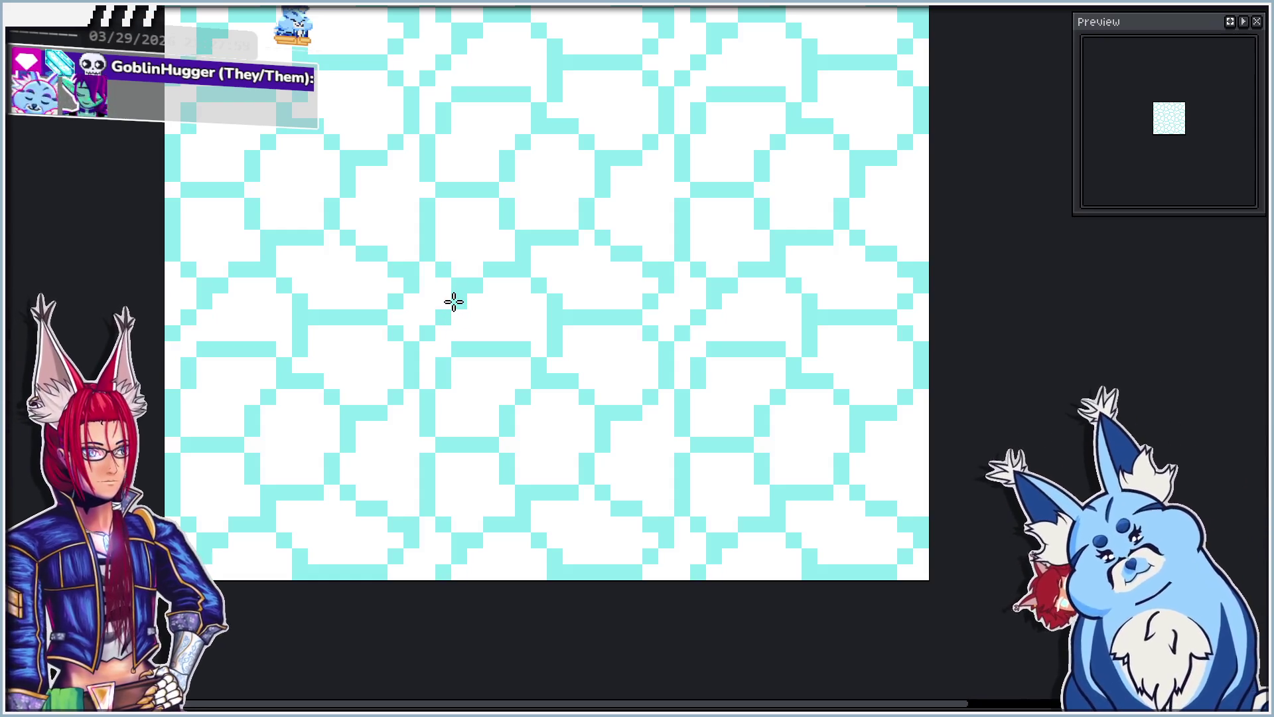
click(490, 303)
click(494, 314)
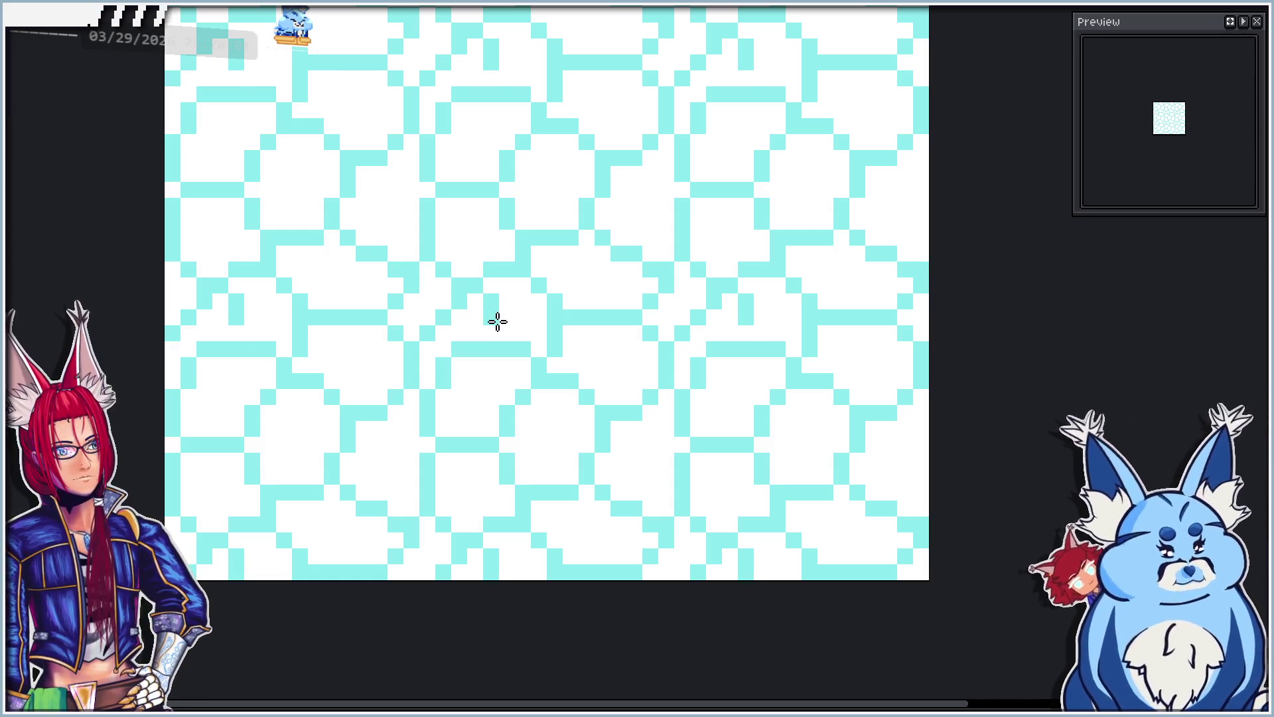
click(491, 333)
click(476, 301)
scroll(down, 3)
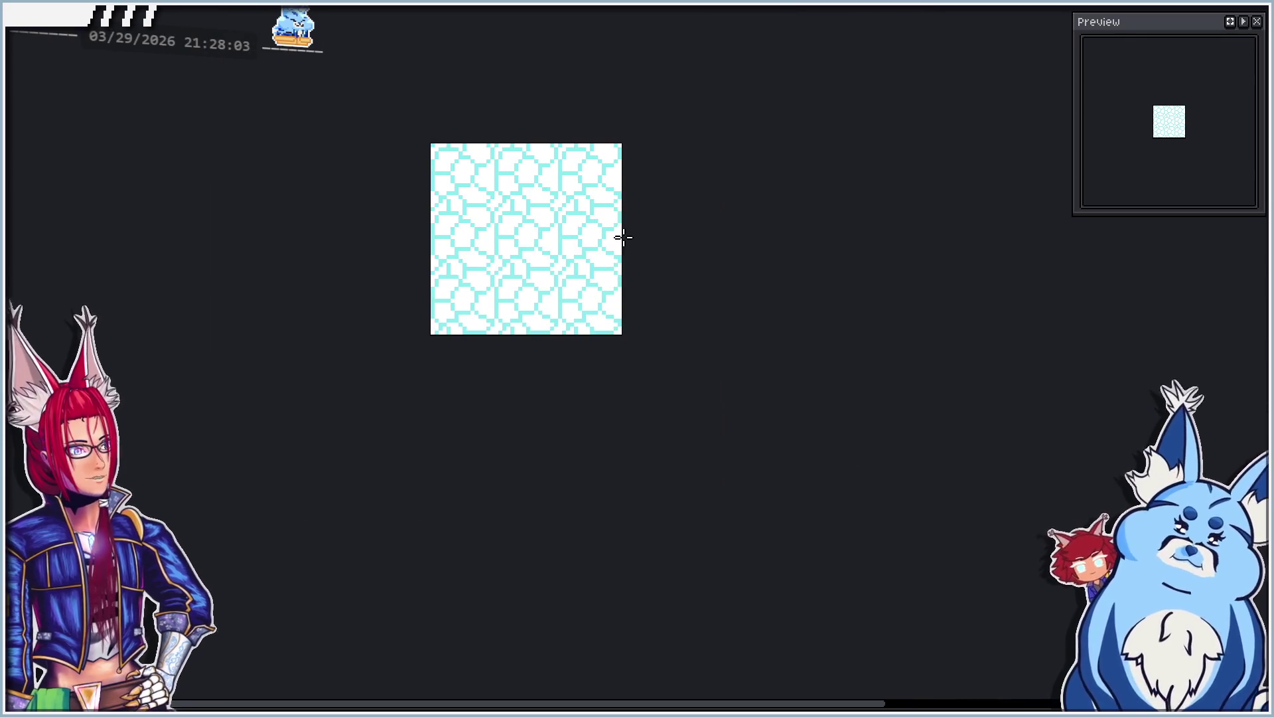
scroll(up, 3)
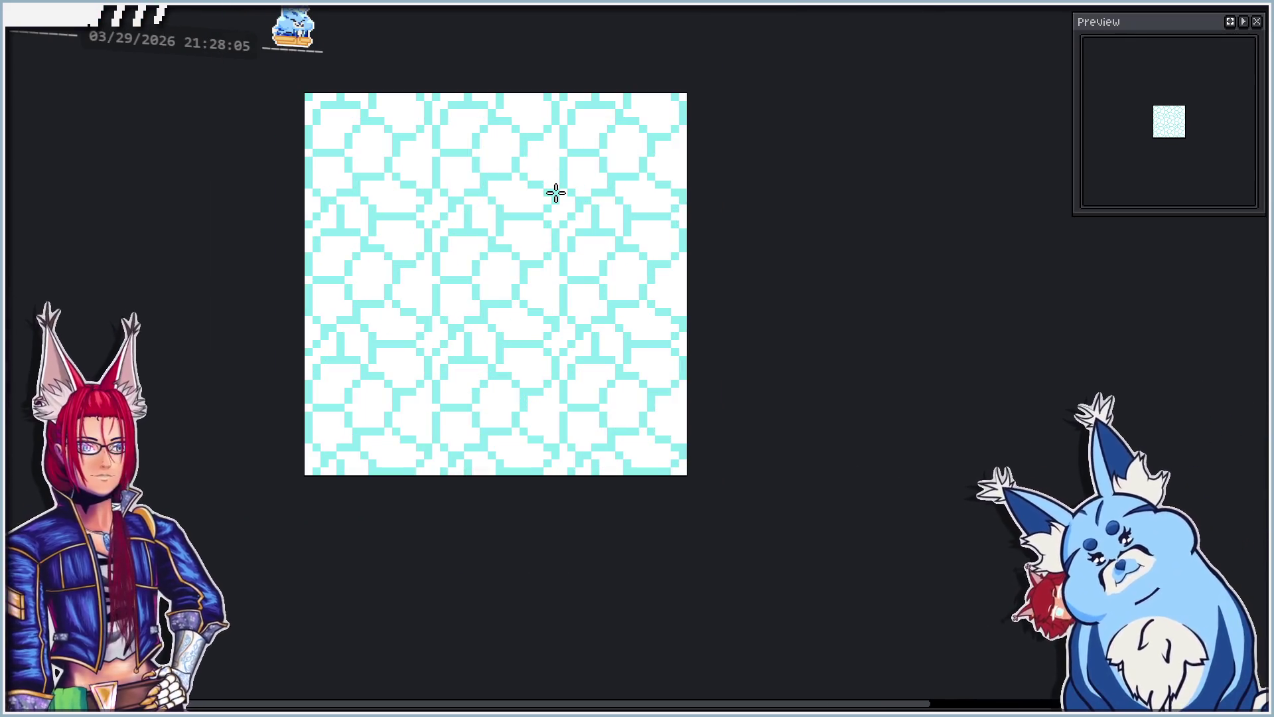
scroll(up, 3)
drag(513, 222, 458, 221)
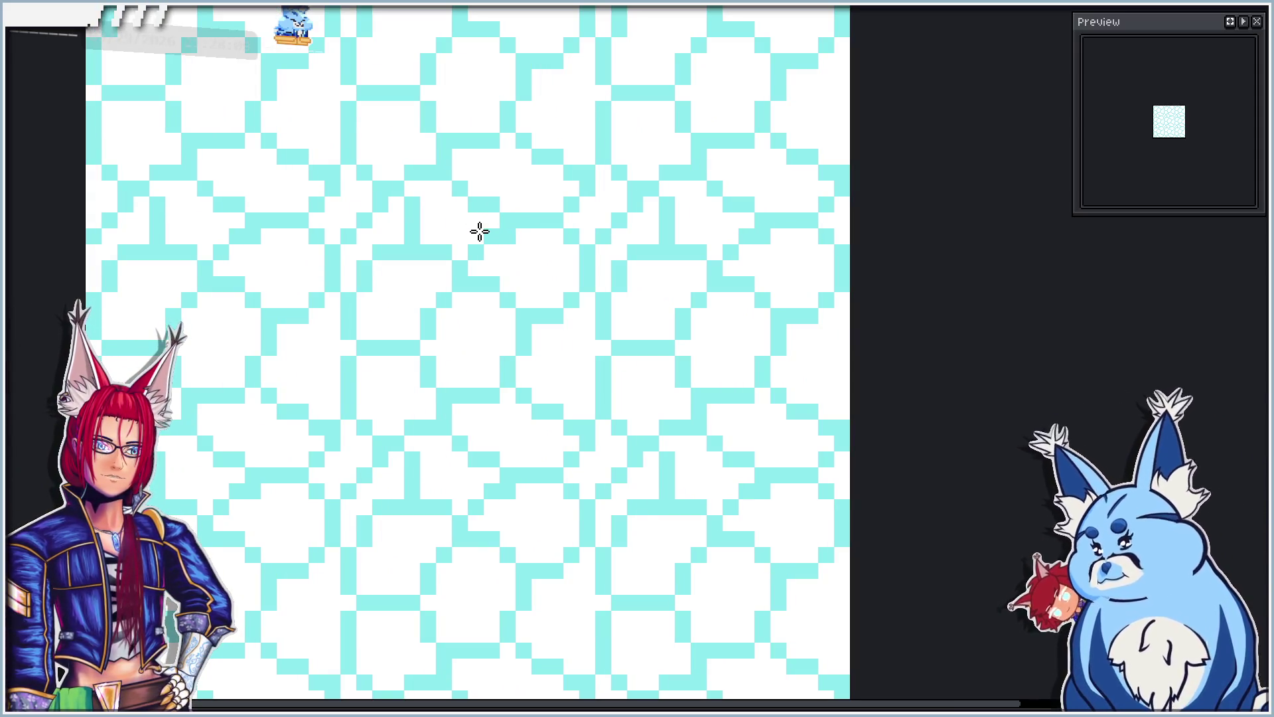
scroll(down, 3)
scroll(up, 3)
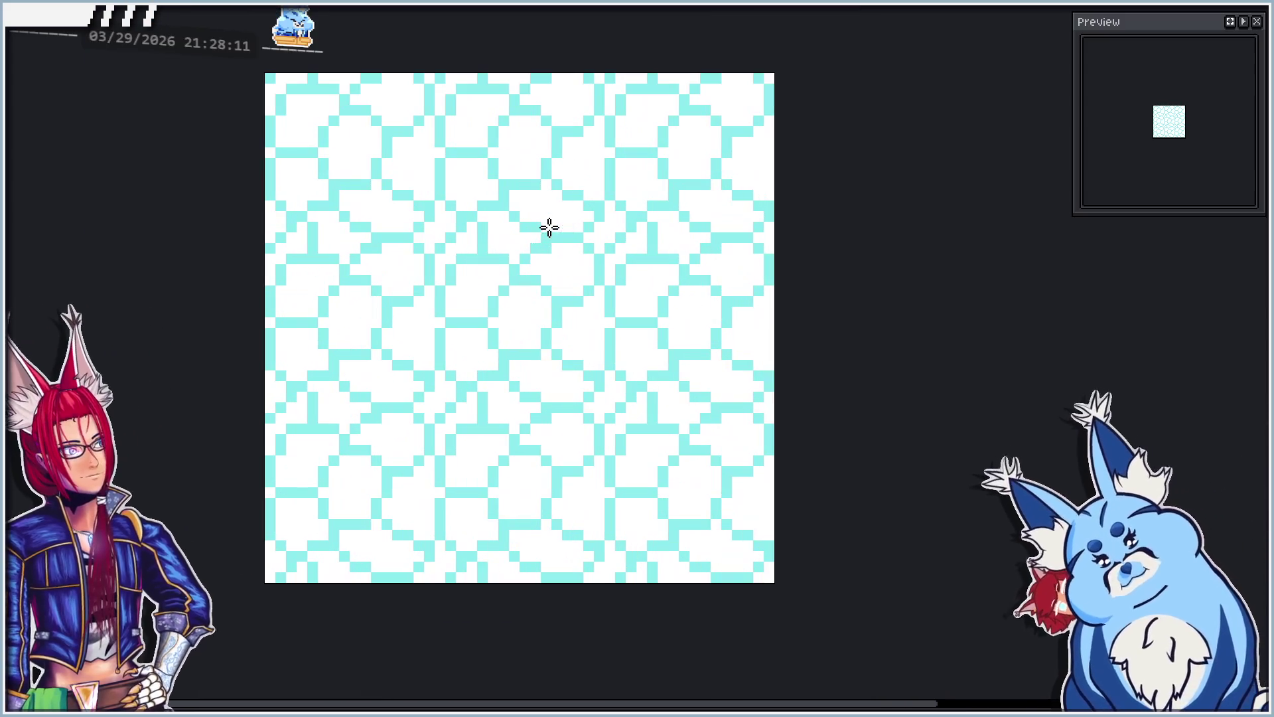
drag(479, 242, 476, 251)
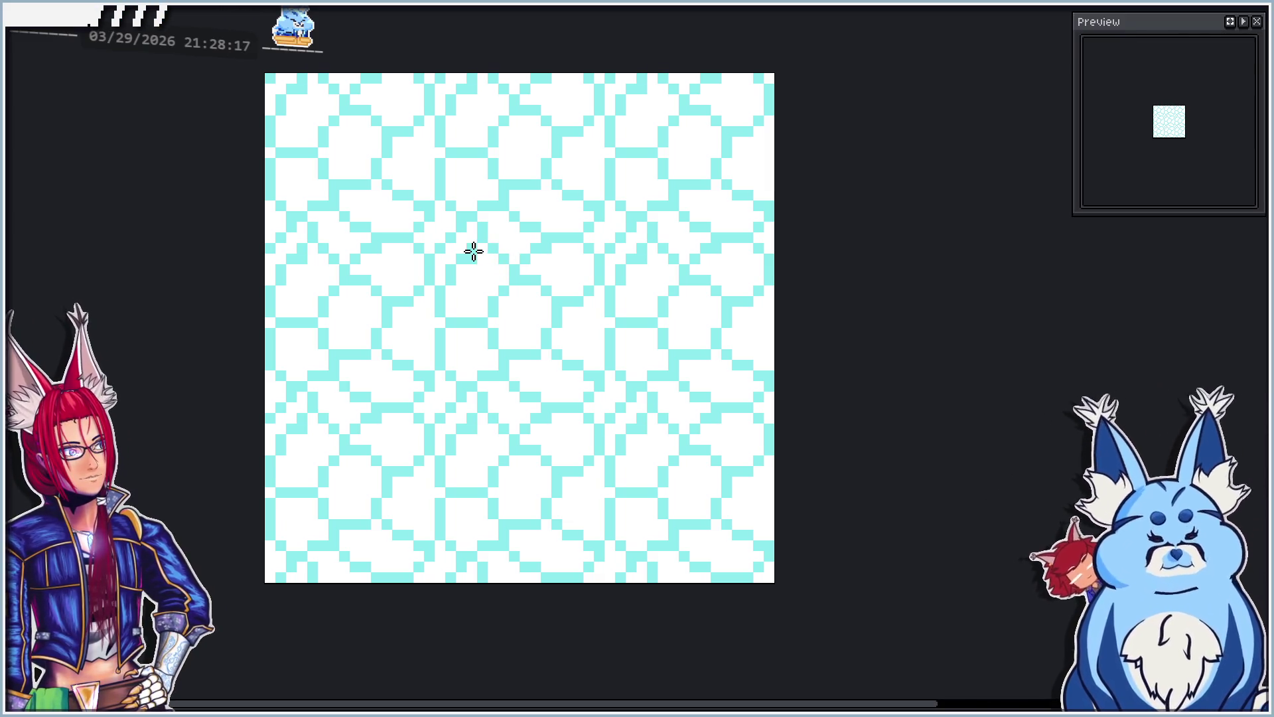
click(476, 263)
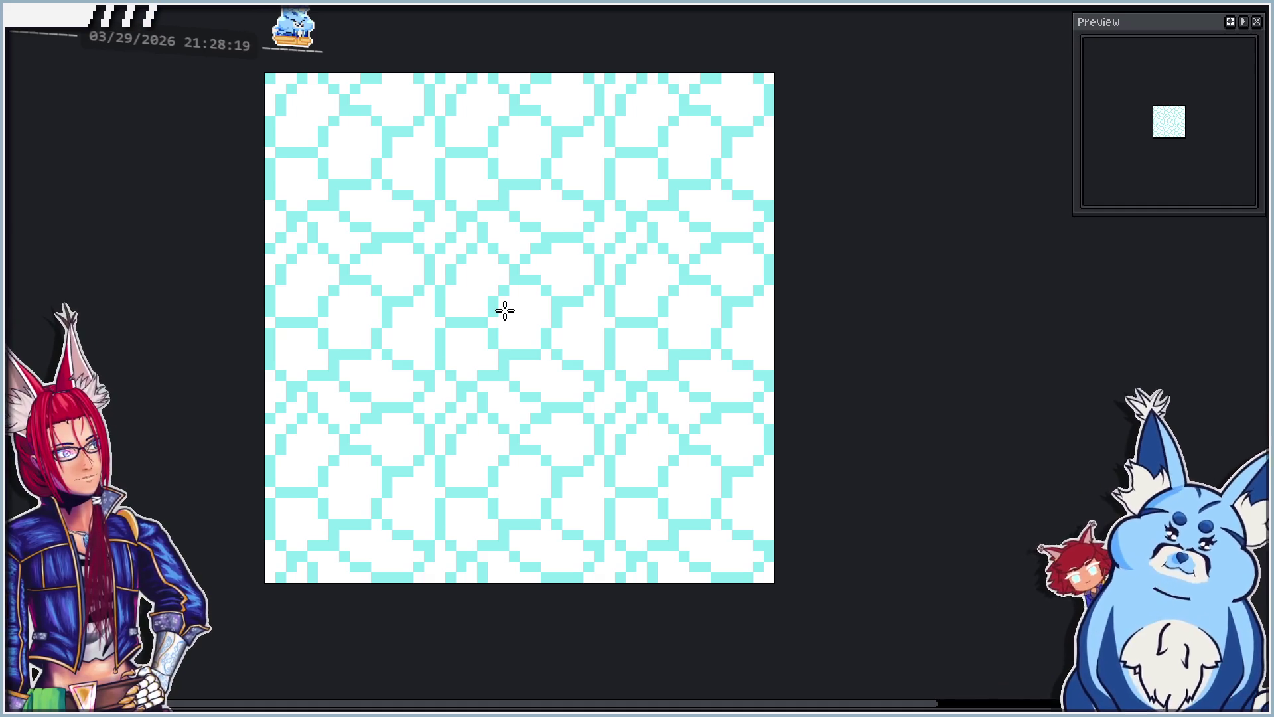
scroll(down, 3)
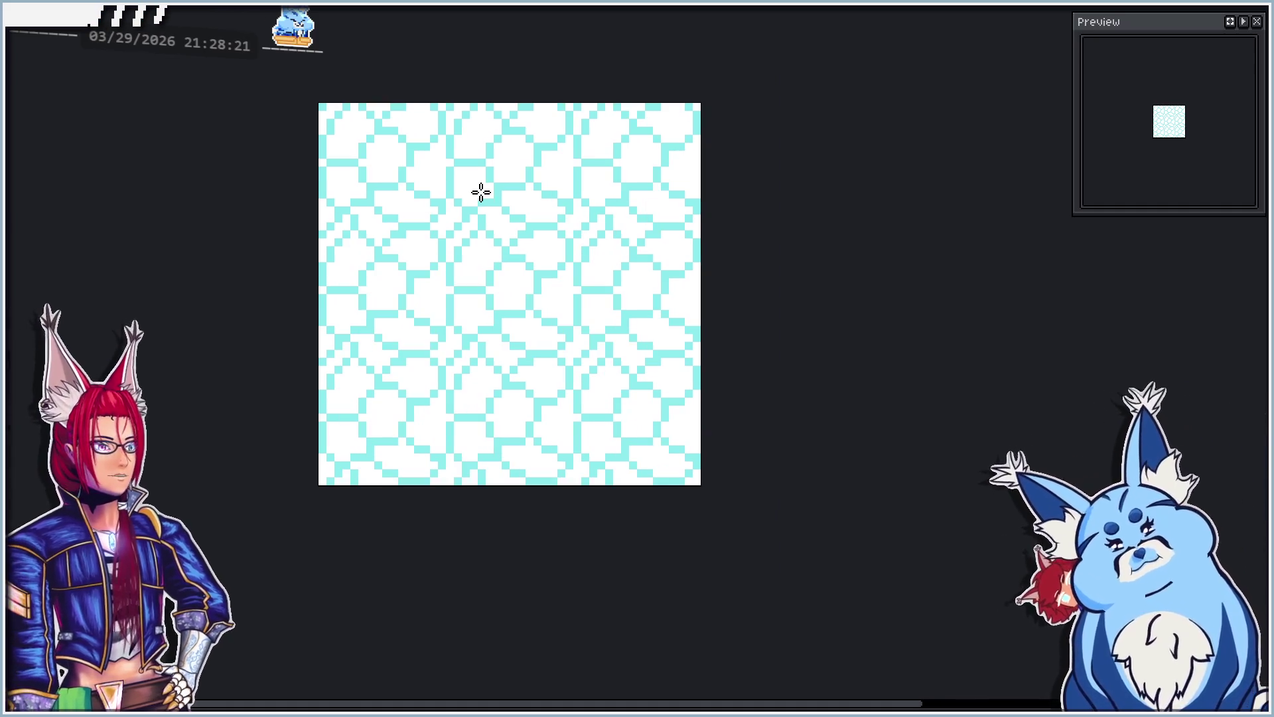
scroll(up, 3)
click(511, 205)
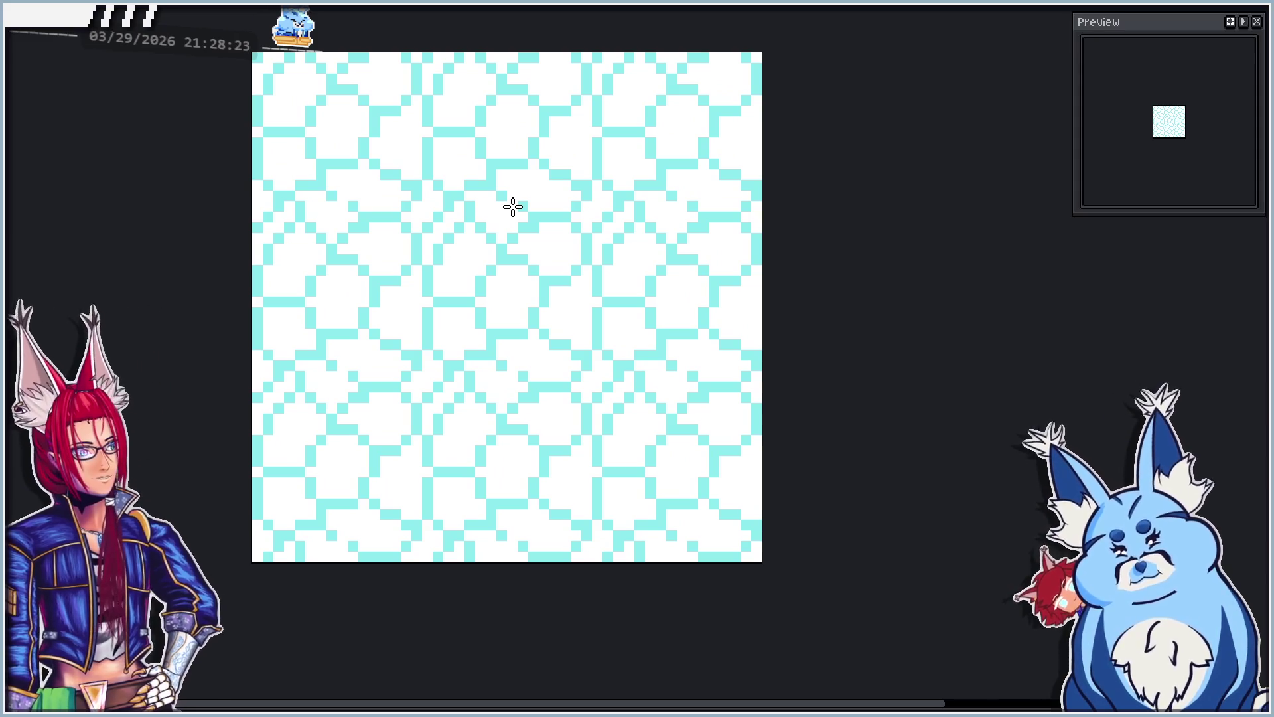
key(ctrl+z)
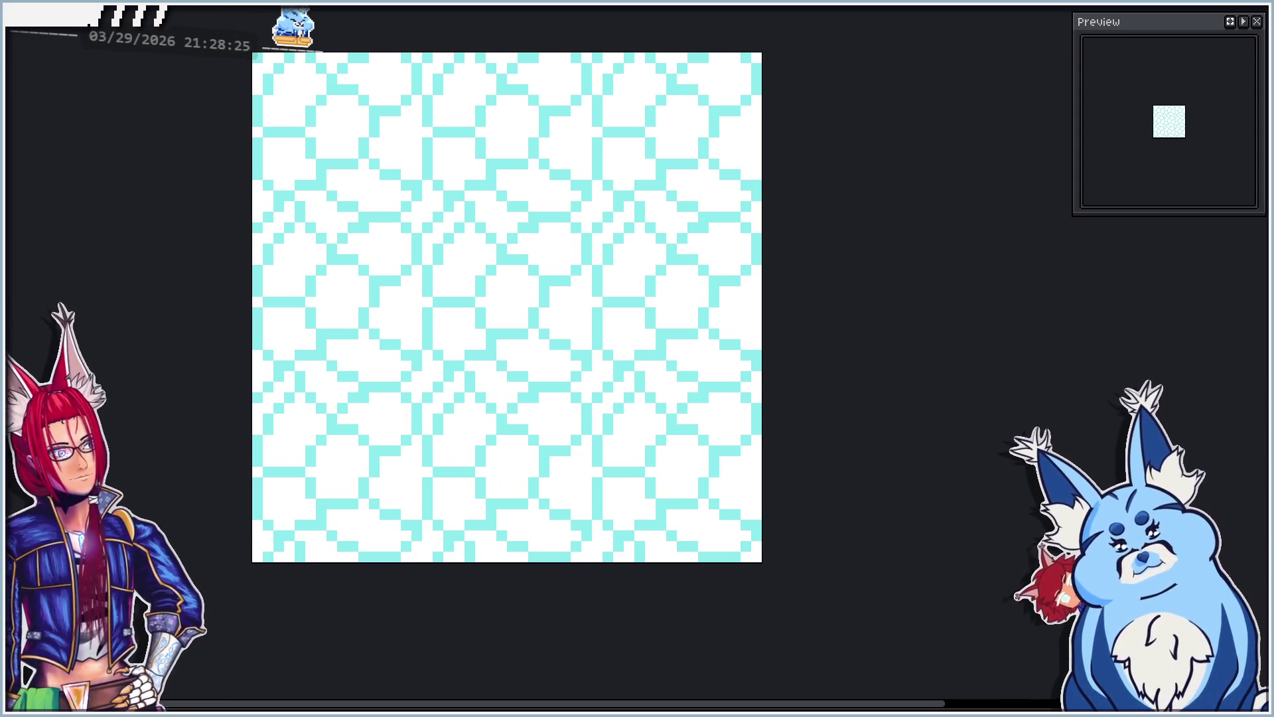
key(ctrl+Tab)
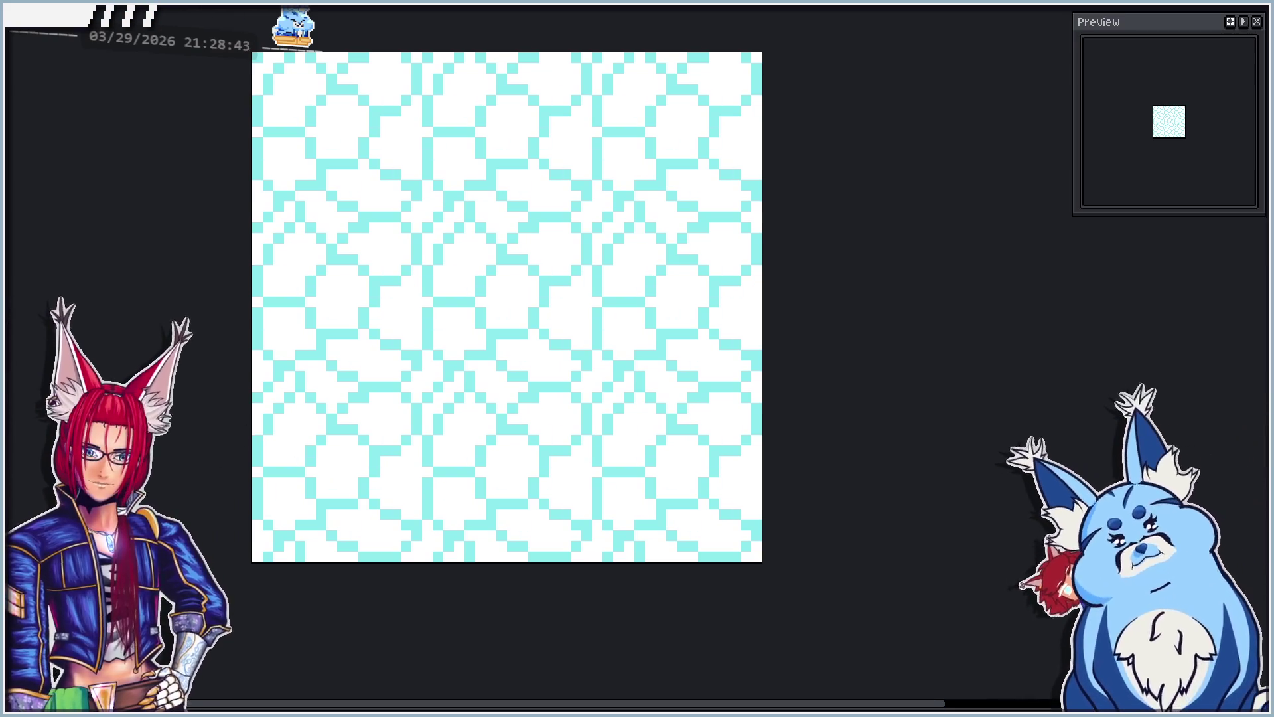
scroll(up, 3)
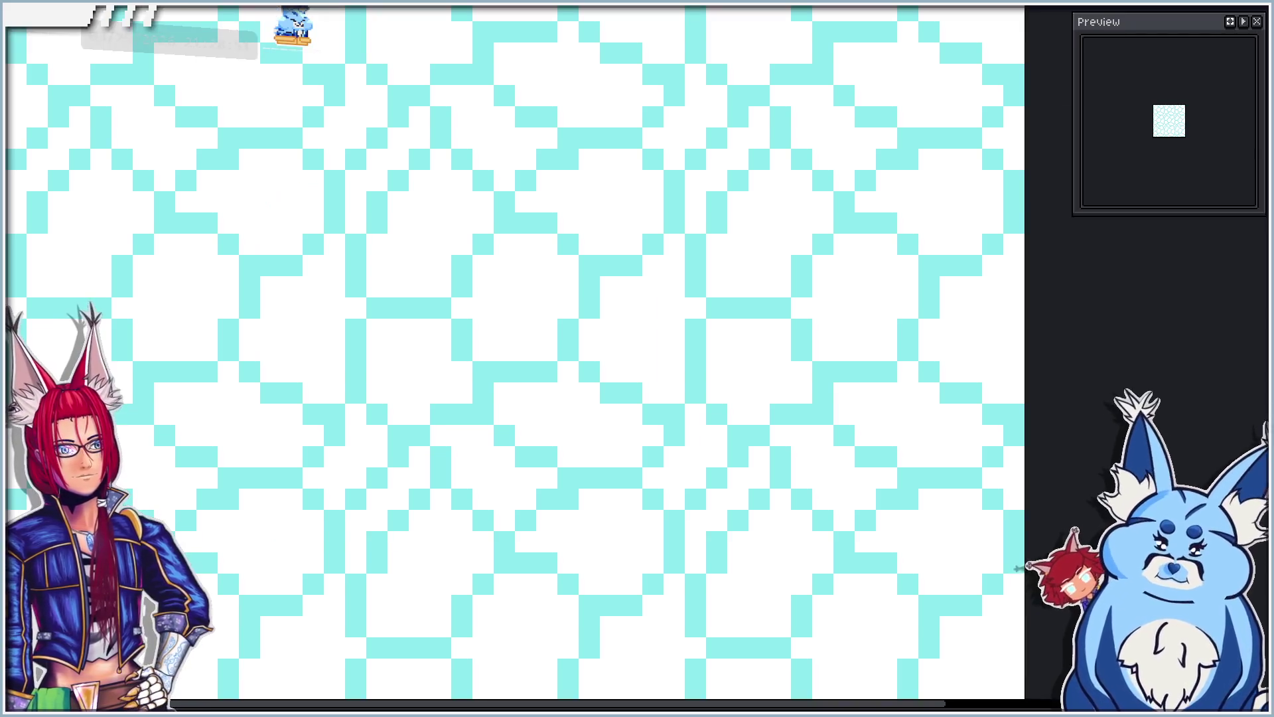
Step: Fix three stray pixels in the repeating tile, turning a stray cyan pixel white
click(263, 281)
click(313, 304)
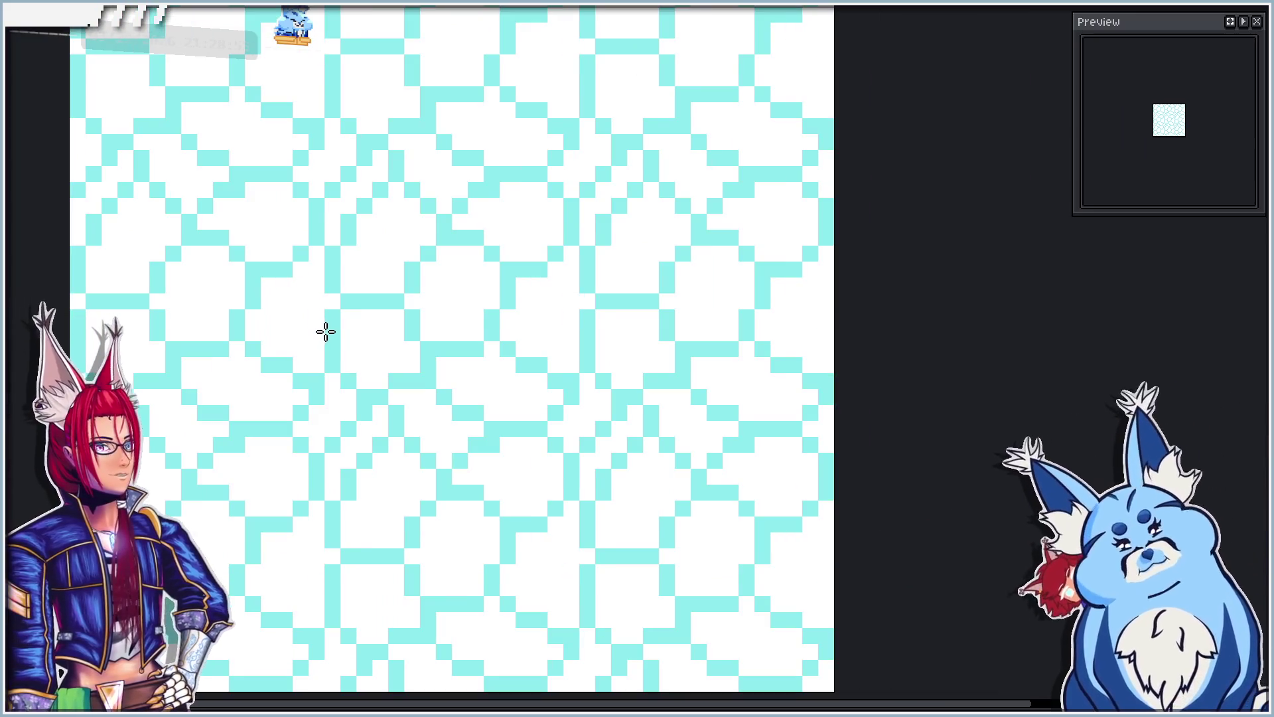
click(396, 269)
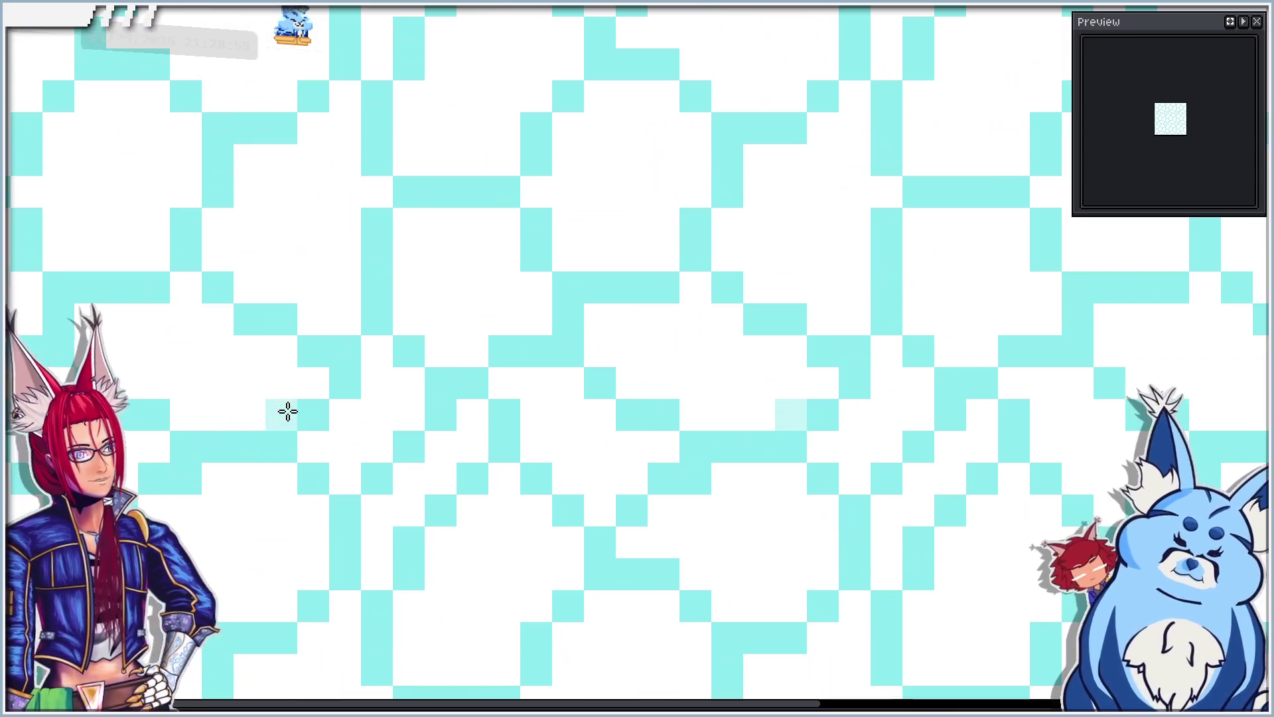
Step: Paint pale cyan shading strips along the lower edges of the left and middle stones
scroll(up, 3)
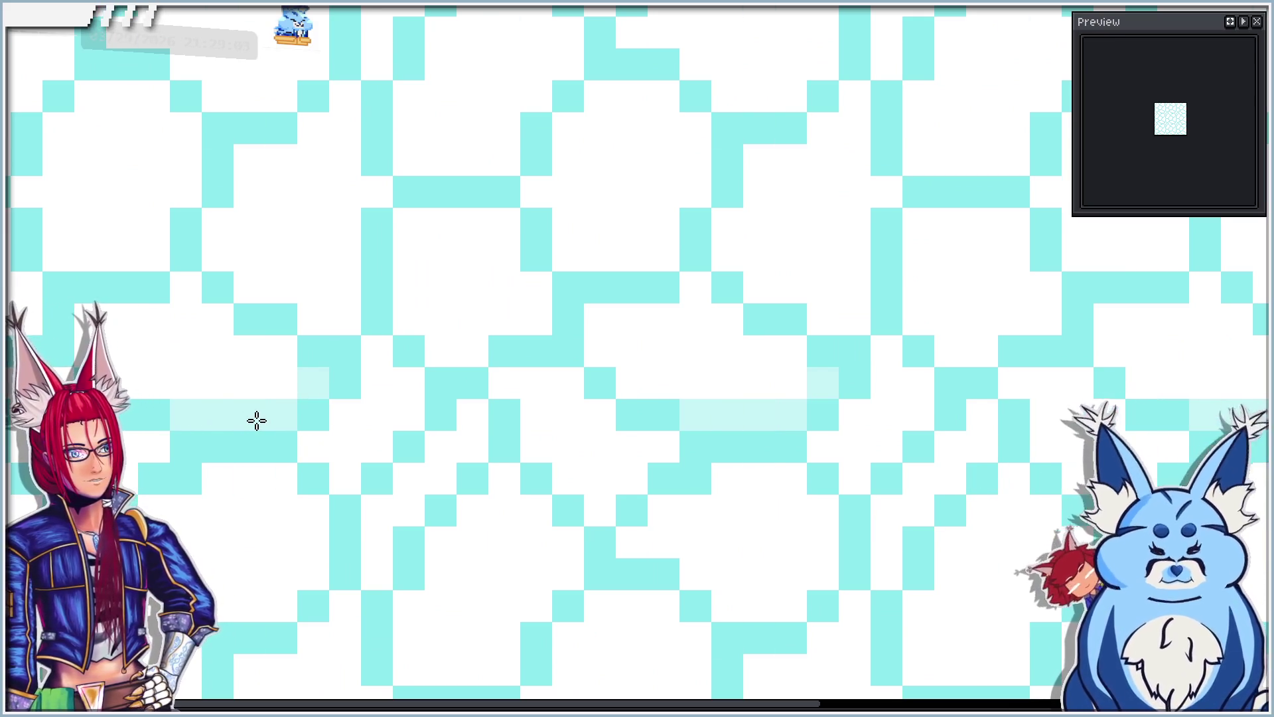
scroll(down, 3)
scroll(up, 3)
drag(267, 330, 317, 325)
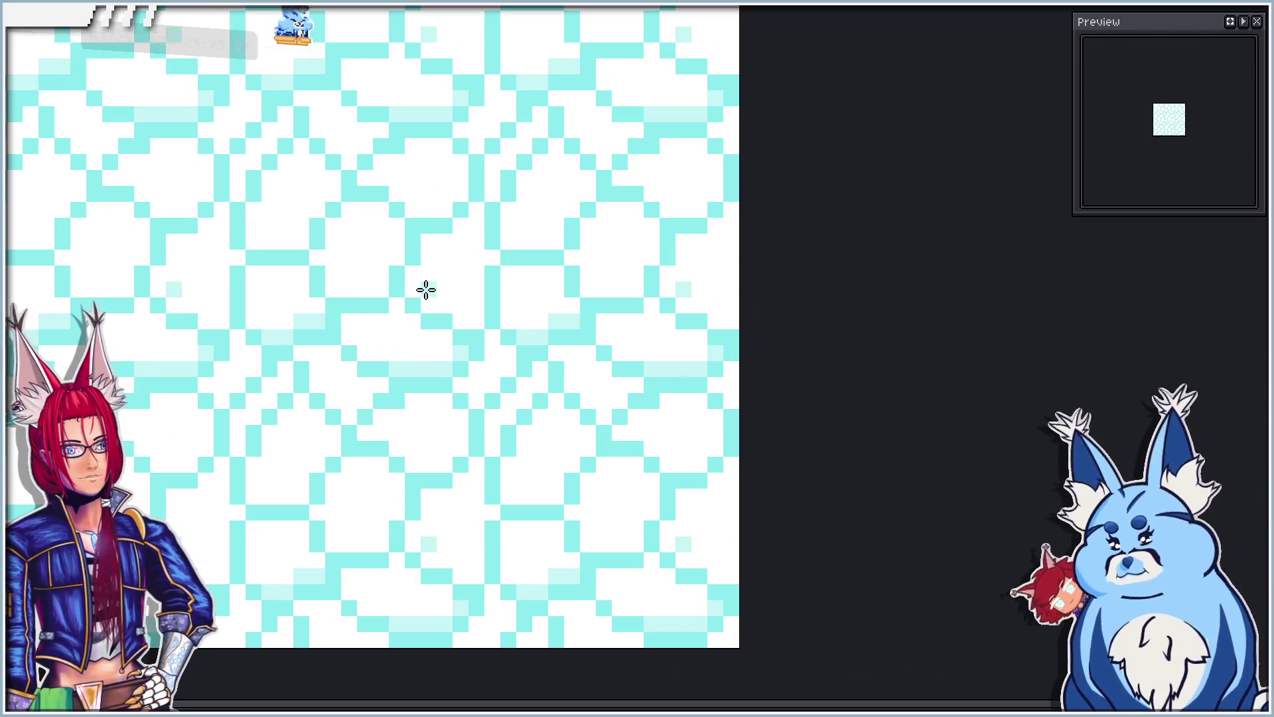
drag(378, 287, 395, 259)
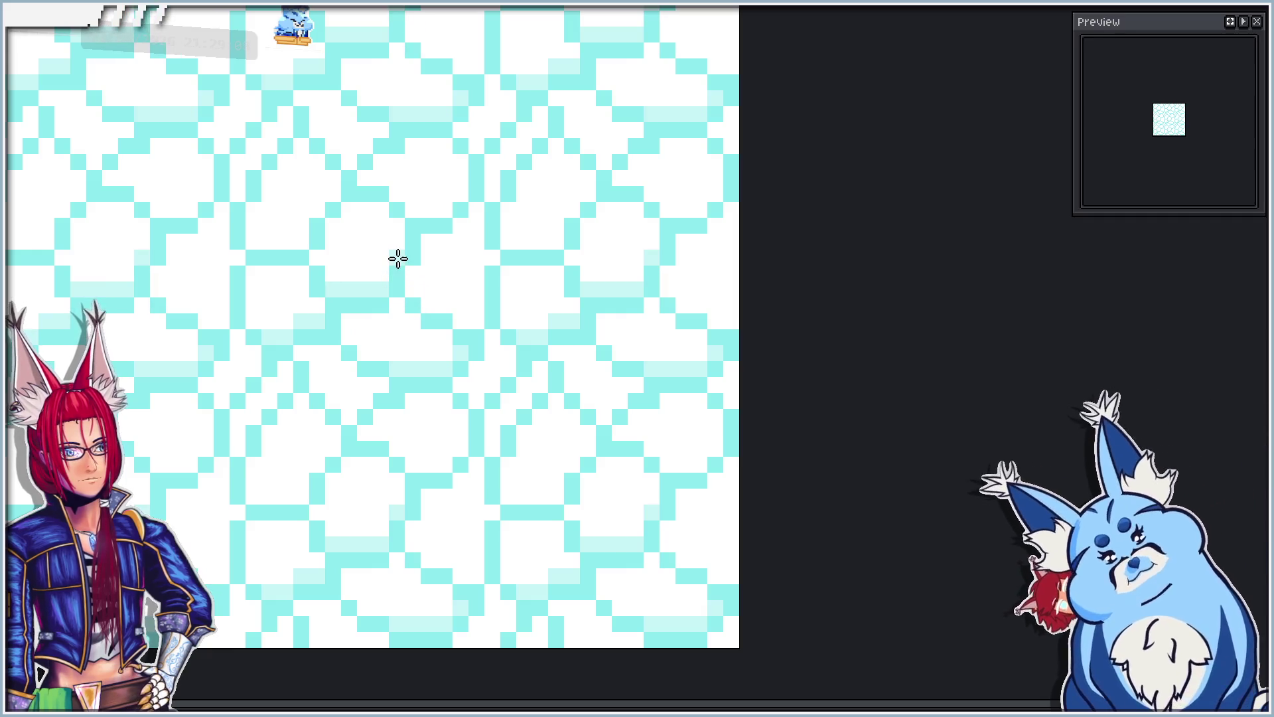
click(477, 321)
click(411, 287)
Step: Add short pale cyan shading lines and single pixels to the upper stones
click(556, 240)
drag(559, 247, 512, 239)
click(561, 210)
click(590, 198)
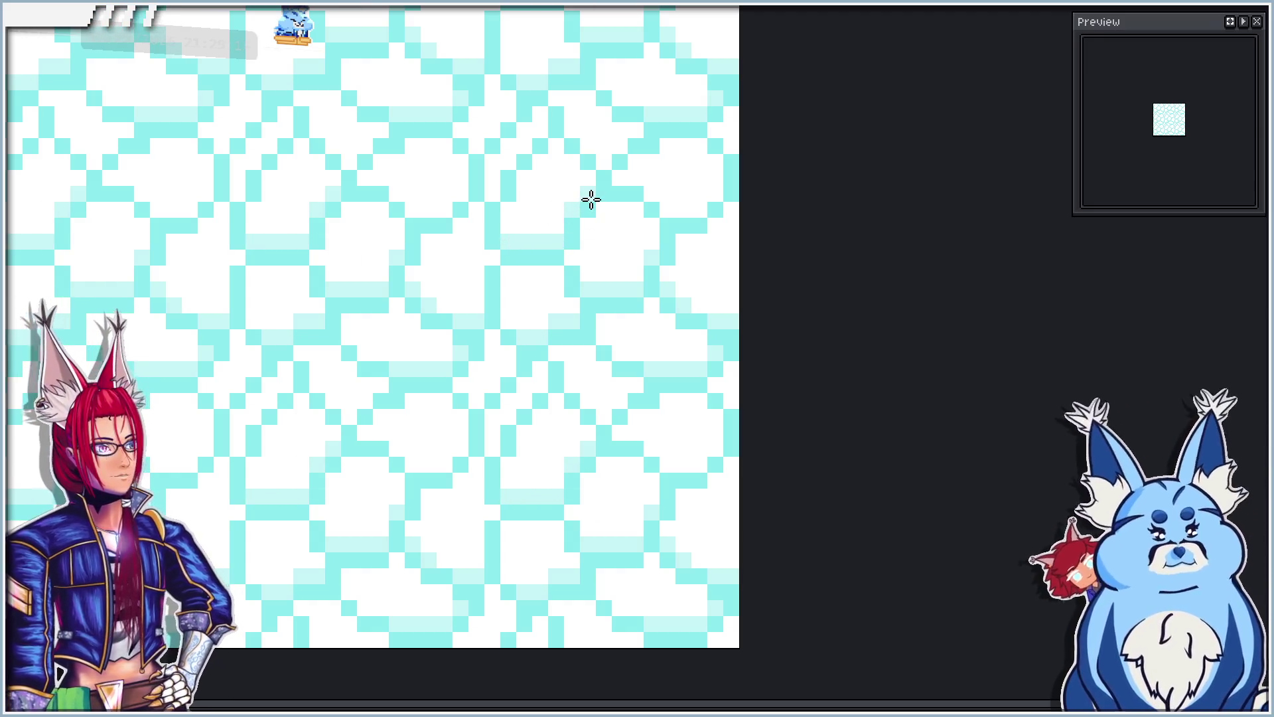
drag(441, 213, 378, 204)
scroll(down, 3)
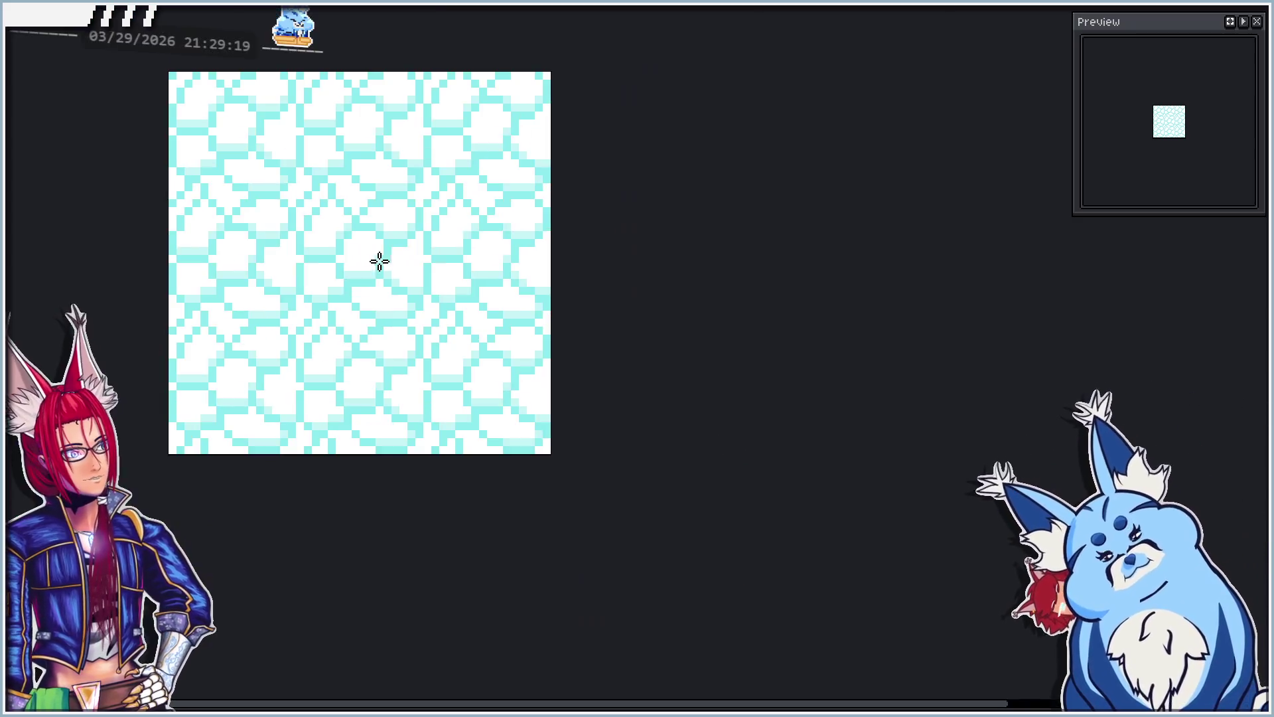
Step: Check the shaded cobblestone tiling at several zoom levels, then load the sprite's colours into the palette
scroll(up, 3)
scroll(up, 3)
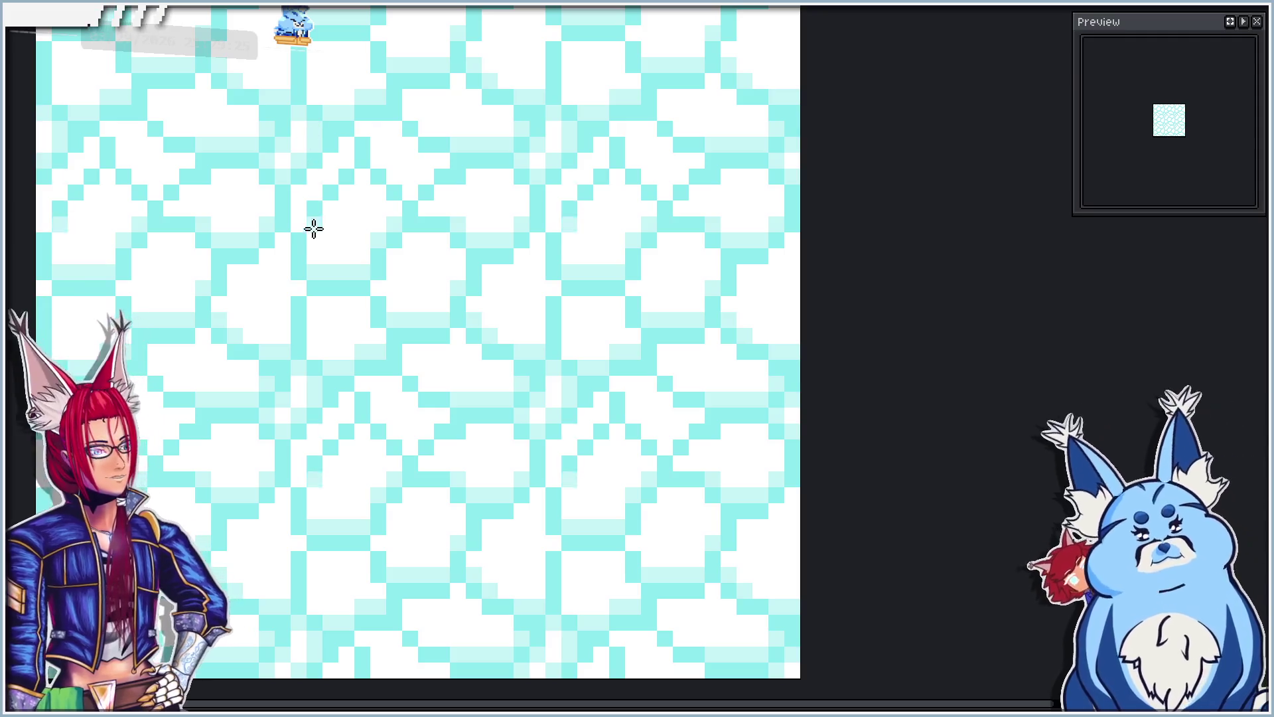
scroll(down, 3)
scroll(up, 3)
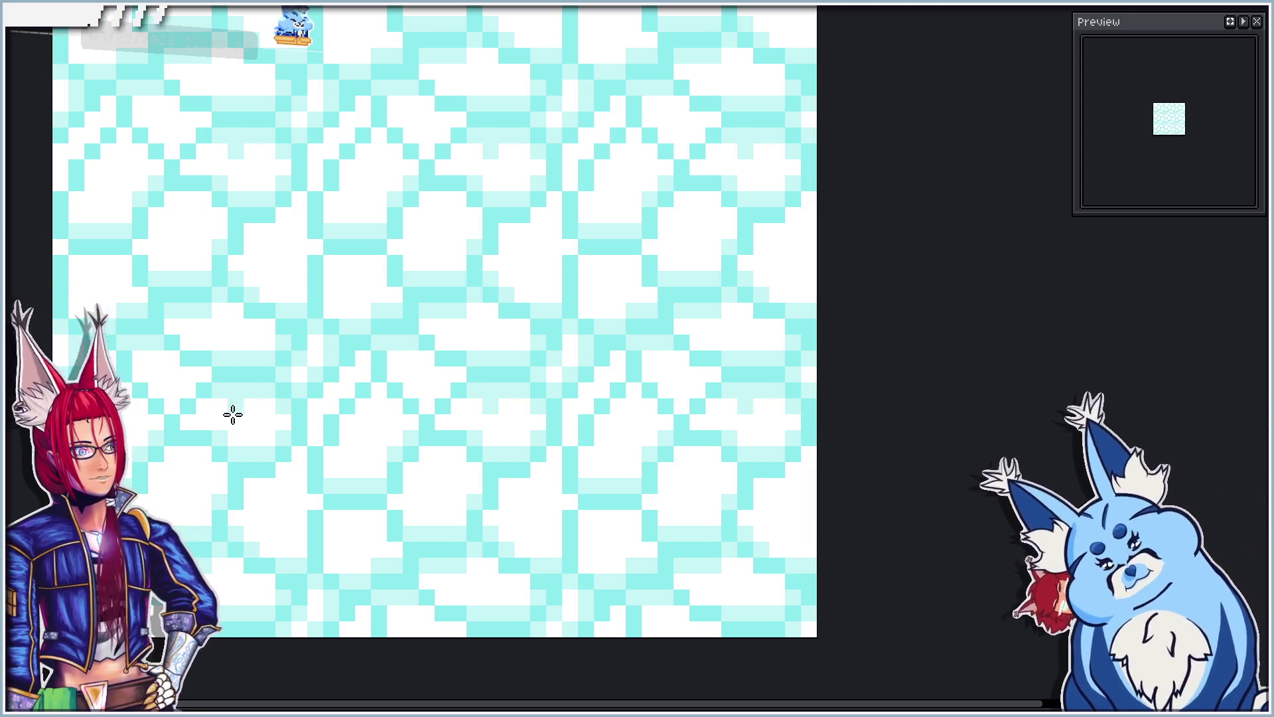
scroll(down, 3)
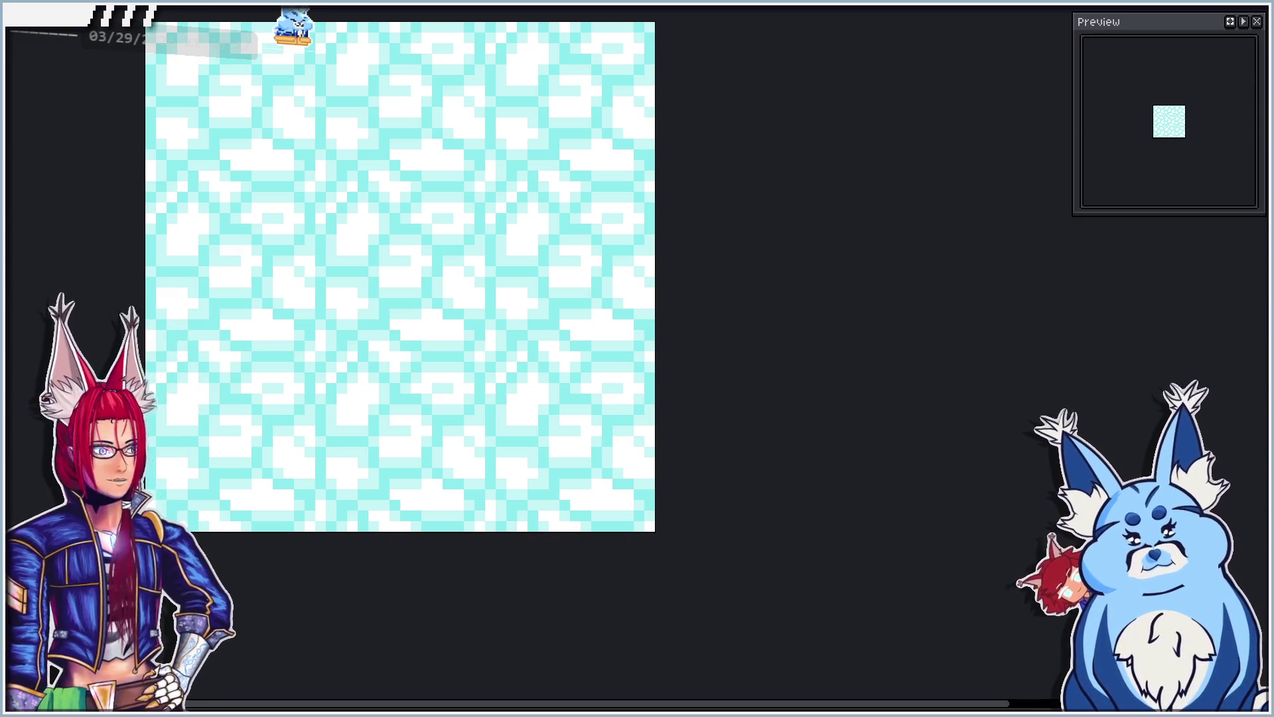
click(482, 481)
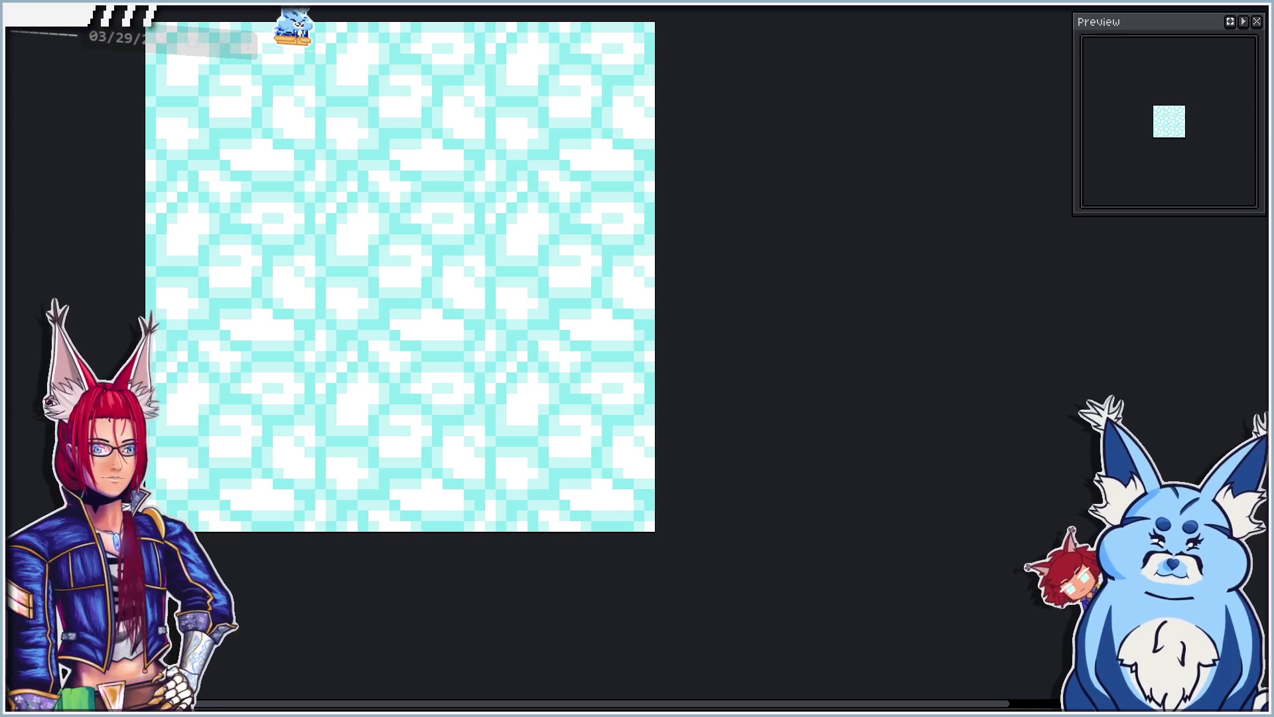
Step: Delete a palette entry and shift the tile's colours to muted slate blues with pale grey stones
key(Delete)
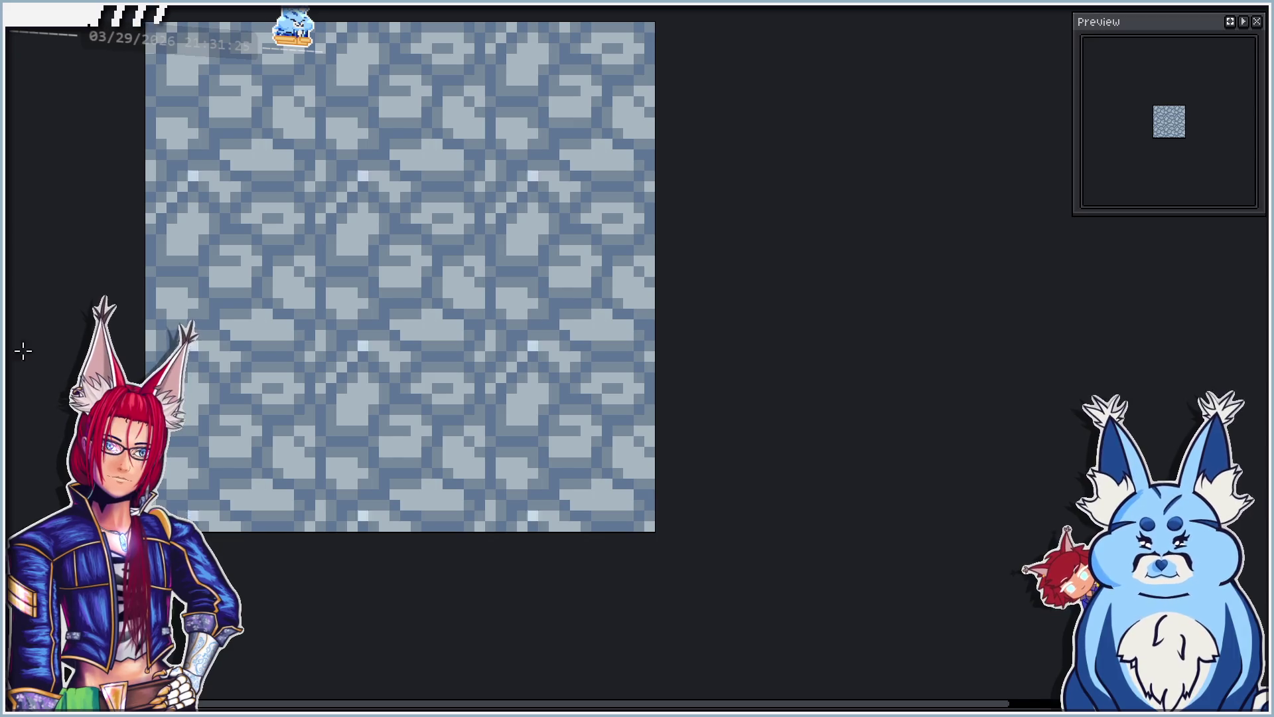
scroll(up, 3)
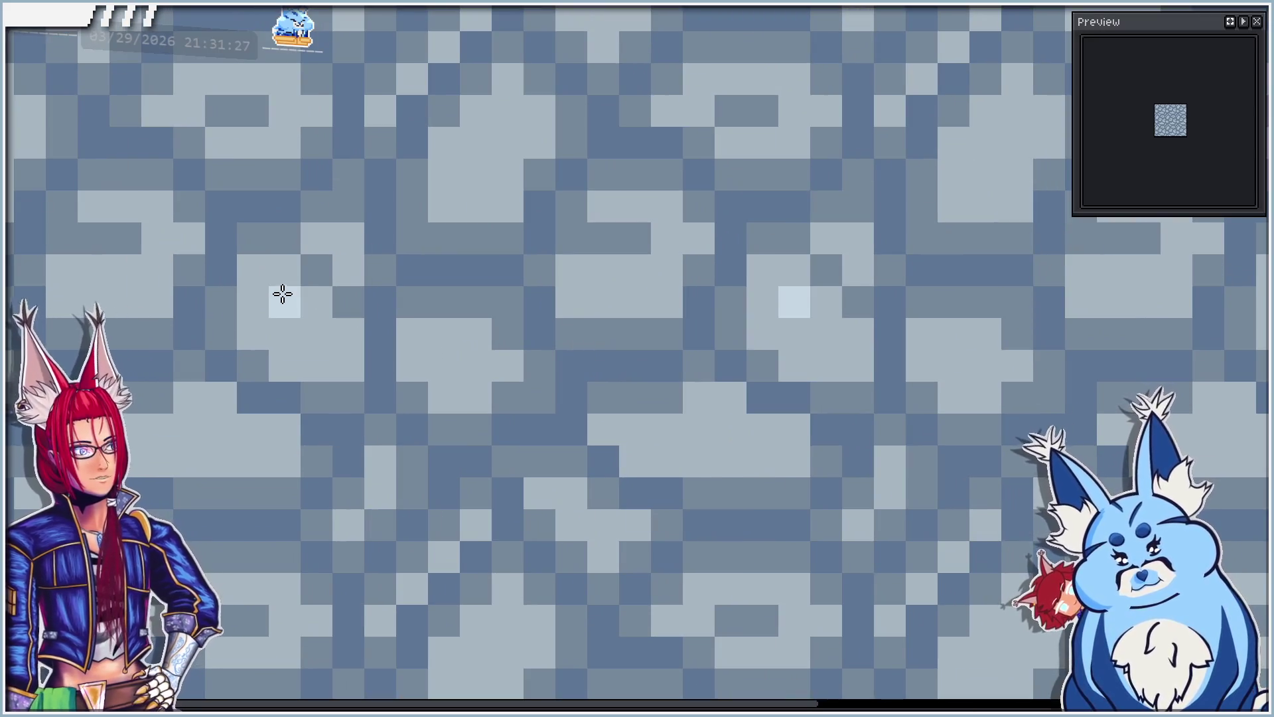
Step: Paint light highlight pixels onto the left and upper stones of the slate-blue tile
drag(284, 295, 279, 329)
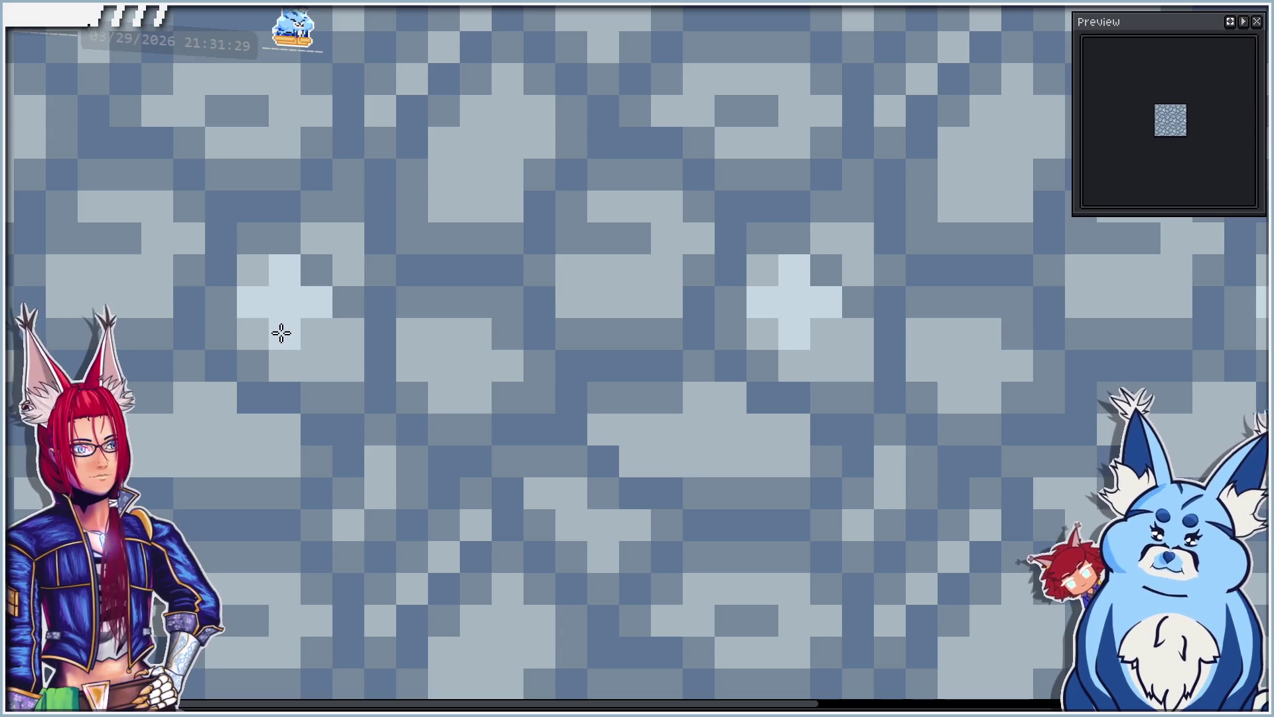
drag(469, 140, 509, 116)
click(449, 236)
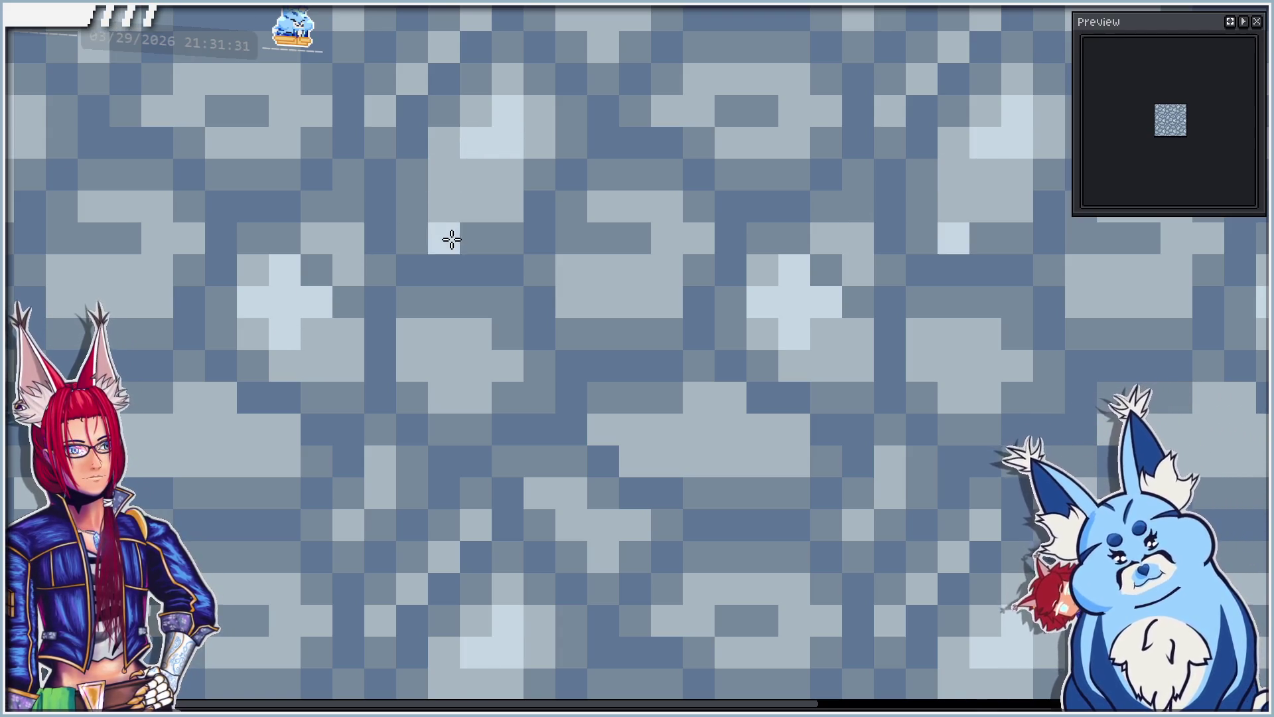
scroll(down, 3)
scroll(up, 3)
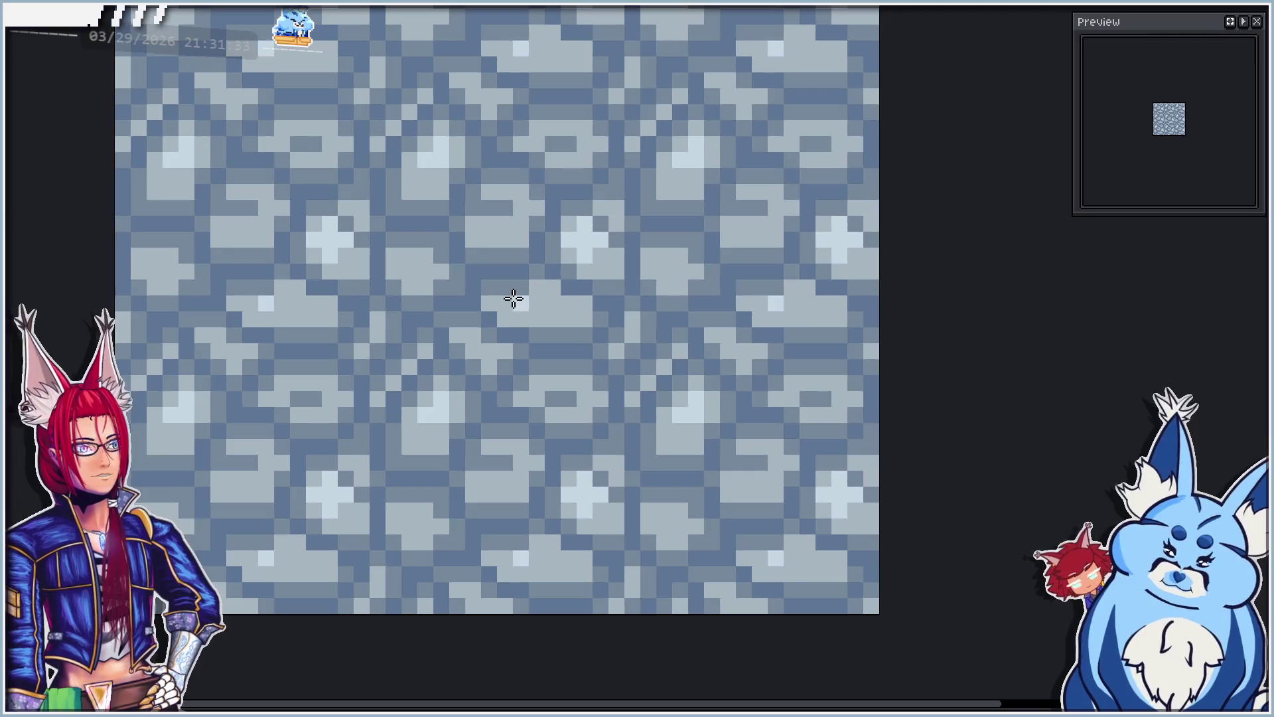
Step: Dot single highlight pixels onto the middle and lower stones
click(515, 302)
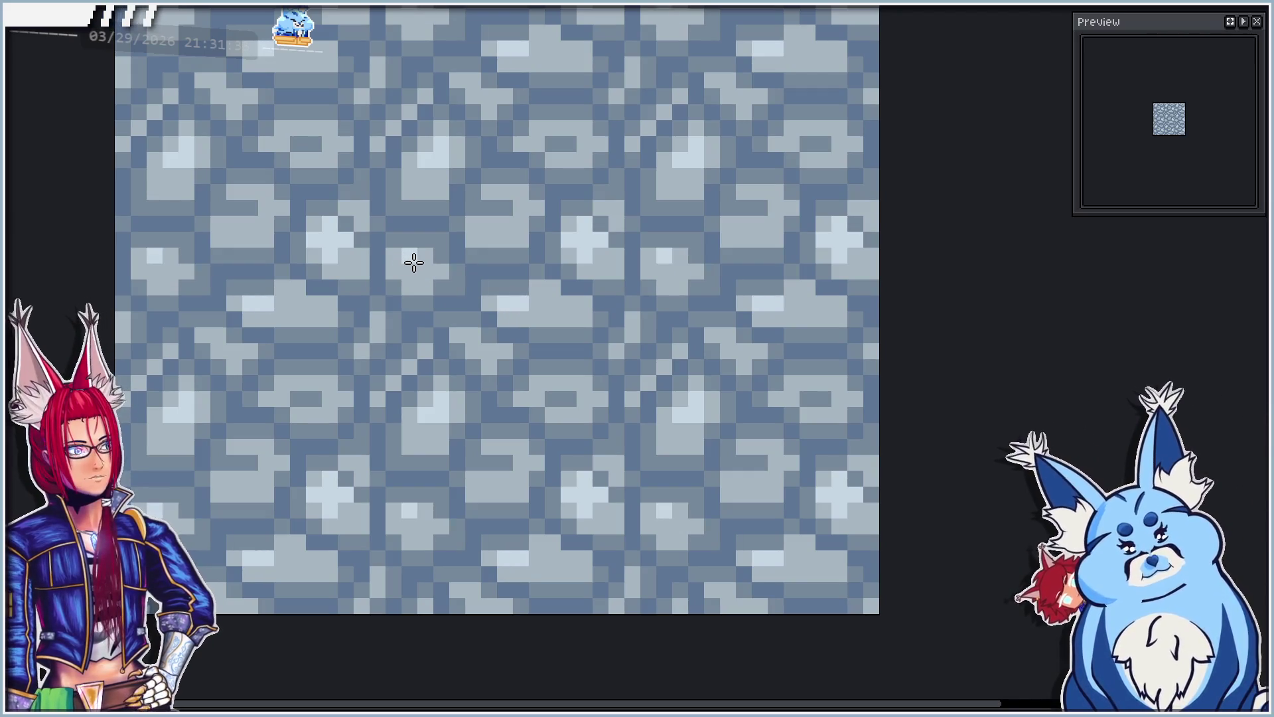
click(397, 255)
click(429, 257)
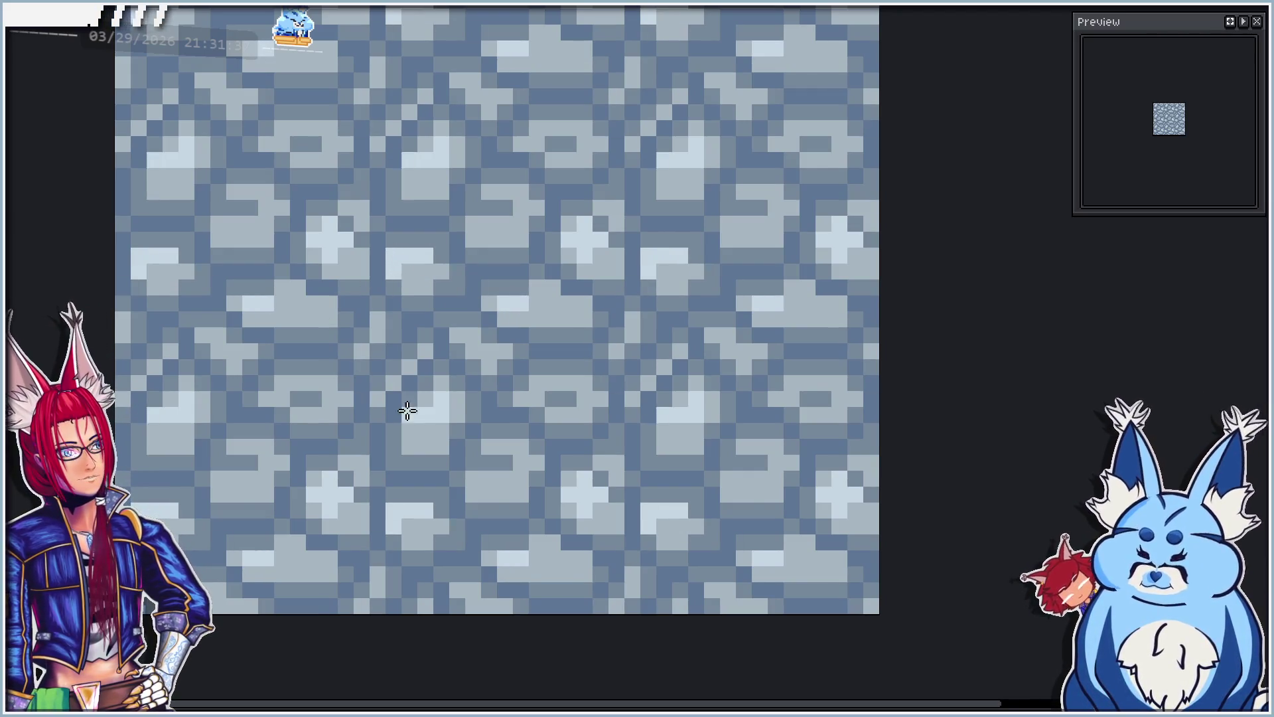
click(296, 385)
Step: Check the repeating highlights at different zoom levels and undo the last mark
scroll(down, 3)
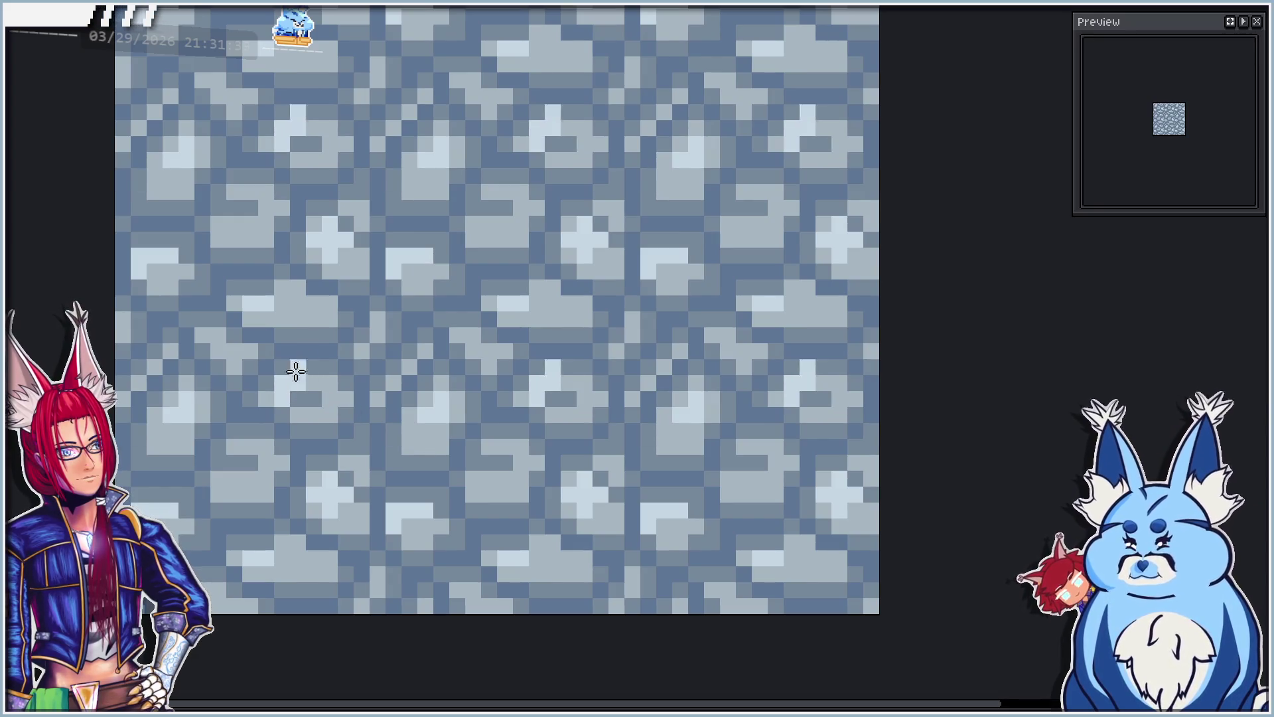
scroll(up, 3)
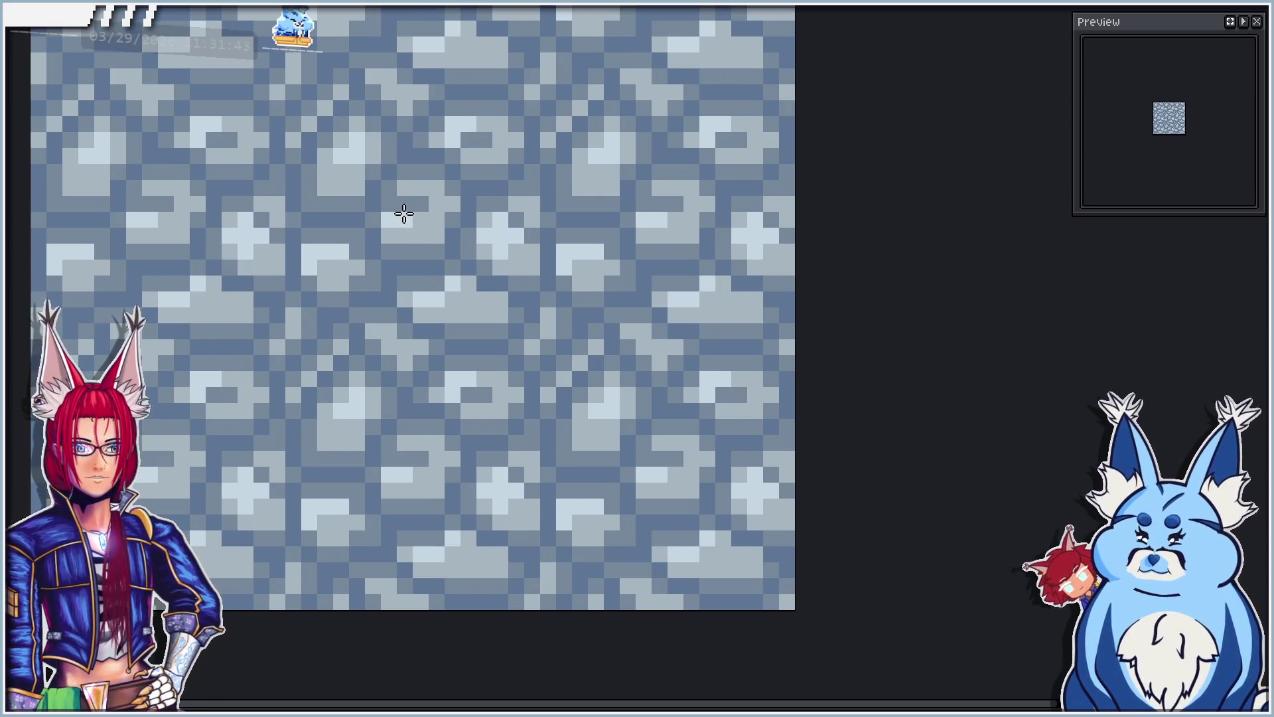
scroll(down, 3)
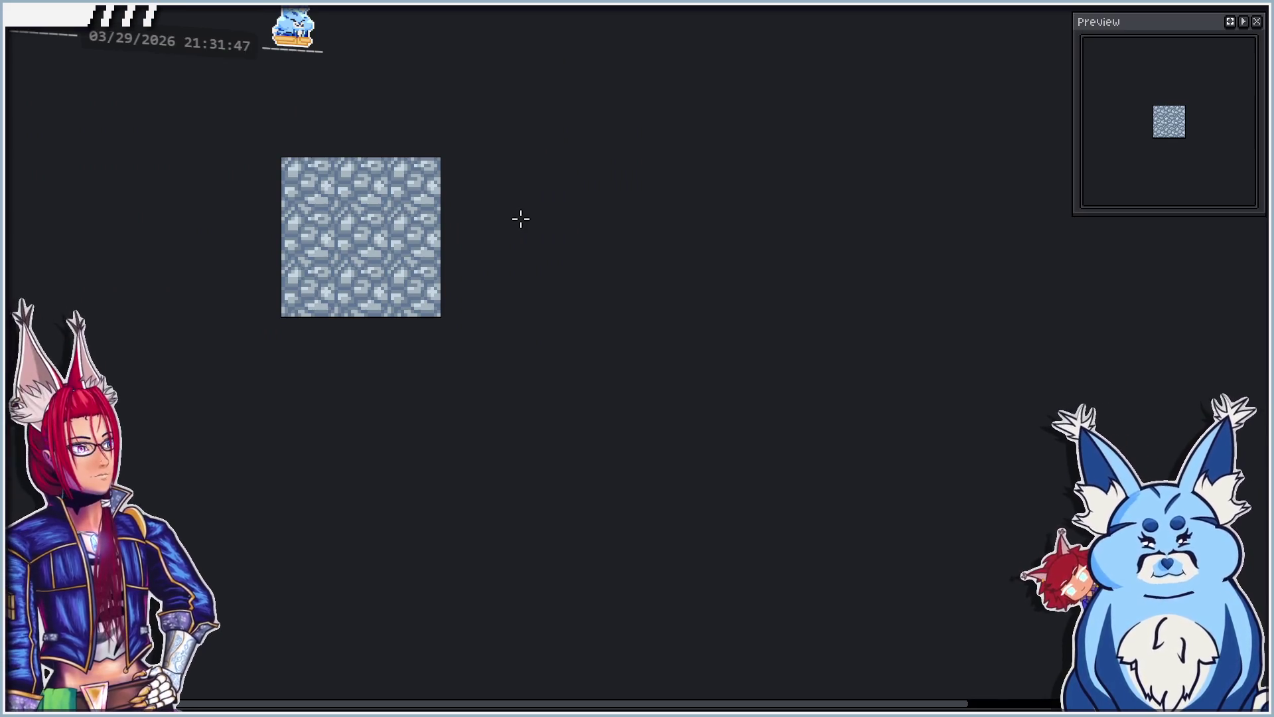
scroll(up, 3)
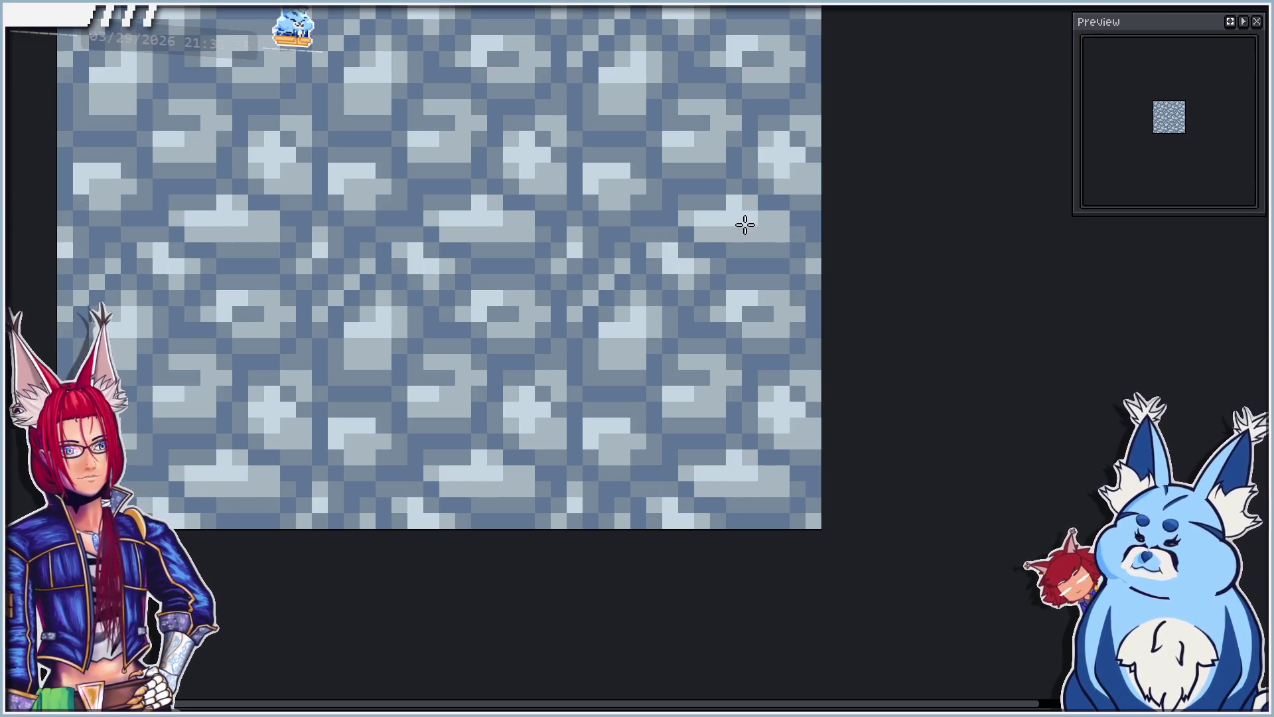
scroll(down, 3)
scroll(down, 3)
scroll(up, 3)
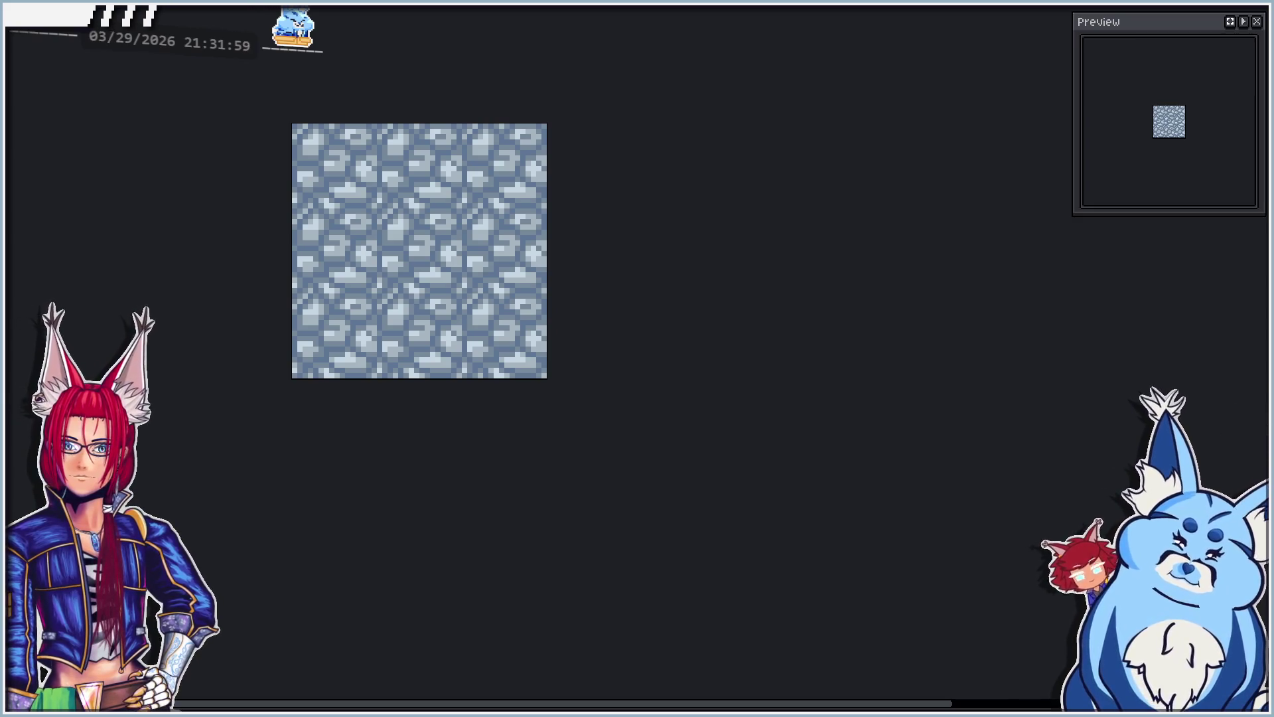
key(ctrl+z)
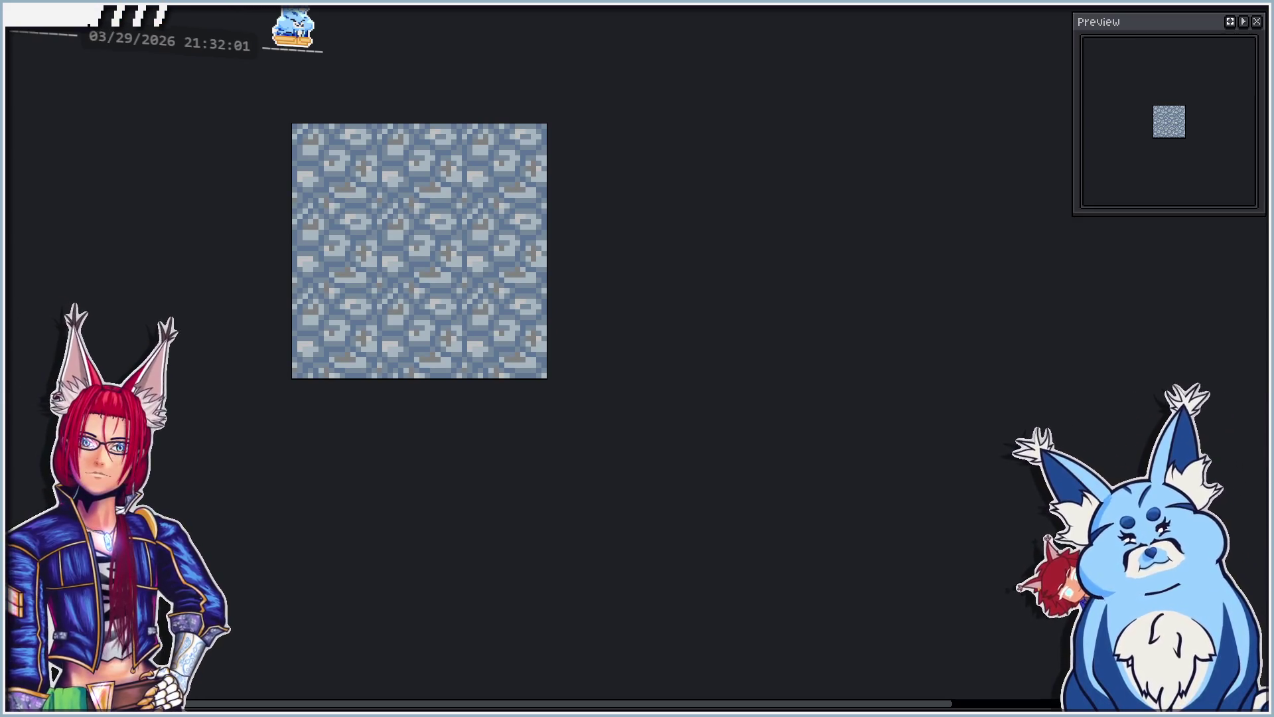
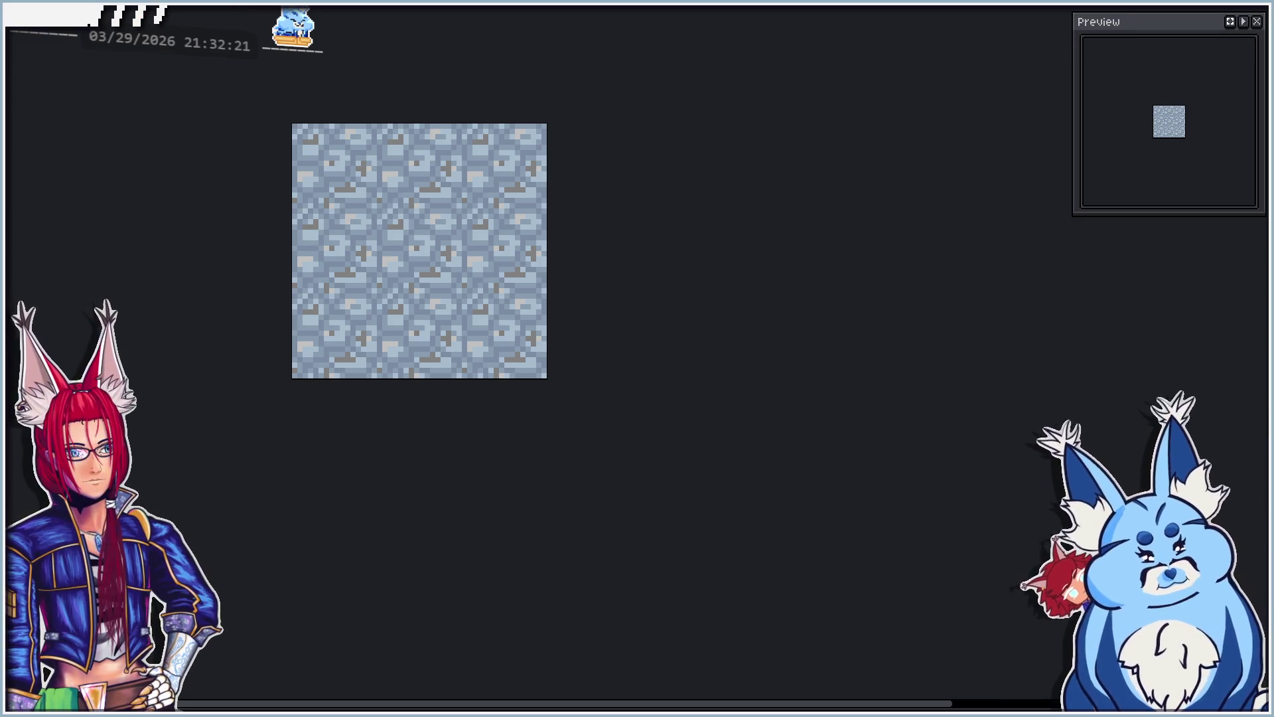
Step: Paint two pale-yellow test highlight pixels on the stones
scroll(up, 3)
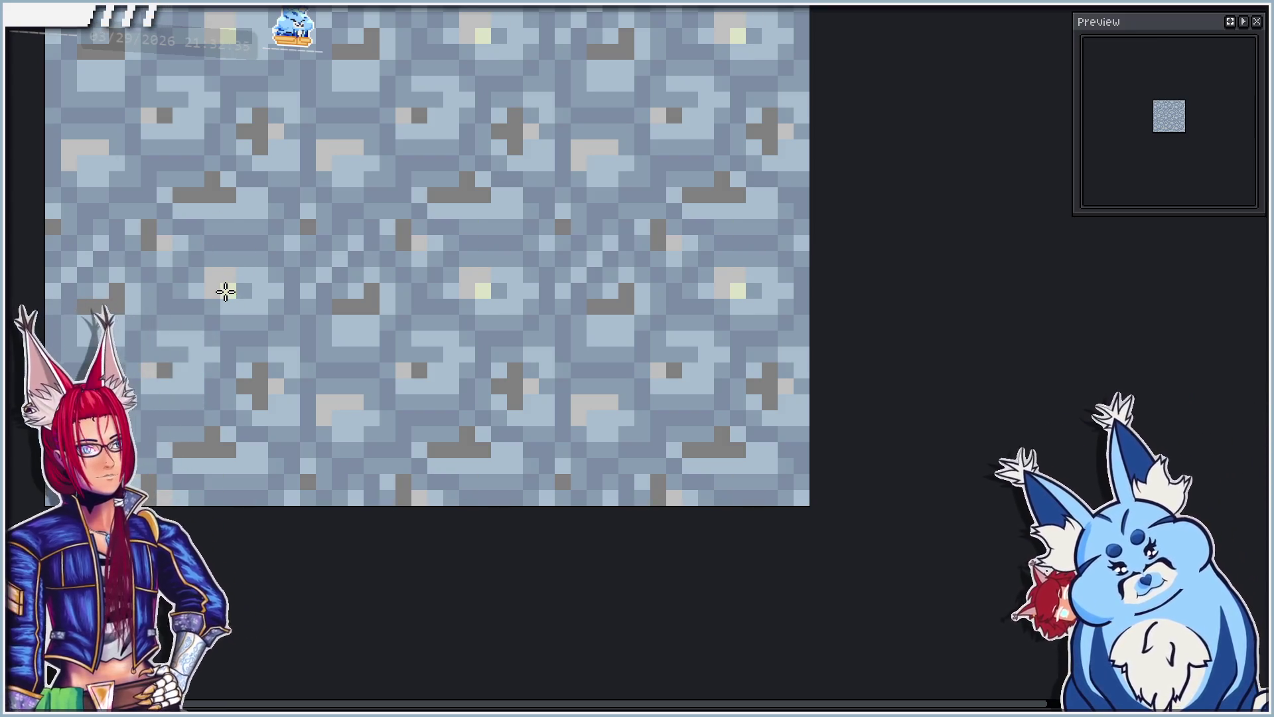
click(231, 277)
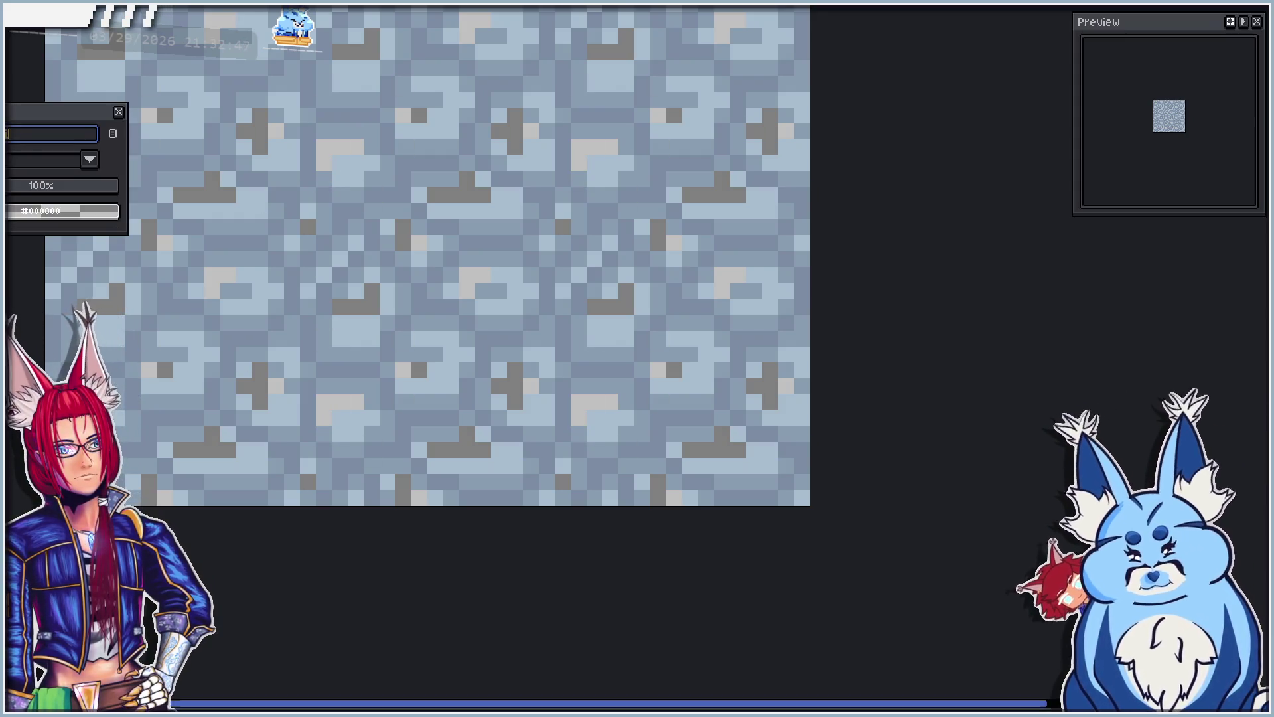
click(117, 115)
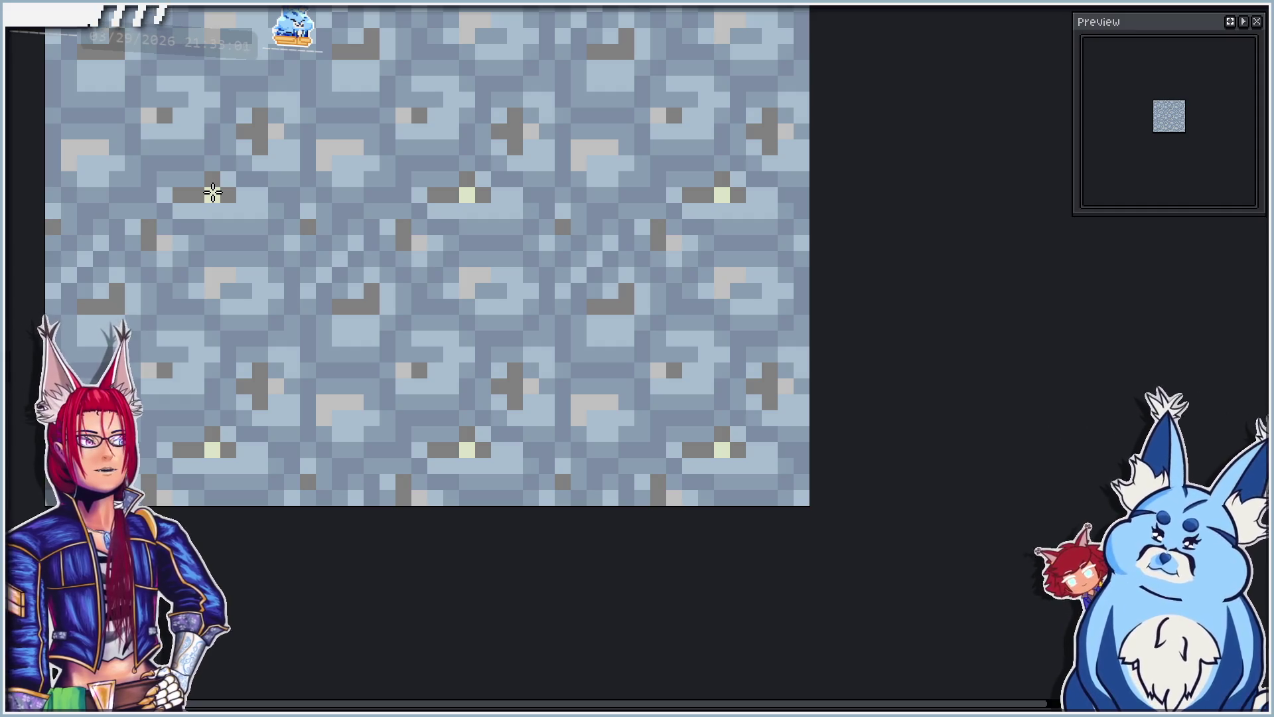
Step: Compare tile versions through undo/redo history, ending with the pale-green pixels undone
key(Delete)
key(ctrl+z)
key(ctrl+y)
key(ctrl+z)
key(ctrl+y)
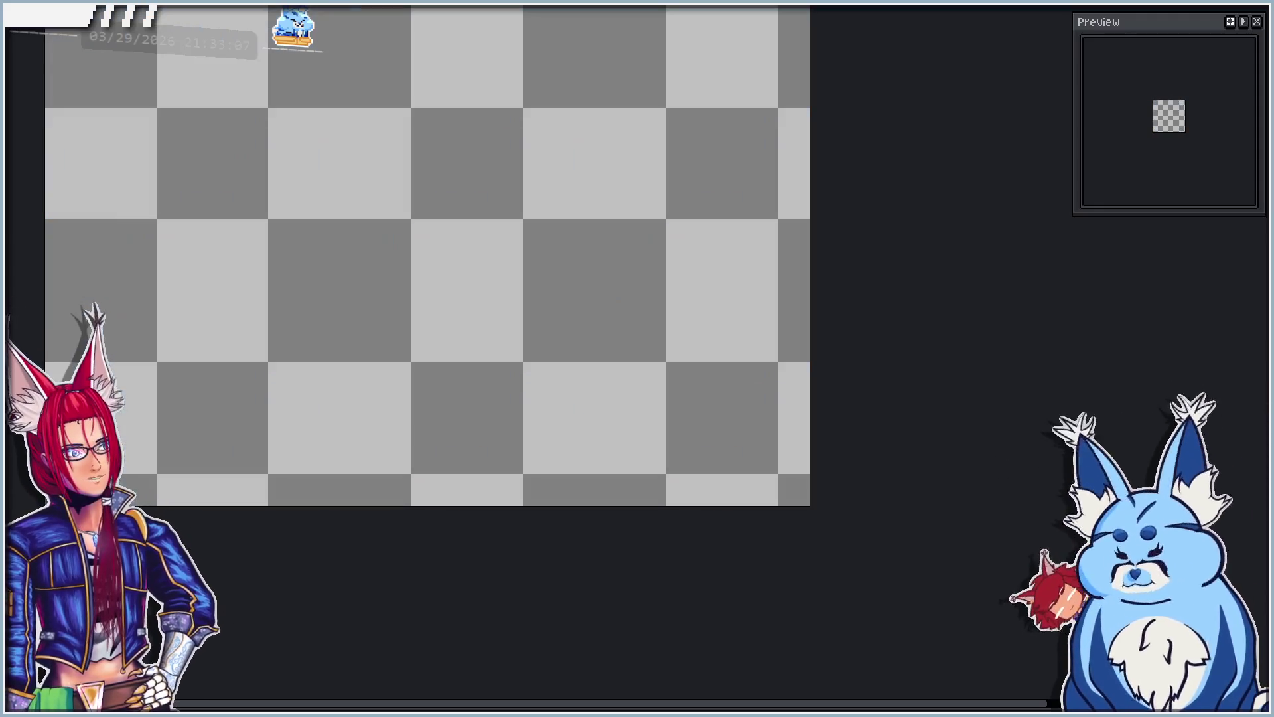
key(ctrl+z)
key(ctrl+y)
key(ctrl+z)
key(ctrl+y)
key(ctrl+z)
key(ctrl+y)
key(ctrl+z)
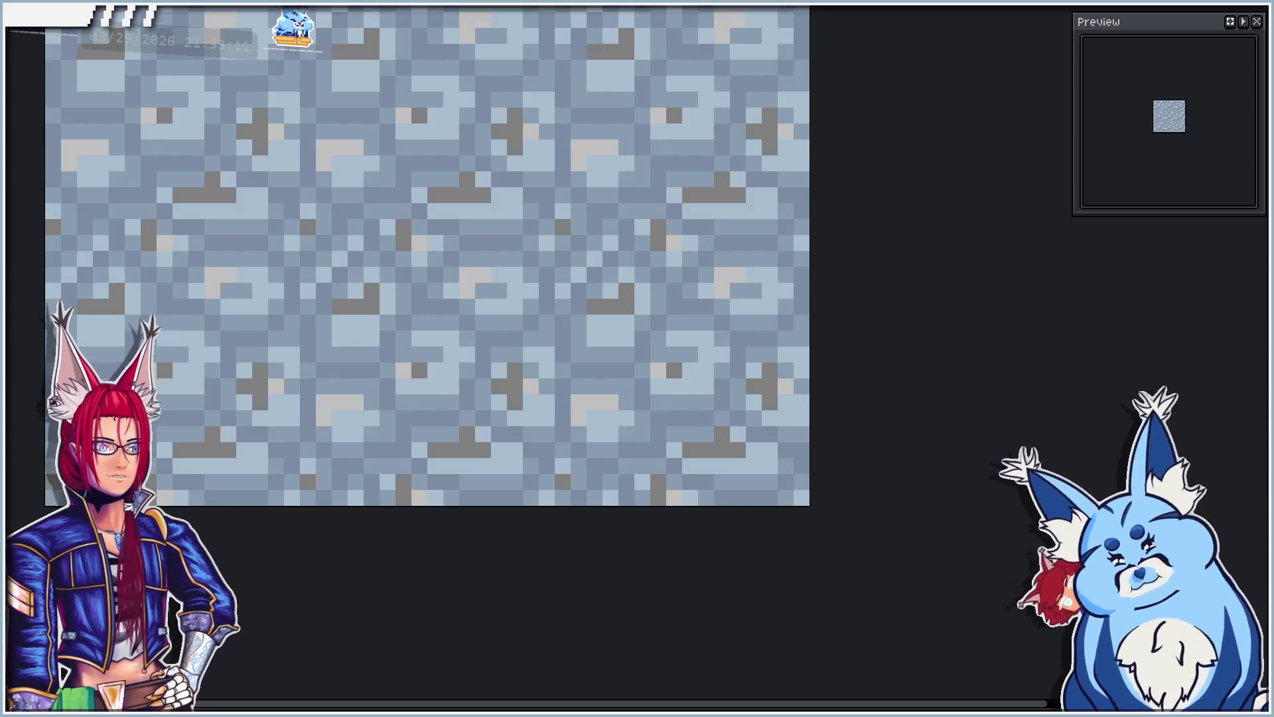
key(ctrl+z)
key(ctrl+y)
key(ctrl+y)
key(ctrl+z)
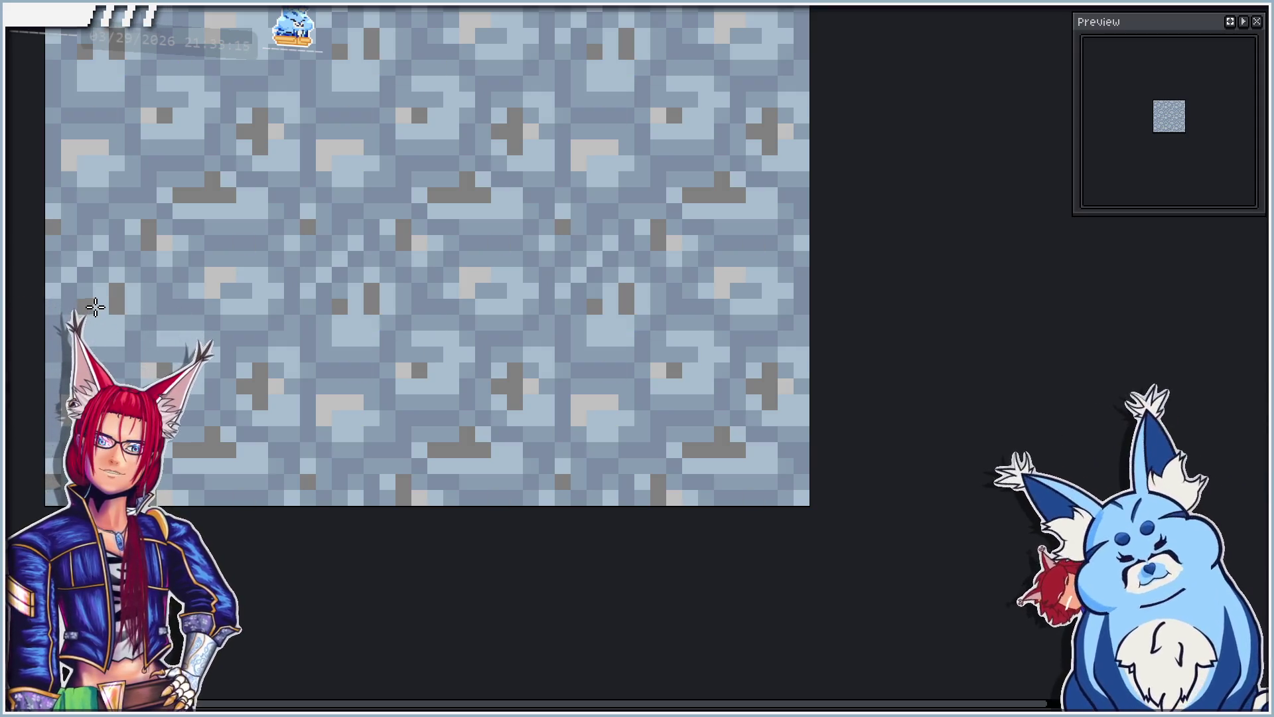
Step: Try a dark pixel in the stone pattern, then revert to the rounded cobblestone version
click(111, 304)
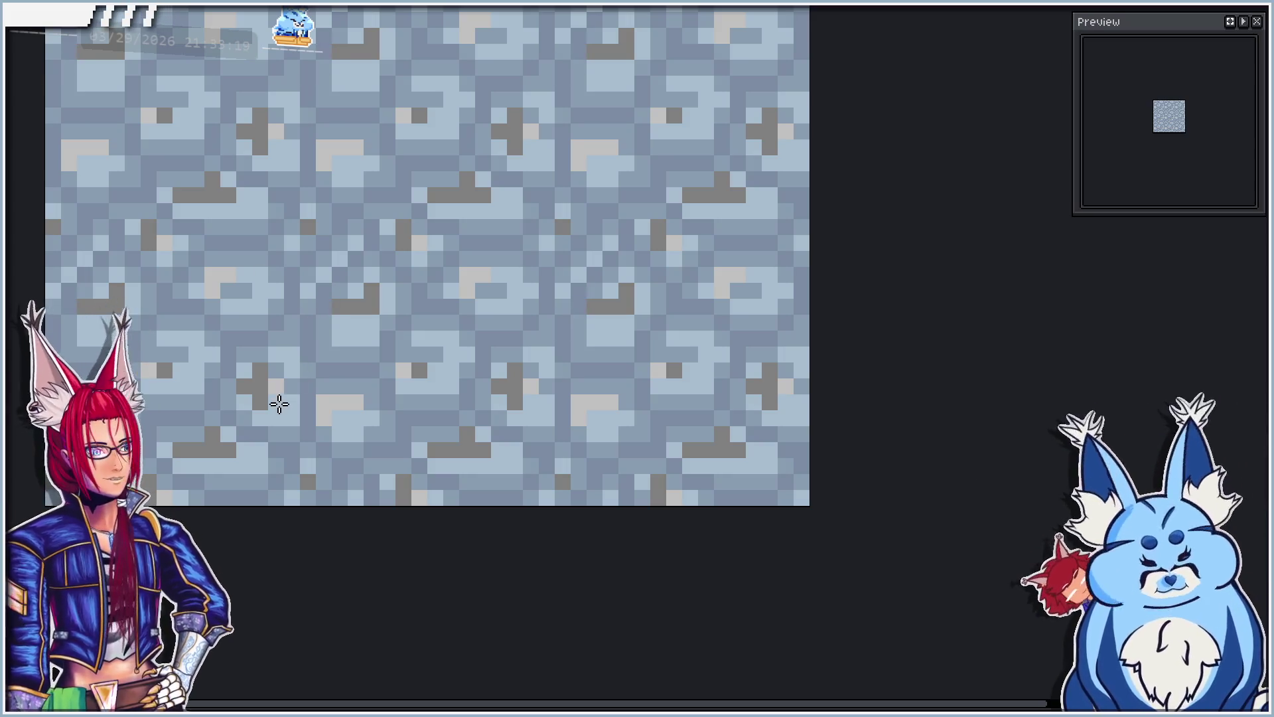
key(v)
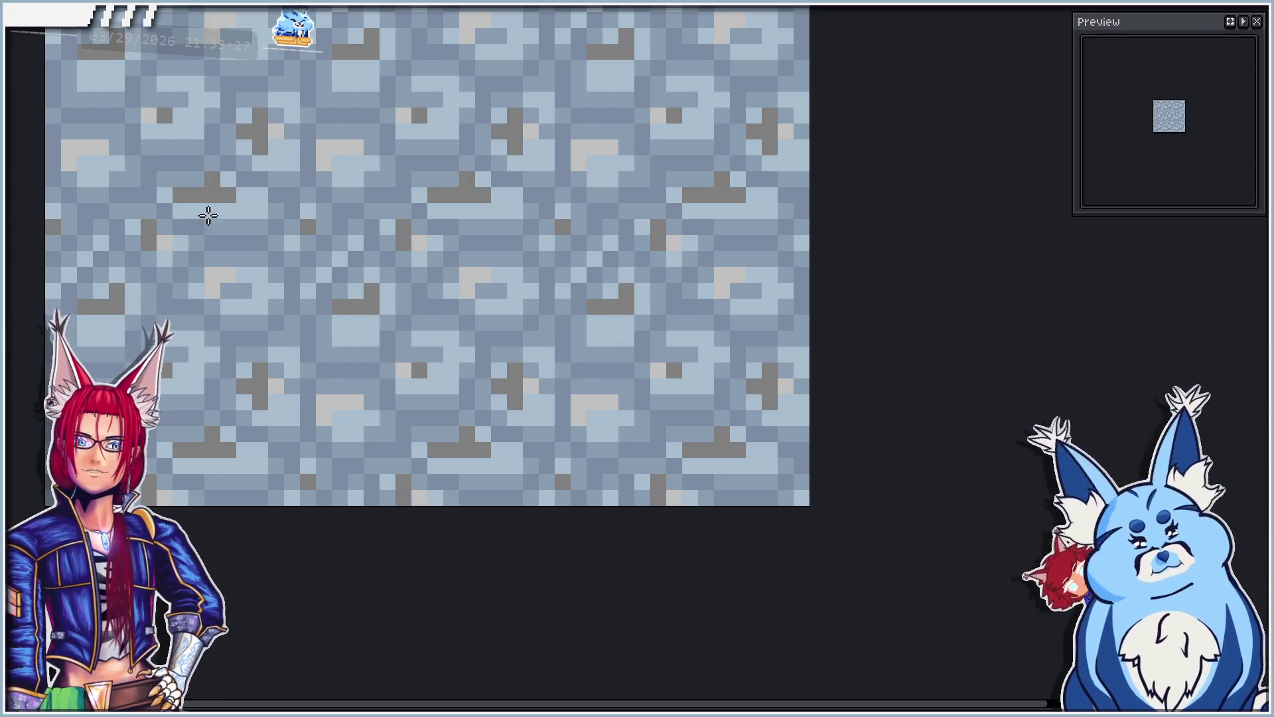
key(ctrl+z)
key(ctrl+z)
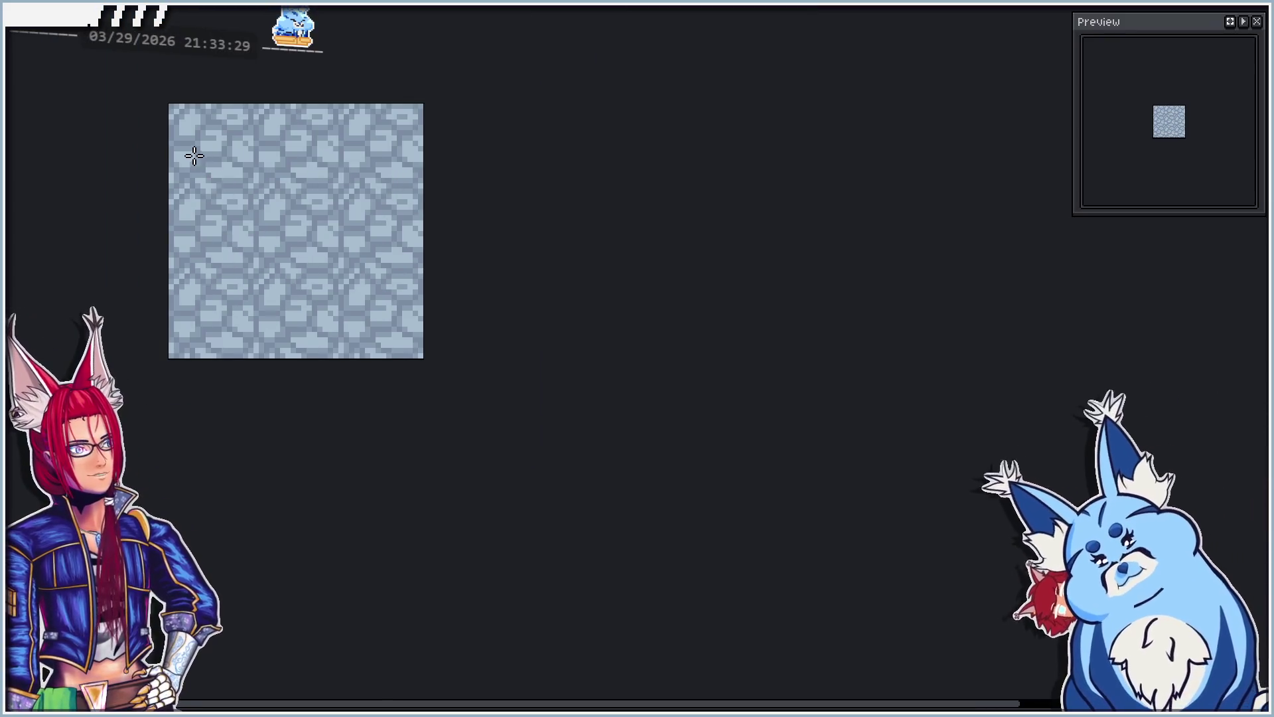
Step: Paint a short row of pale highlight pixels on one stone
scroll(up, 3)
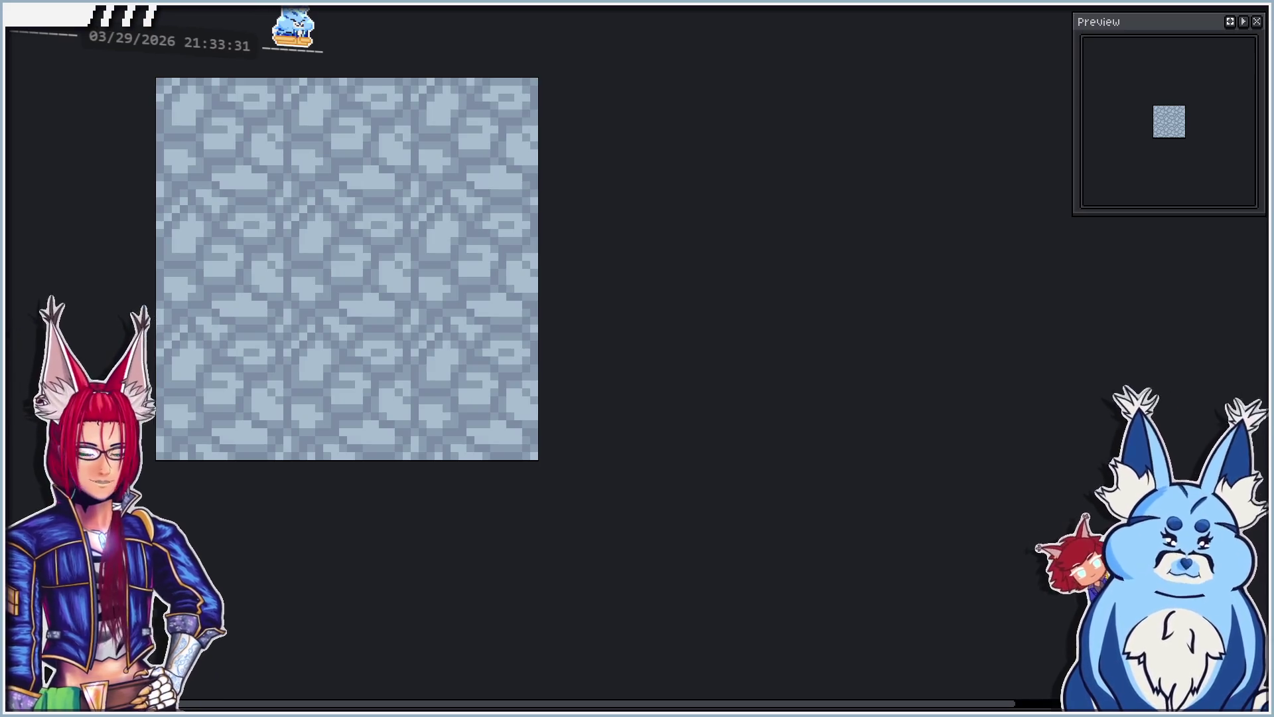
scroll(up, 3)
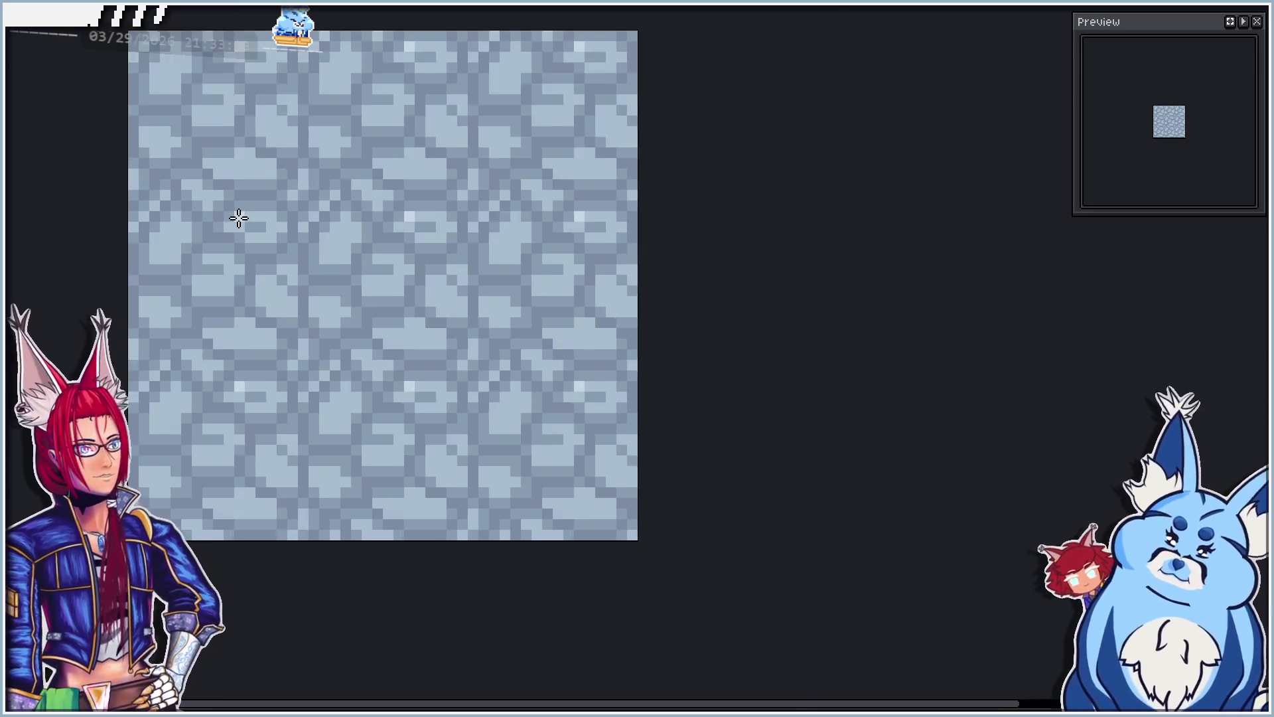
scroll(up, 3)
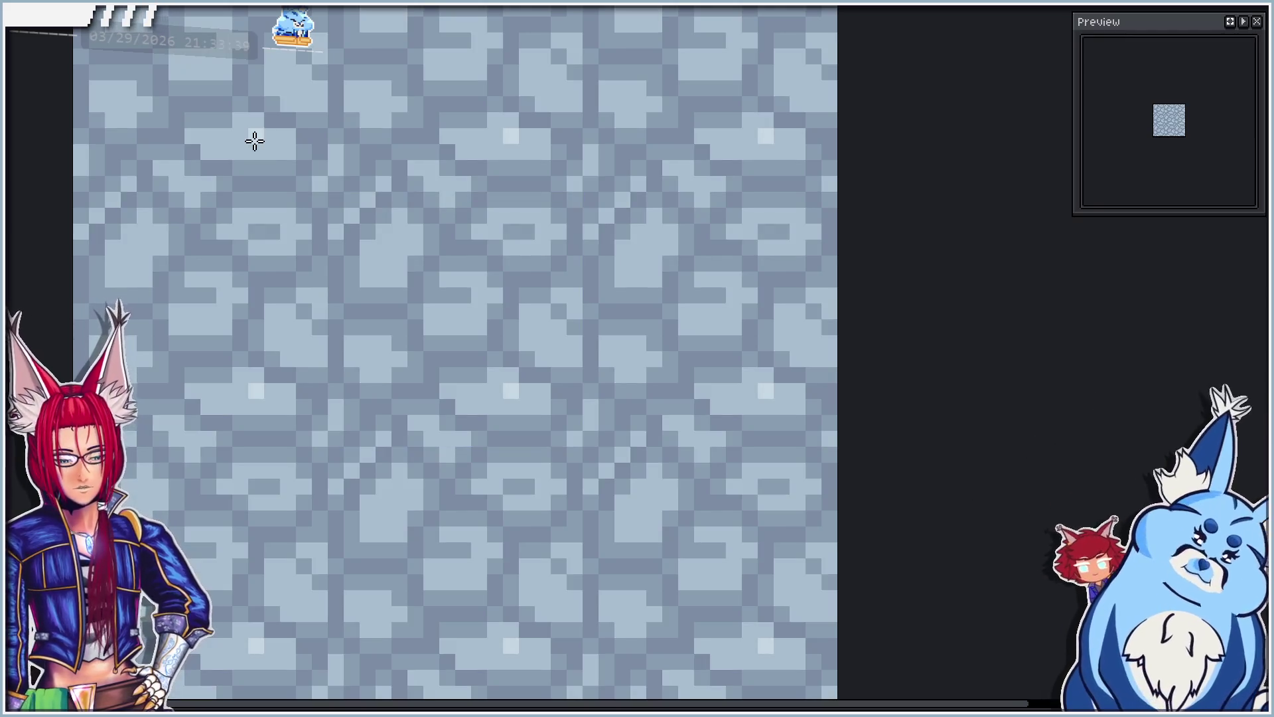
drag(244, 139, 262, 140)
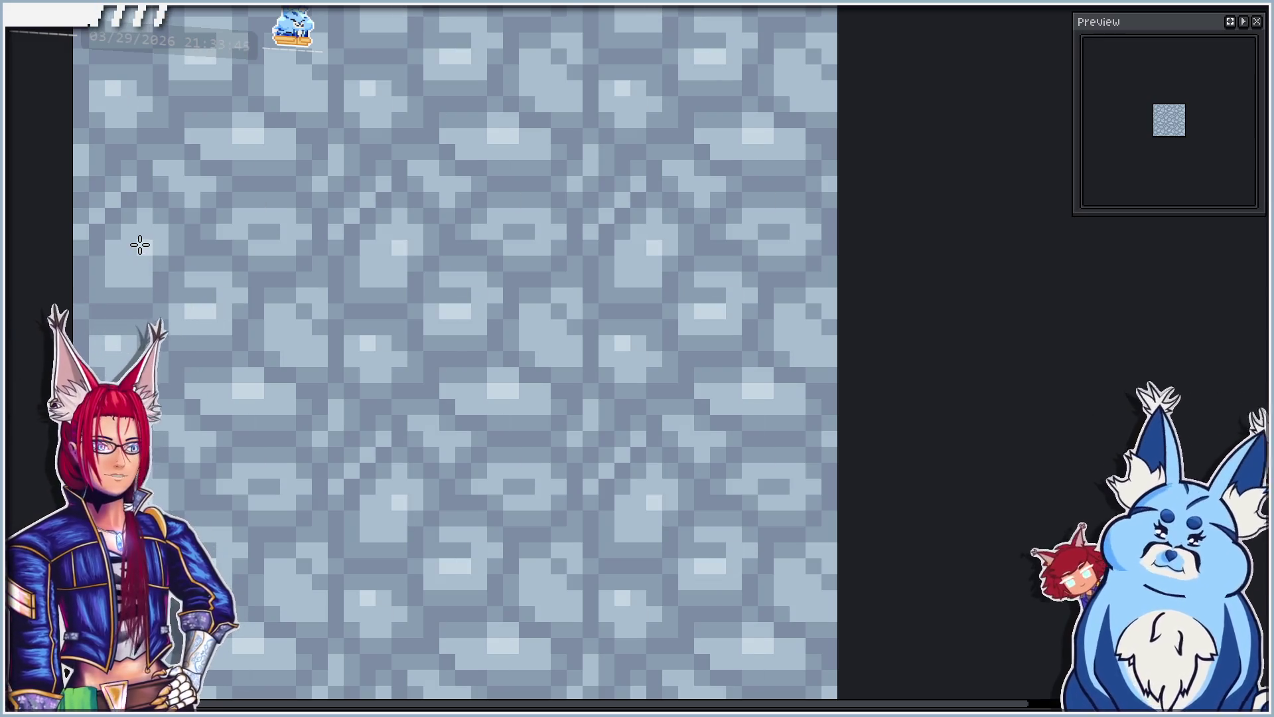
Step: Recolour every dark grey cluster to a light shade with a non-contiguous bucket fill
key(ctrl+a)
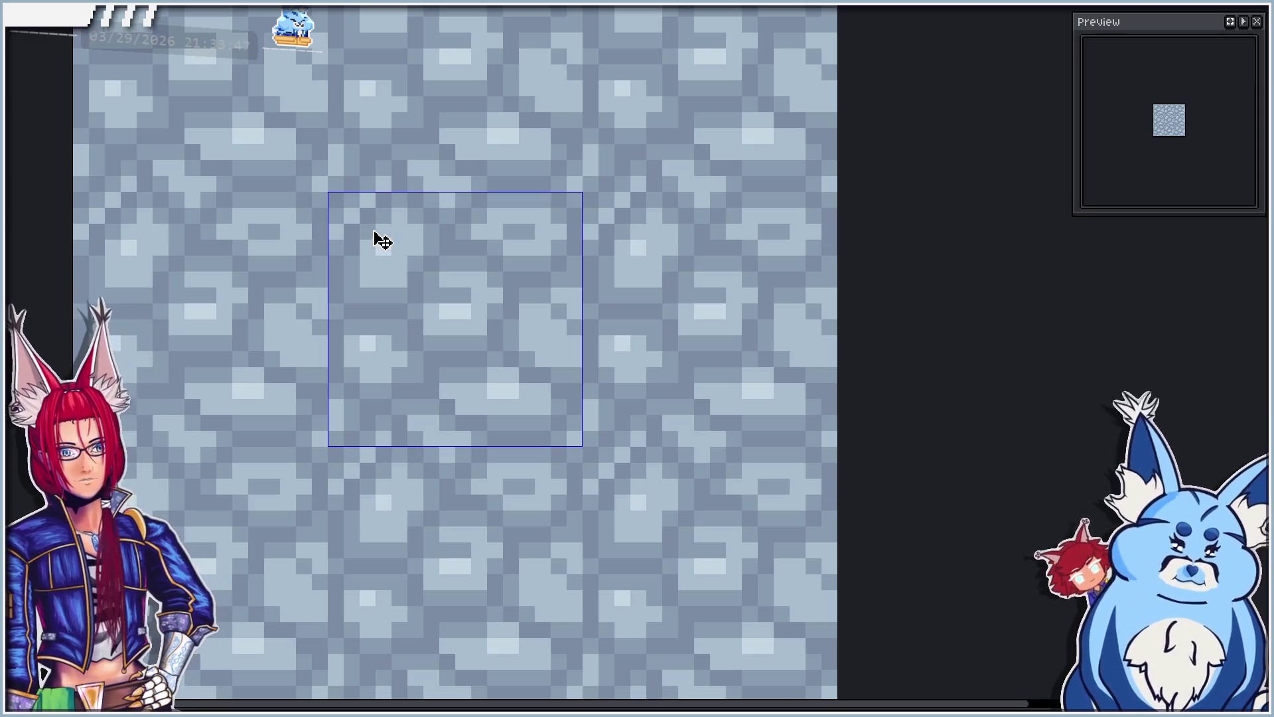
key(ctrl+d)
click(379, 245)
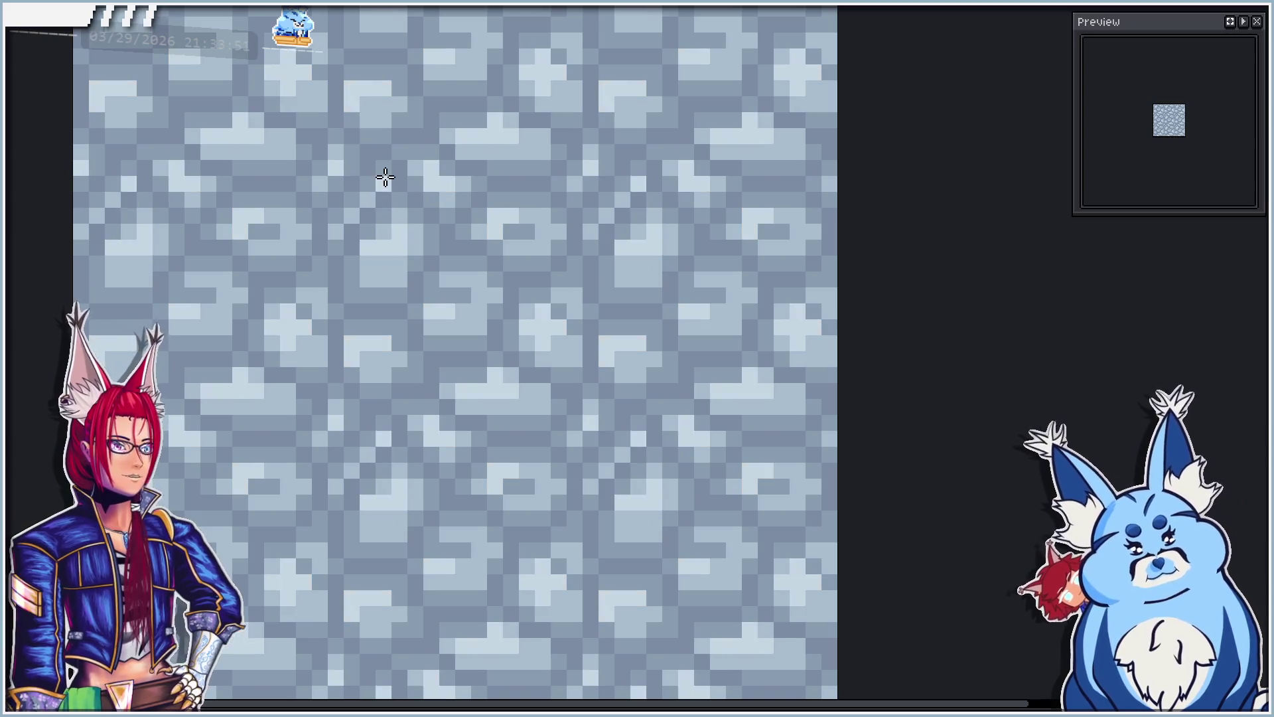
scroll(down, 3)
scroll(up, 3)
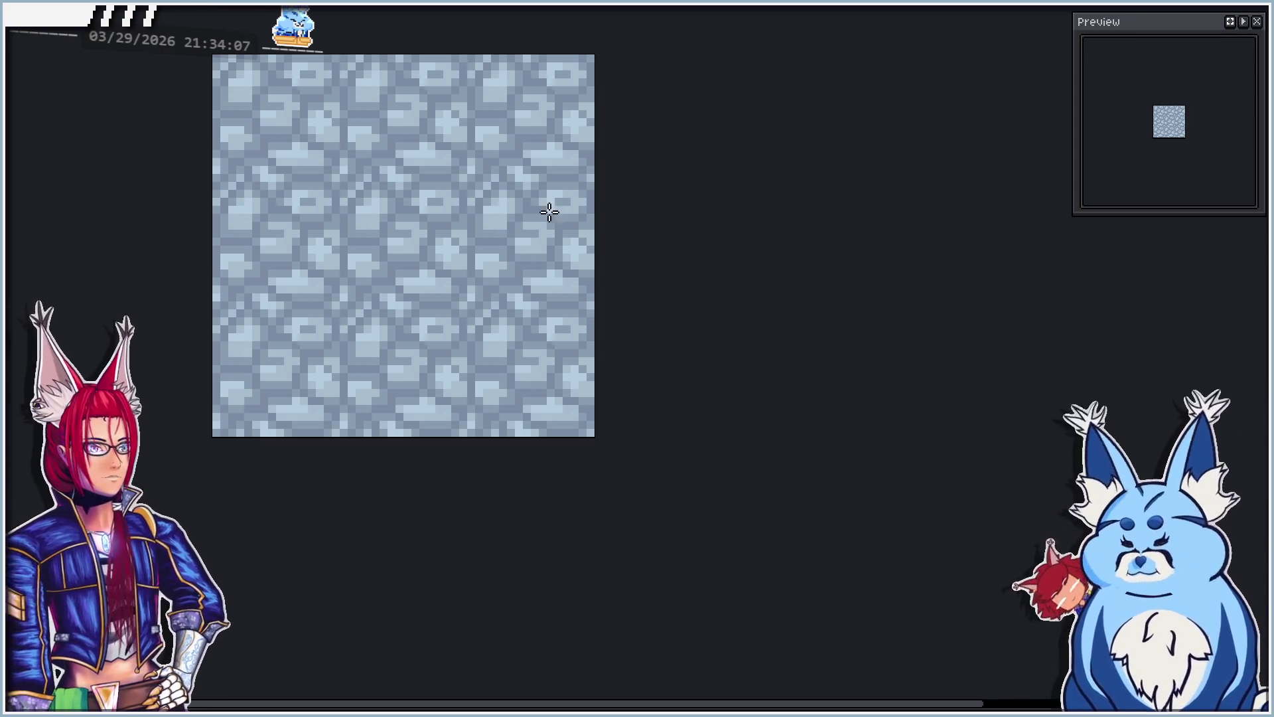
Step: Copy the middle cobblestone tile and place it in the centre of the icon's white square
drag(337, 178, 470, 312)
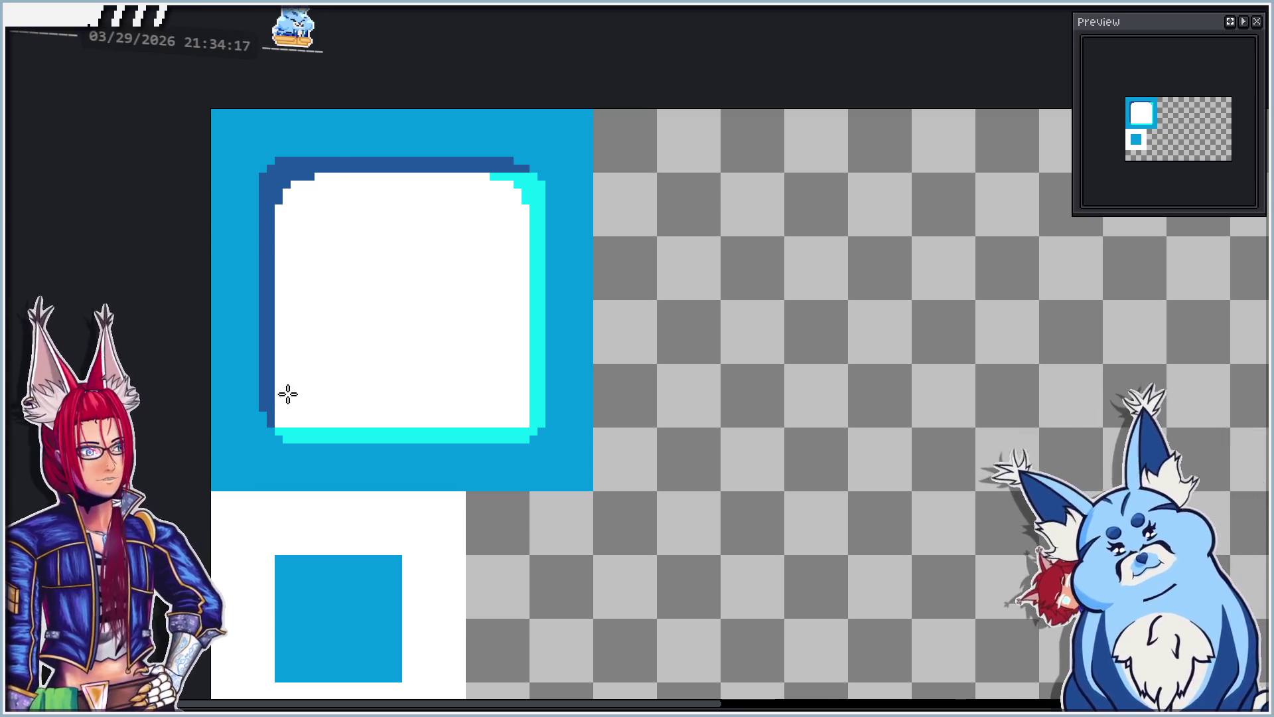
key(ctrl+v)
drag(313, 216, 444, 342)
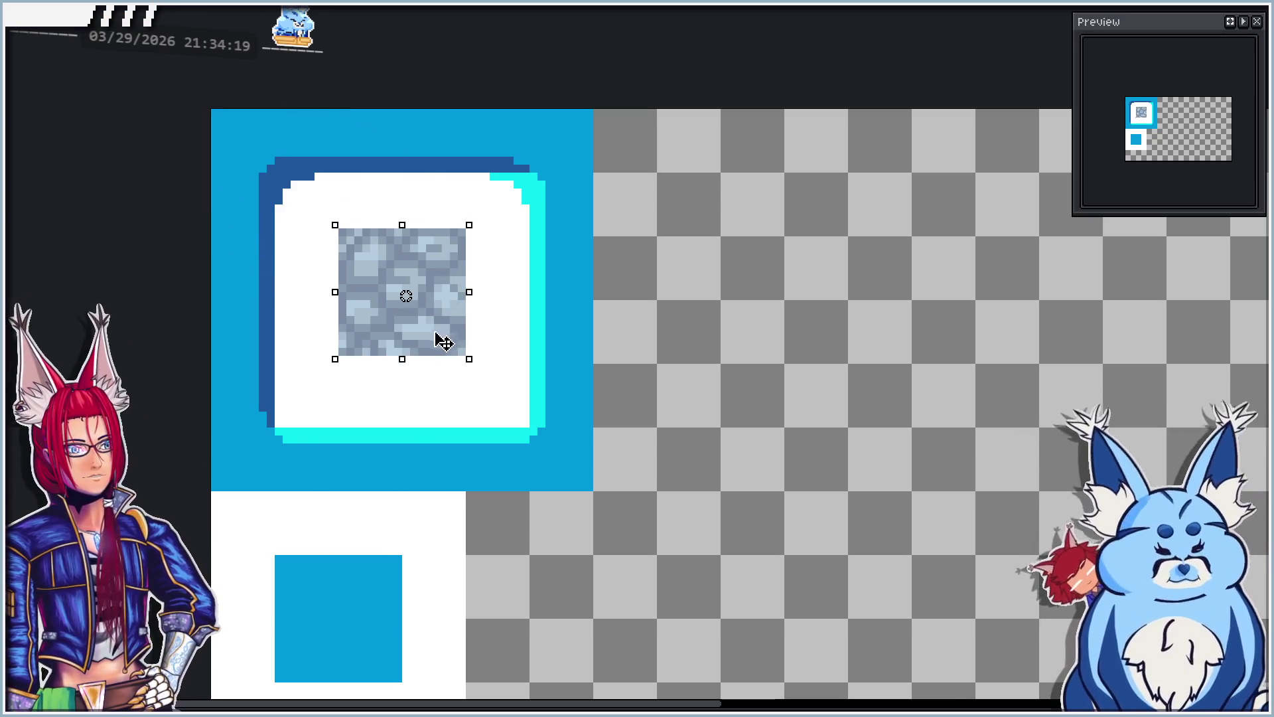
key(Delete)
key(ctrl+z)
key(ctrl+v)
drag(325, 219, 460, 344)
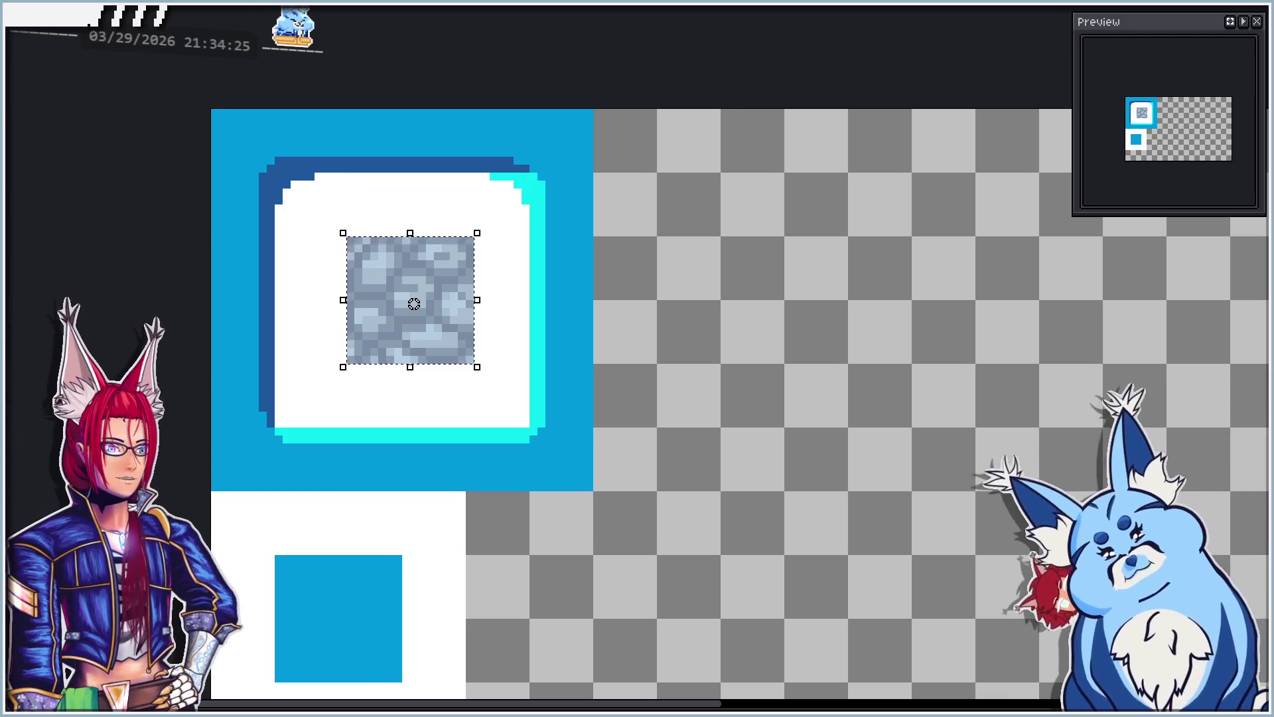
key(period)
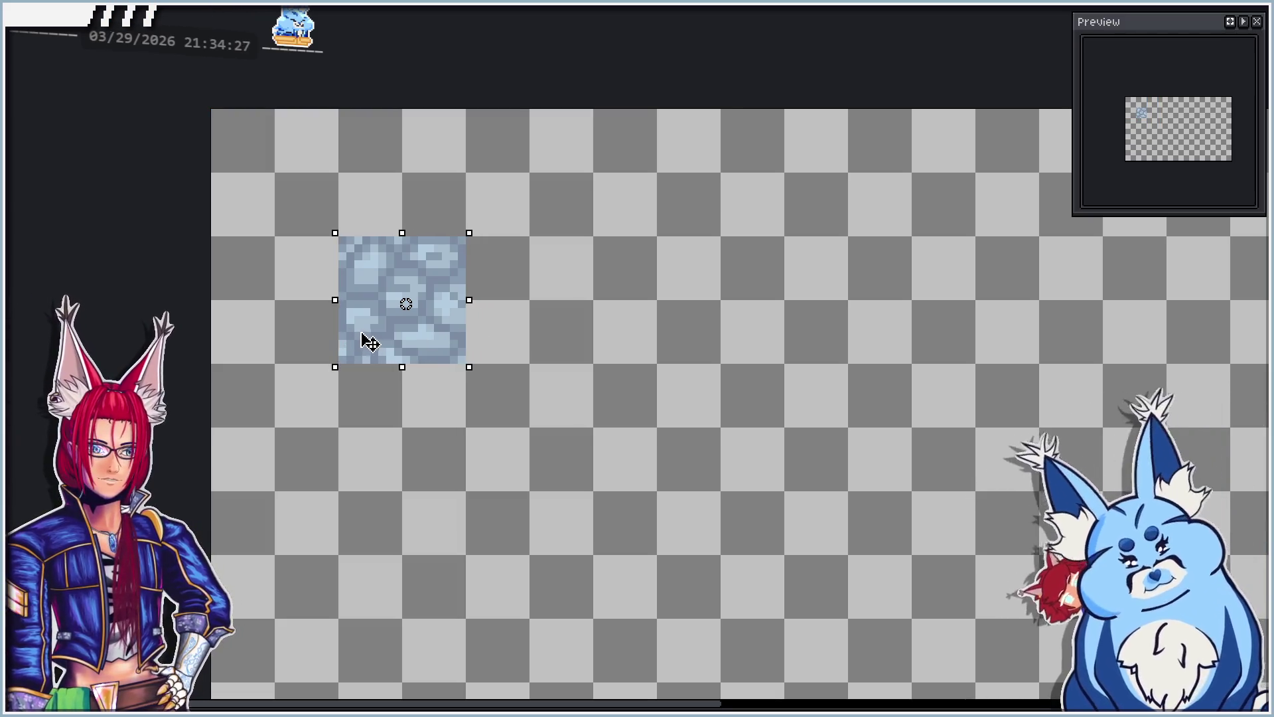
key(period)
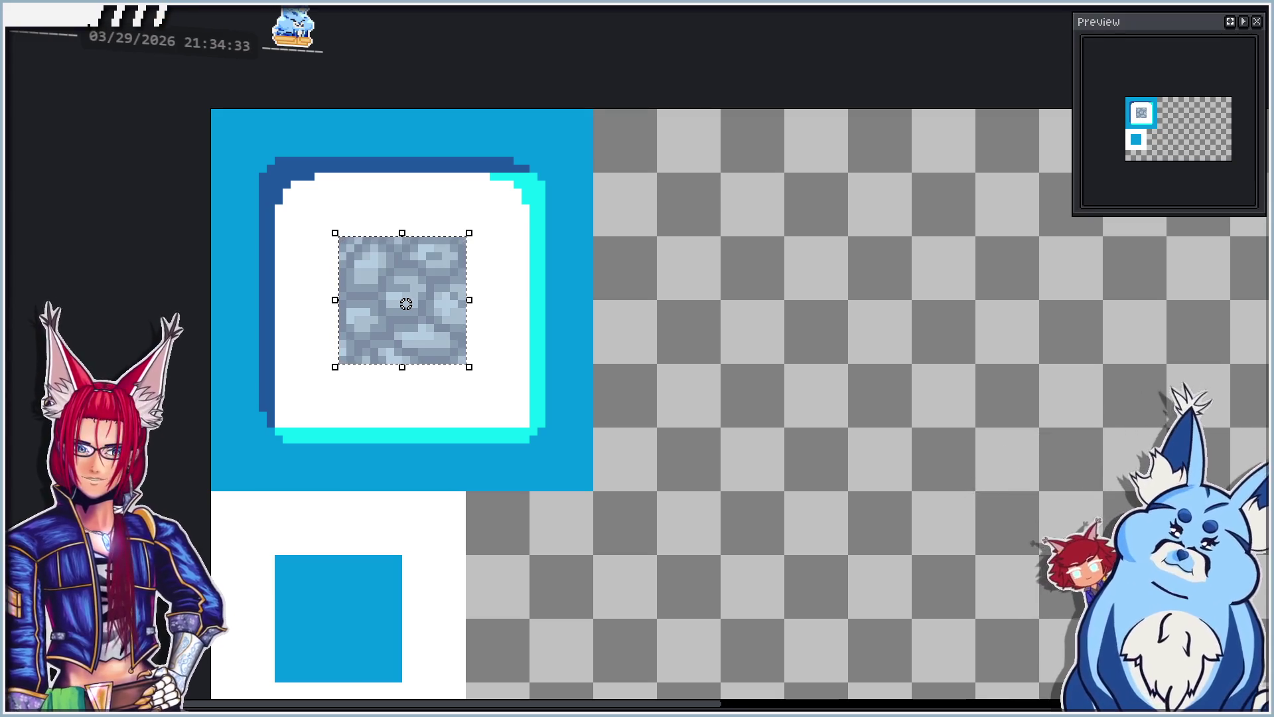
click(276, 597)
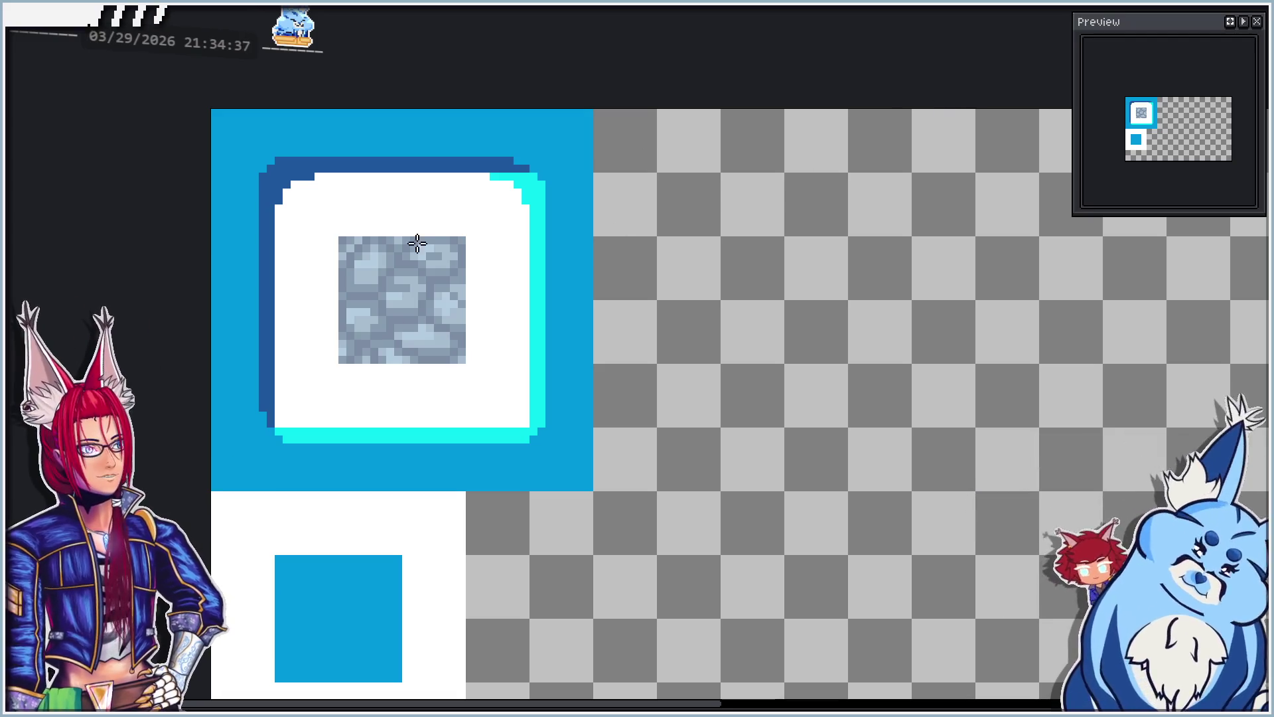
Step: Duplicate the placed stone tile directly above it and to its right
click(375, 263)
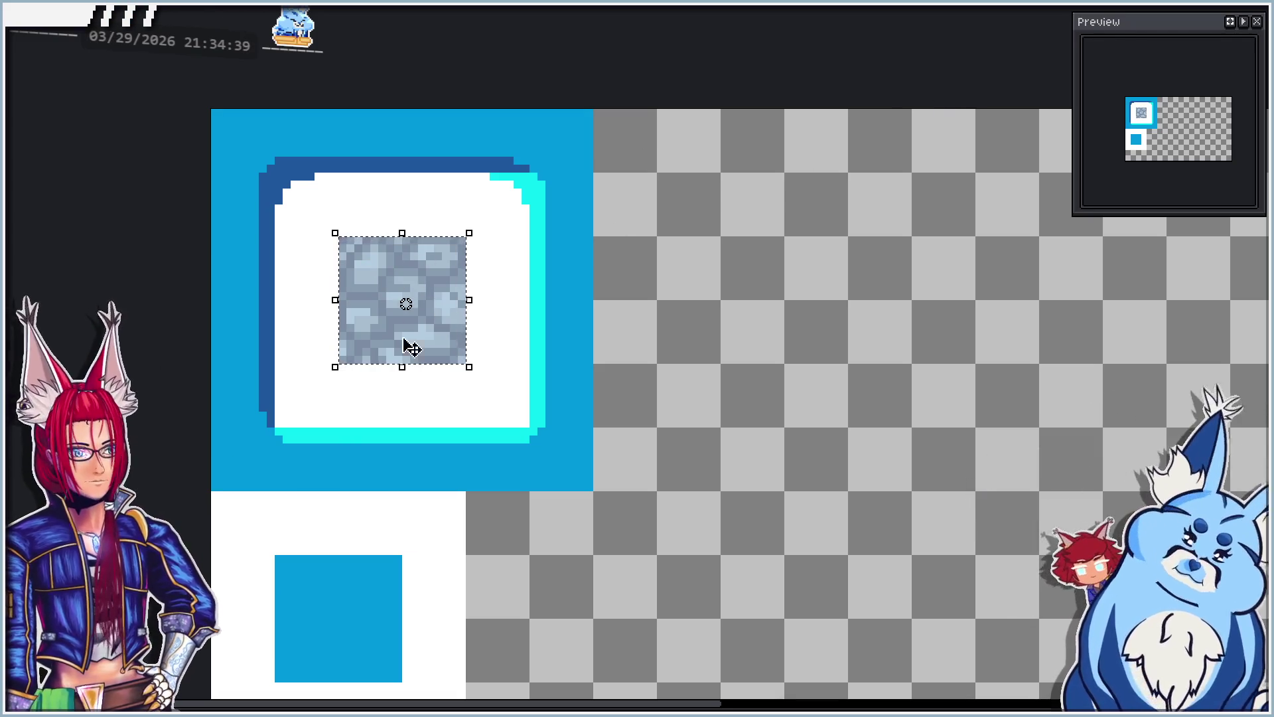
drag(444, 320, 442, 208)
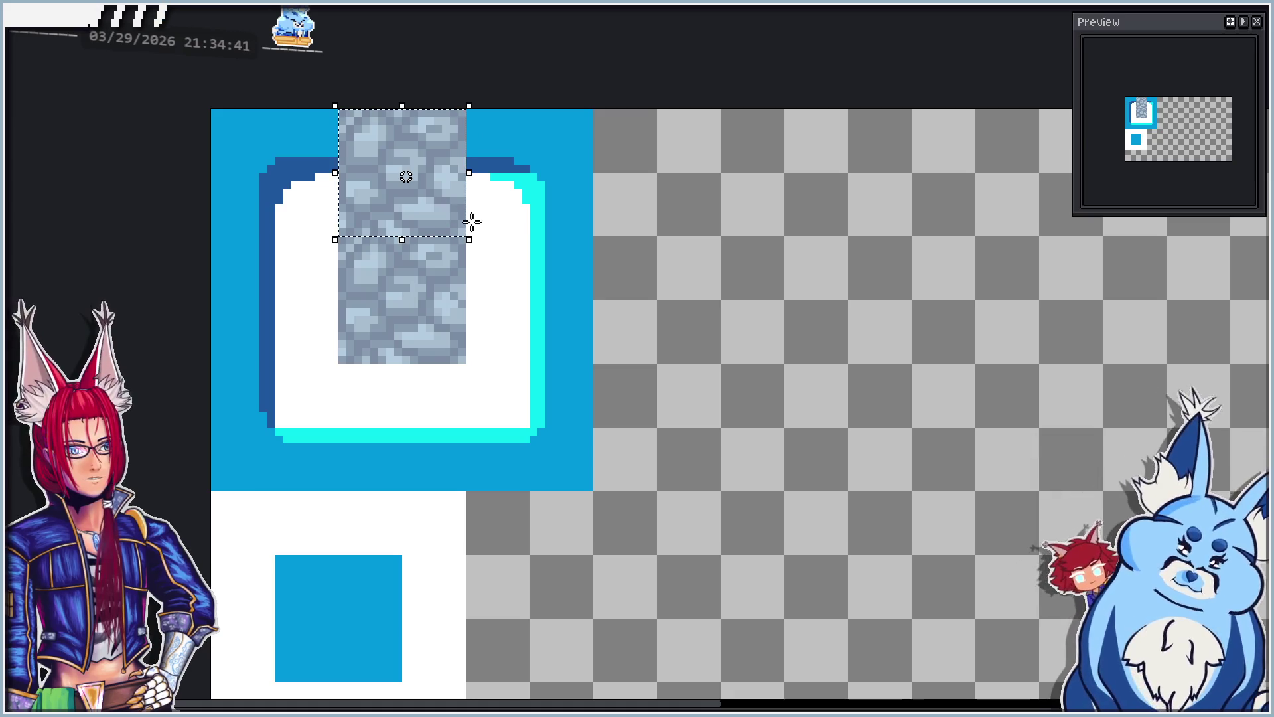
click(598, 286)
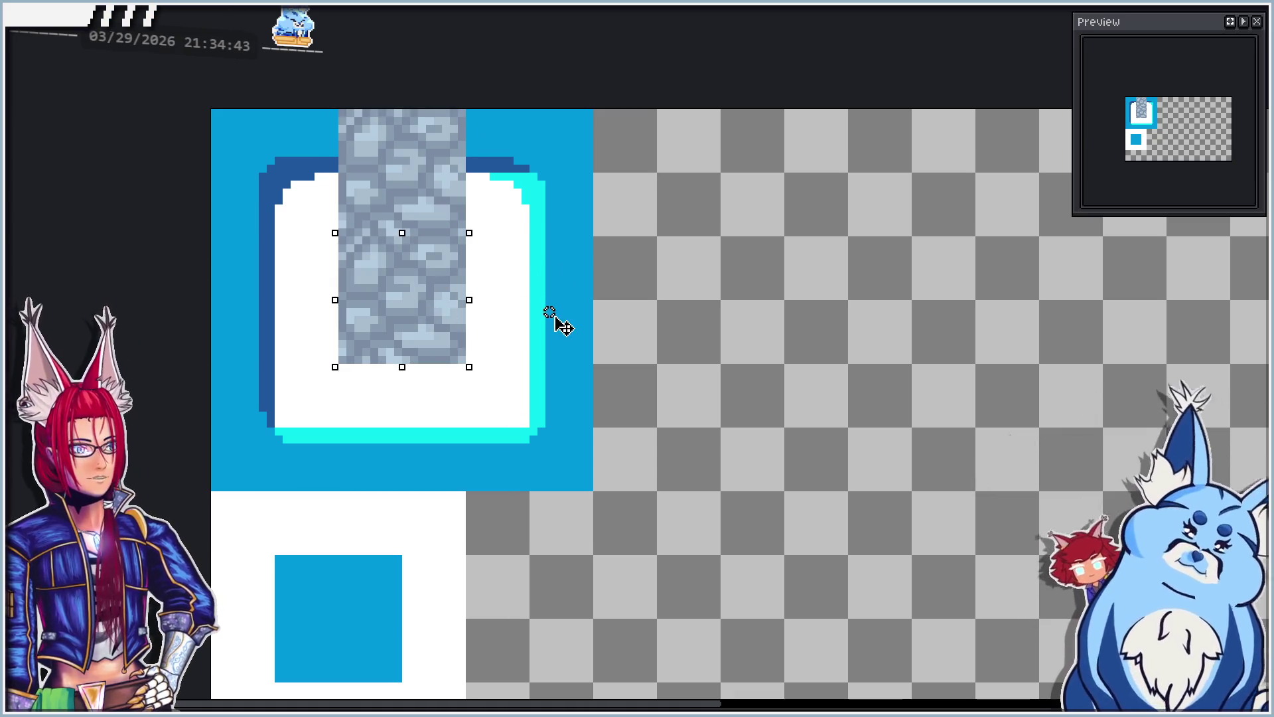
drag(417, 319, 577, 336)
click(505, 433)
key(ctrl+v)
Step: Drop a stone copy over the white L's left side and set the cobblestone layer to 50% opacity
drag(435, 331, 529, 421)
click(733, 385)
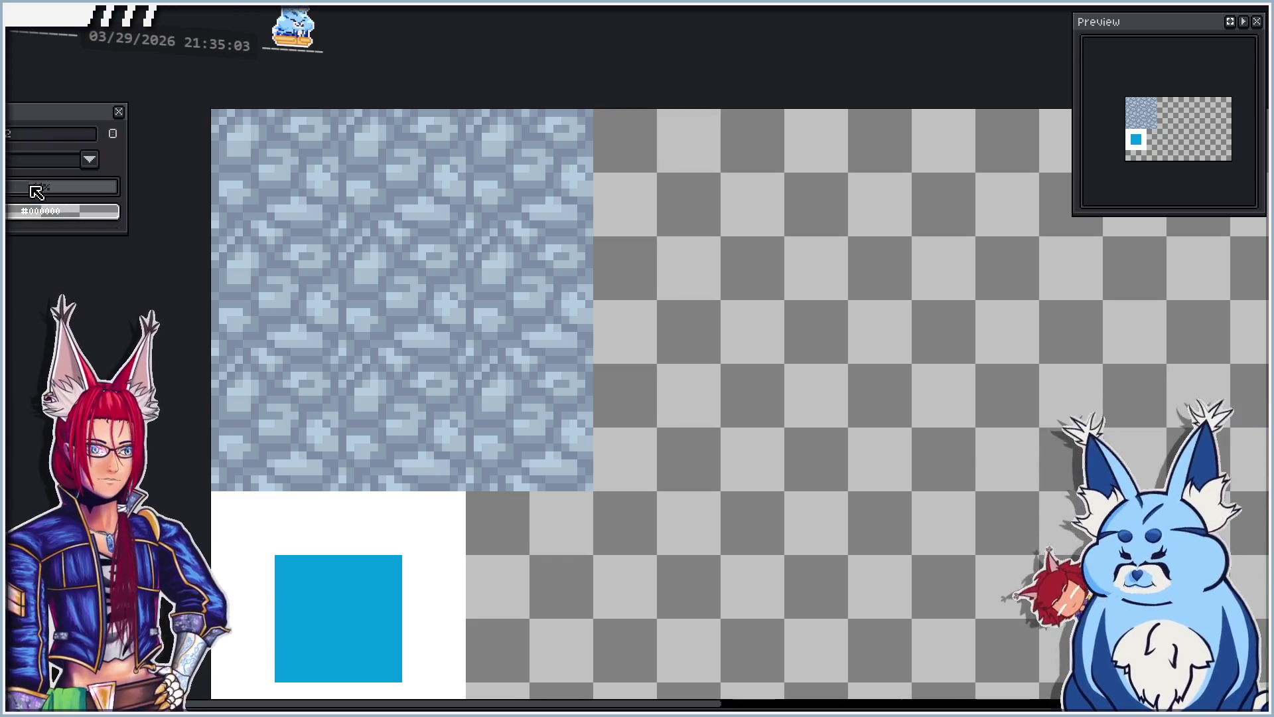
drag(37, 193, 49, 191)
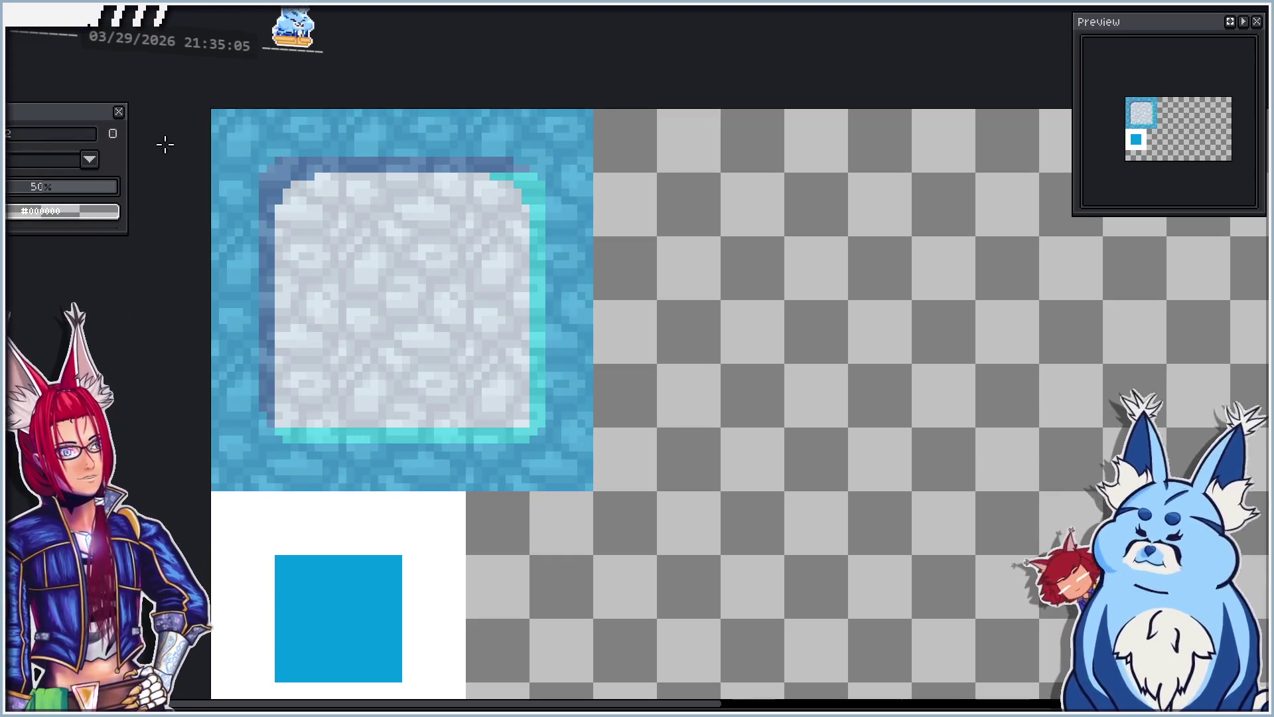
click(118, 112)
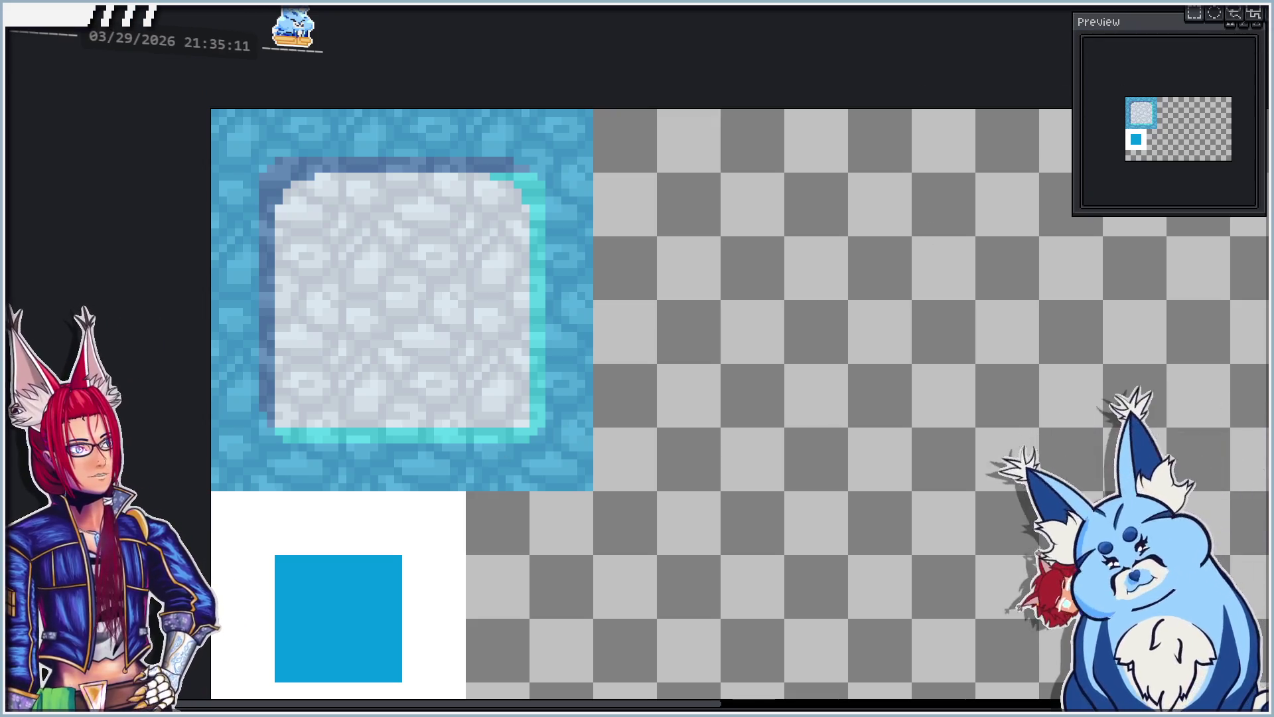
Step: Delete the stone texture covering the blue border and cyan inner edge
click(500, 133)
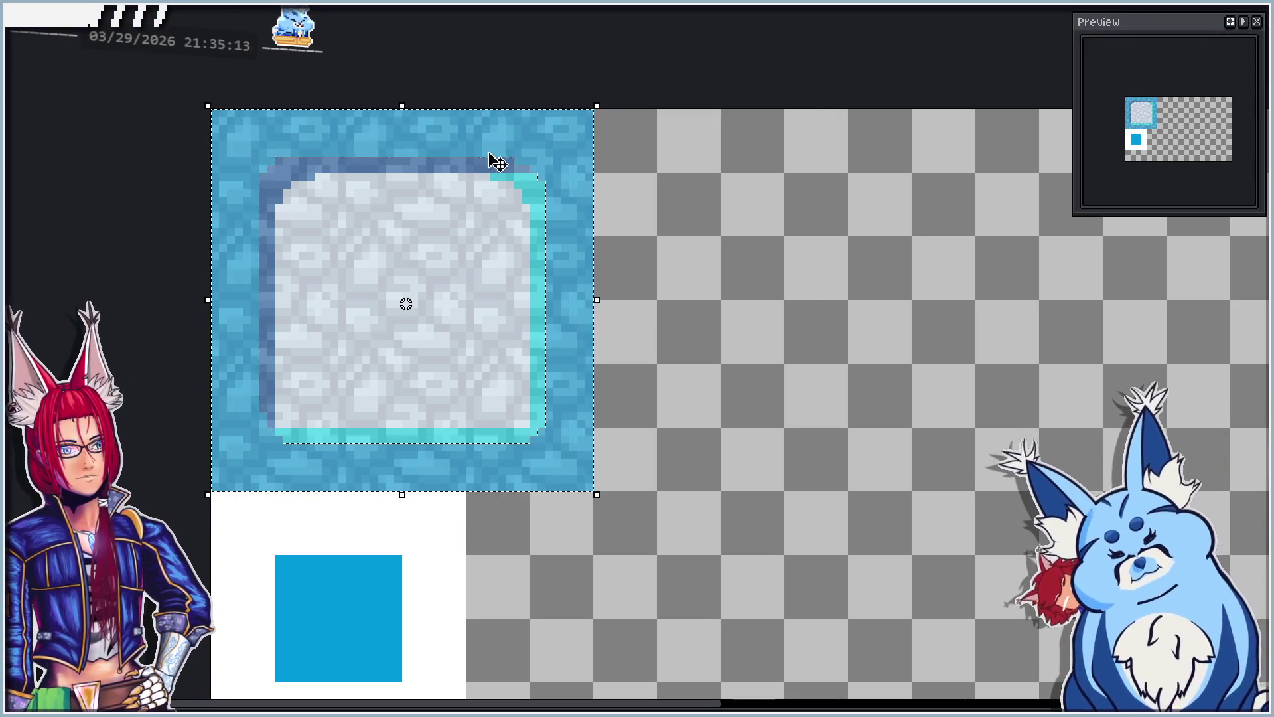
click(516, 178)
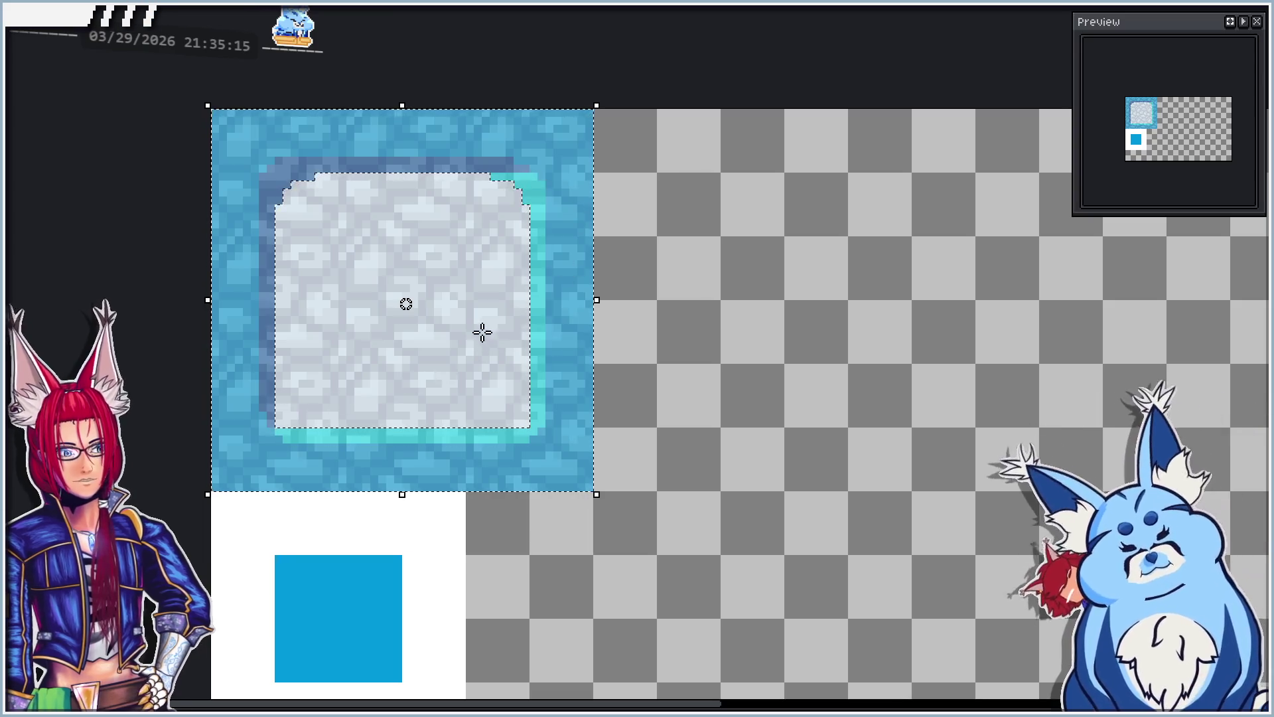
key(Delete)
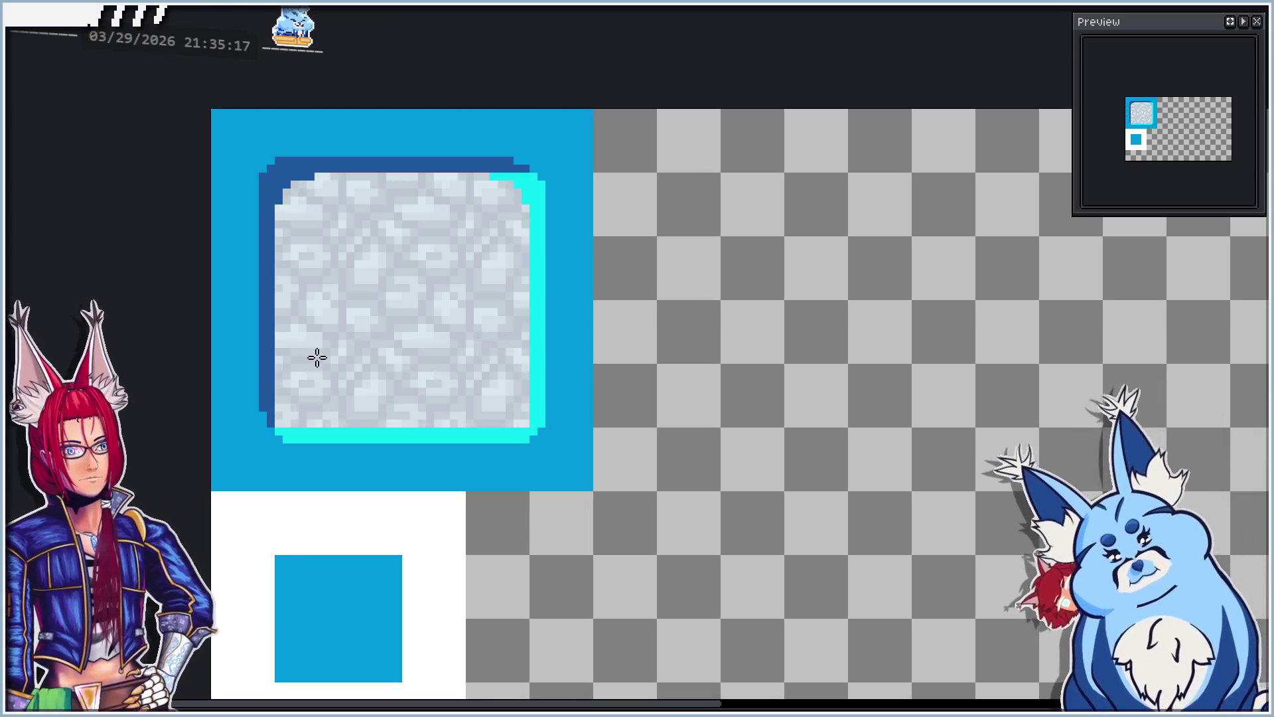
Step: Set the cobblestone layer's opacity to 100 in Layer Properties
key(shift+p)
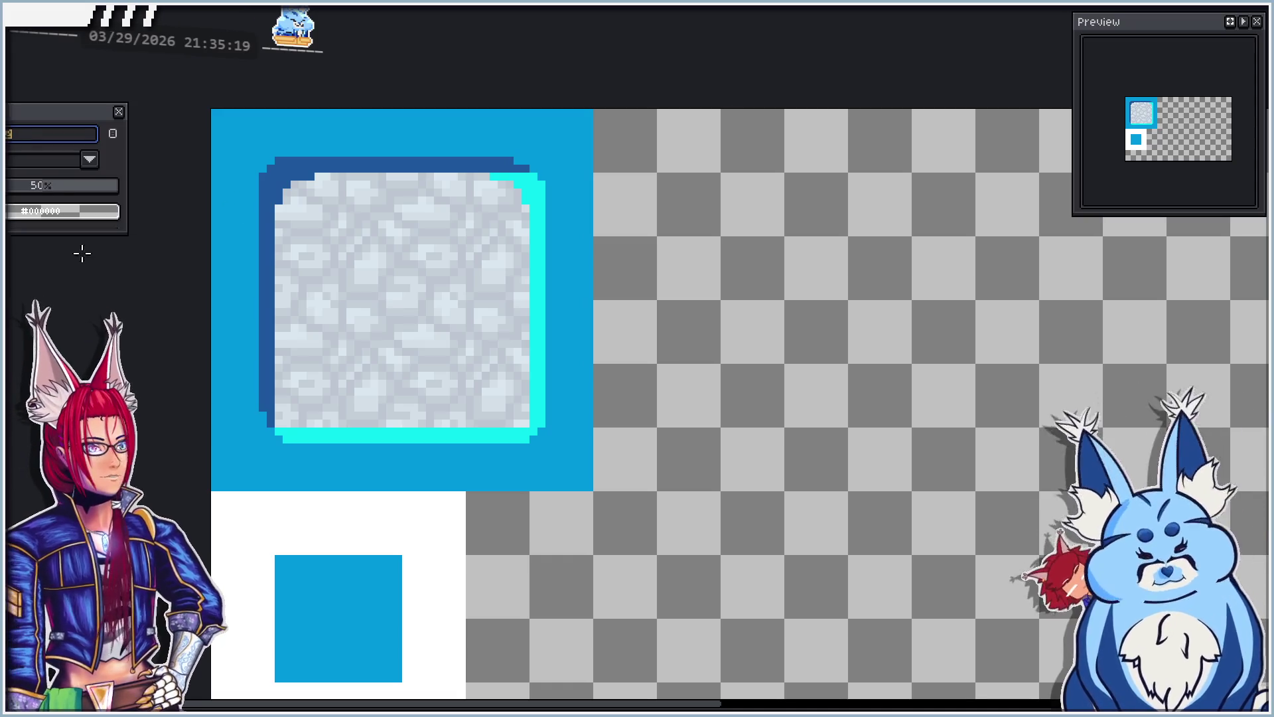
double_click(59, 186)
text(100)
key(Return)
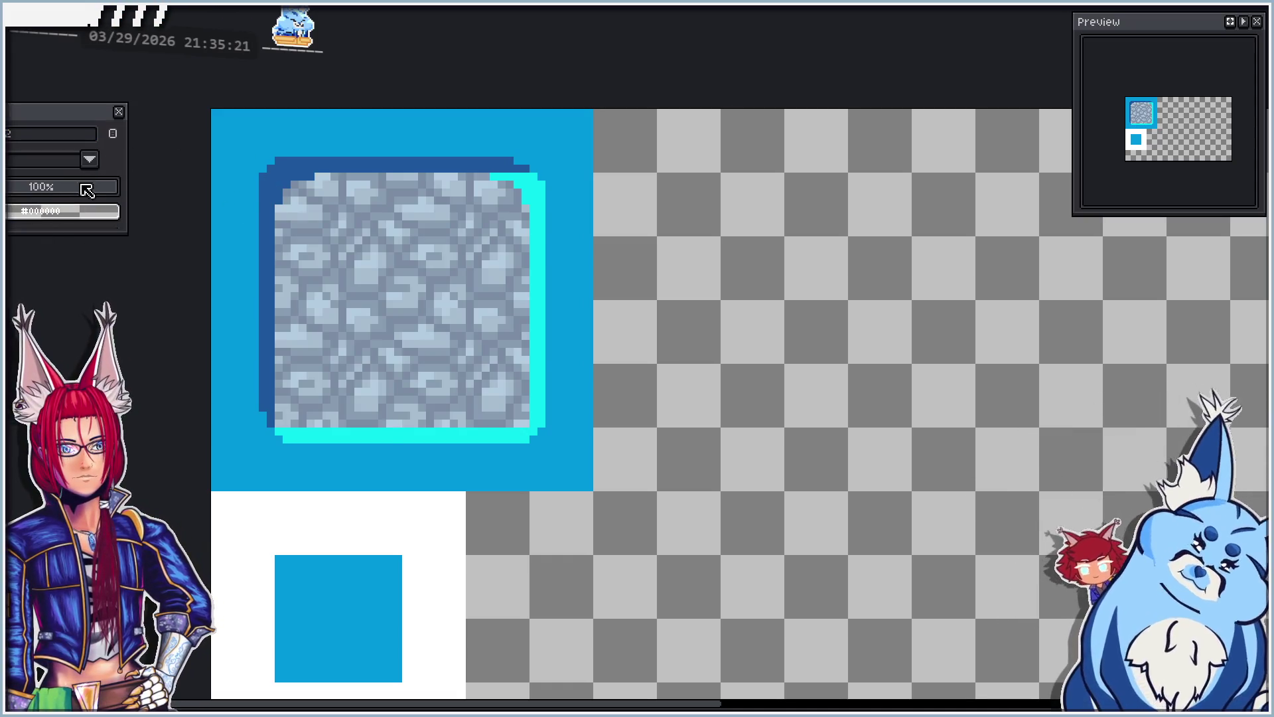
click(119, 112)
scroll(up, 3)
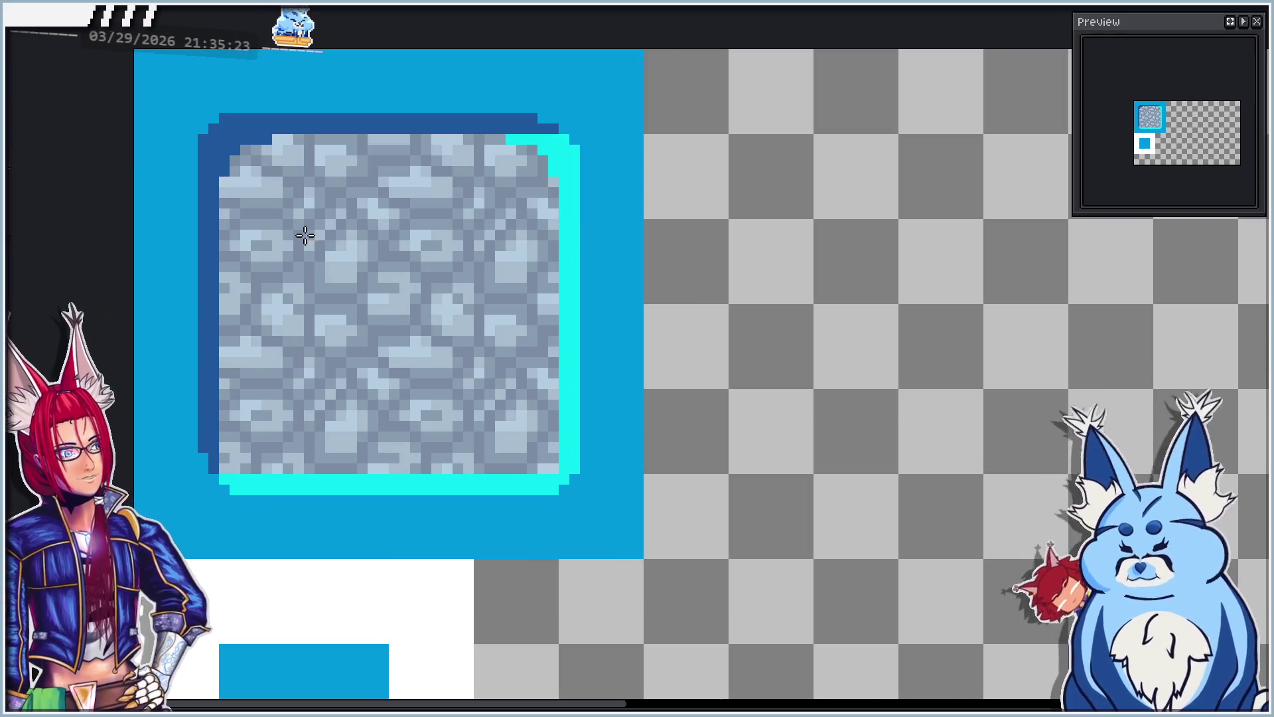
Step: Inspect the tile and review the layer's properties and blend modes without changes
scroll(down, 3)
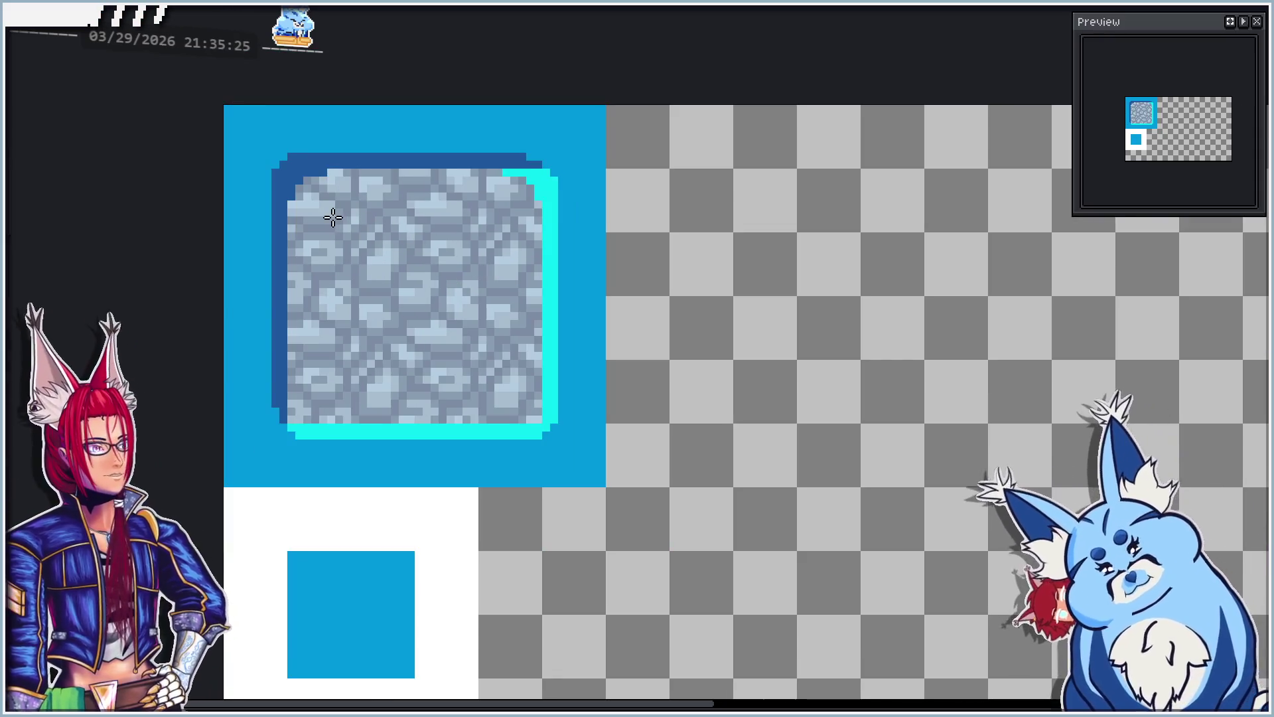
scroll(up, 3)
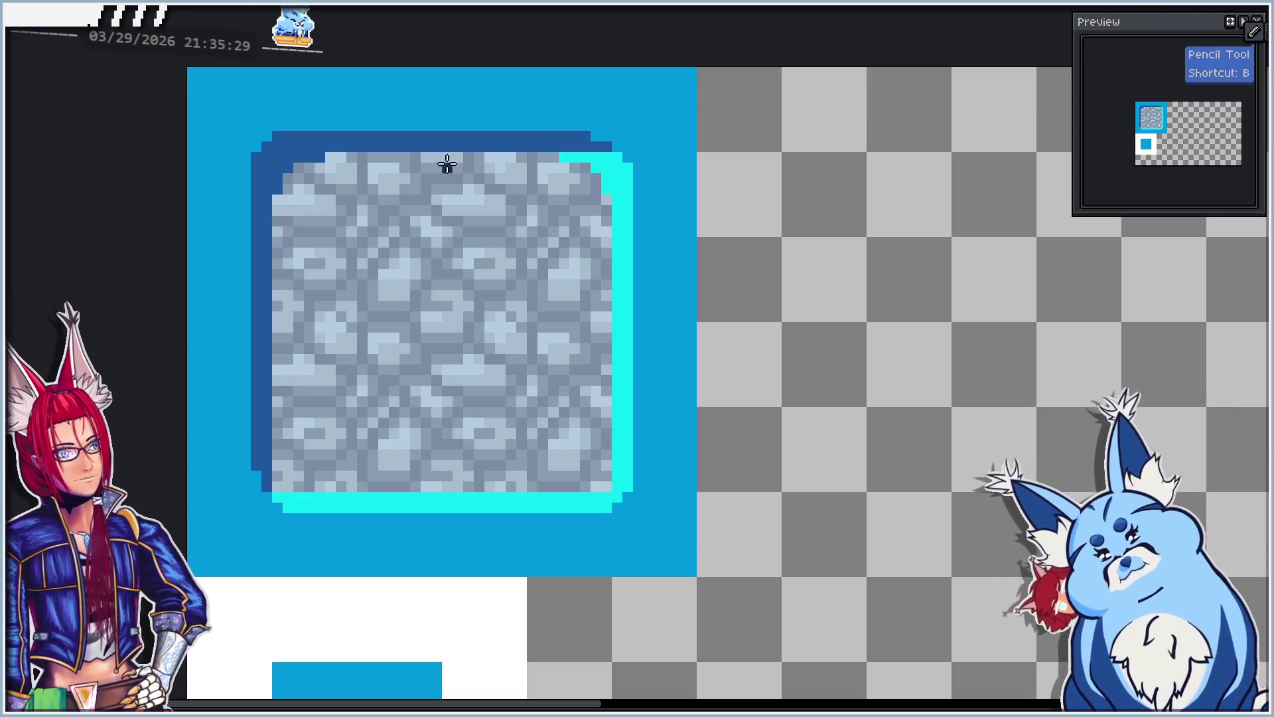
scroll(up, 3)
scroll(down, 3)
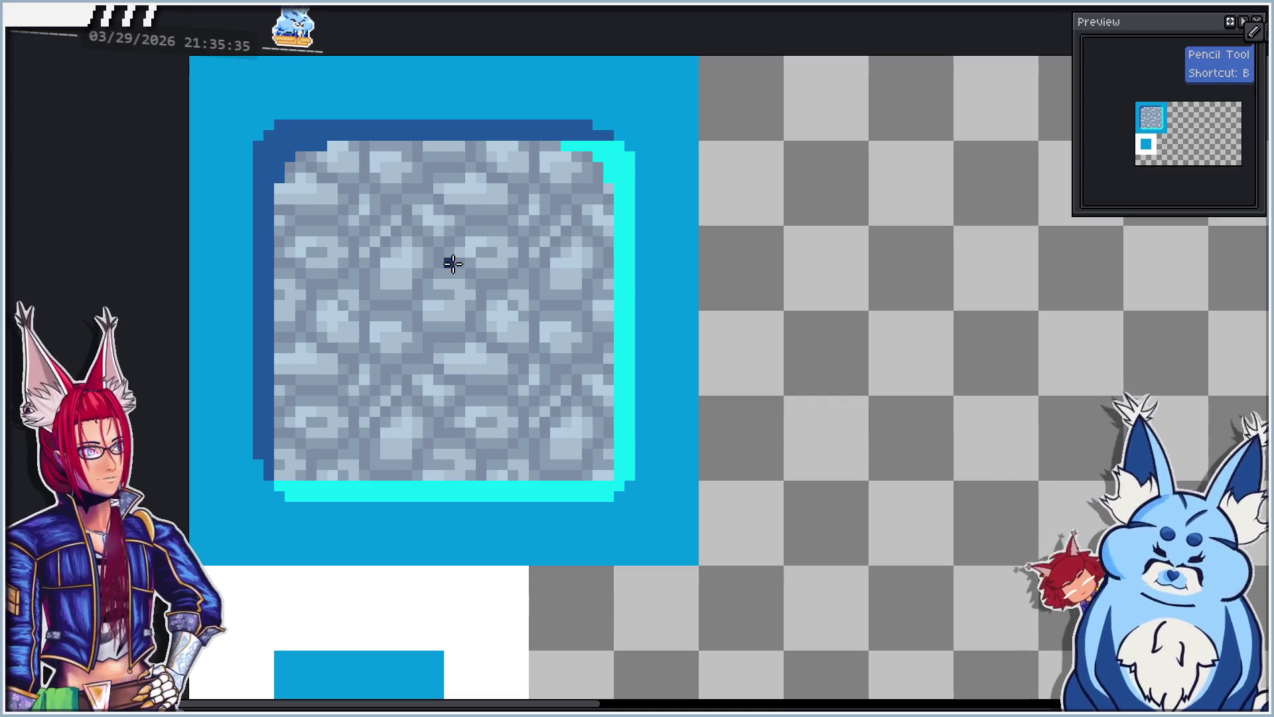
scroll(up, 3)
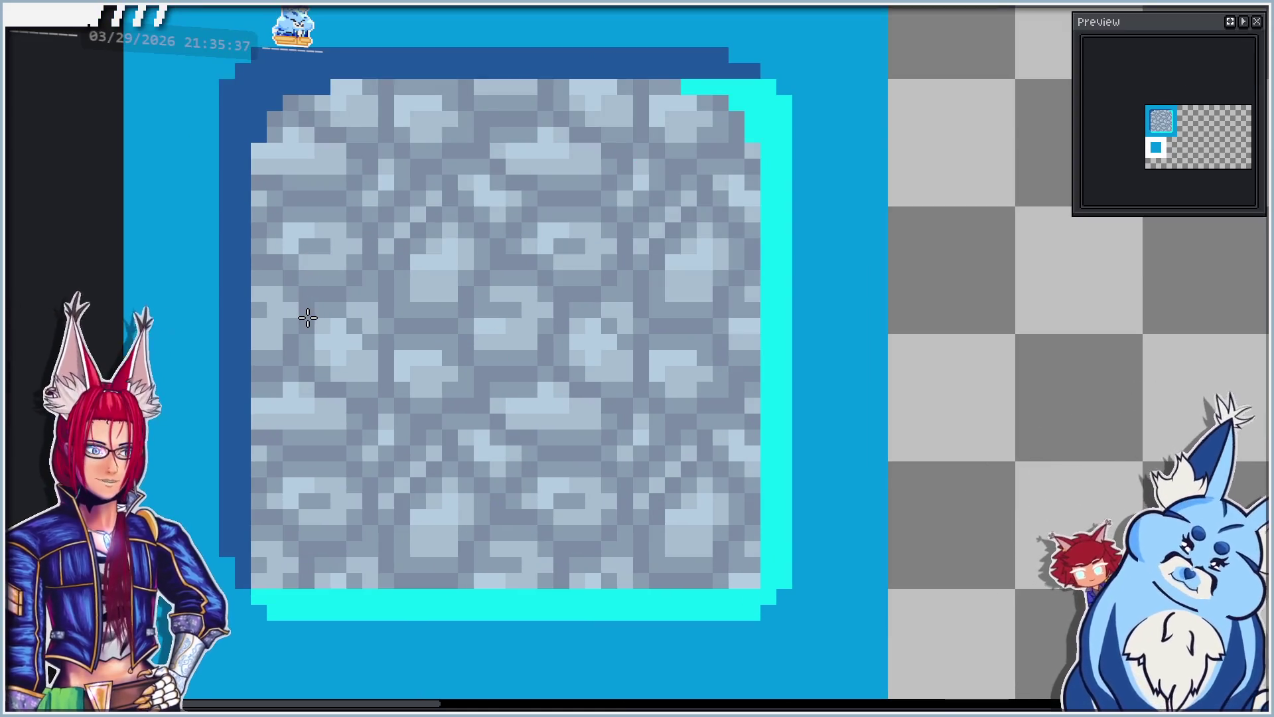
drag(574, 315, 557, 300)
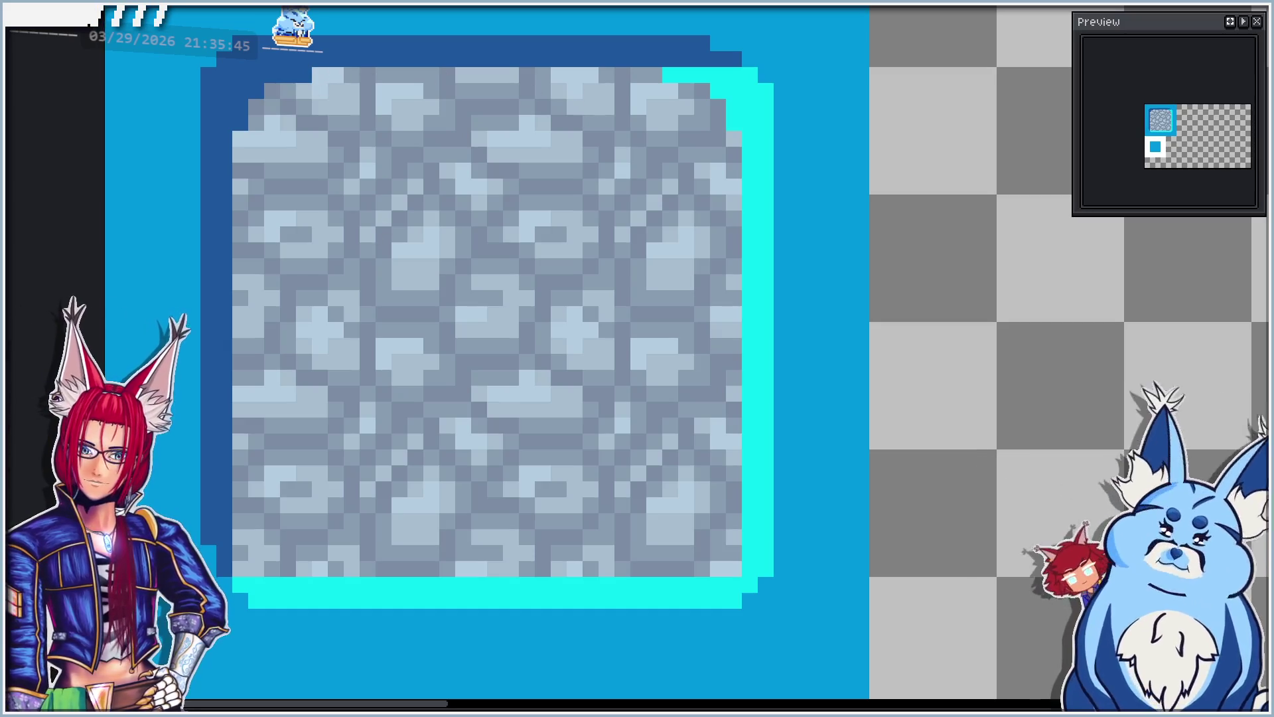
key(shift+p)
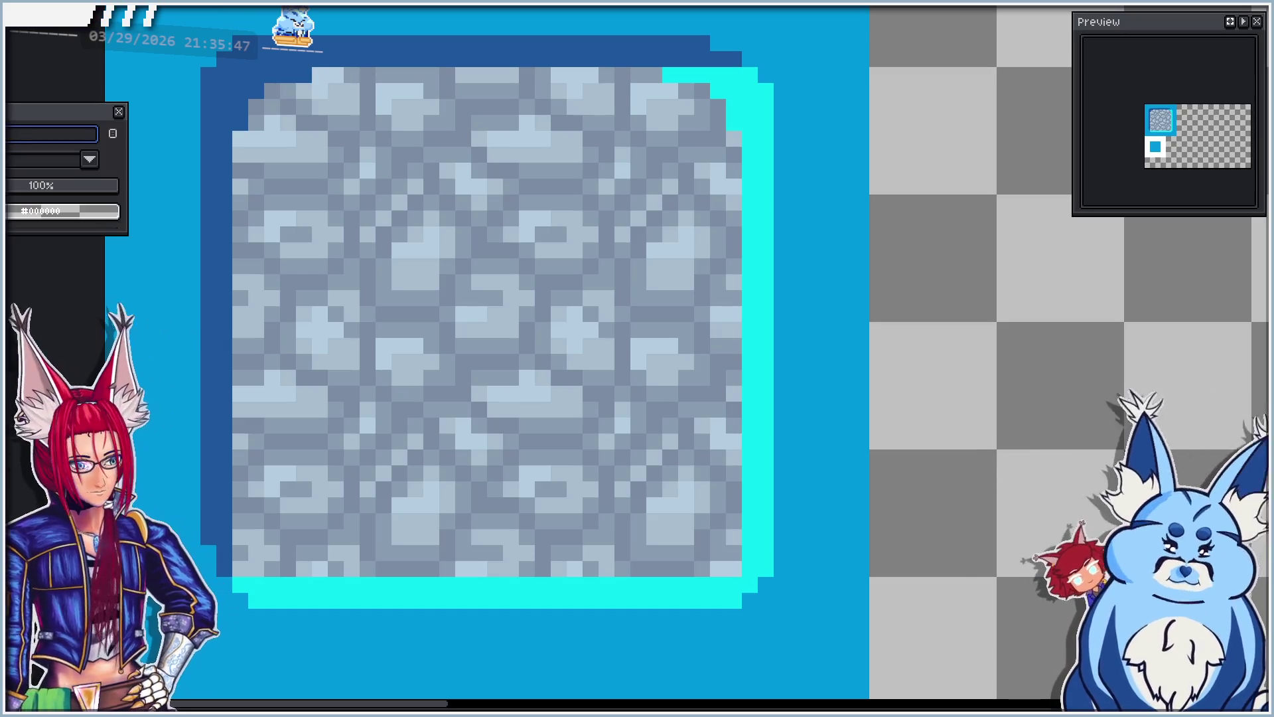
key(Return)
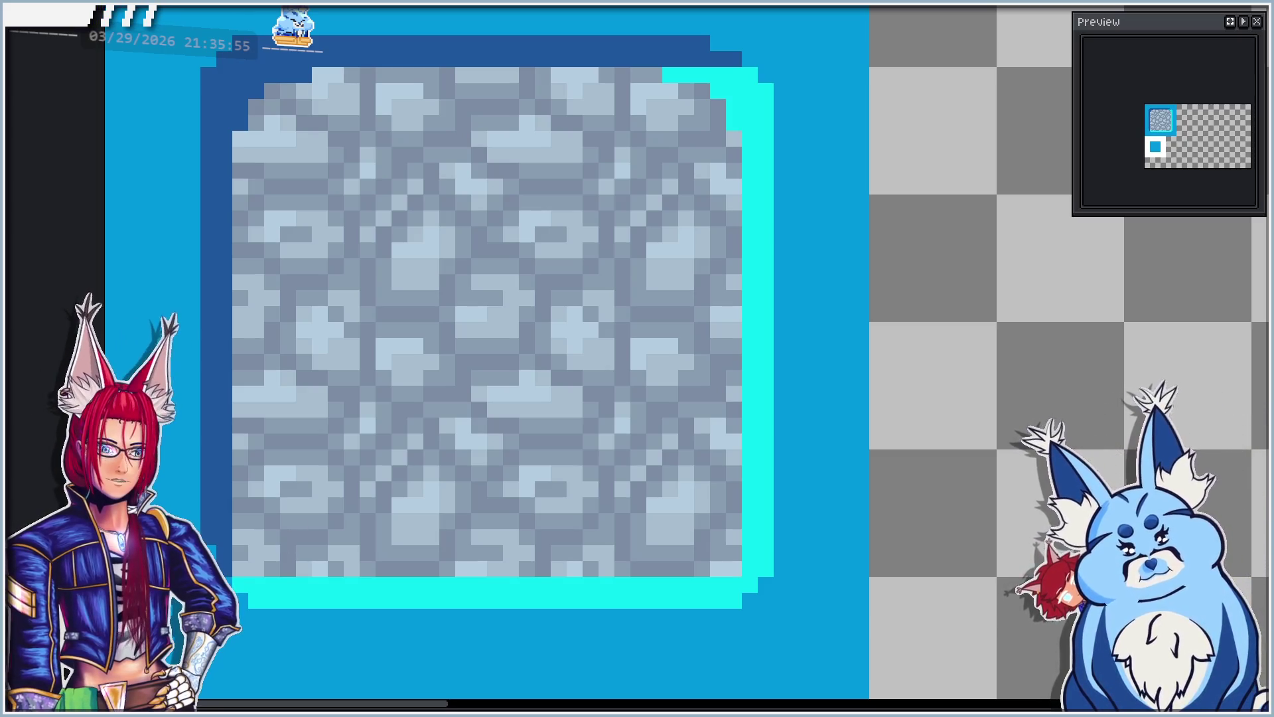
key(shift+p)
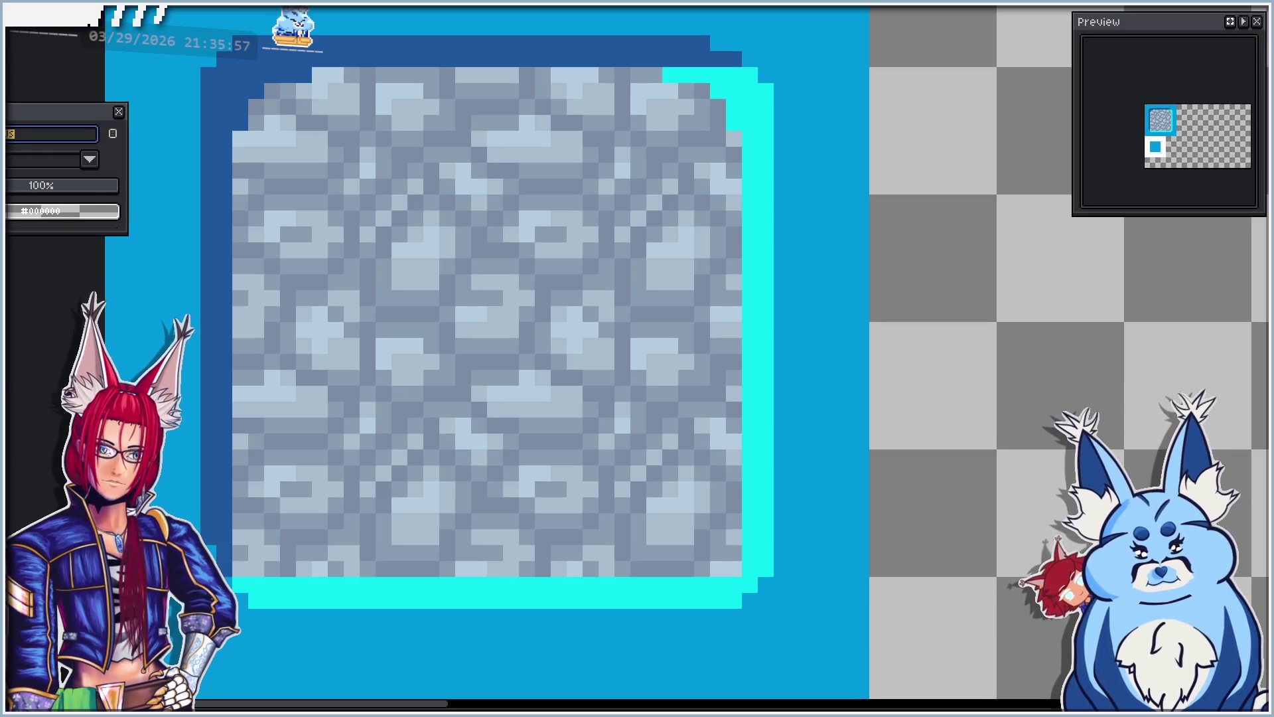
click(40, 160)
click(40, 182)
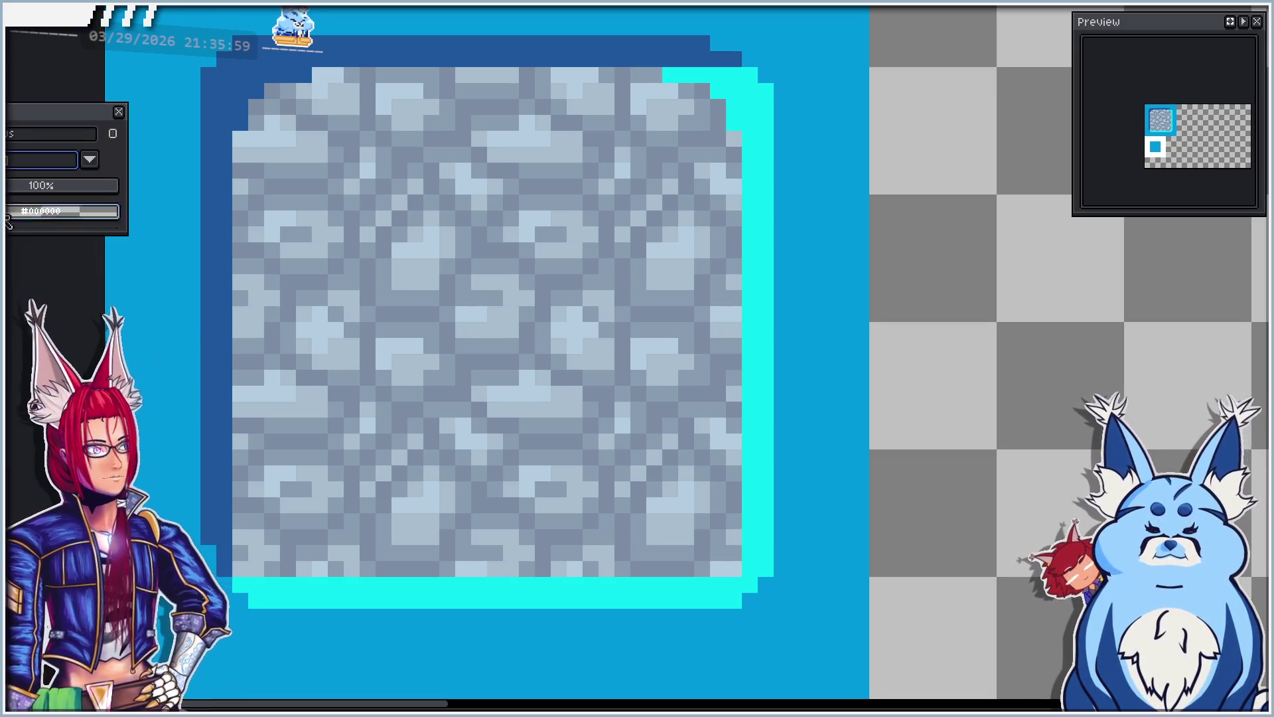
click(118, 111)
Step: Paint dark shading along the tile's top edge and down its left edge
drag(318, 75, 663, 78)
drag(312, 90, 256, 488)
key(ctrl+z)
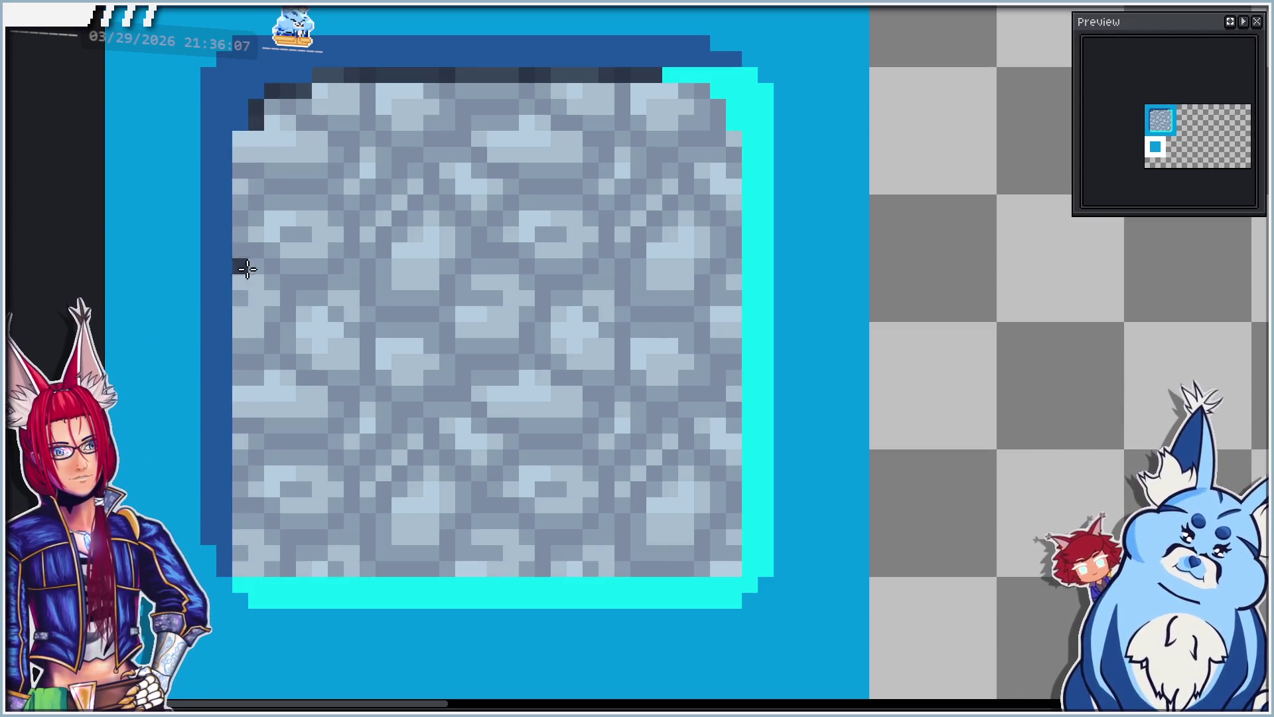
drag(240, 137, 237, 535)
scroll(down, 3)
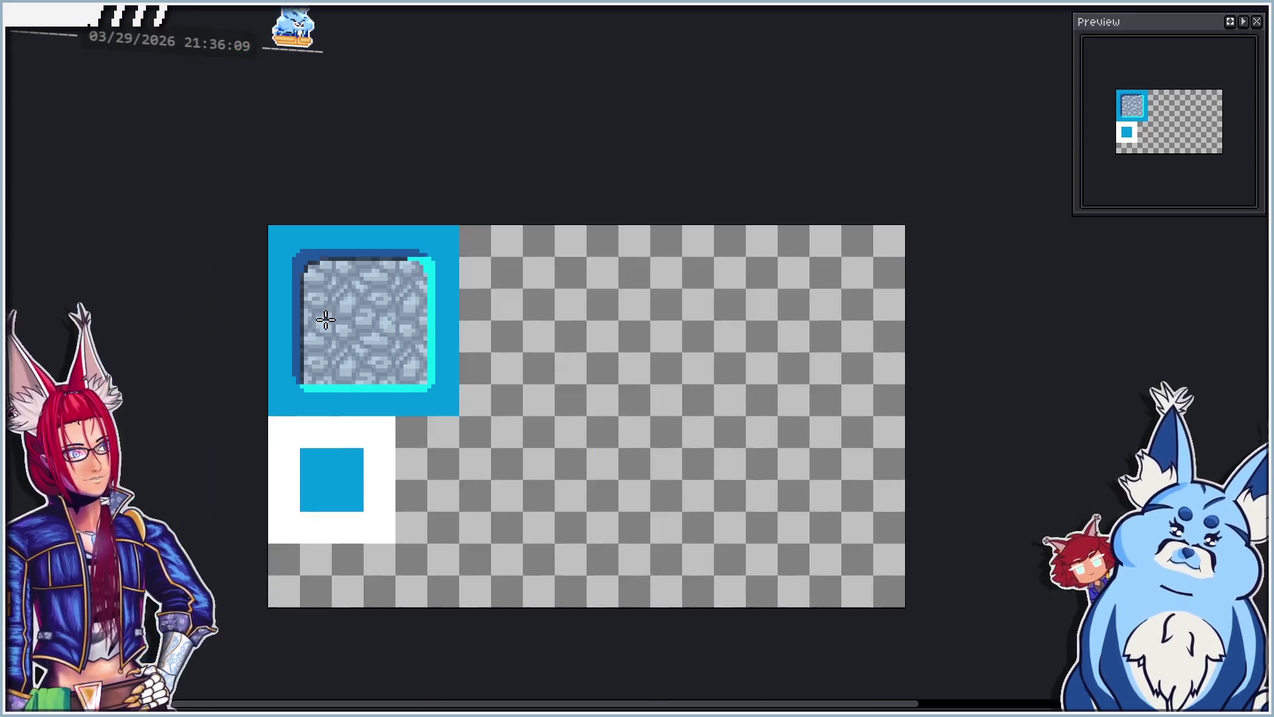
scroll(up, 3)
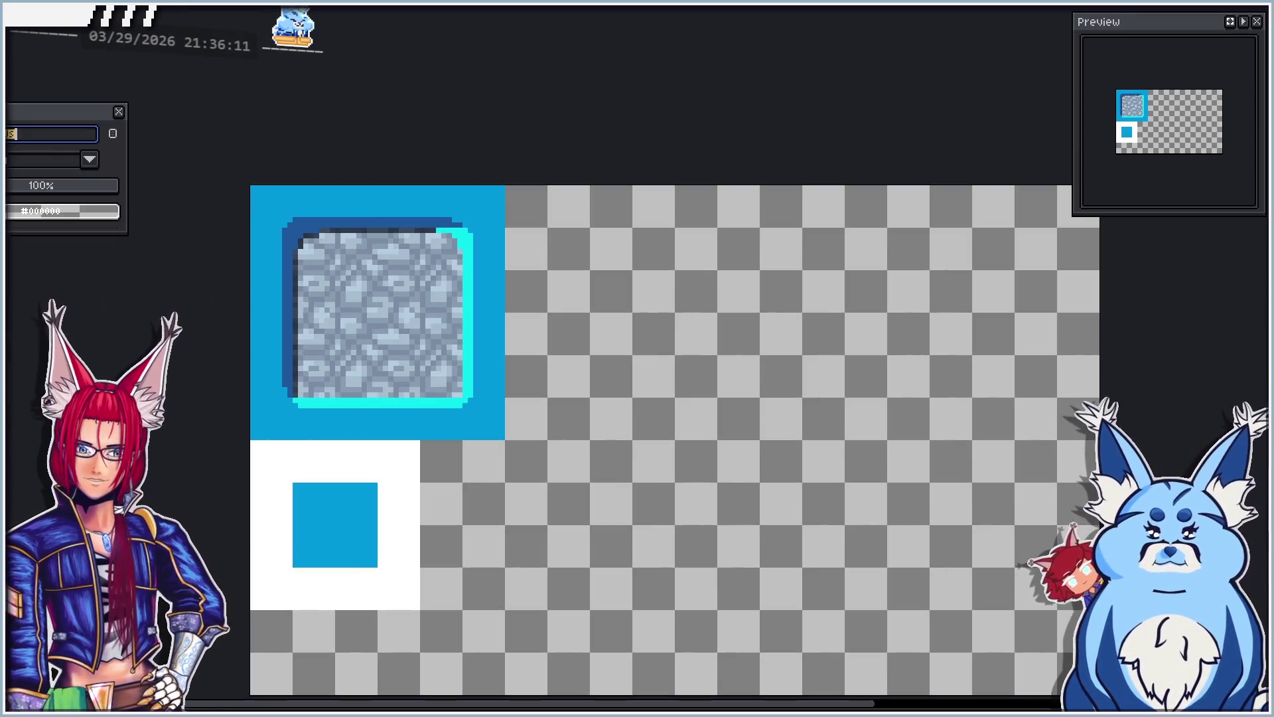
click(43, 194)
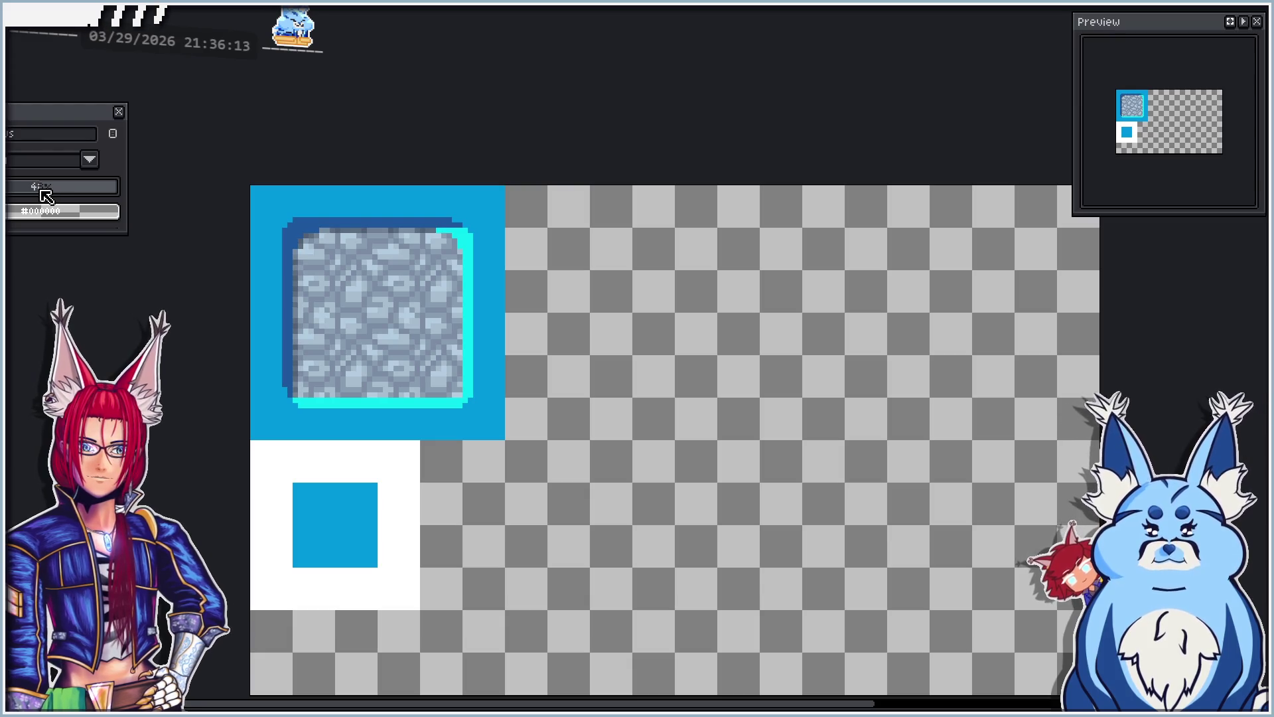
click(119, 112)
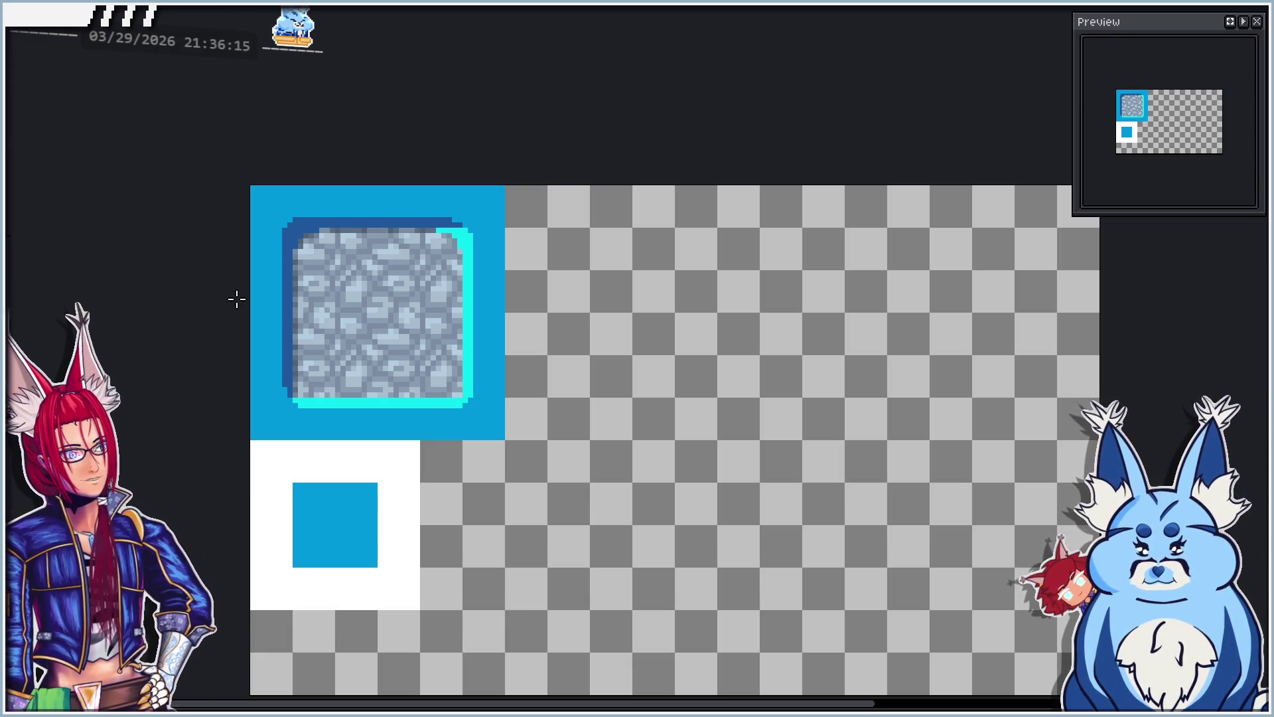
Step: Rename the layer to 'nmes' and switch to the stone texture sprite
scroll(up, 3)
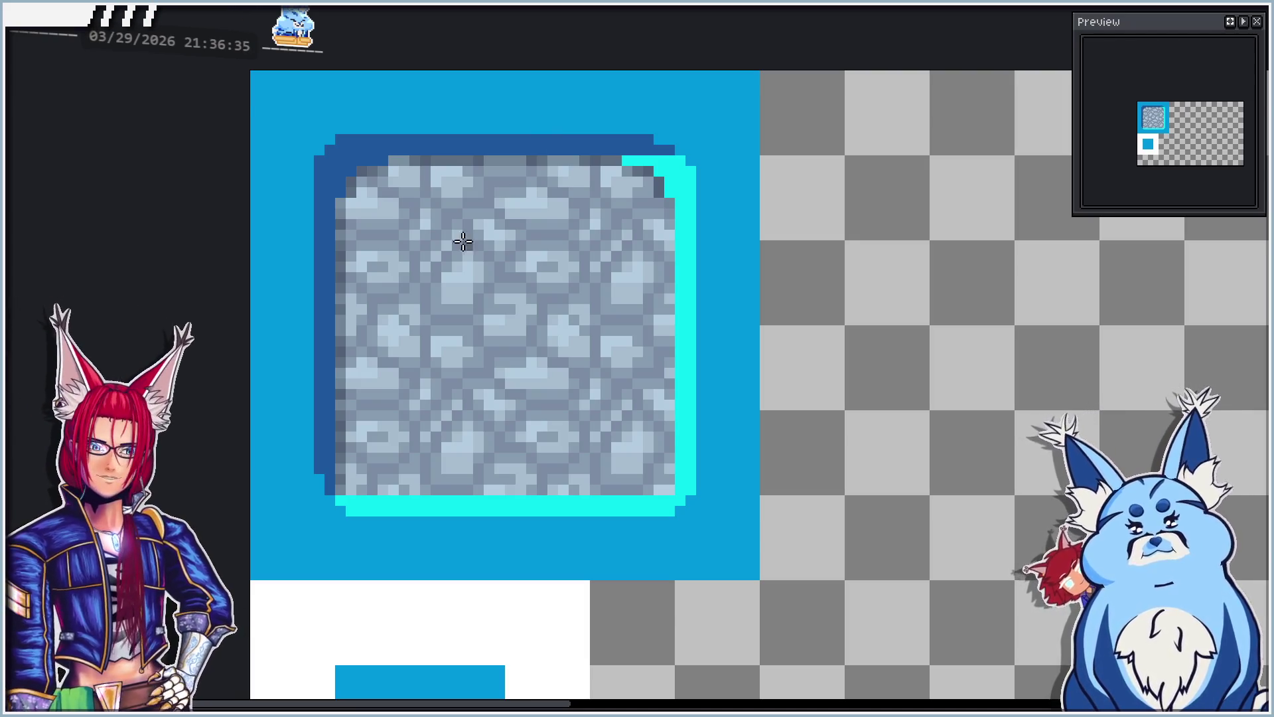
scroll(down, 3)
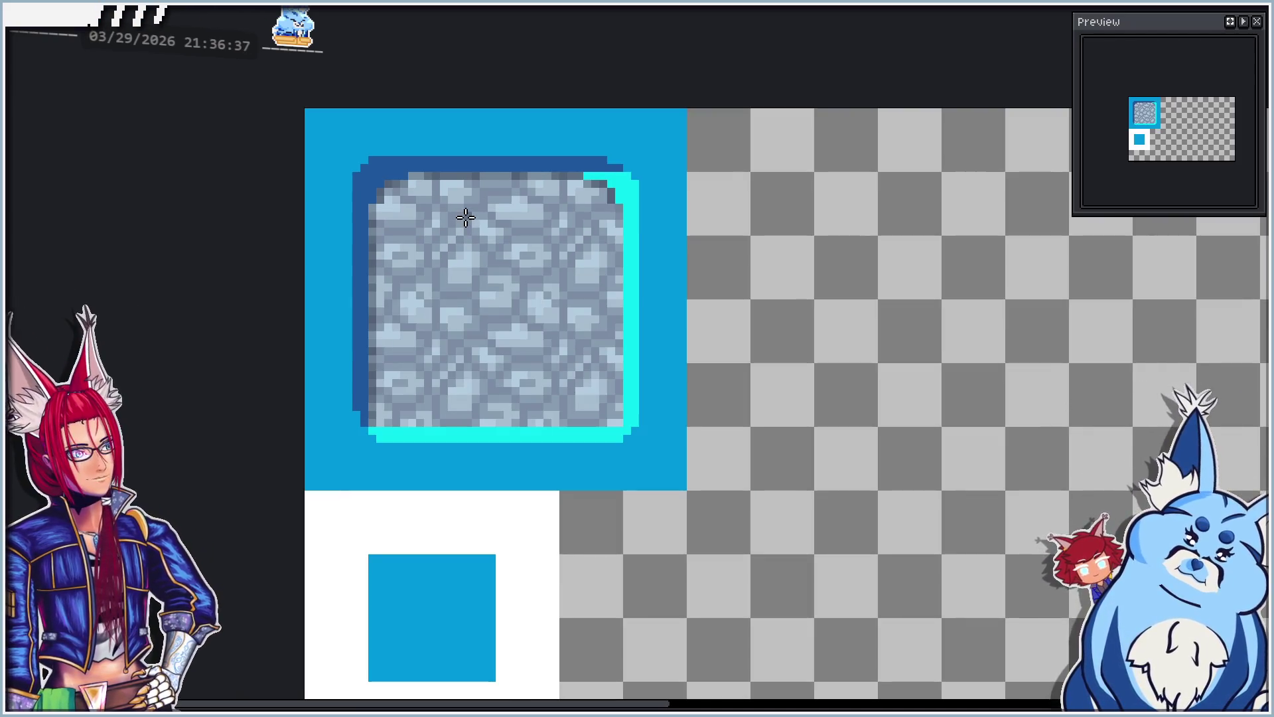
scroll(up, 3)
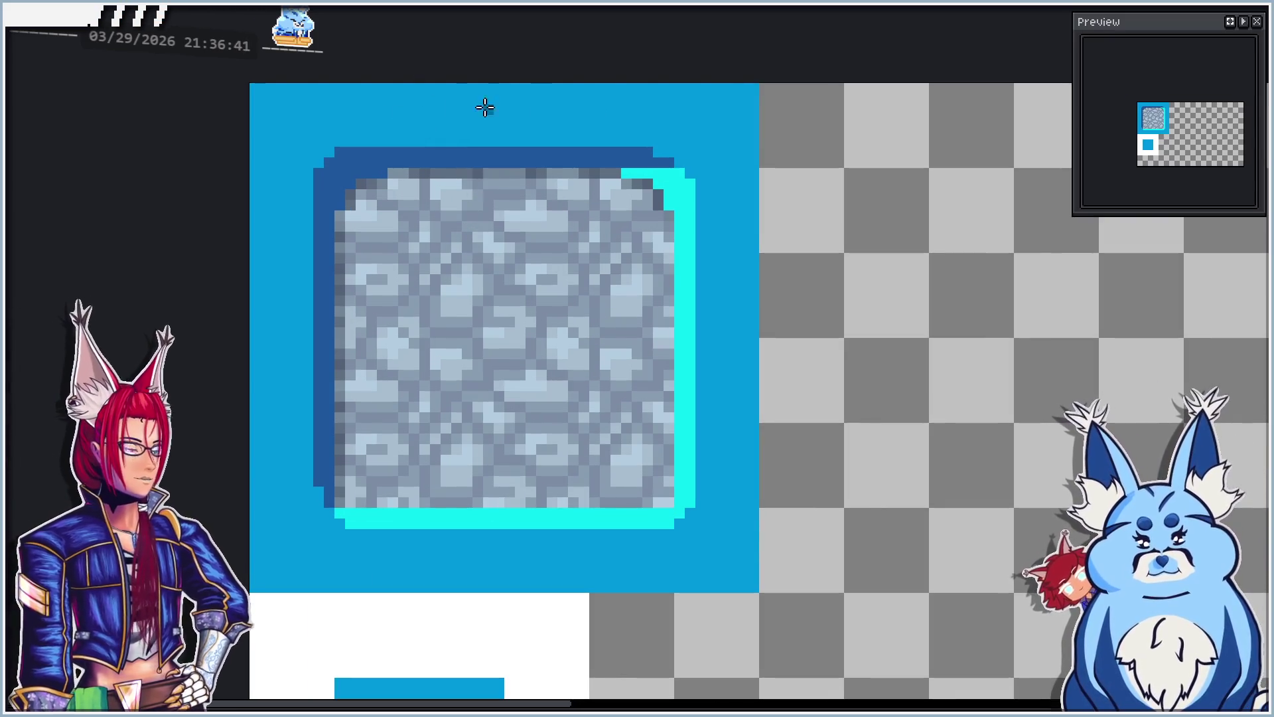
scroll(down, 3)
scroll(up, 3)
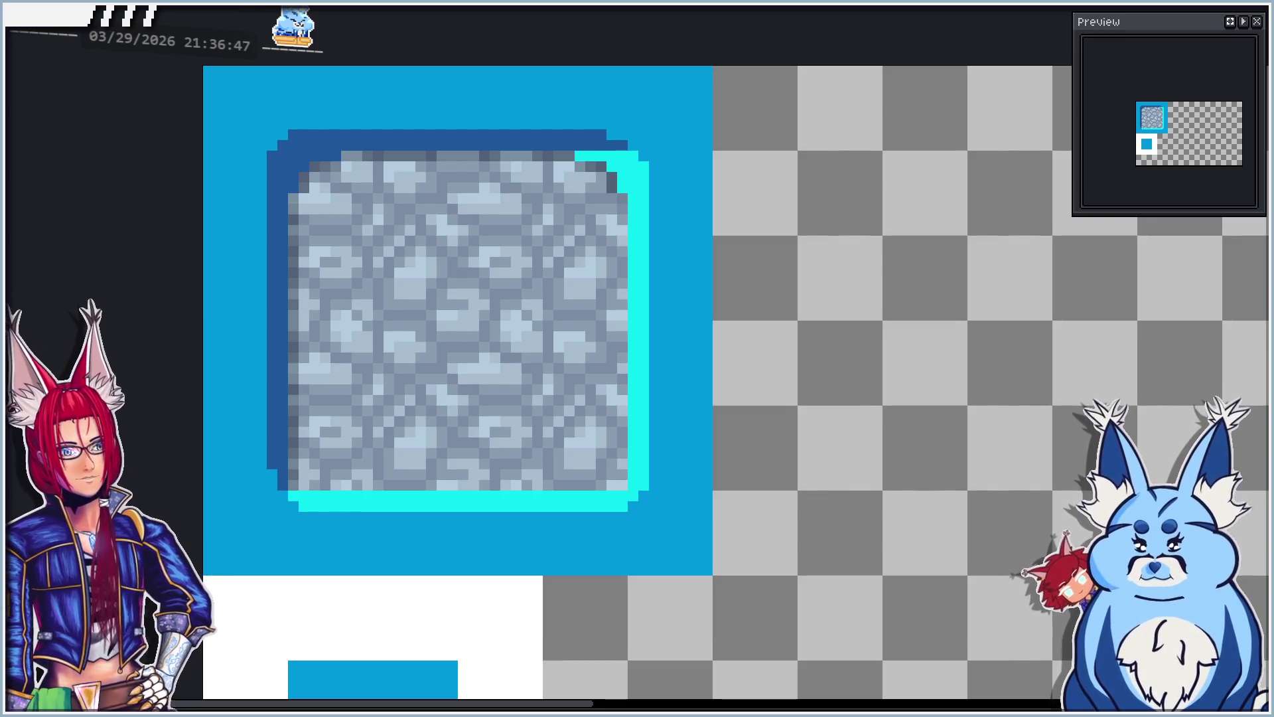
key(shift+p)
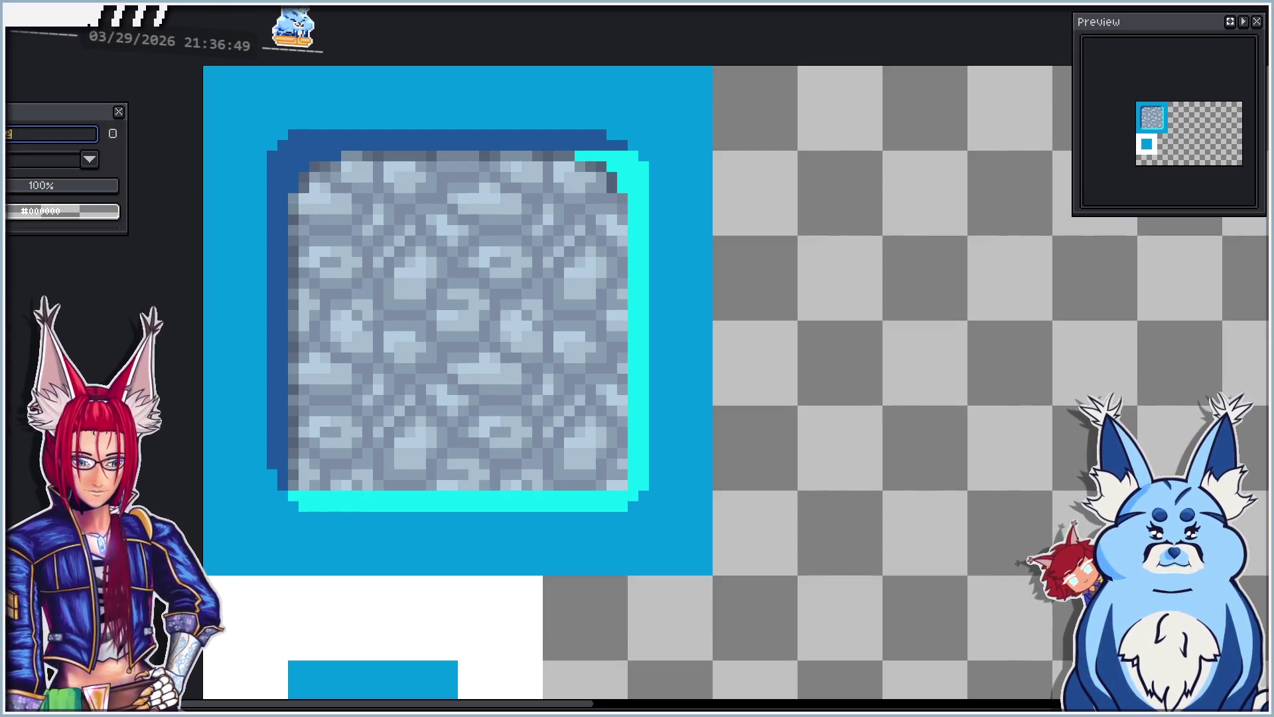
text(Stonmes)
key(Return)
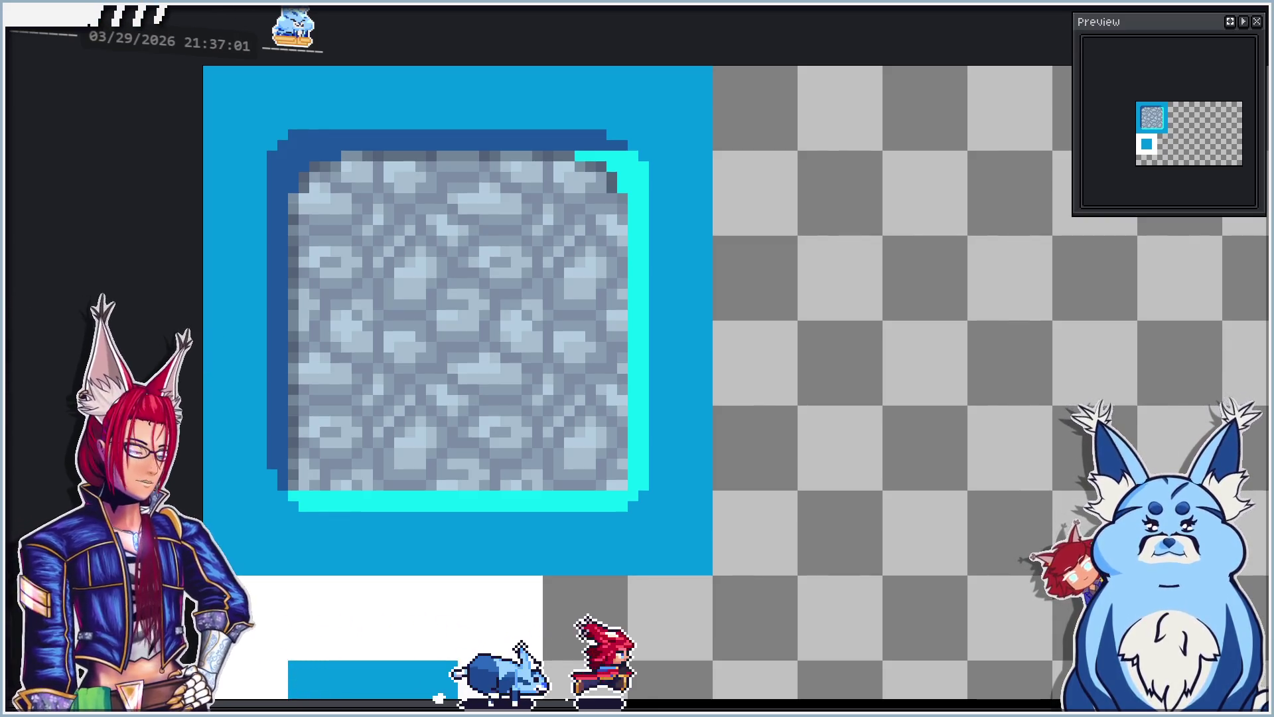
key(ctrl+Tab)
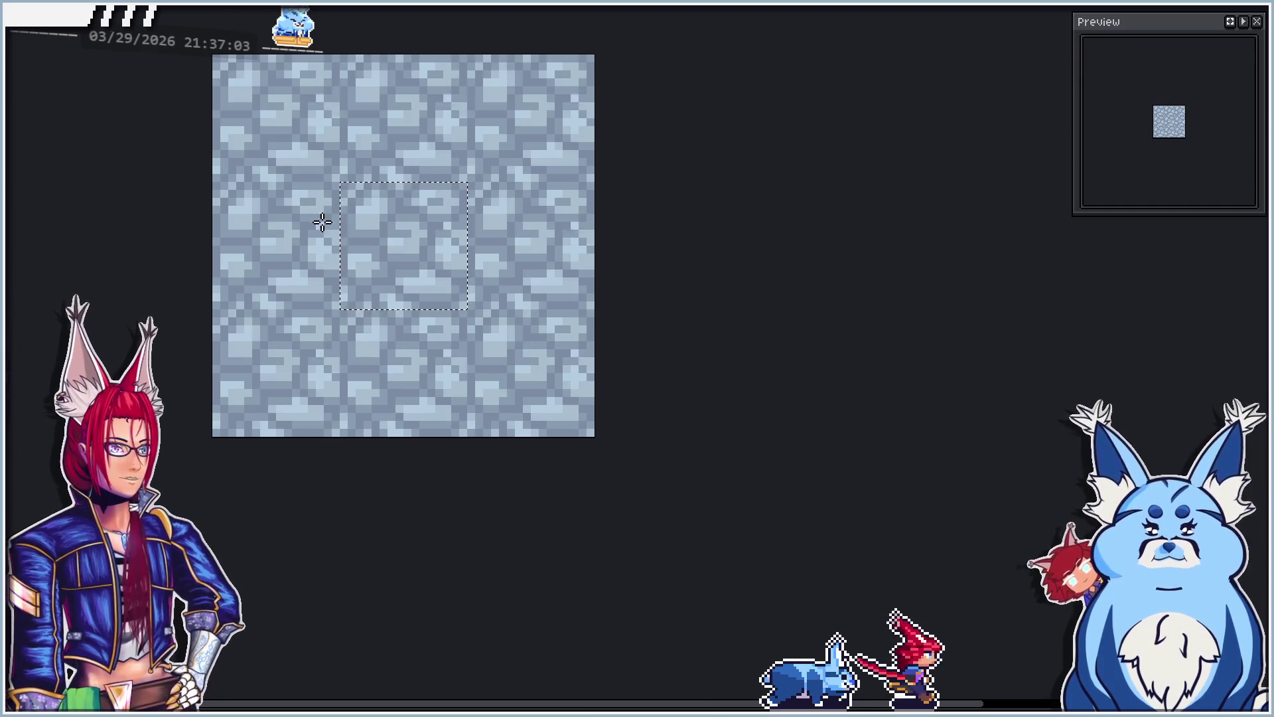
Step: Create a new tiny sprite with width 1 and height 1
key(ctrl+n)
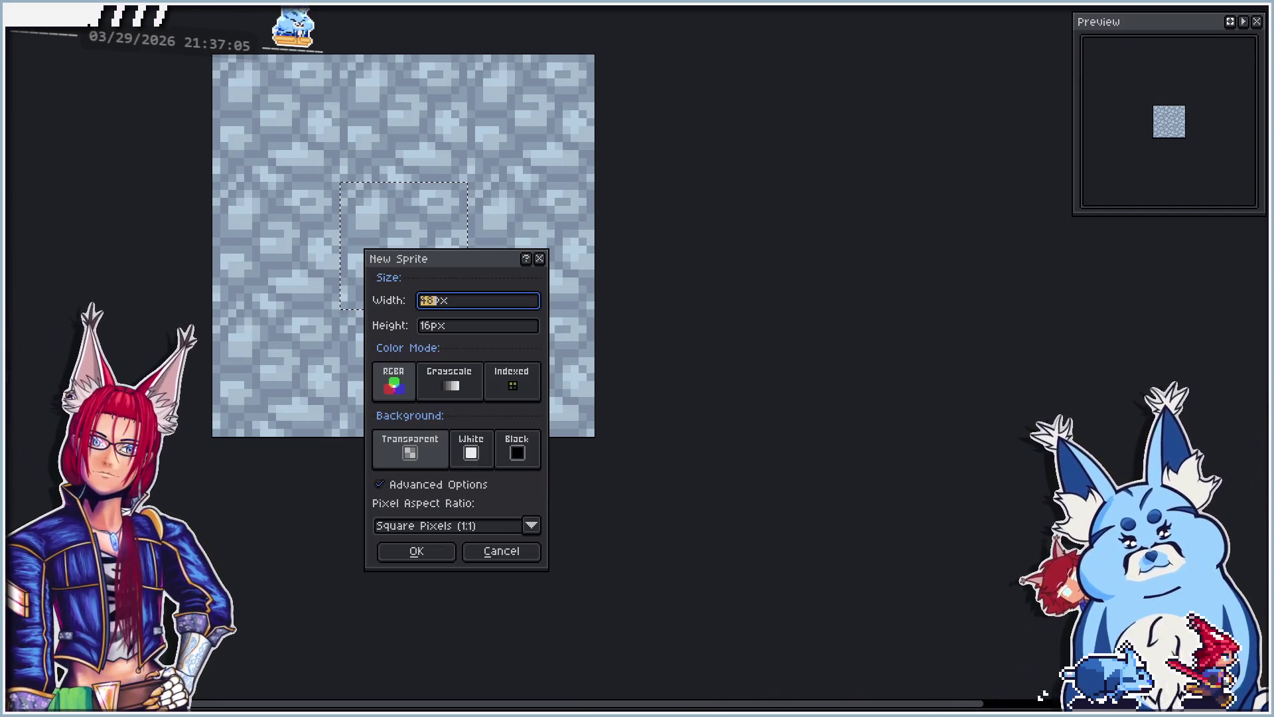
text(16)
key(Tab)
text(1)
key(Return)
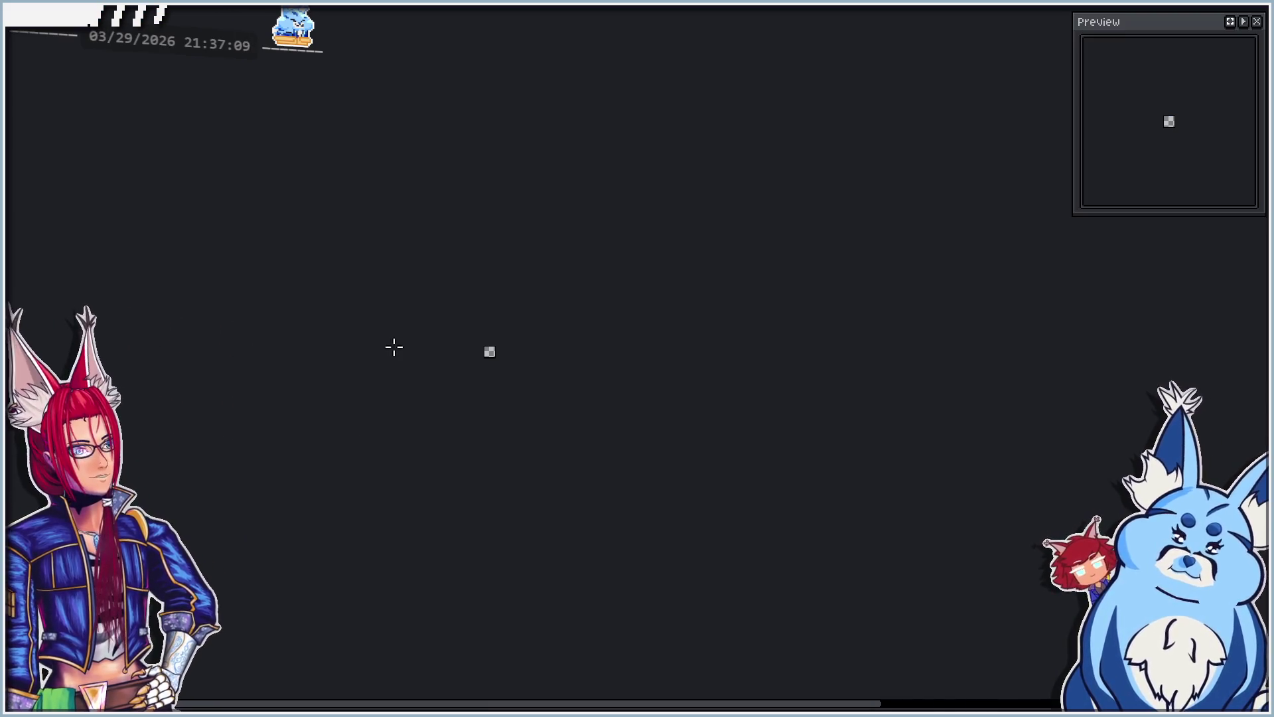
scroll(up, 3)
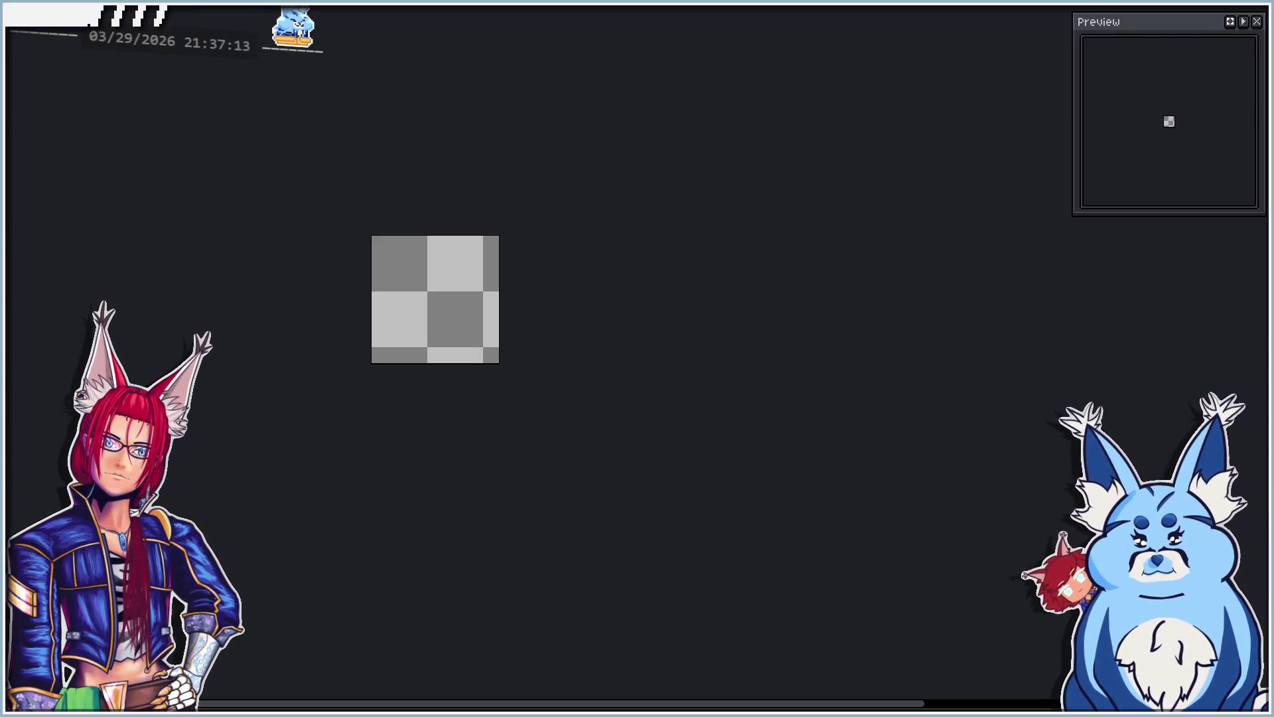
Step: Turn on Tiled in Both Axes and fill the canvas with olive green
key(alt+v)
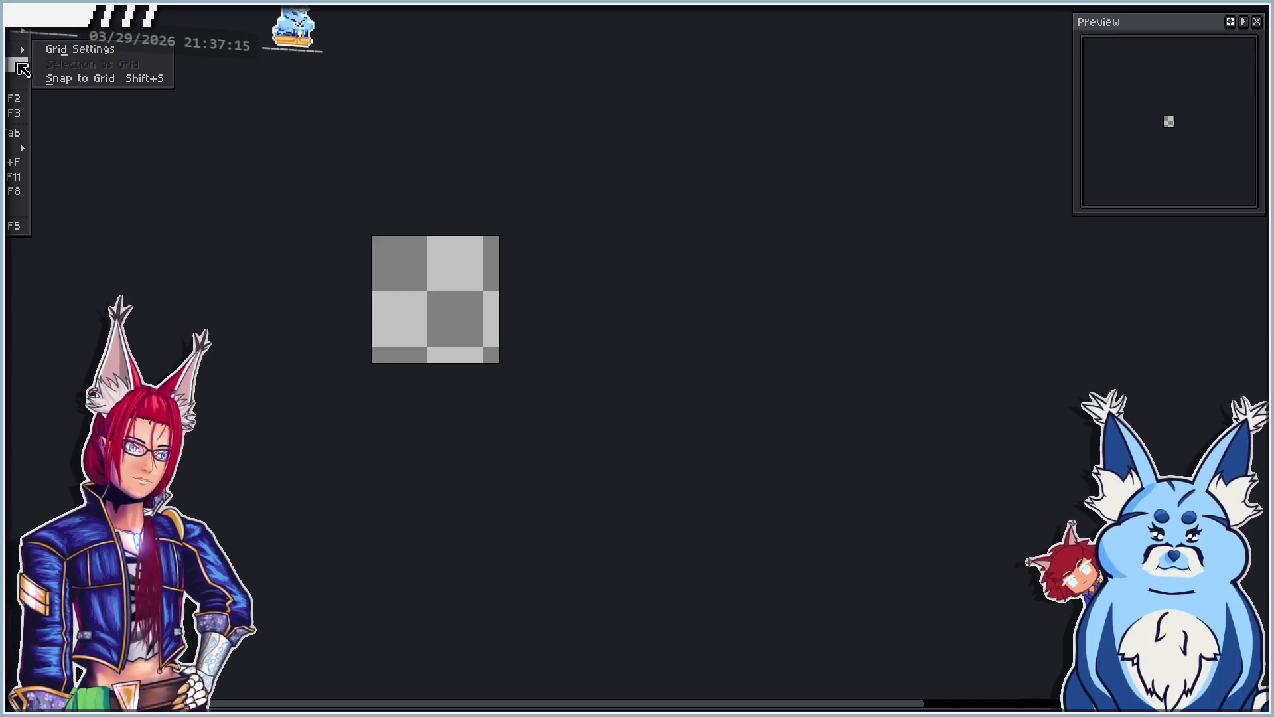
mouse_move(20, 64)
click(77, 78)
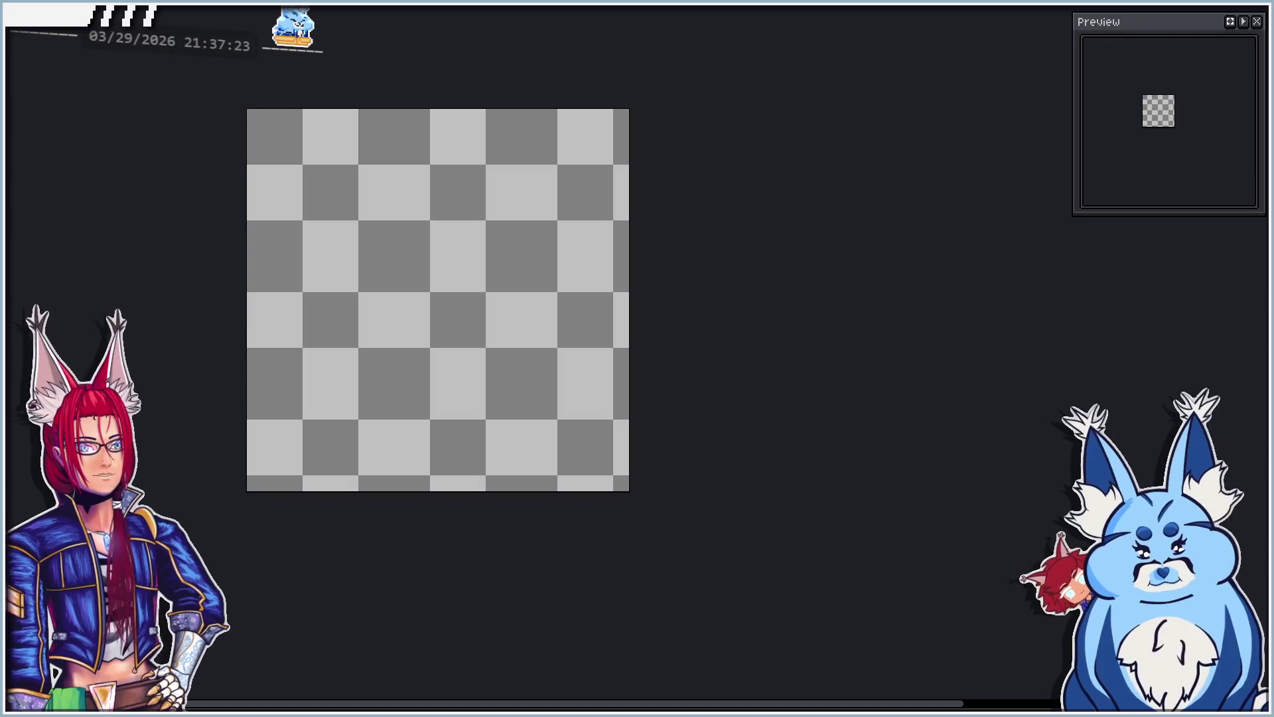
click(457, 314)
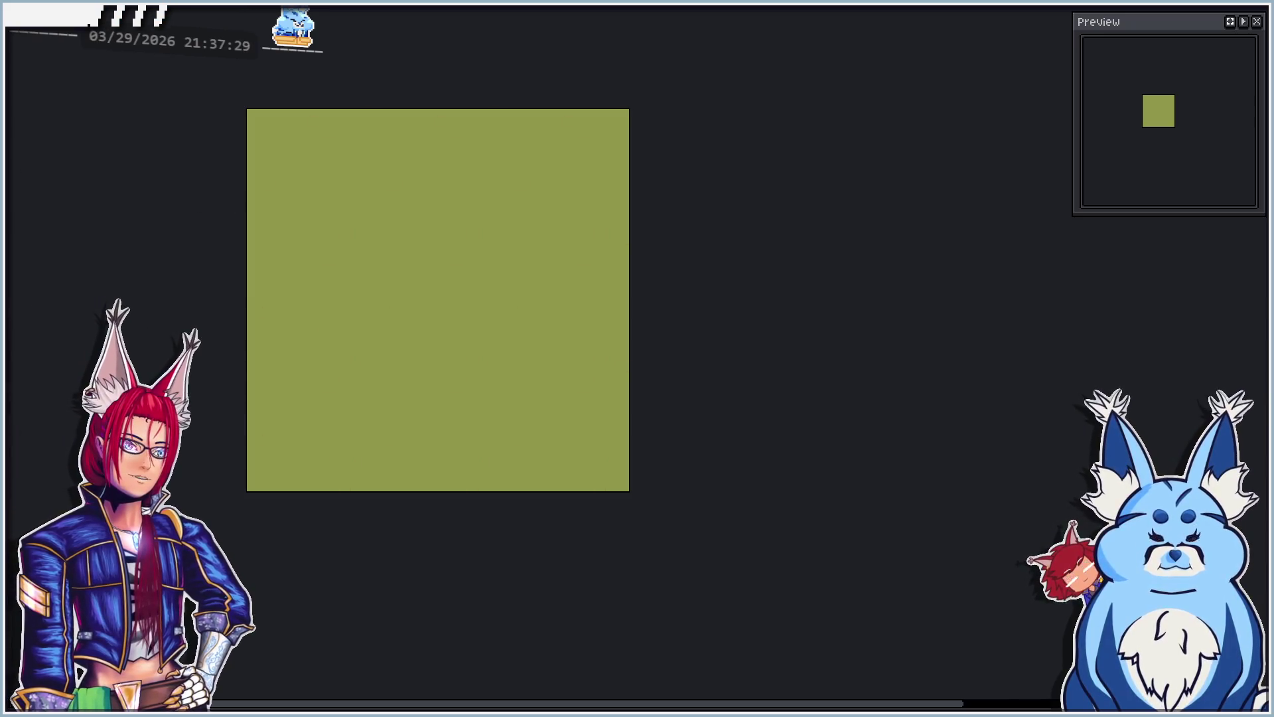
key(ctrl+apostrophe)
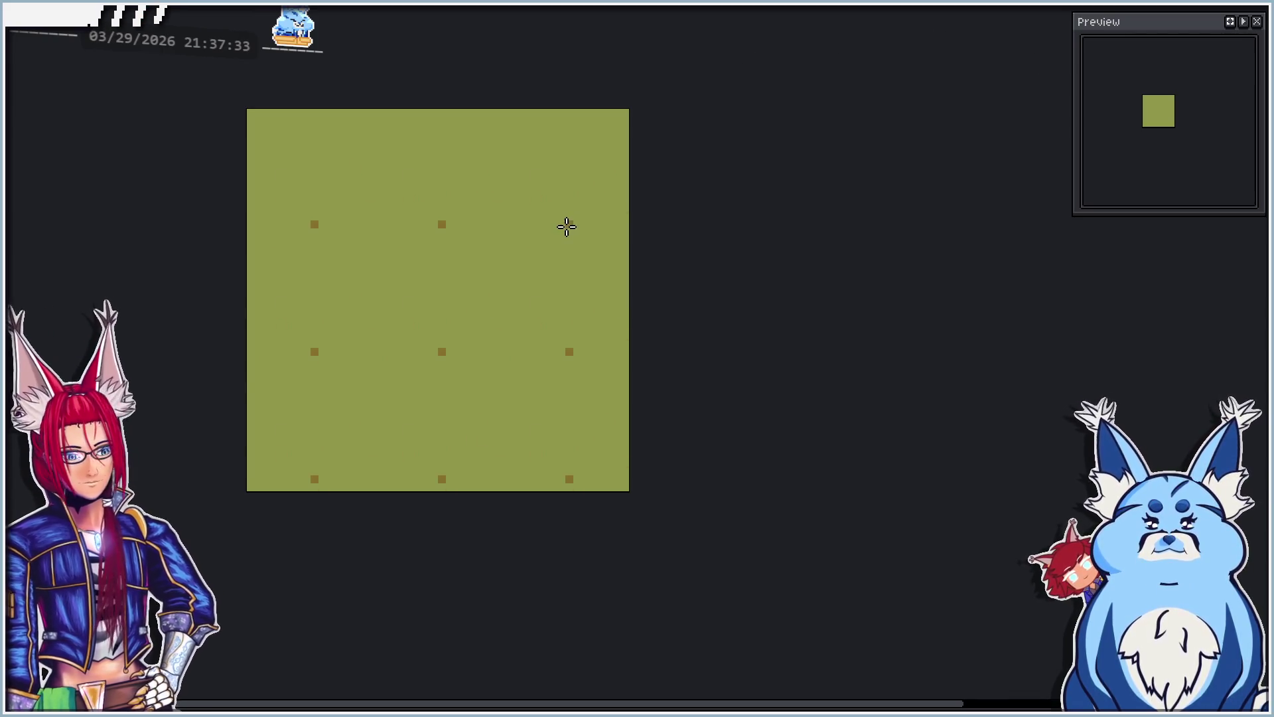
key(ctrl+apostrophe)
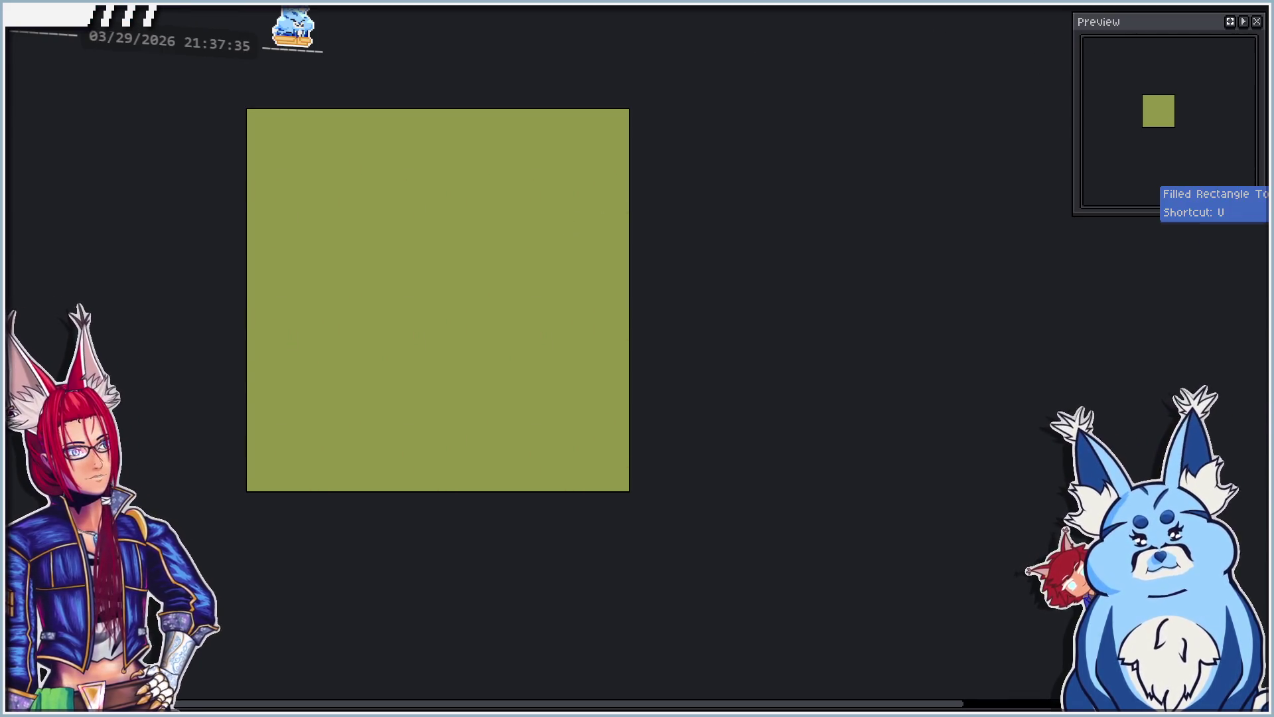
Step: Draw brown hook-shaped stone outlines and fill them solid brown
key(ctrl+apostrophe)
drag(465, 279, 521, 292)
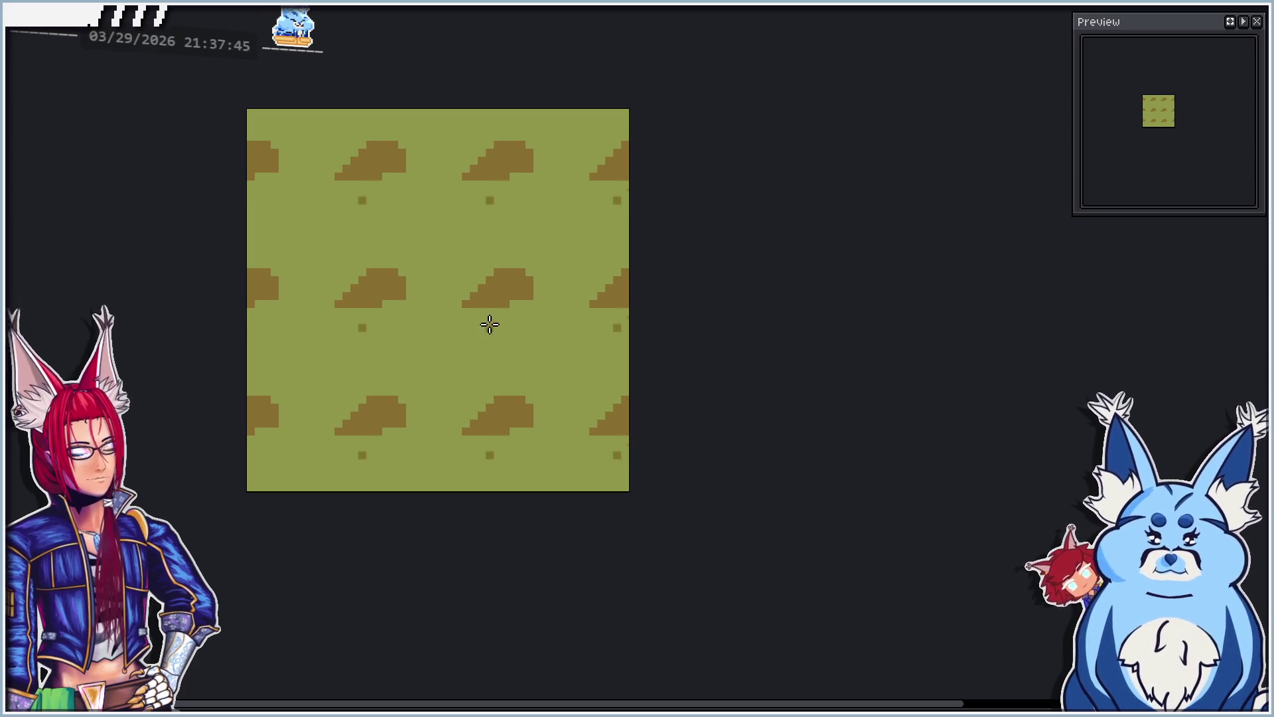
drag(407, 343, 476, 324)
click(488, 336)
Step: Add more brown stone patches and pixels, reverting a few back to light olive
drag(441, 265, 381, 305)
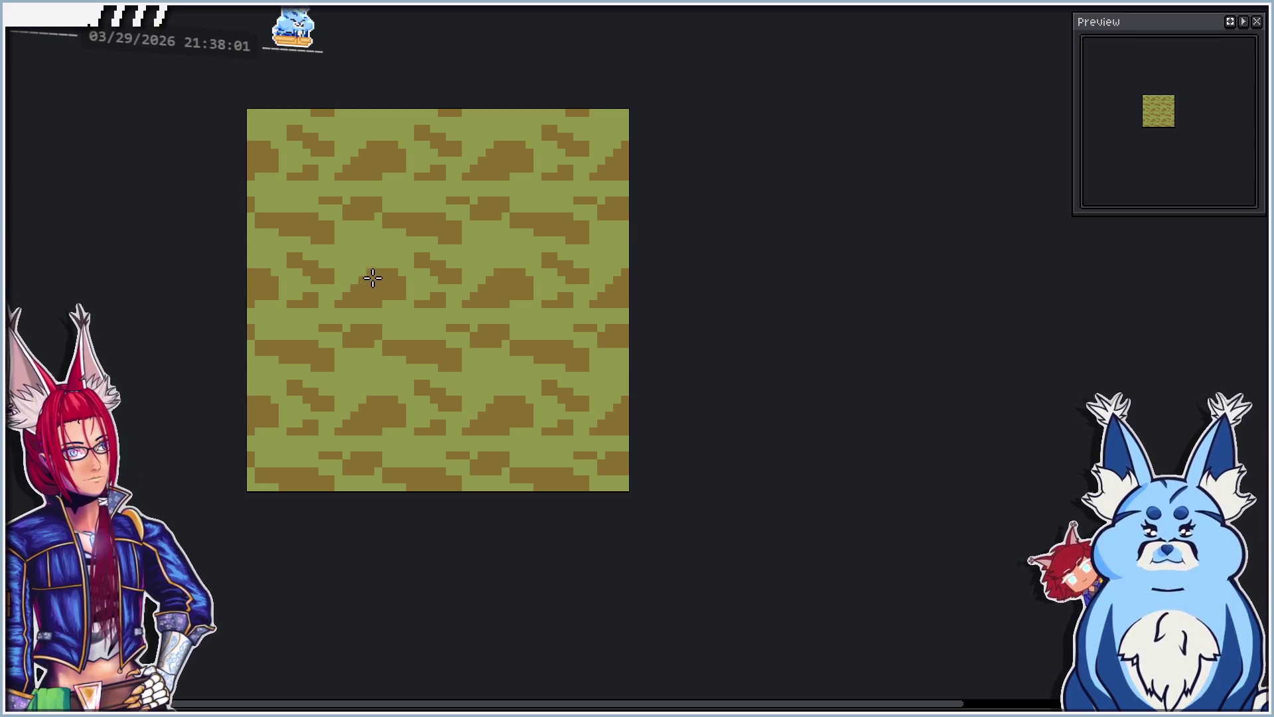
click(346, 273)
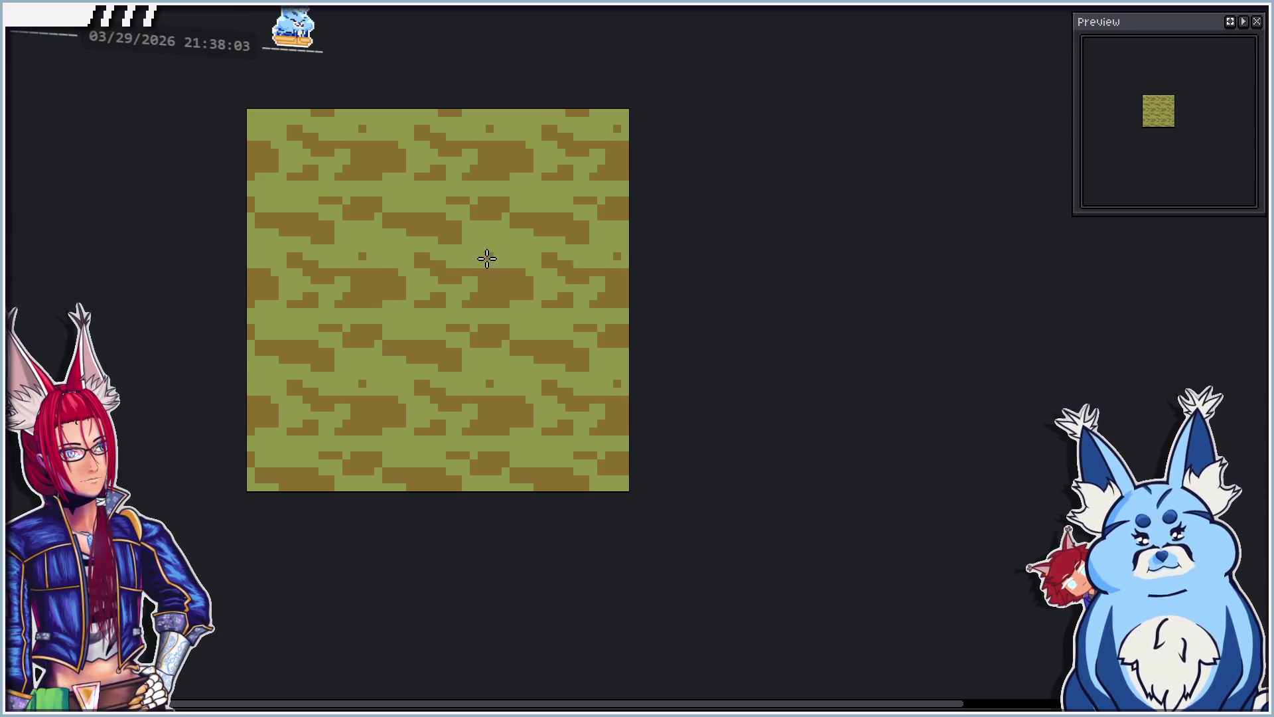
drag(513, 272, 443, 209)
click(508, 241)
drag(382, 176, 367, 155)
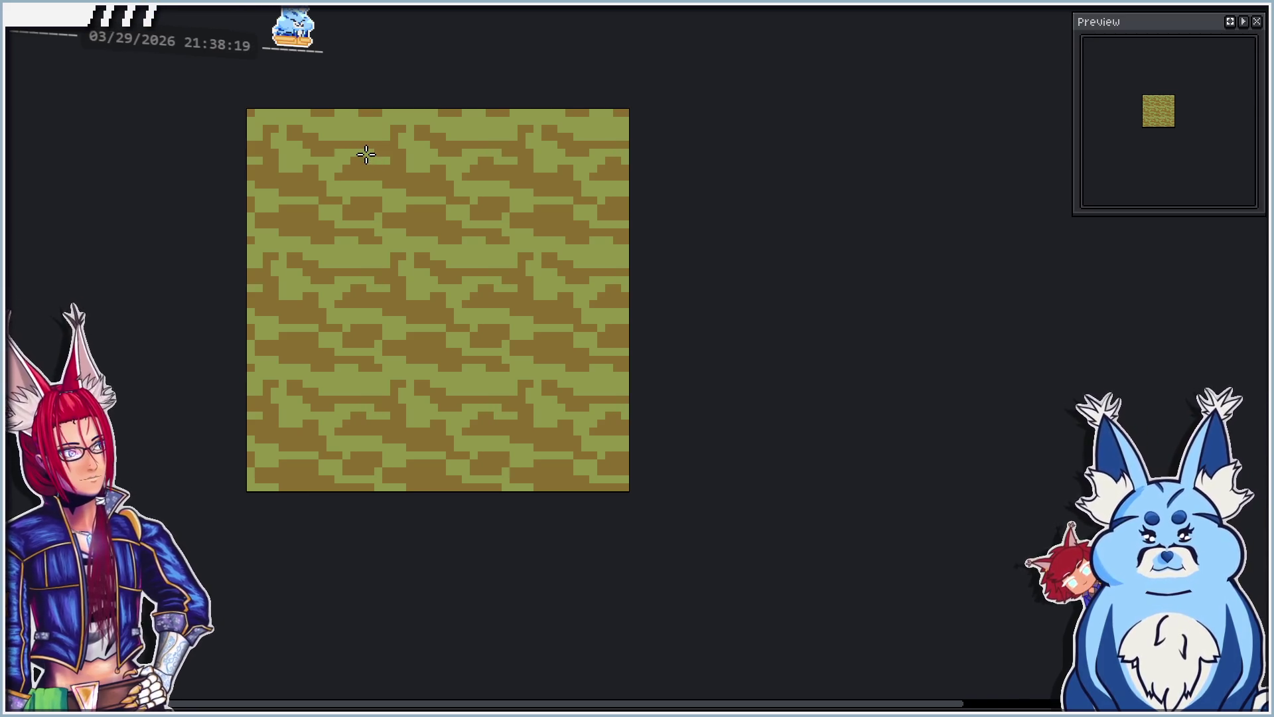
drag(410, 285, 369, 291)
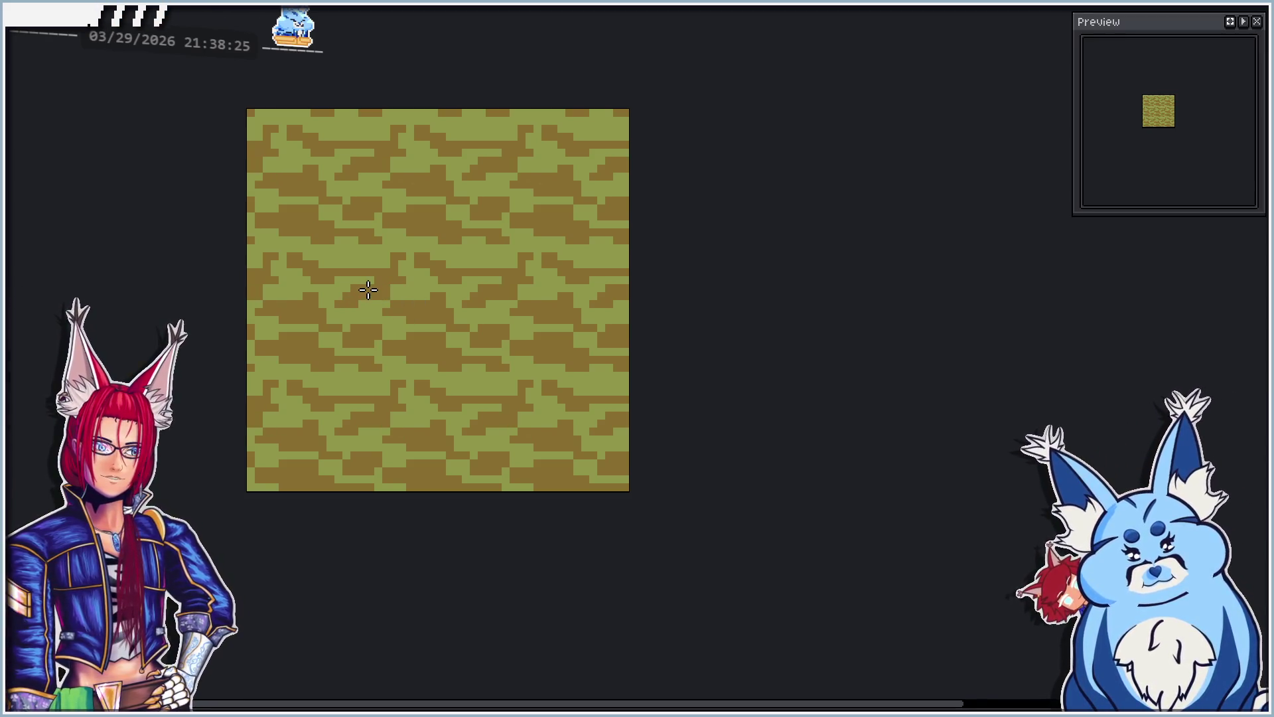
scroll(down, 3)
scroll(up, 3)
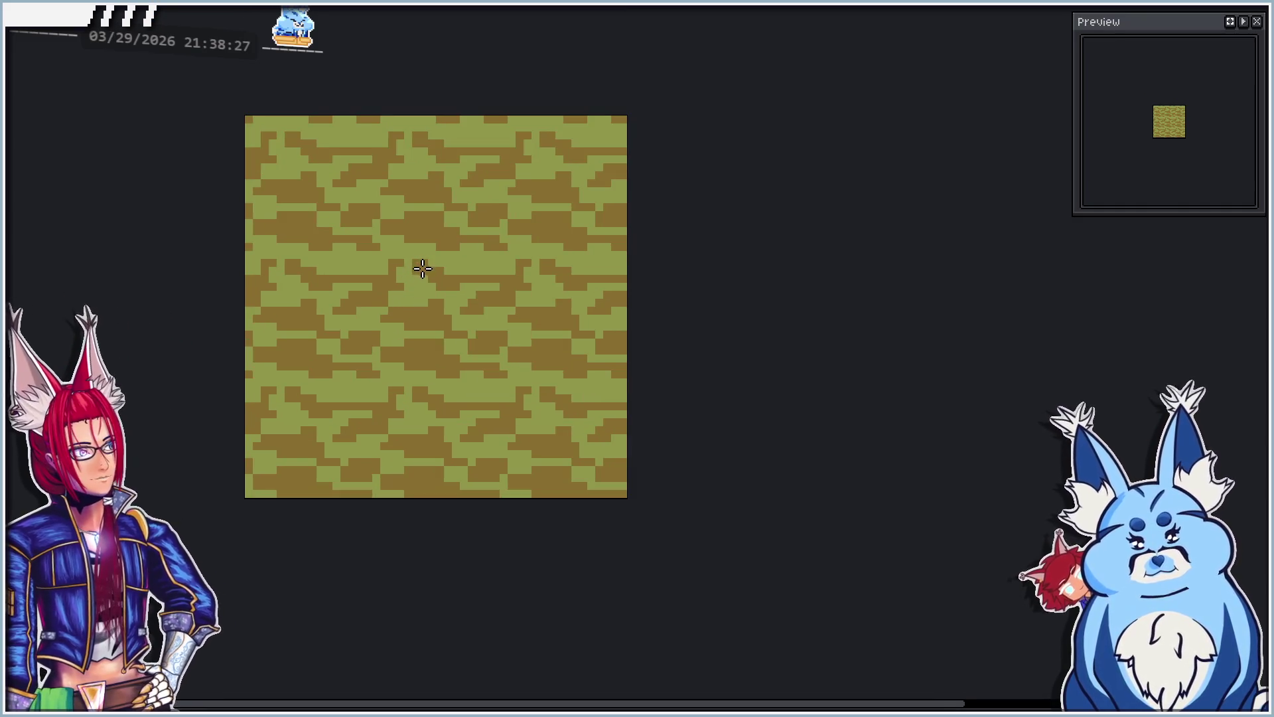
drag(432, 265, 416, 276)
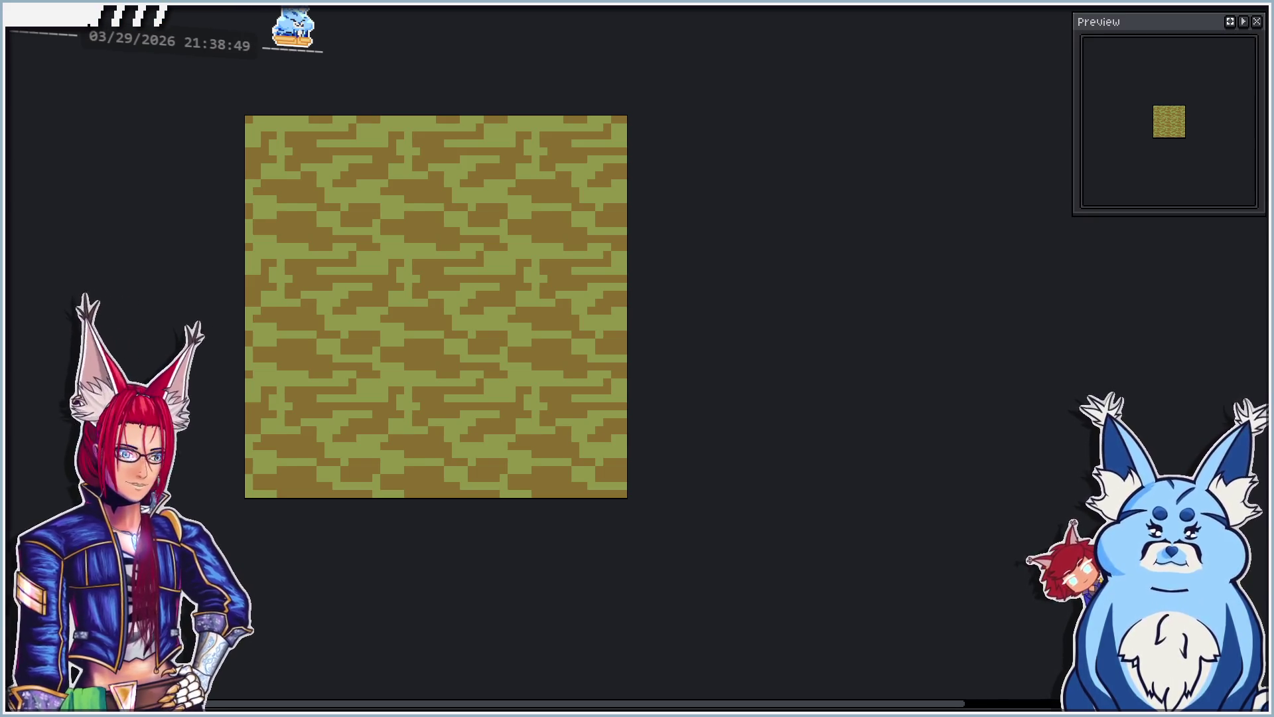
Step: Zoom in, undo a stray light-green pixel, and dot dull-yellow highlights on the upper stones
scroll(up, 3)
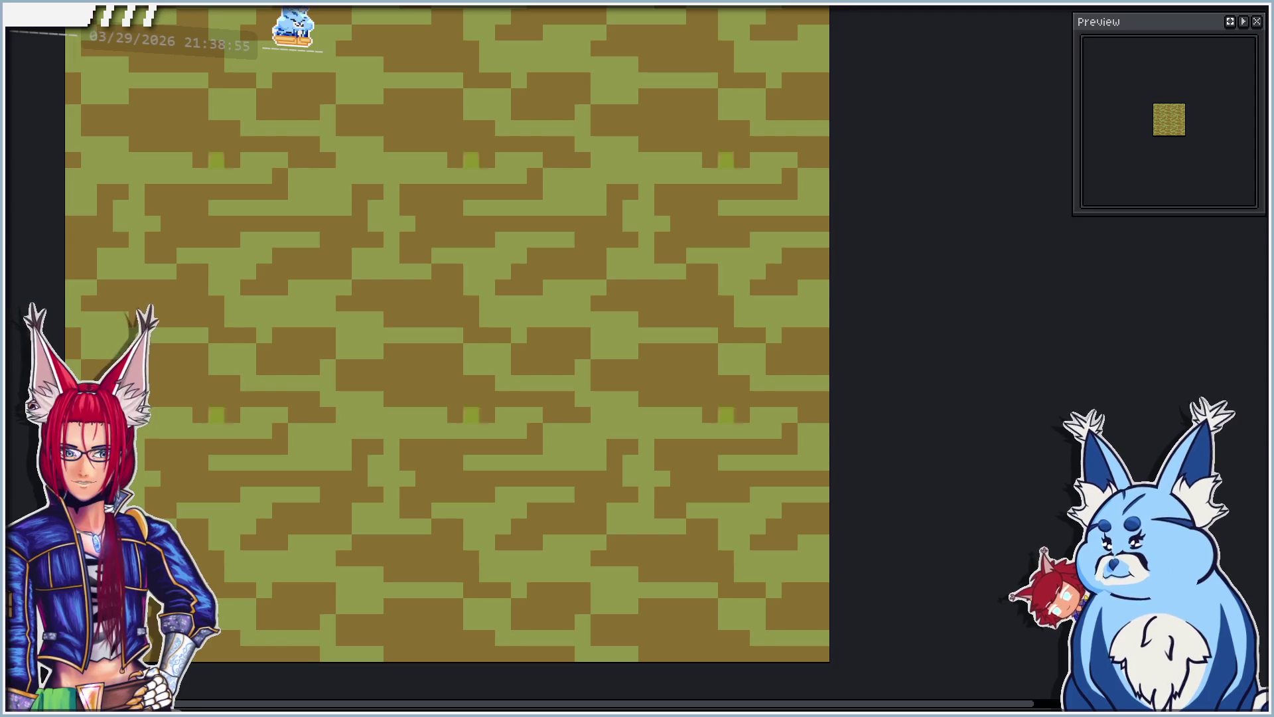
click(402, 385)
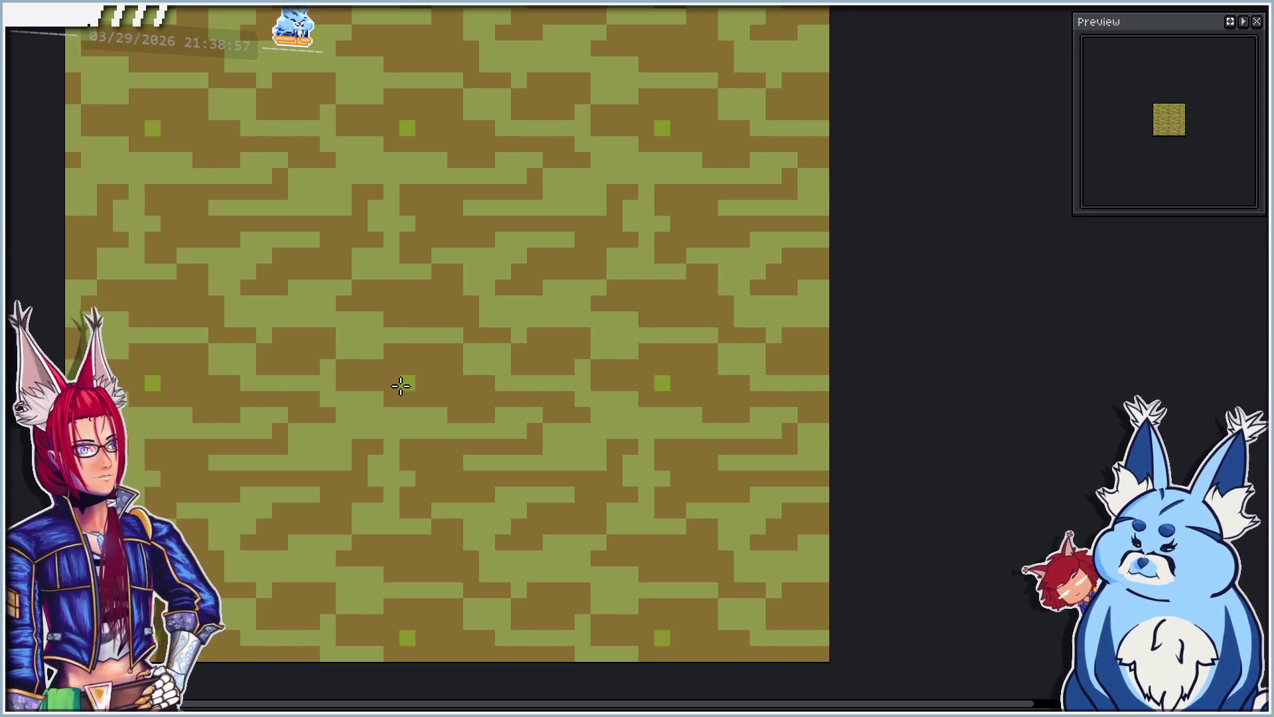
key(ctrl+z)
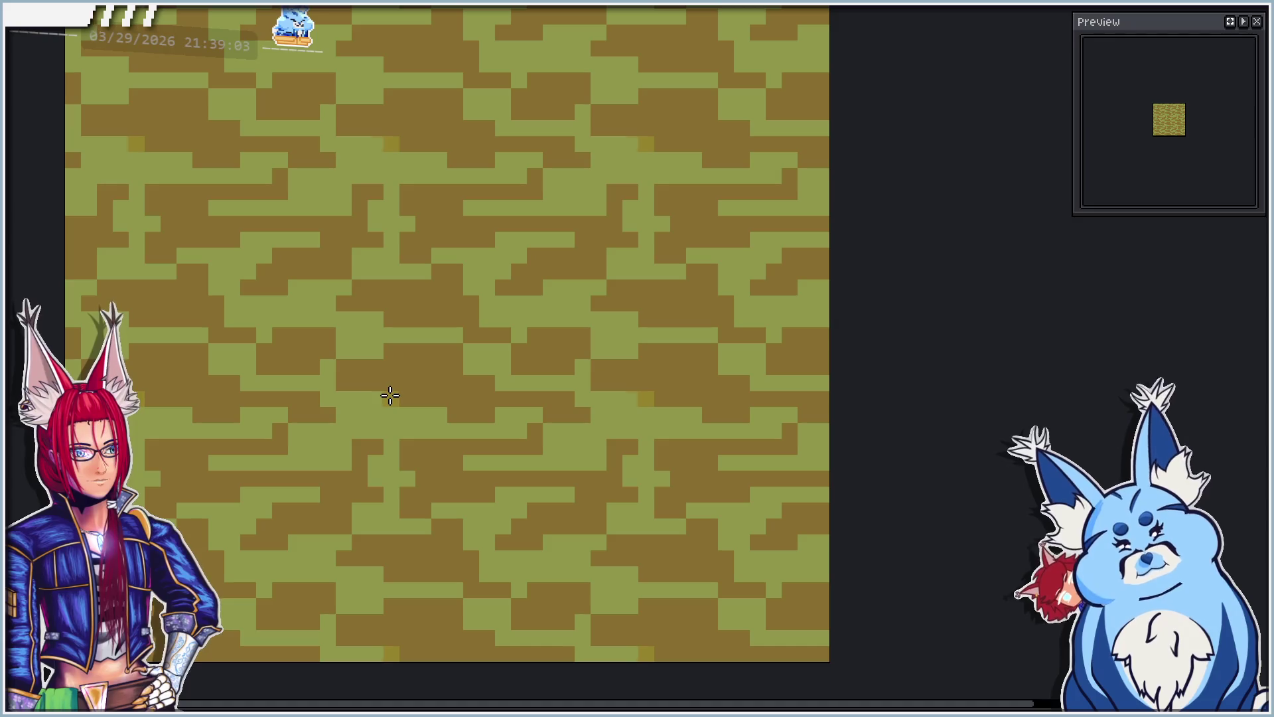
click(342, 382)
click(456, 417)
click(406, 398)
click(378, 363)
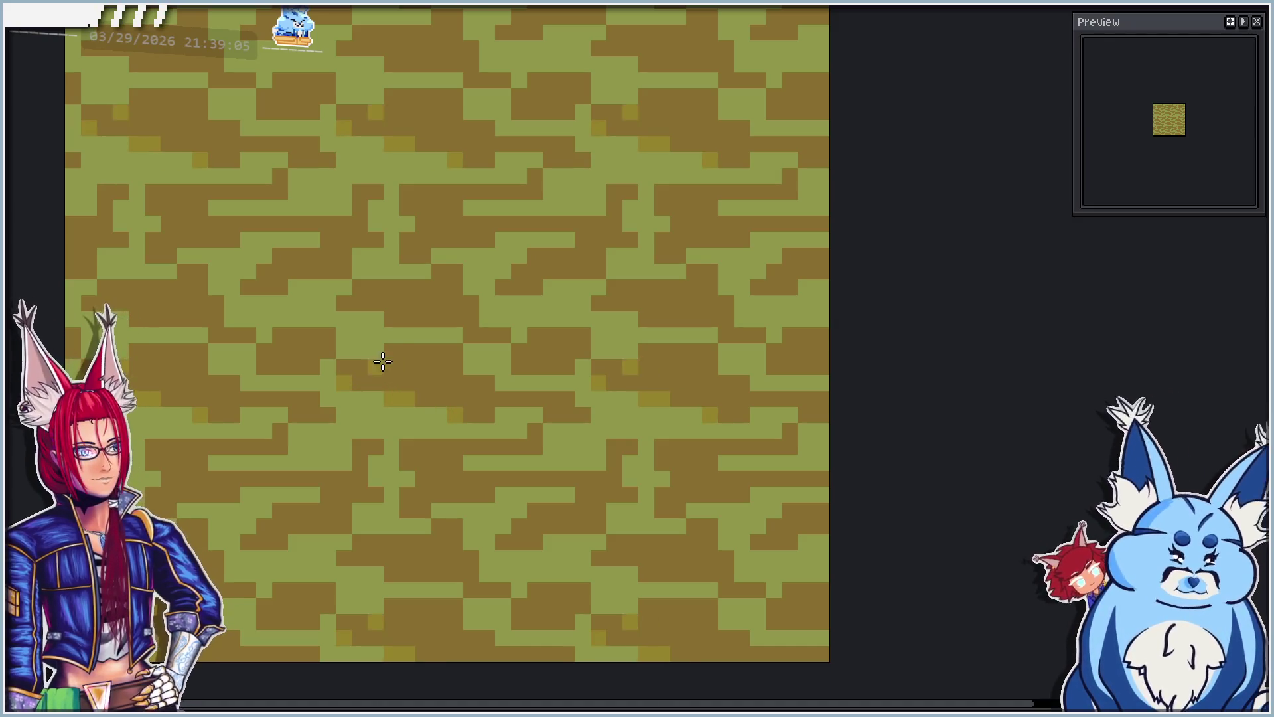
click(392, 351)
click(456, 352)
click(488, 384)
click(518, 402)
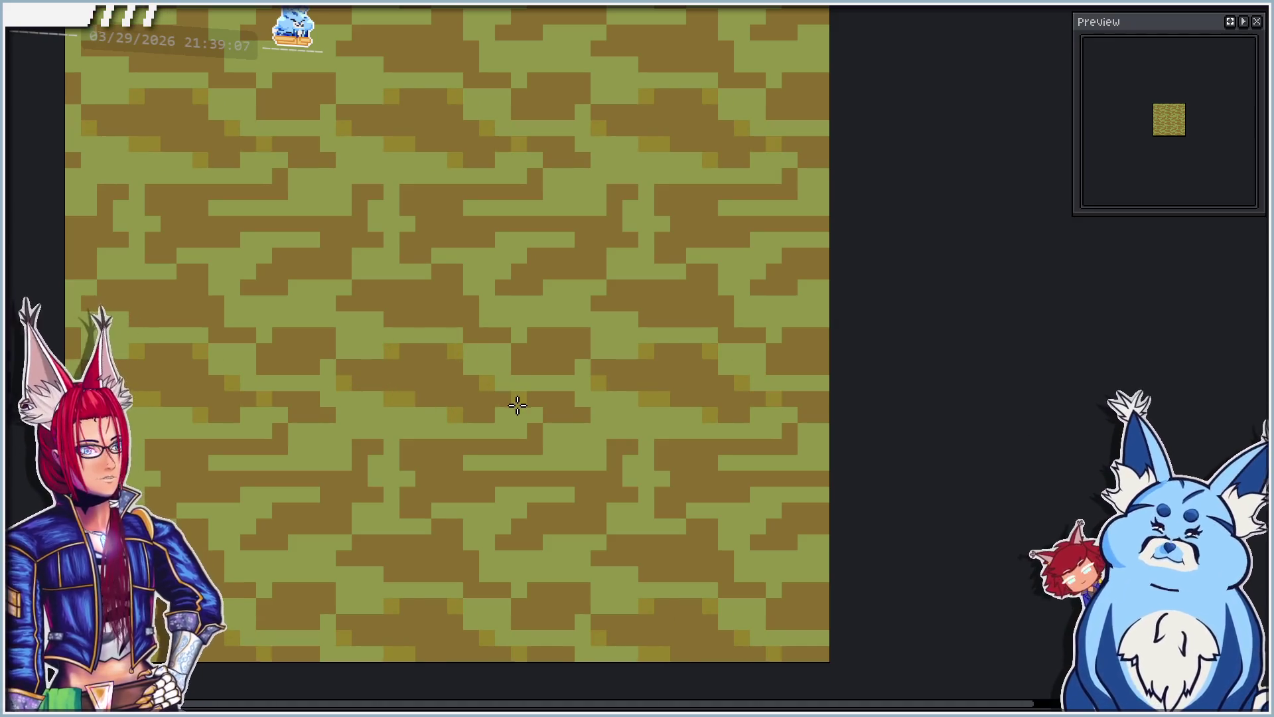
Step: Edge the central stones with dull-yellow single pixels, staircases and short rows
click(567, 397)
click(548, 416)
click(582, 414)
drag(551, 430, 515, 447)
drag(409, 462, 411, 449)
click(472, 462)
click(456, 462)
click(441, 462)
click(408, 510)
click(424, 510)
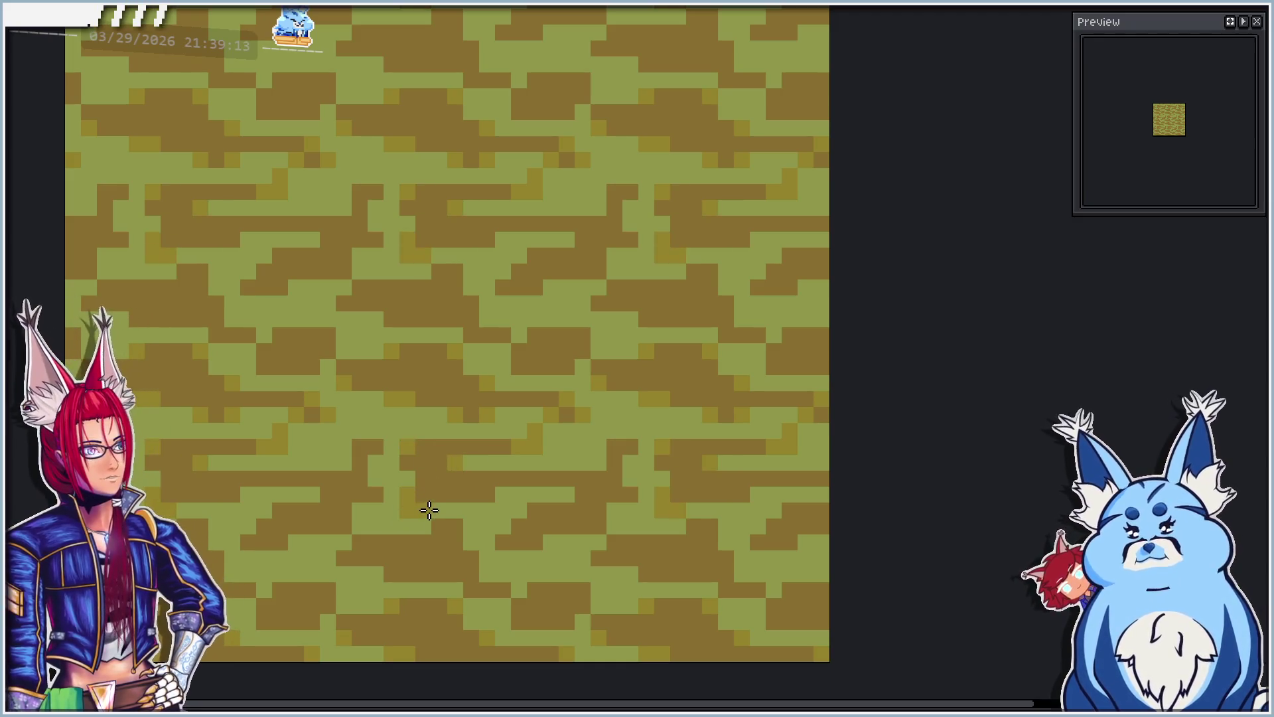
click(425, 494)
click(375, 478)
click(361, 447)
click(327, 465)
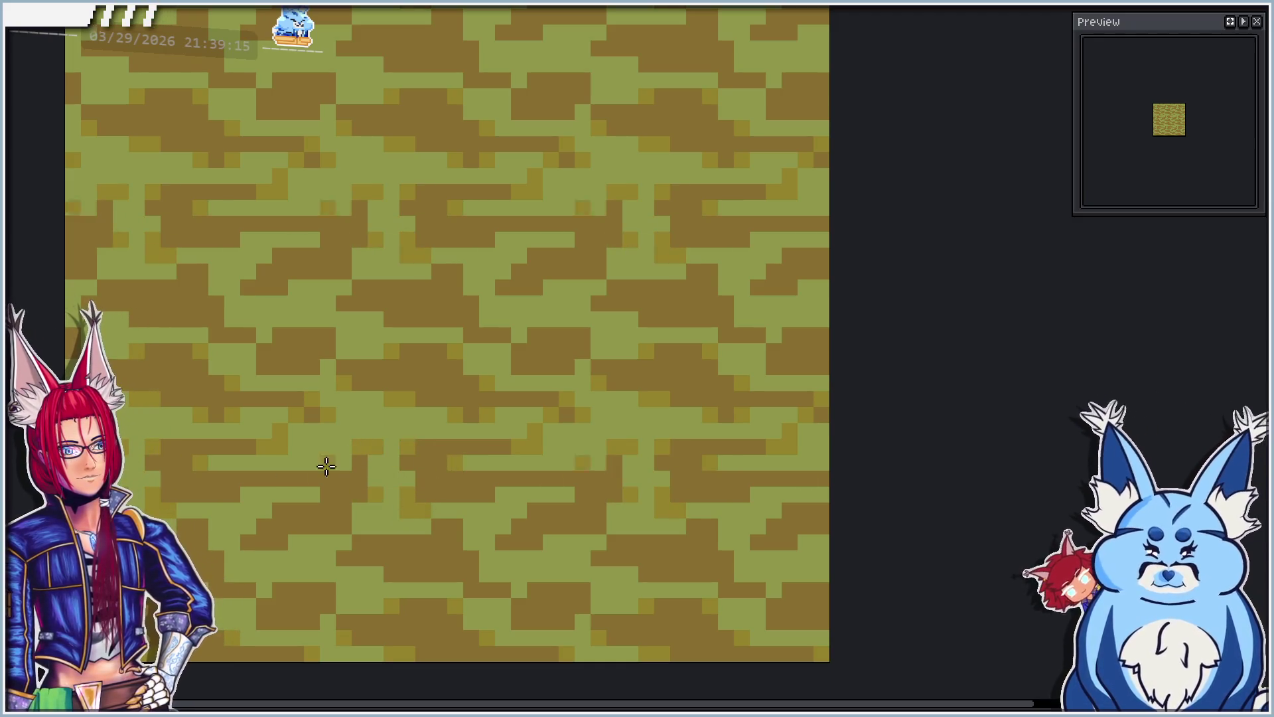
Step: Add dull-yellow highlight pixels along the lower and lower-left stones
click(218, 494)
click(201, 494)
click(265, 542)
click(249, 542)
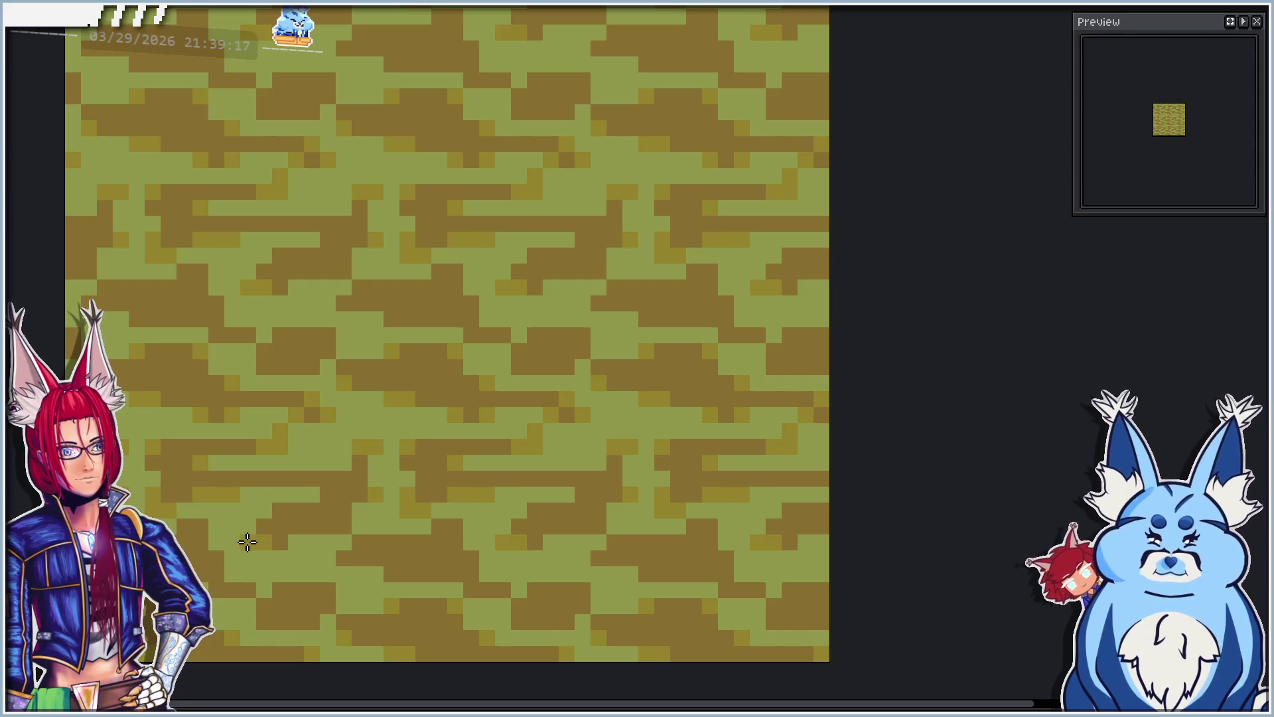
click(280, 541)
click(345, 525)
click(280, 510)
click(265, 526)
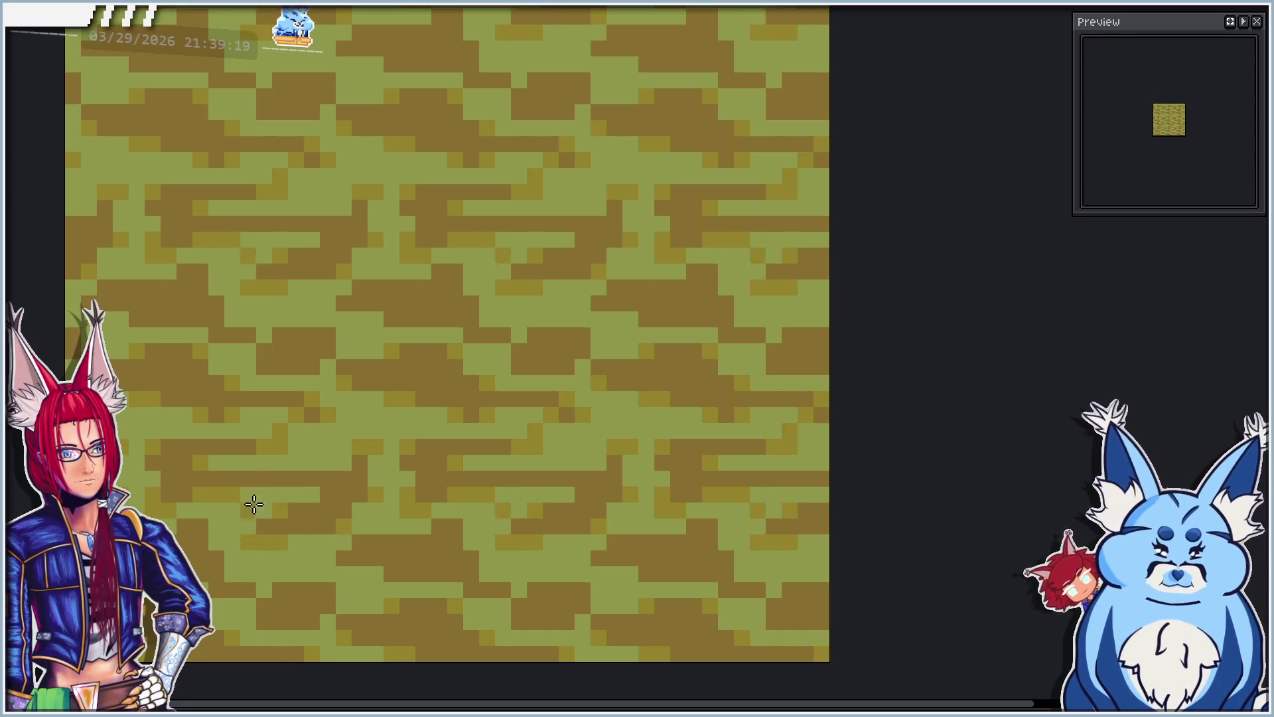
scroll(down, 3)
scroll(up, 3)
Step: Highlight the middle and left-side stones, repainting one row along a stone edge
click(426, 418)
drag(394, 418, 395, 402)
click(410, 402)
click(427, 403)
click(301, 386)
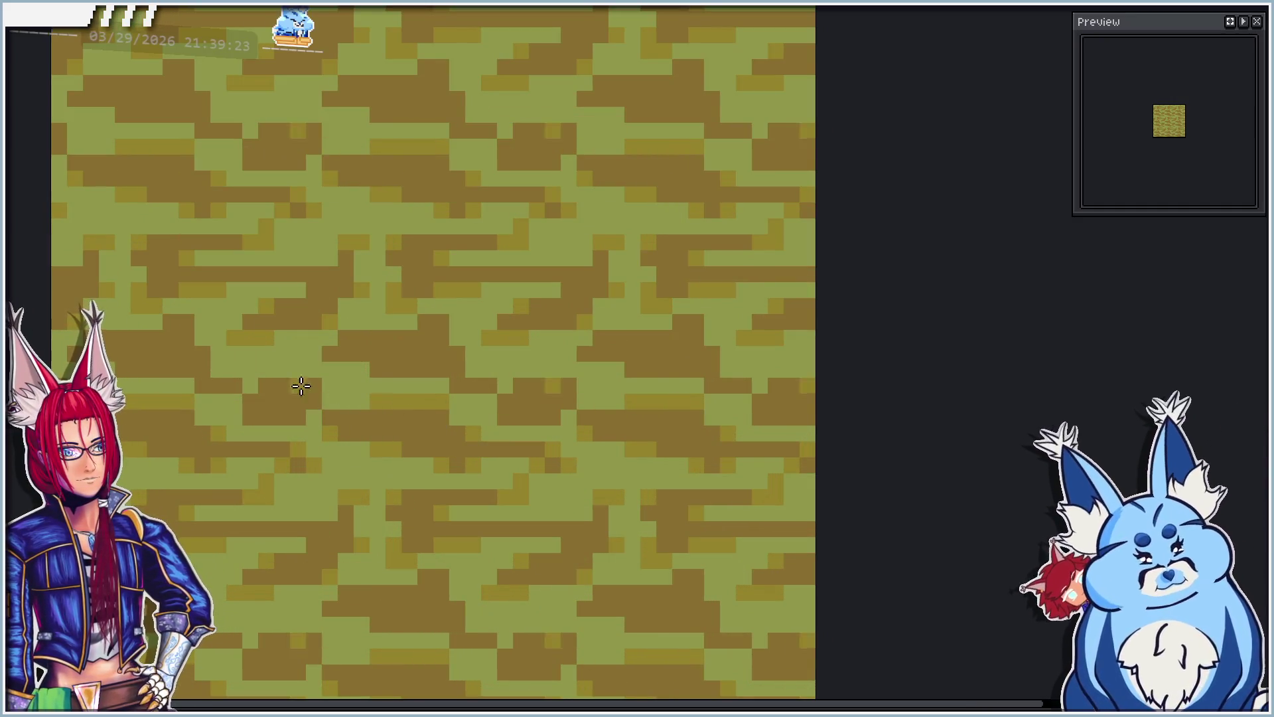
click(187, 355)
click(171, 322)
click(187, 323)
click(89, 338)
drag(84, 338, 147, 341)
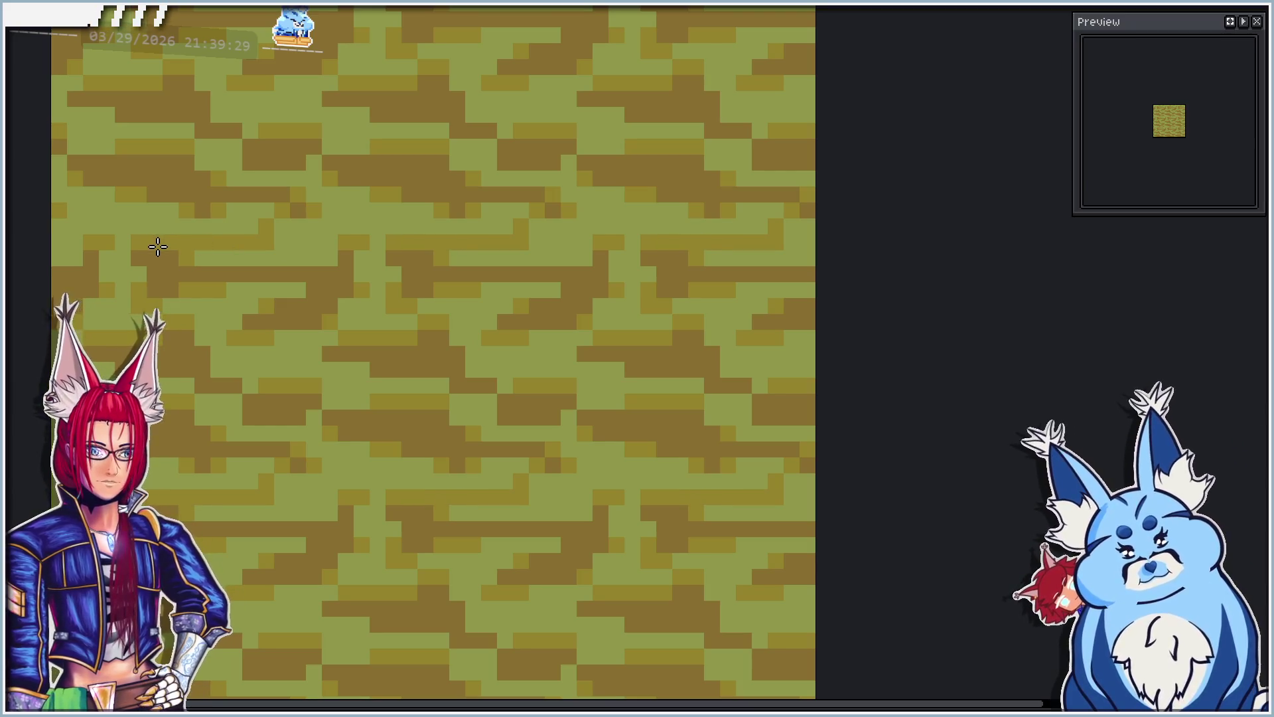
Step: Turn the olive and brown palette tones into darker and brighter greens, rebuilding the palette from the sprite
scroll(down, 3)
scroll(up, 3)
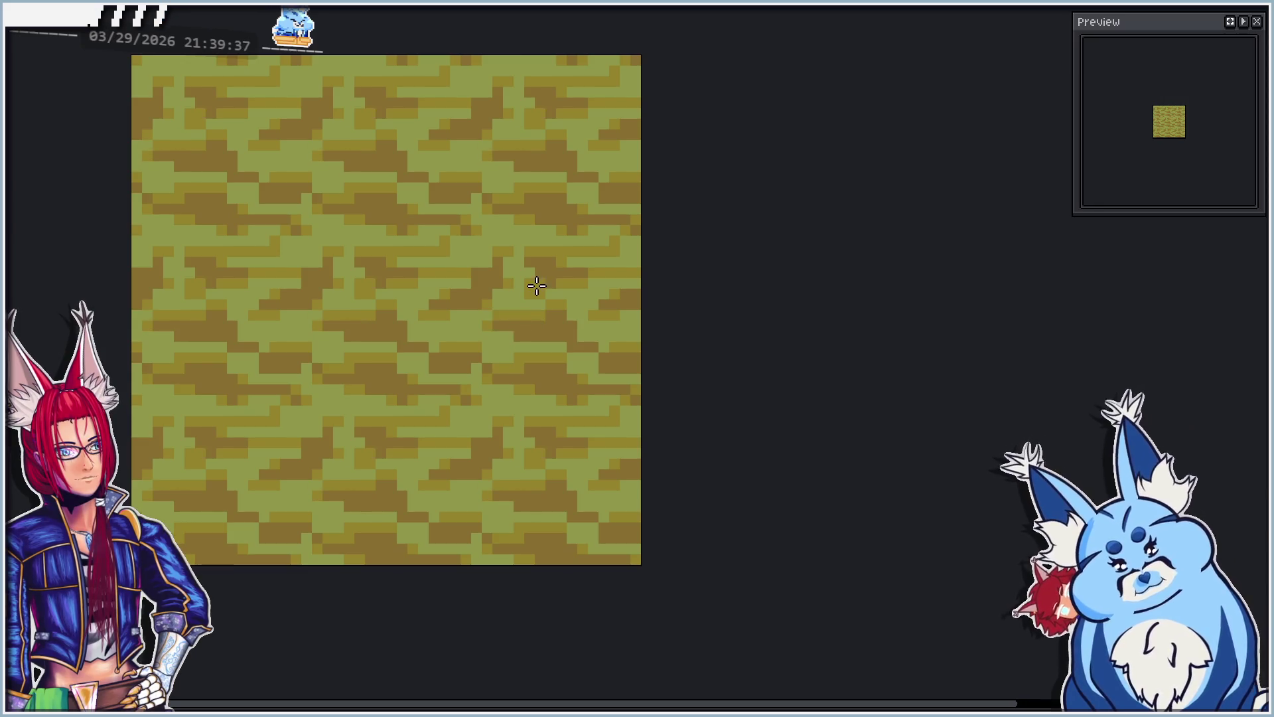
scroll(down, 3)
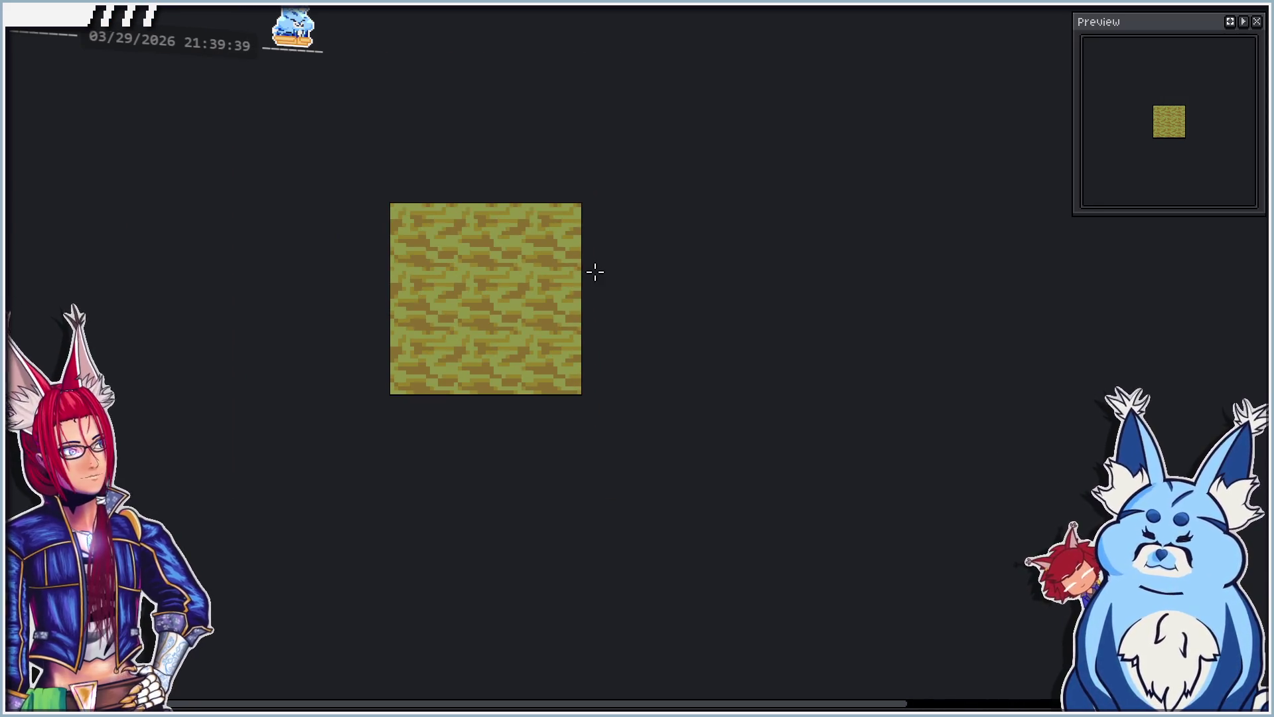
scroll(up, 3)
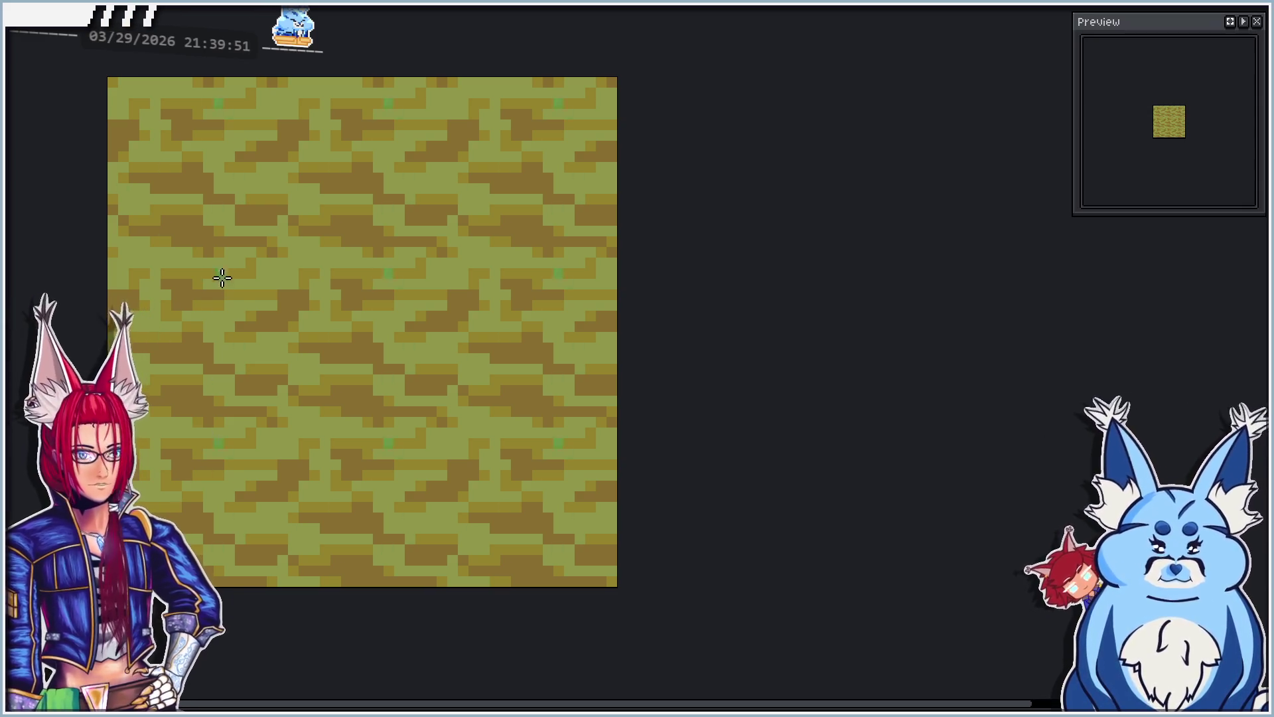
click(291, 272)
click(290, 271)
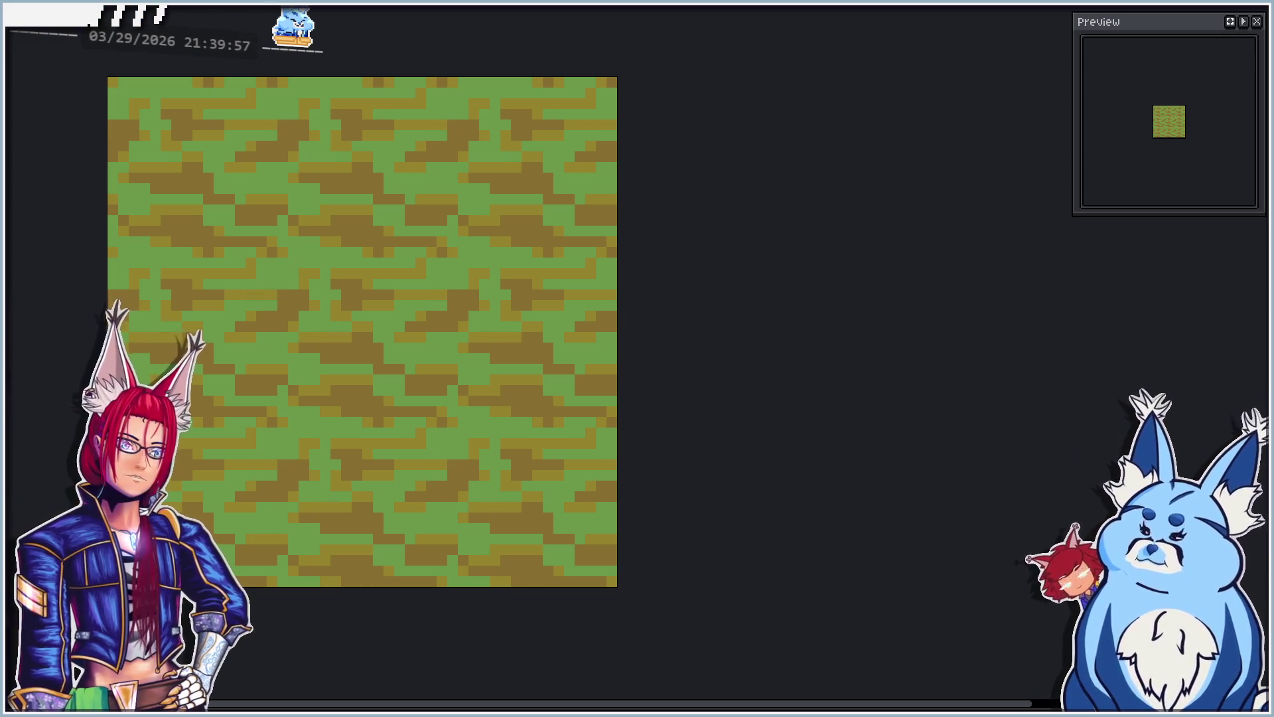
click(497, 481)
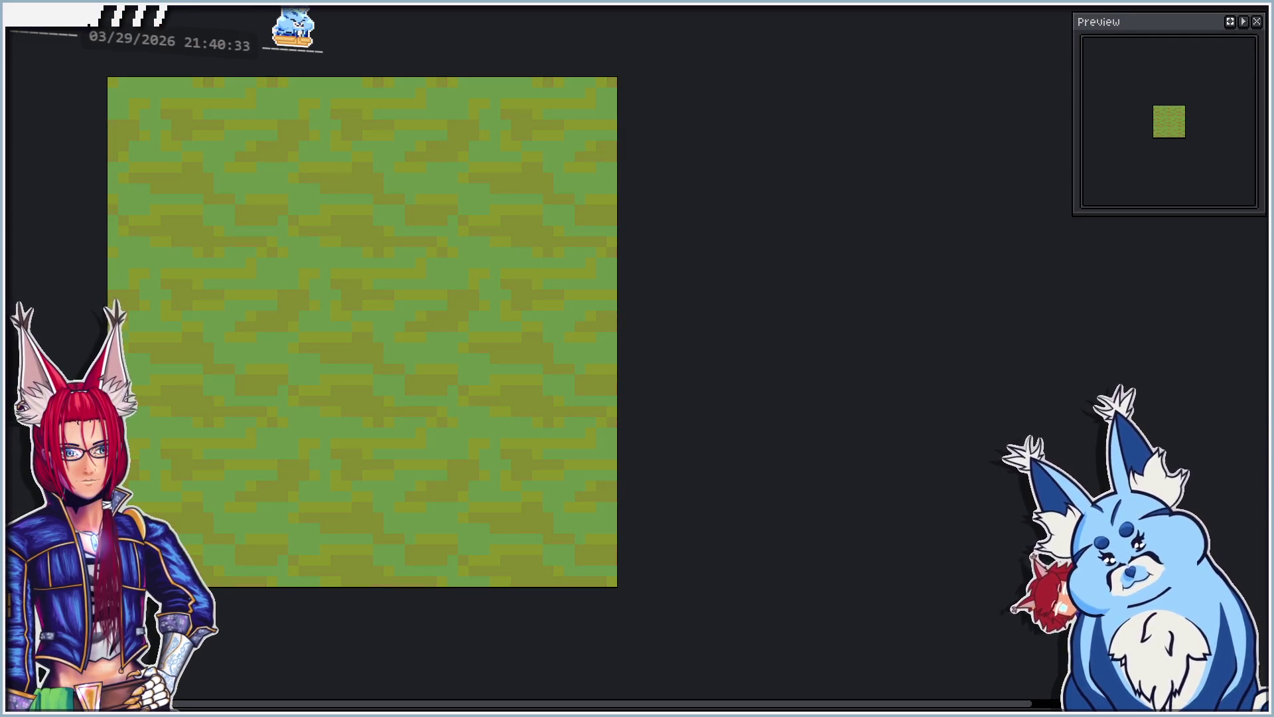
scroll(down, 3)
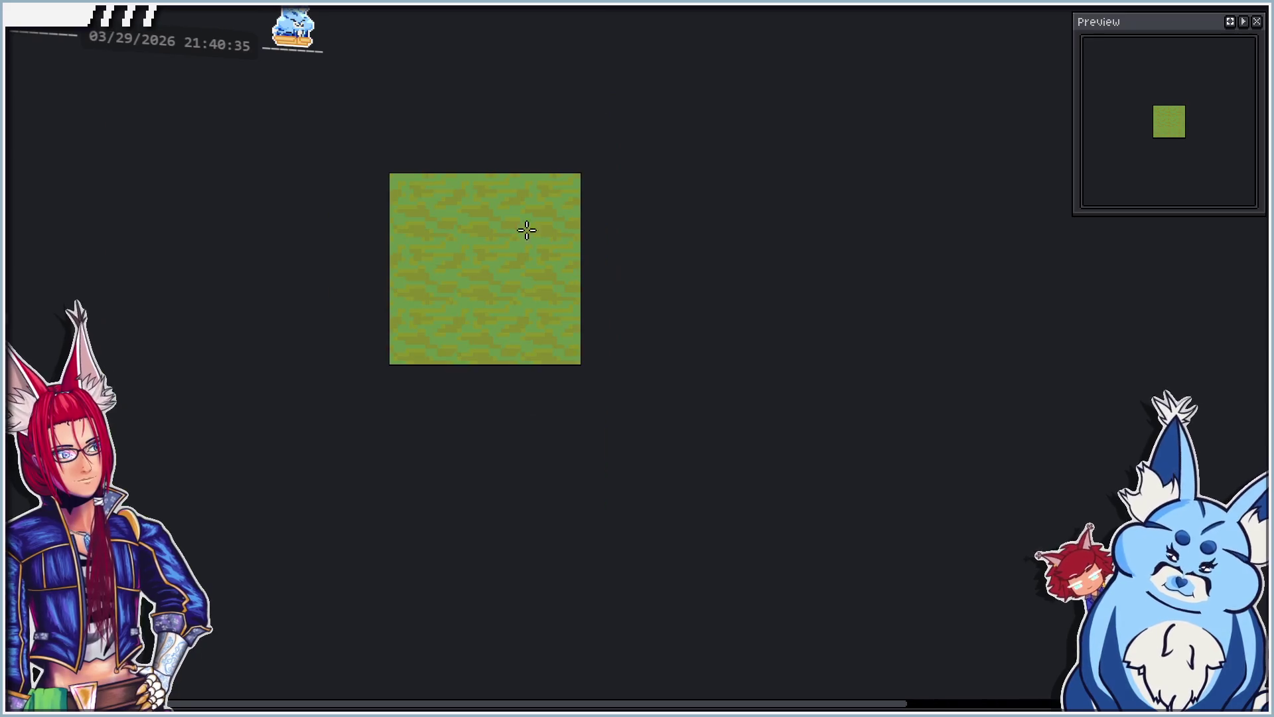
scroll(up, 3)
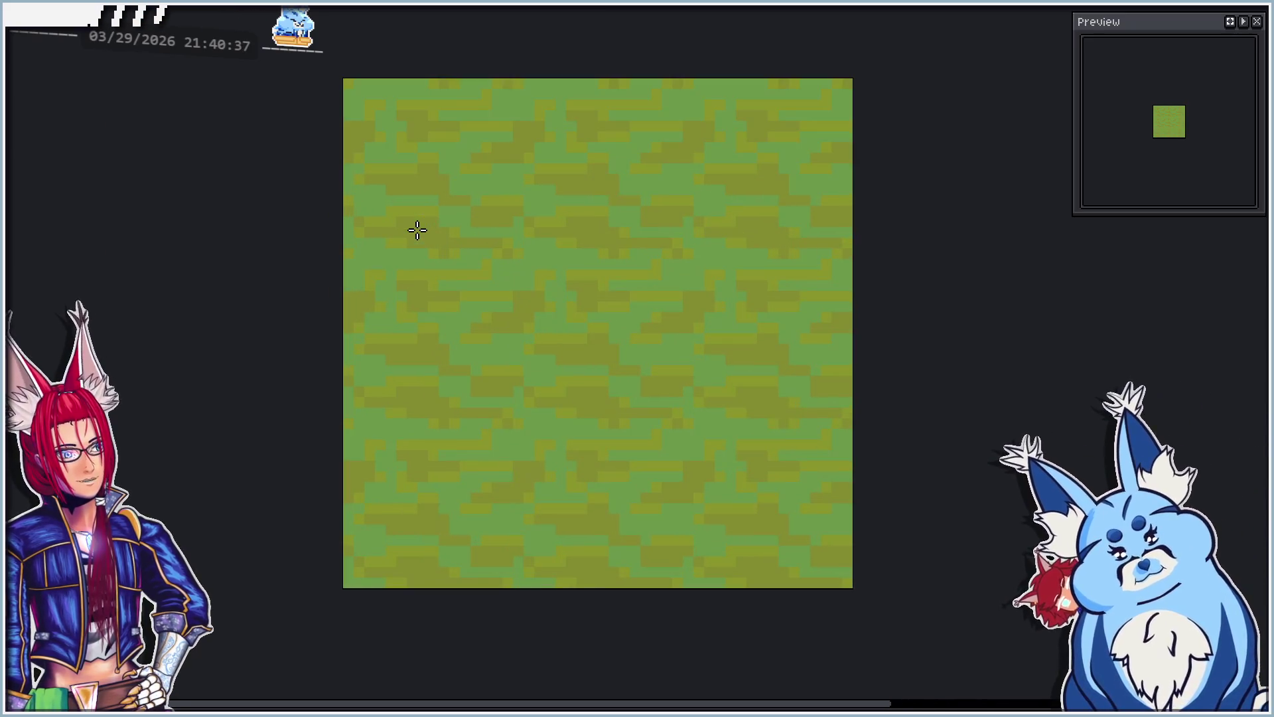
scroll(up, 3)
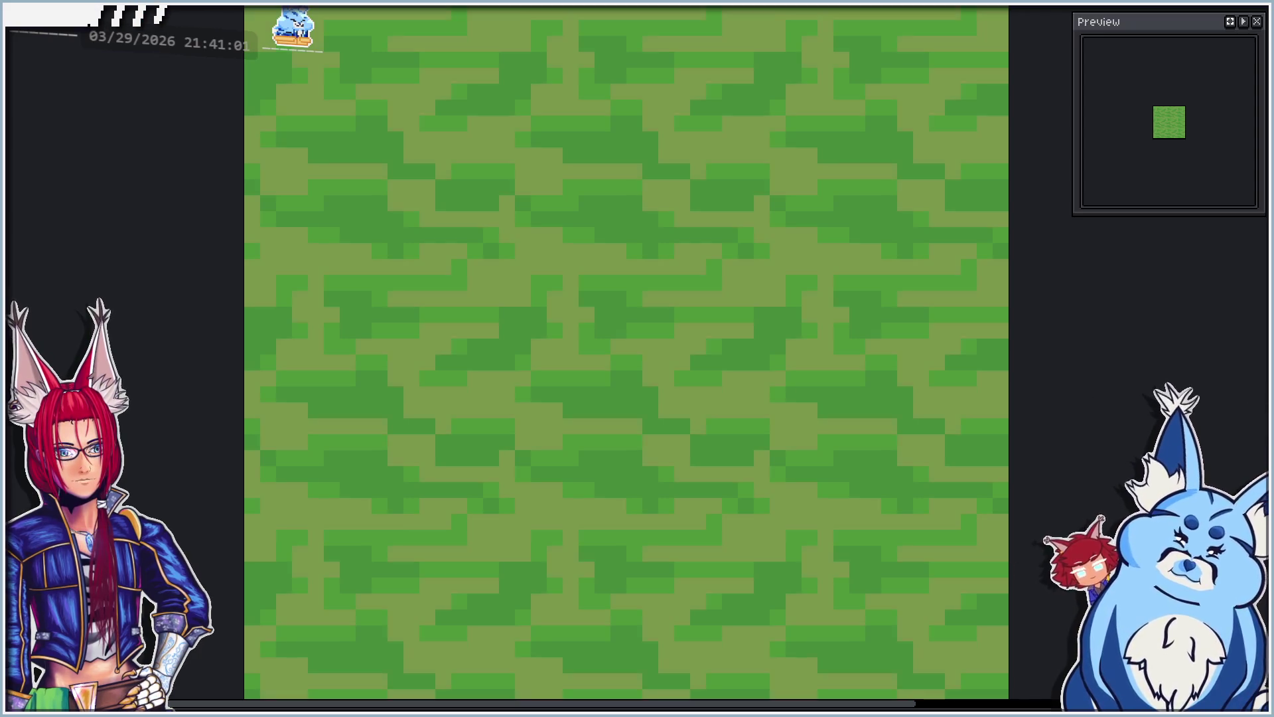
scroll(down, 3)
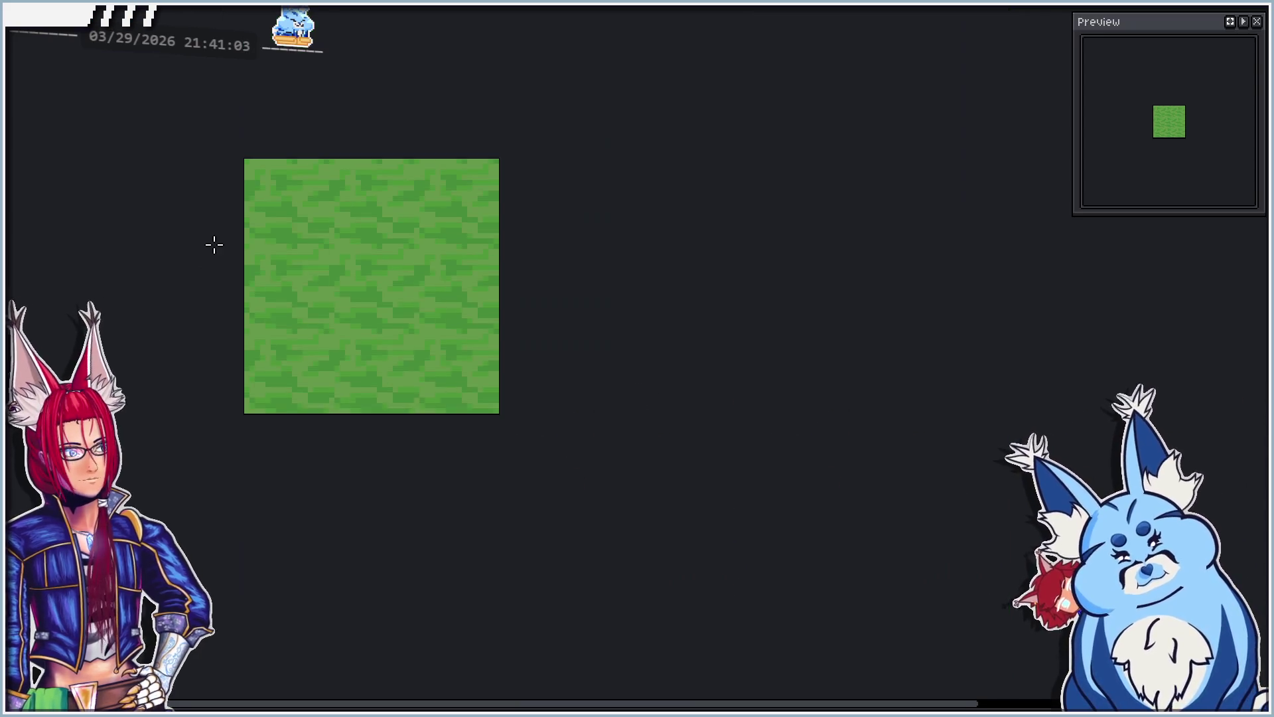
scroll(up, 3)
scroll(up, 3)
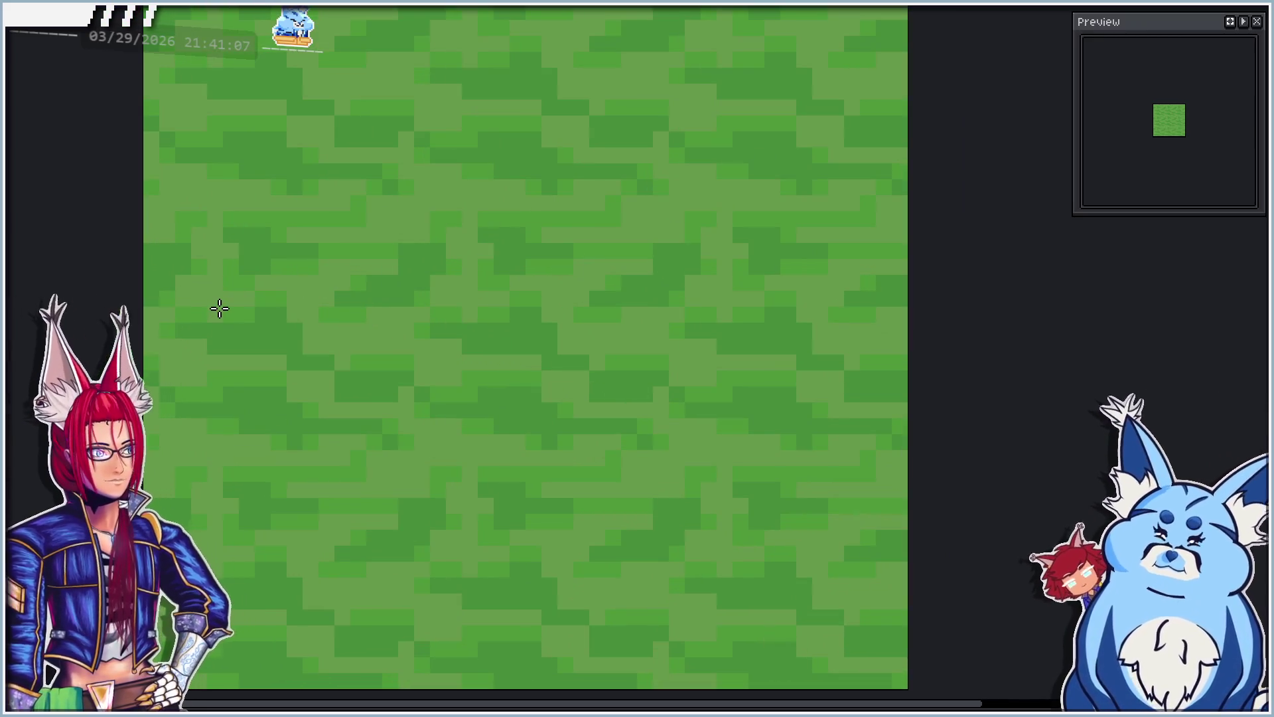
scroll(down, 3)
scroll(up, 3)
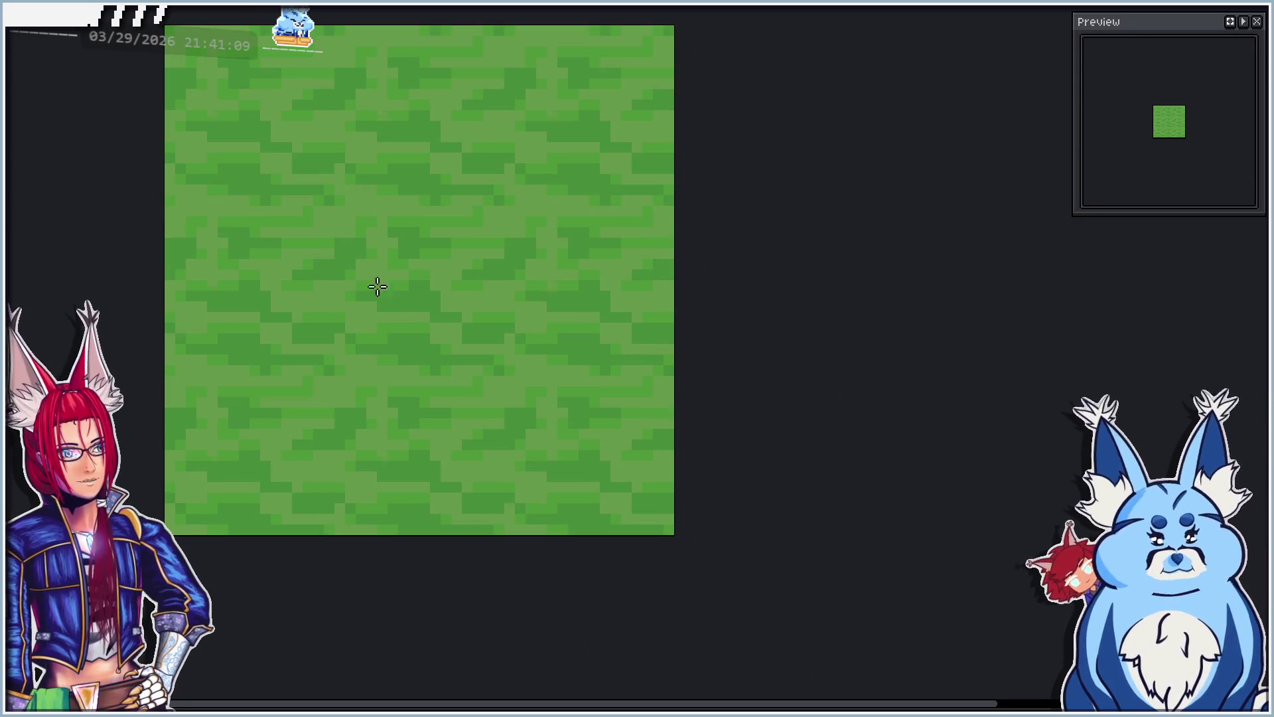
scroll(up, 3)
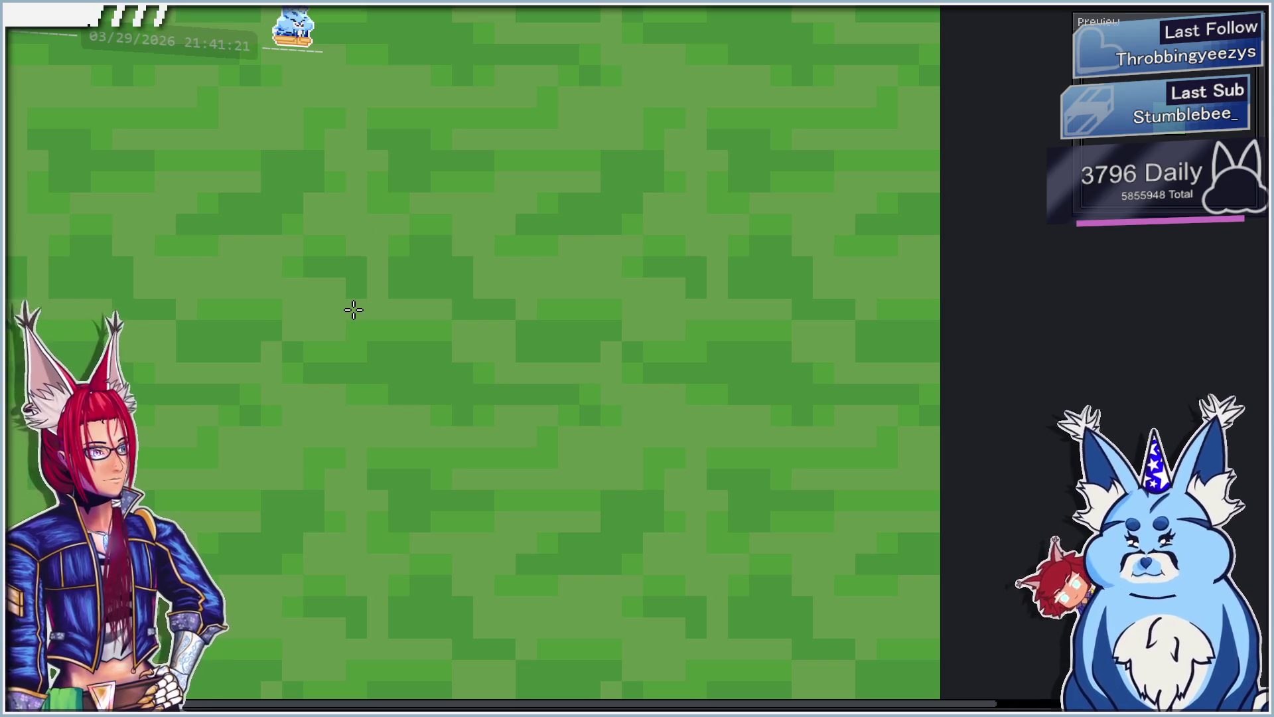
scroll(down, 3)
scroll(up, 3)
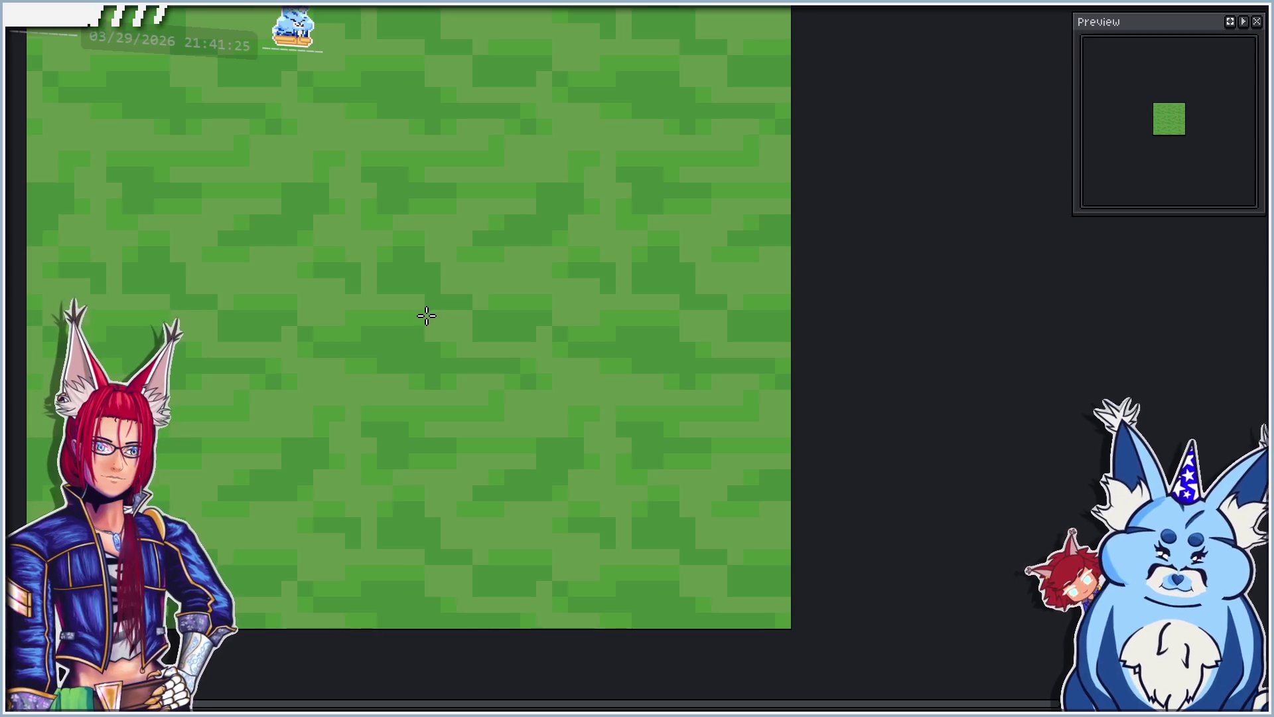
scroll(down, 3)
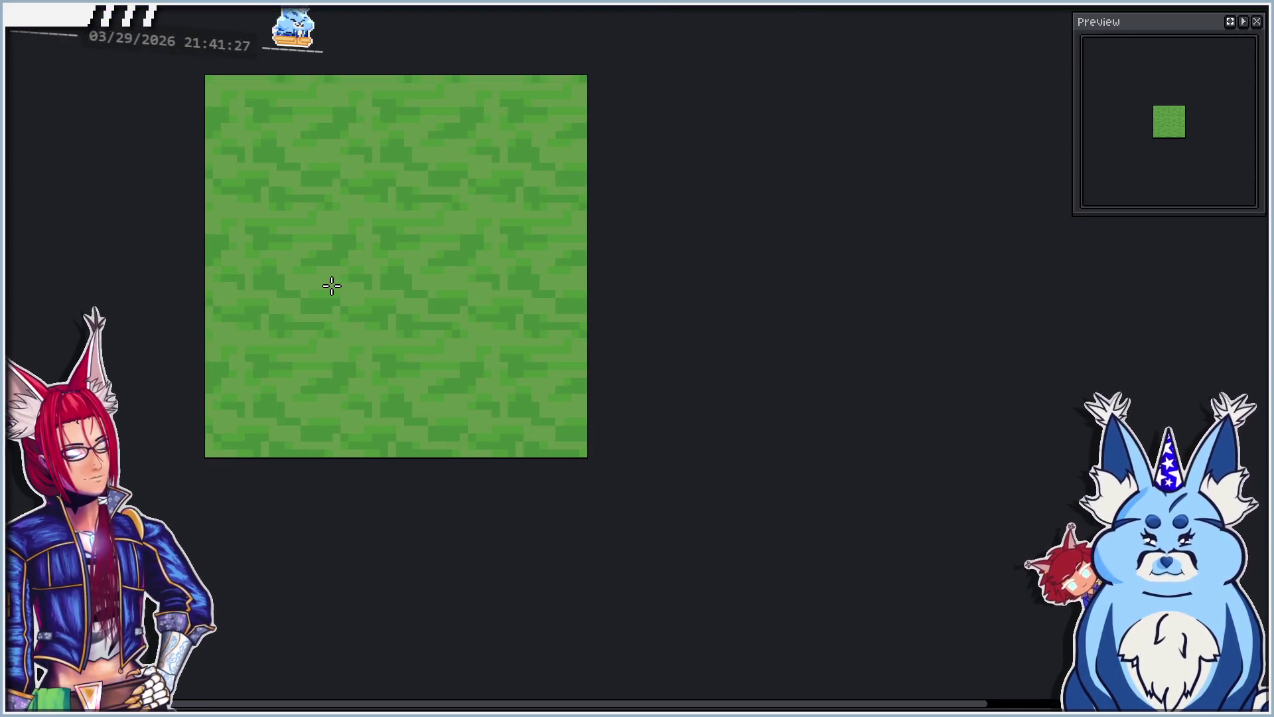
scroll(up, 3)
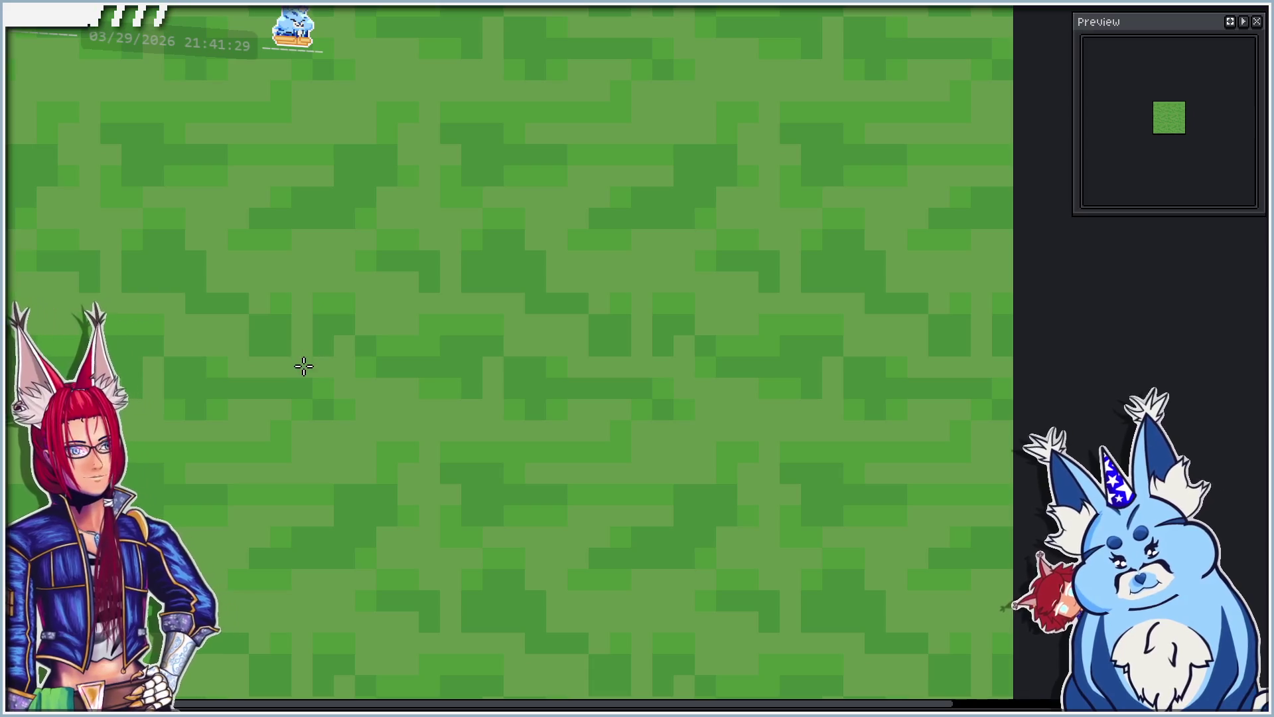
scroll(down, 3)
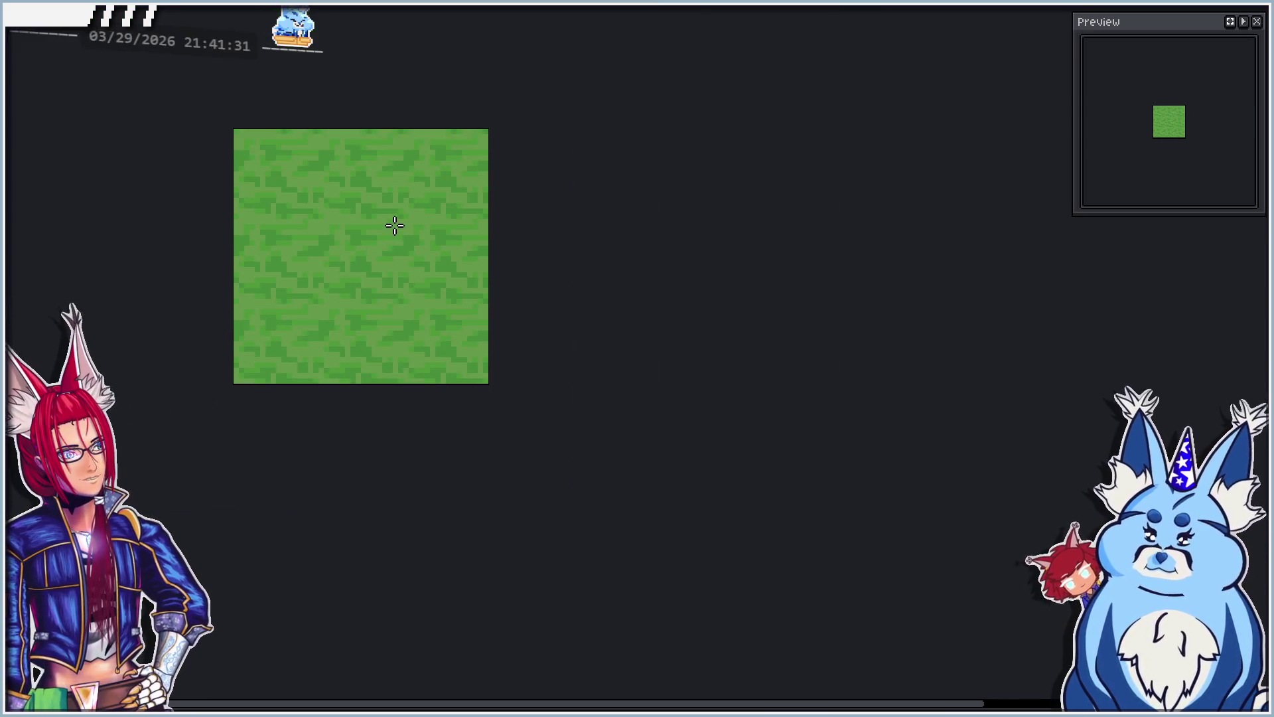
scroll(up, 3)
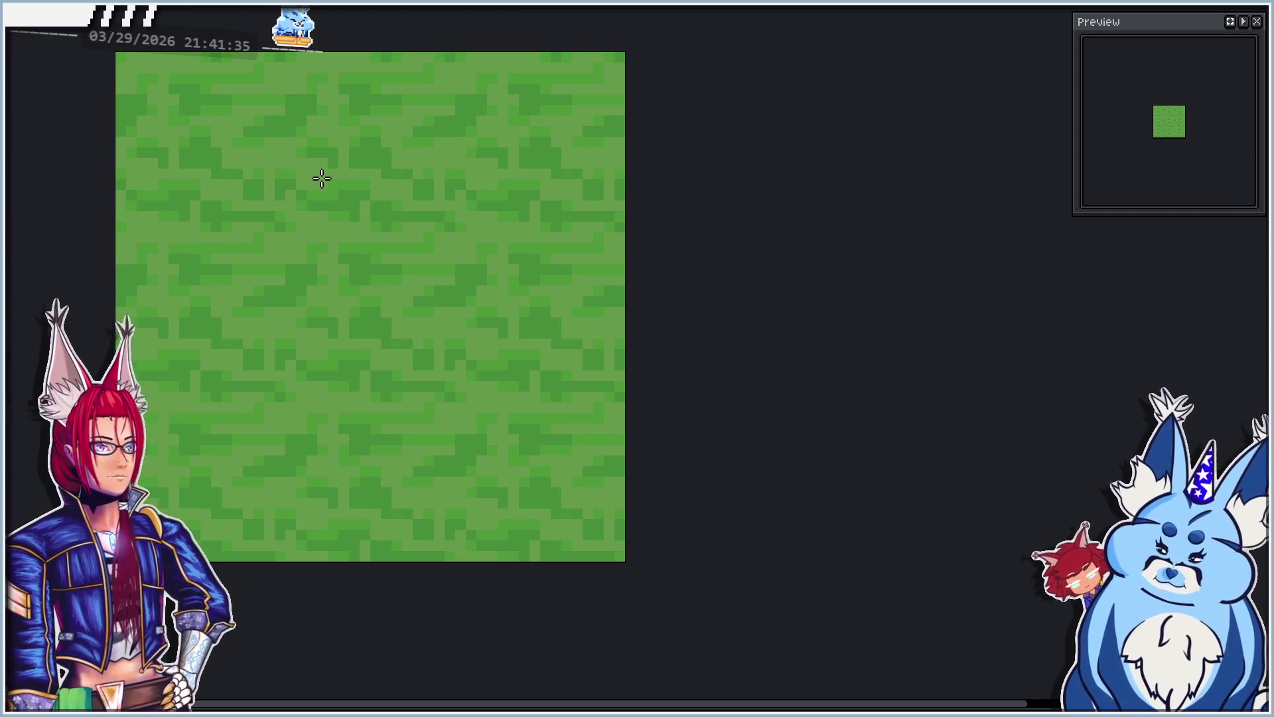
scroll(down, 3)
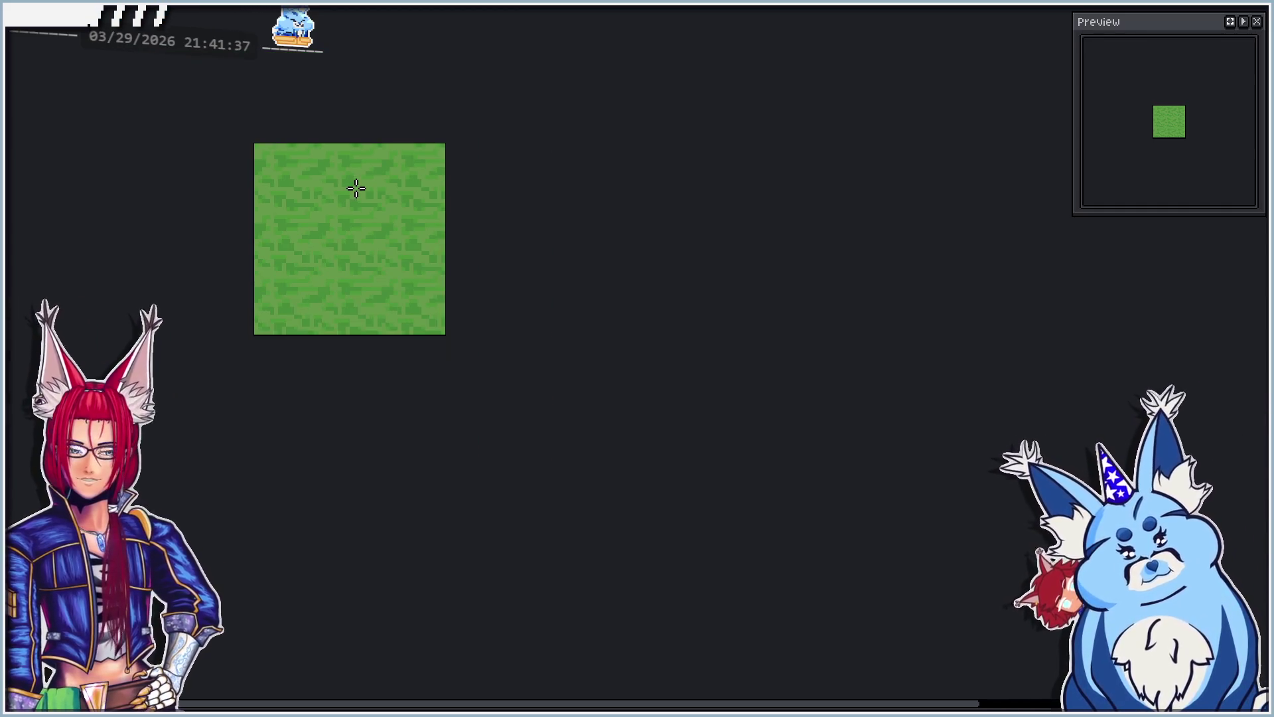
scroll(up, 3)
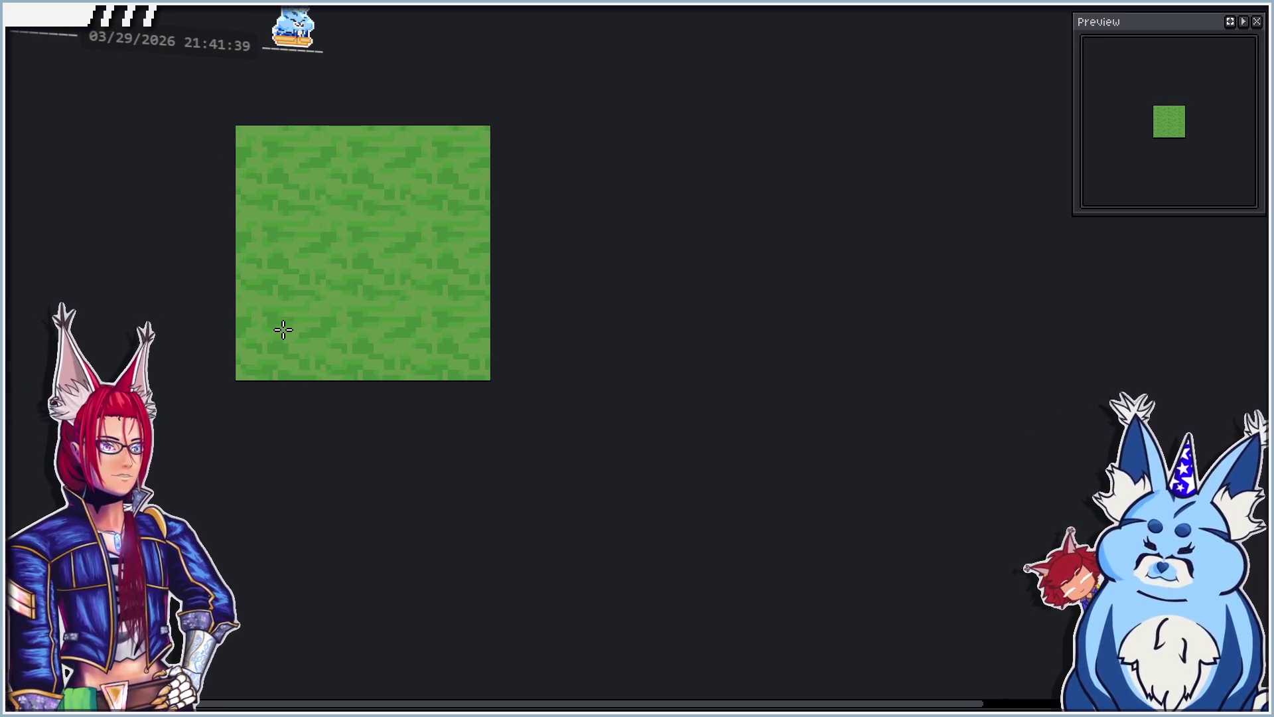
scroll(up, 3)
scroll(down, 3)
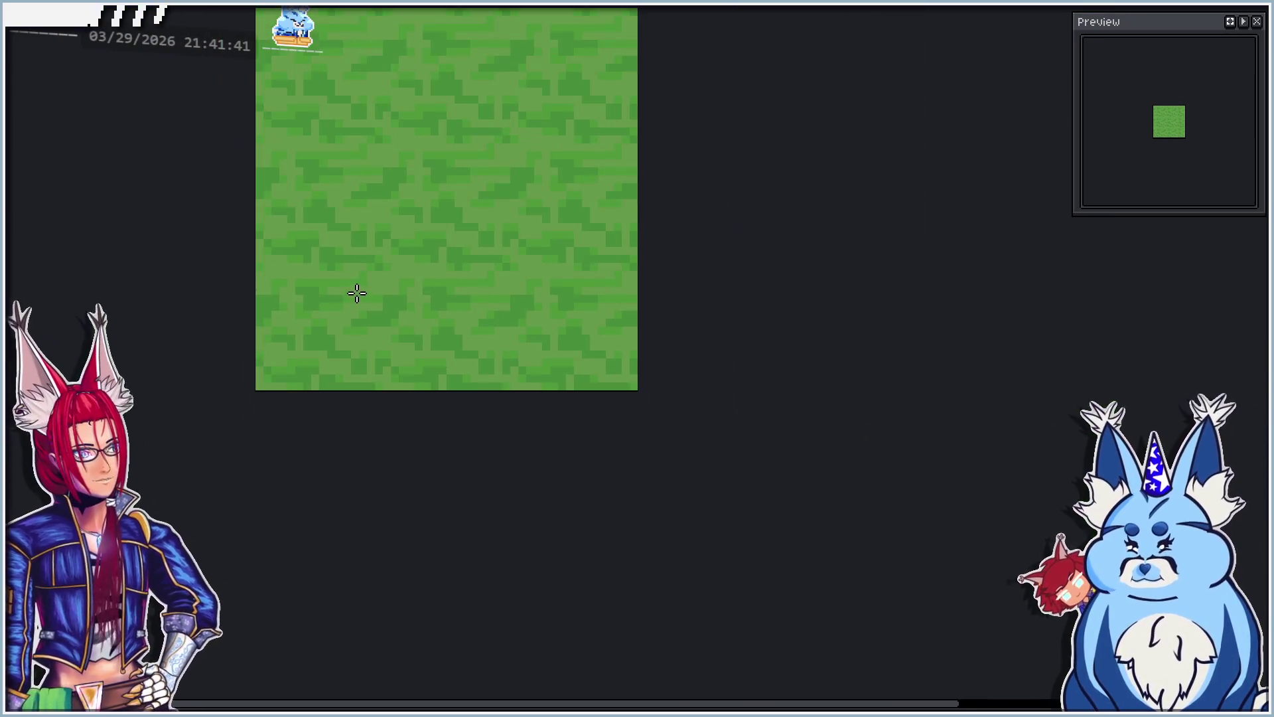
scroll(down, 3)
drag(363, 192, 372, 277)
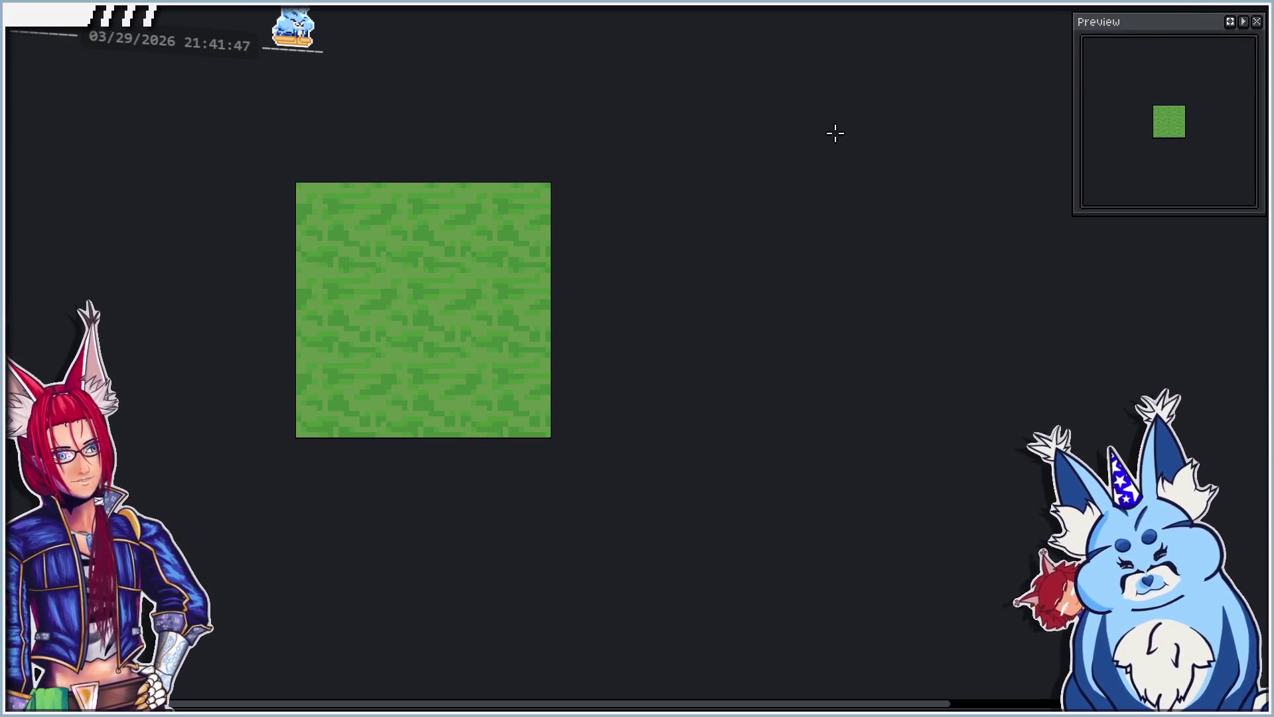
drag(420, 316, 455, 304)
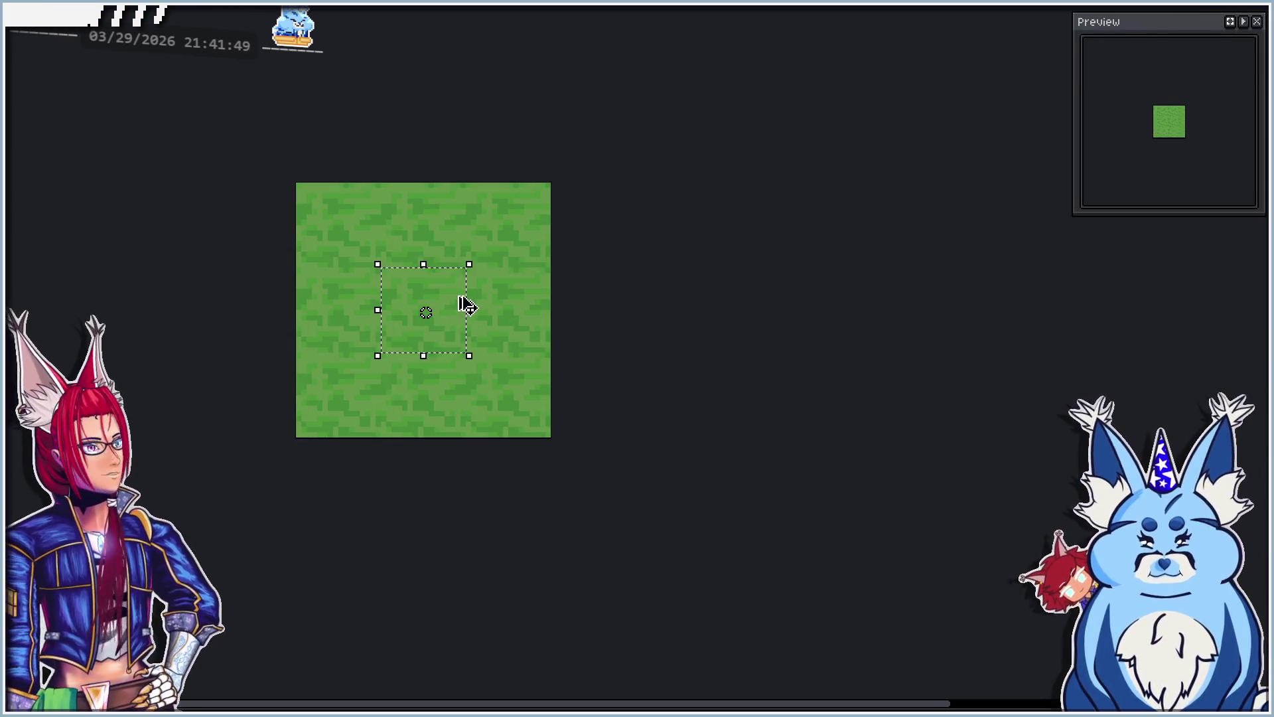
Step: Switch to the blue-framed tile sheet and pan to its top-left tiles
key(ctrl+Tab)
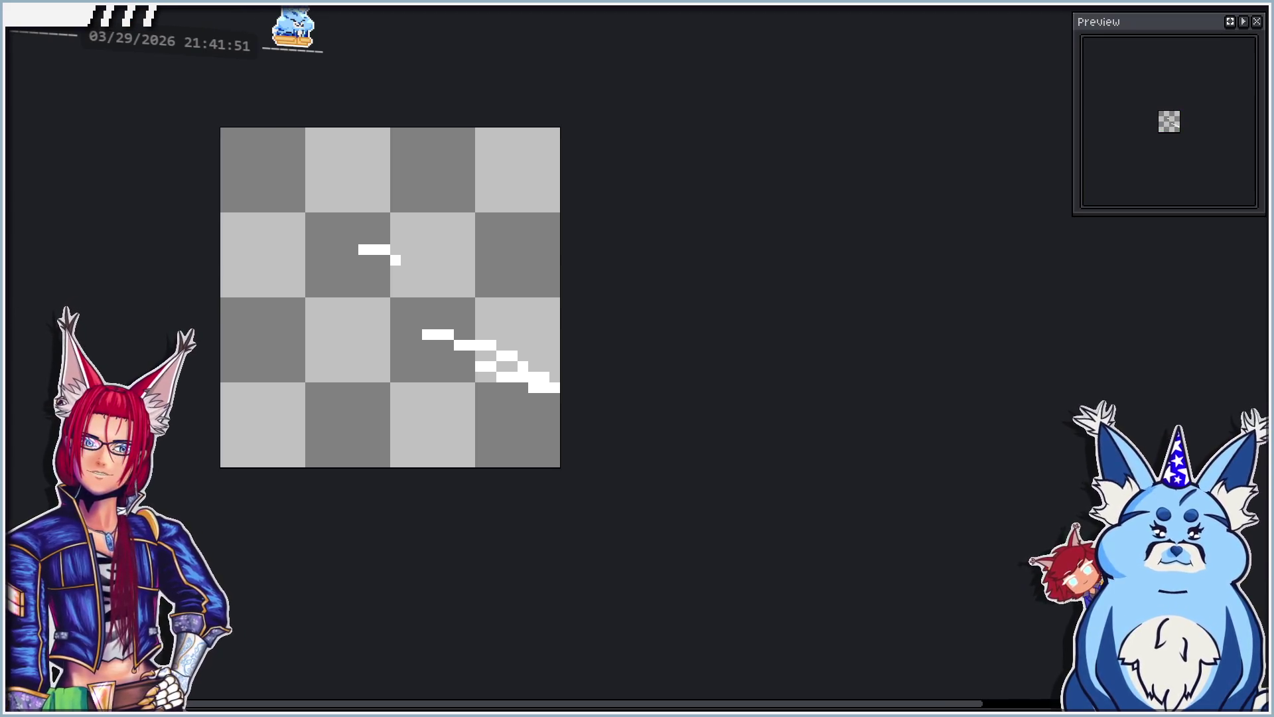
key(ctrl+Tab)
key(ctrl+Tab)
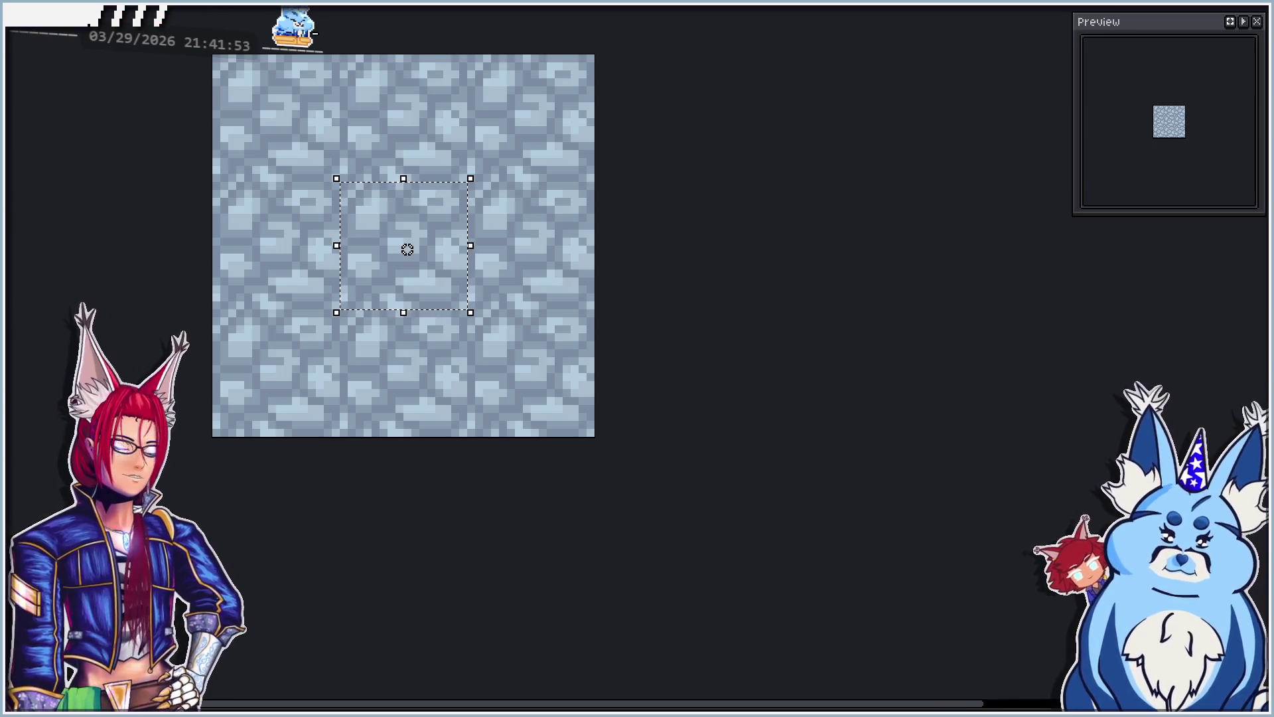
key(ctrl+Tab)
scroll(down, 3)
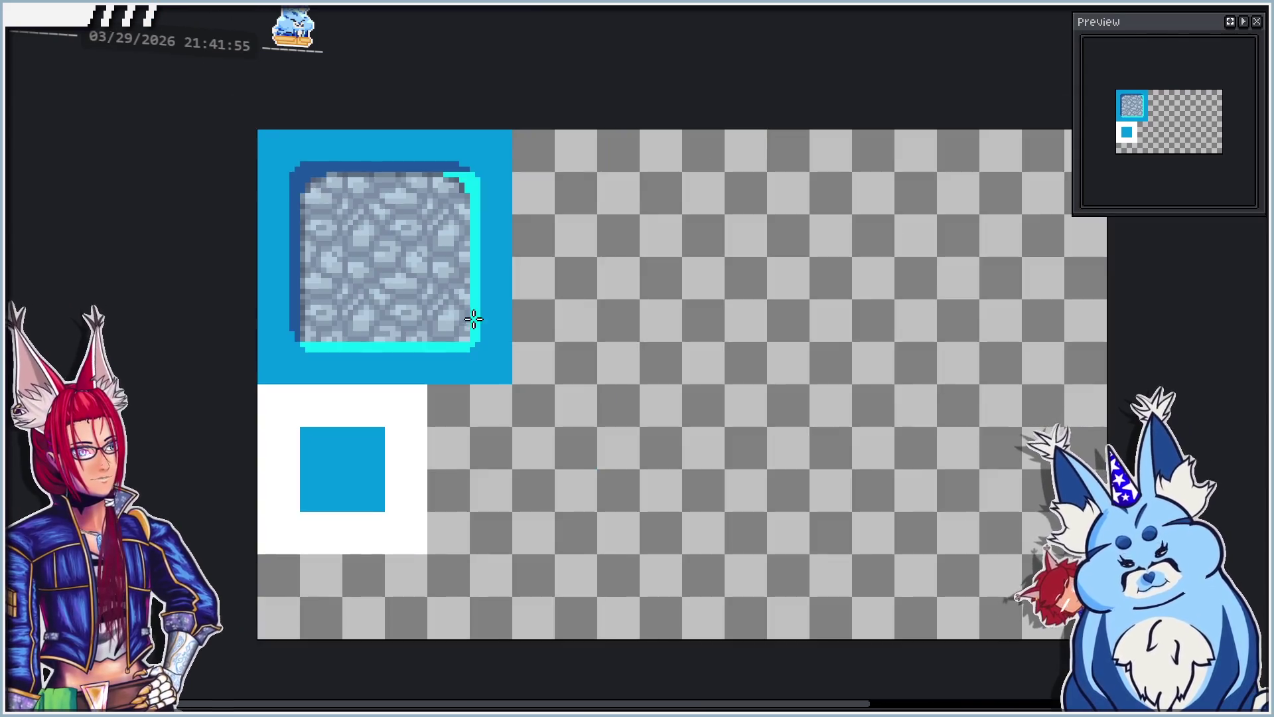
drag(490, 489, 457, 399)
Step: Paste the grass square beside the white tile as a trial, then undo it
key(ctrl+v)
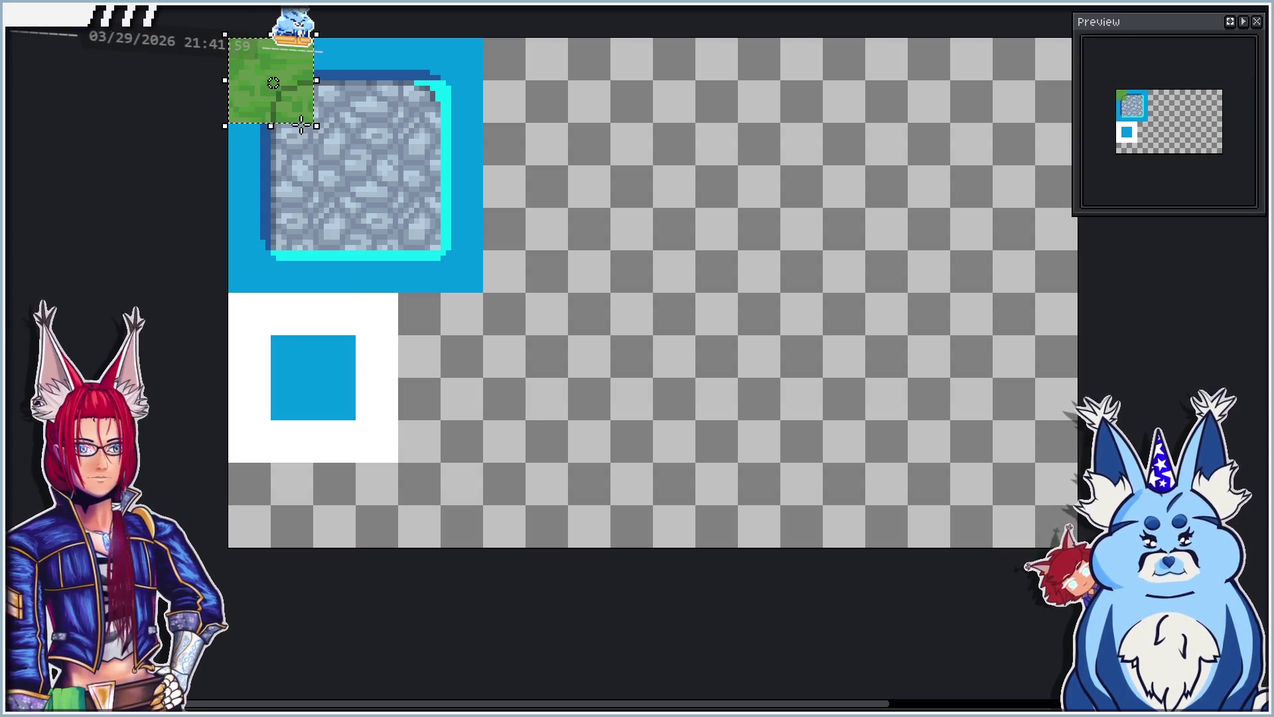
drag(300, 113, 474, 367)
click(600, 399)
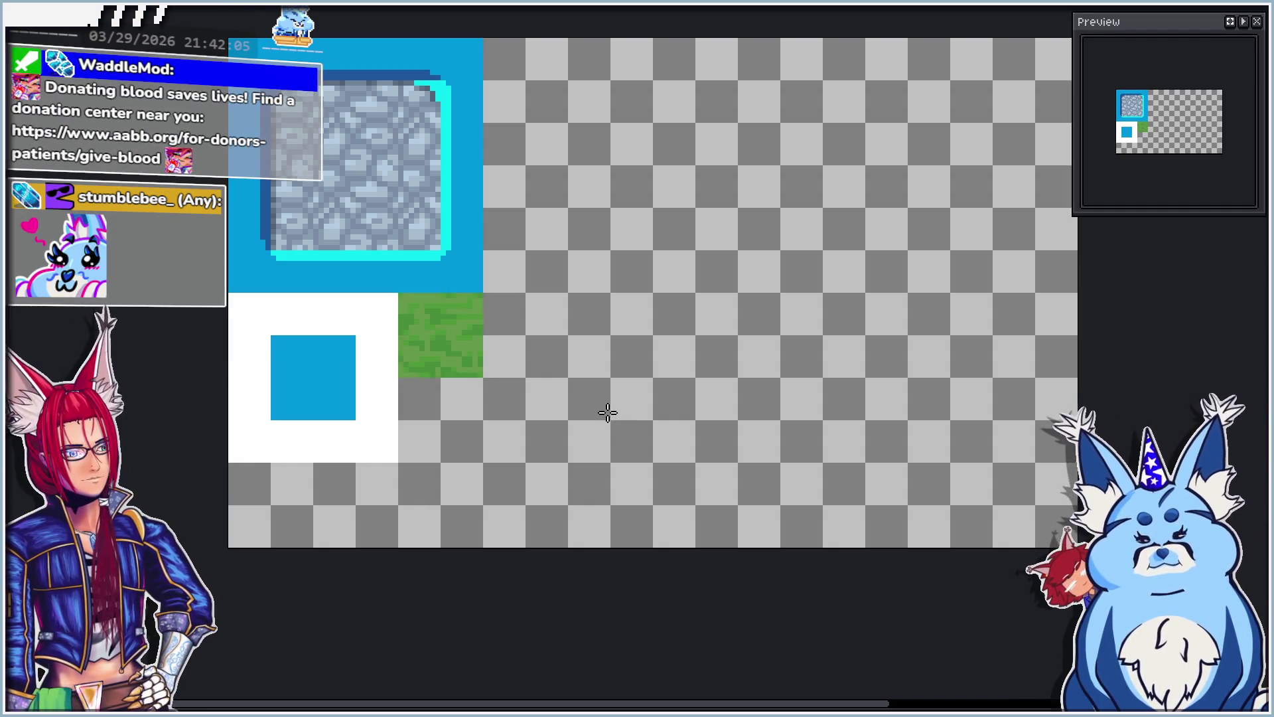
key(ctrl+z)
key(ctrl+z)
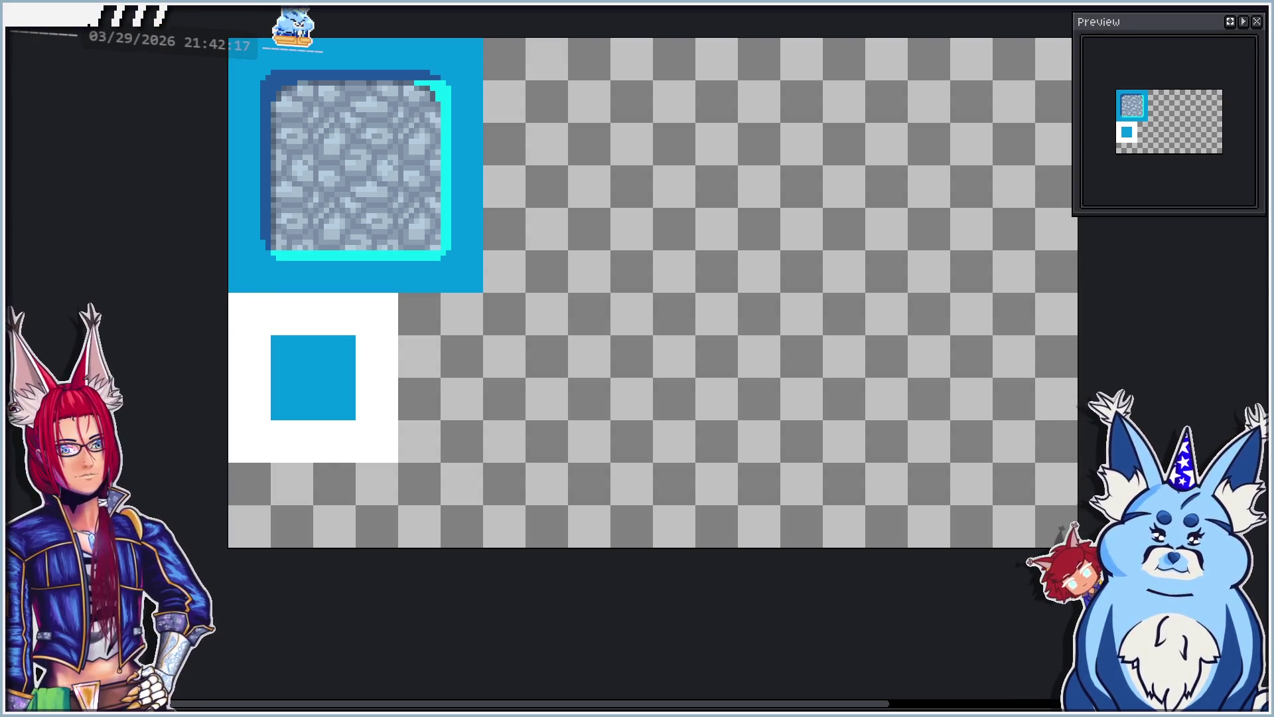
Step: Delete the old white placeholder tile and place a blue-framed tile copy below the cobblestone tile
drag(228, 295, 398, 503)
key(Delete)
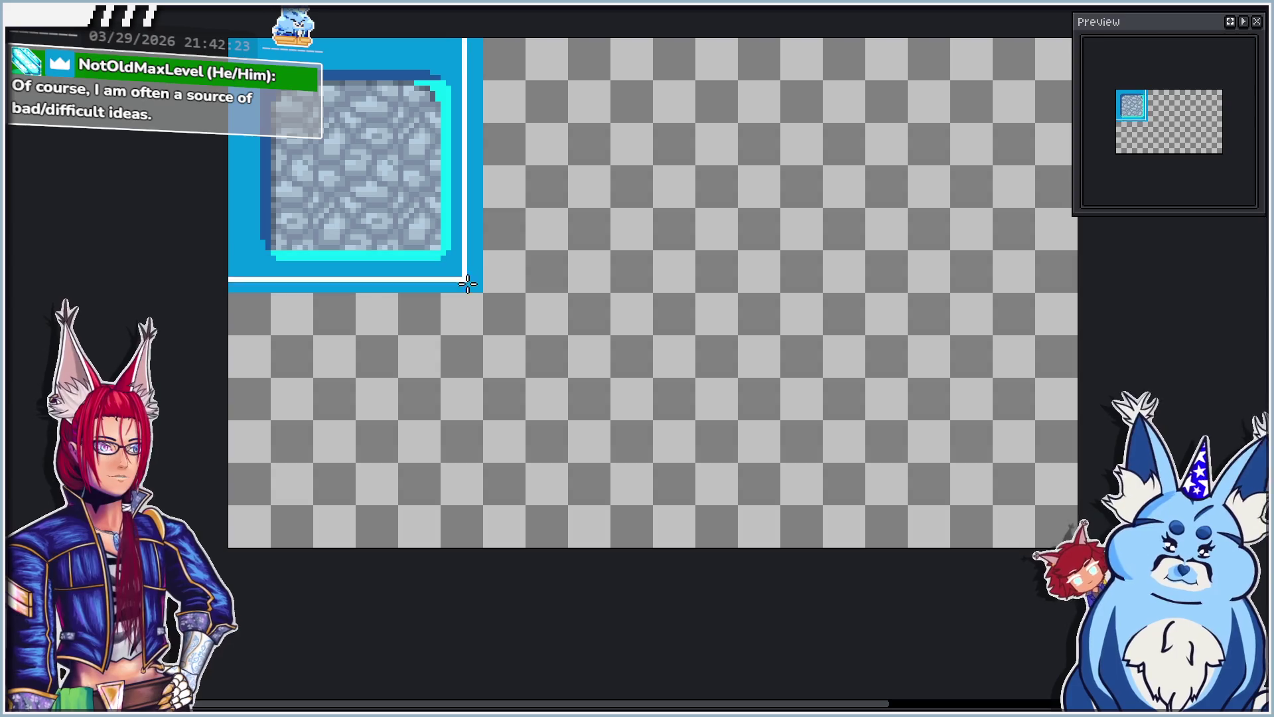
key(ctrl+v)
drag(470, 287, 455, 496)
click(646, 399)
Step: Back on the tile sheet, paste the grass square onto the white tile, redoing the placement once
key(ctrl+Tab)
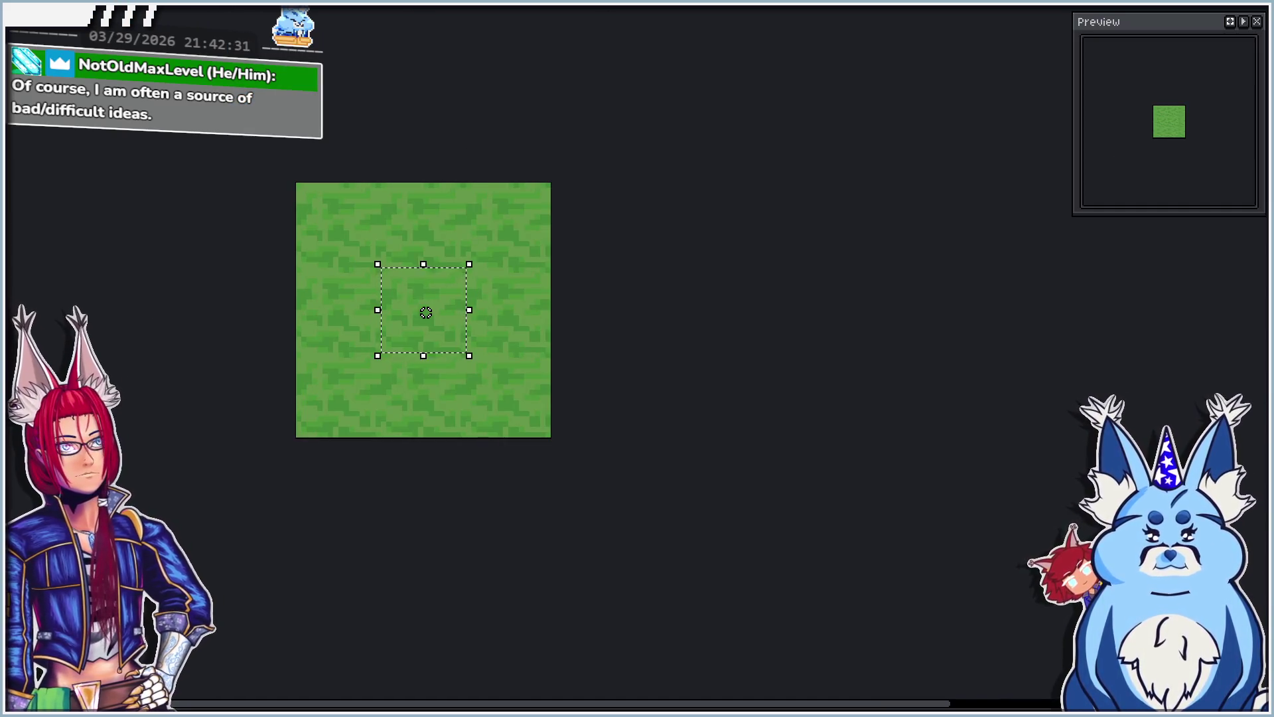
key(ctrl+Tab)
key(ctrl+Tab)
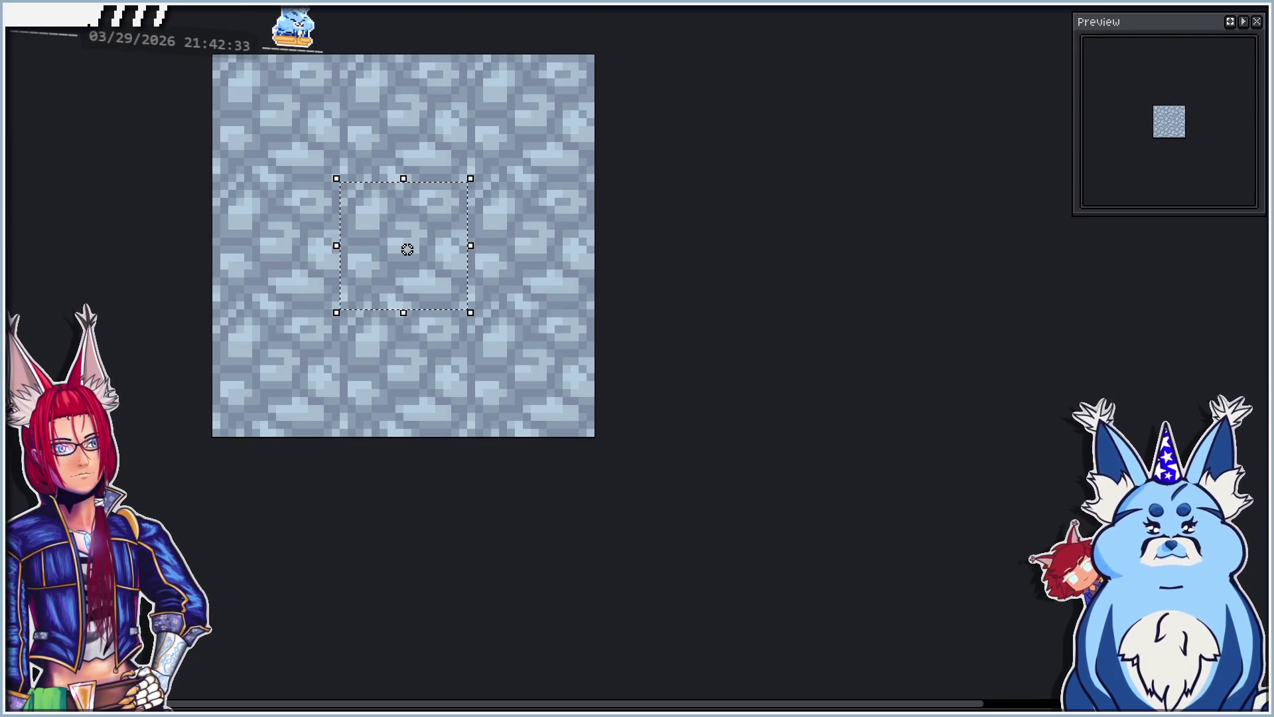
key(ctrl+Tab)
key(ctrl+v)
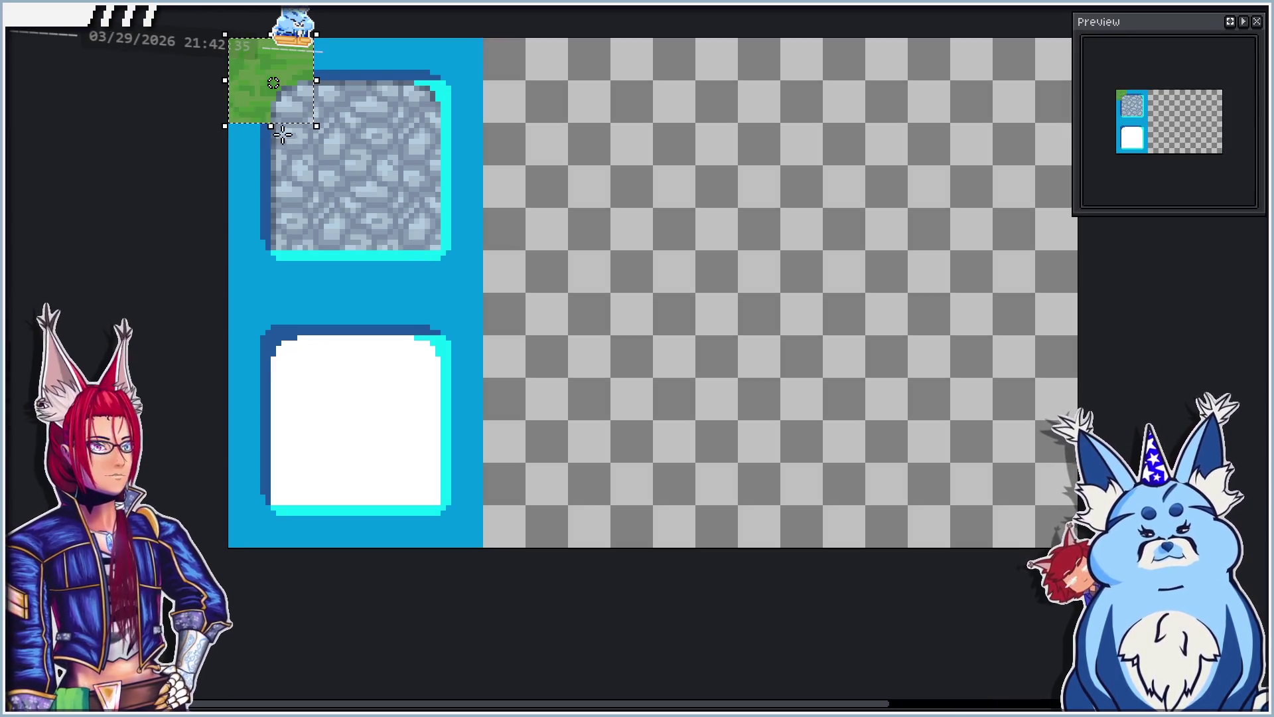
drag(251, 122, 365, 408)
key(ctrl+z)
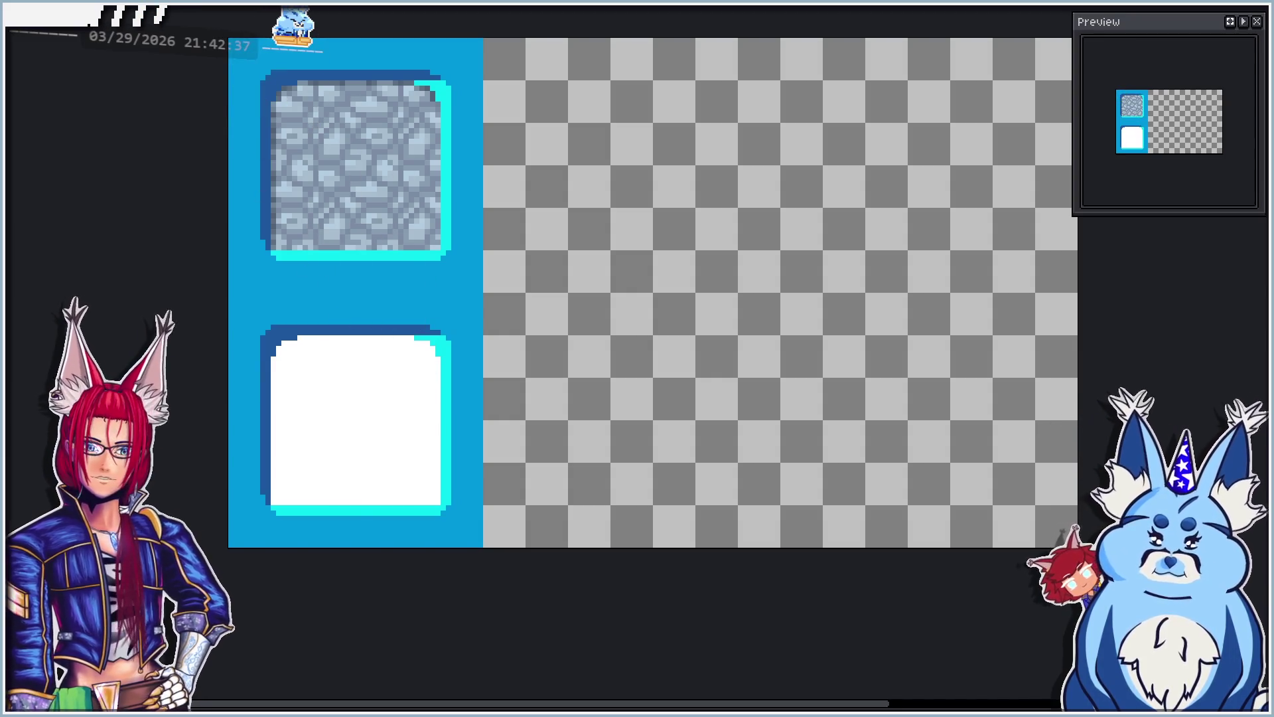
key(ctrl+v)
drag(250, 108, 344, 451)
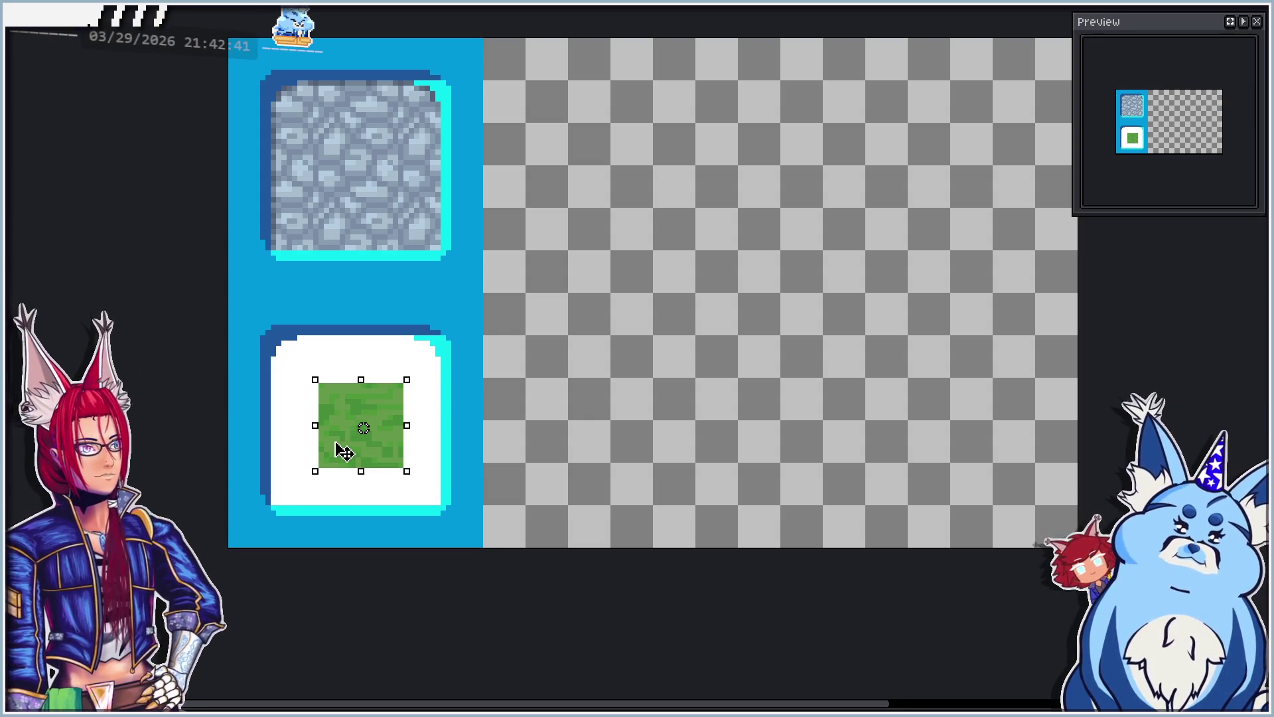
Step: Build and commit a strip of grass copies over the lower tile, then undo it
key(Left)
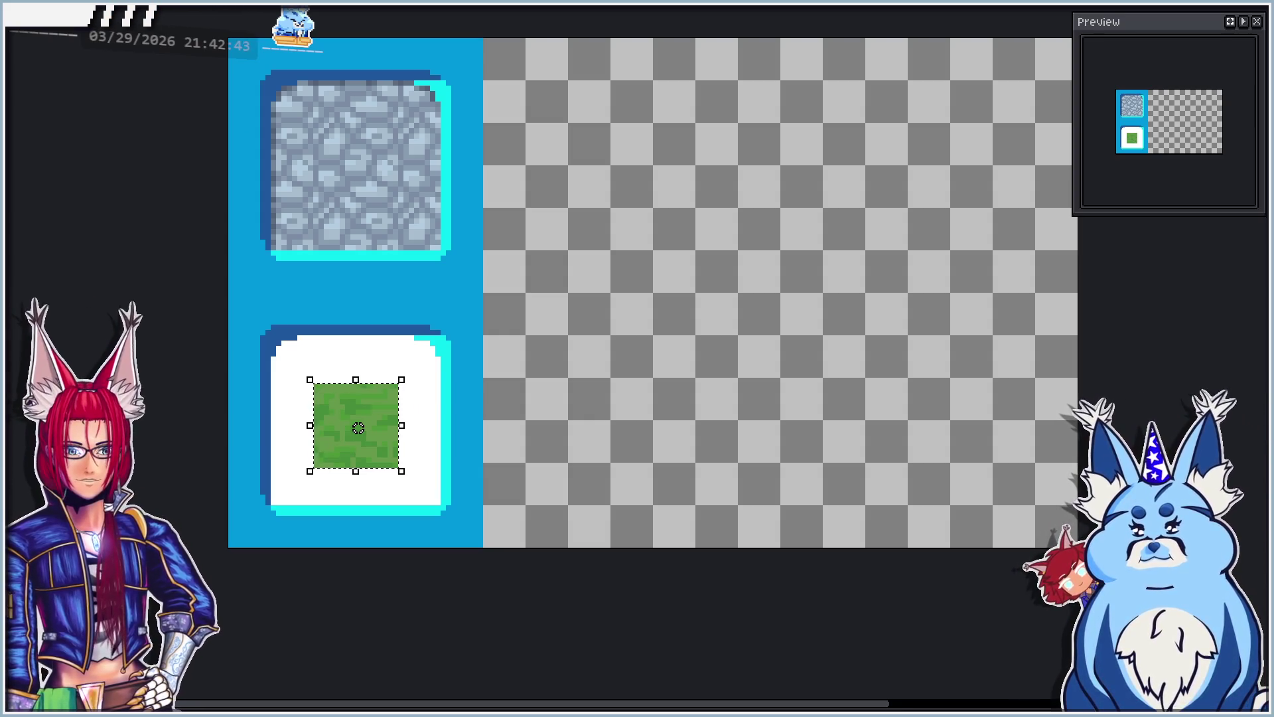
scroll(up, 3)
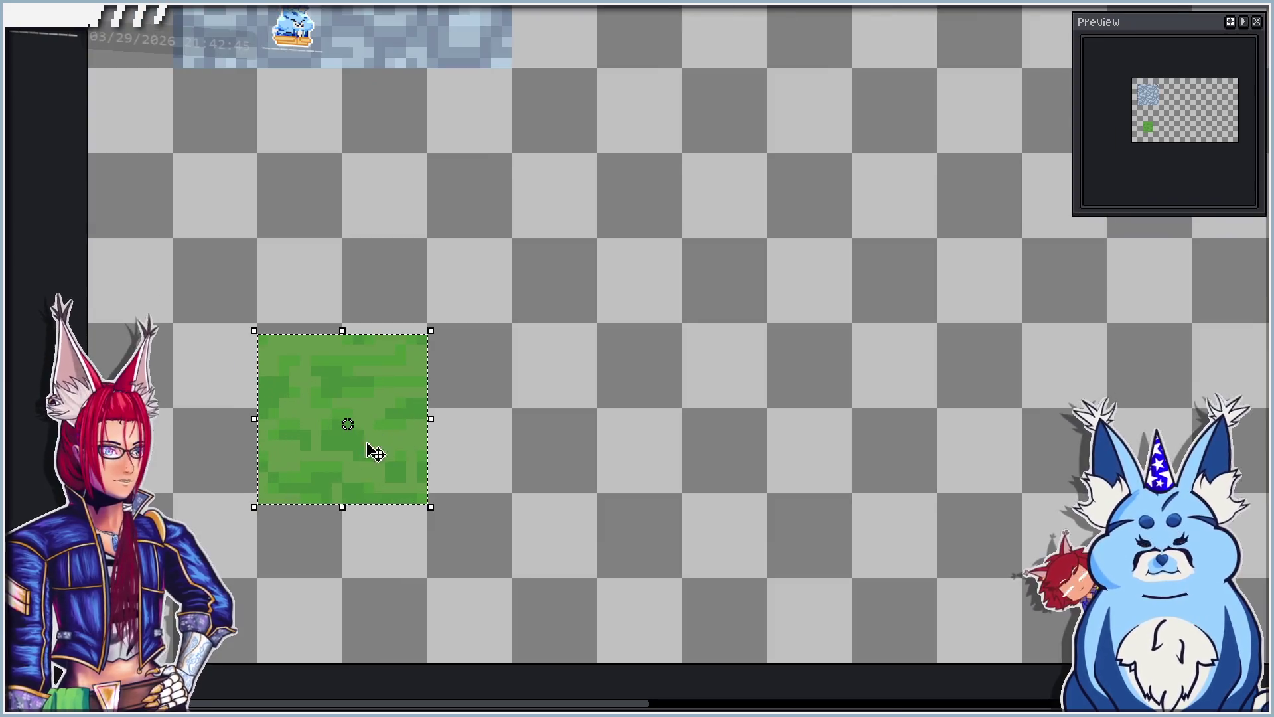
key(Up)
key(ctrl+z)
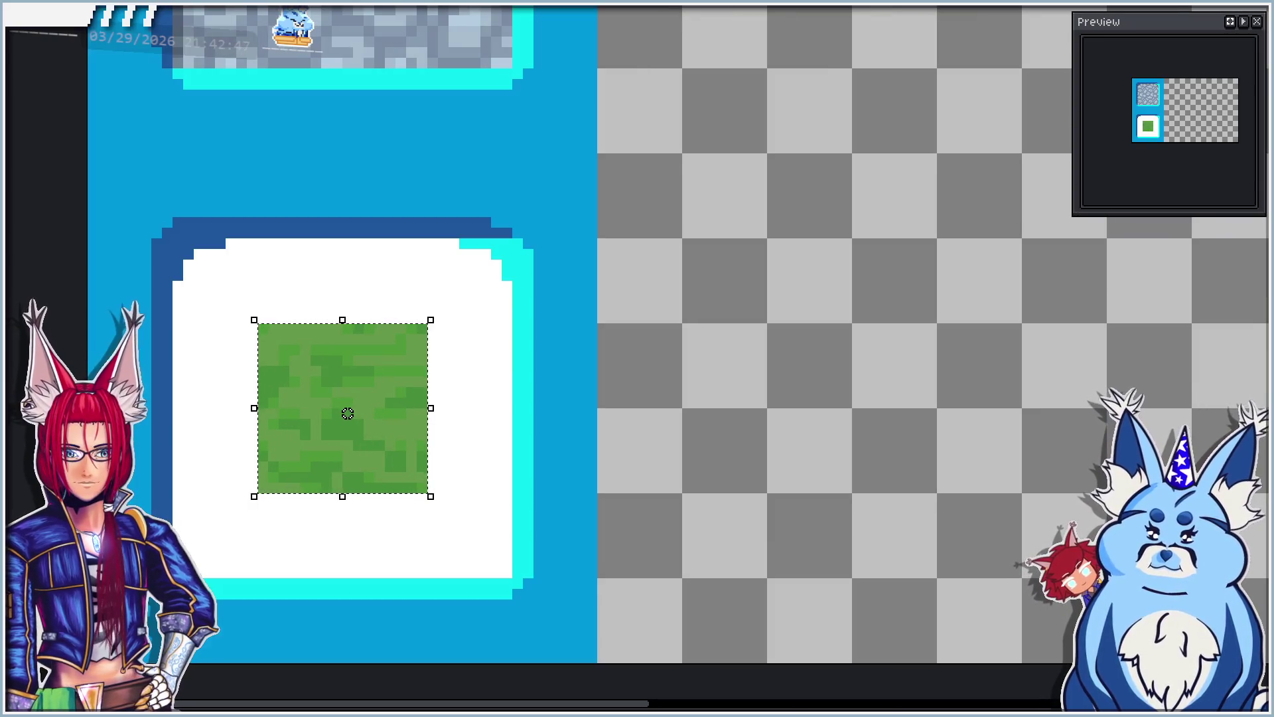
scroll(down, 3)
scroll(up, 3)
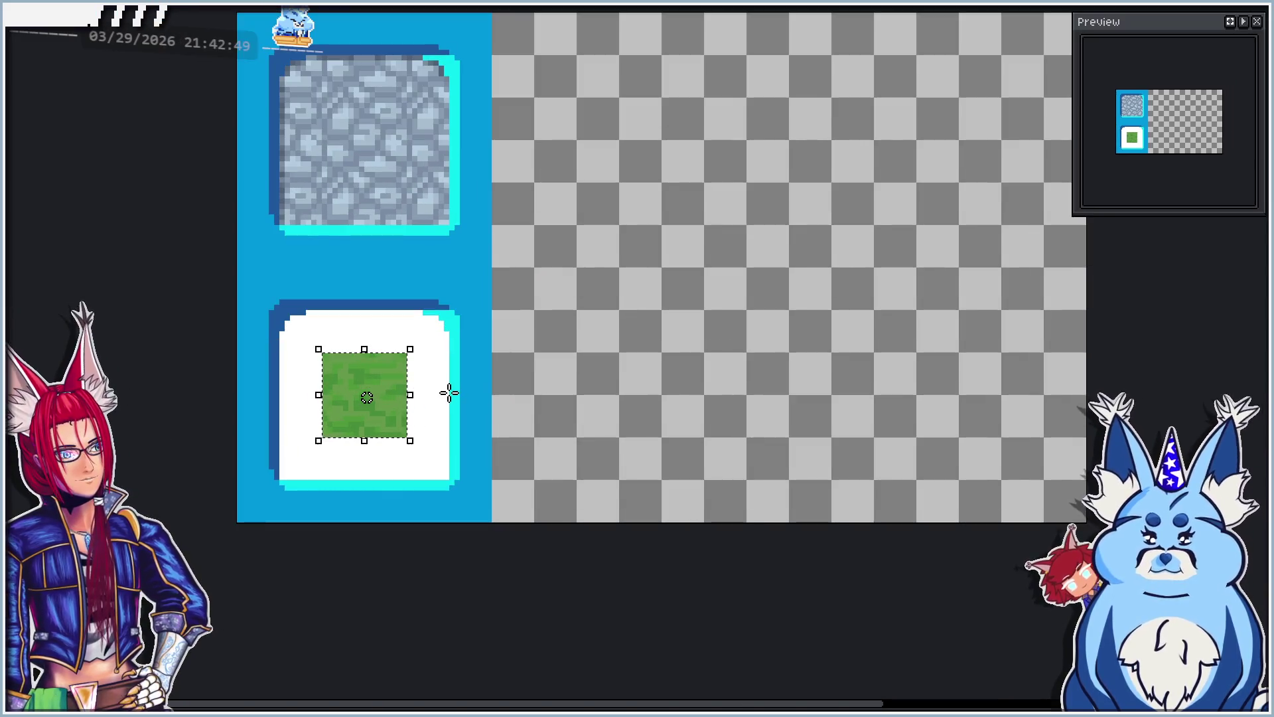
scroll(up, 3)
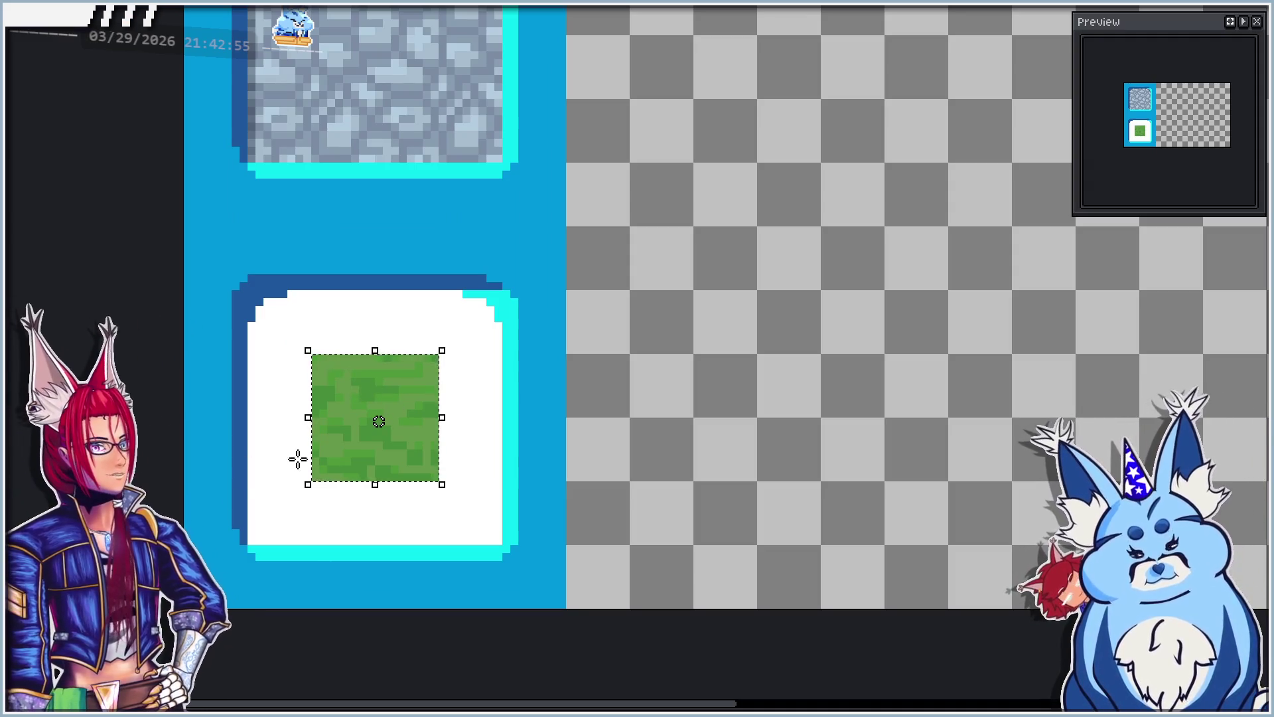
drag(384, 469, 256, 461)
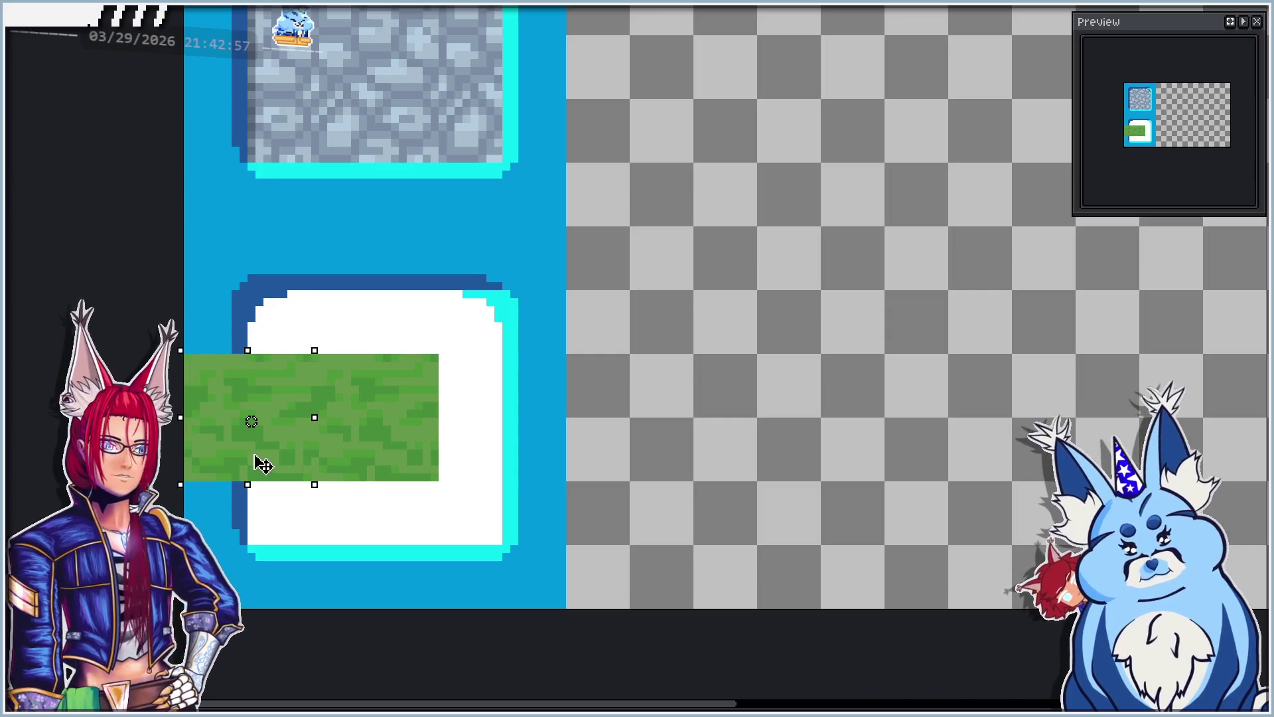
drag(312, 355, 489, 461)
drag(256, 432, 475, 561)
click(757, 464)
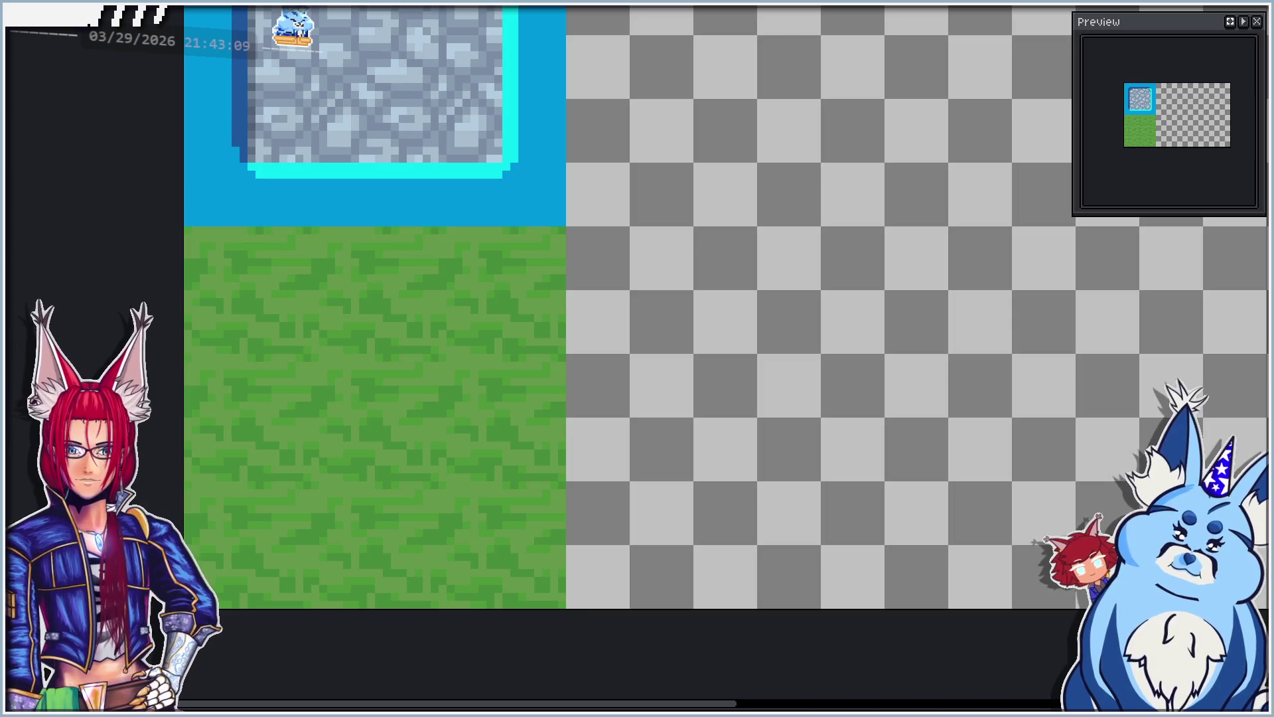
key(ctrl+z)
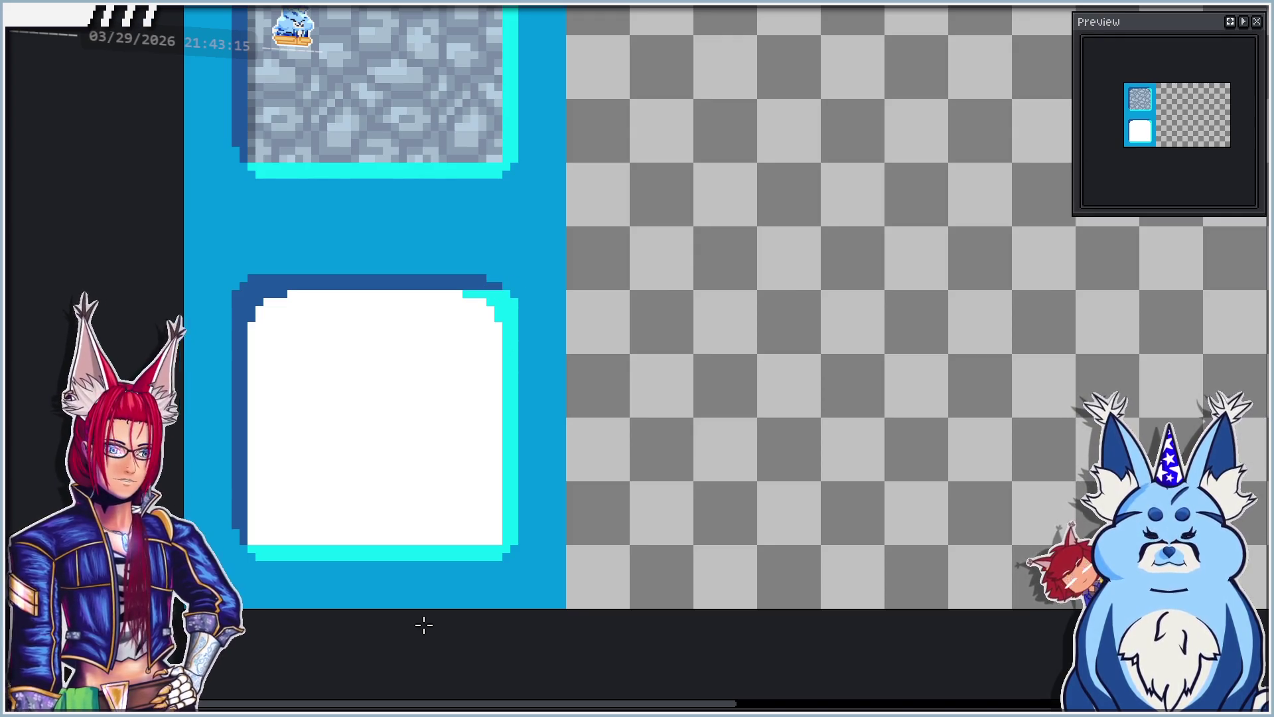
Step: Magic-wand the lower tile's white interior and paste the grass into it
click(423, 600)
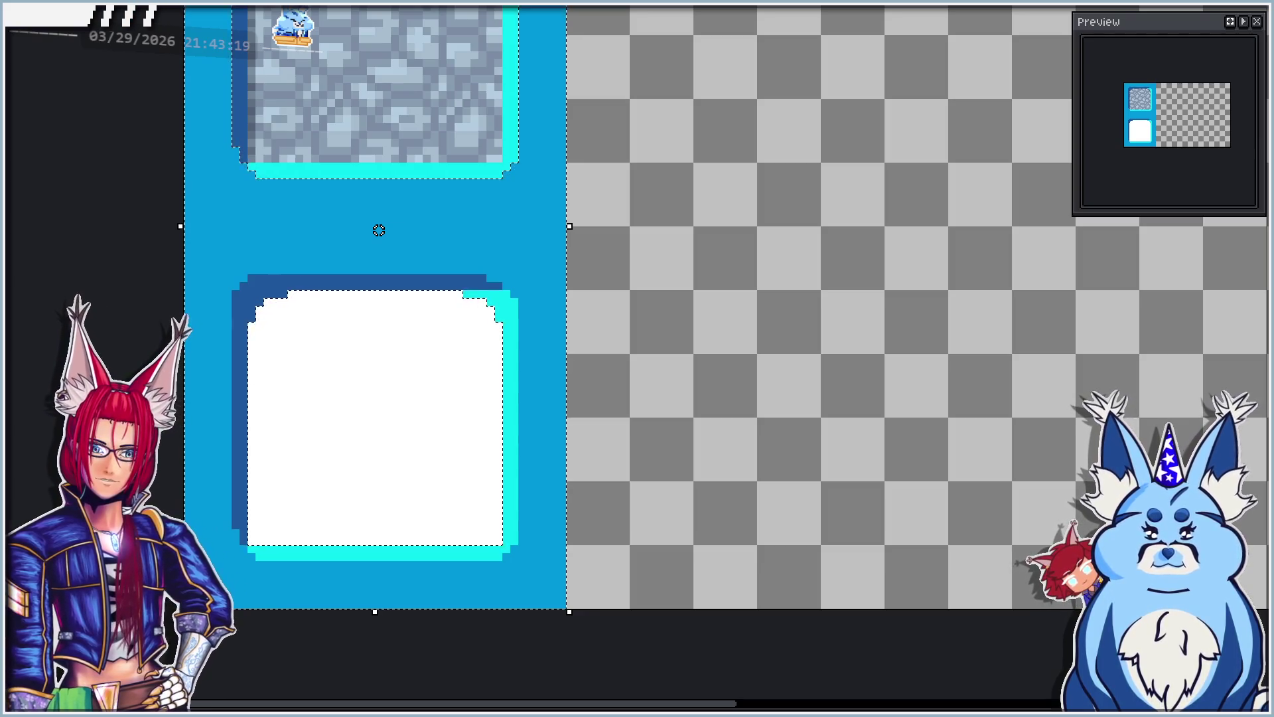
key(ctrl+v)
key(Return)
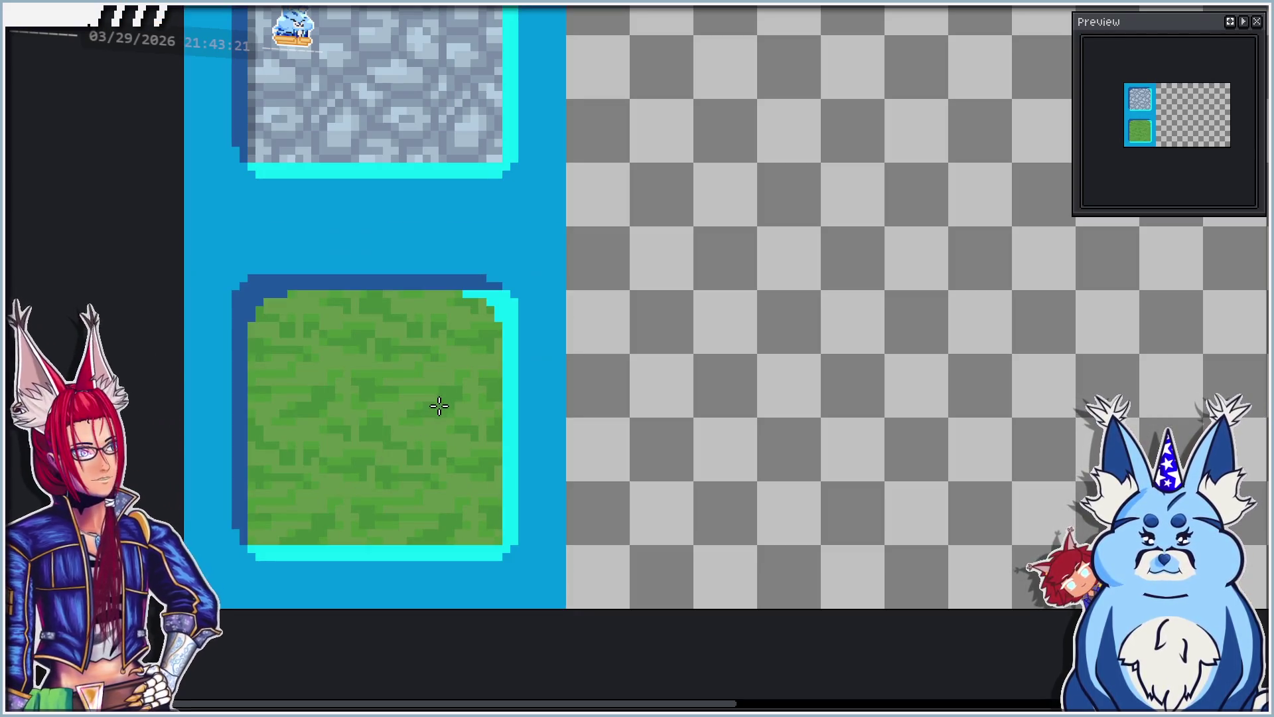
scroll(down, 3)
scroll(up, 3)
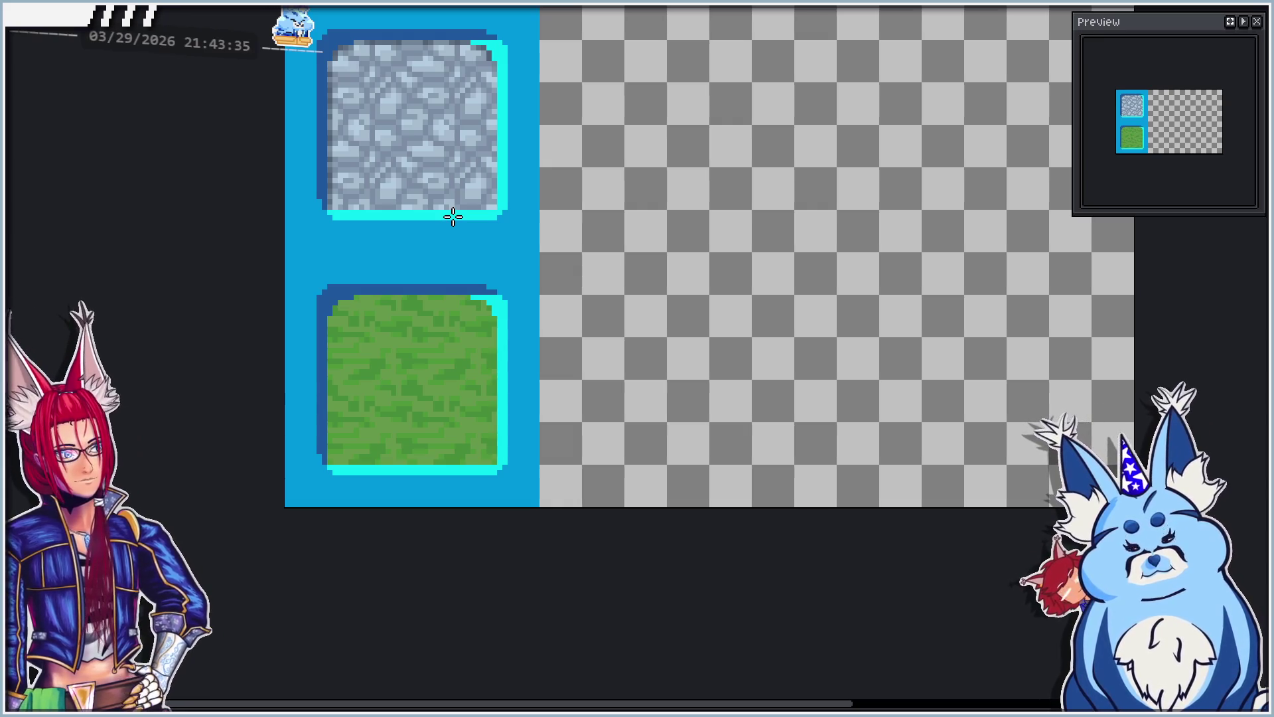
scroll(up, 3)
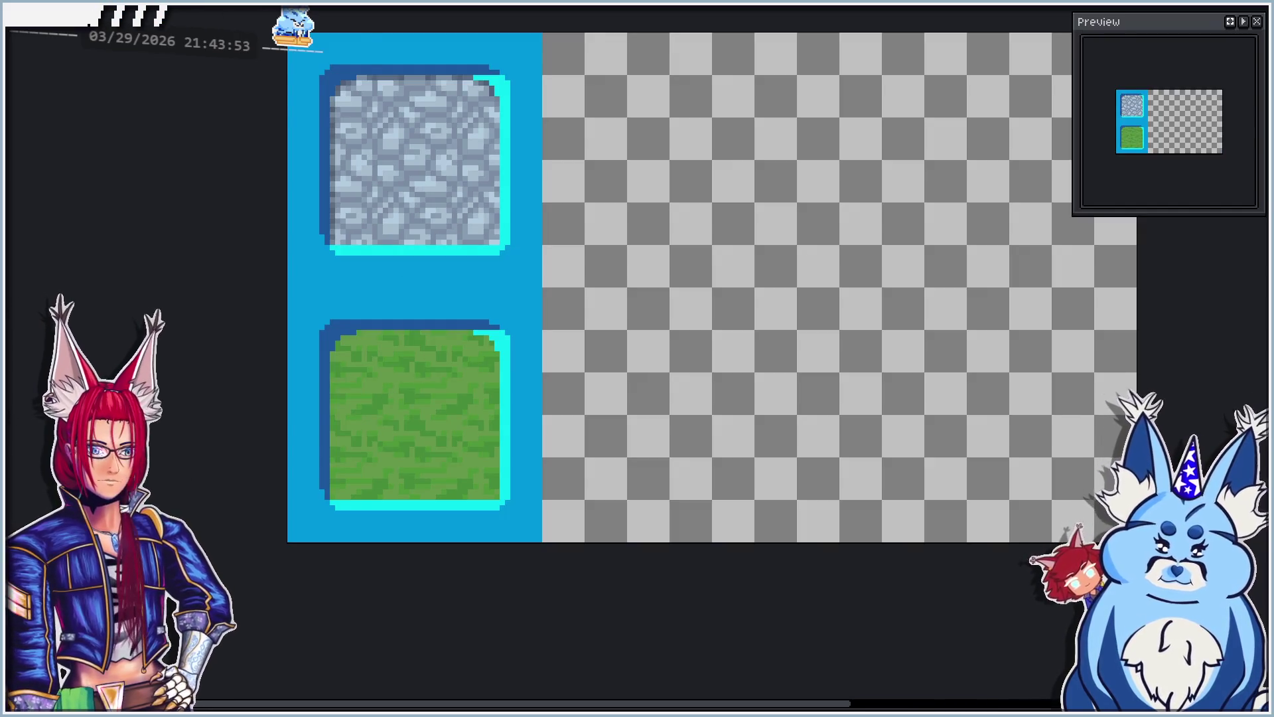
Step: Paste cobblestone around the lower grass tile and lower the bottom stone strip into place
key(ctrl+v)
drag(356, 109, 518, 533)
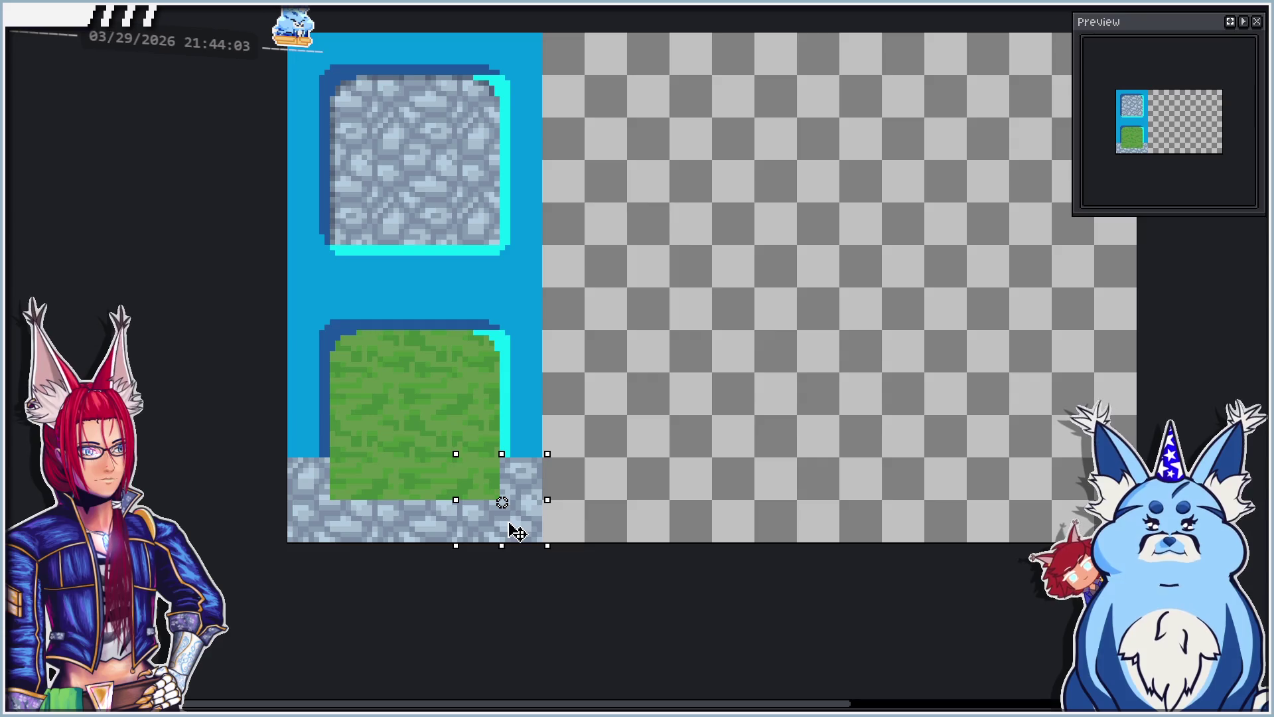
click(691, 412)
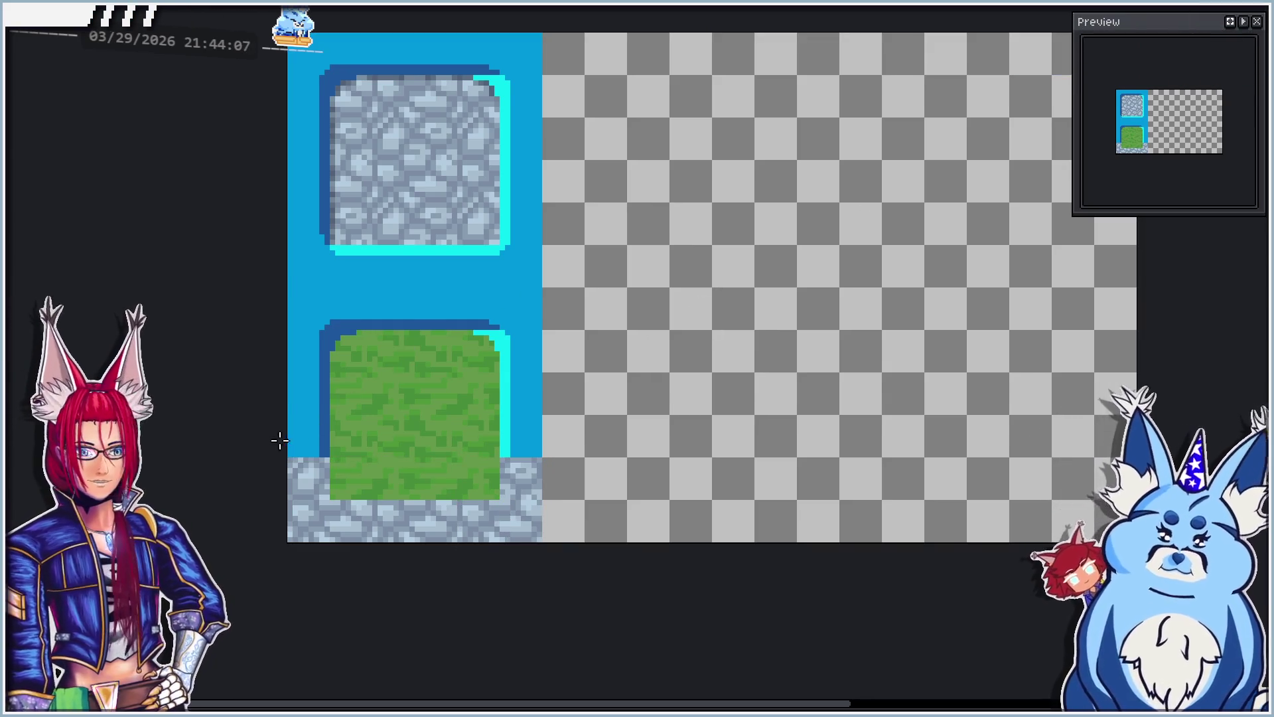
drag(290, 462, 535, 347)
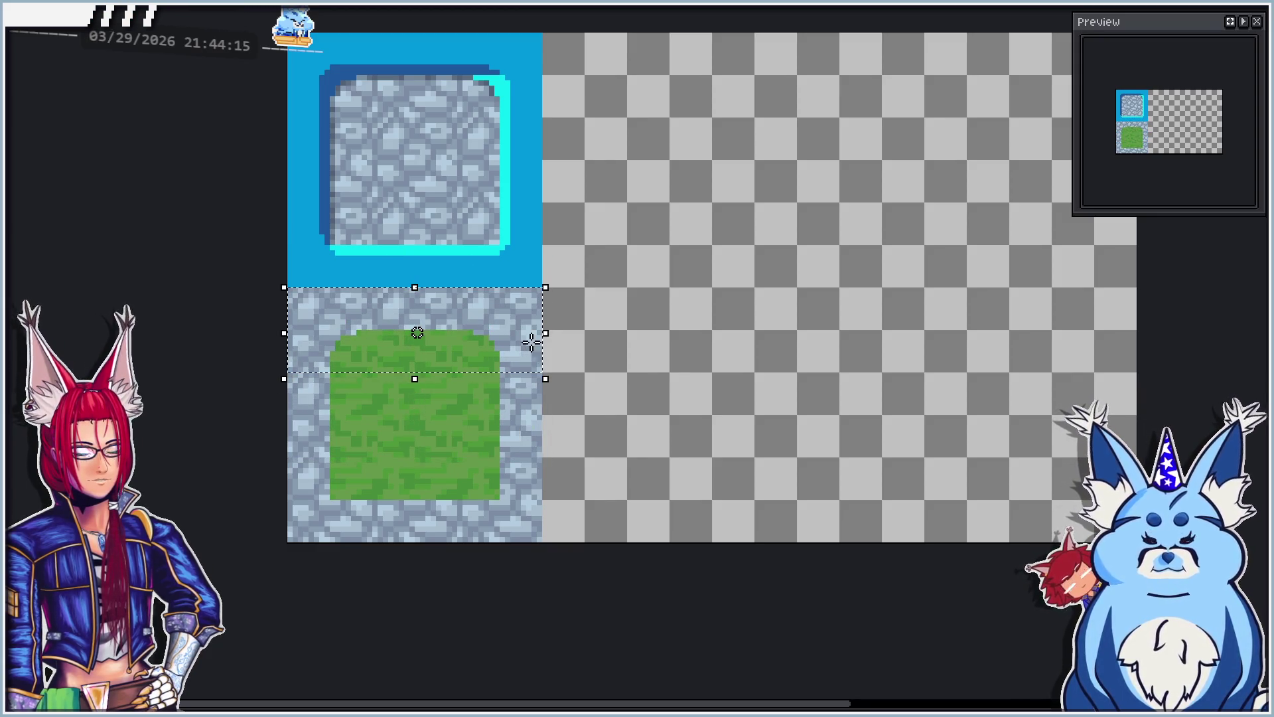
click(670, 330)
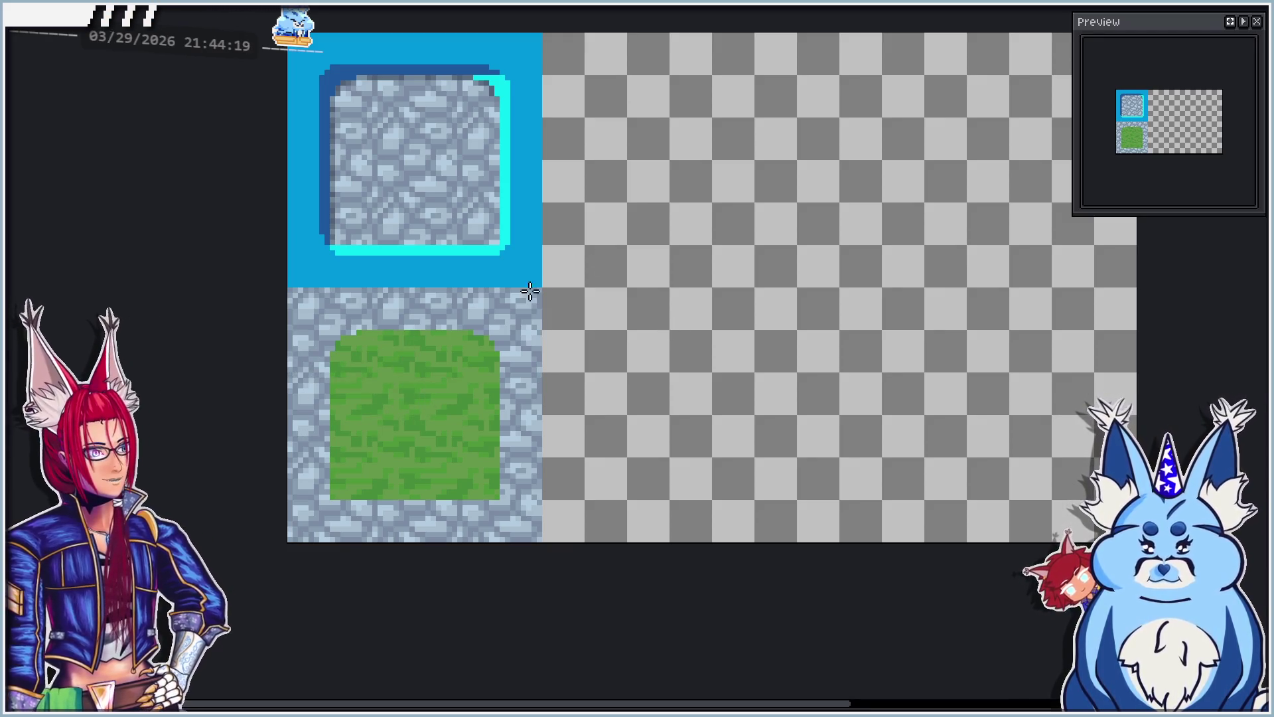
Step: Check the grass square's distance from the edges with measurement guides in the grass tile document
key(ctrl+Tab)
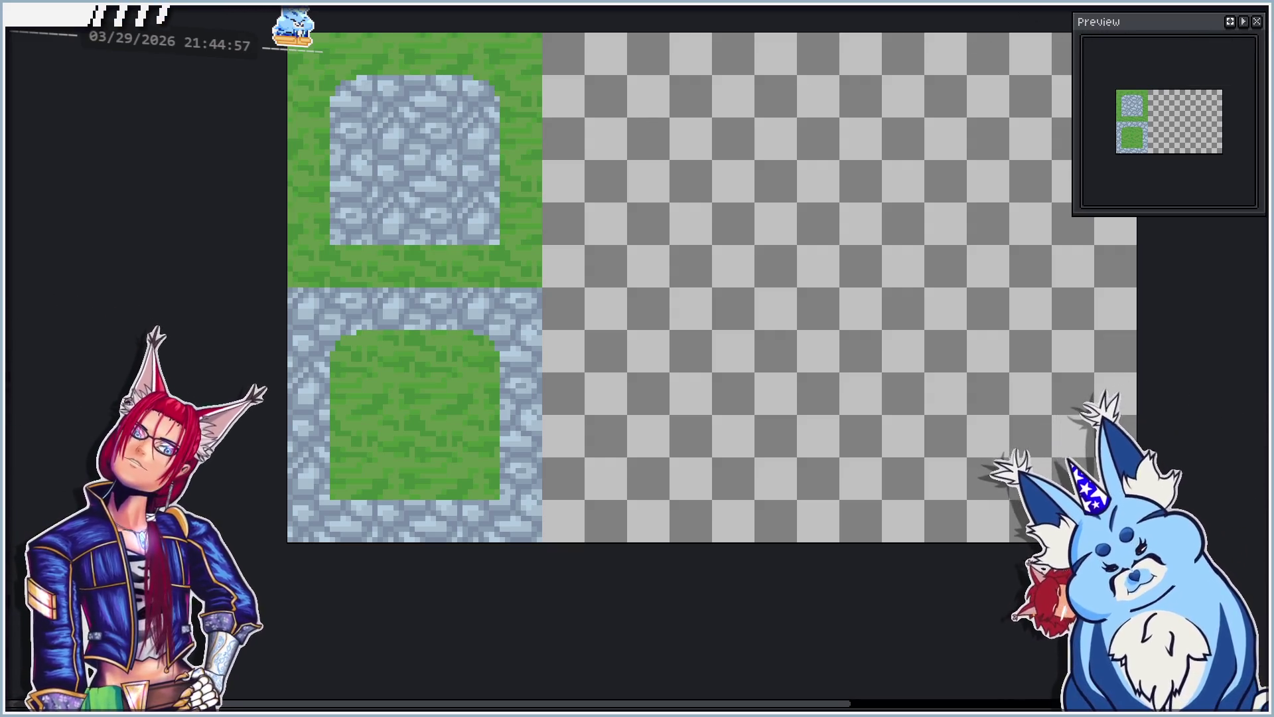
key(ctrl)
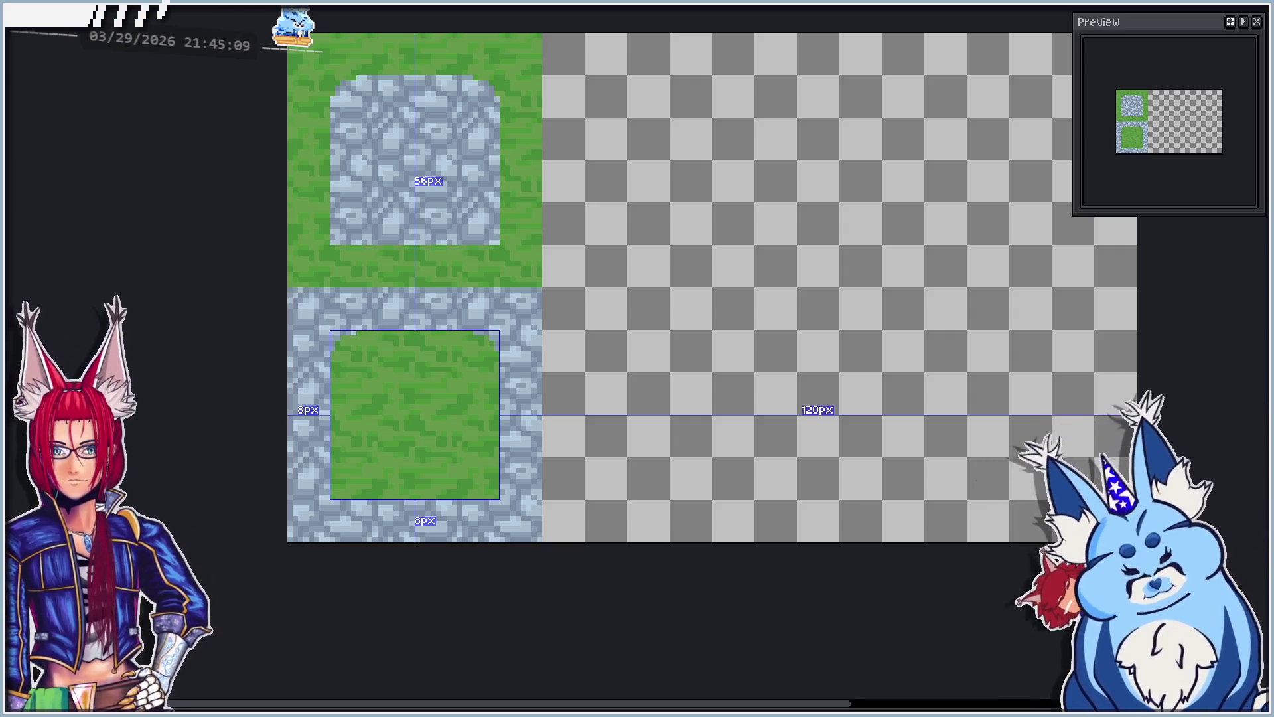
key(ctrl)
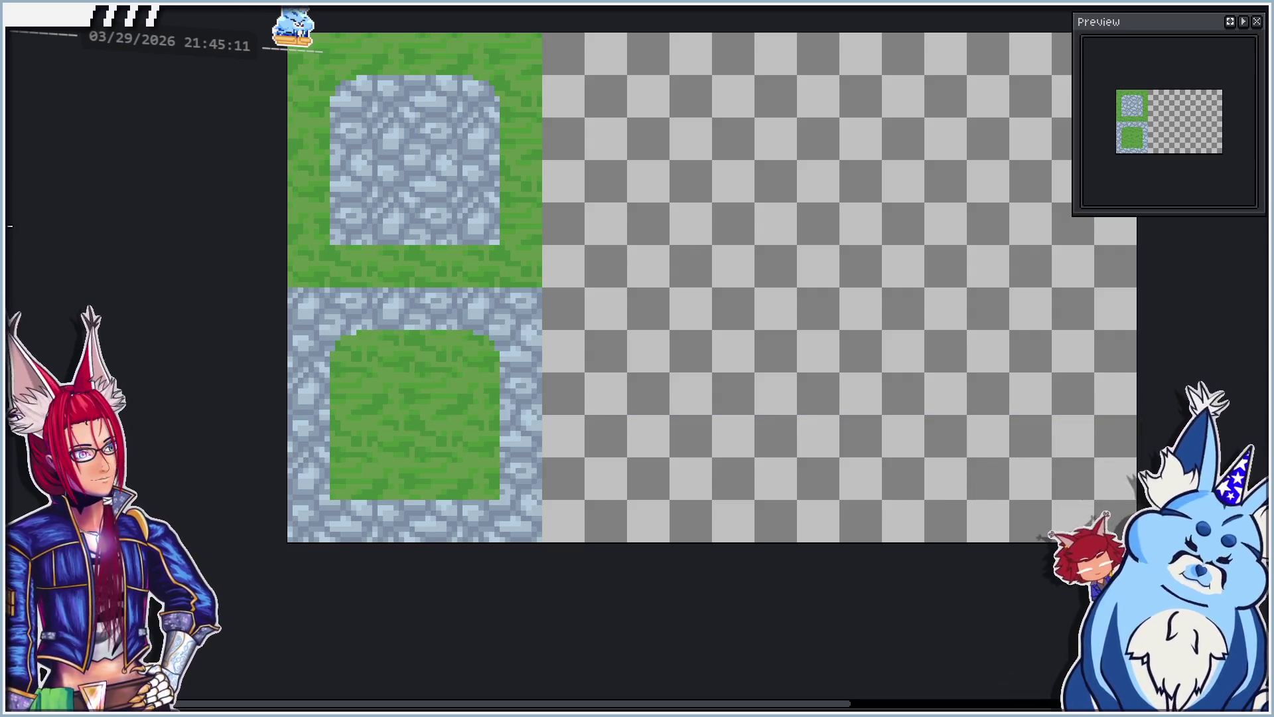
drag(414, 141, 389, 185)
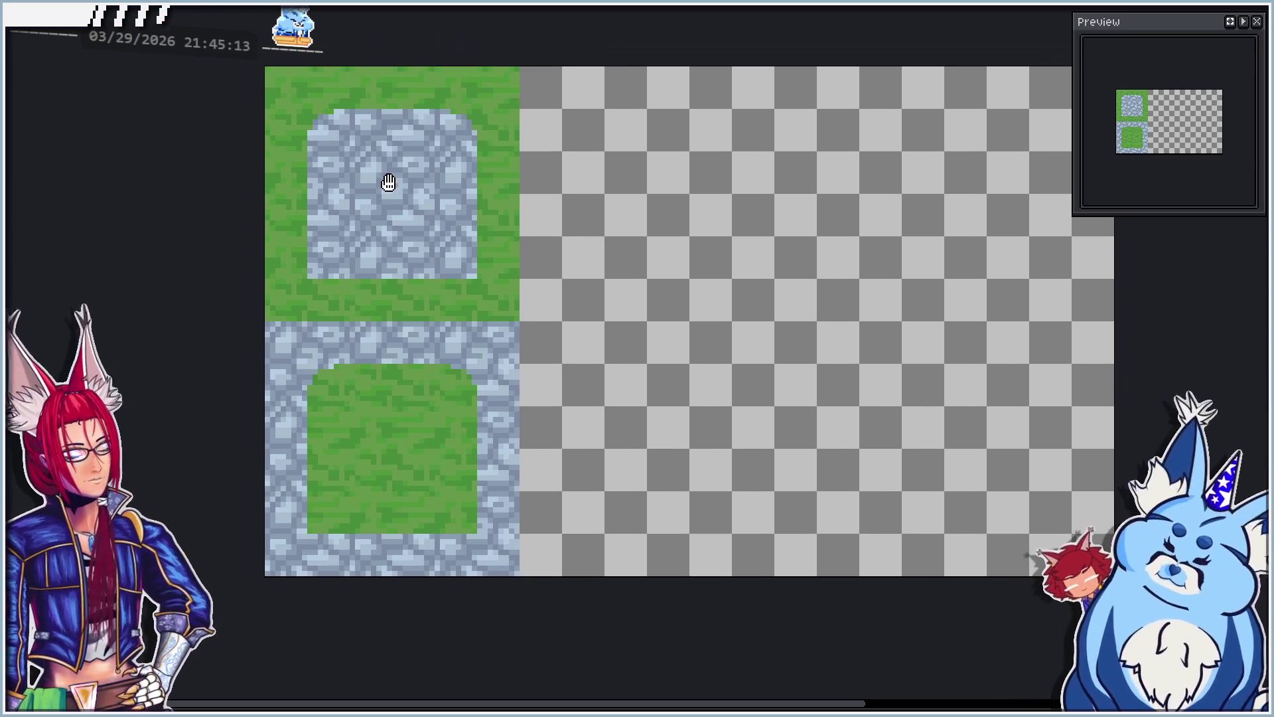
key(ctrl+Tab)
drag(558, 277, 200, 264)
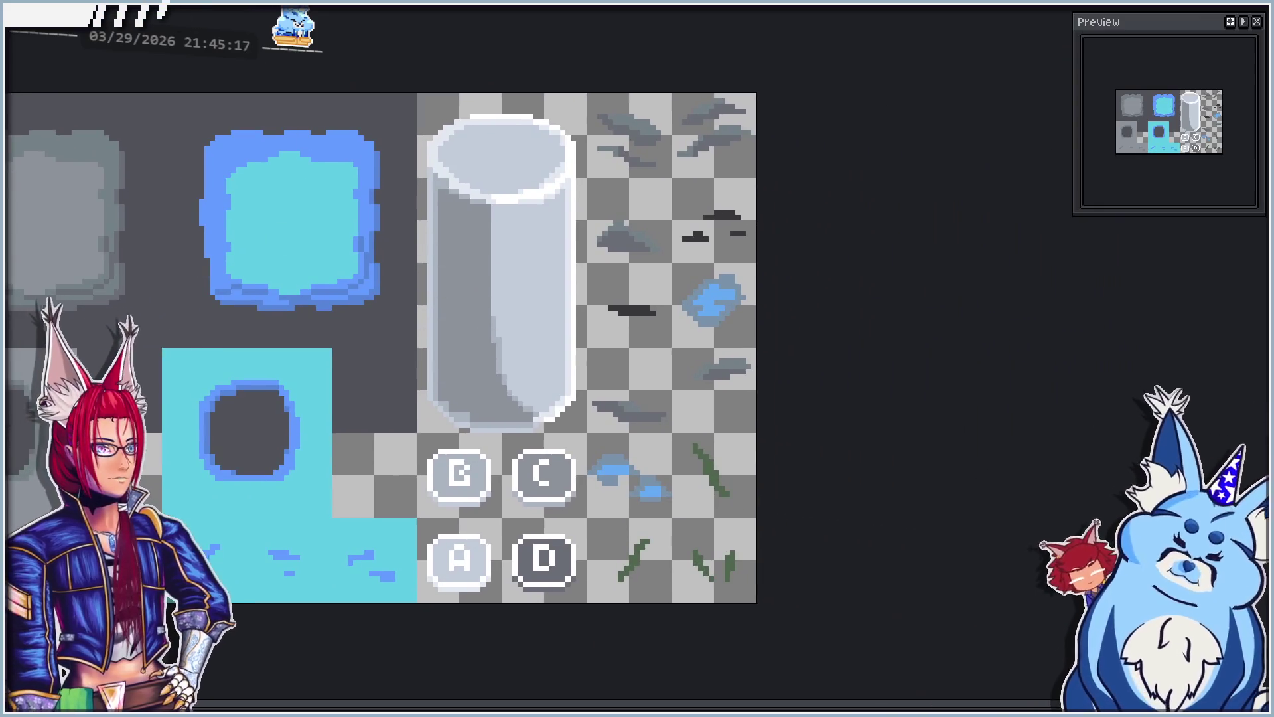
key(ctrl+Tab)
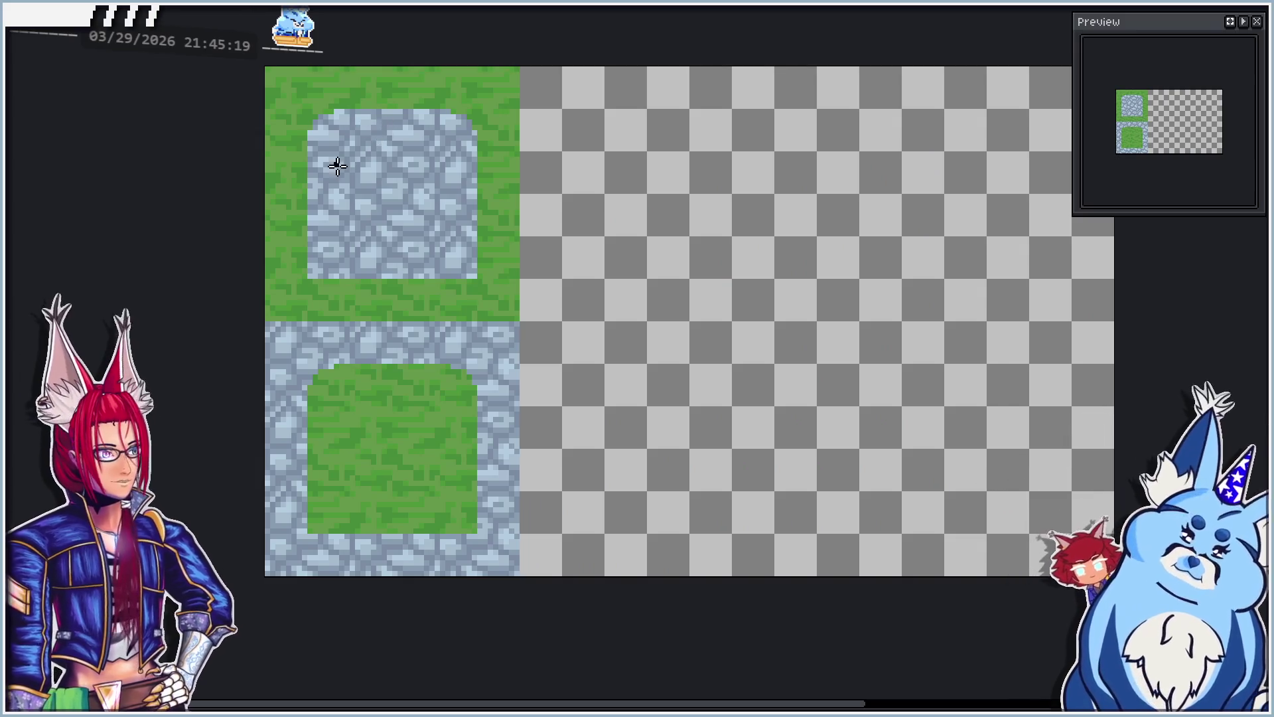
Step: Pencil a dark edge down the cobblestone square's left side and along its base
scroll(up, 3)
scroll(up, 3)
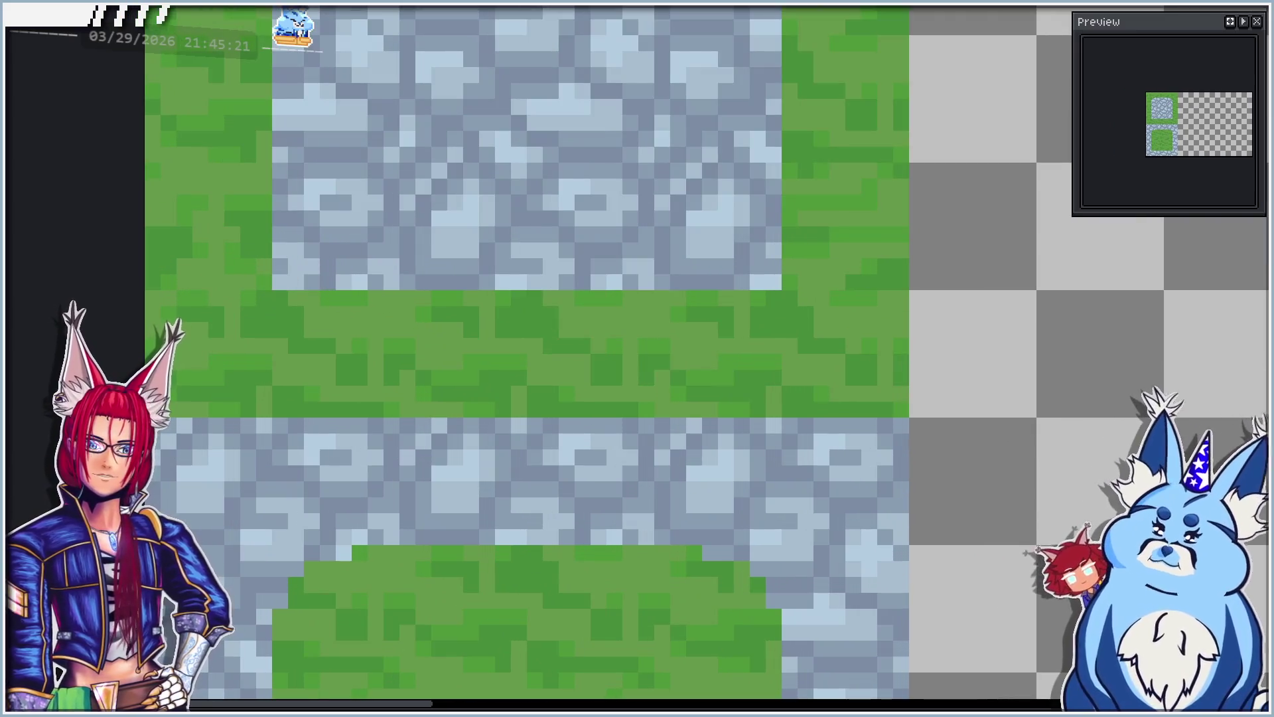
drag(280, 282, 280, 13)
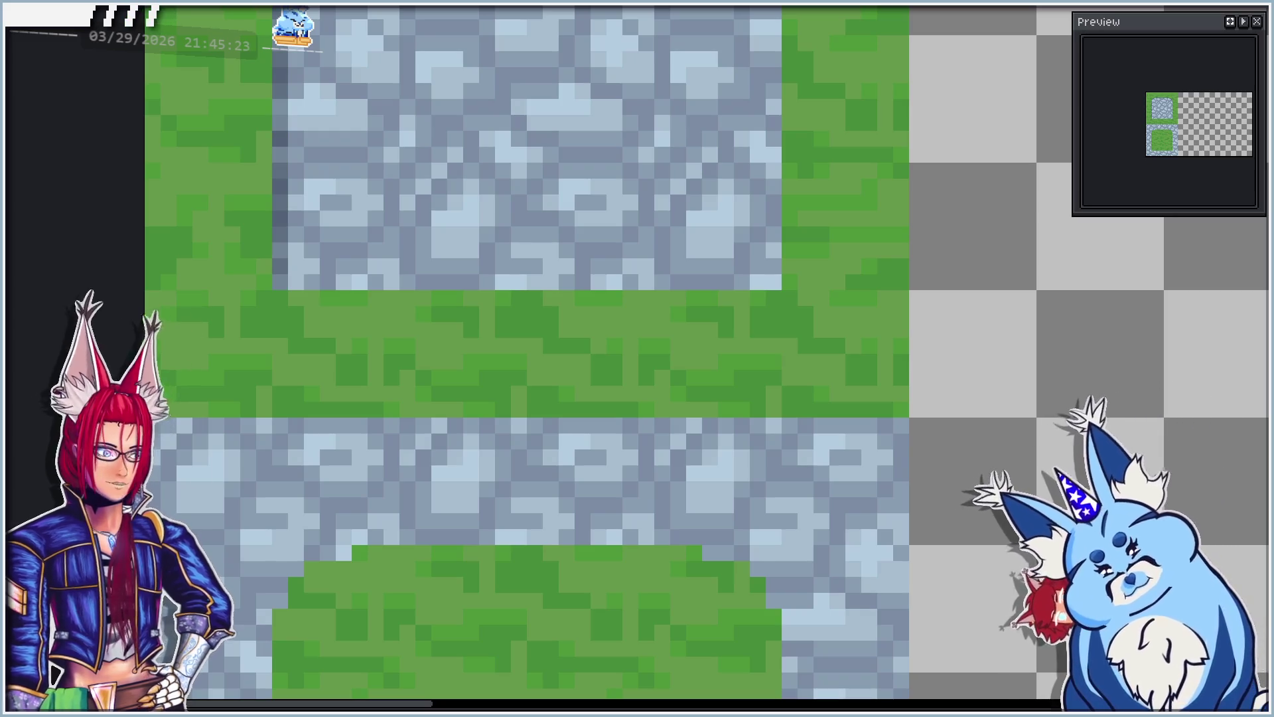
scroll(down, 3)
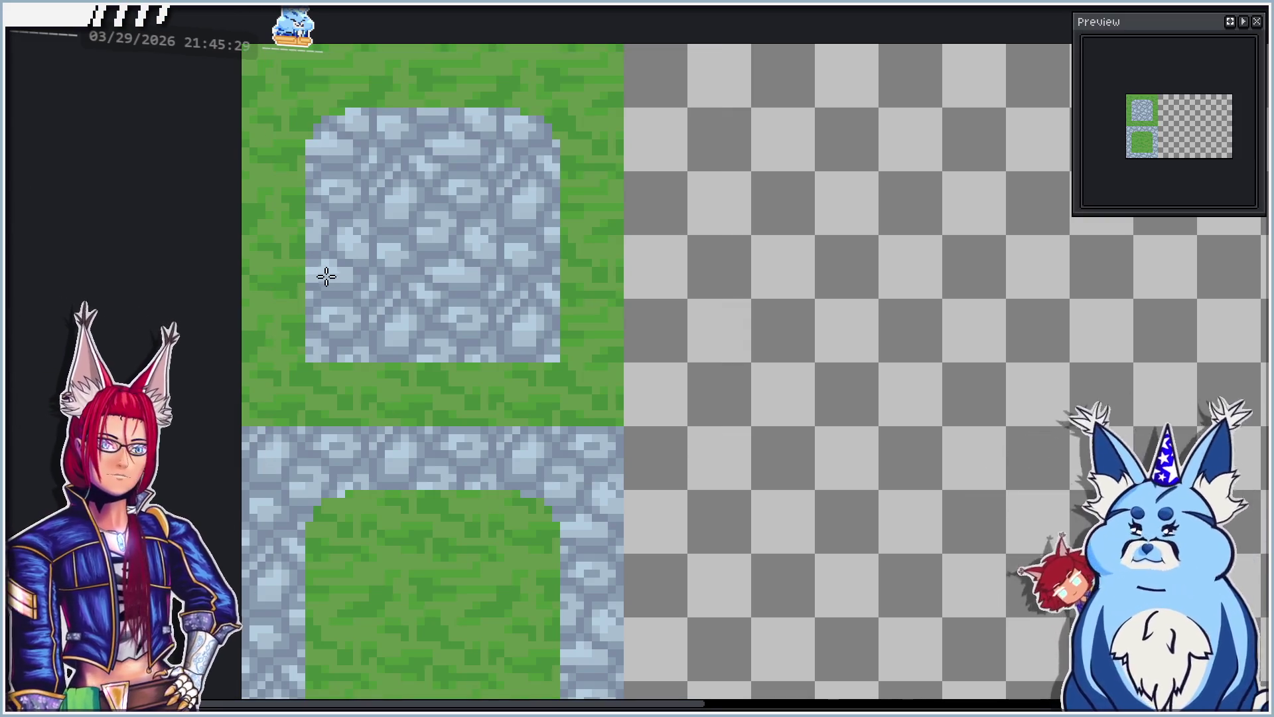
drag(326, 277, 386, 277)
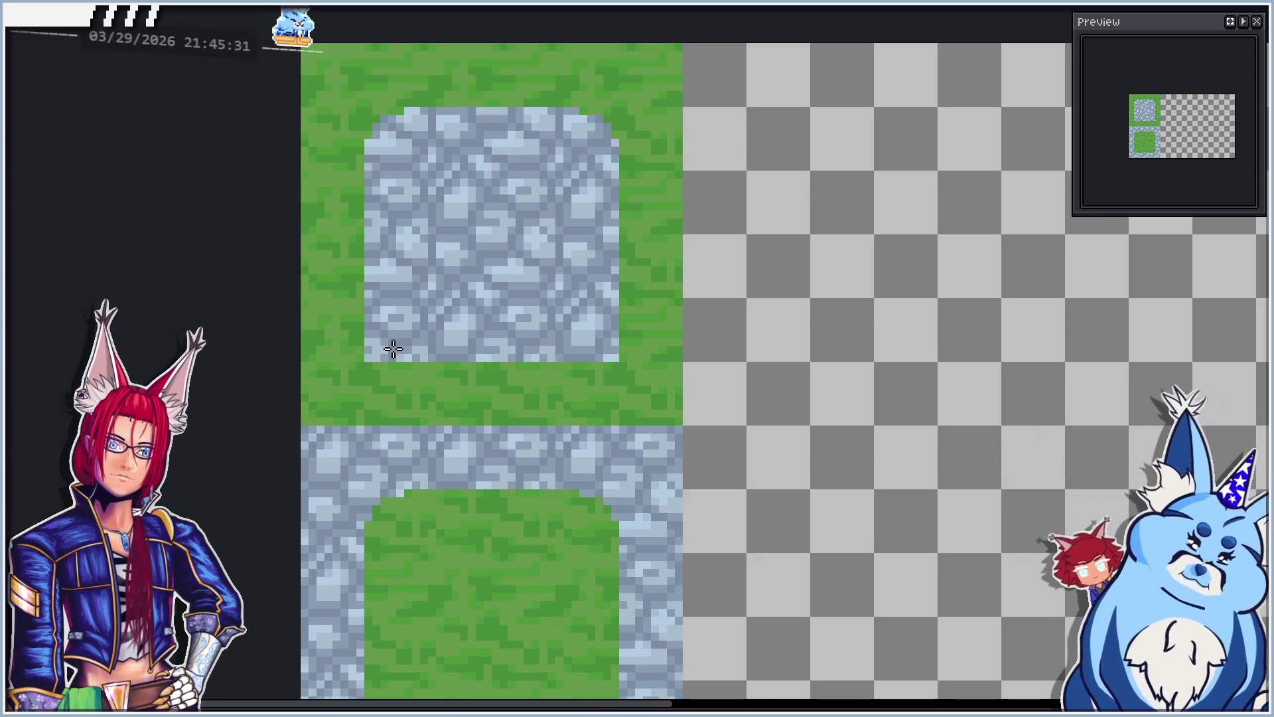
scroll(up, 3)
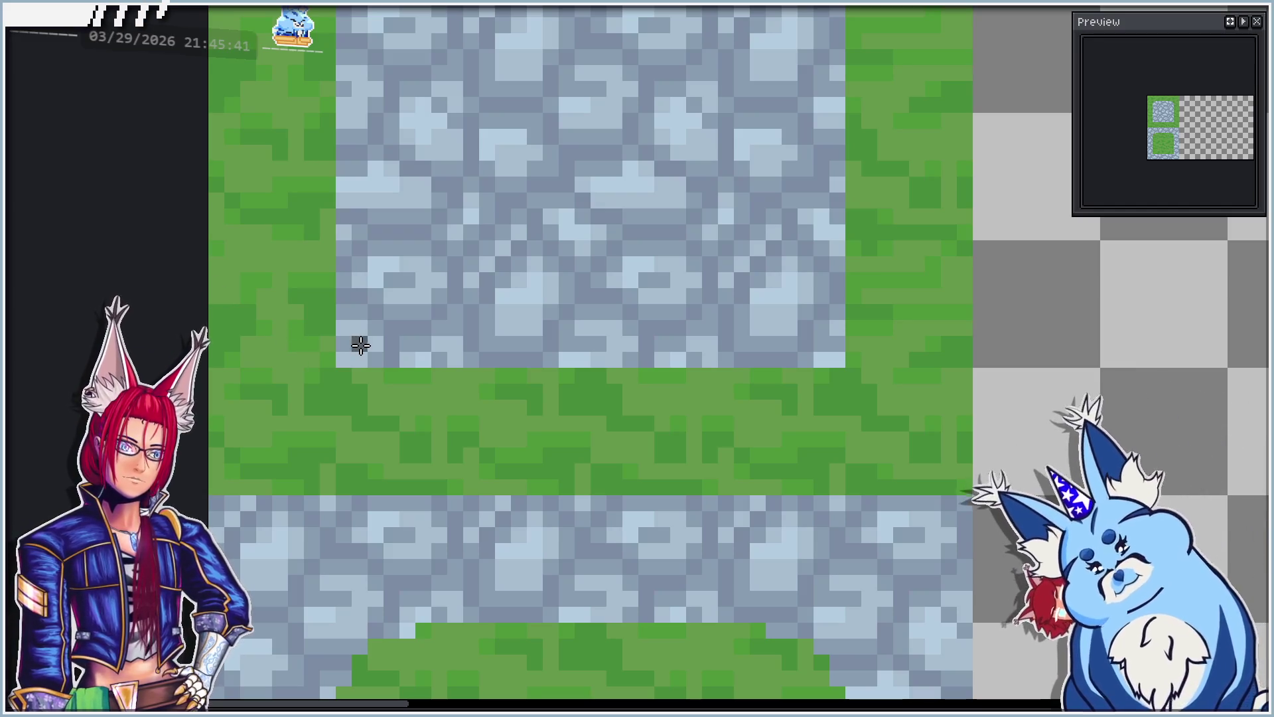
Step: Draw dark lines along the cobblestone square's bottom and right edges
drag(341, 359, 839, 357)
scroll(down, 3)
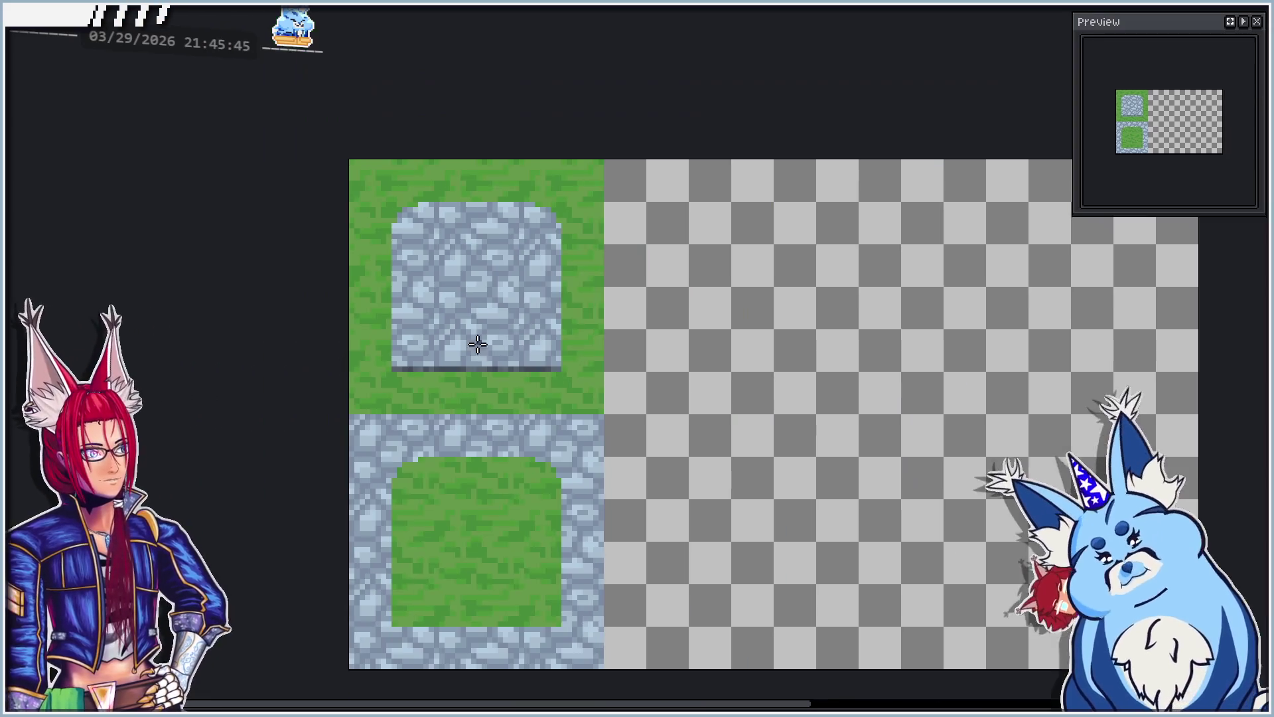
scroll(up, 3)
click(531, 186)
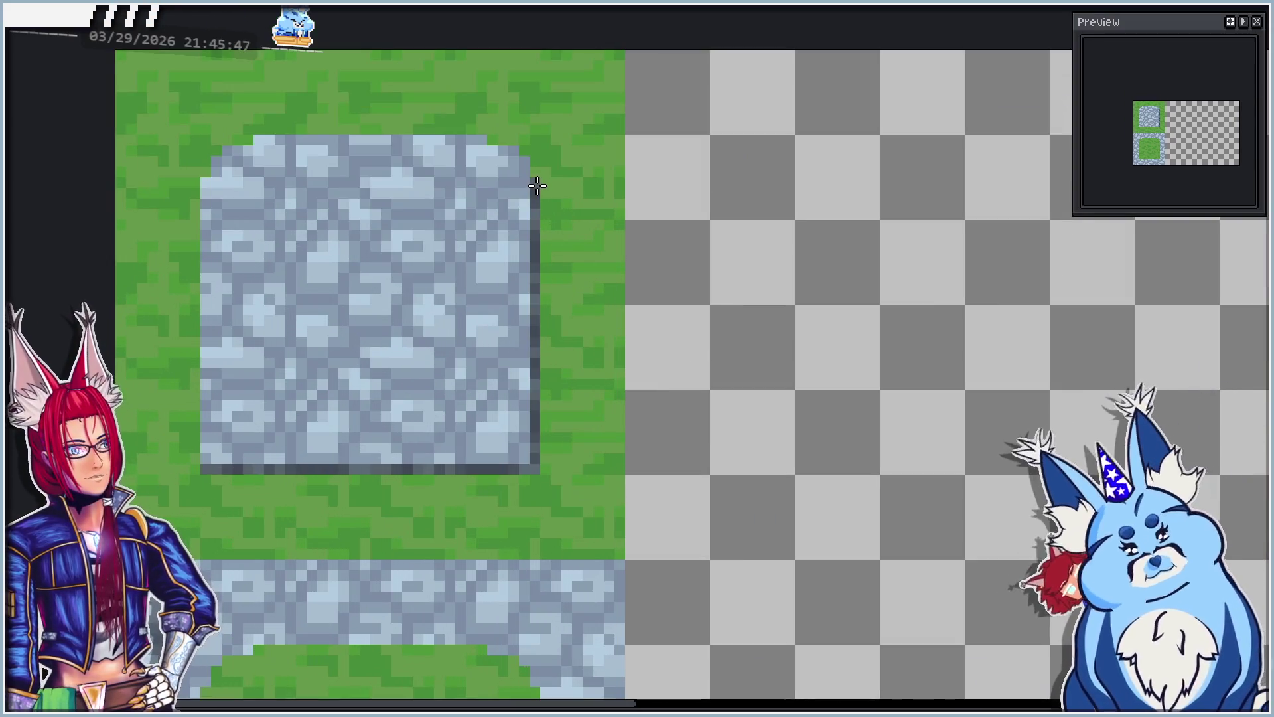
scroll(down, 3)
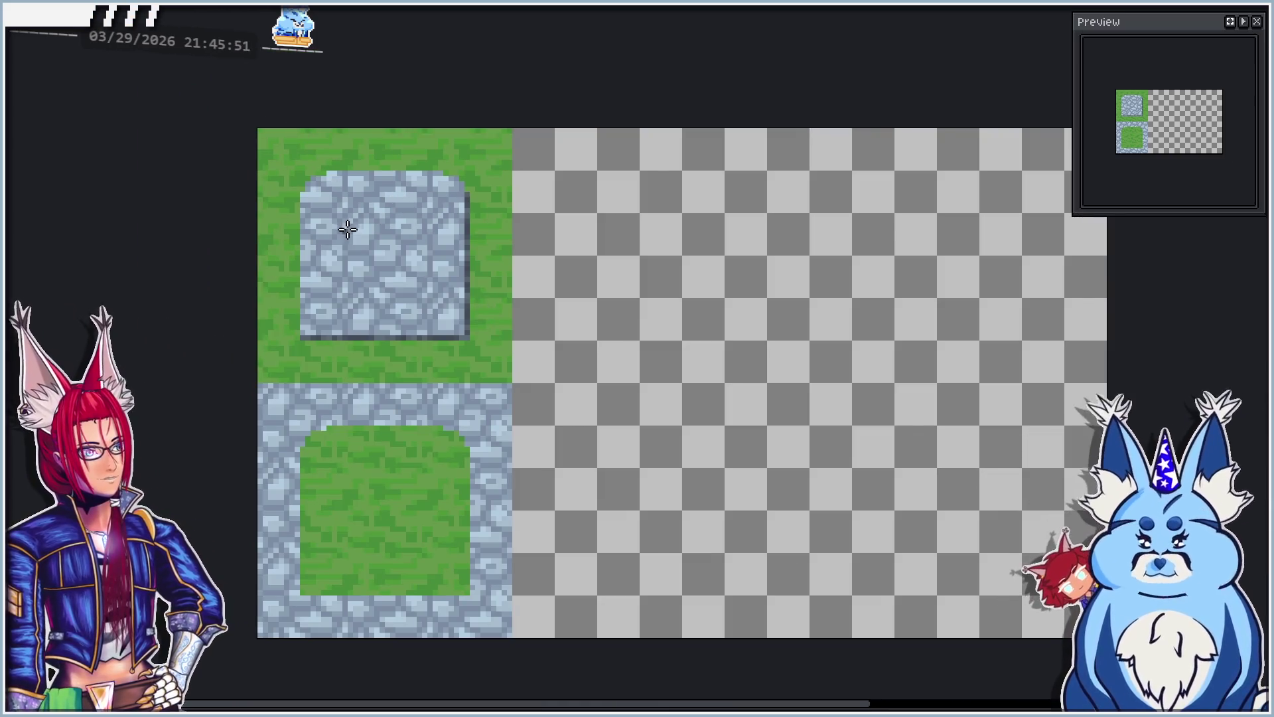
scroll(up, 3)
Step: Repaint the shadow row beneath and up the right side, raising opacity to 32%
drag(203, 332, 534, 335)
click(532, 48)
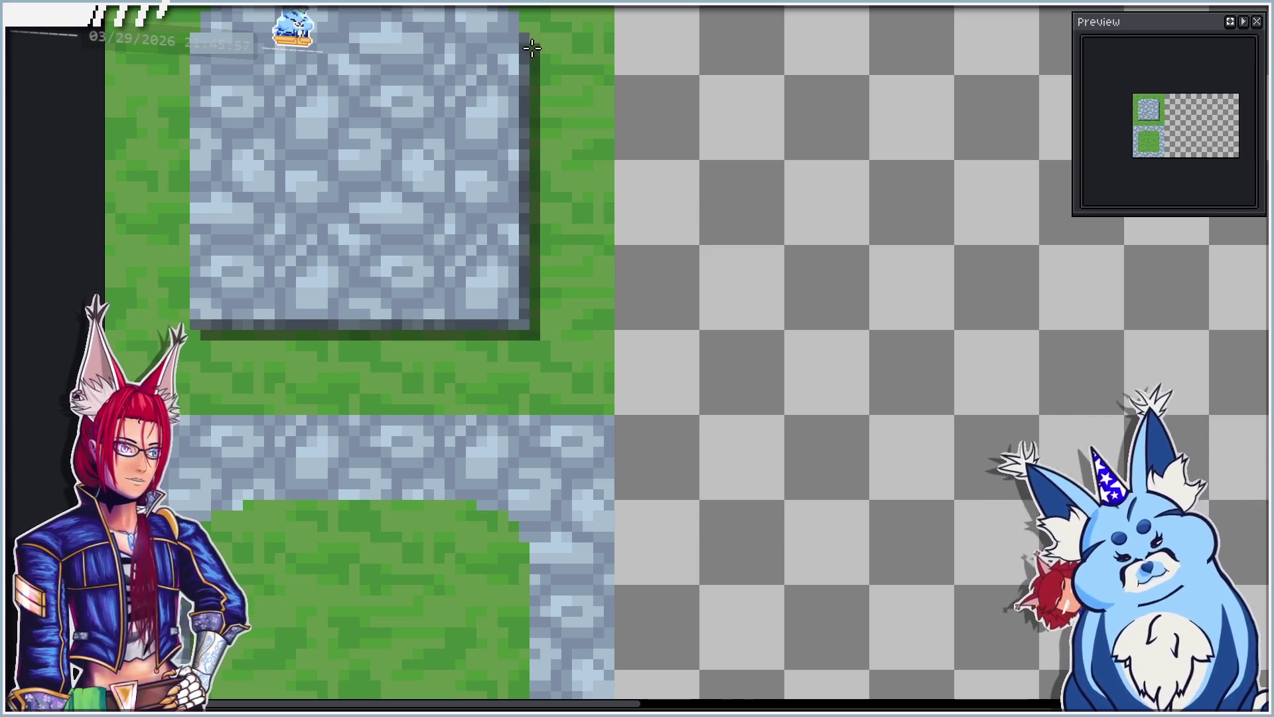
scroll(down, 3)
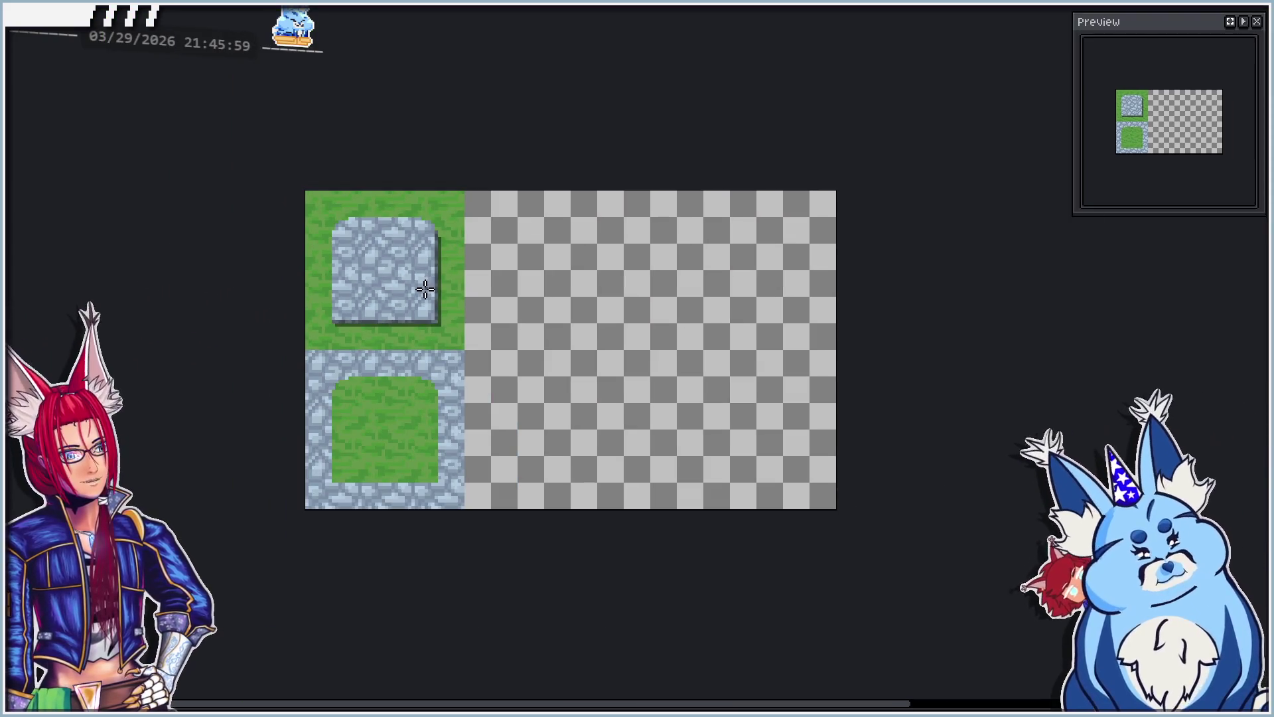
scroll(up, 3)
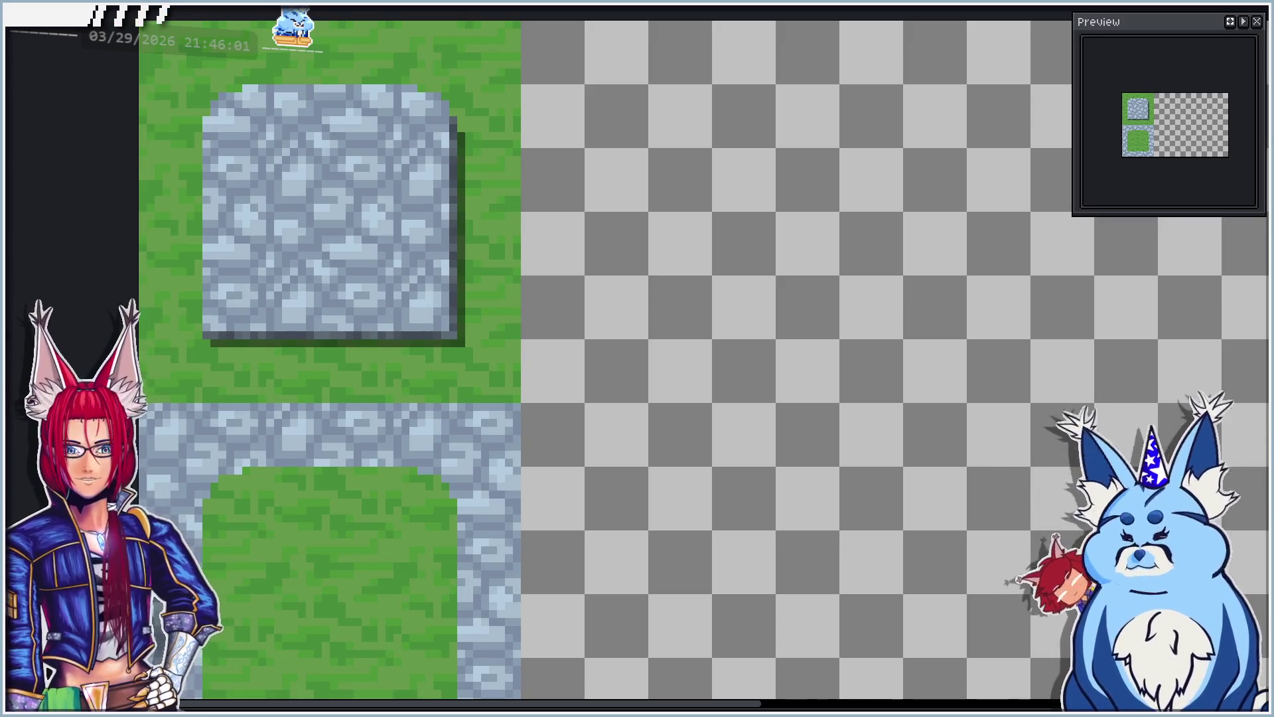
mouse_move(56, 192)
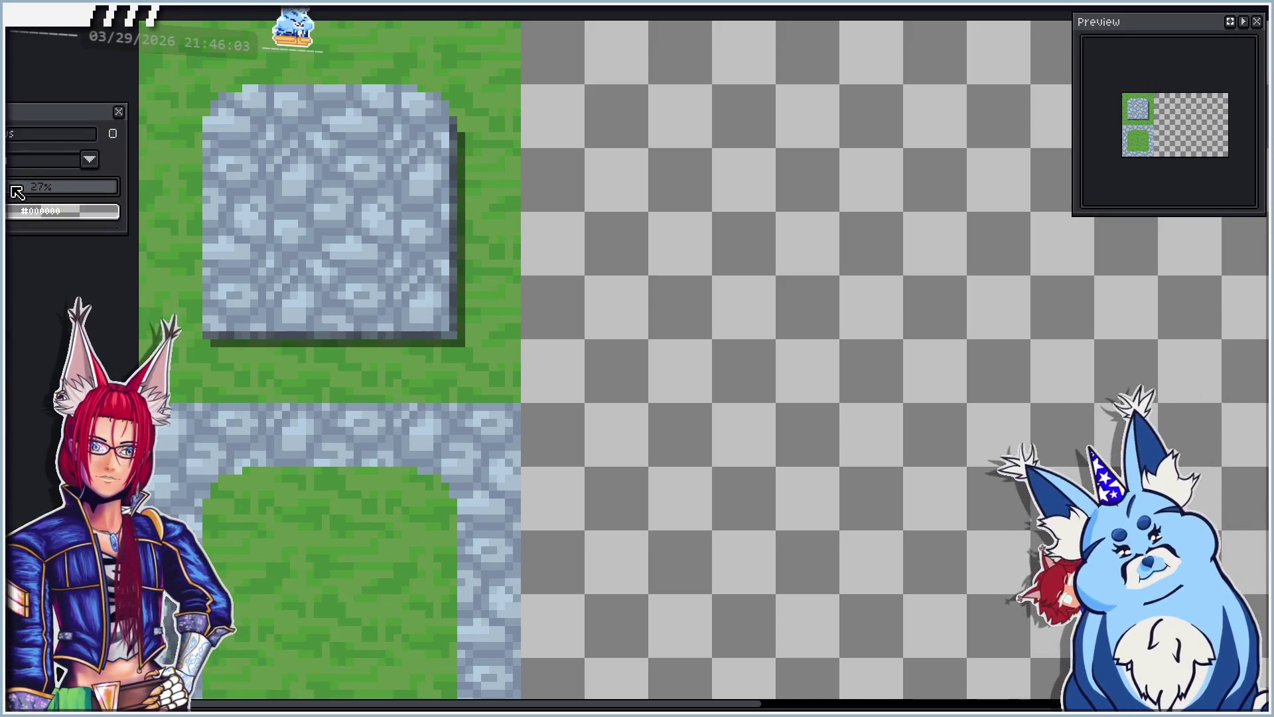
drag(17, 192, 23, 193)
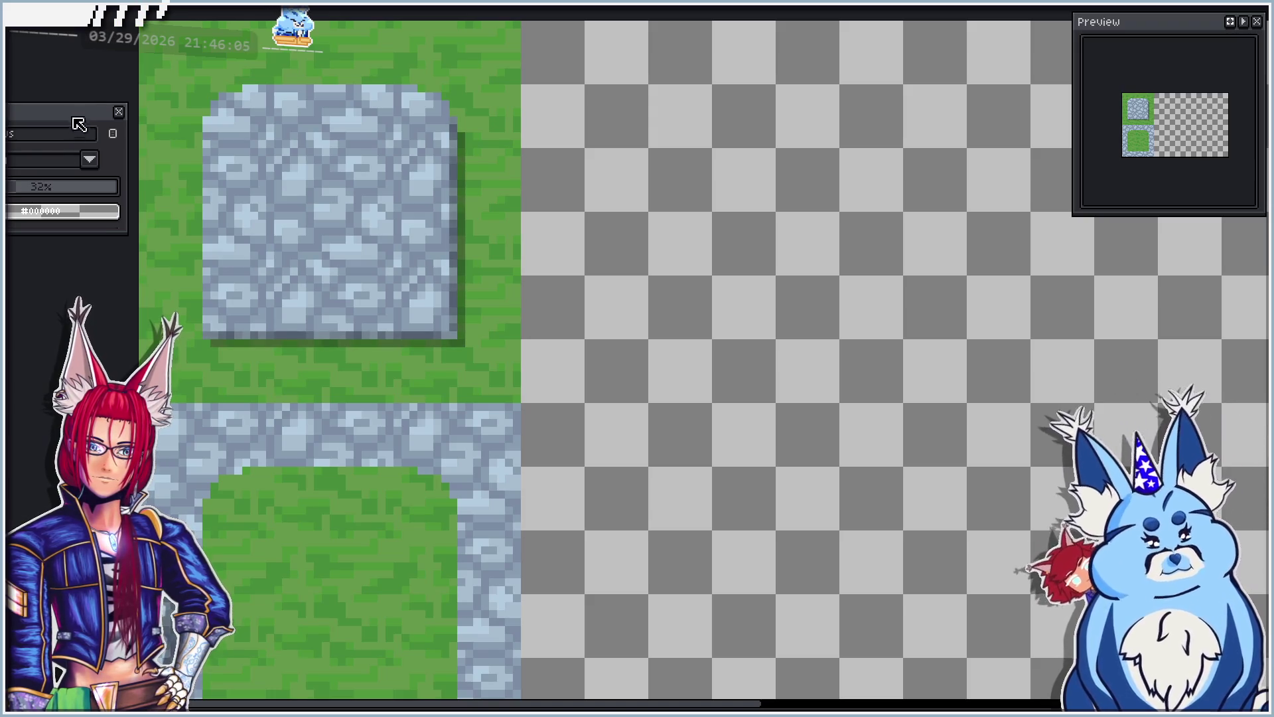
Step: Darken the grass inset's left and top inner edges with translucent black strokes, deepening the left side
drag(204, 348, 352, 173)
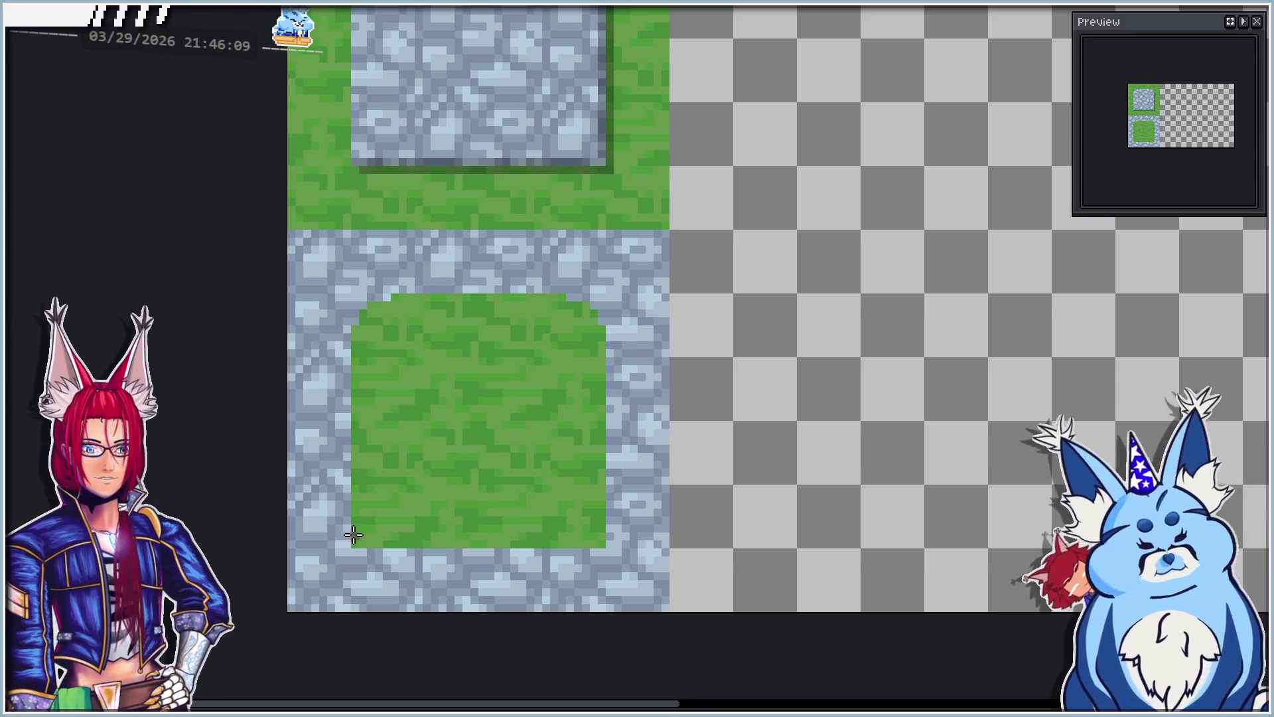
drag(354, 545, 352, 344)
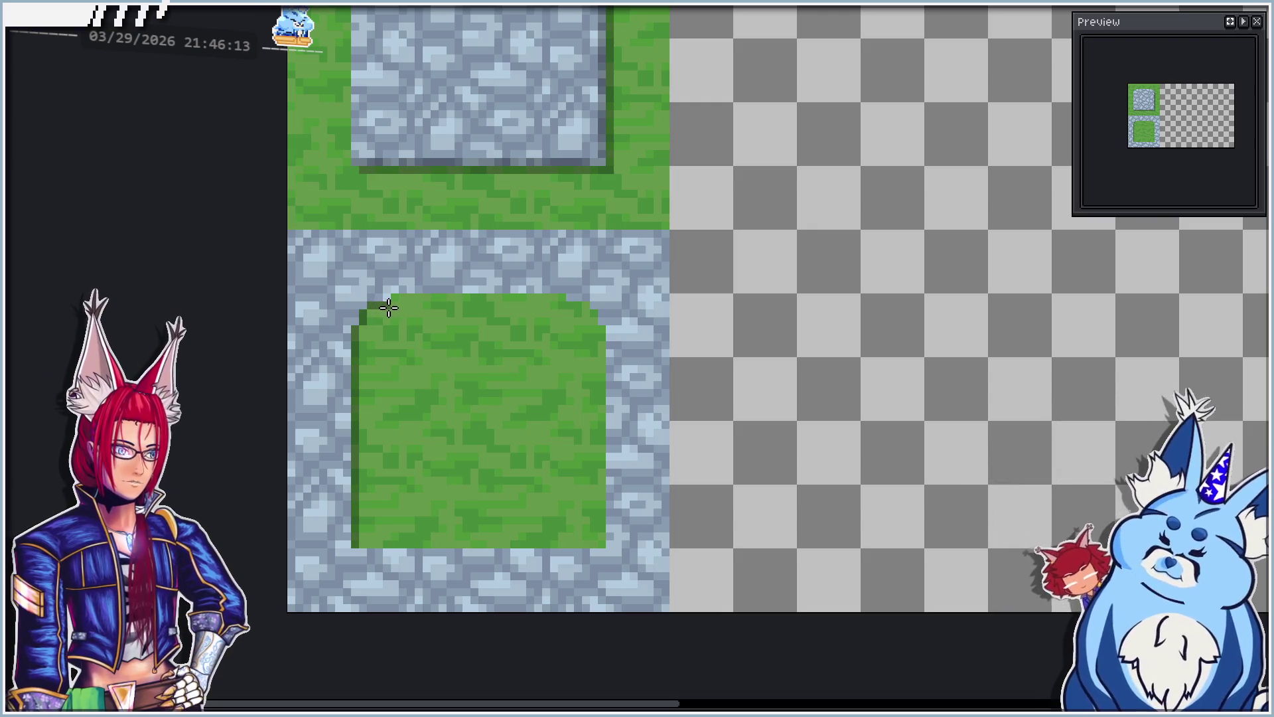
drag(391, 297, 554, 297)
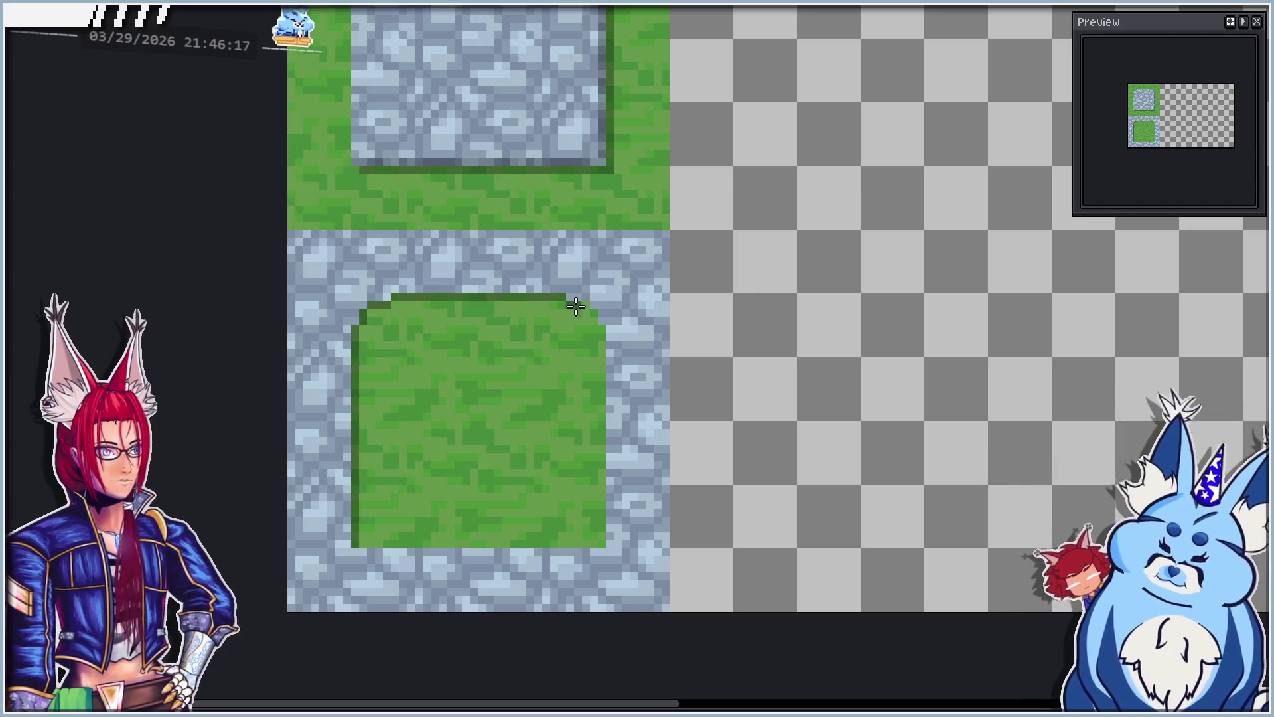
scroll(down, 3)
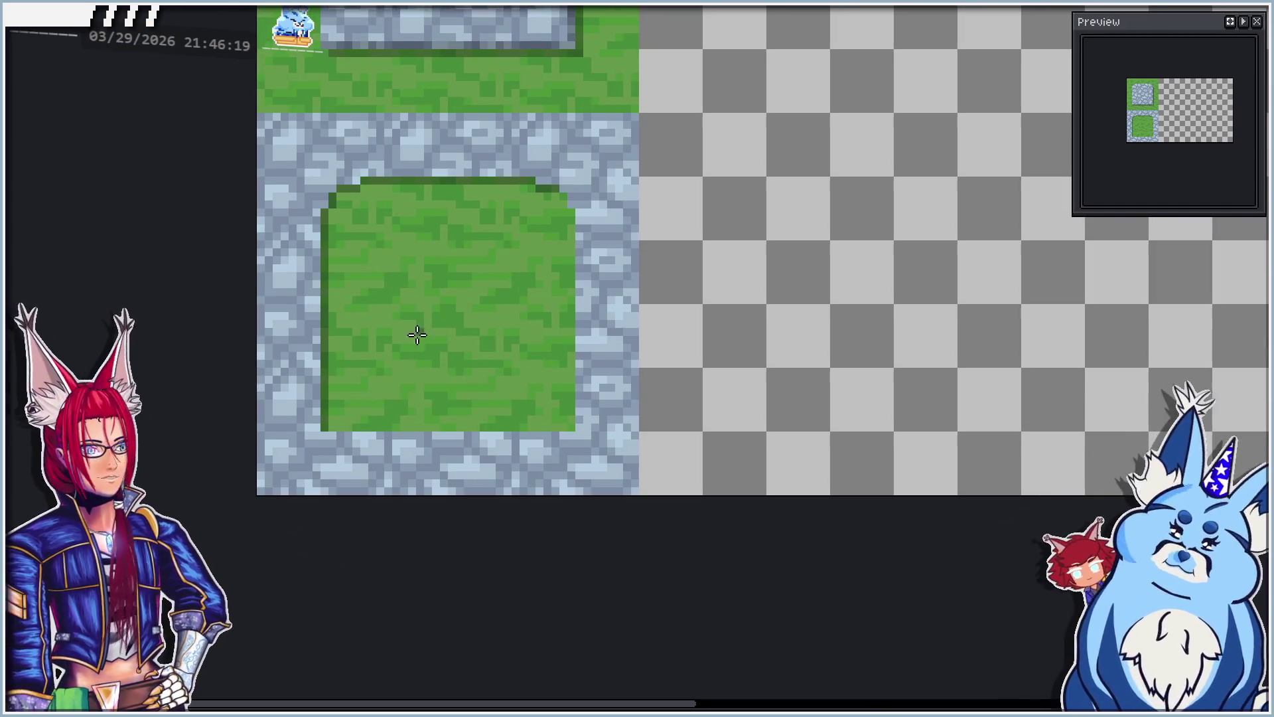
drag(334, 424, 523, 193)
scroll(down, 3)
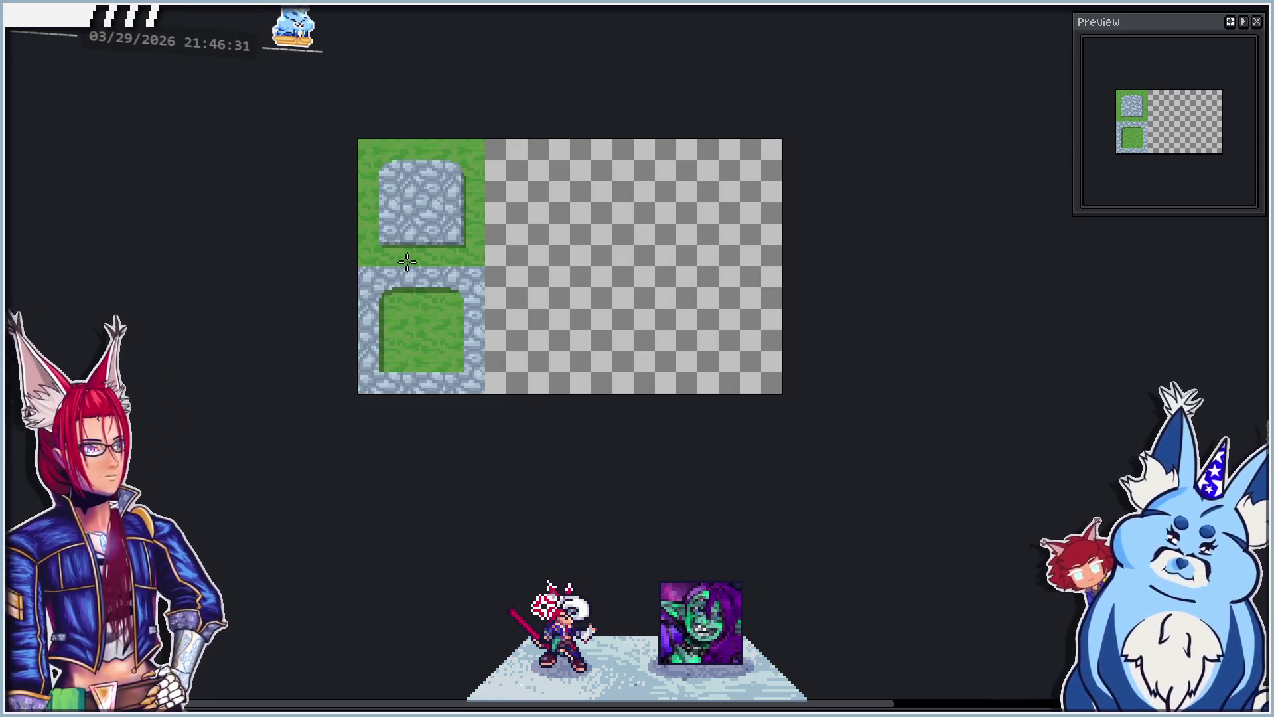
Step: Zoom in and change a few pixels on the cobblestone square's left edge and bottom-left corner
scroll(up, 3)
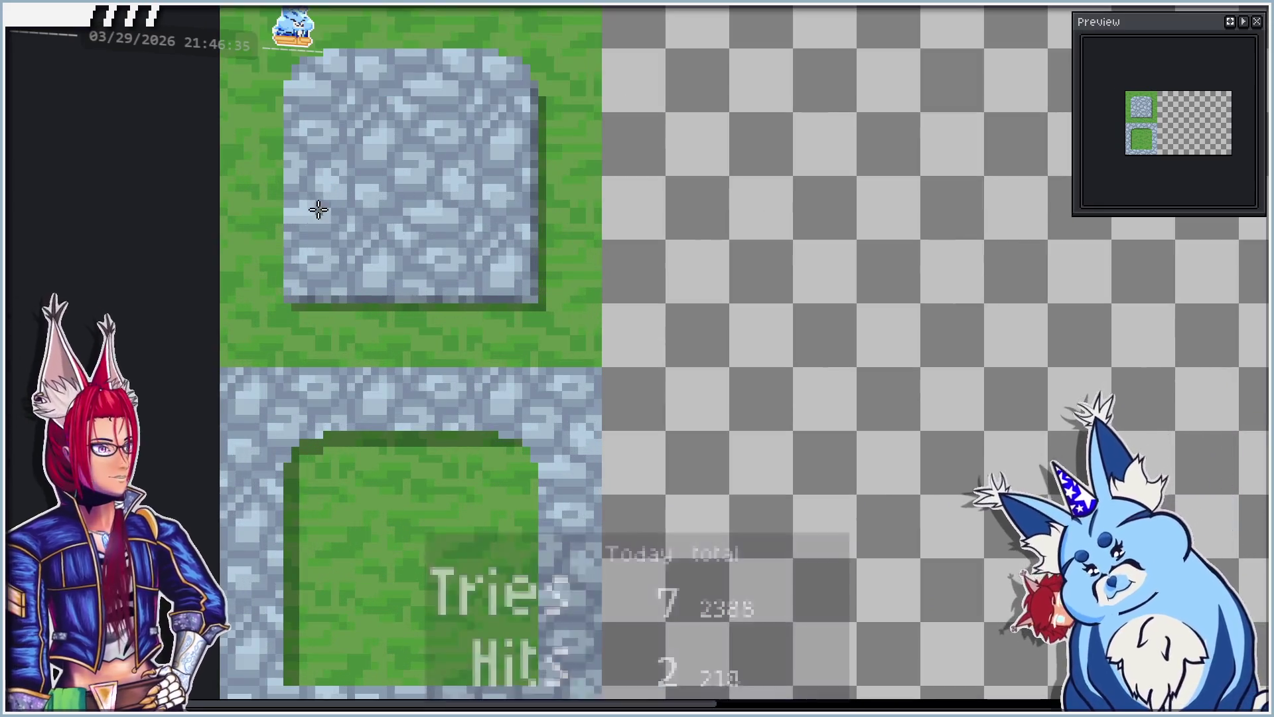
scroll(up, 3)
scroll(up, 3)
scroll(up, 3)
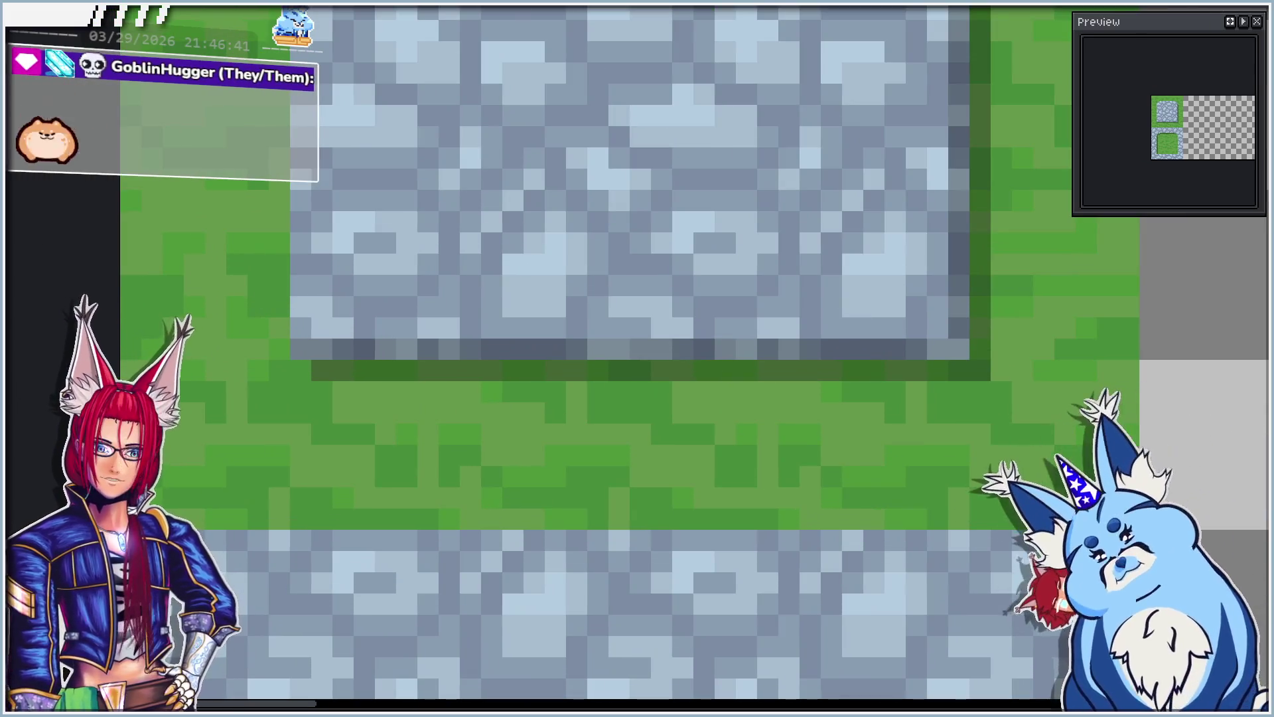
scroll(down, 3)
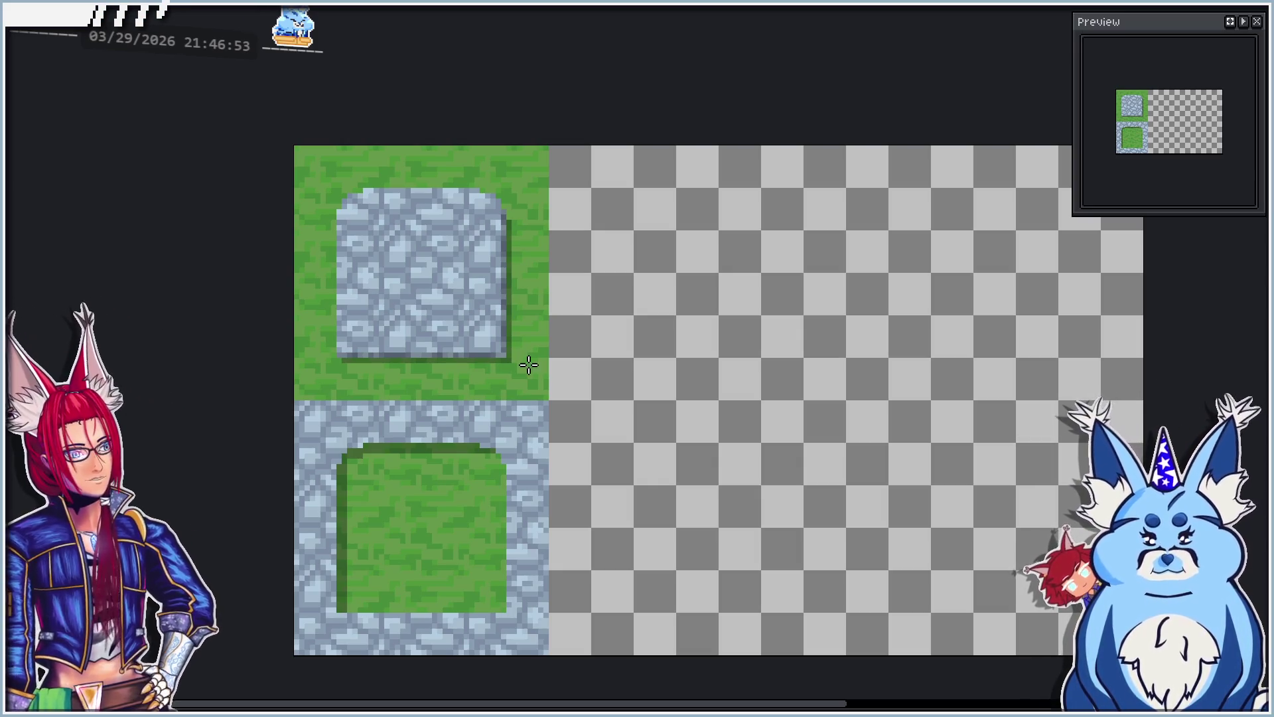
scroll(up, 3)
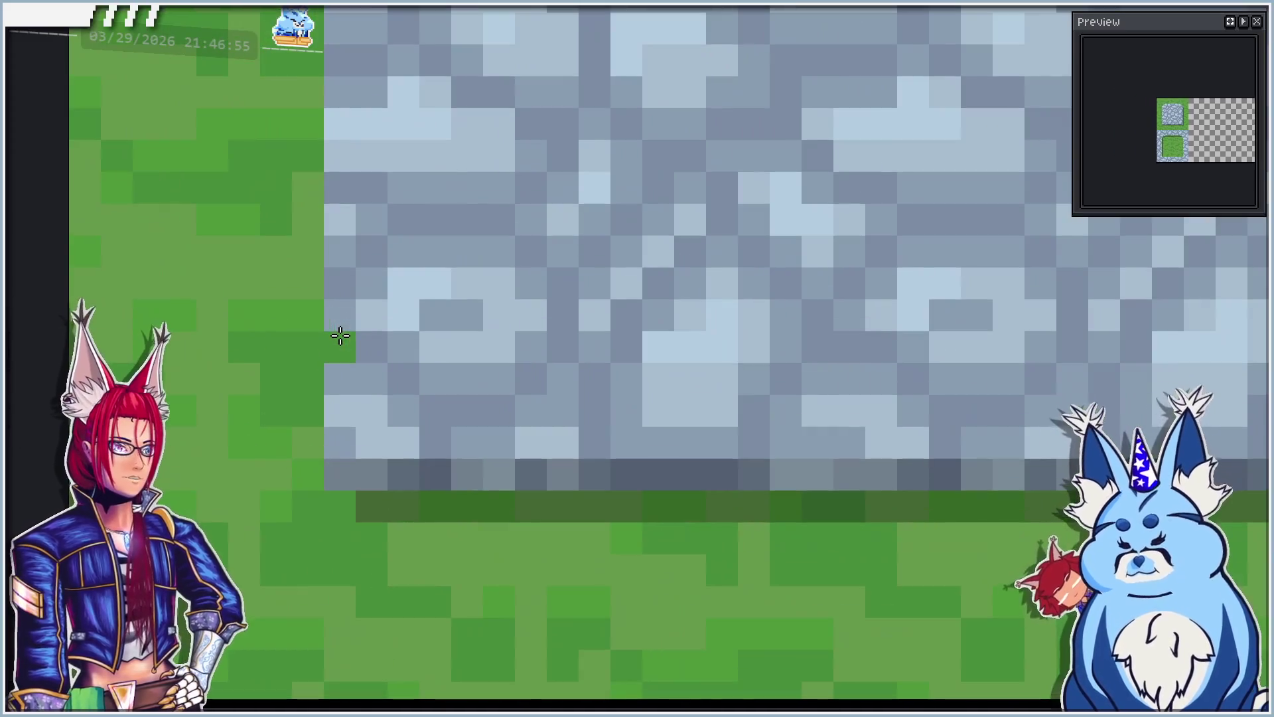
drag(343, 342, 358, 345)
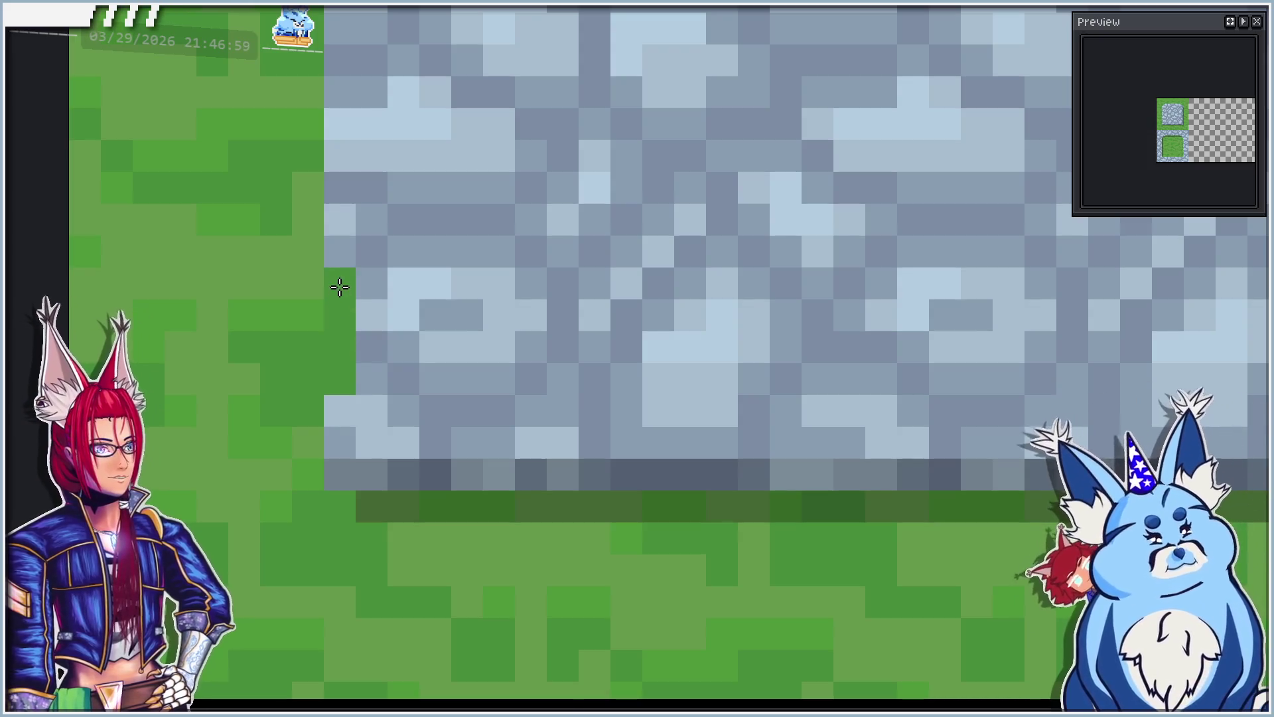
scroll(down, 3)
scroll(up, 3)
click(331, 425)
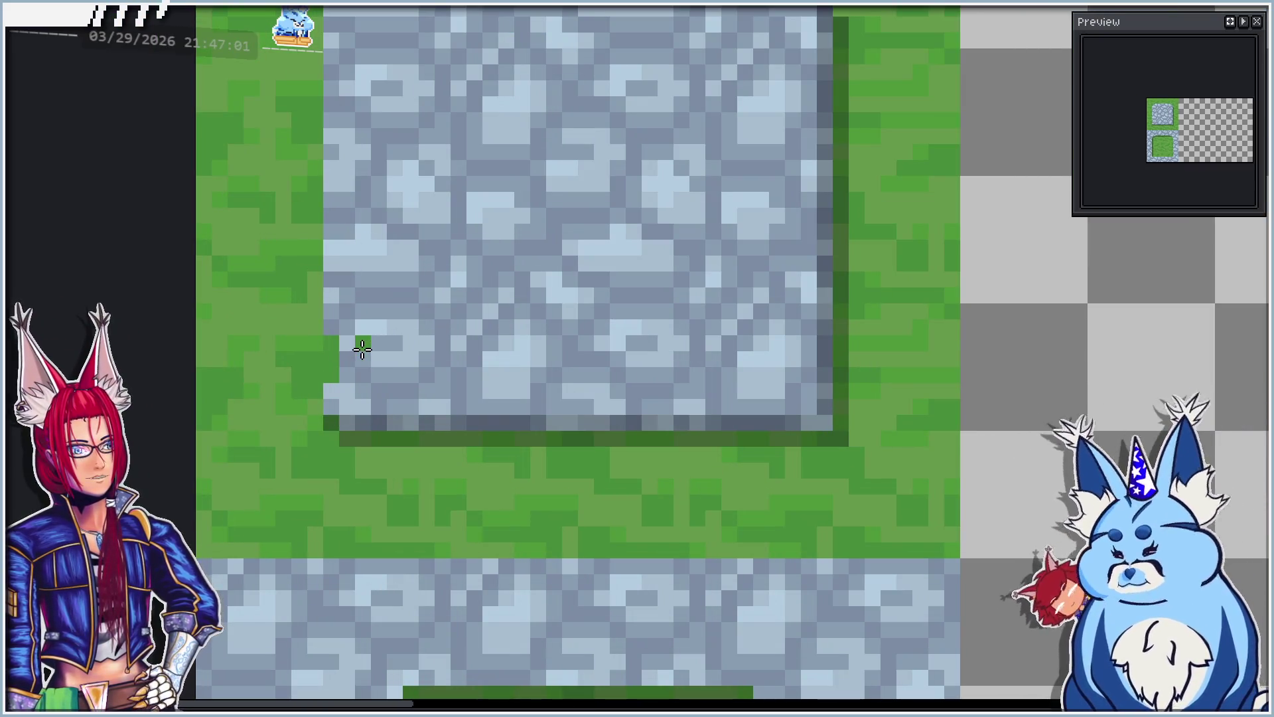
drag(344, 276, 364, 263)
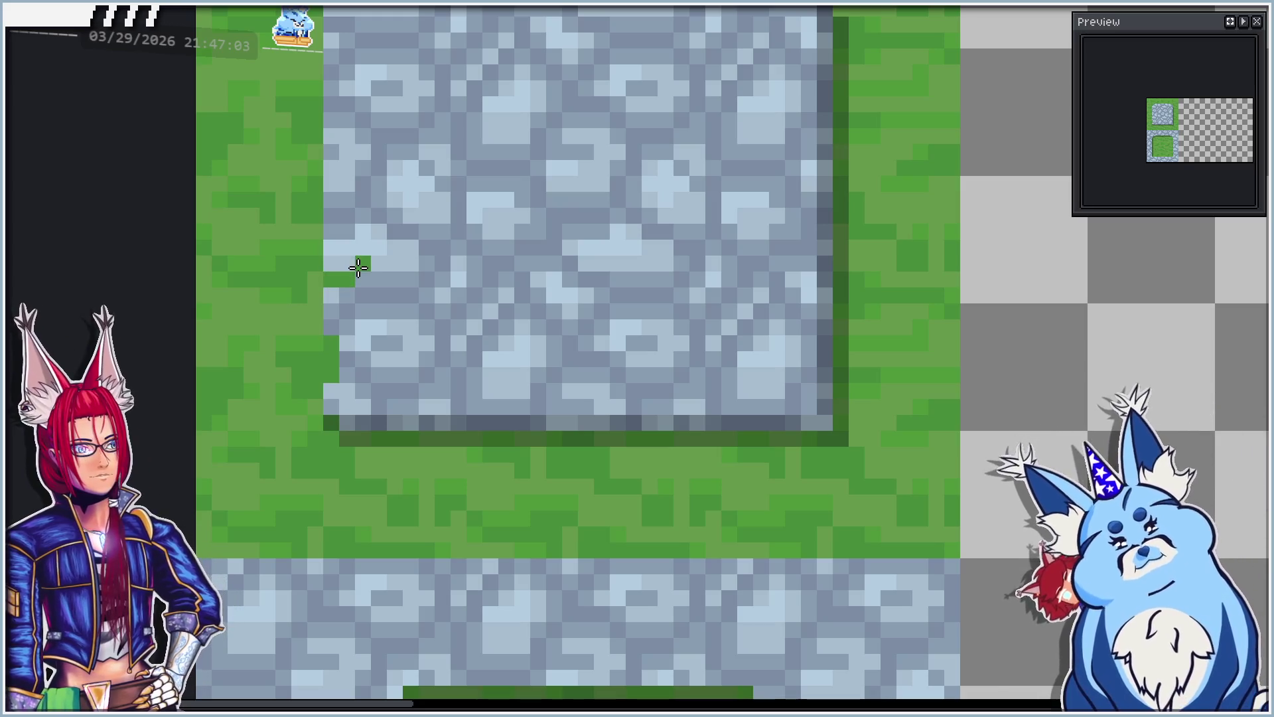
click(331, 215)
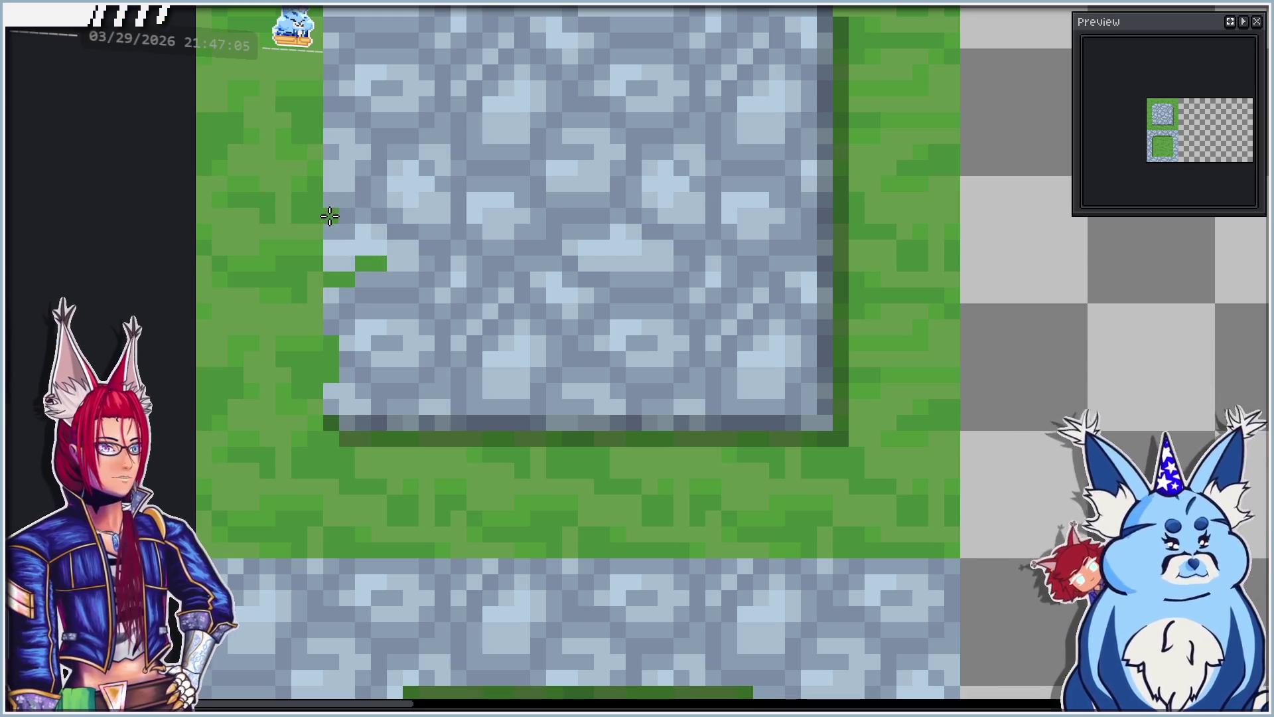
click(355, 200)
click(361, 180)
click(459, 230)
click(459, 215)
click(442, 199)
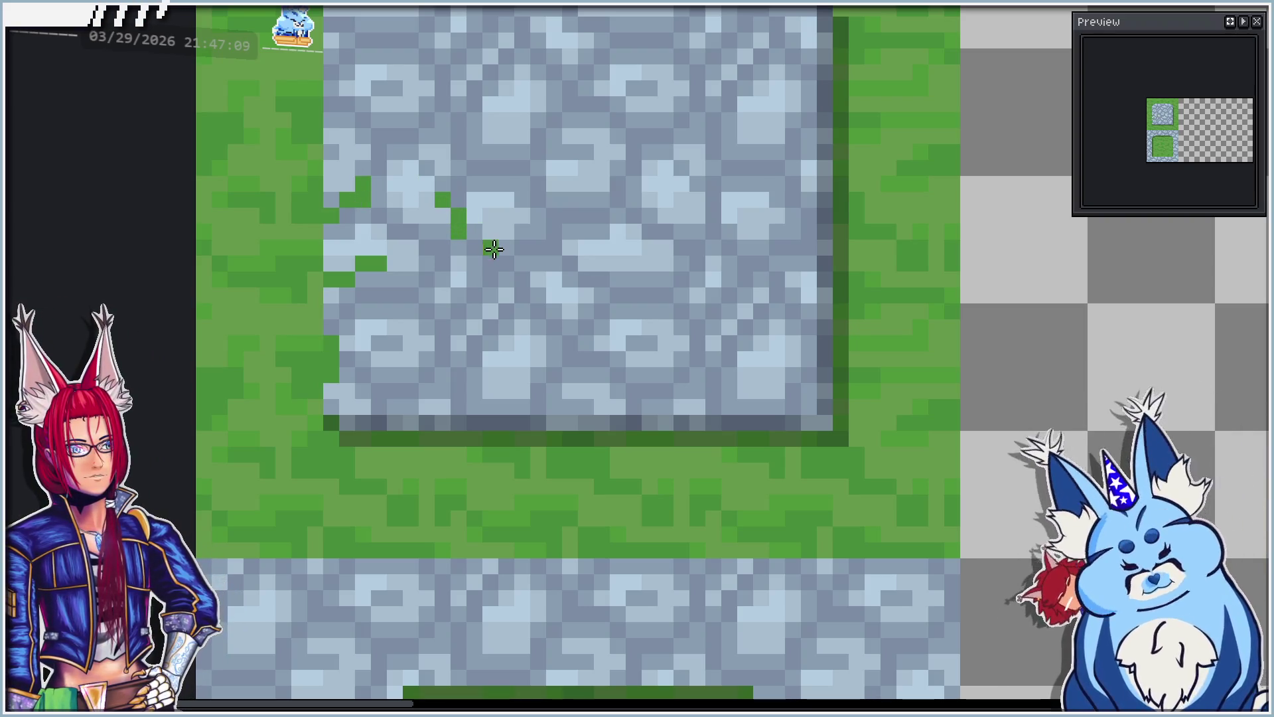
scroll(down, 3)
scroll(up, 3)
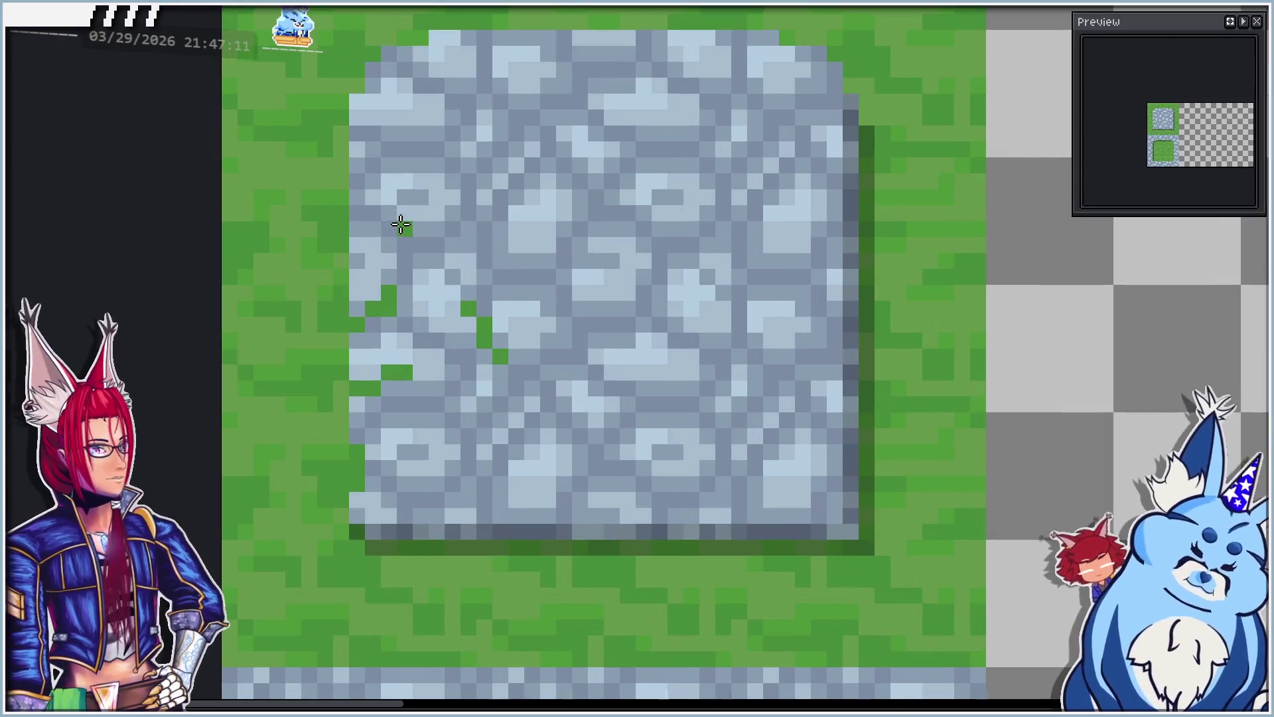
drag(373, 117, 389, 118)
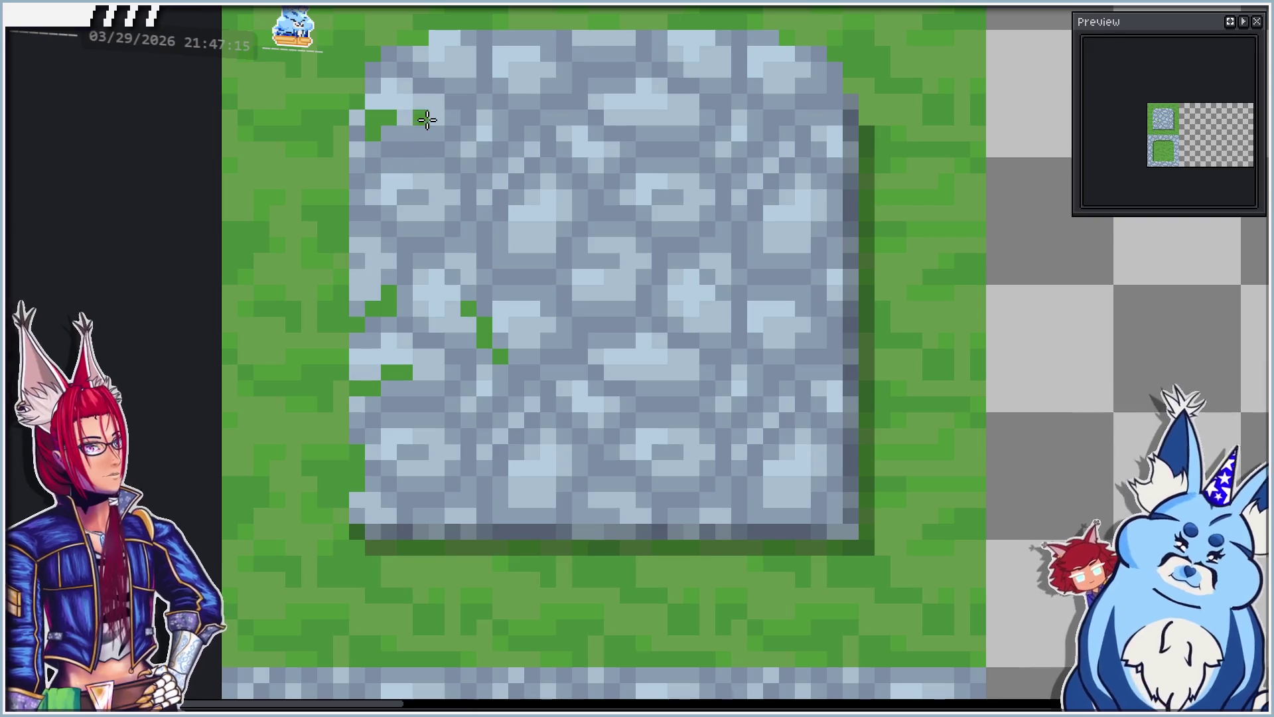
click(436, 54)
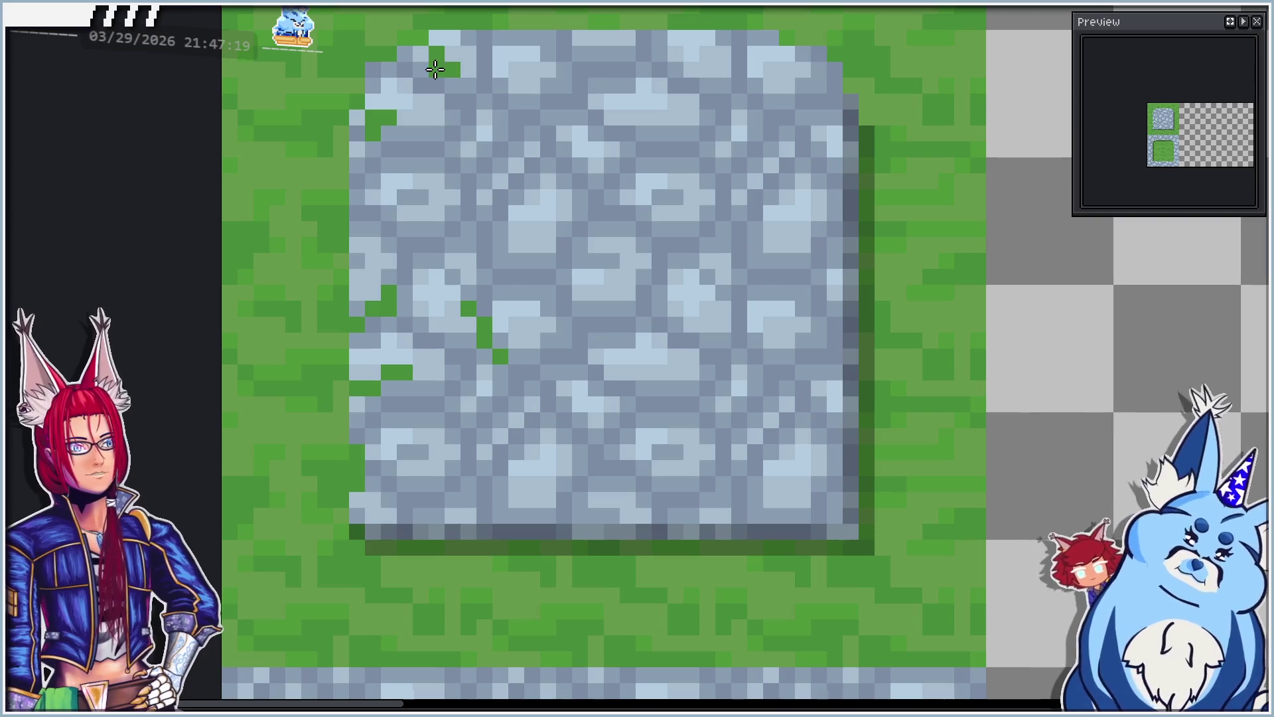
drag(465, 130, 468, 100)
drag(547, 149, 538, 160)
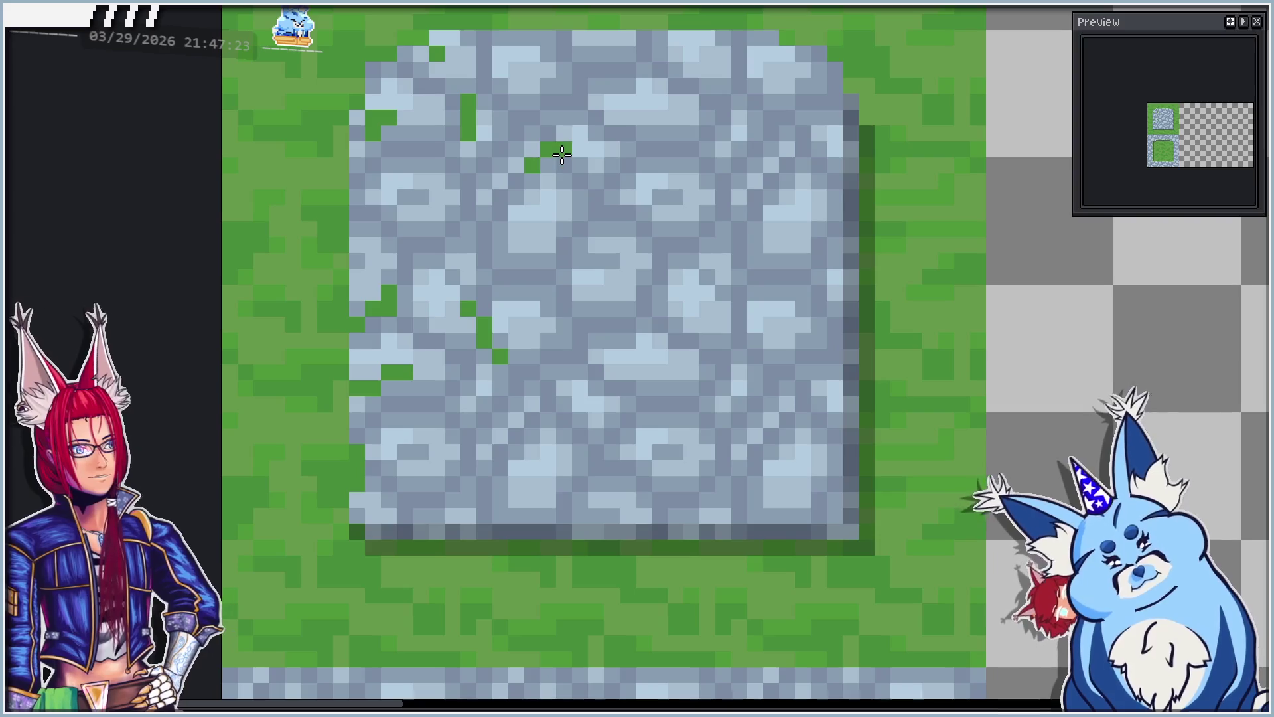
scroll(down, 3)
scroll(up, 3)
scroll(up, 3)
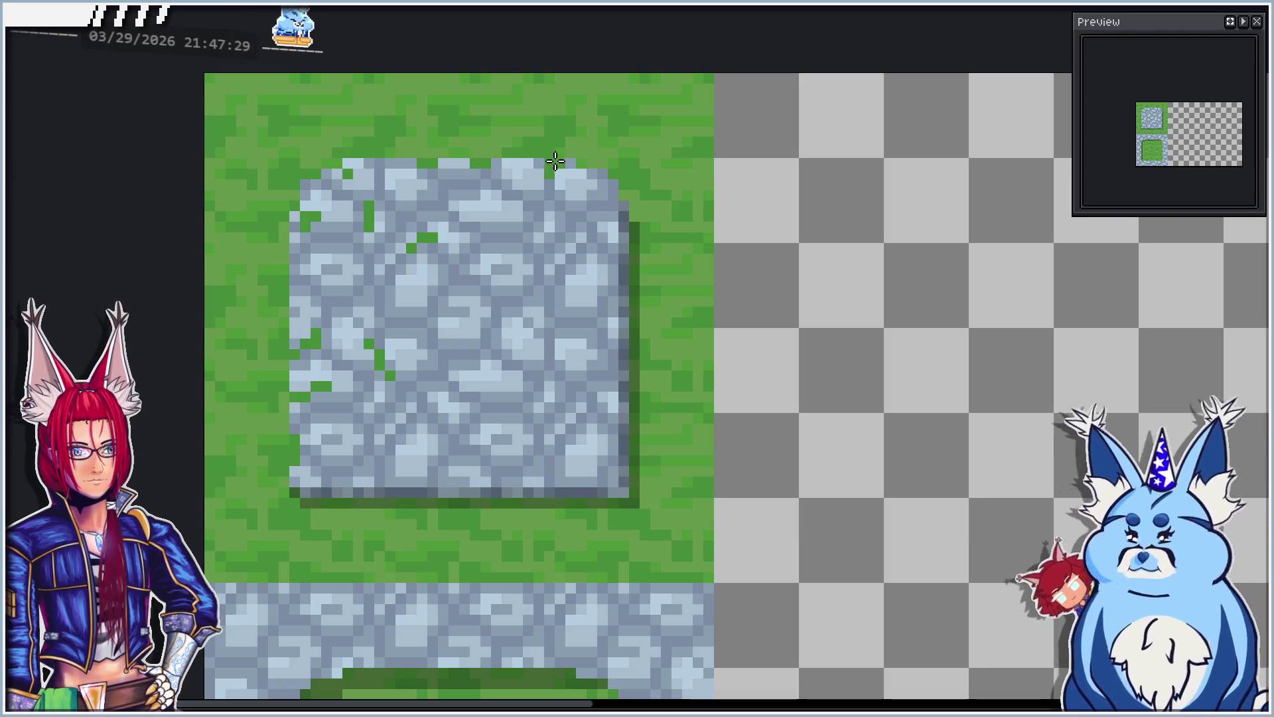
scroll(down, 3)
scroll(up, 3)
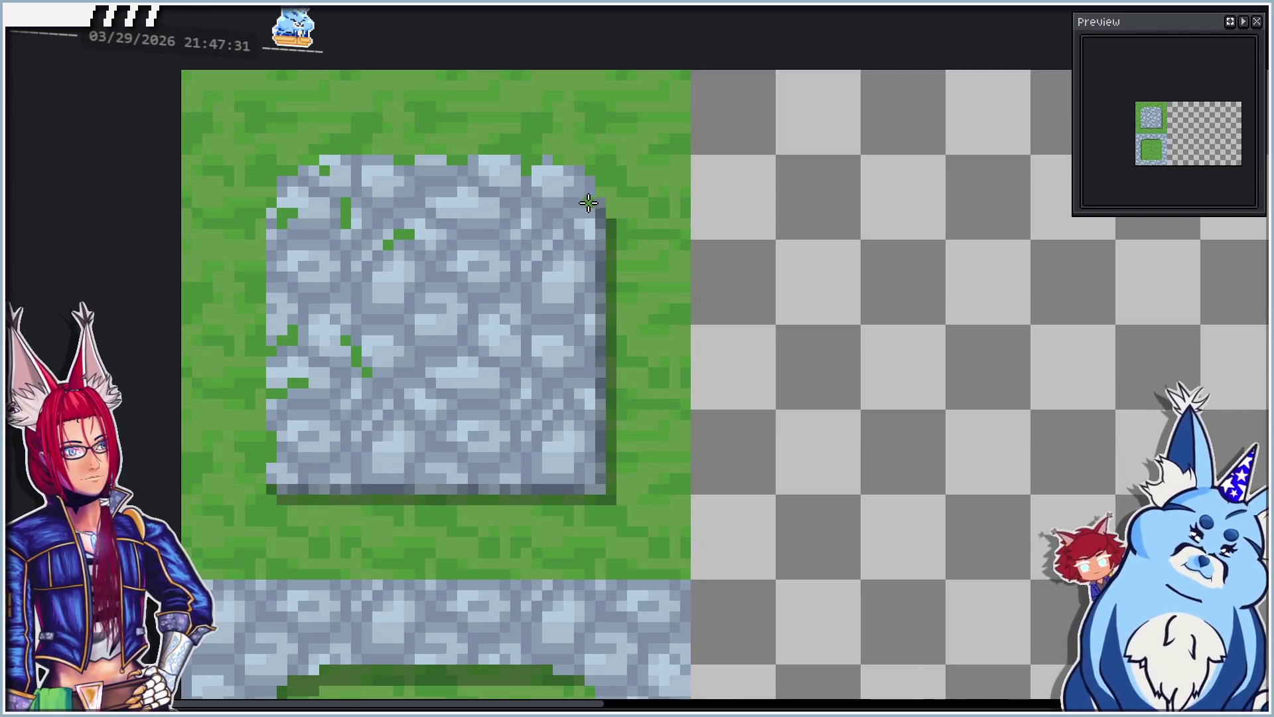
scroll(down, 3)
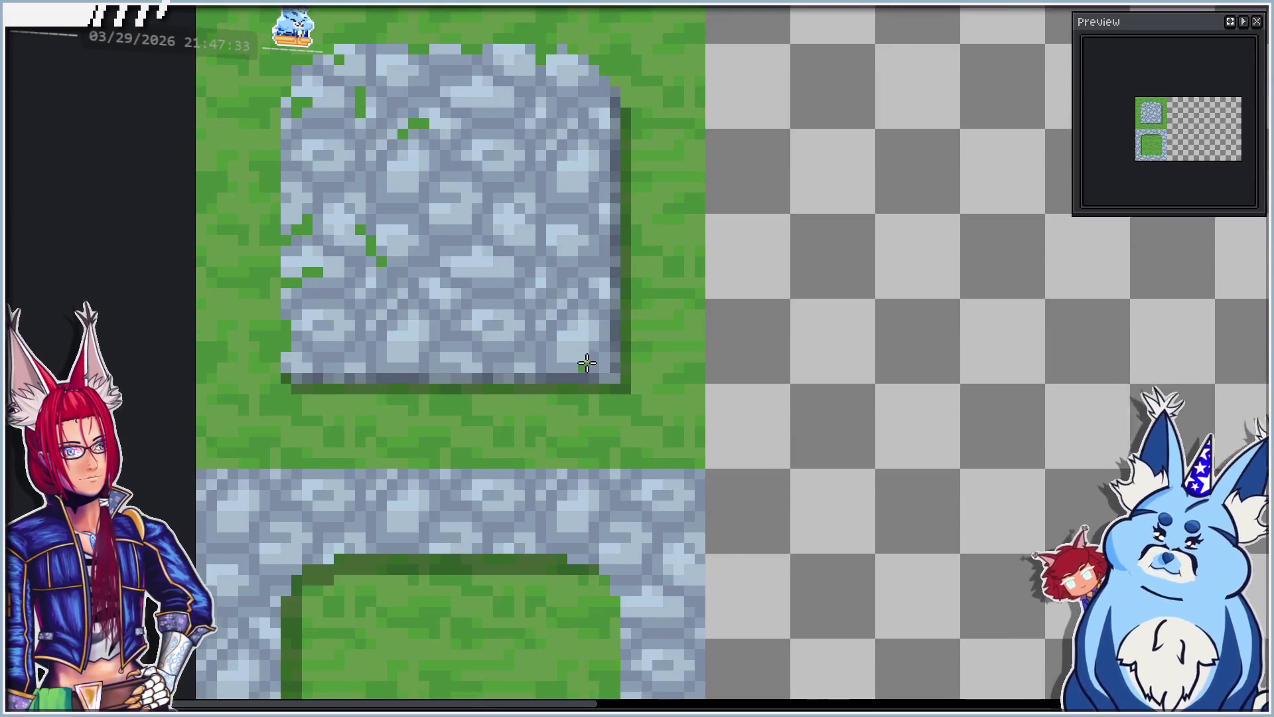
scroll(up, 3)
drag(569, 391, 517, 360)
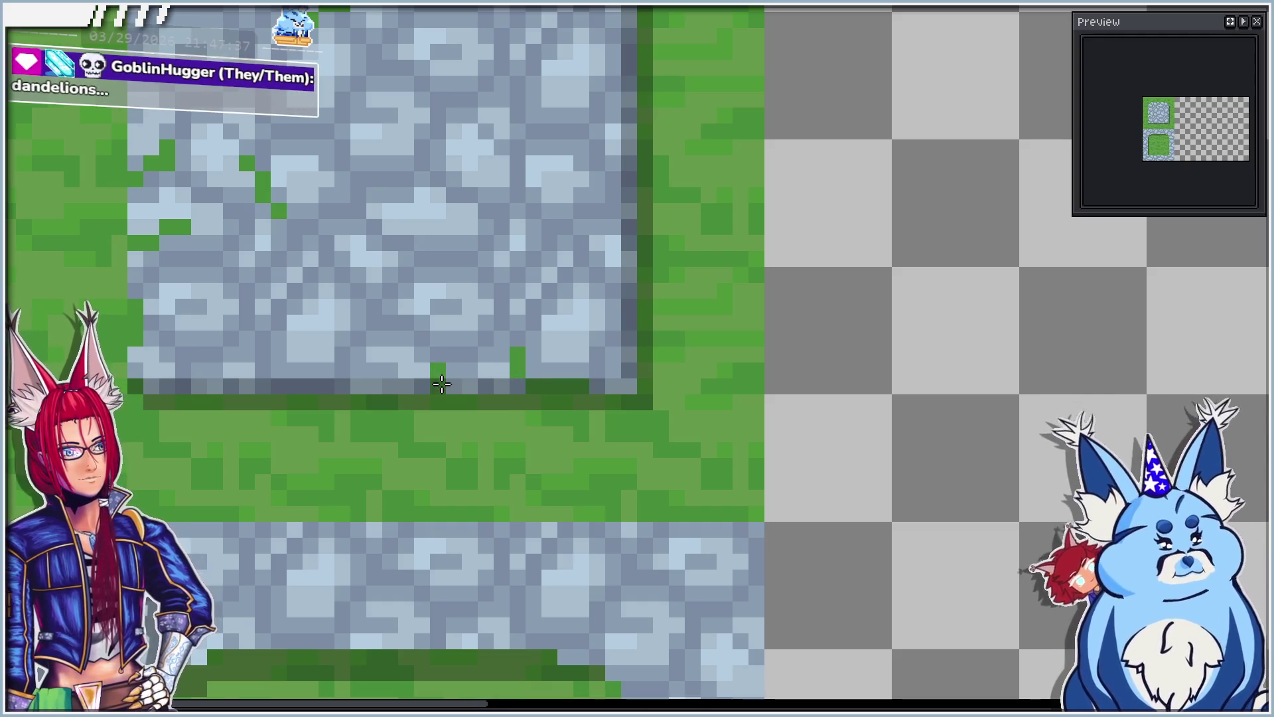
scroll(down, 3)
scroll(up, 3)
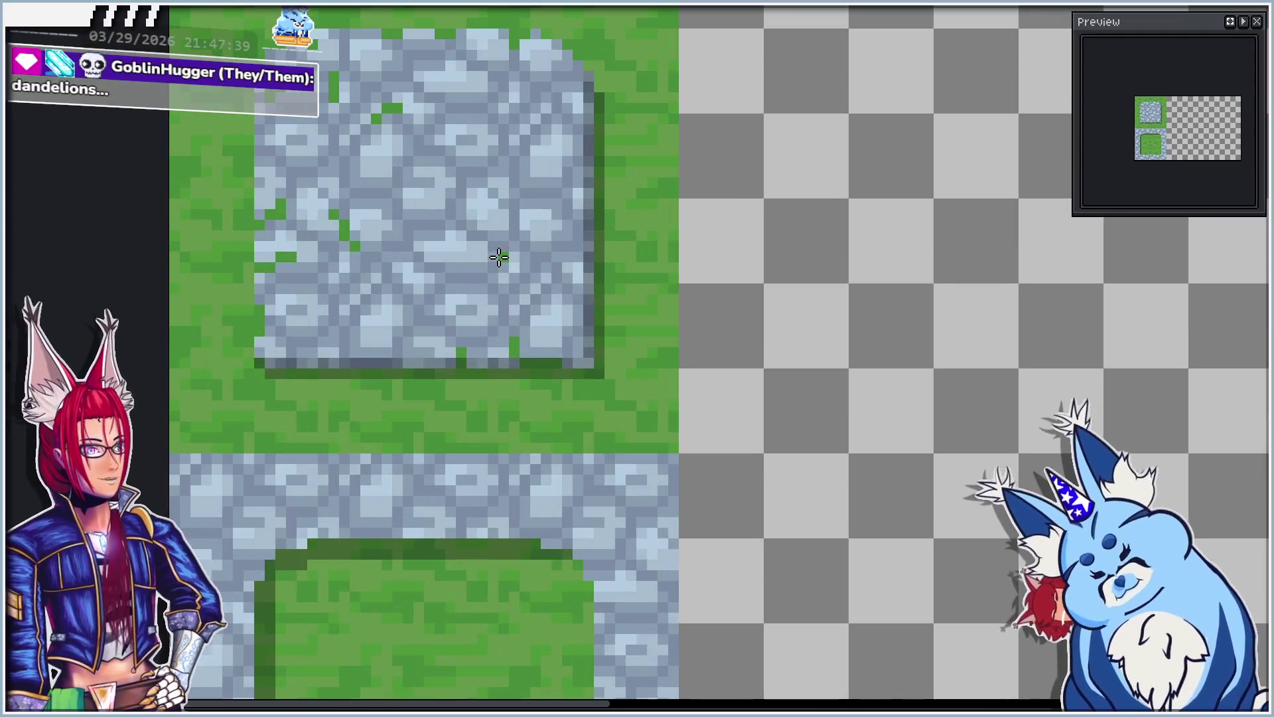
scroll(up, 3)
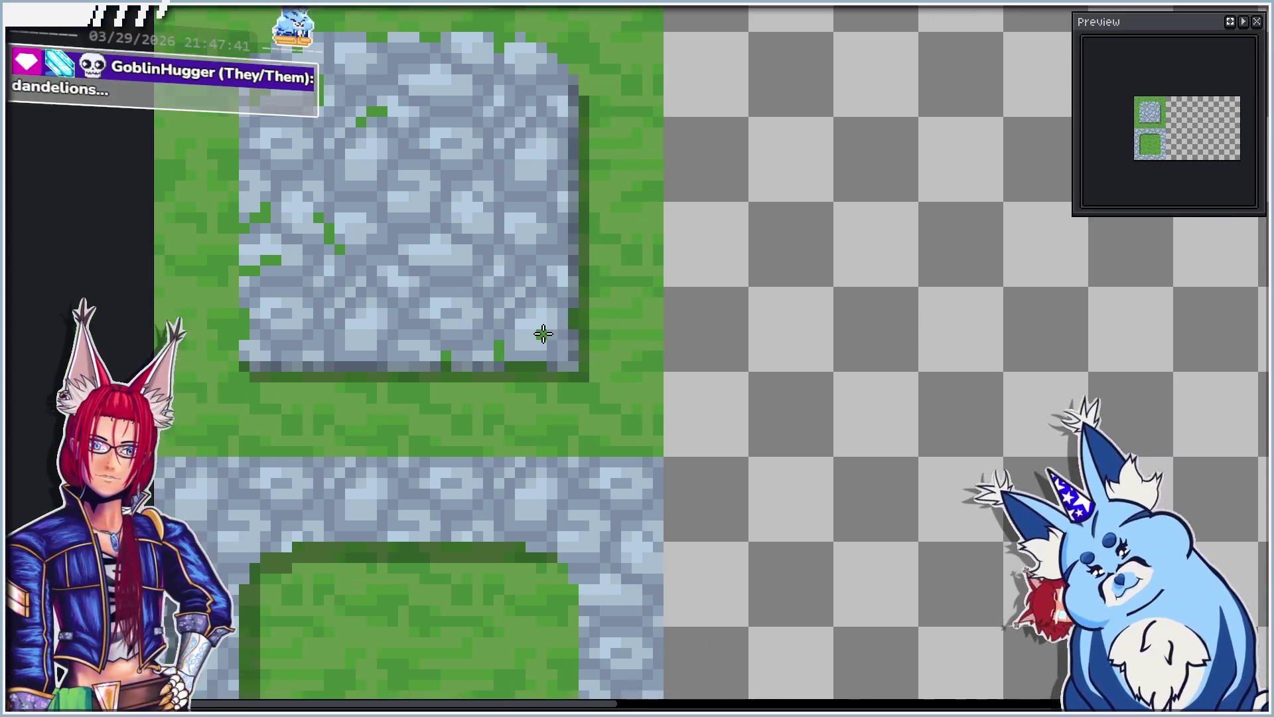
scroll(down, 3)
scroll(down, 3)
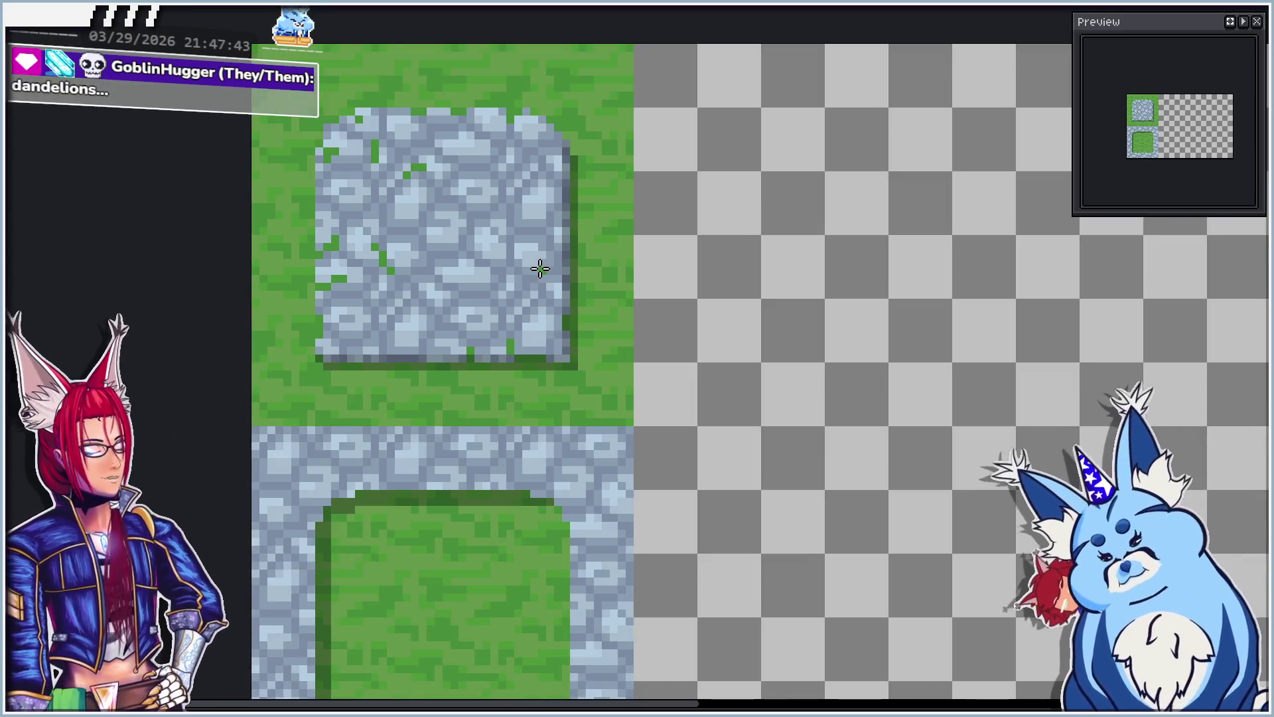
scroll(down, 3)
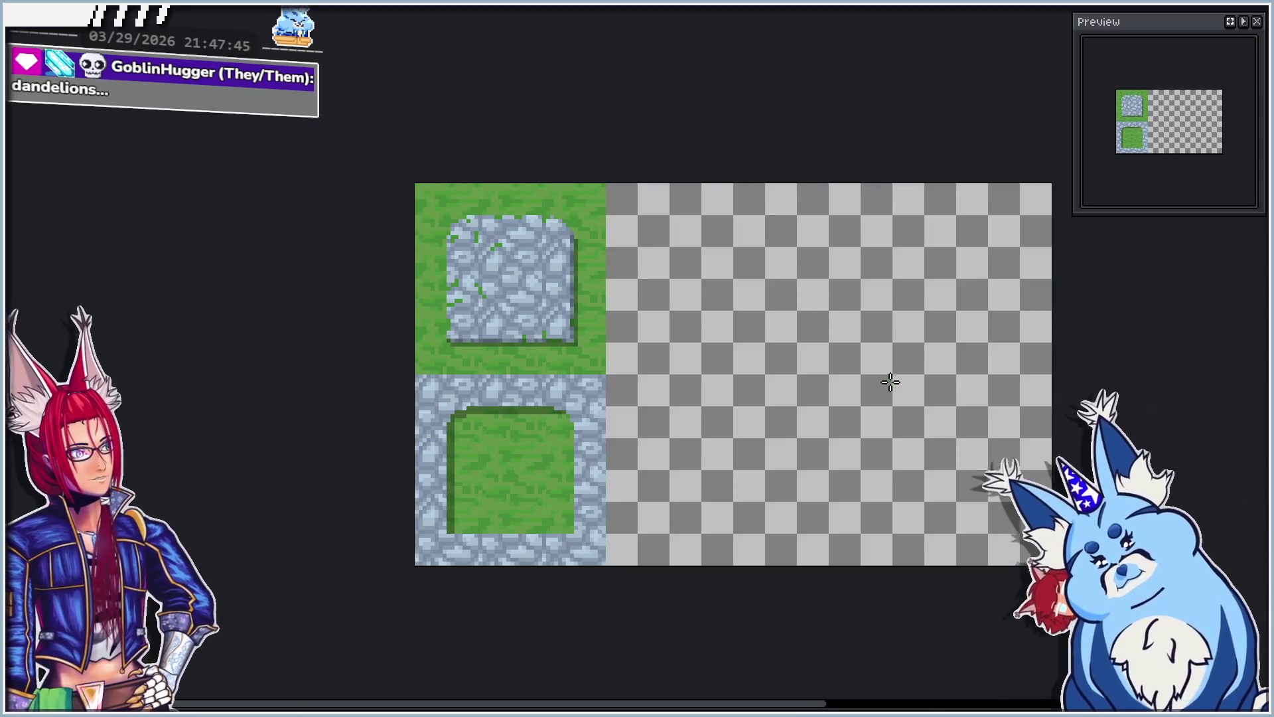
scroll(up, 3)
scroll(up, 3)
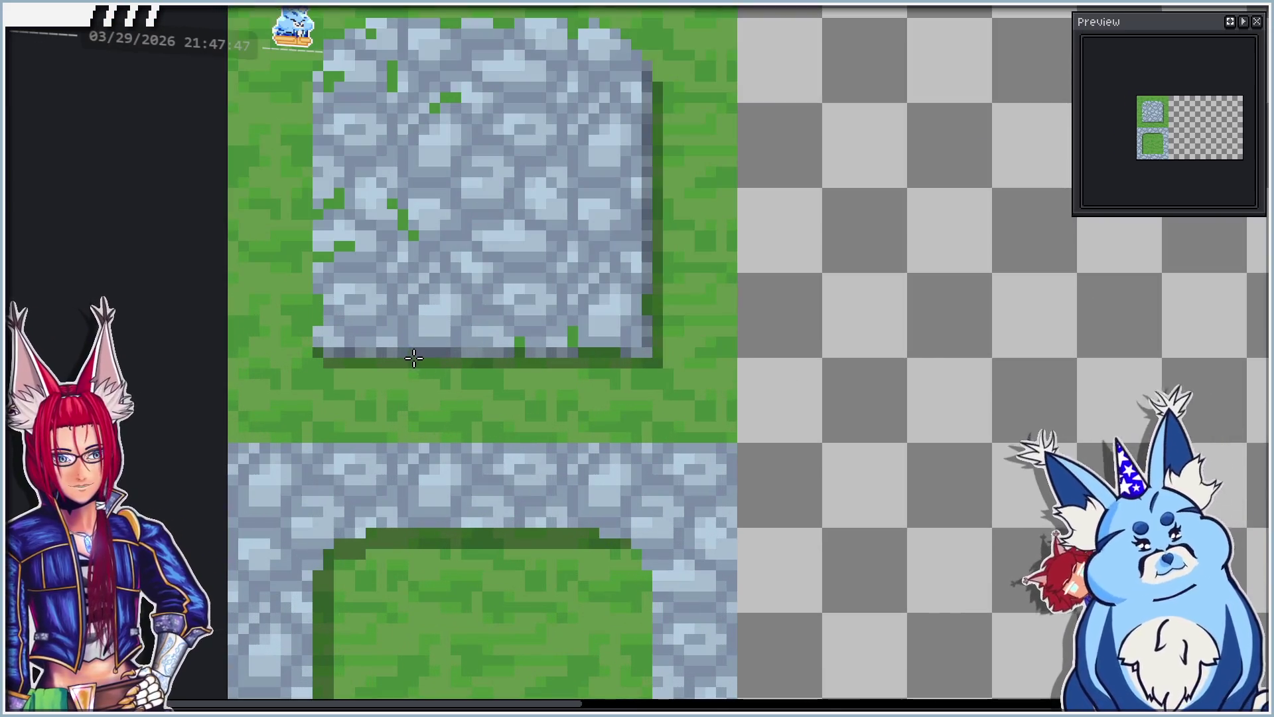
scroll(down, 3)
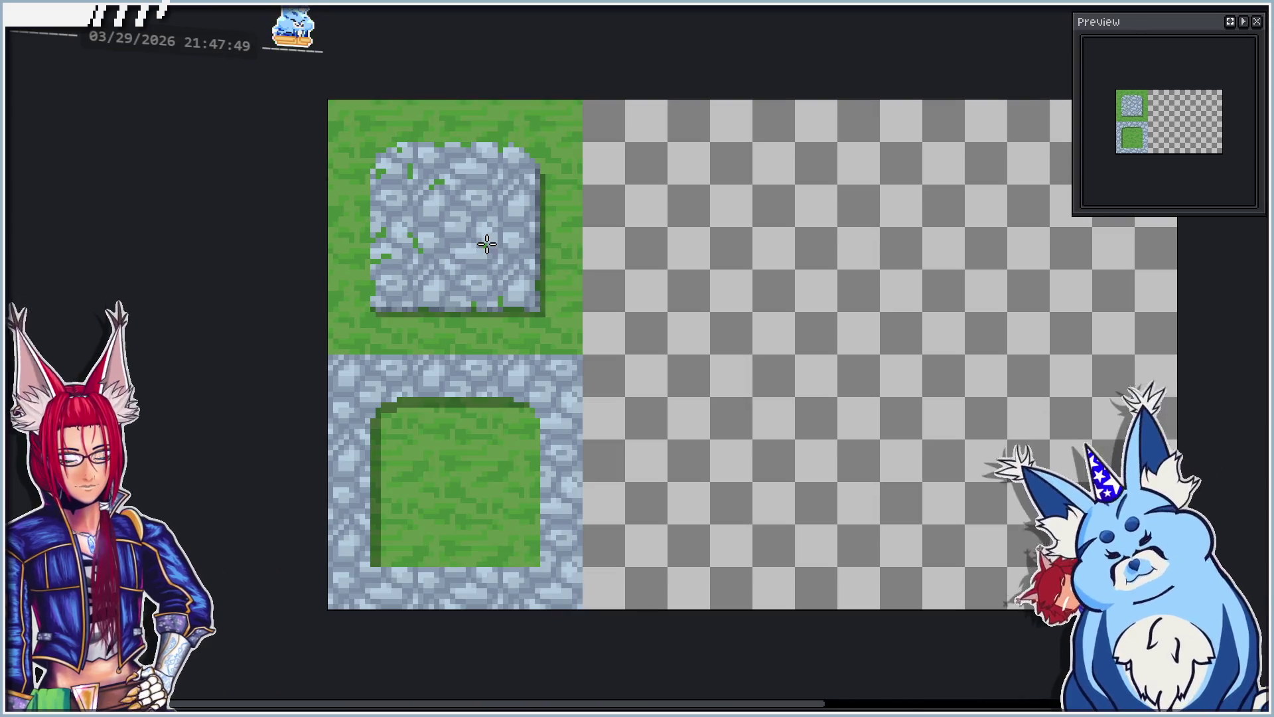
scroll(up, 3)
scroll(up, 3)
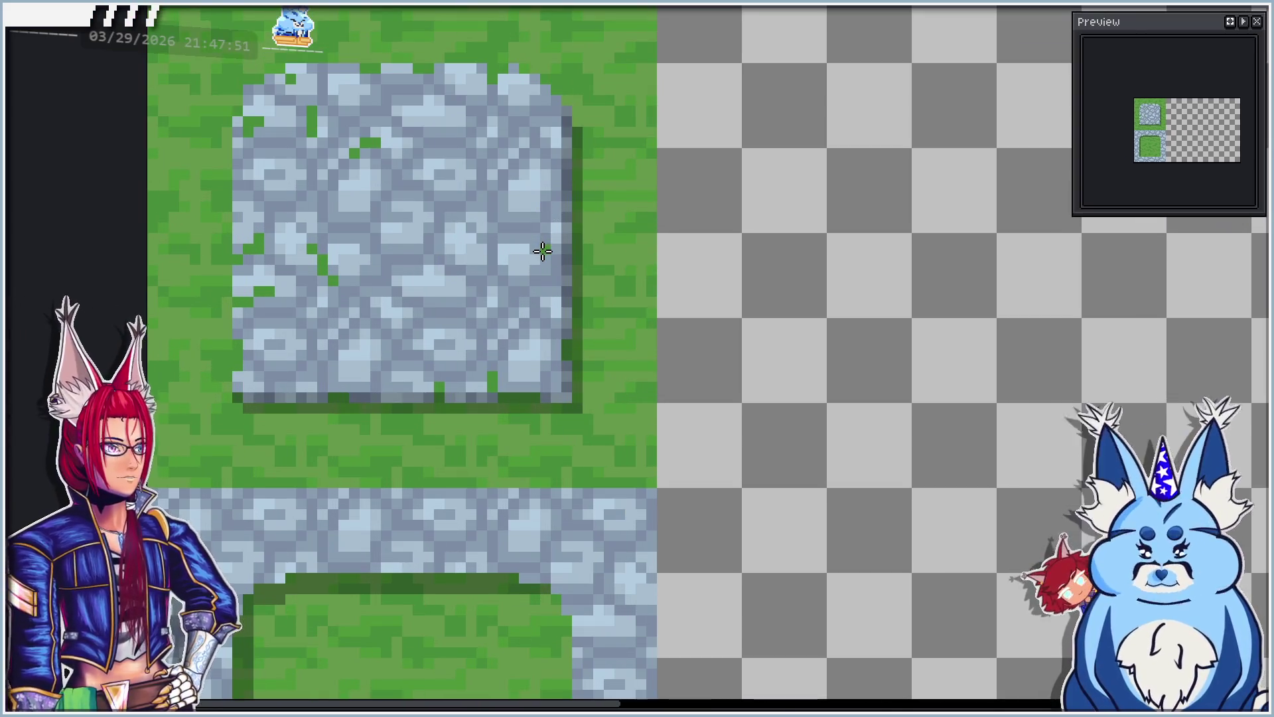
scroll(down, 3)
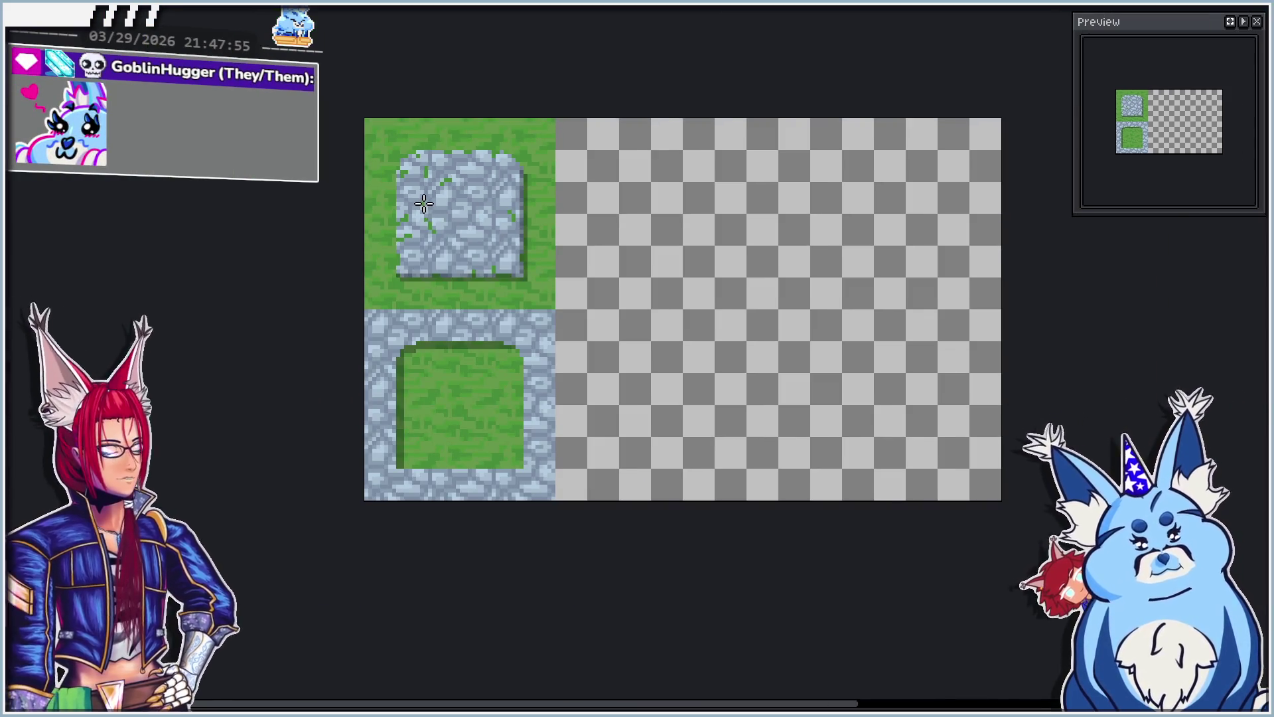
scroll(up, 3)
scroll(up, 3)
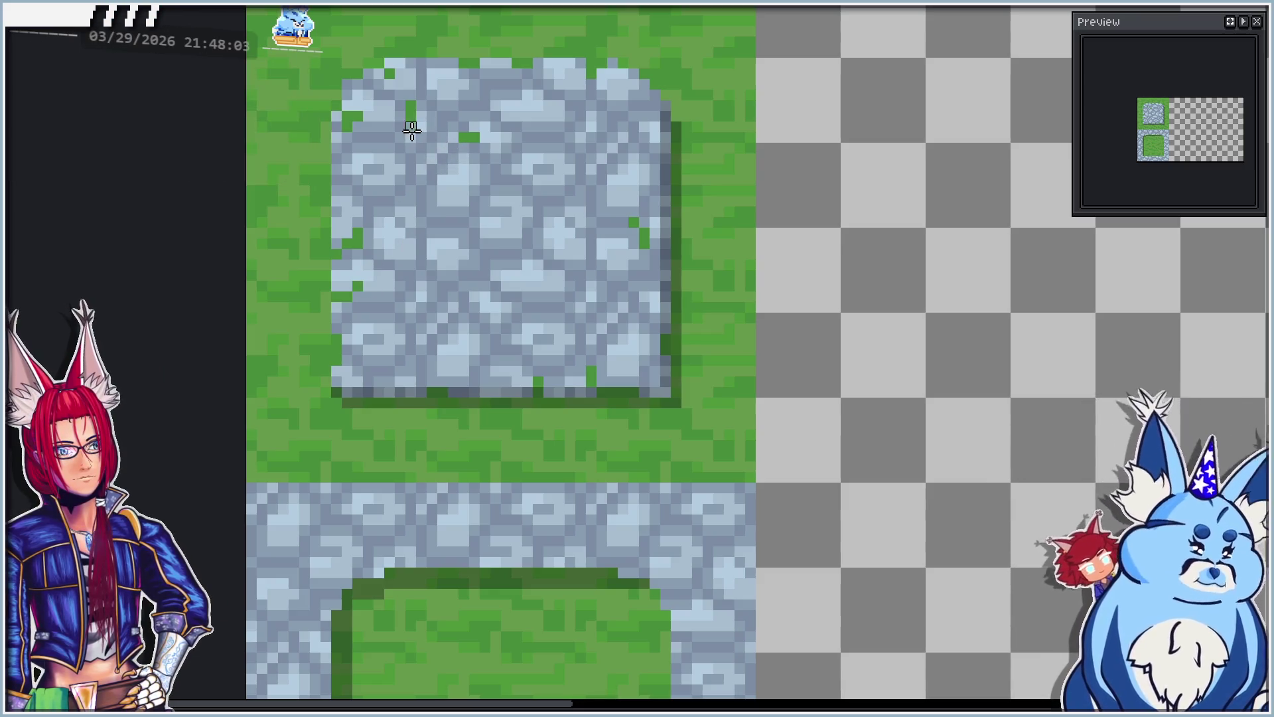
scroll(down, 3)
scroll(up, 3)
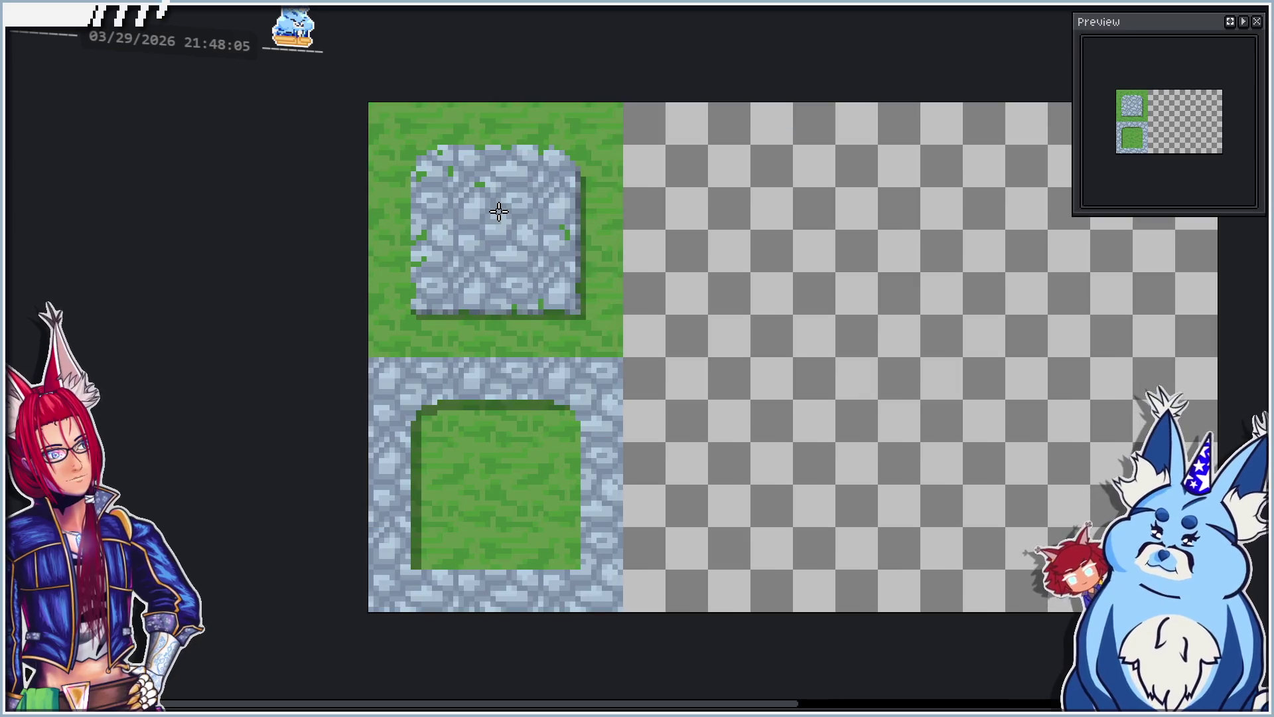
drag(522, 314, 523, 261)
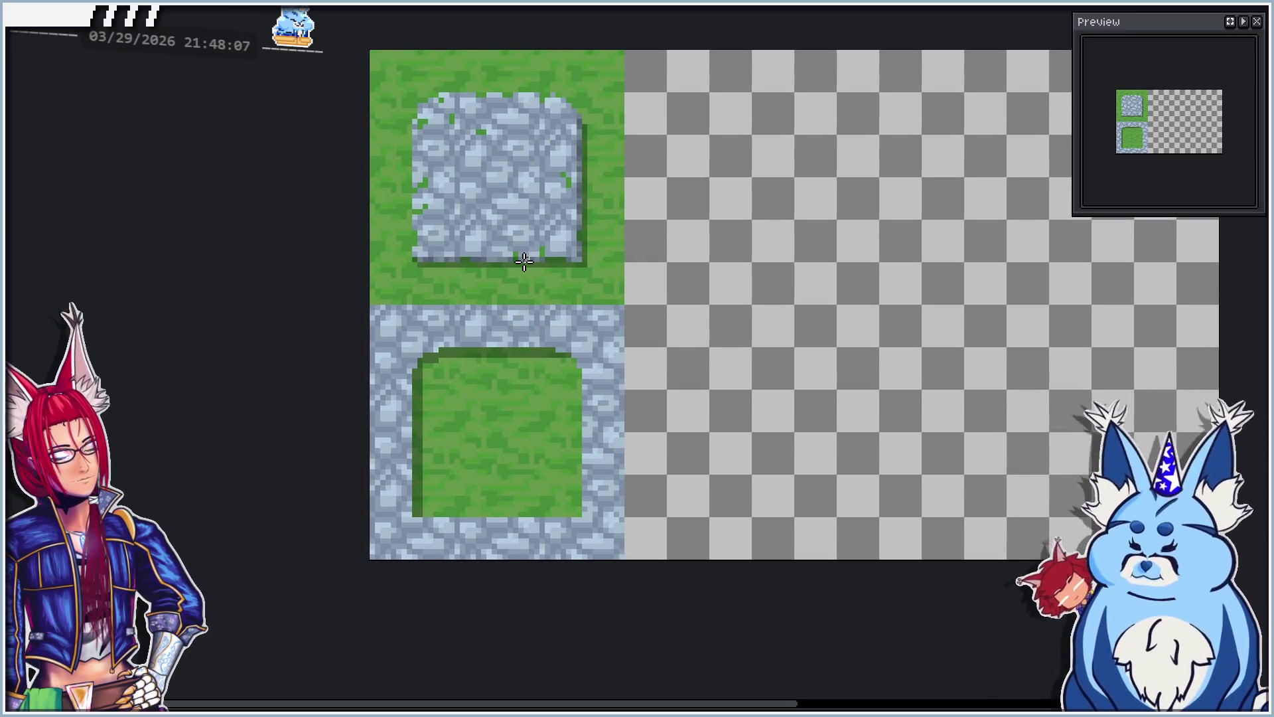
drag(514, 329, 489, 227)
scroll(up, 3)
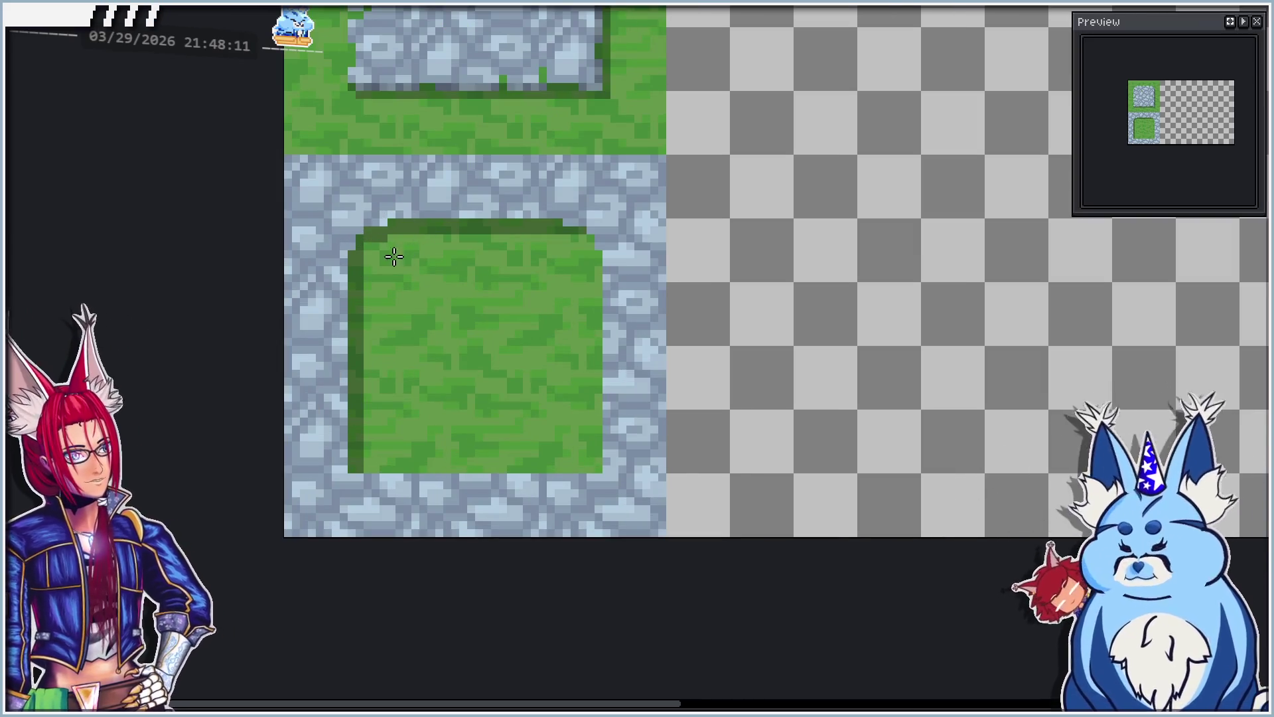
Step: Paint green pixels into the grass inset's top-left corner, undoing the stray ones
scroll(up, 3)
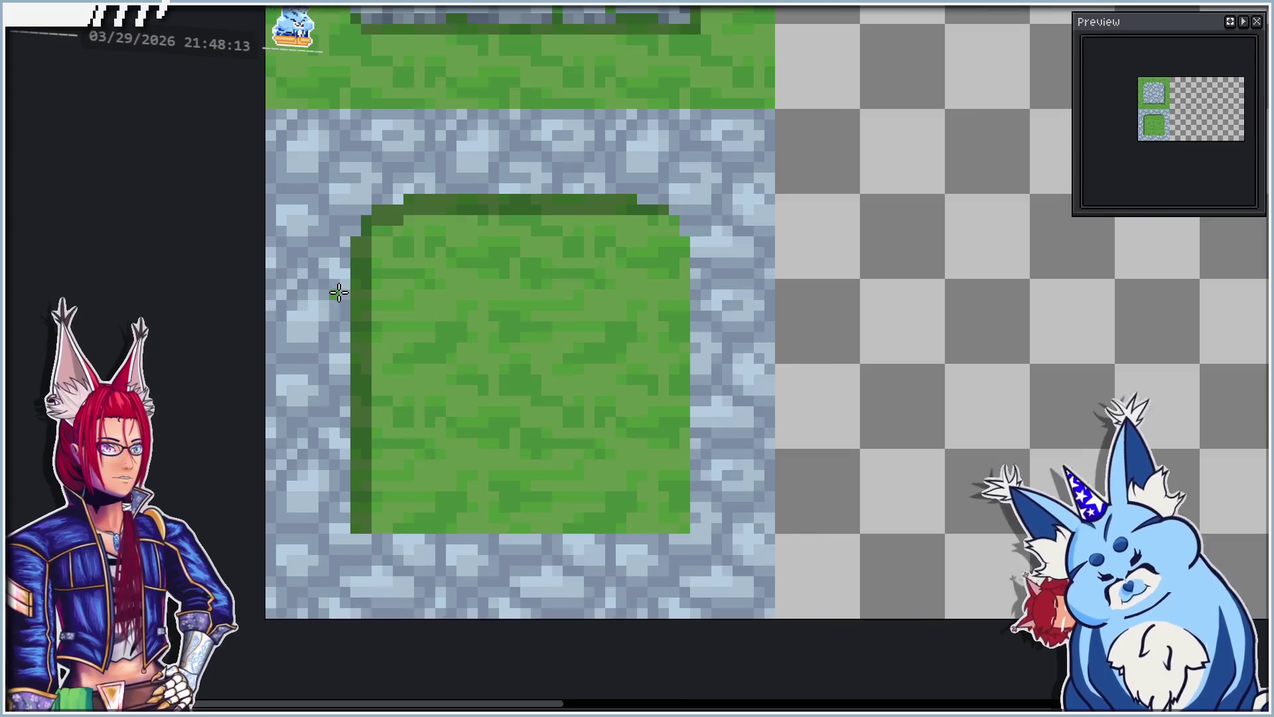
drag(329, 219, 316, 218)
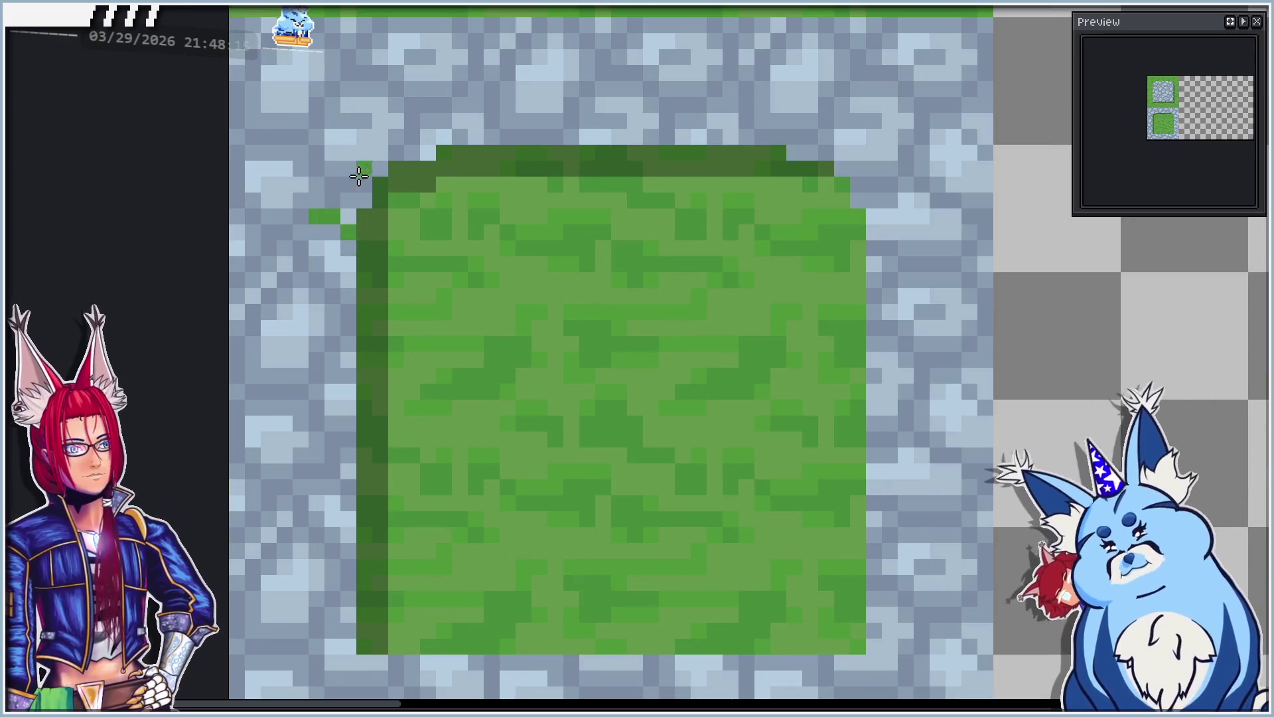
click(413, 105)
click(411, 139)
key(ctrl+z)
key(ctrl+z)
click(420, 153)
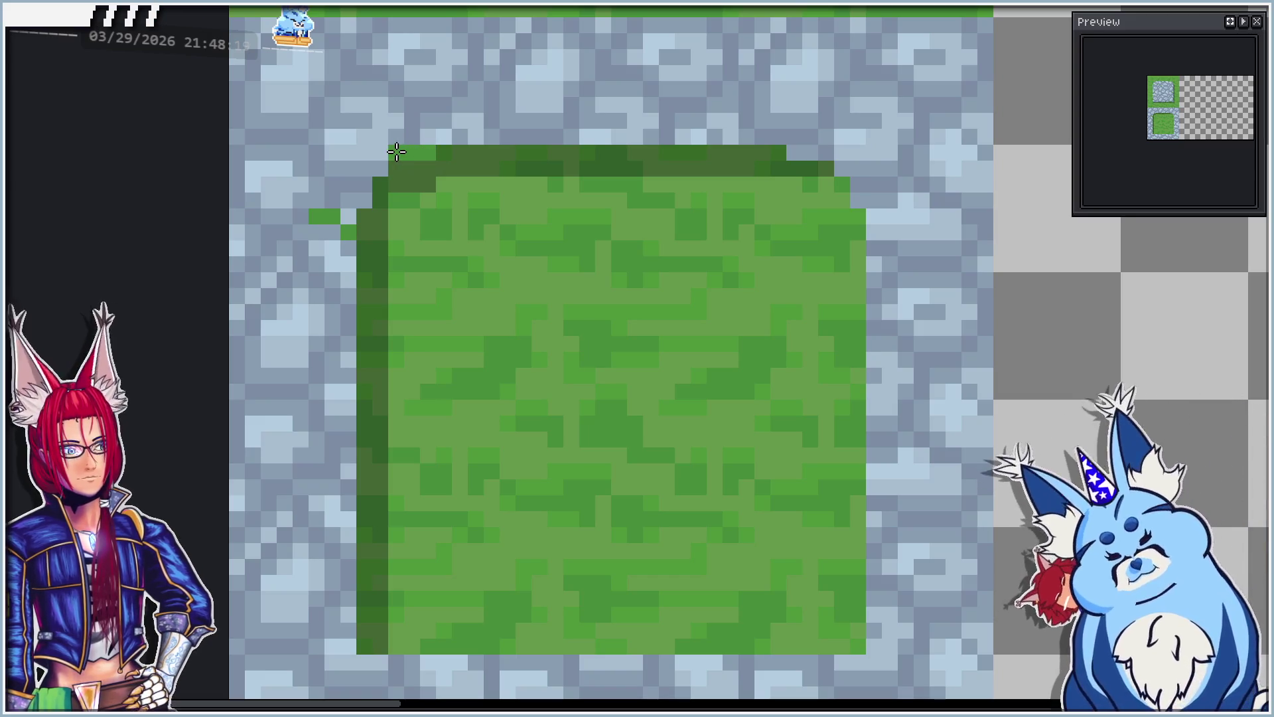
Step: Repaint the top-left edge pixel and shift the grass top edge up one pixel
scroll(down, 3)
drag(488, 361, 501, 343)
scroll(up, 3)
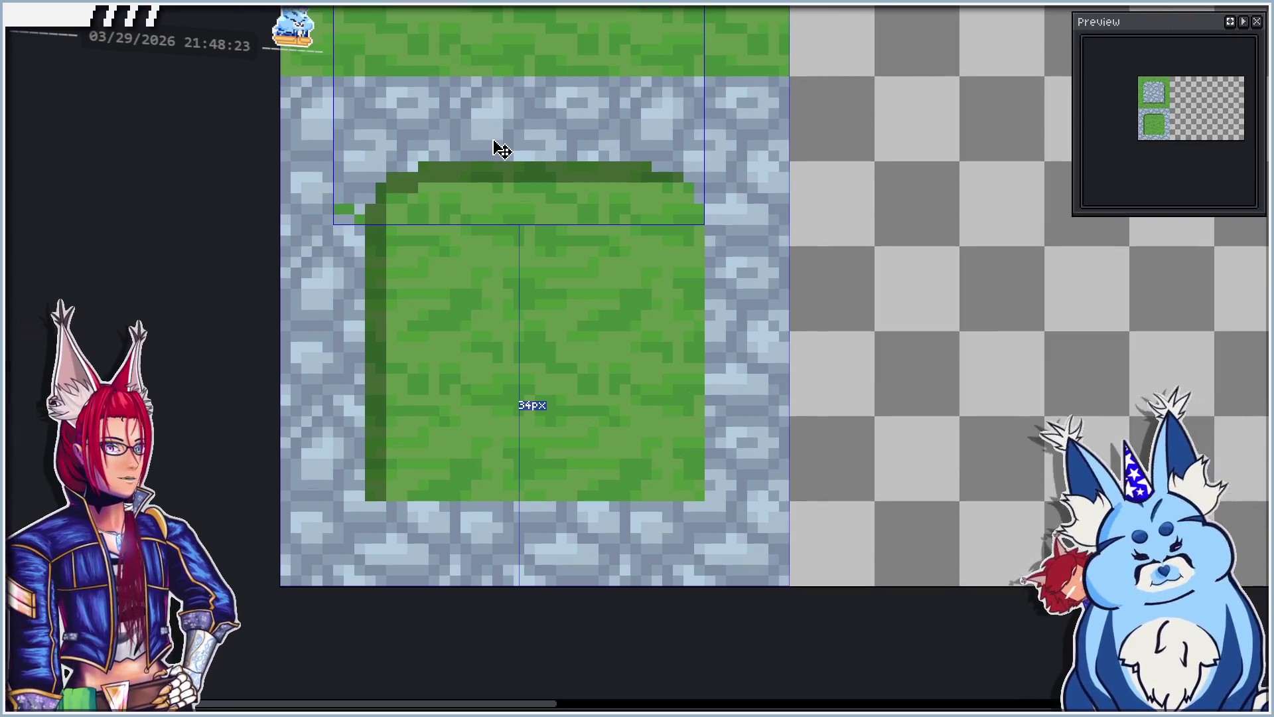
scroll(up, 3)
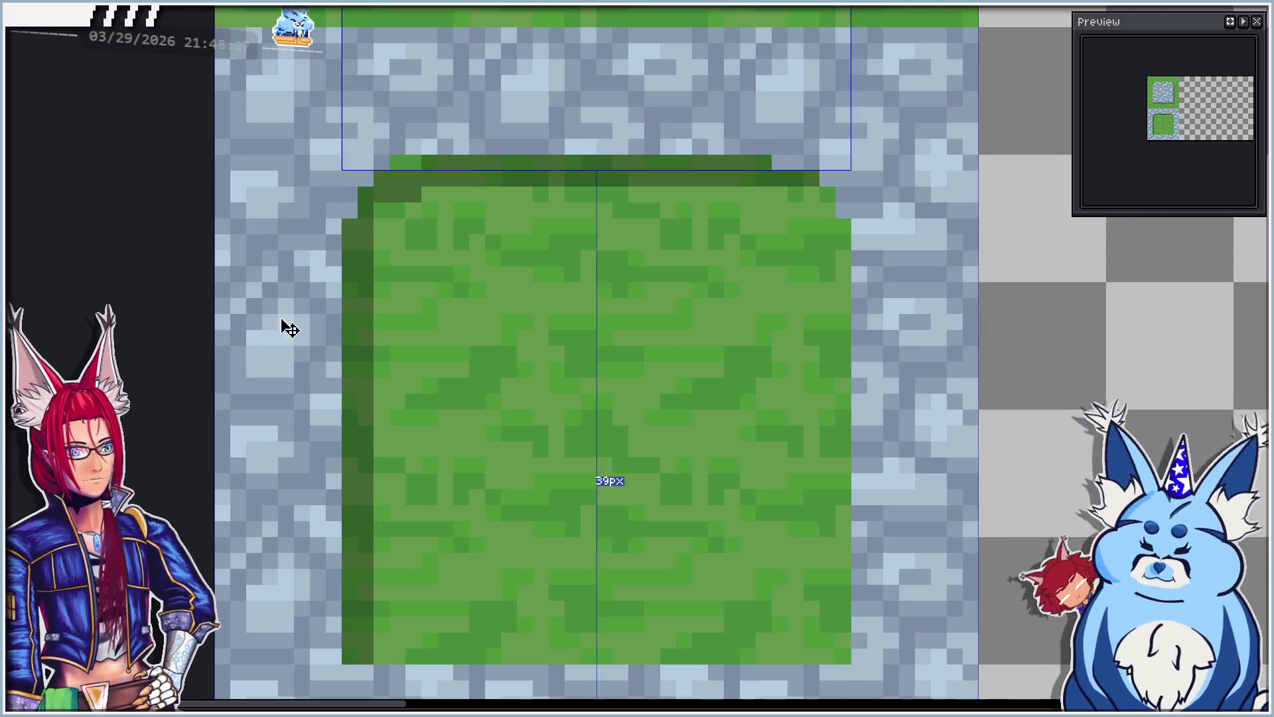
click(414, 168)
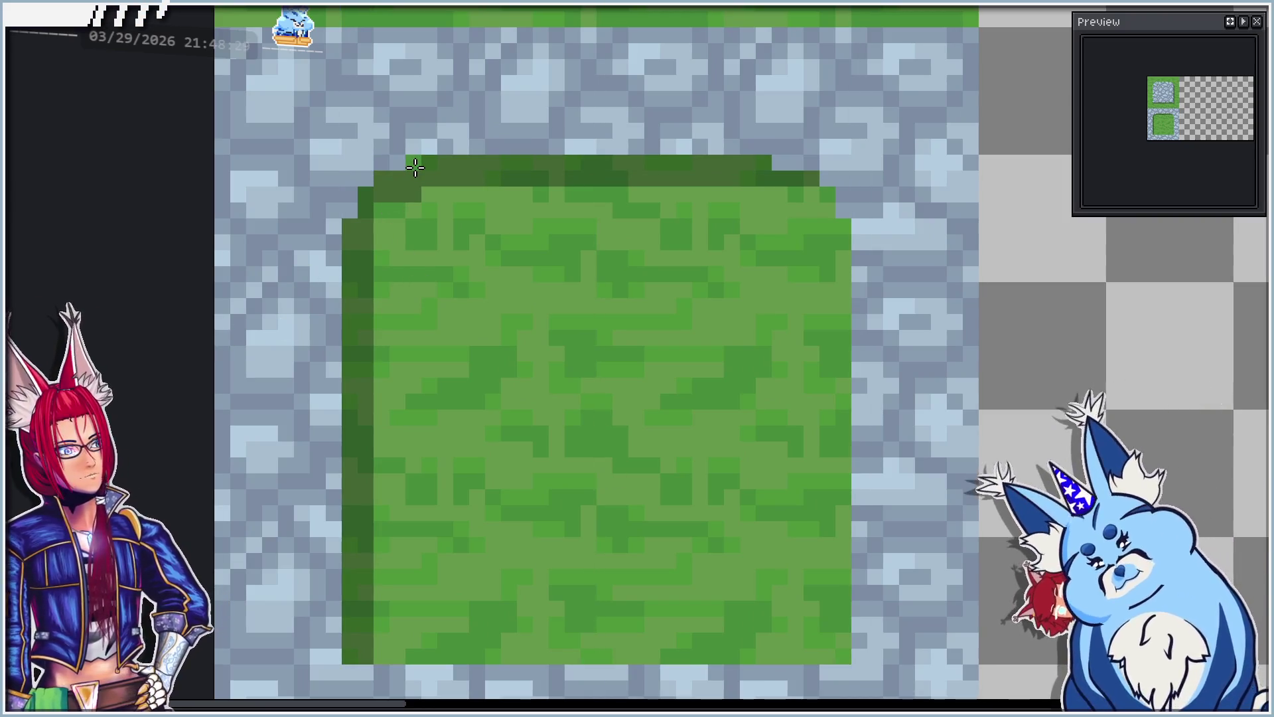
scroll(down, 3)
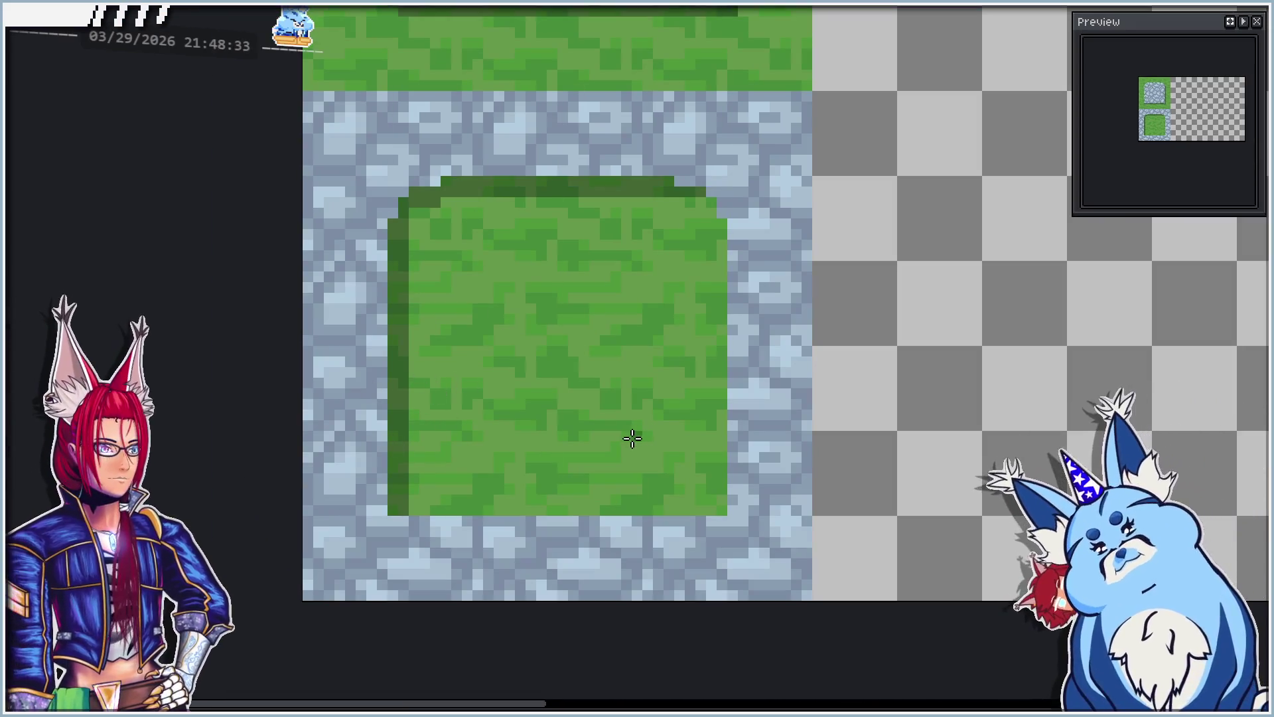
key(Up)
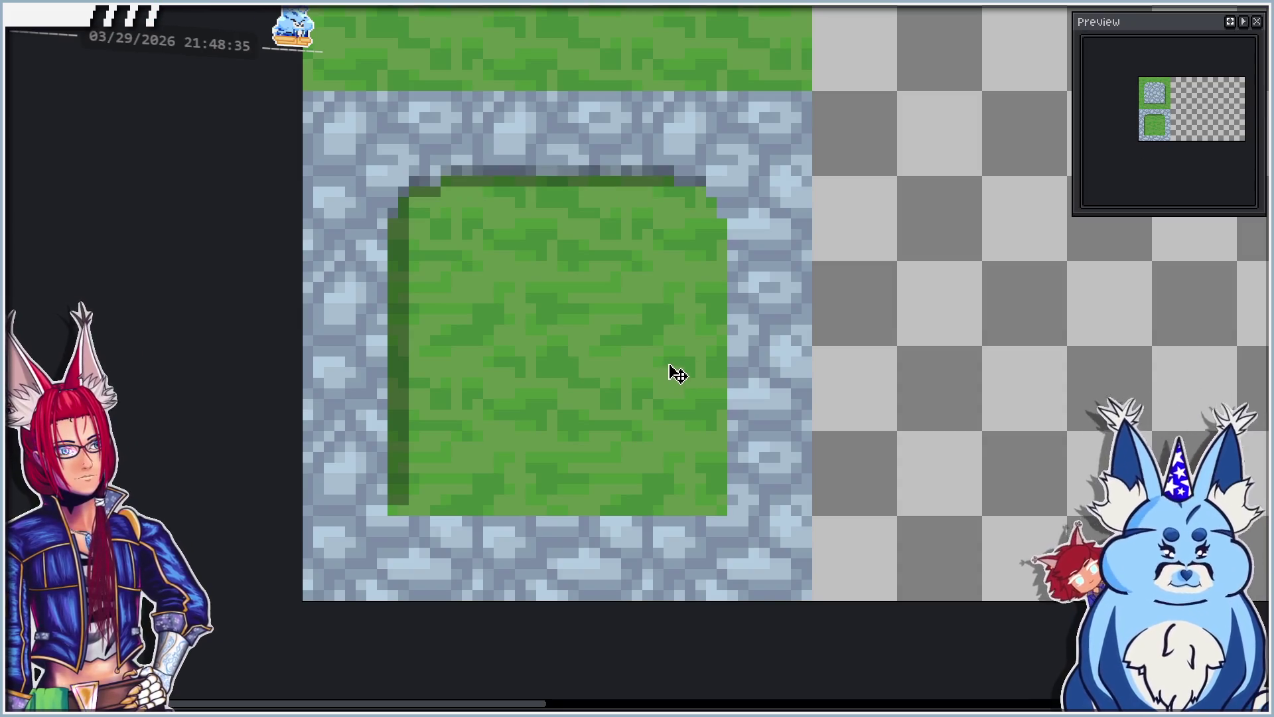
scroll(down, 3)
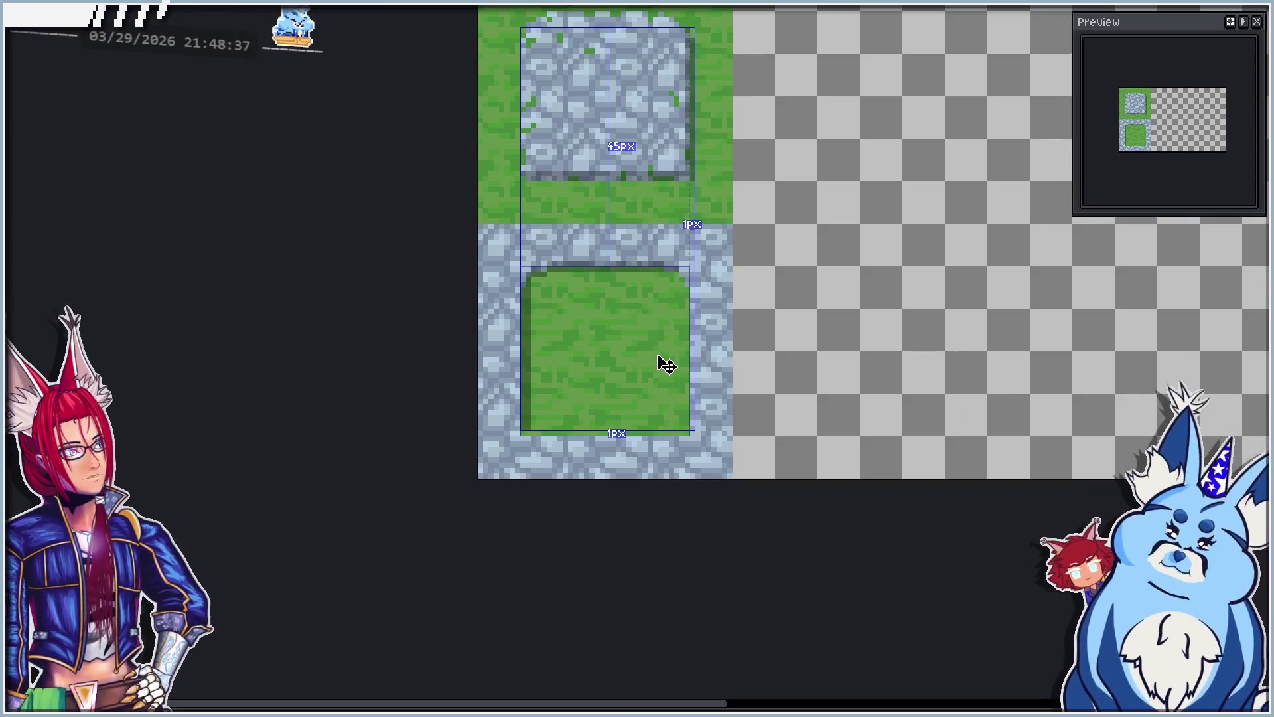
scroll(up, 3)
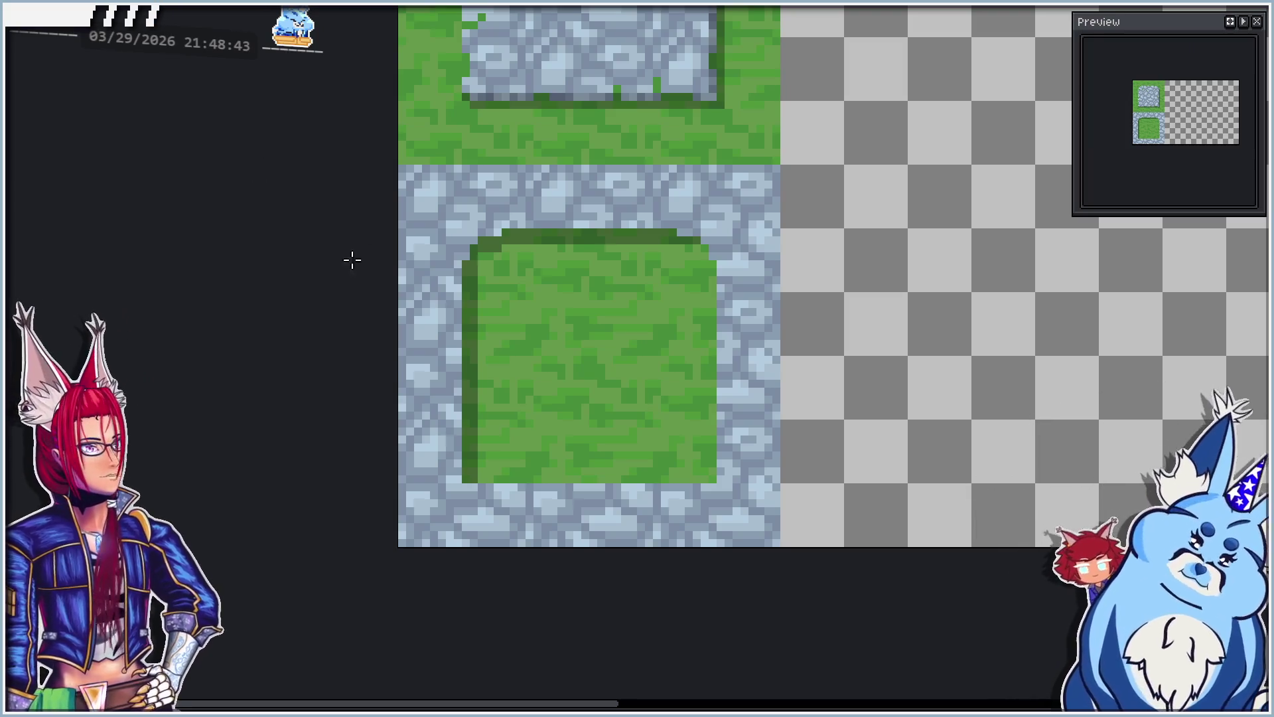
Step: Raise the outline layer's opacity to 100% in Layer Properties
key(shift+p)
drag(40, 186, 150, 193)
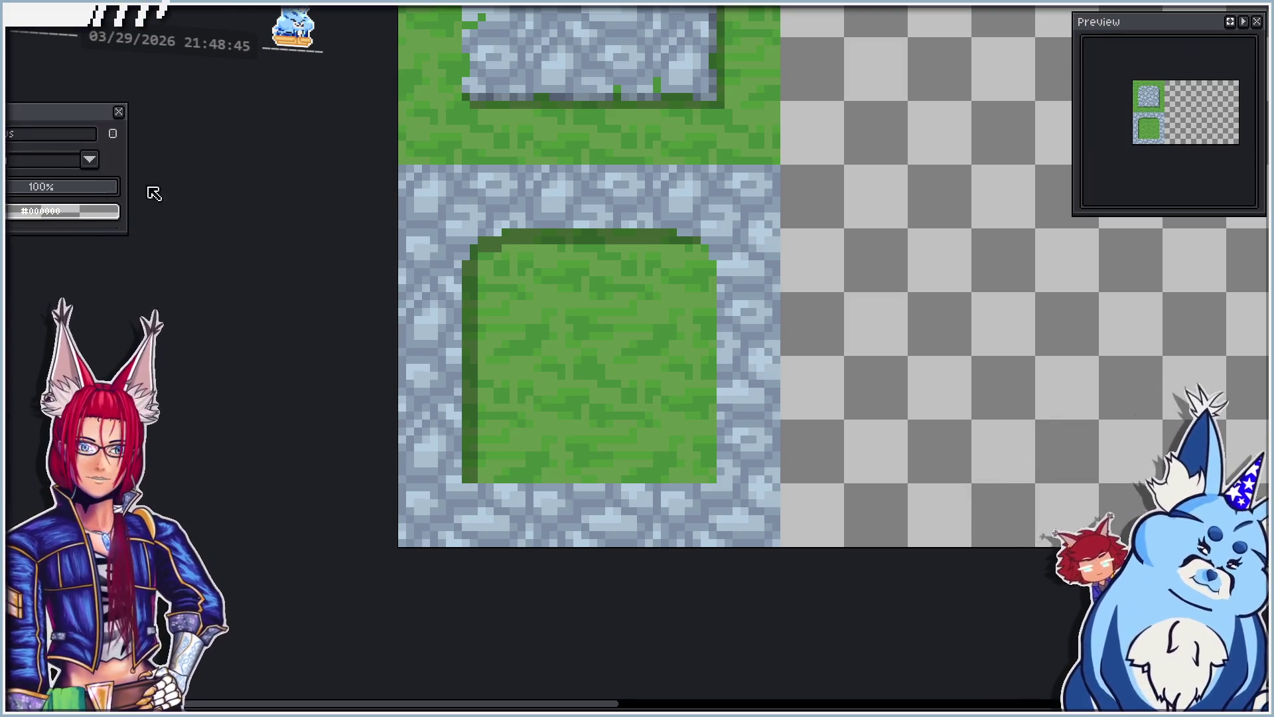
click(575, 234)
click(120, 111)
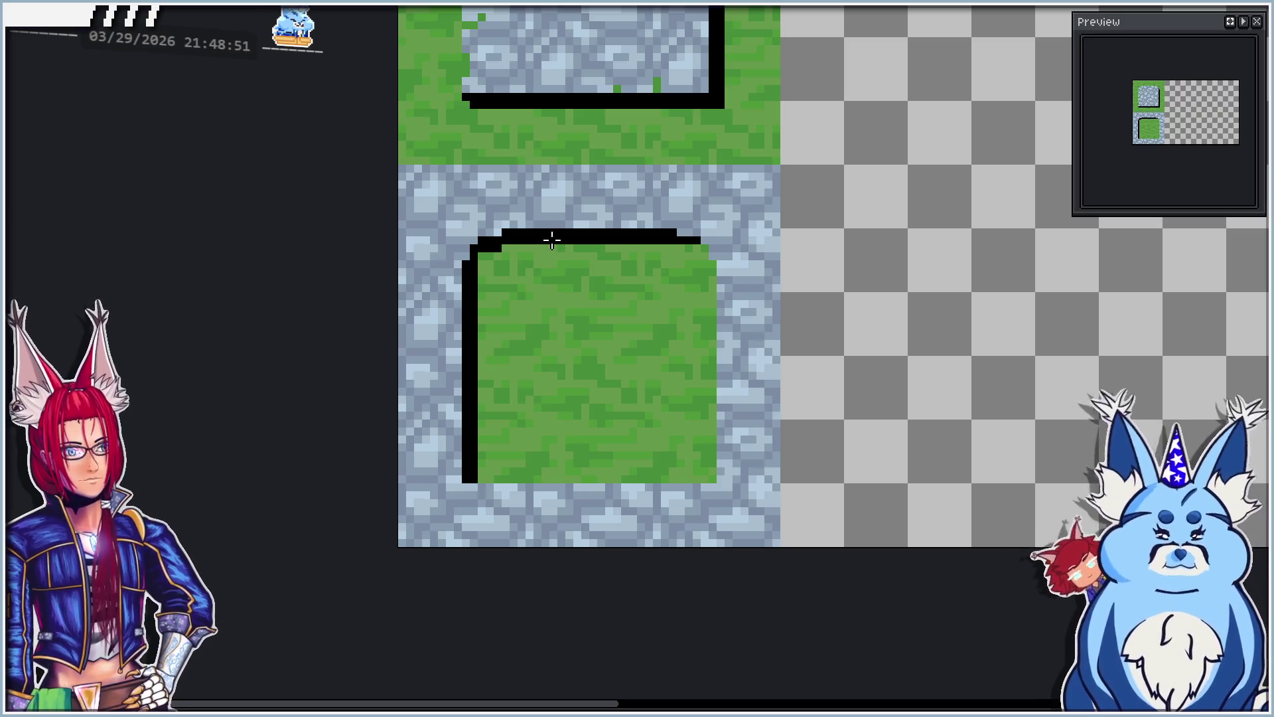
Step: Repaint the dark shadow row along the grass inset's top edge with the Pencil
key(v)
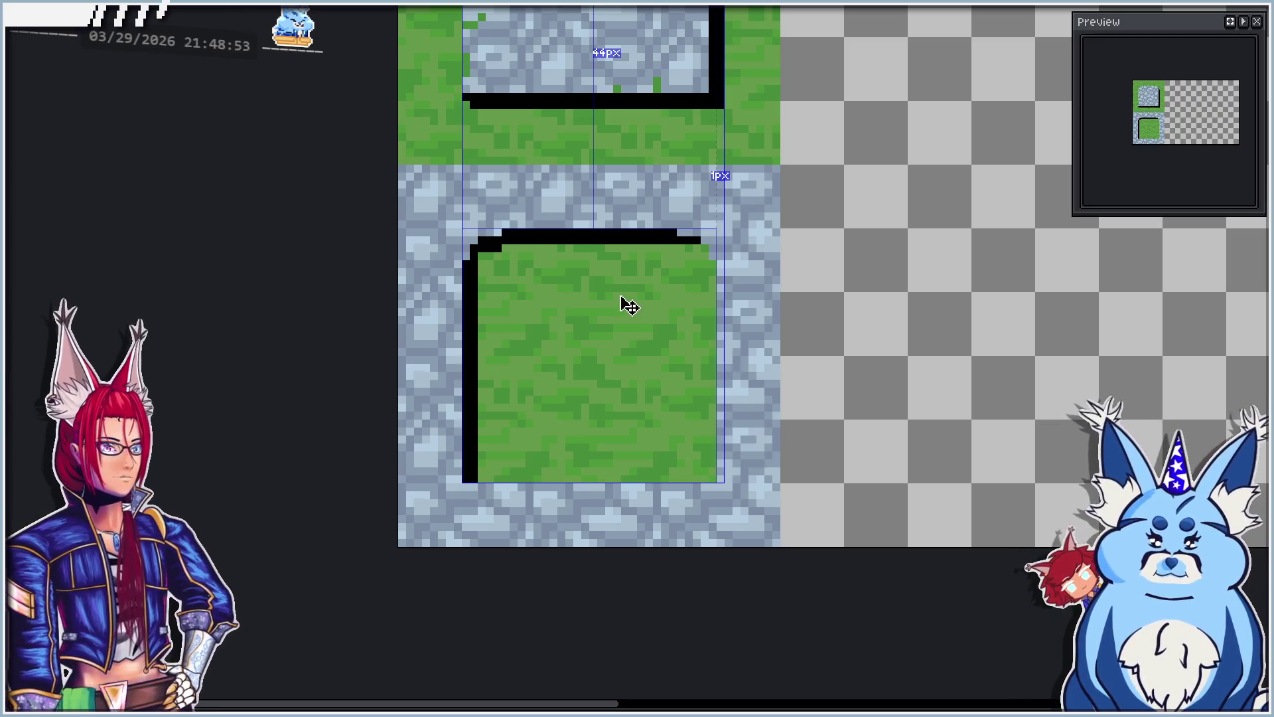
key(b)
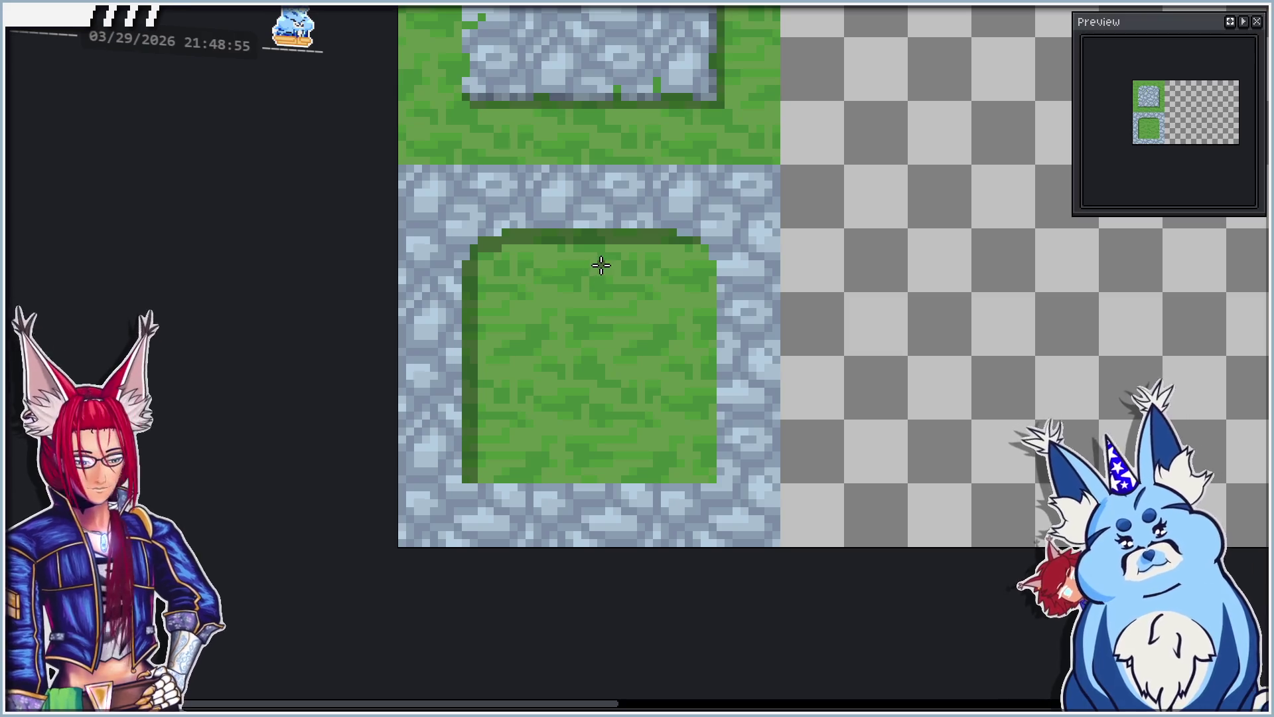
scroll(up, 3)
scroll(down, 3)
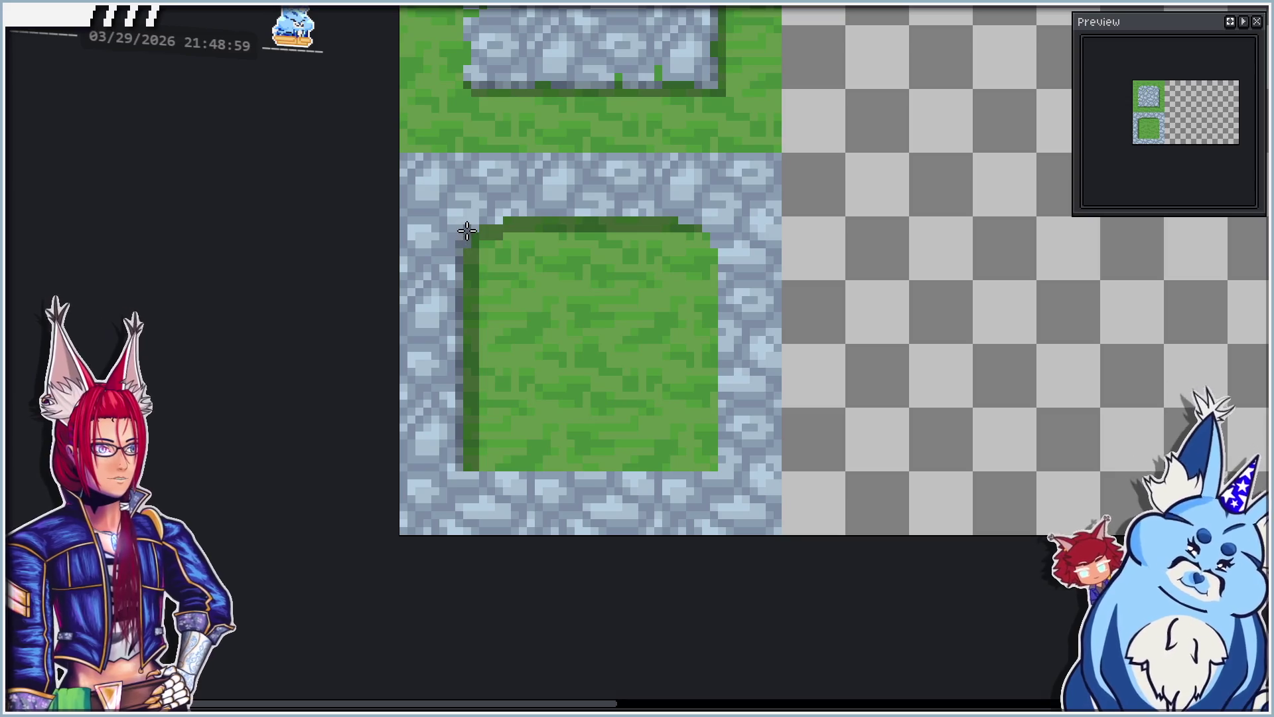
drag(503, 213, 473, 441)
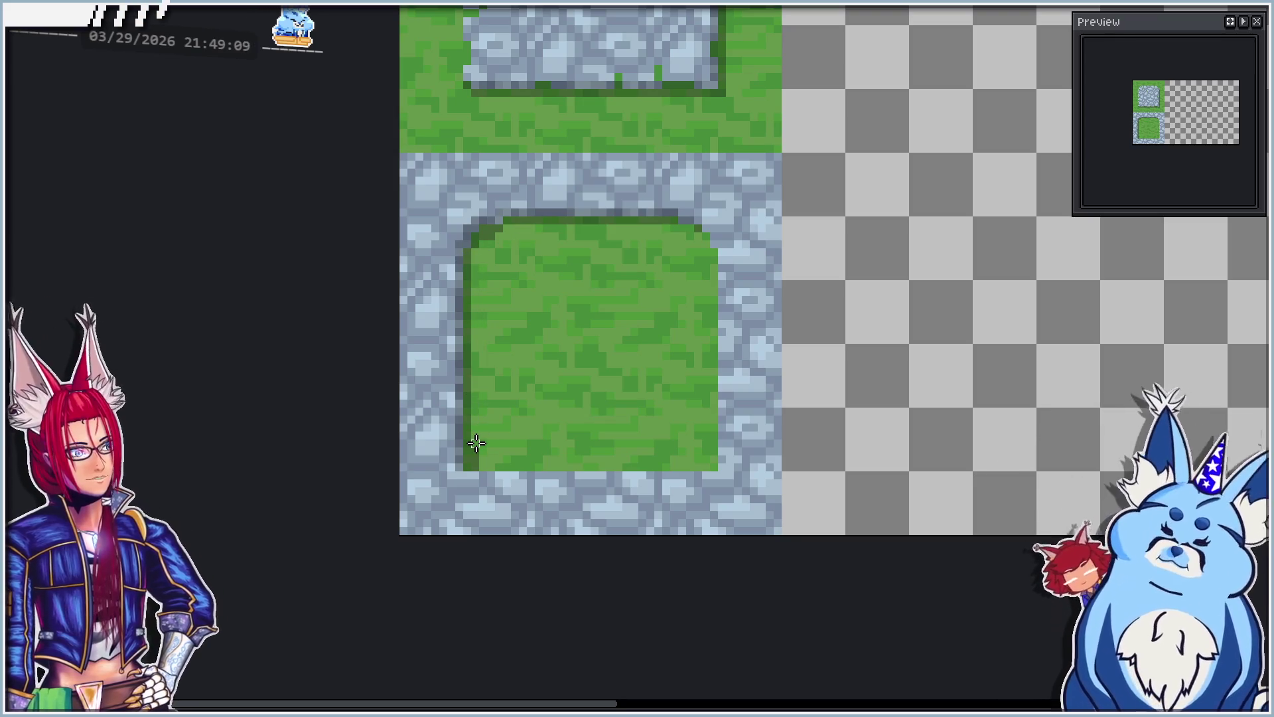
Step: Zoom in on the lower tile and add a moss pixel onto the stone border
scroll(down, 3)
scroll(down, 3)
scroll(up, 3)
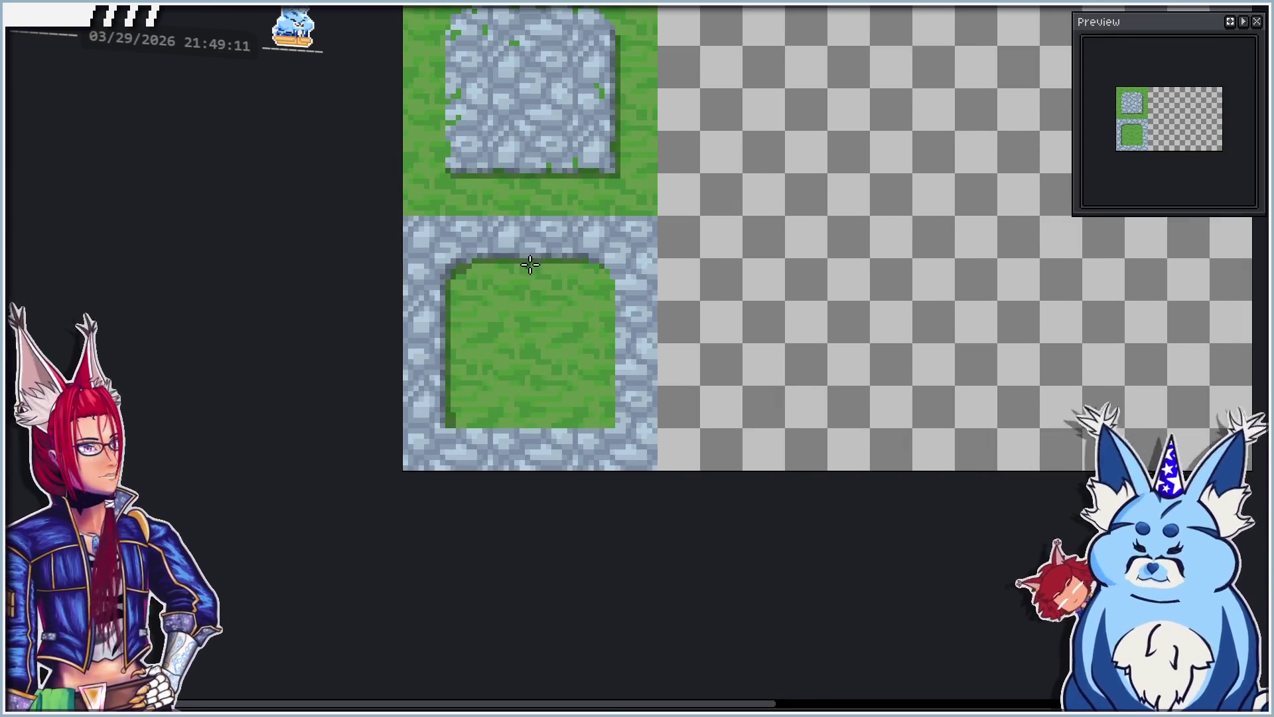
scroll(up, 3)
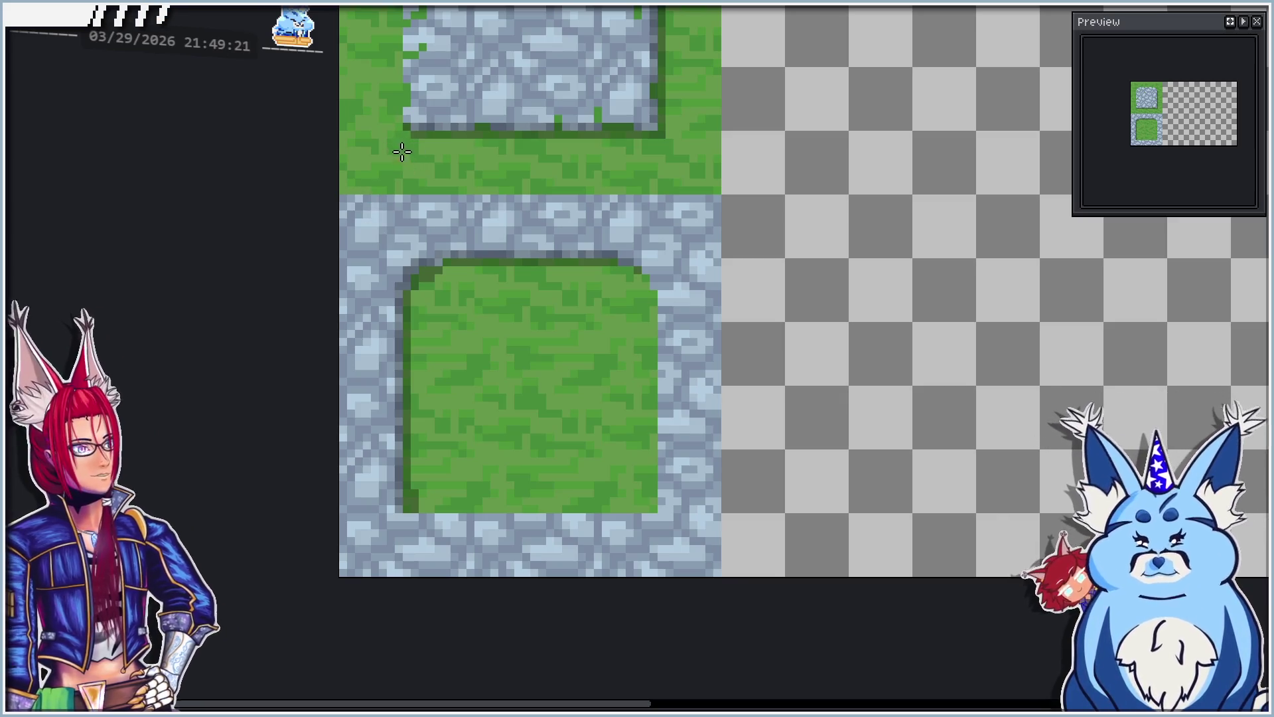
scroll(up, 3)
click(331, 229)
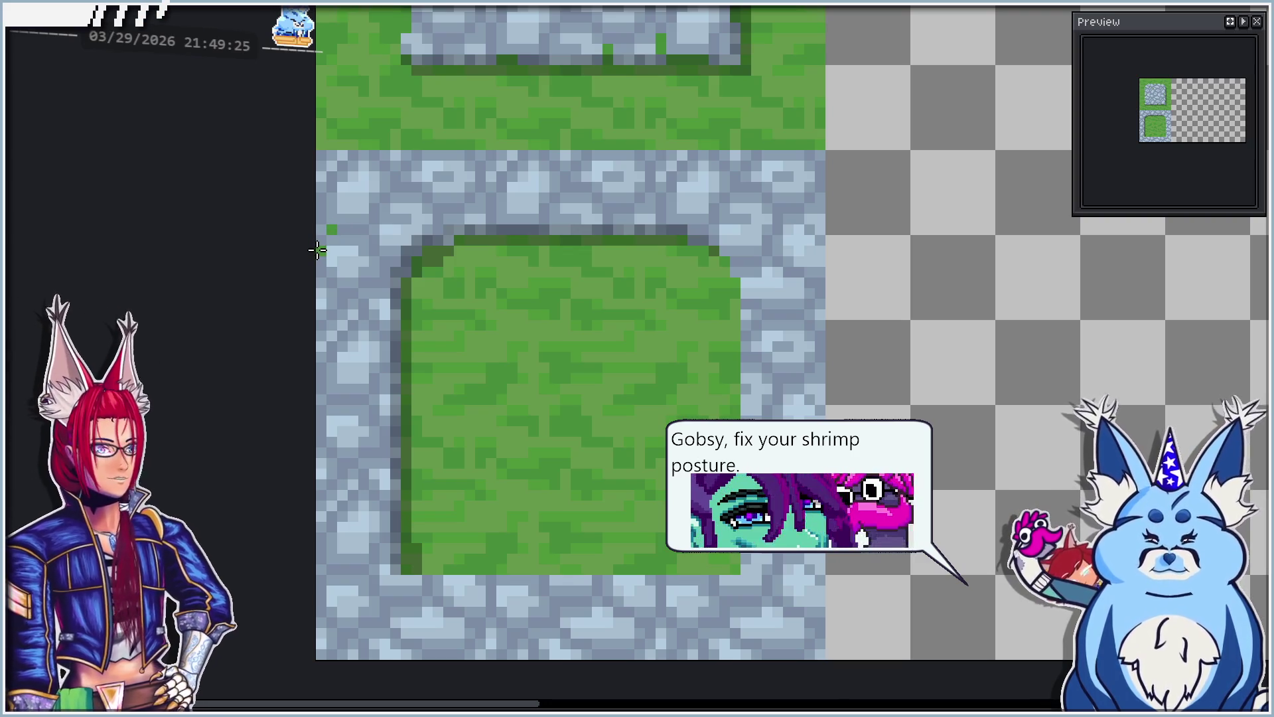
Step: Bring the grass inset's edge into close view and fix a stray pixel there
scroll(down, 3)
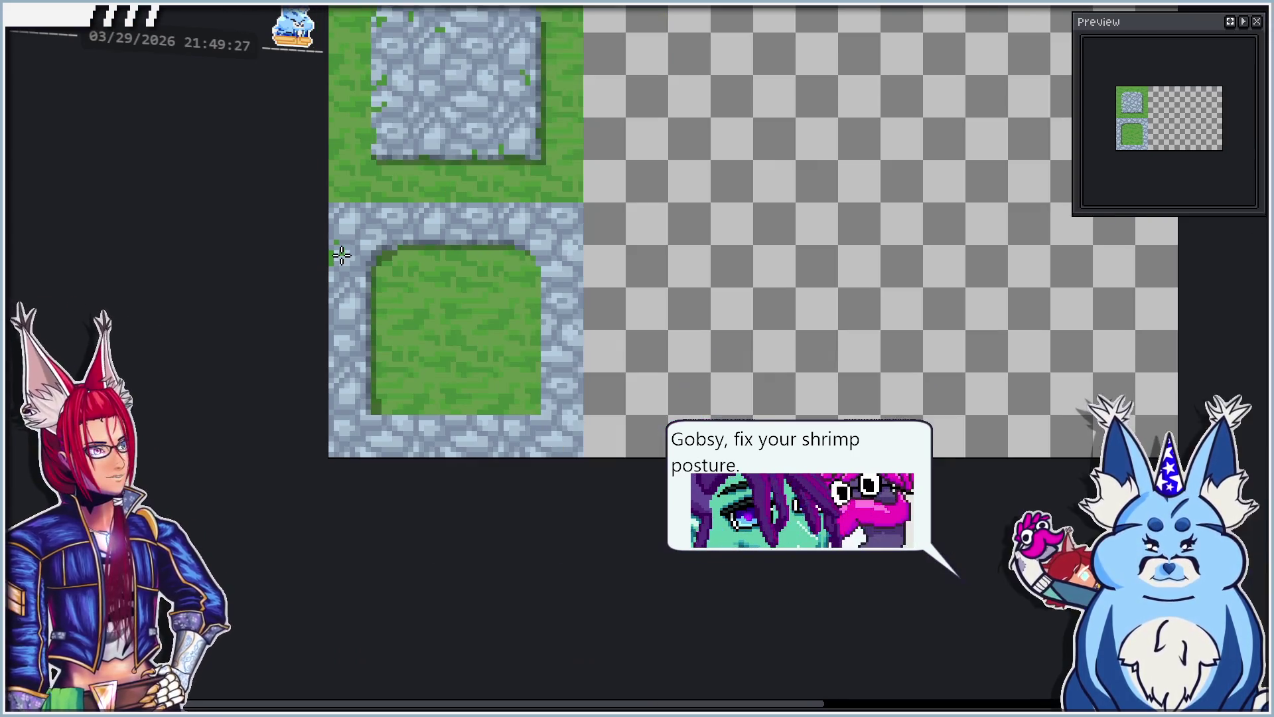
scroll(up, 3)
scroll(up, 3)
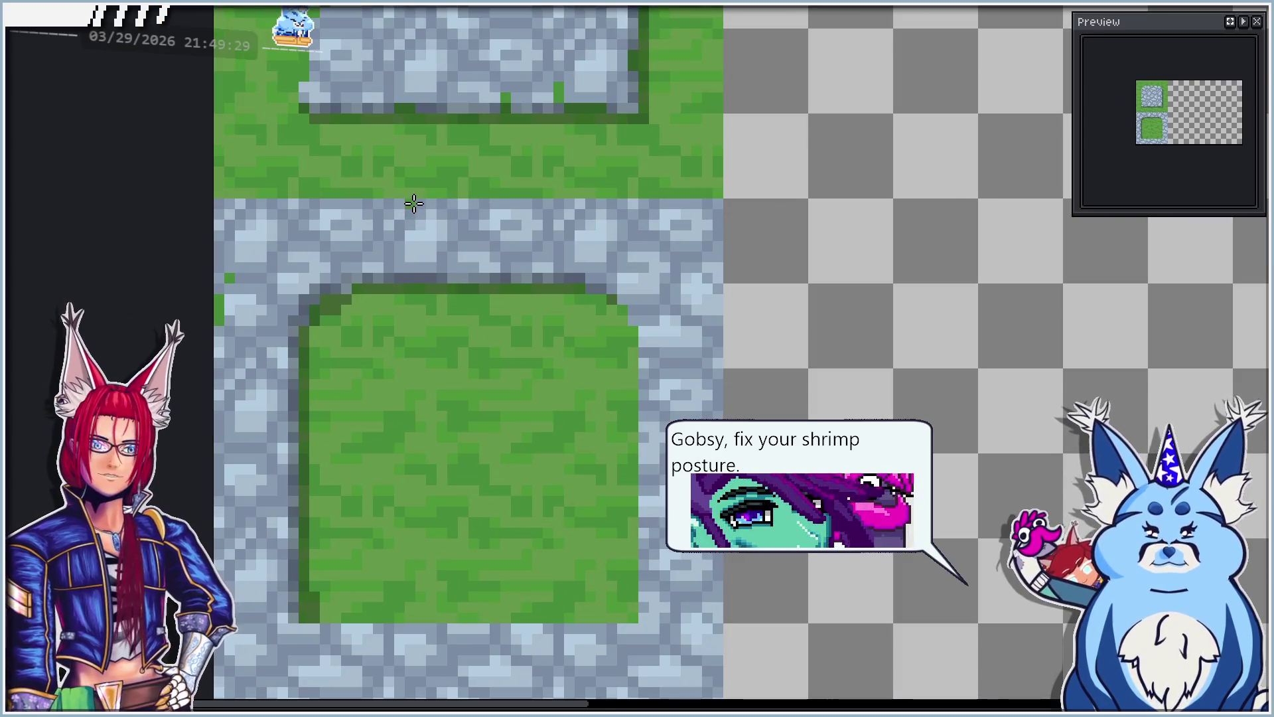
drag(584, 249, 503, 93)
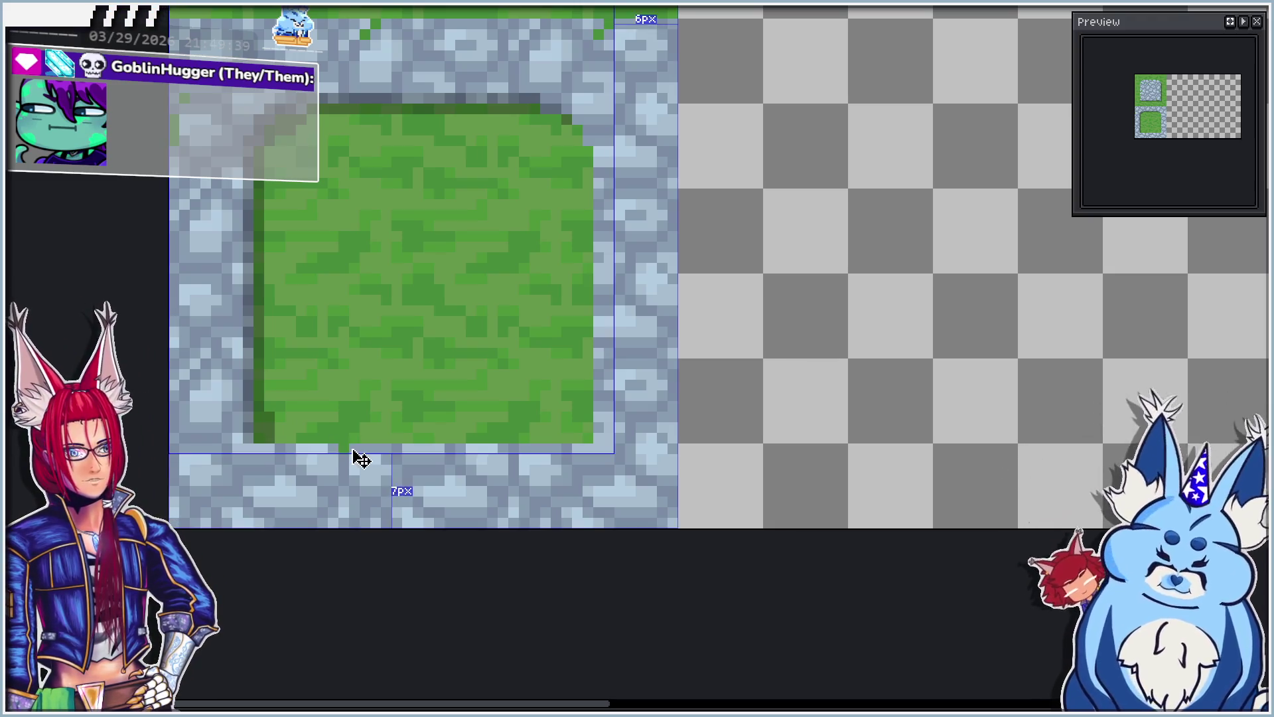
click(358, 448)
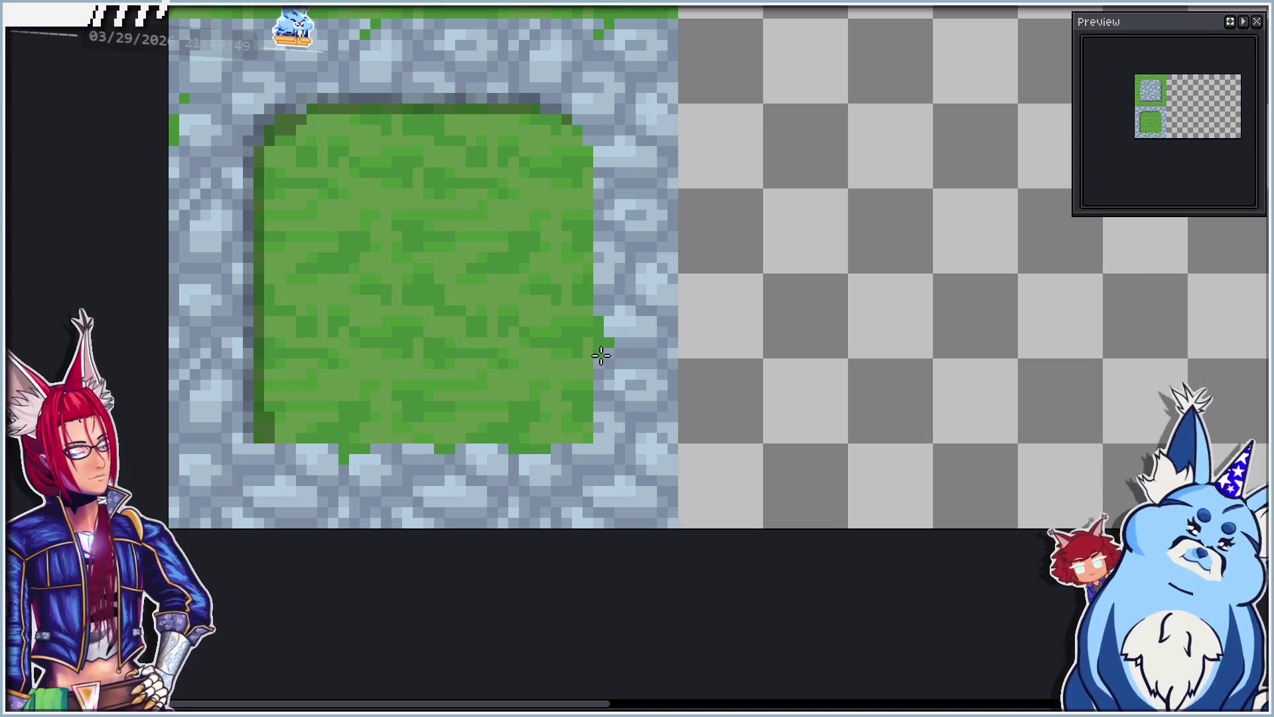
scroll(down, 3)
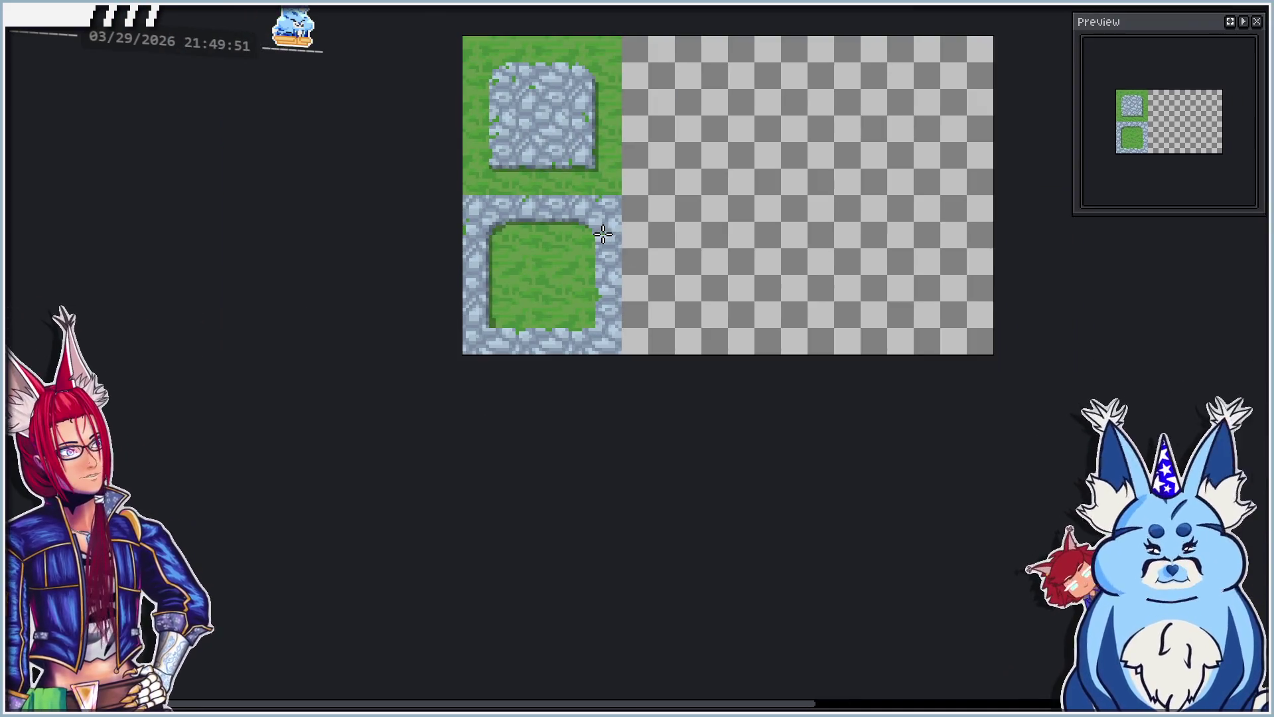
Step: Frame the whole tile sheet, confirm the layer properties, and save with Ctrl+S
scroll(up, 3)
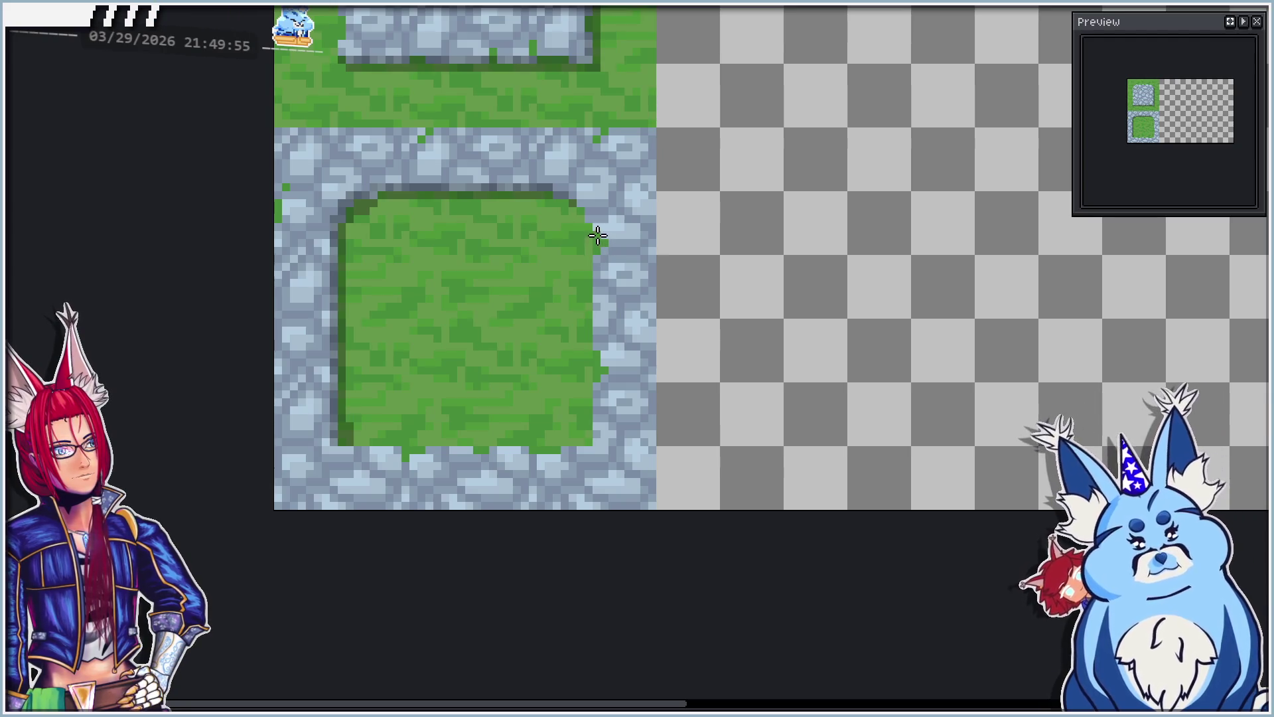
scroll(down, 3)
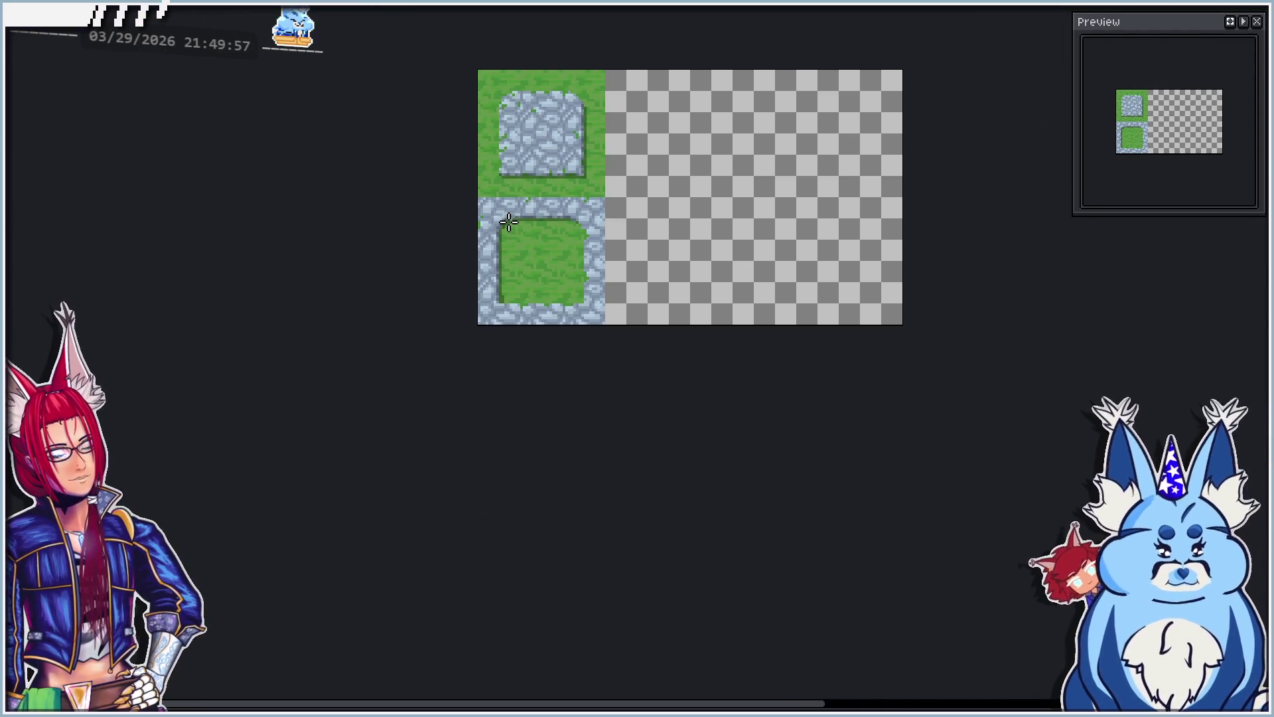
scroll(up, 3)
scroll(up, 3)
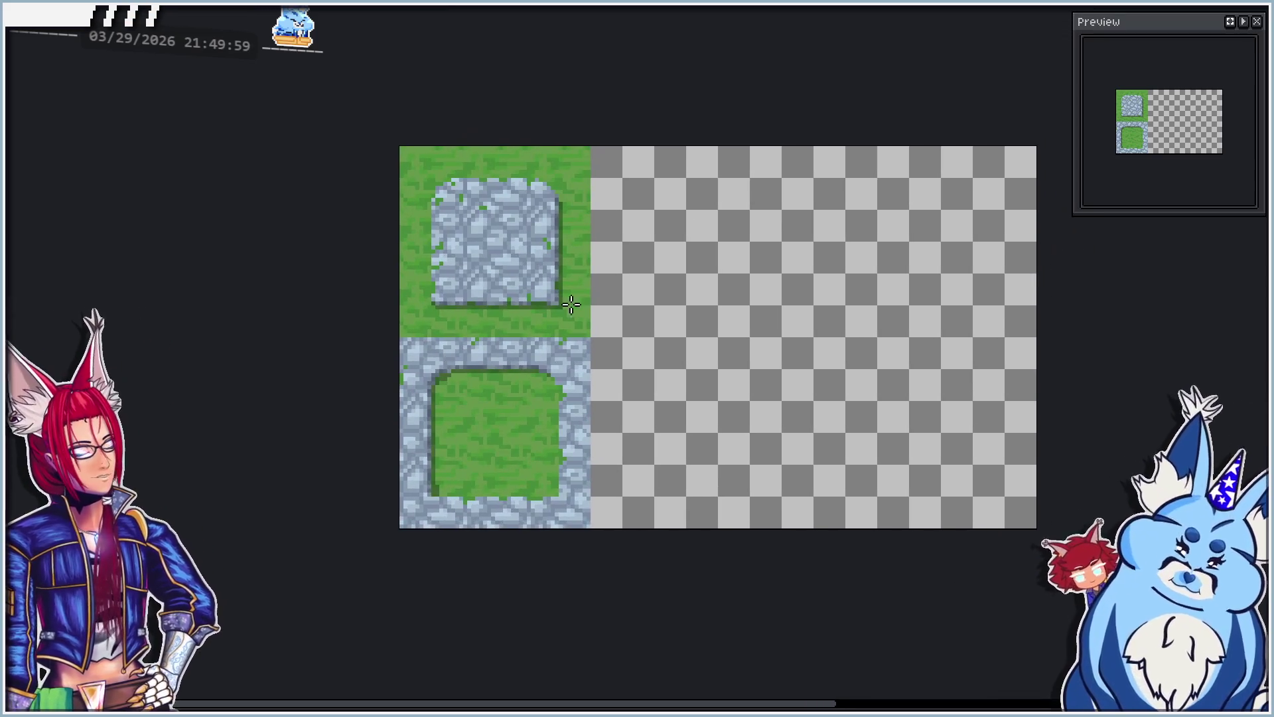
drag(525, 343, 461, 276)
drag(553, 314, 523, 300)
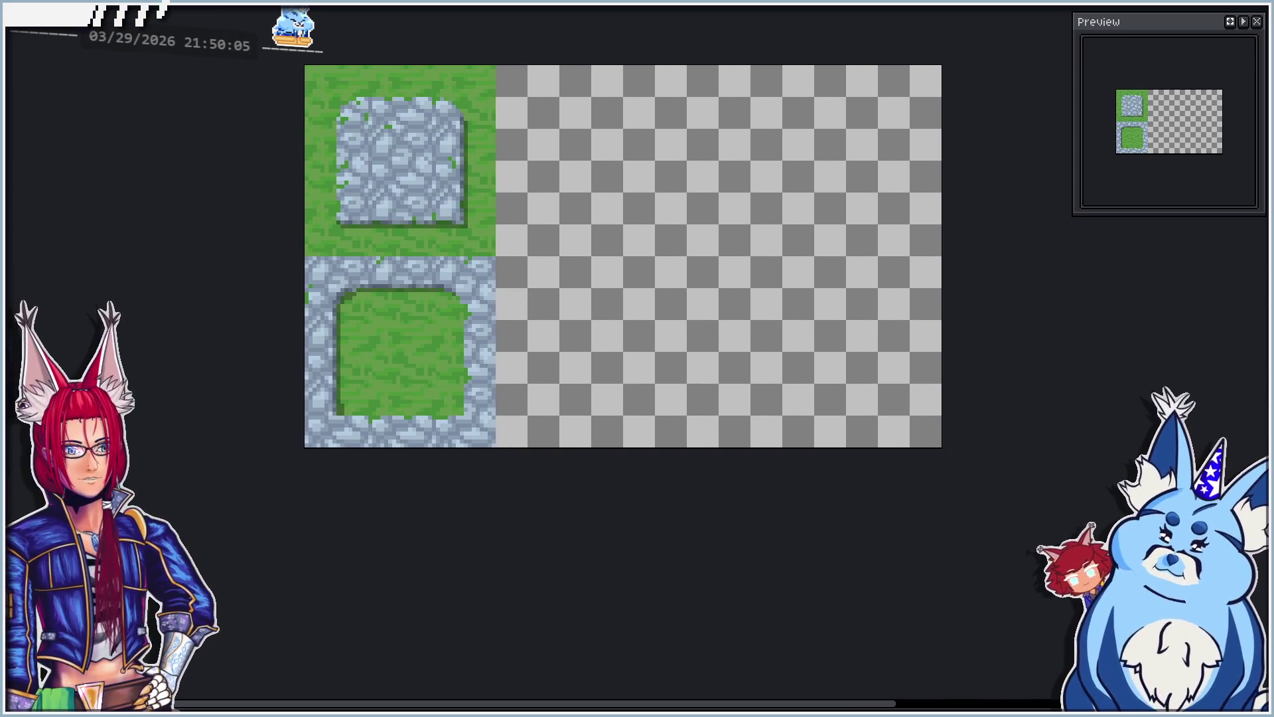
key(shift+p)
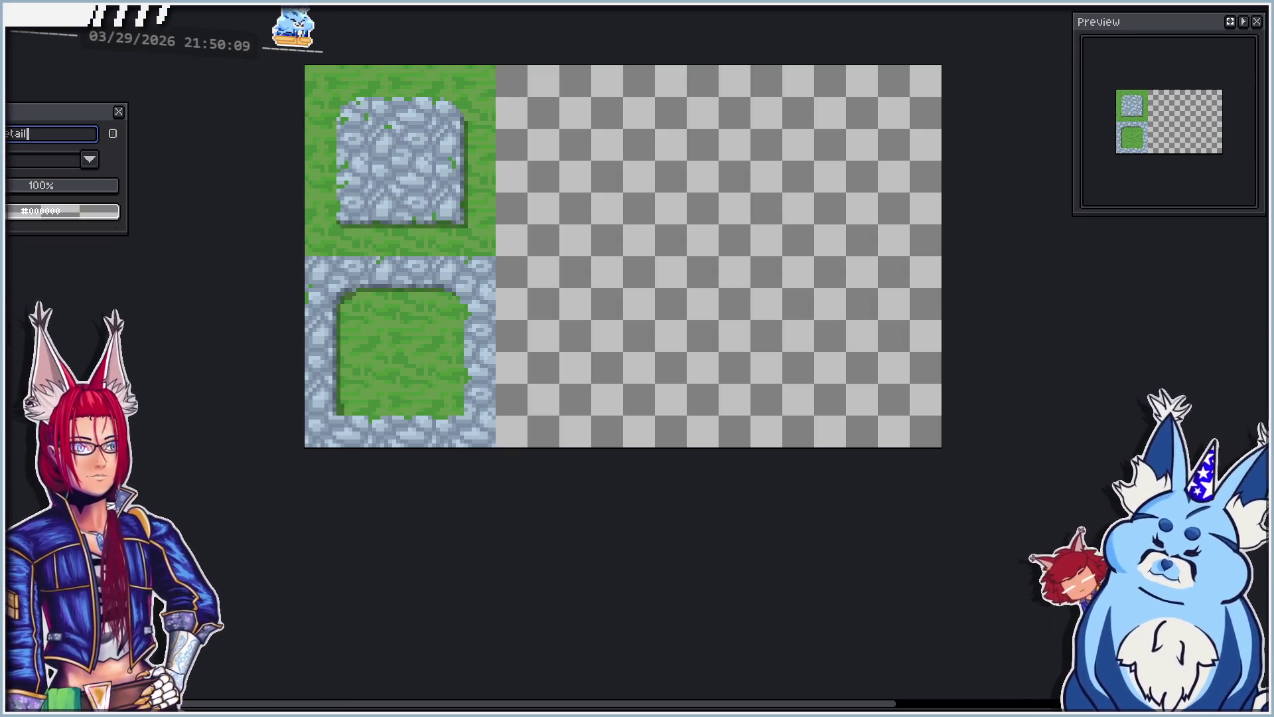
key(Return)
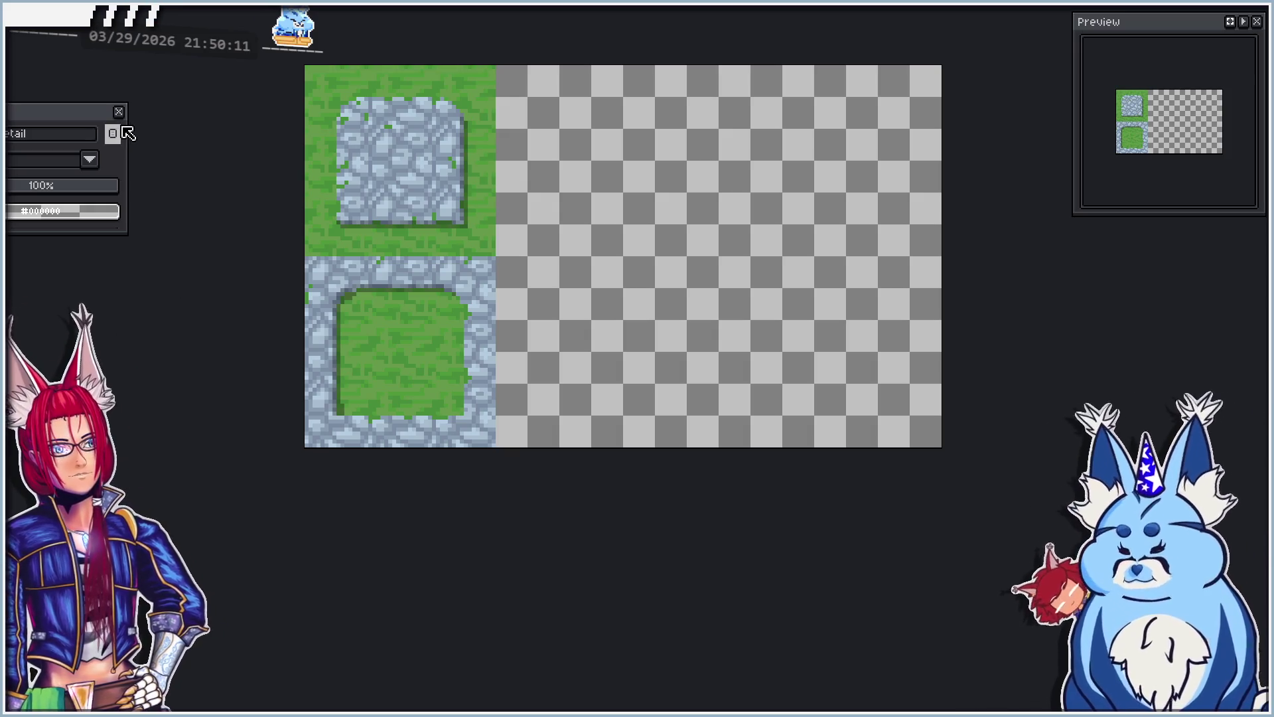
click(119, 112)
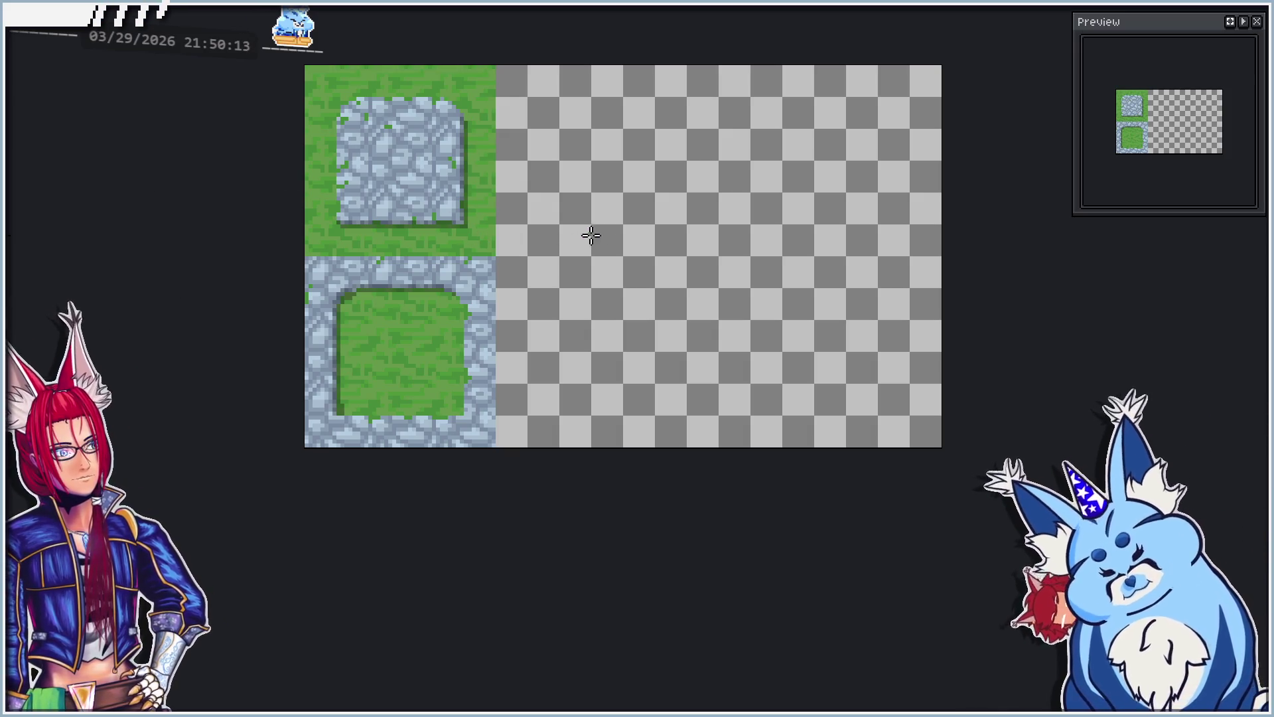
scroll(up, 3)
key(ctrl+s)
Step: Inspect the View menu's Tiled Mode and Preview options without changing them
drag(677, 242, 626, 294)
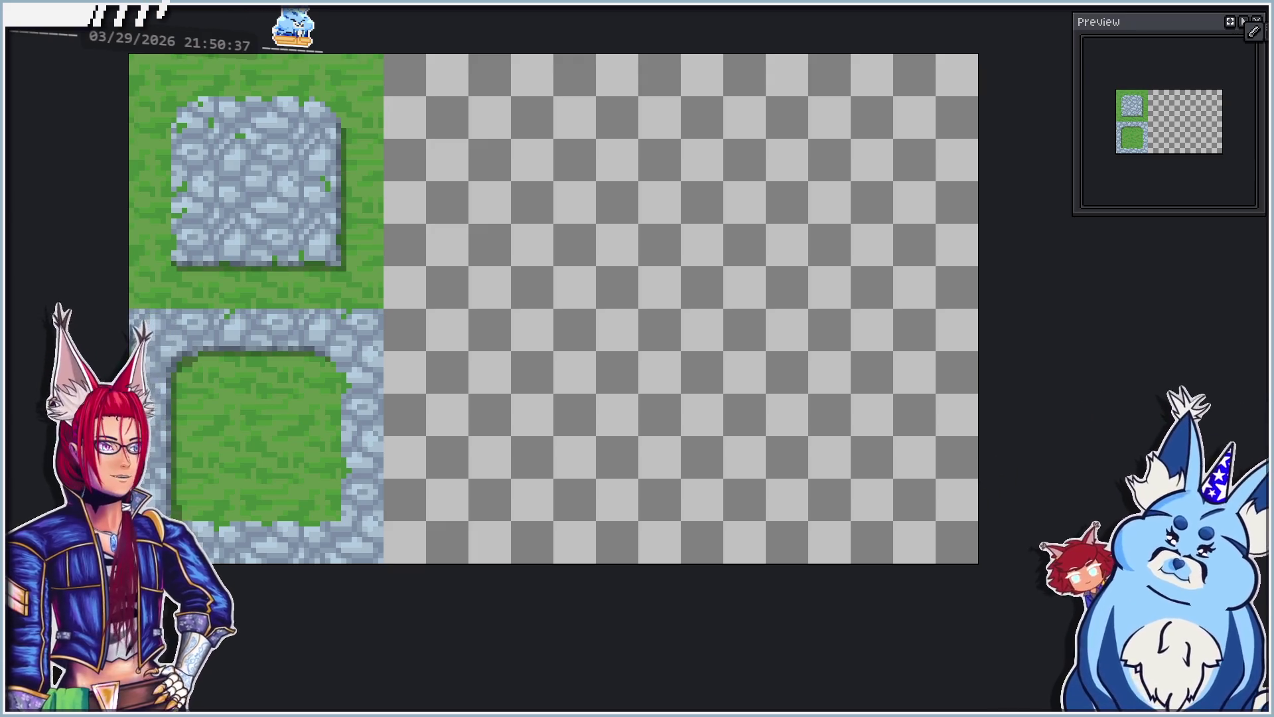
key(f)
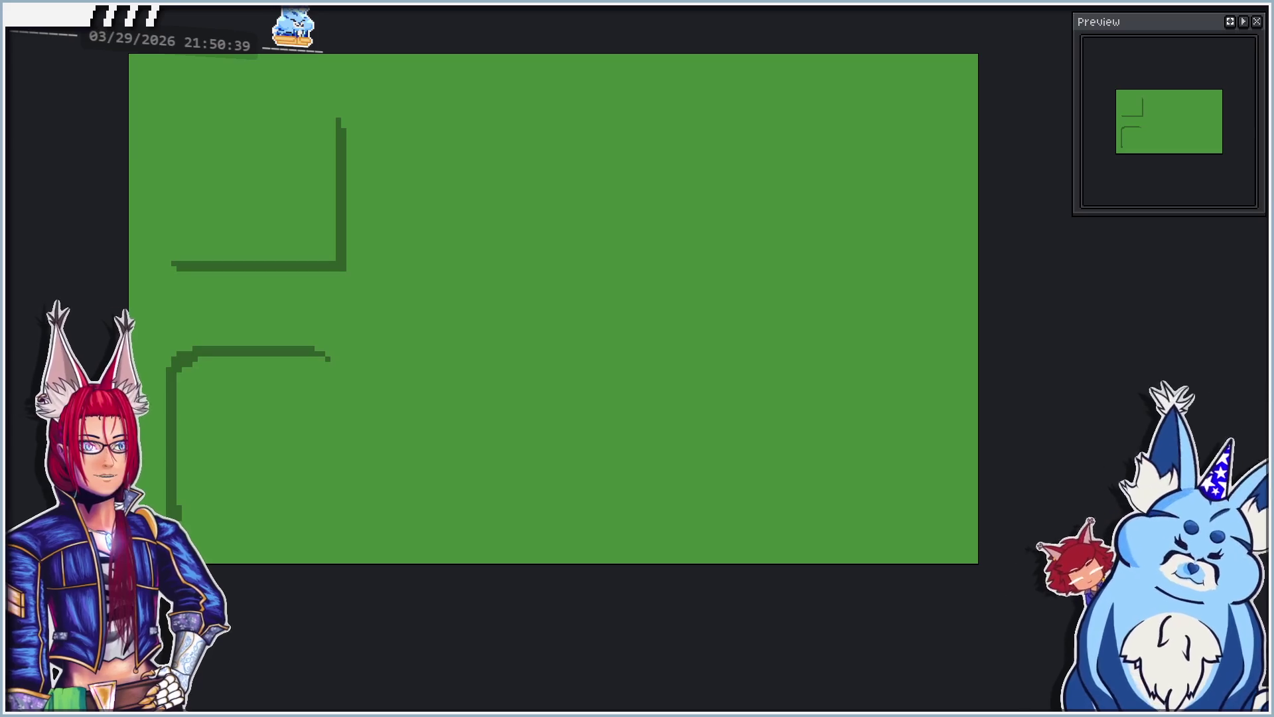
key(ctrl+z)
key(alt+v)
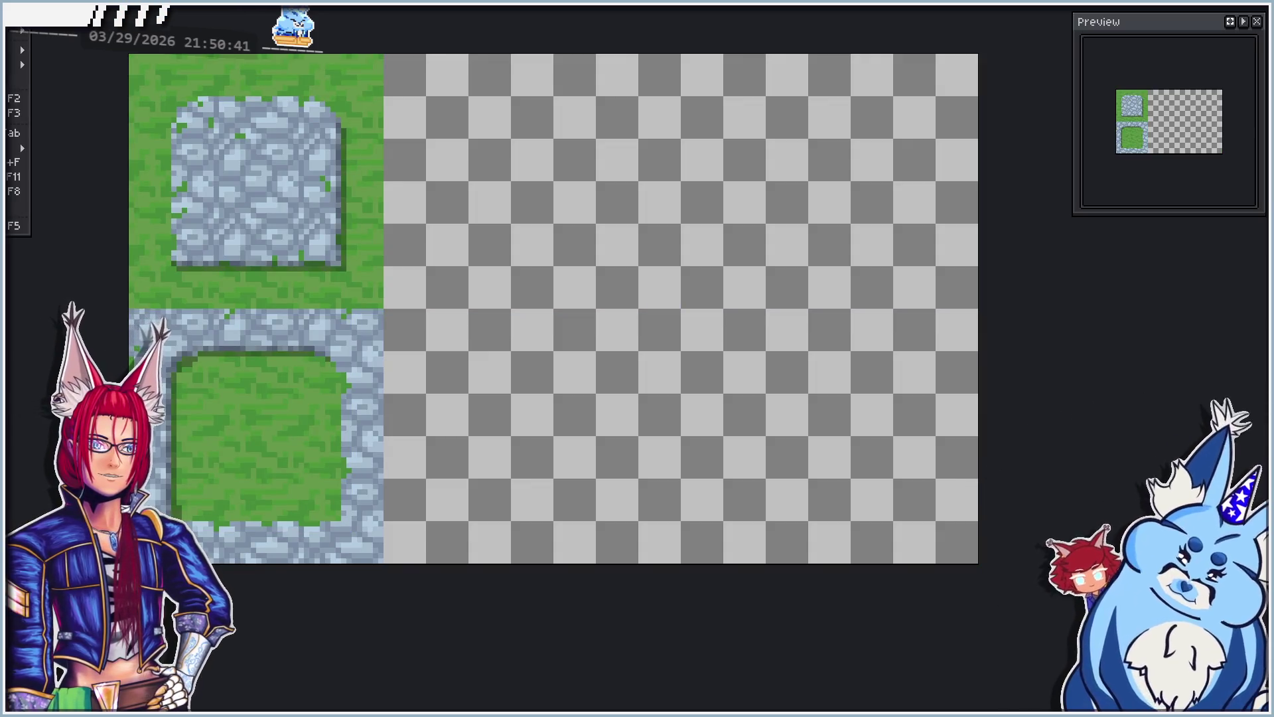
key(Down)
key(Down)
key(Right)
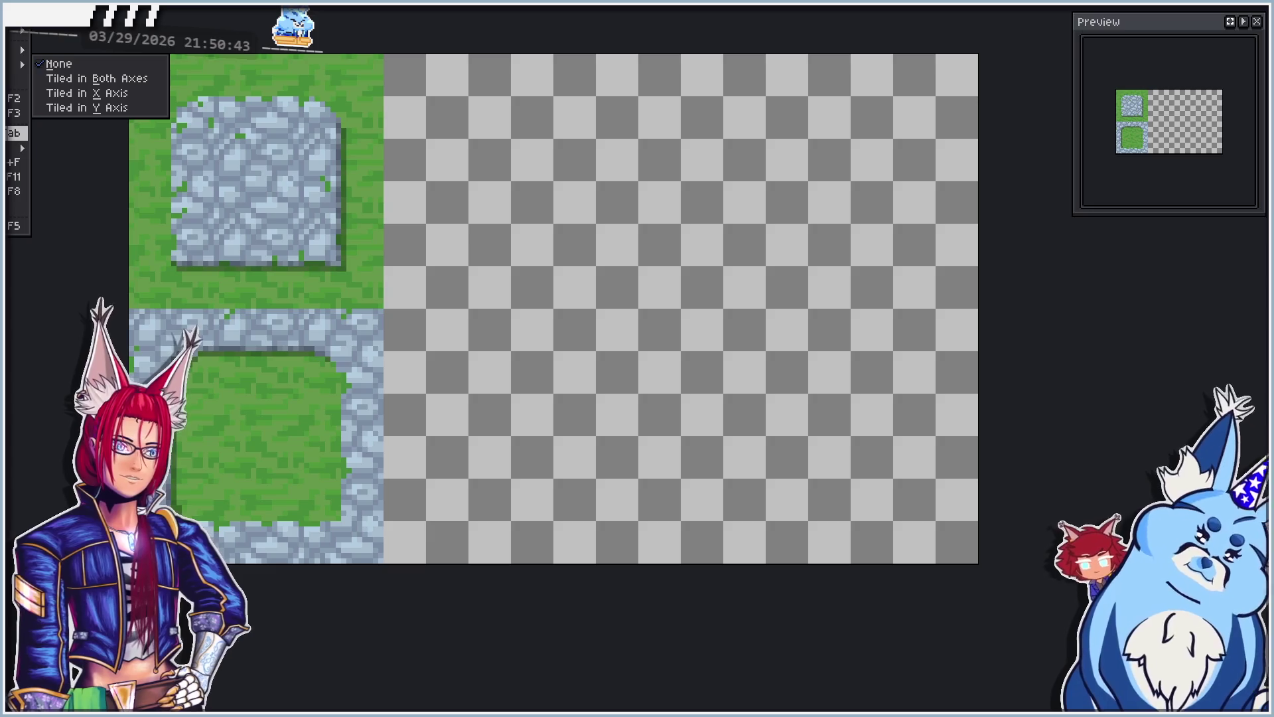
key(Escape)
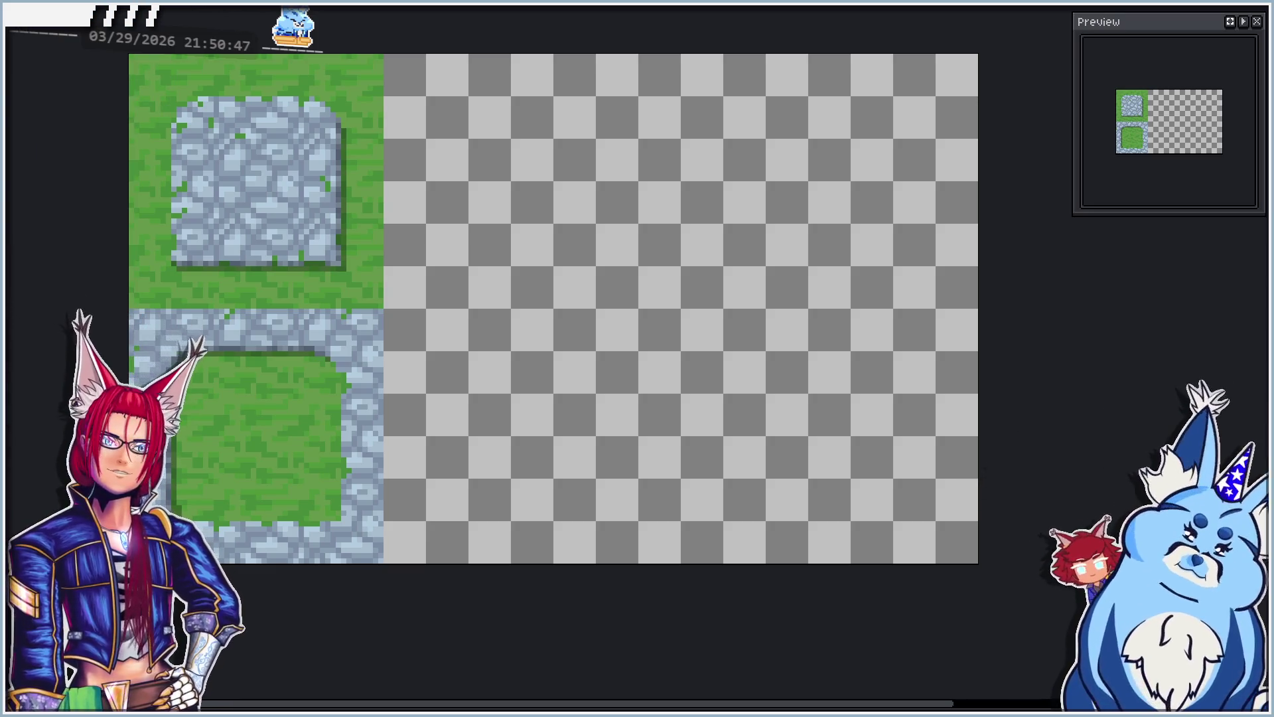
key(alt+v)
key(Down)
key(Down)
key(Down)
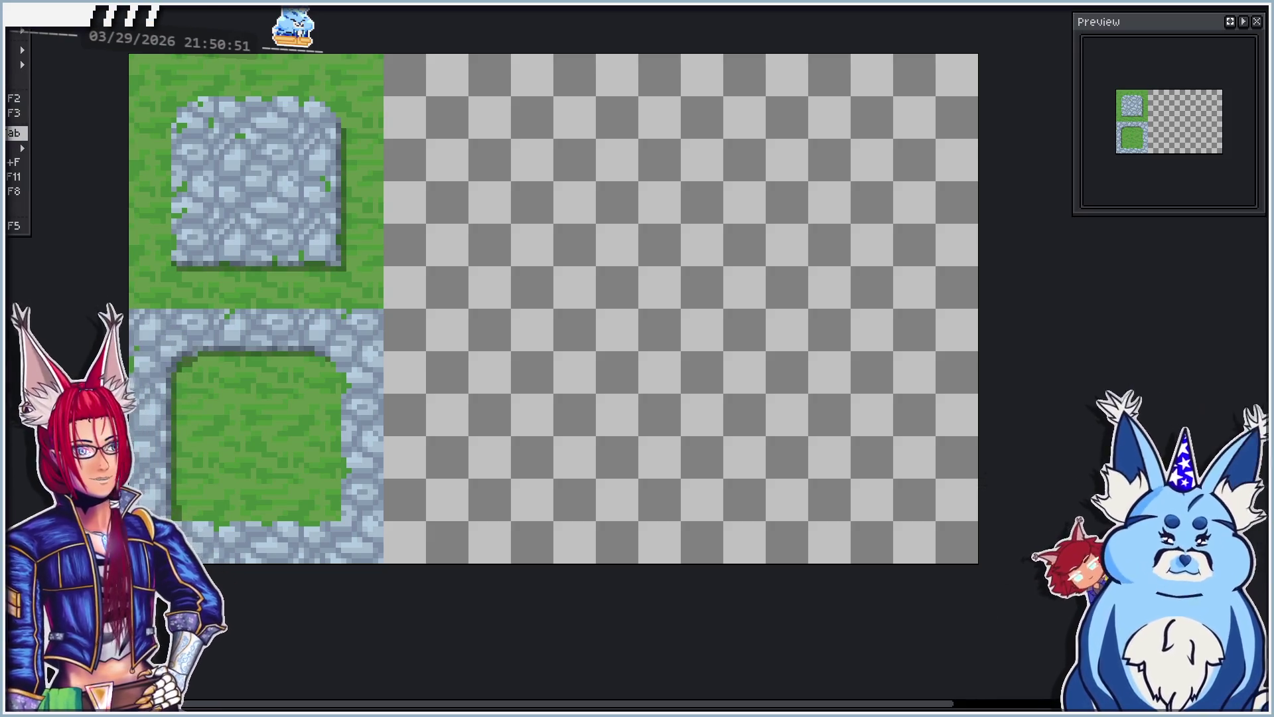
key(Down)
key(Right)
key(Escape)
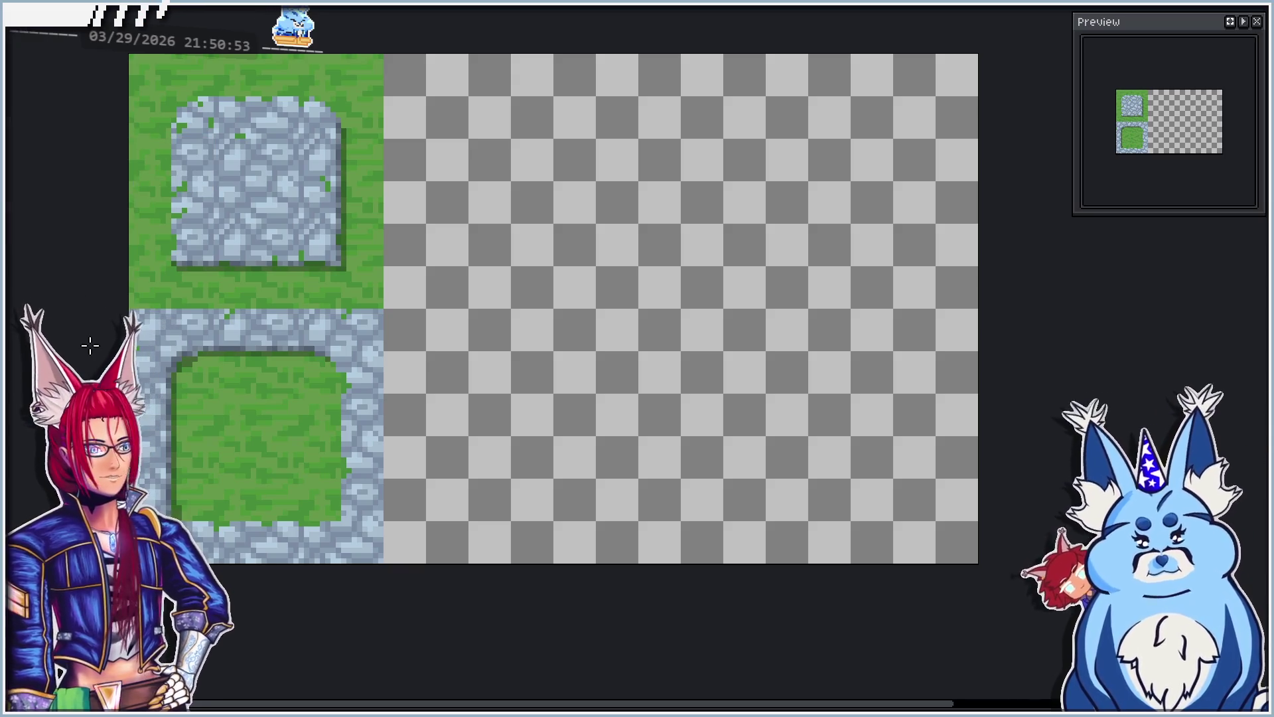
Step: Confirm in Layer Properties that the layer is named Tiles
drag(304, 407, 298, 399)
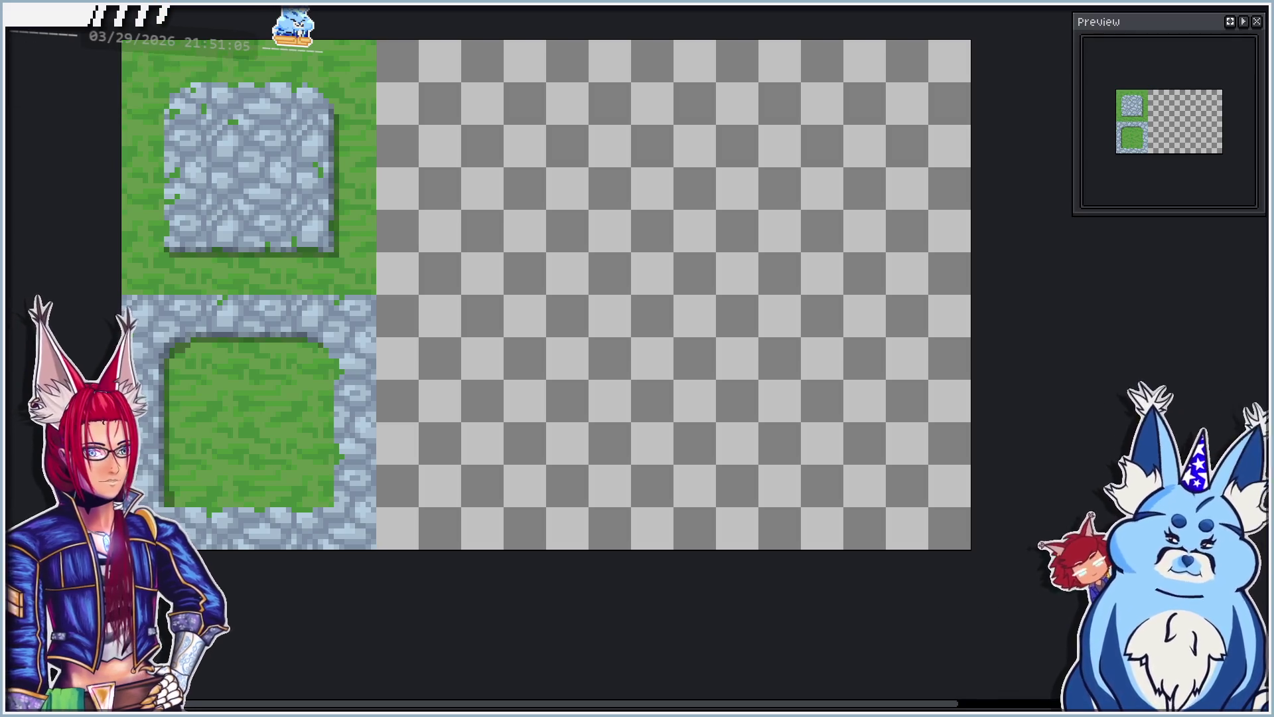
key(shift+p)
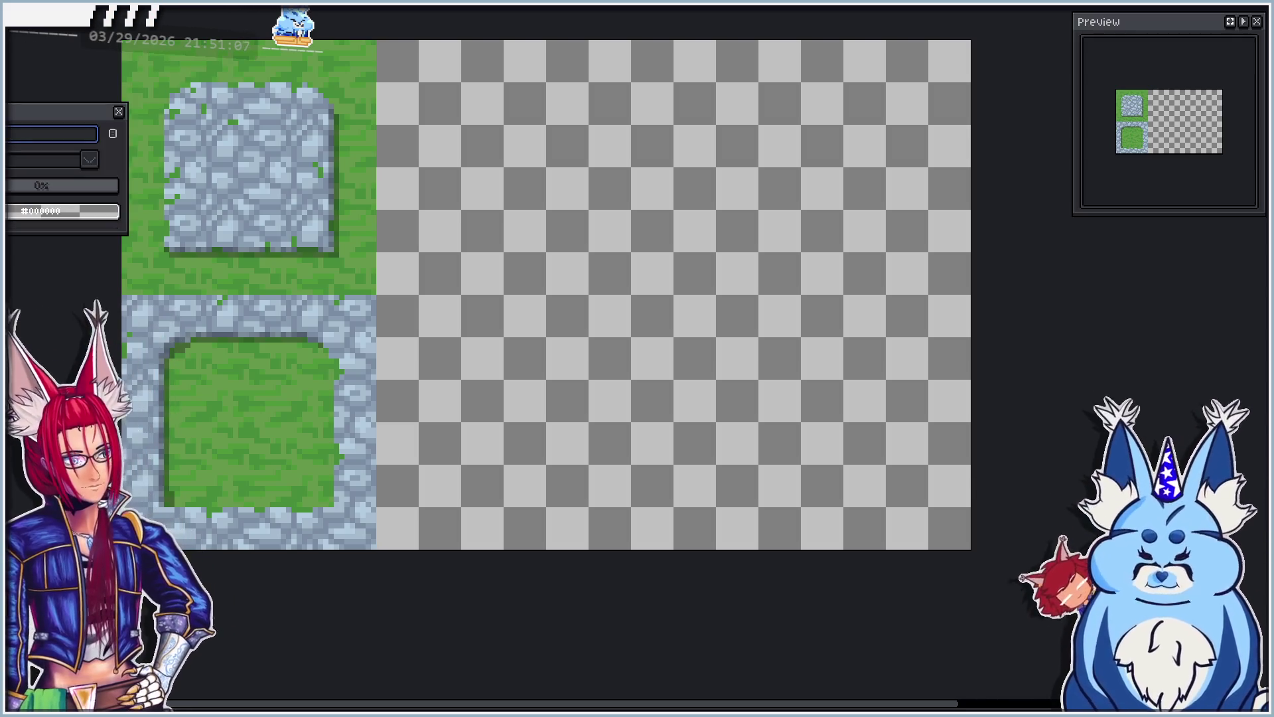
text(Tiles)
key(Return)
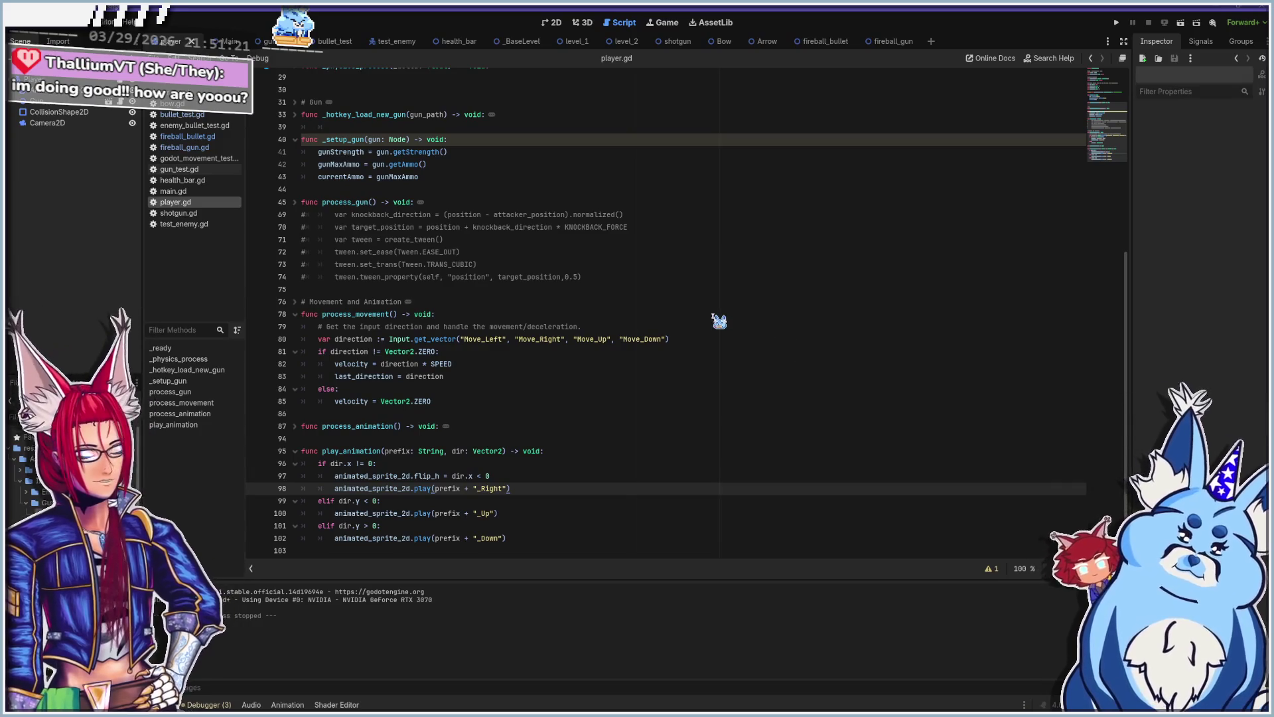
Step: Launch the game with F5 and walk the player around the level using WASD
key(F5)
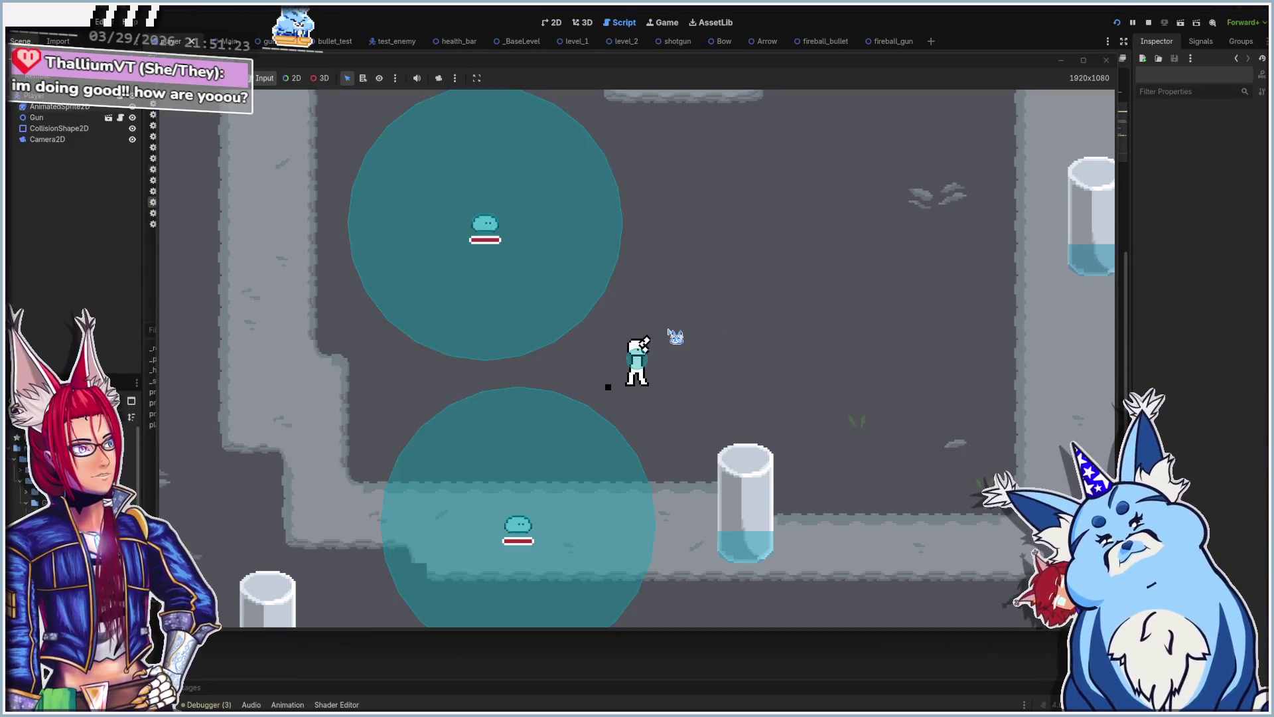
key(w)
key(a)
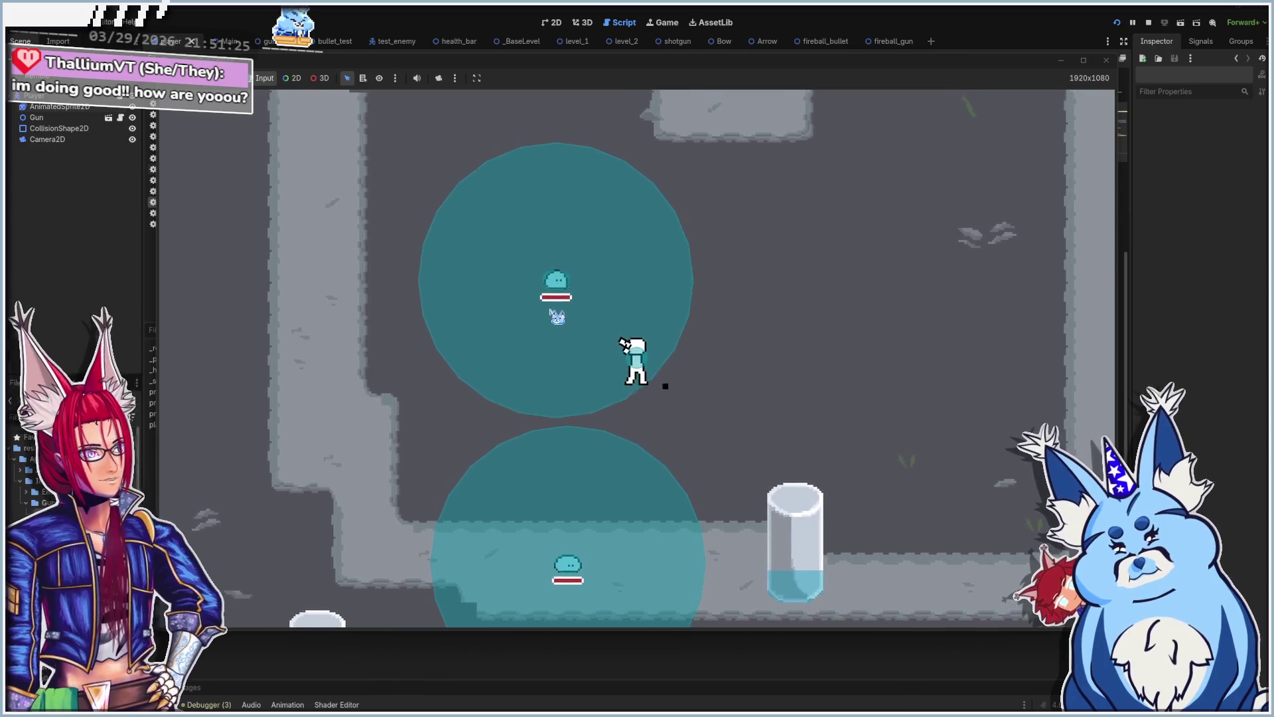
key(s)
key(d)
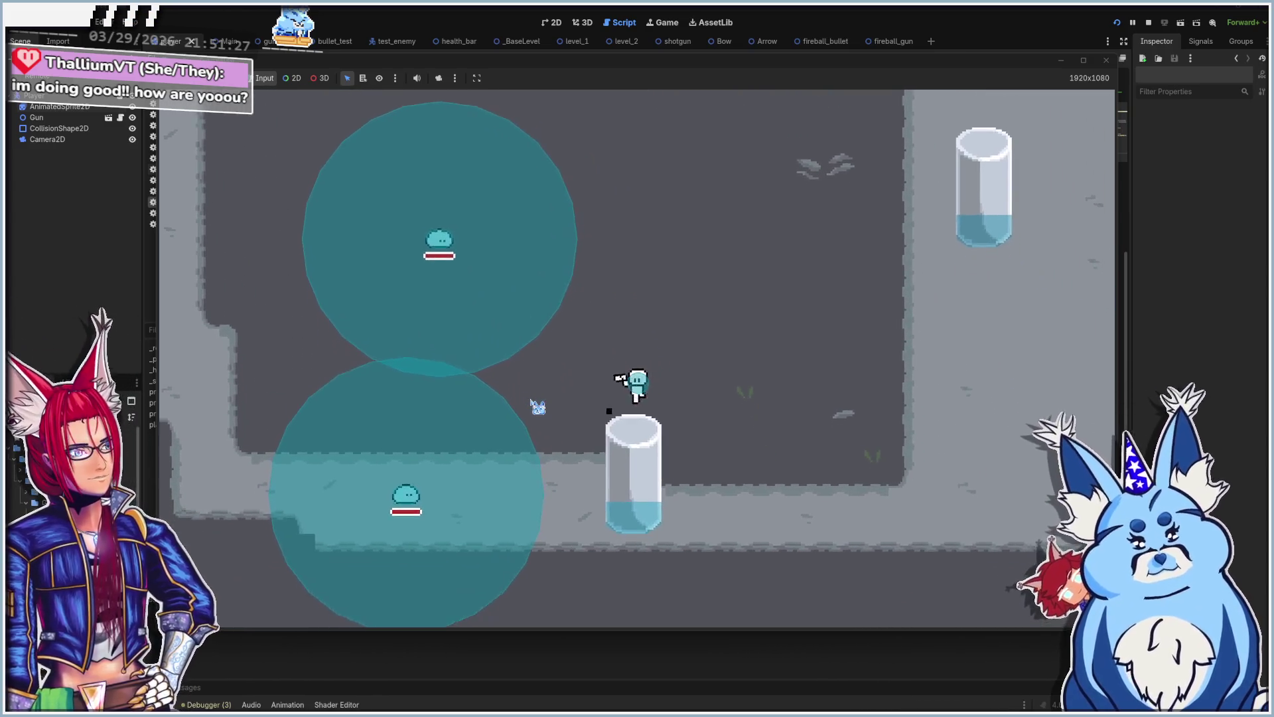
key(a)
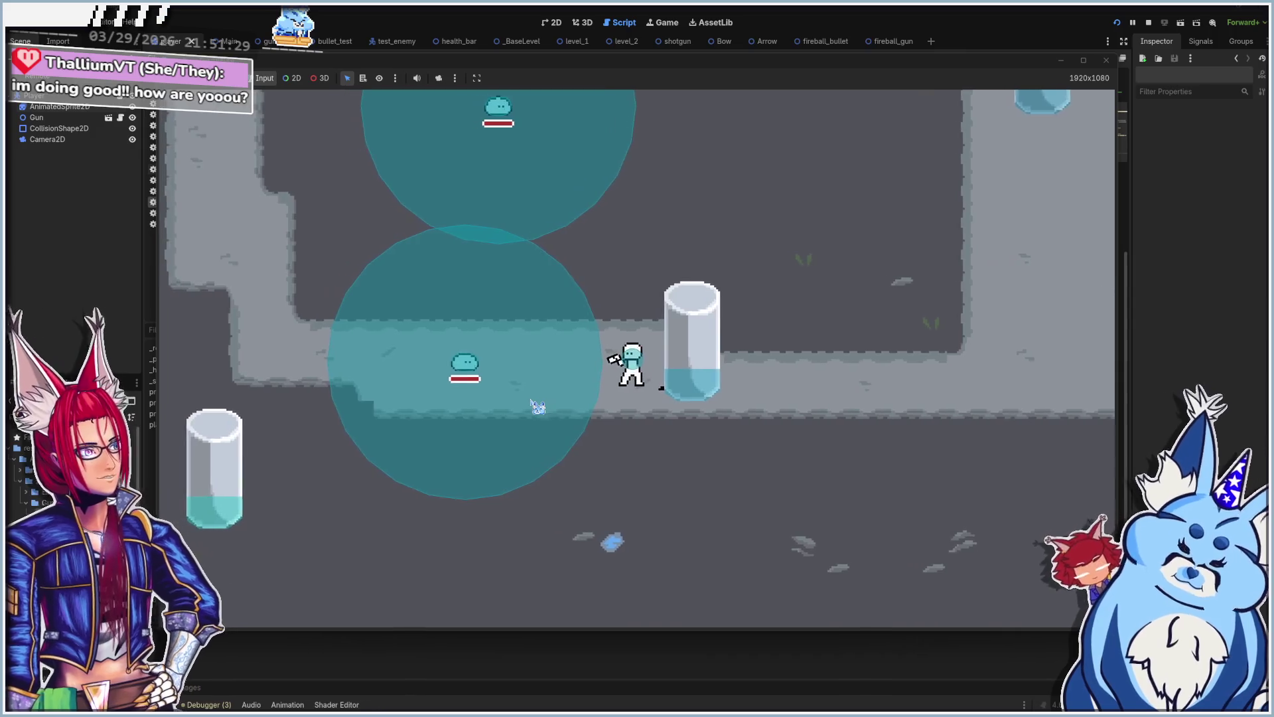
key(w)
key(w)
key(d)
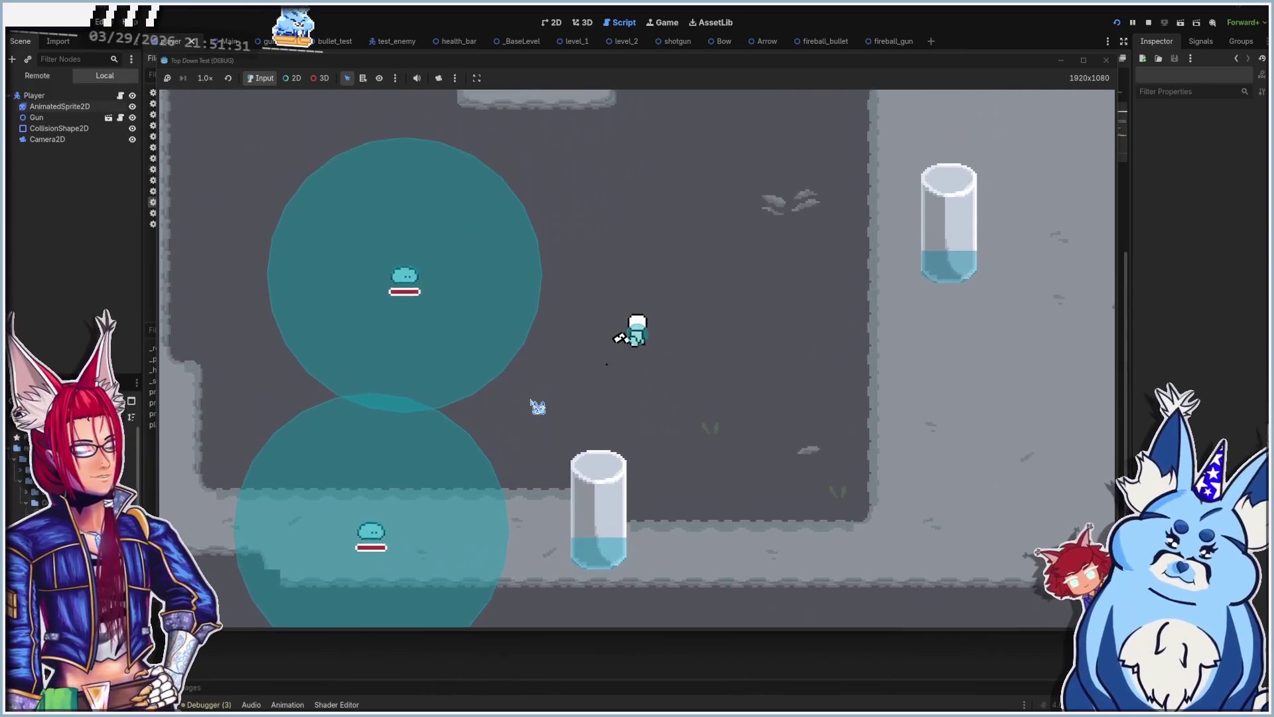
key(w)
key(a)
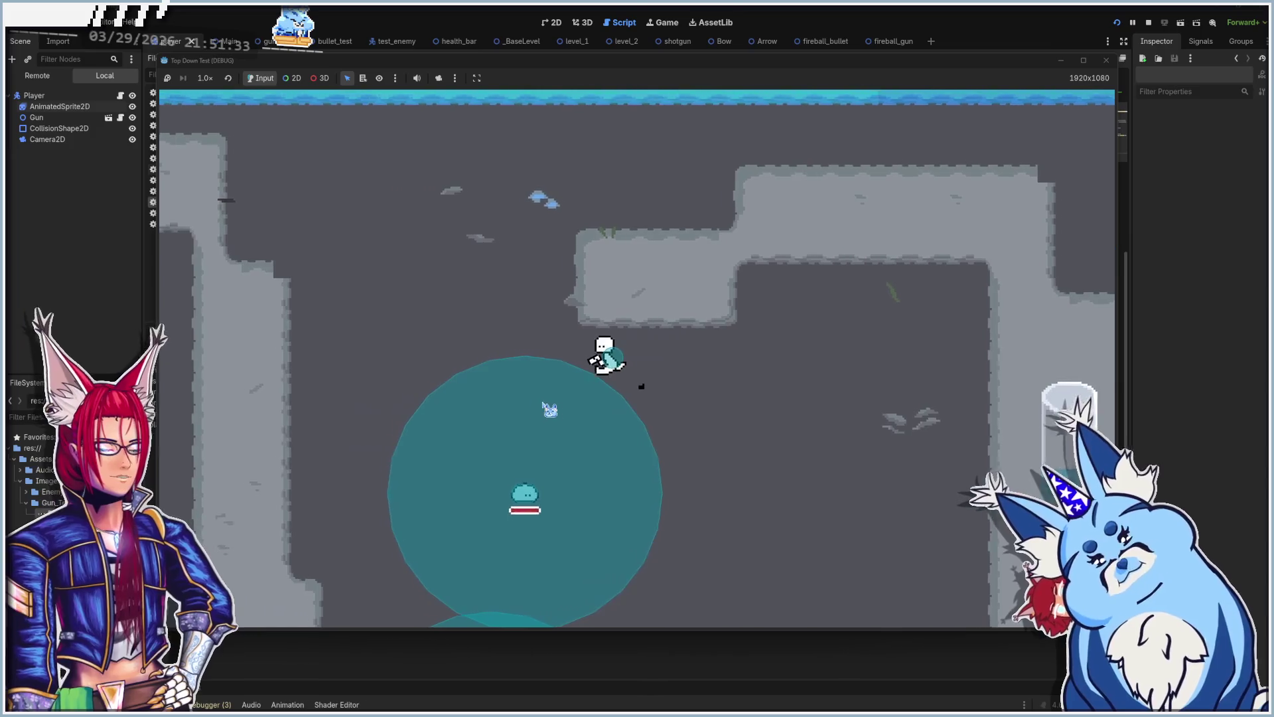
key(s)
key(a)
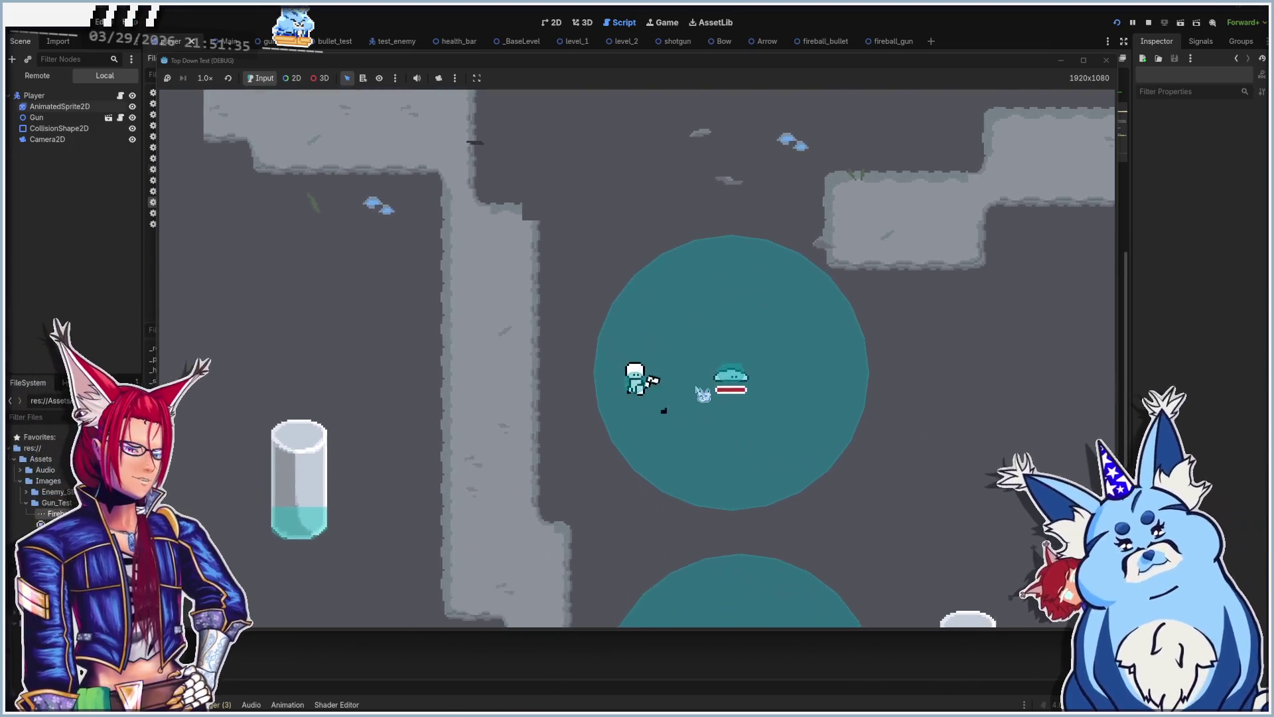
key(s)
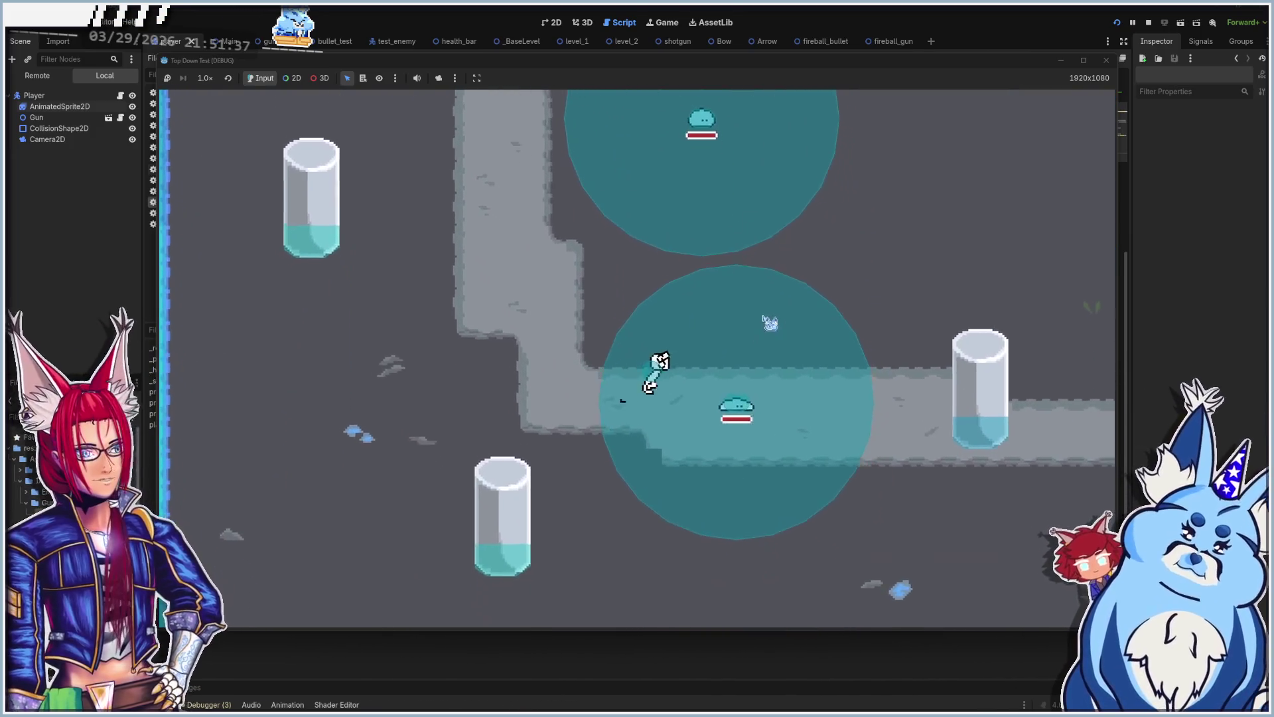
key(w)
key(d)
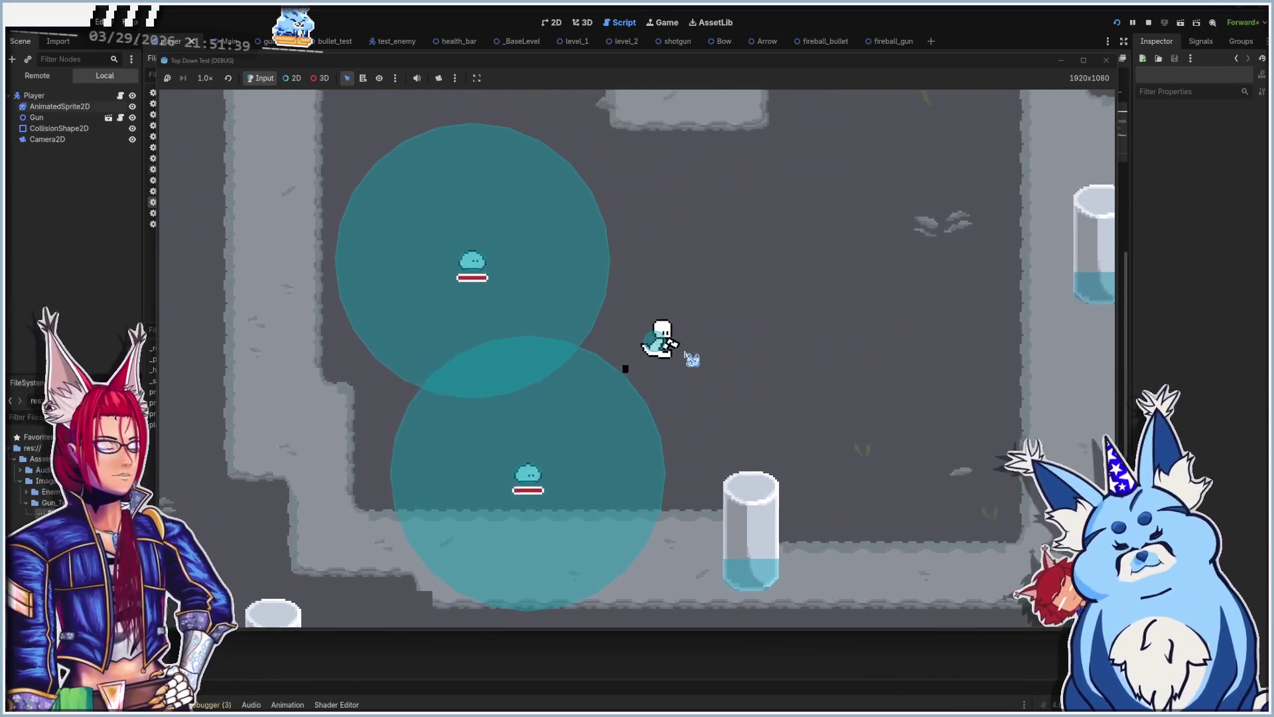
key(s)
key(a)
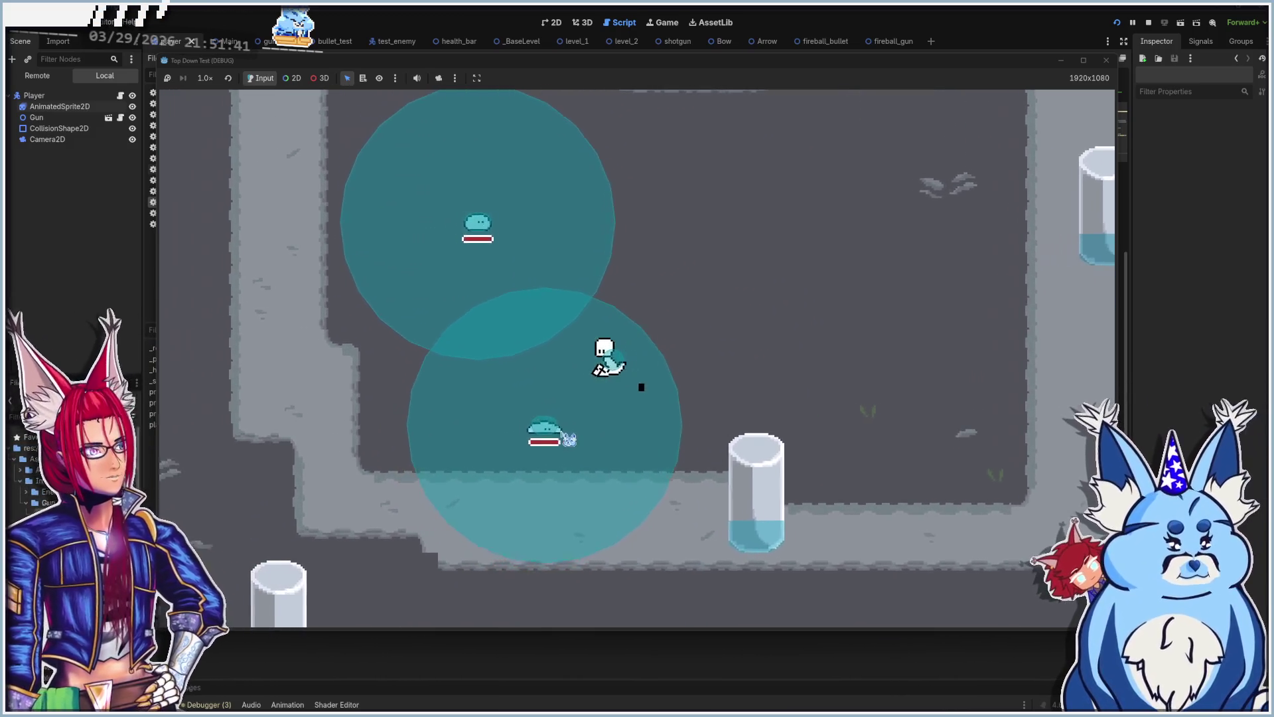
key(d)
key(w)
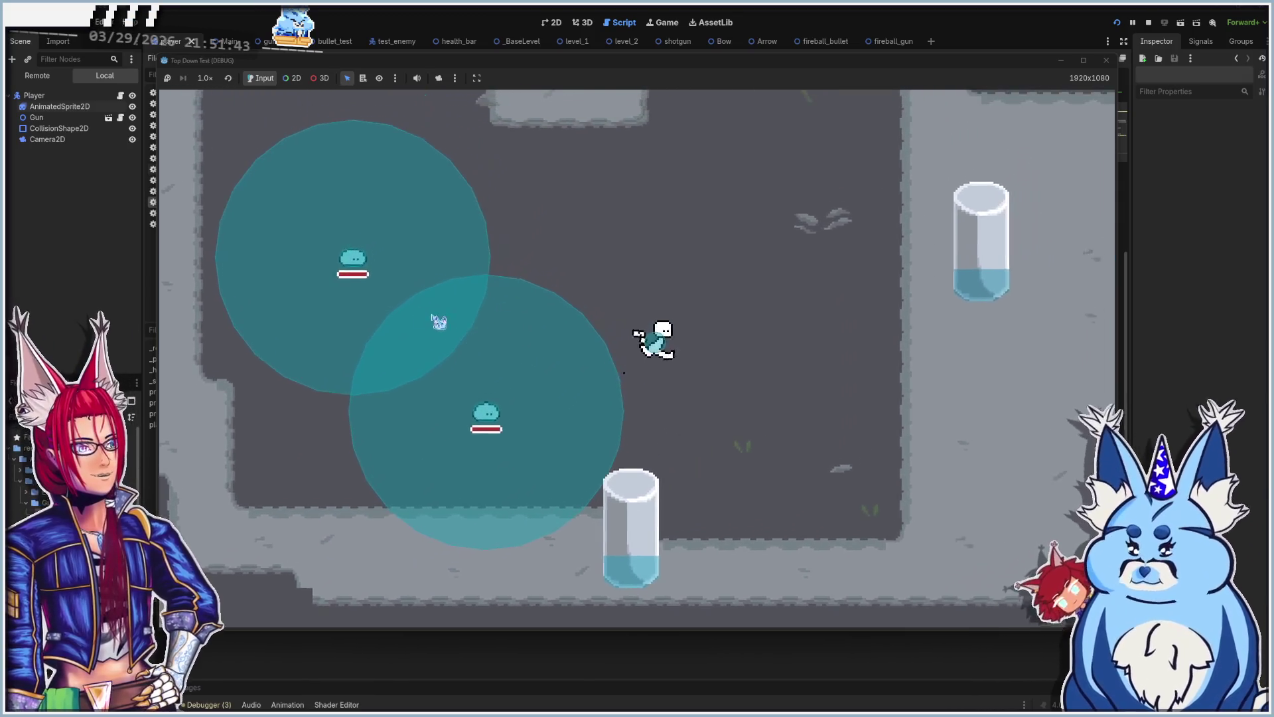
Step: Shoot at the enemies, then sweep continuous fire up and to the left
click(453, 240)
click(468, 232)
click(525, 207)
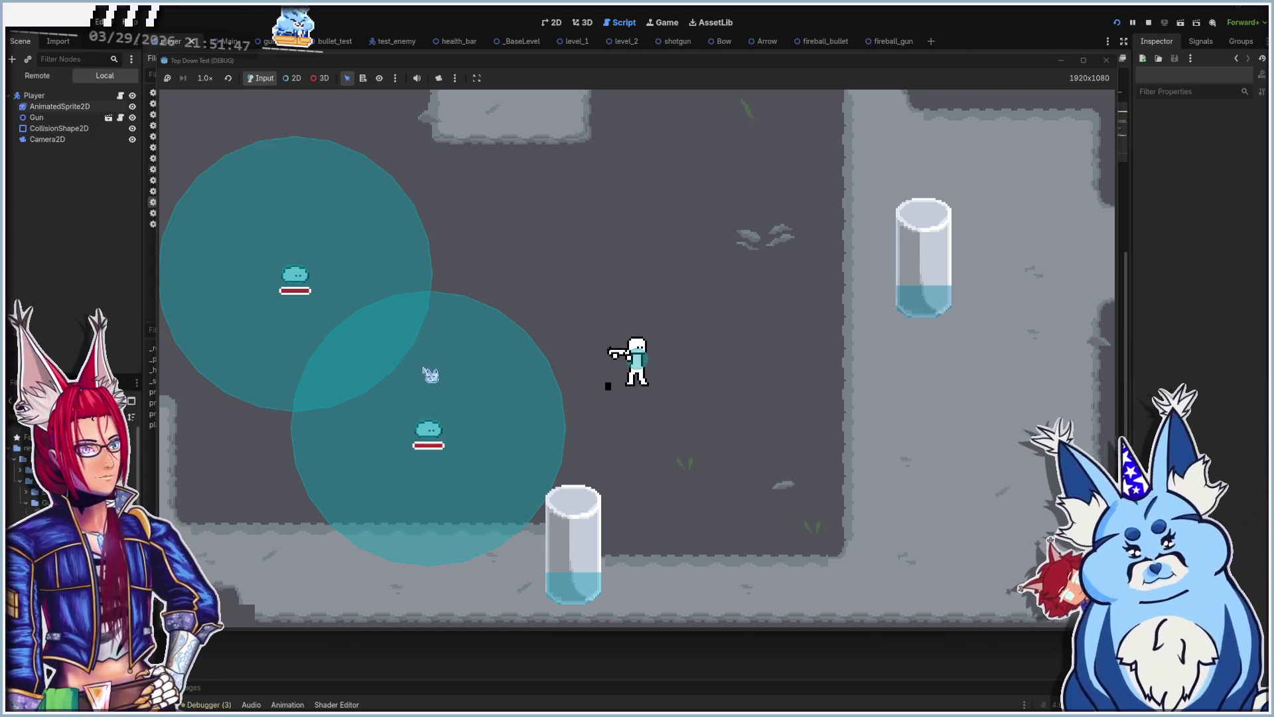
click(431, 437)
click(468, 458)
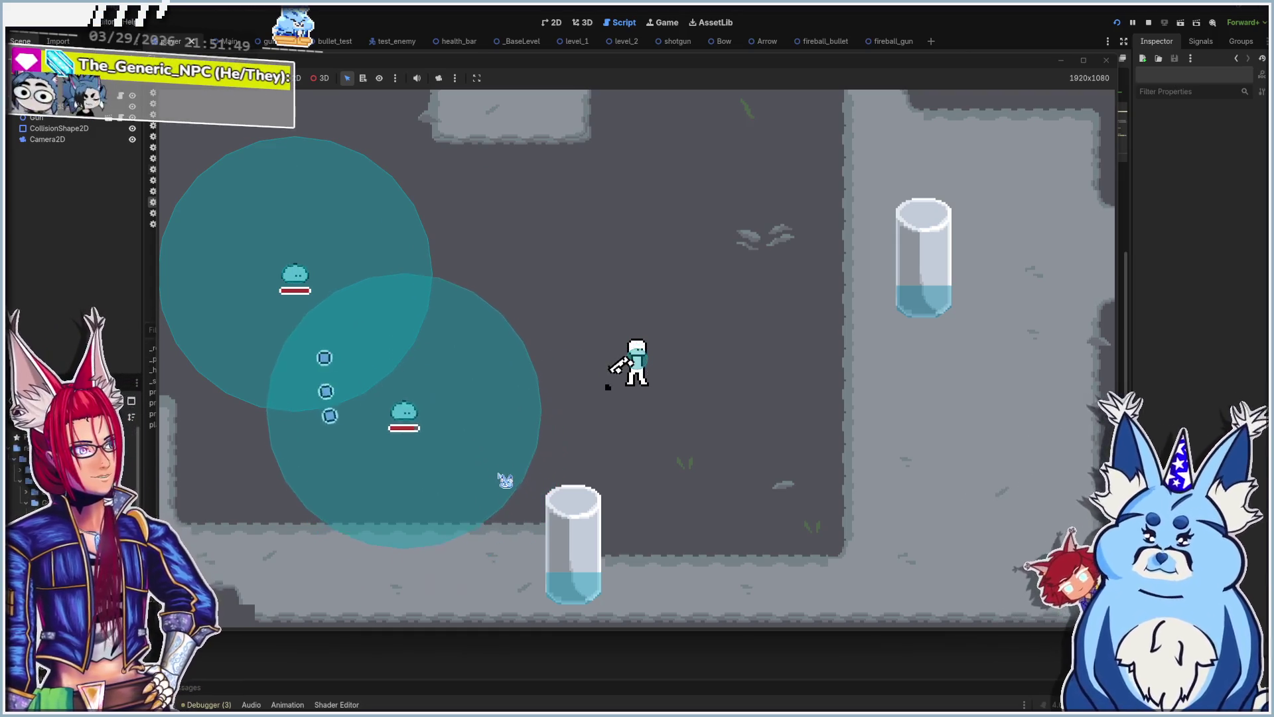
click(411, 438)
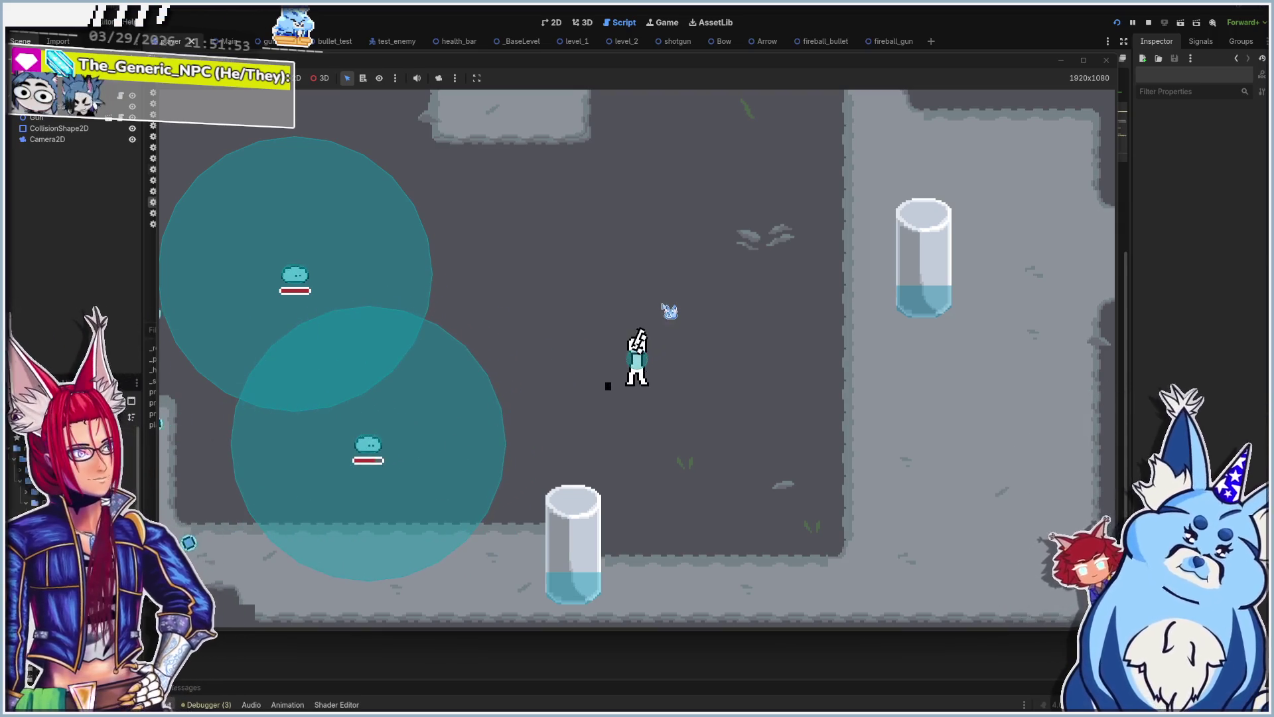
click(305, 279)
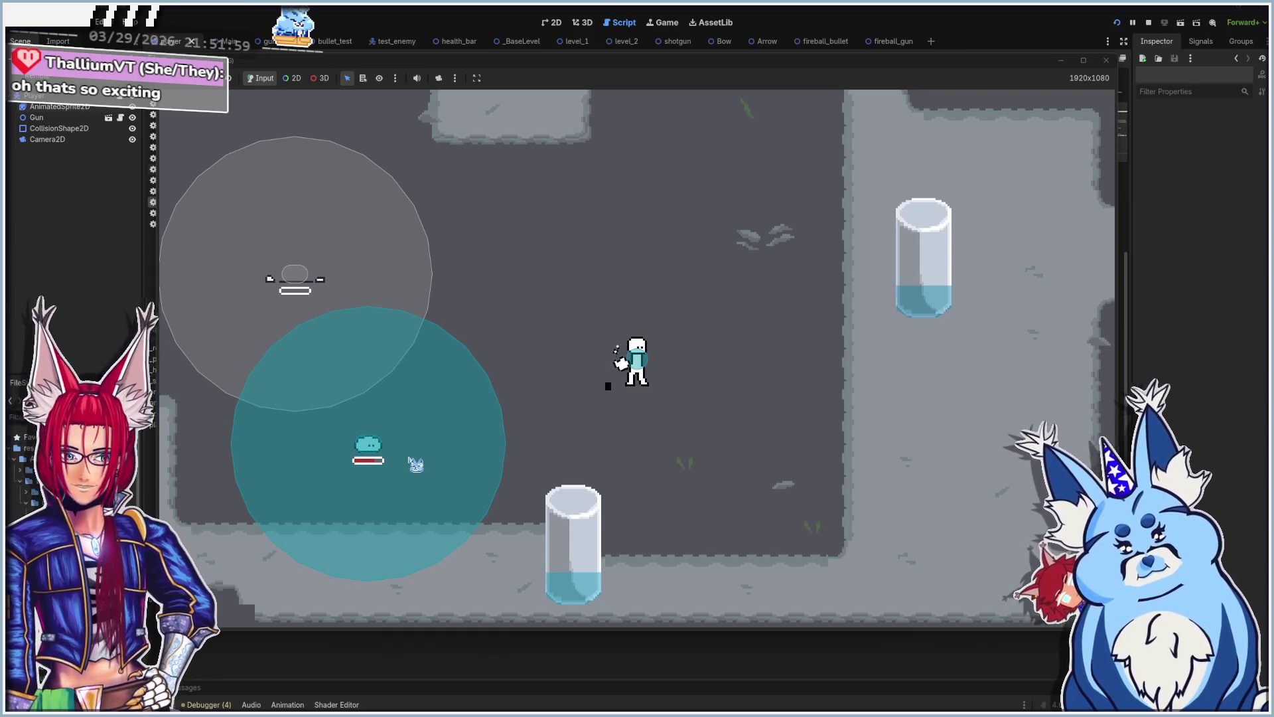
drag(791, 359, 714, 311)
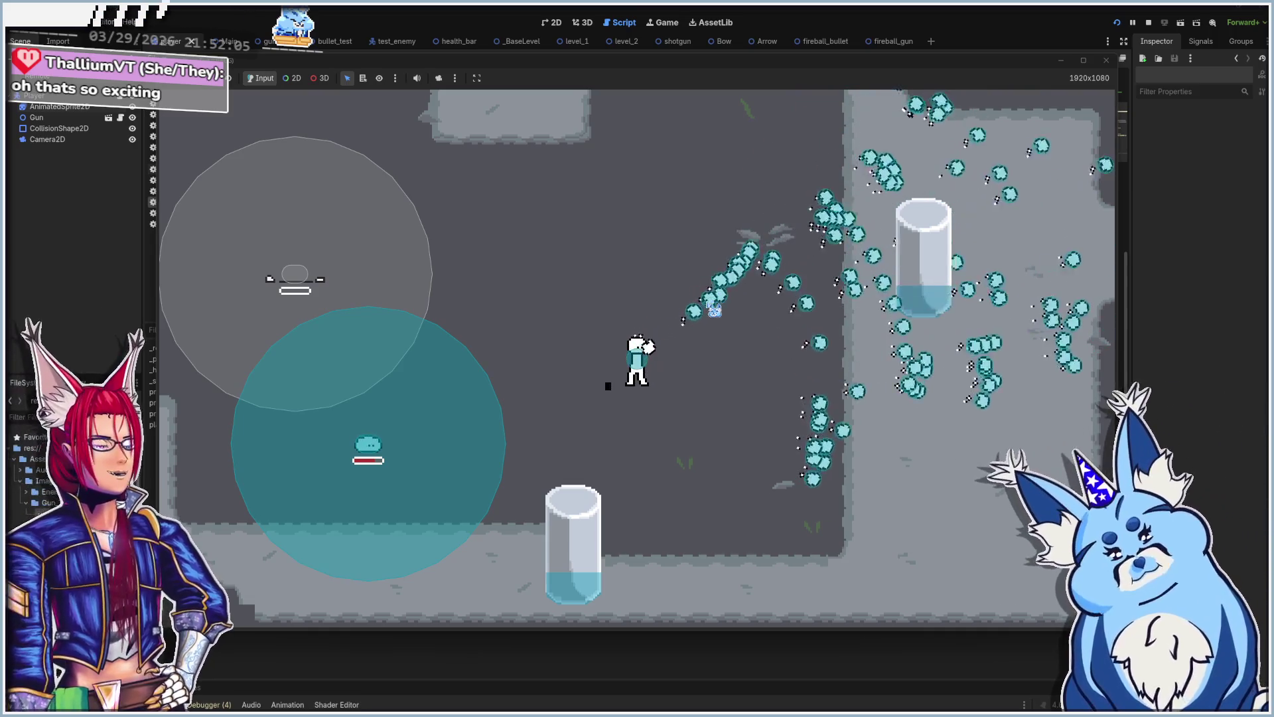
drag(656, 338, 531, 352)
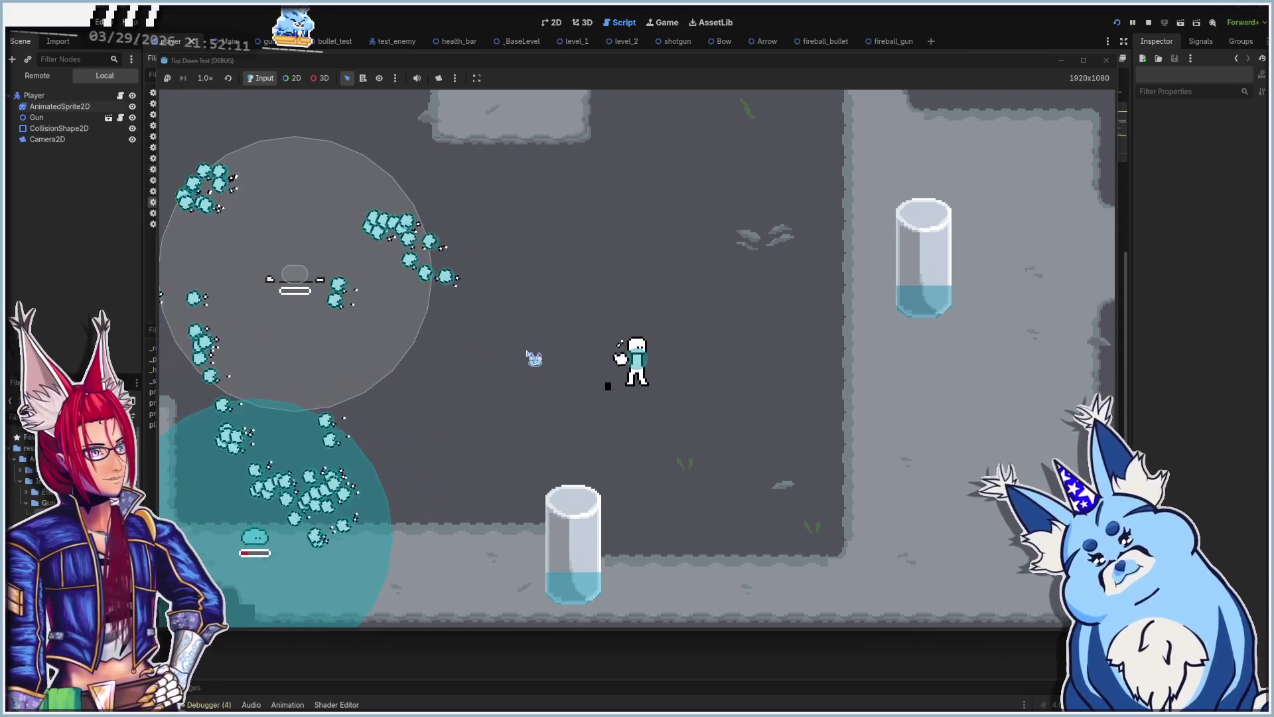
Step: Run into the next room past the grey block and pillar toward the water, then stop the game
key(a)
key(s)
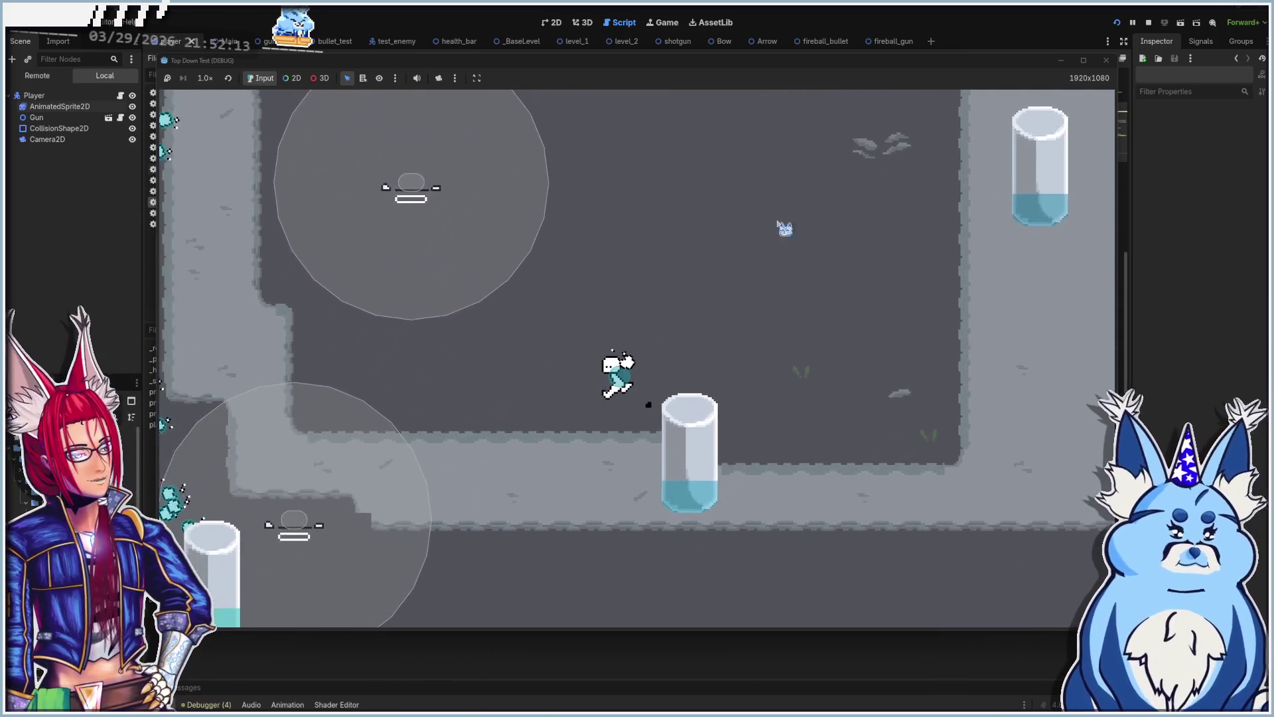
key(w)
key(d)
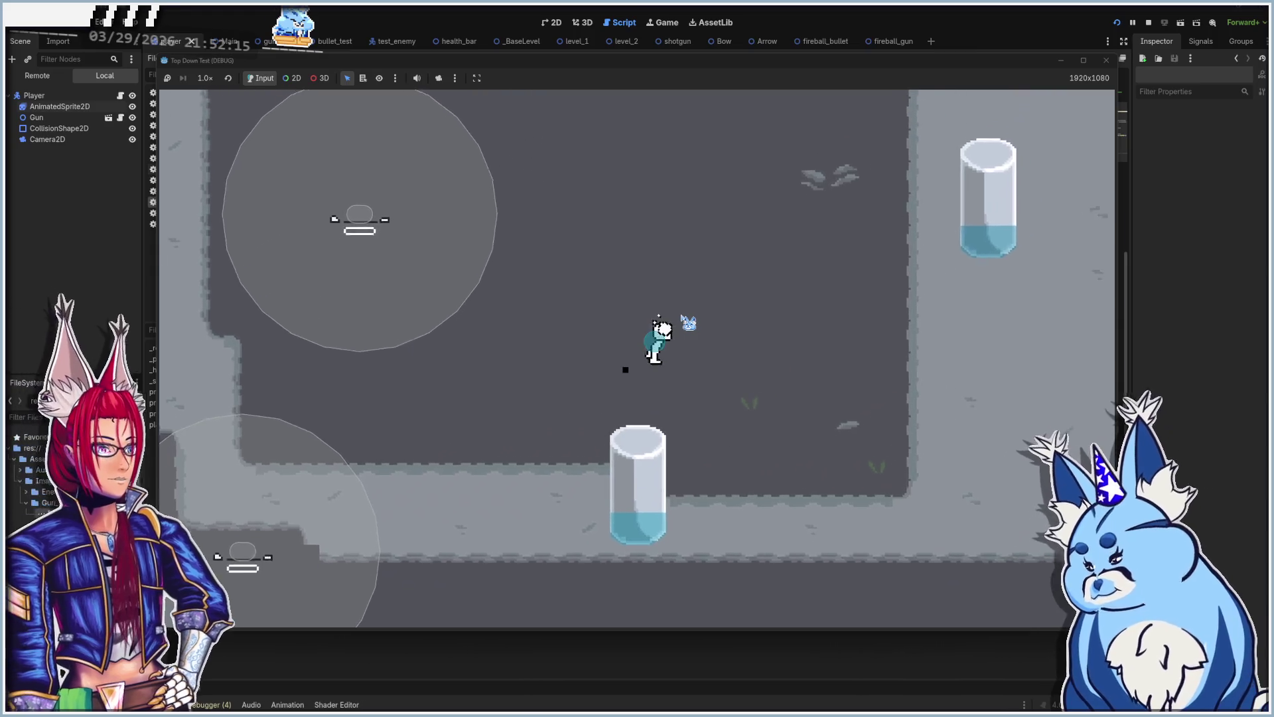
key(d)
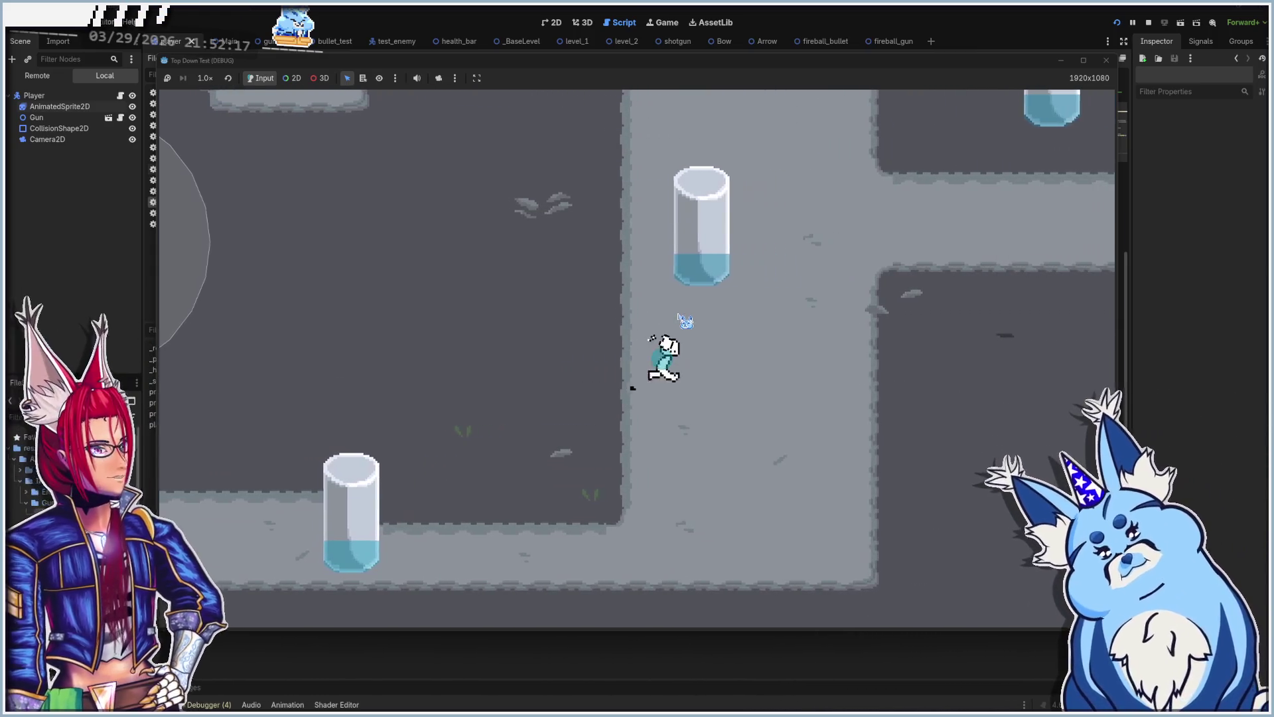
key(d)
key(w)
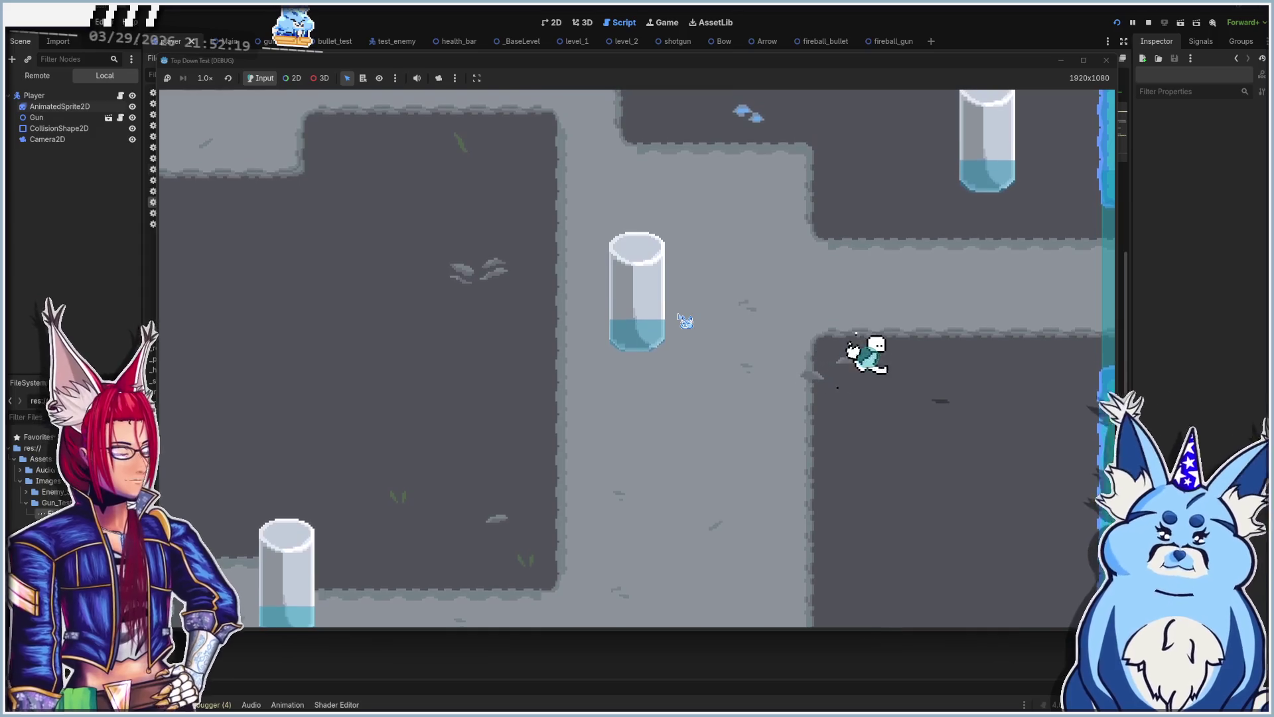
key(d)
key(d)
key(s)
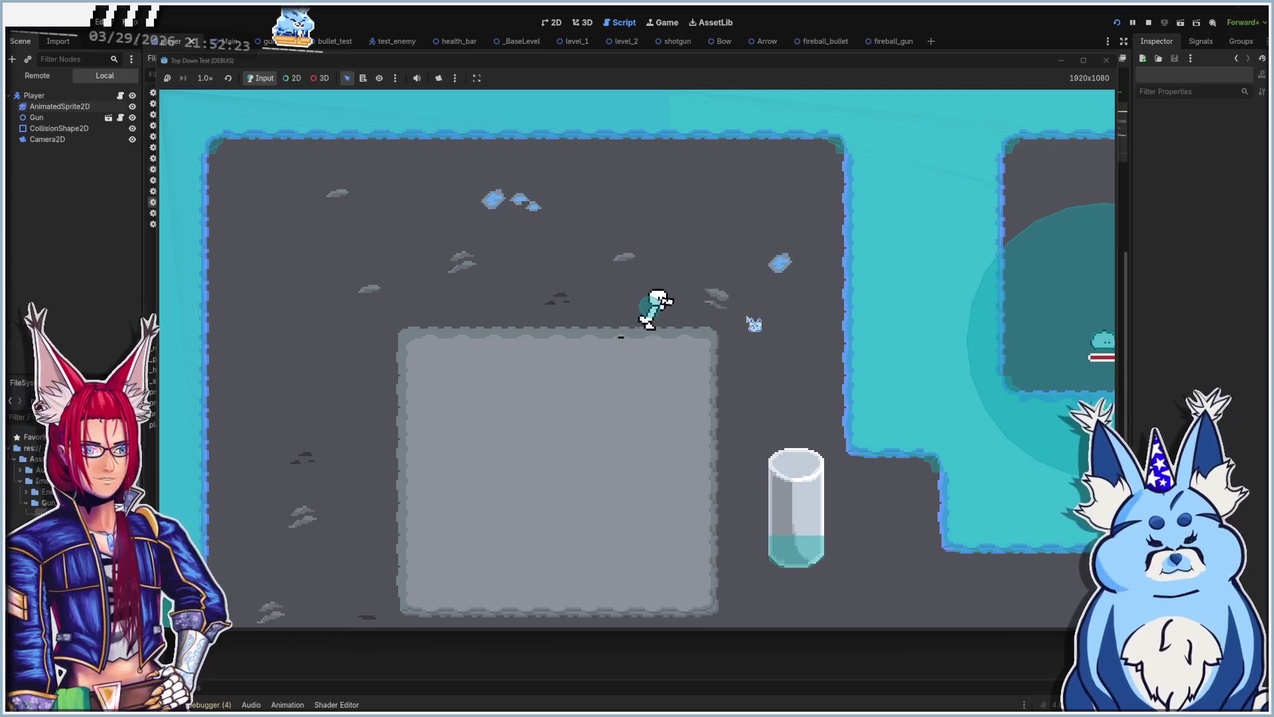
key(d)
key(s)
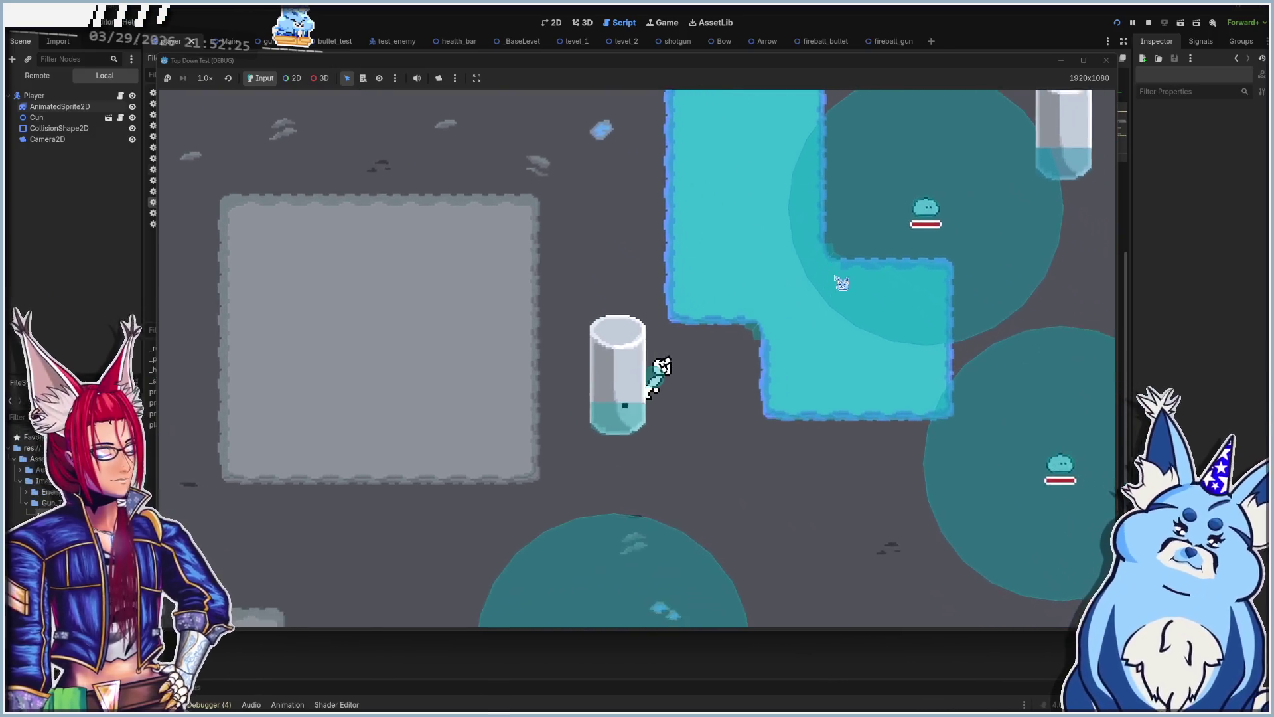
key(d)
key(s)
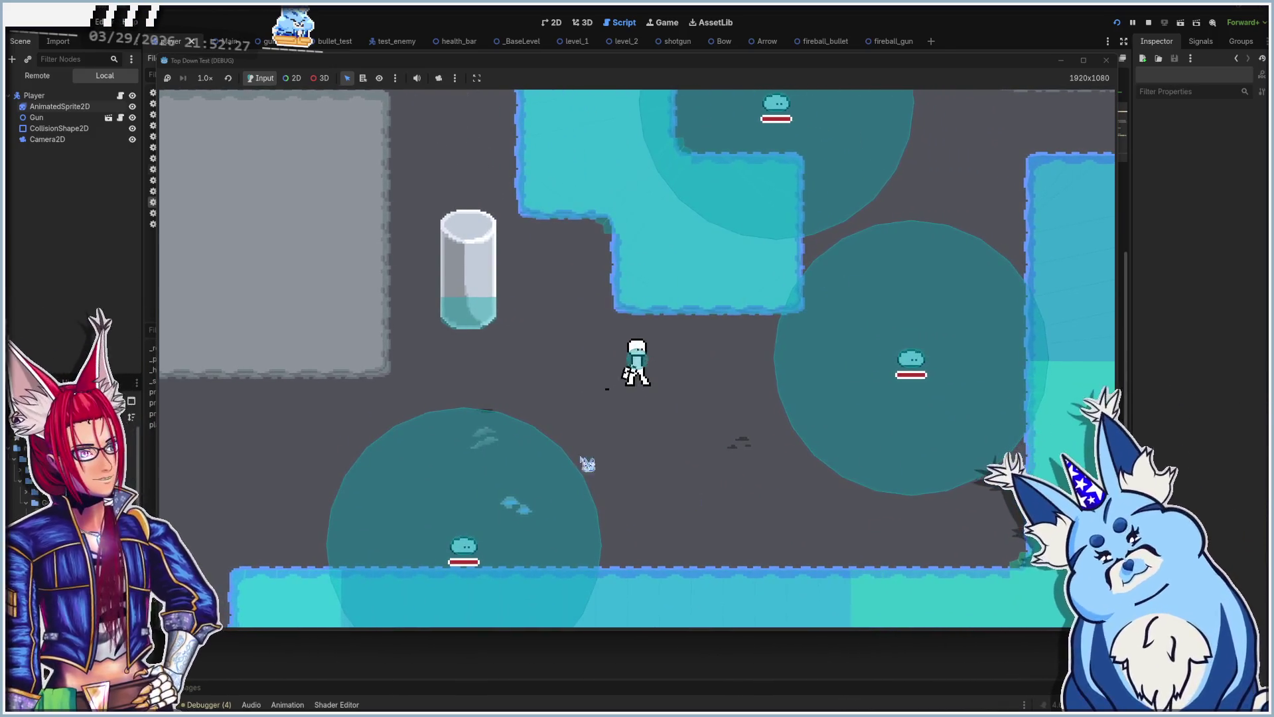
key(a)
key(w)
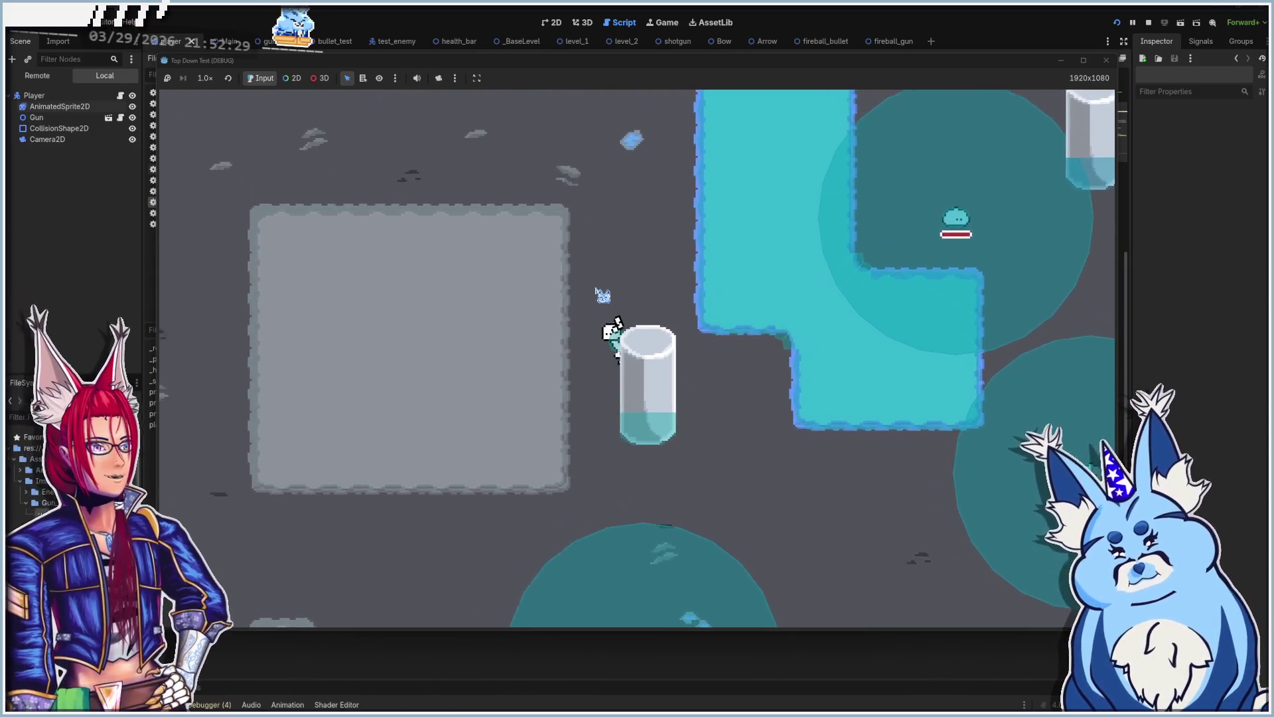
key(s)
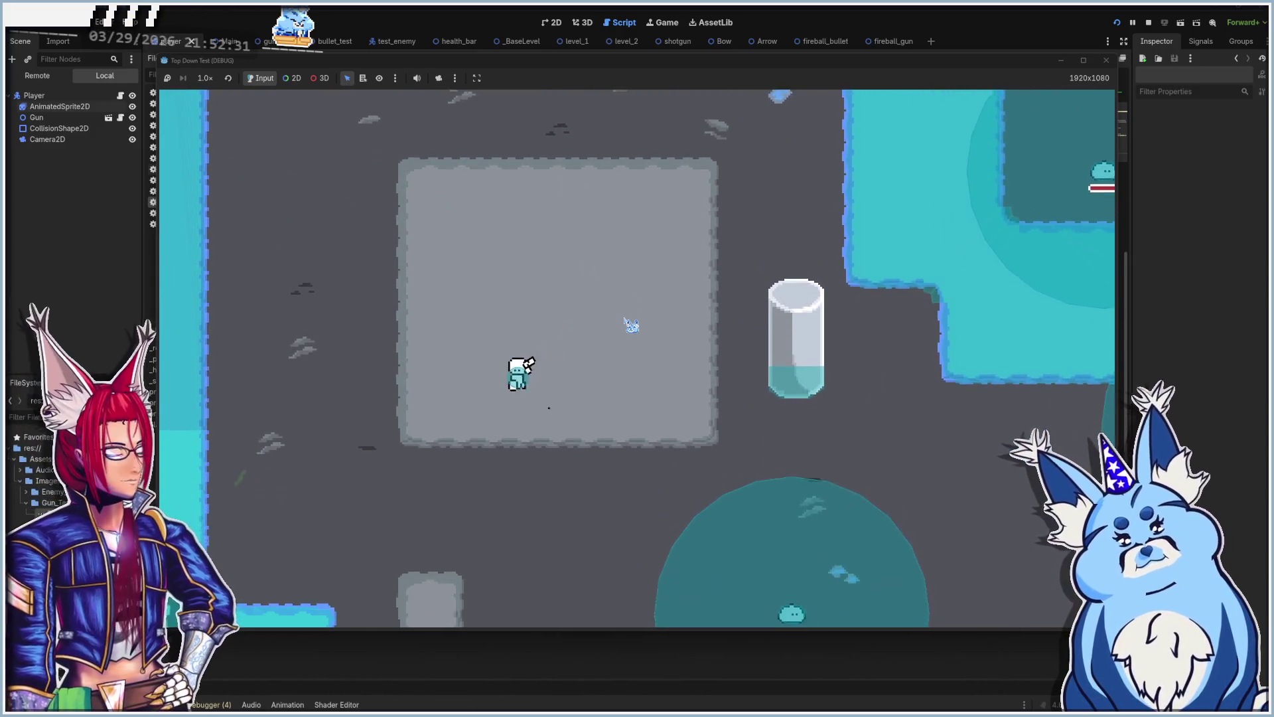
key(s)
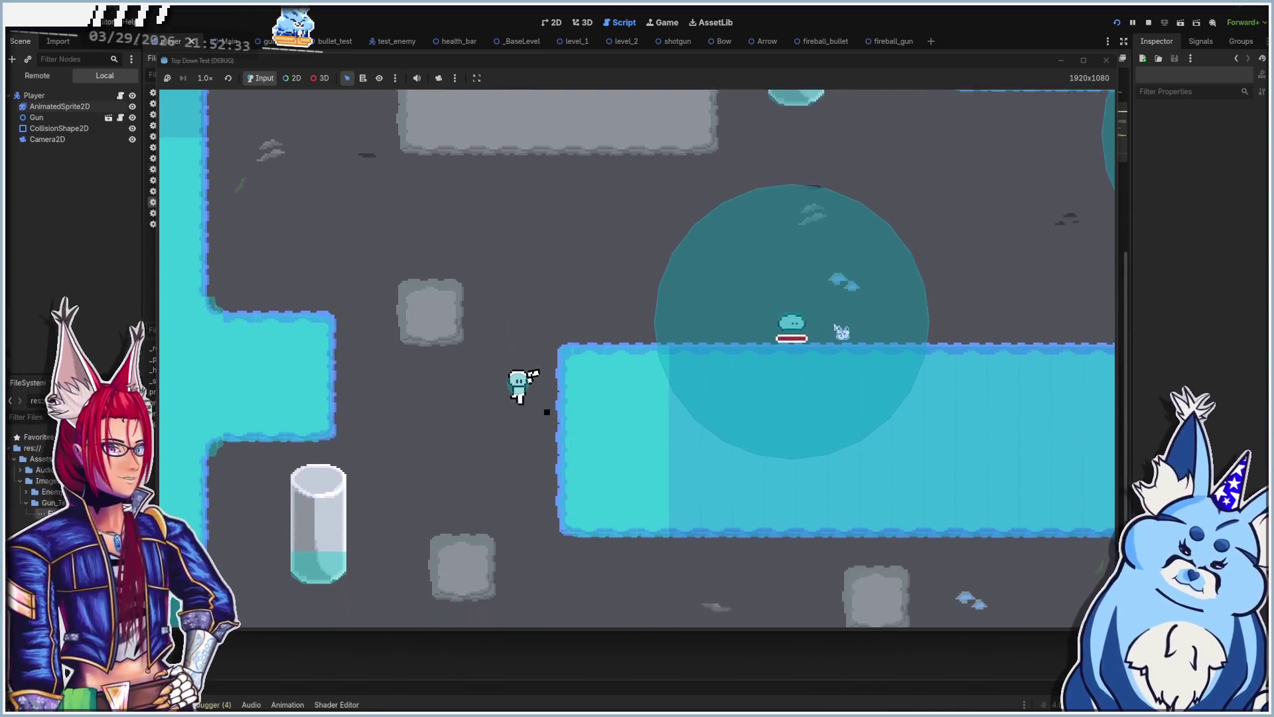
click(1106, 60)
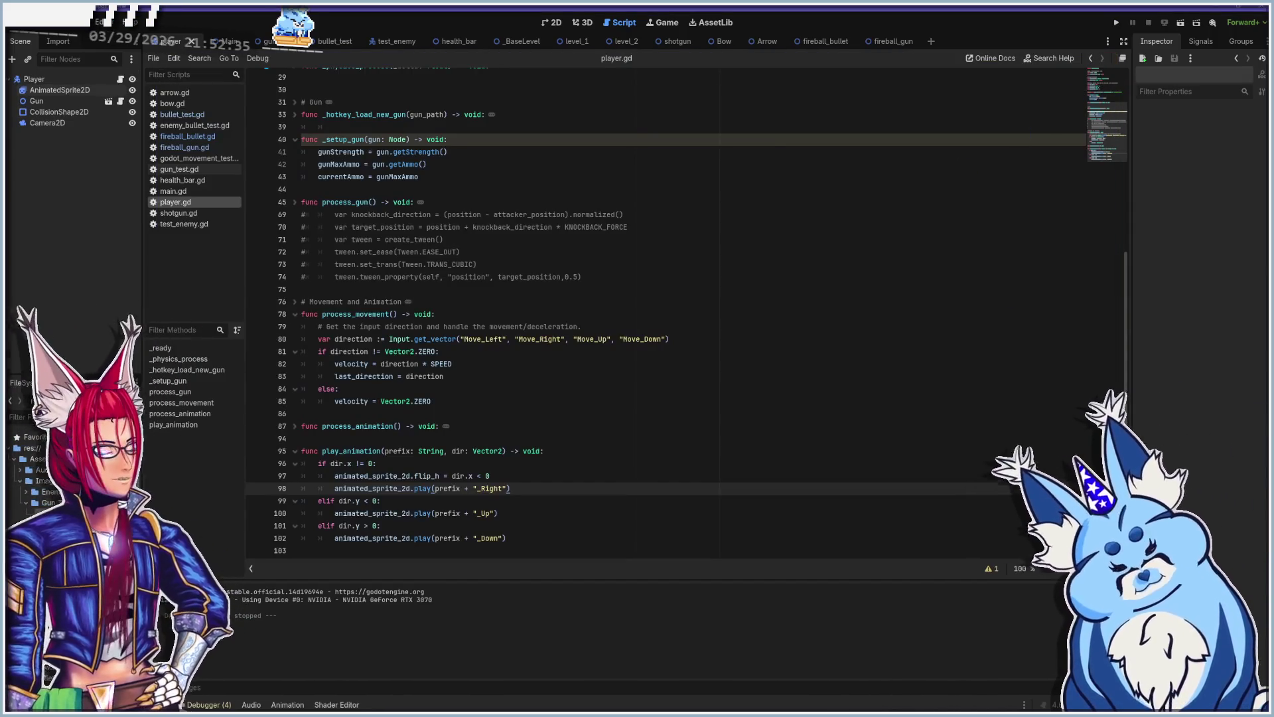
Step: Return to the Aseprite tile sheet and name its layer 'Tiles' in Layer Properties
key(alt+Tab)
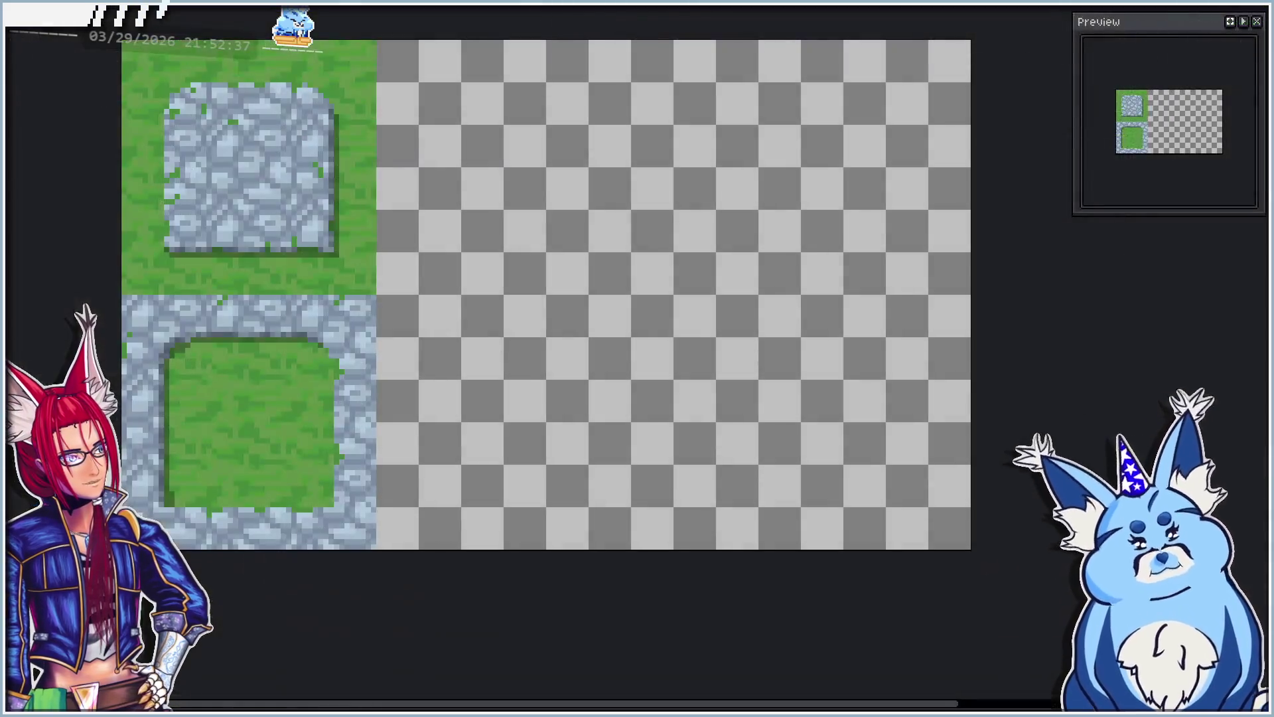
drag(609, 432, 630, 454)
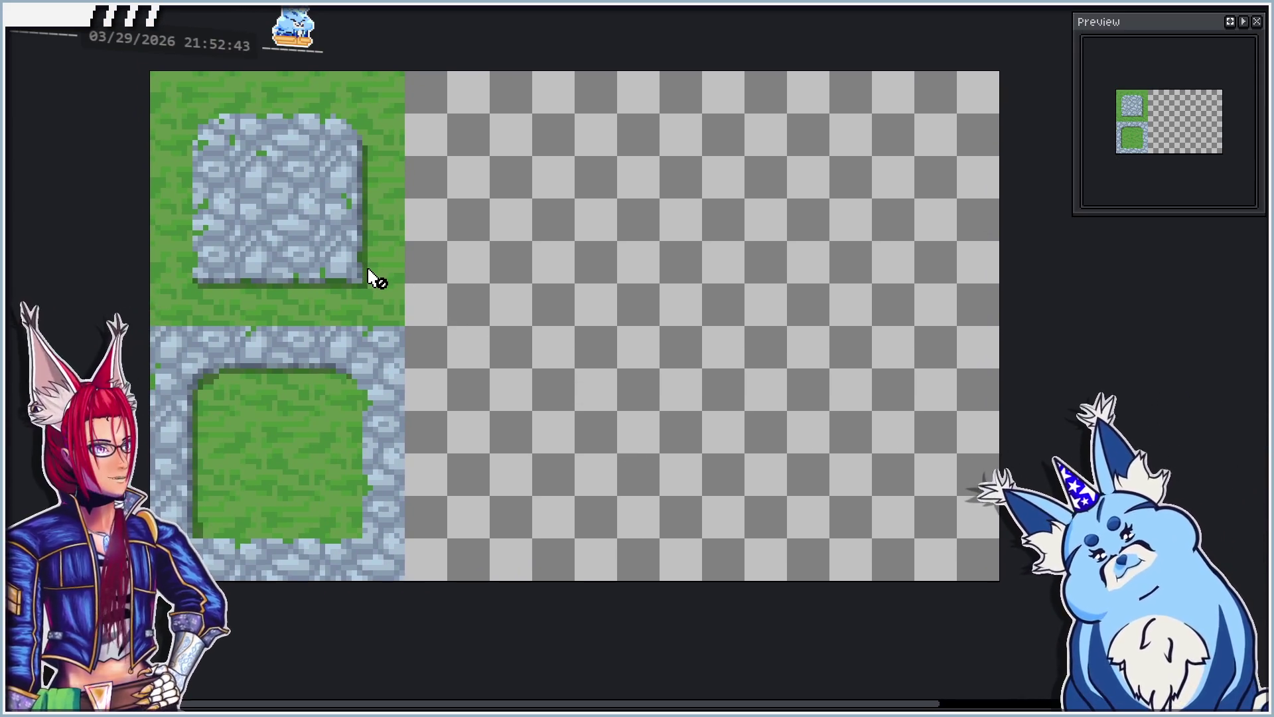
drag(407, 379, 352, 378)
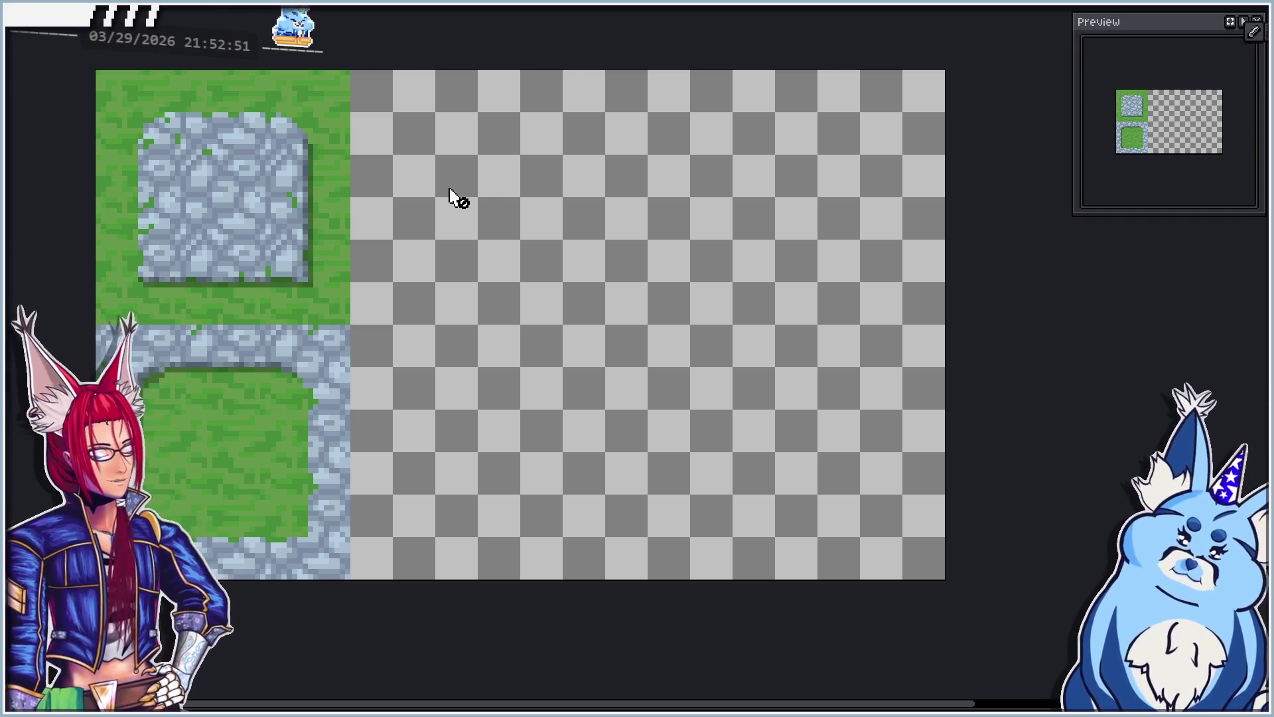
drag(302, 294, 359, 277)
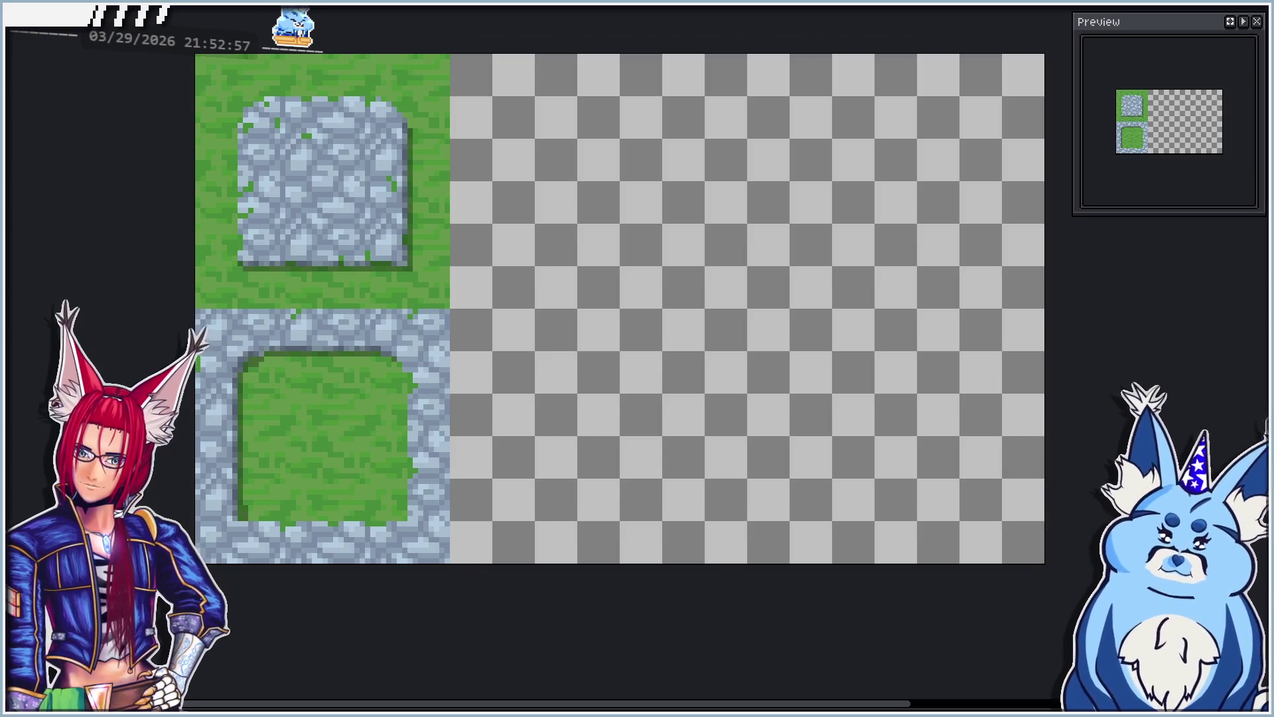
key(shift+p)
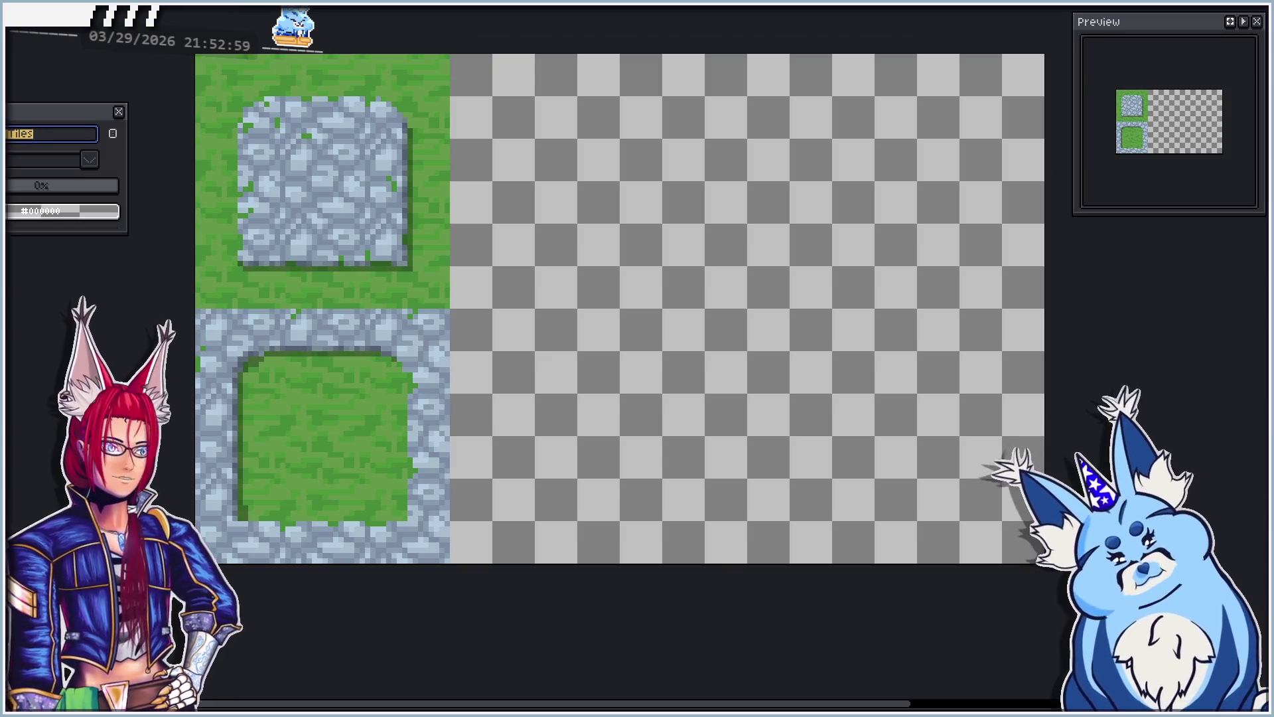
text(Tiles)
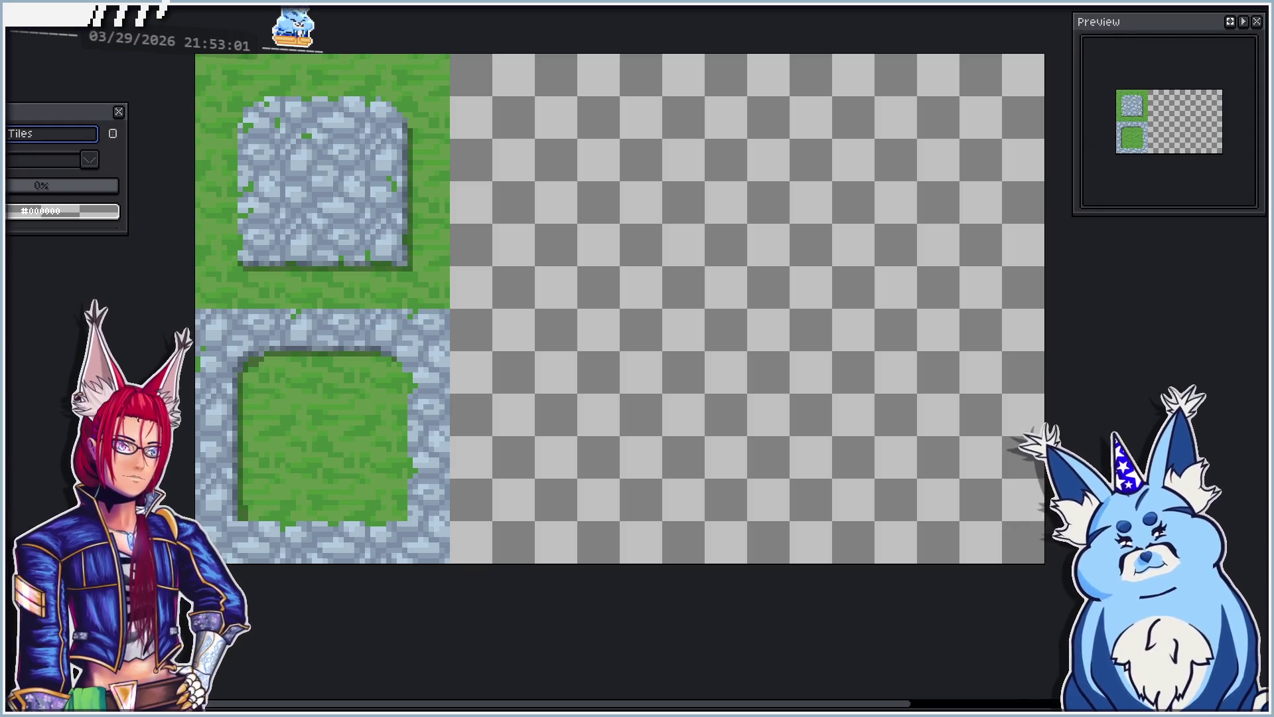
key(Return)
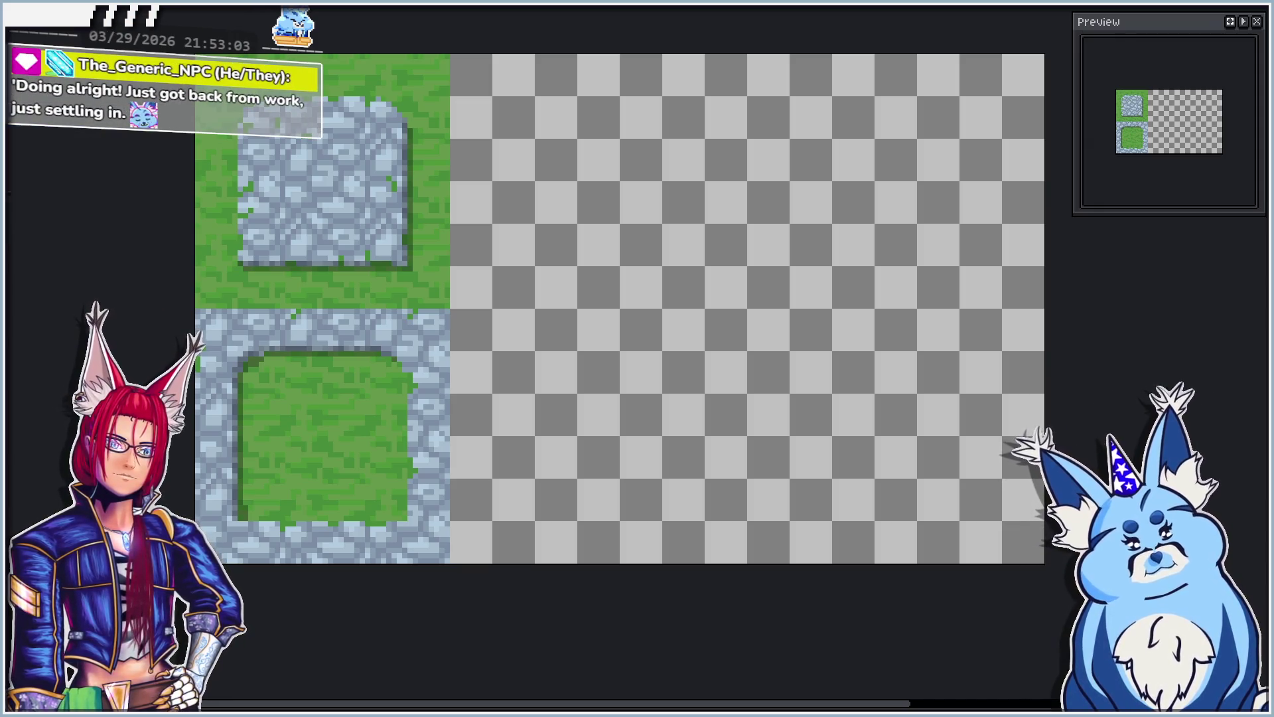
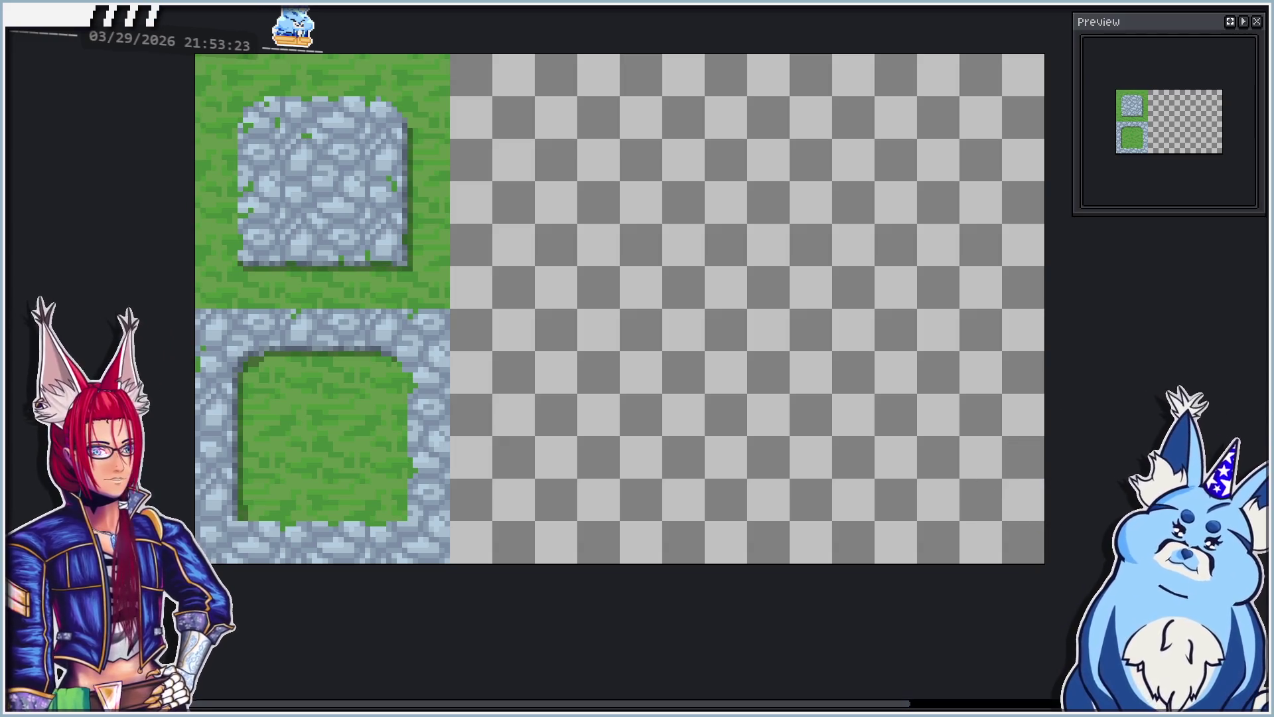
Step: Undo the edge shading and marquee-select the left tile column, cancelling the accidental move
key(ctrl+z)
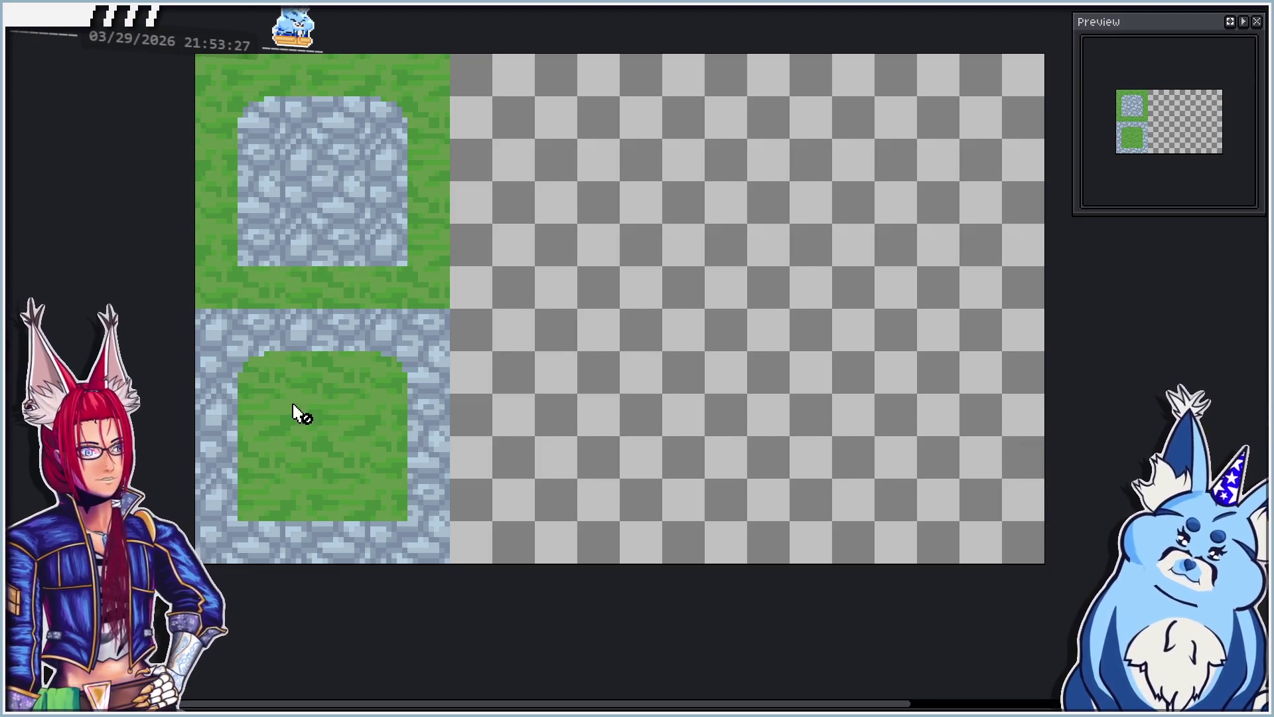
scroll(down, 3)
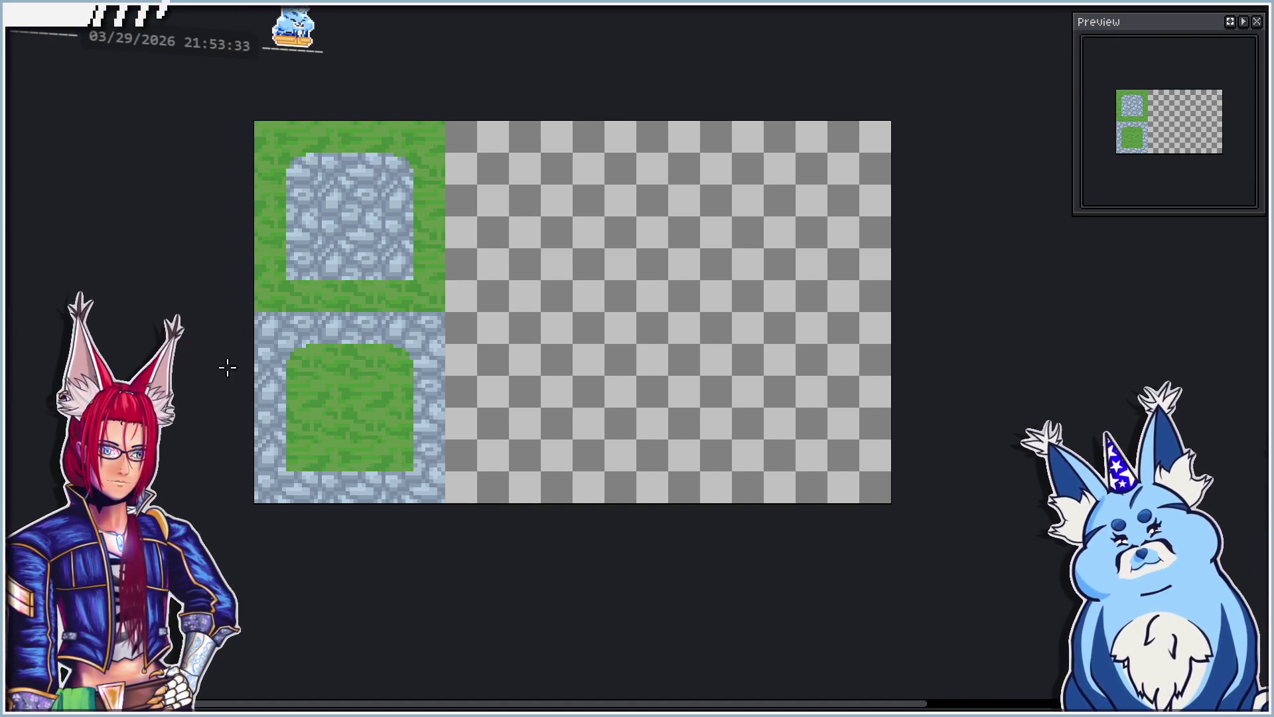
drag(449, 550, 446, 546)
drag(288, 477, 478, 470)
key(Escape)
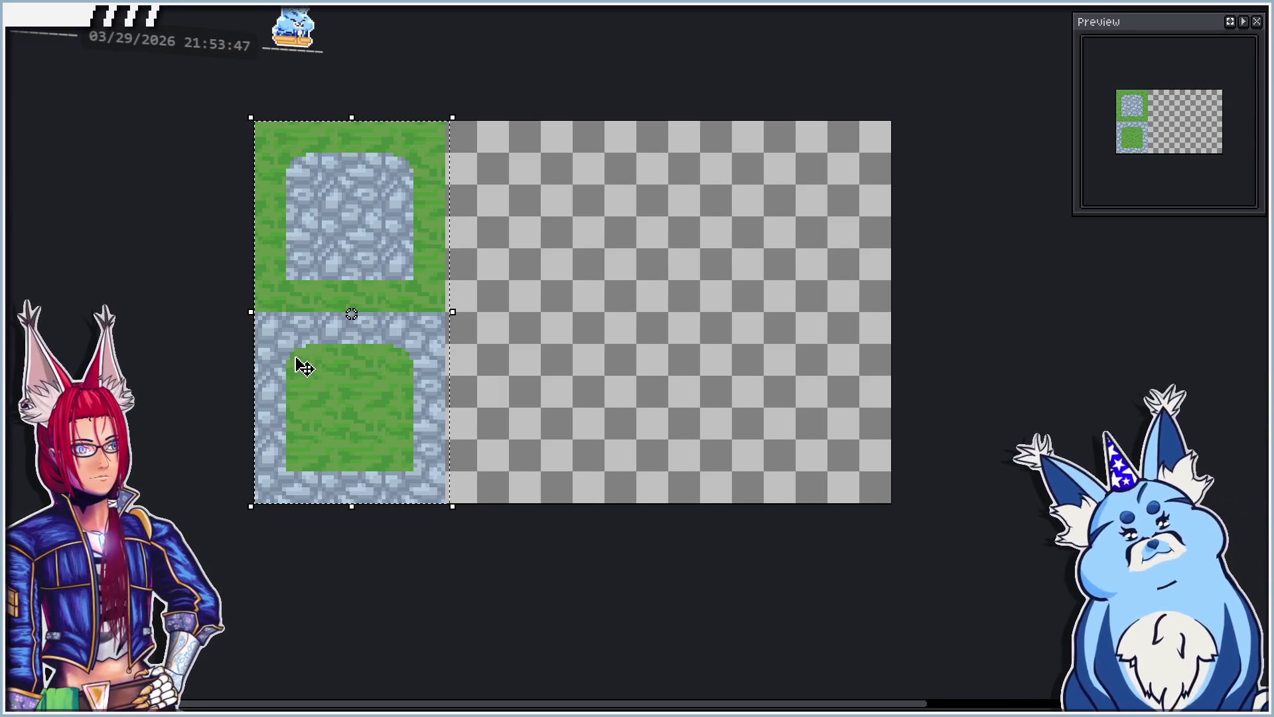
drag(296, 364, 452, 361)
Step: Cancel the stray tile moves and restore the original tile colours with undo and redo
key(Escape)
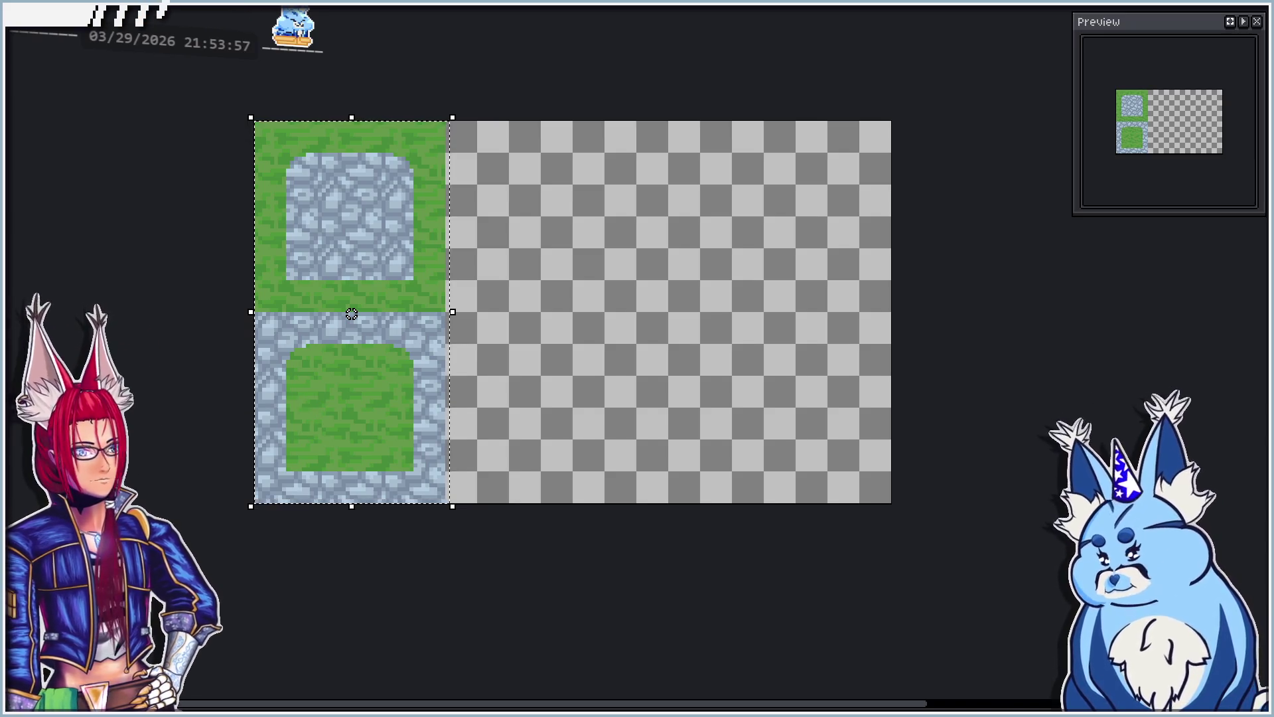
drag(309, 447, 524, 440)
key(Escape)
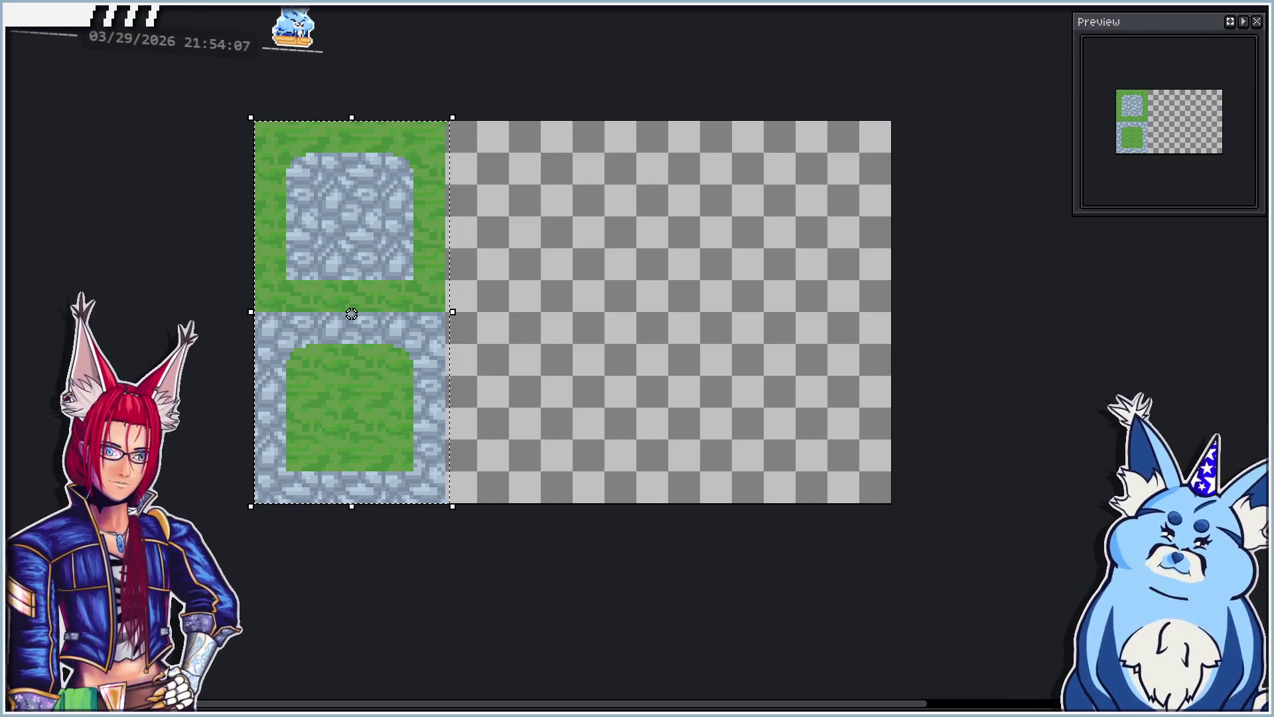
key(ctrl+z)
key(ctrl+y)
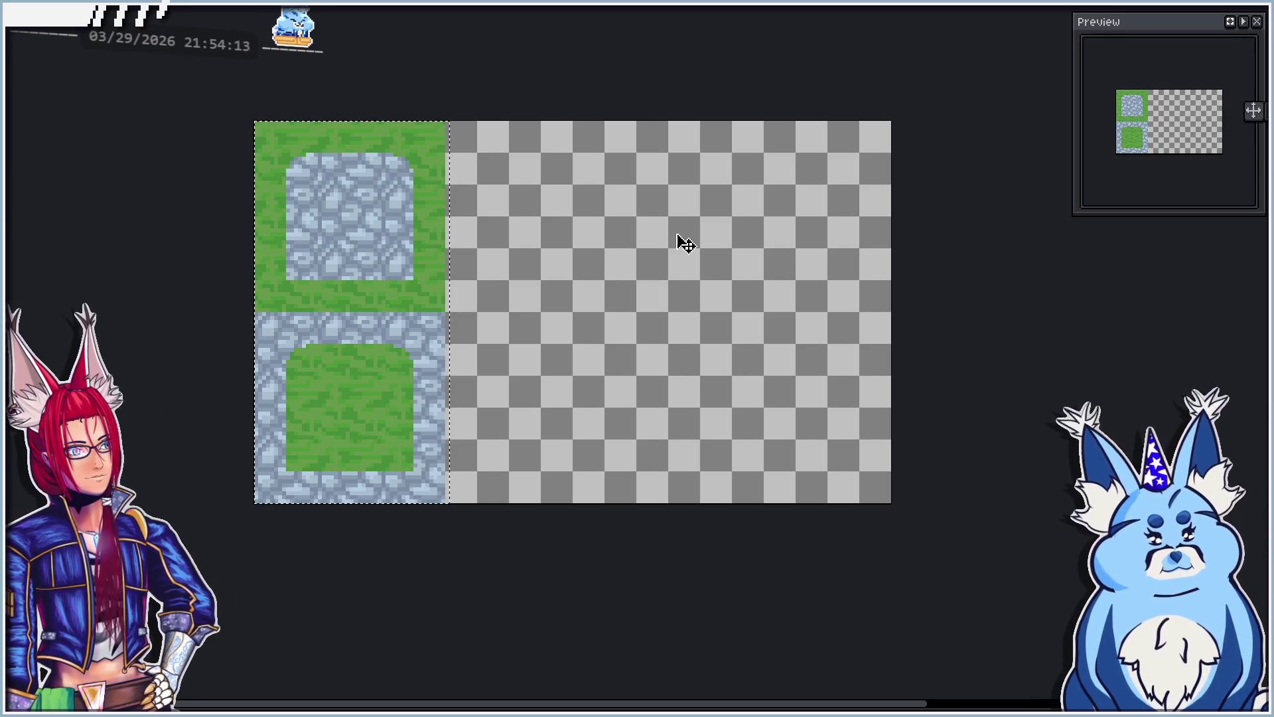
Step: Copy the grass-and-stone column one tile to the right and drop it onto the canvas
drag(559, 356, 734, 350)
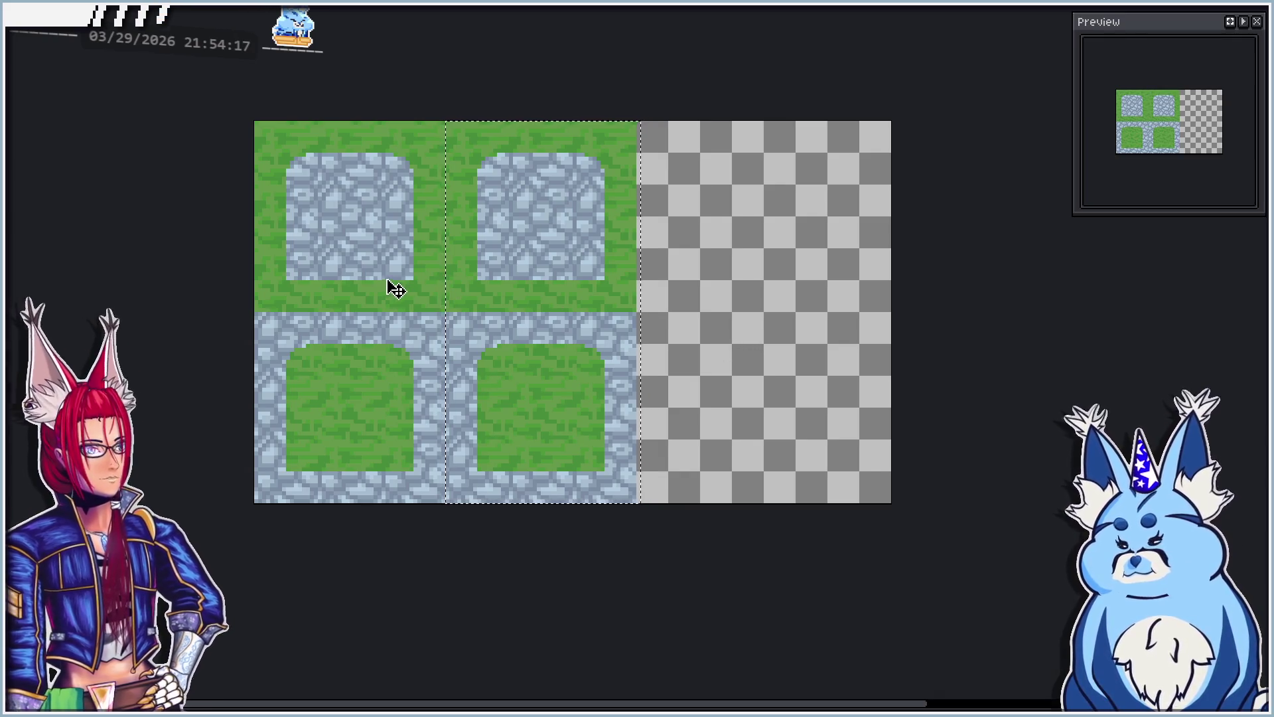
scroll(down, 3)
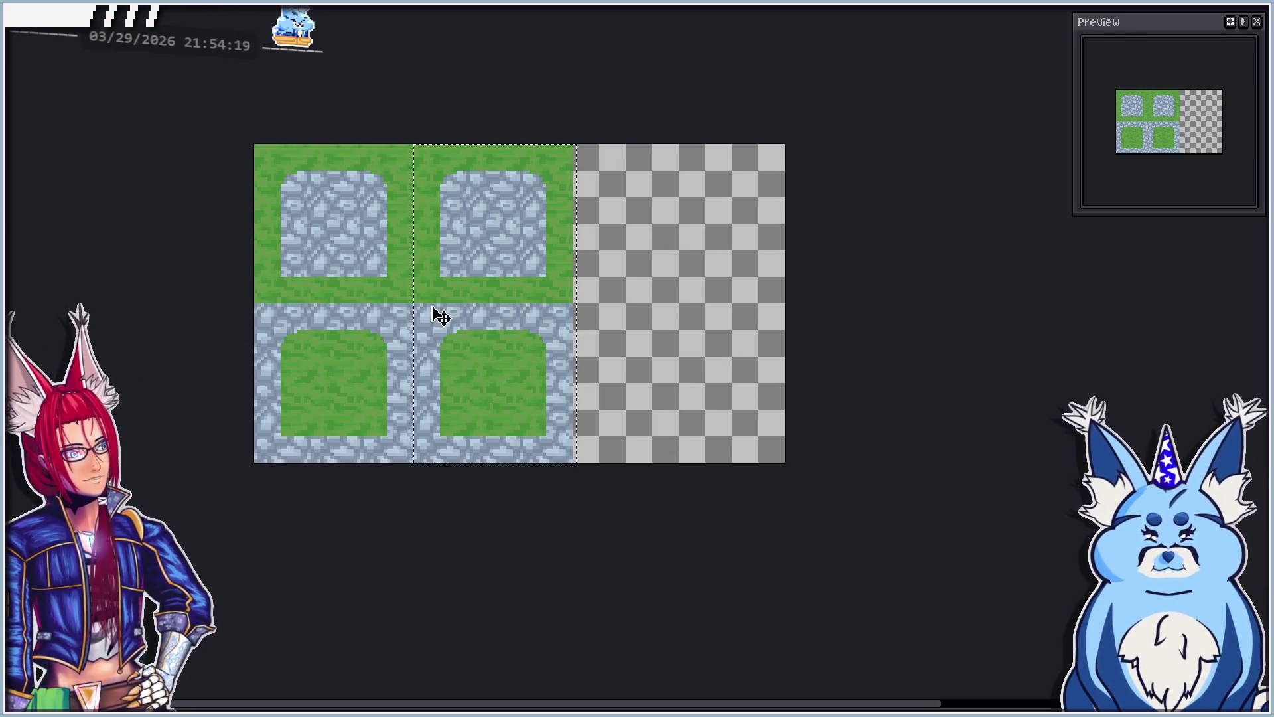
scroll(up, 3)
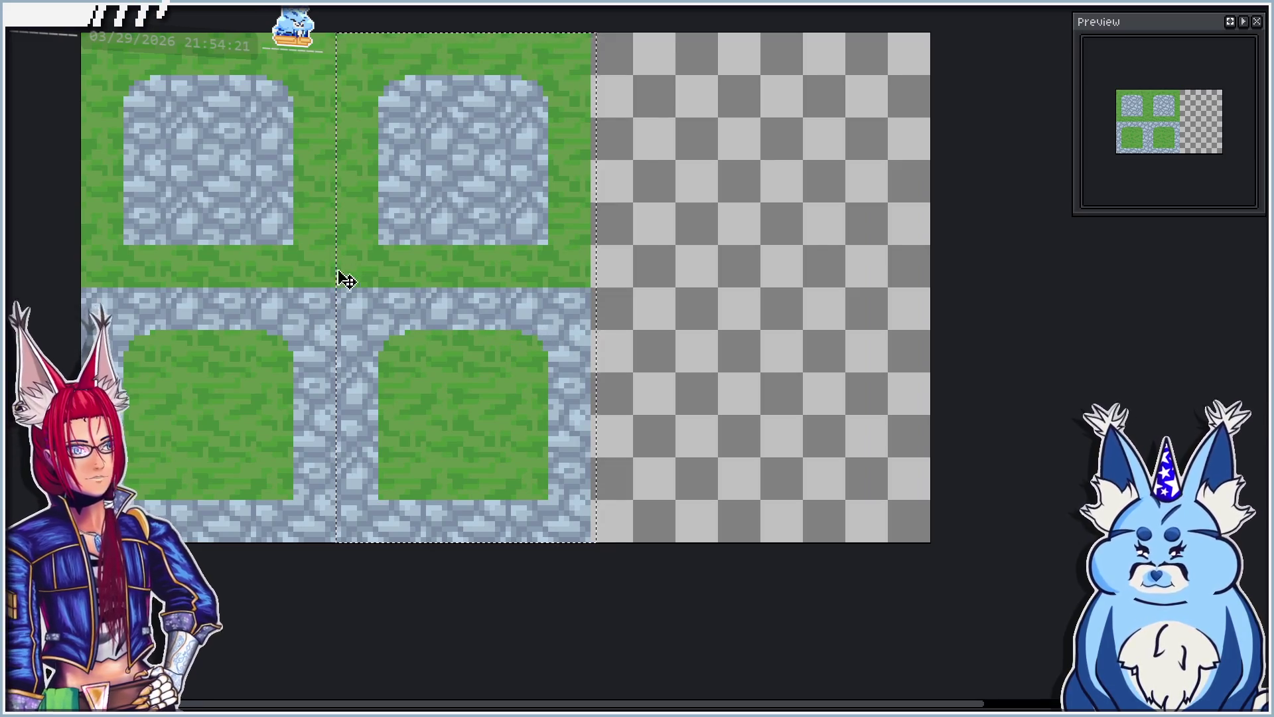
scroll(down, 3)
key(Return)
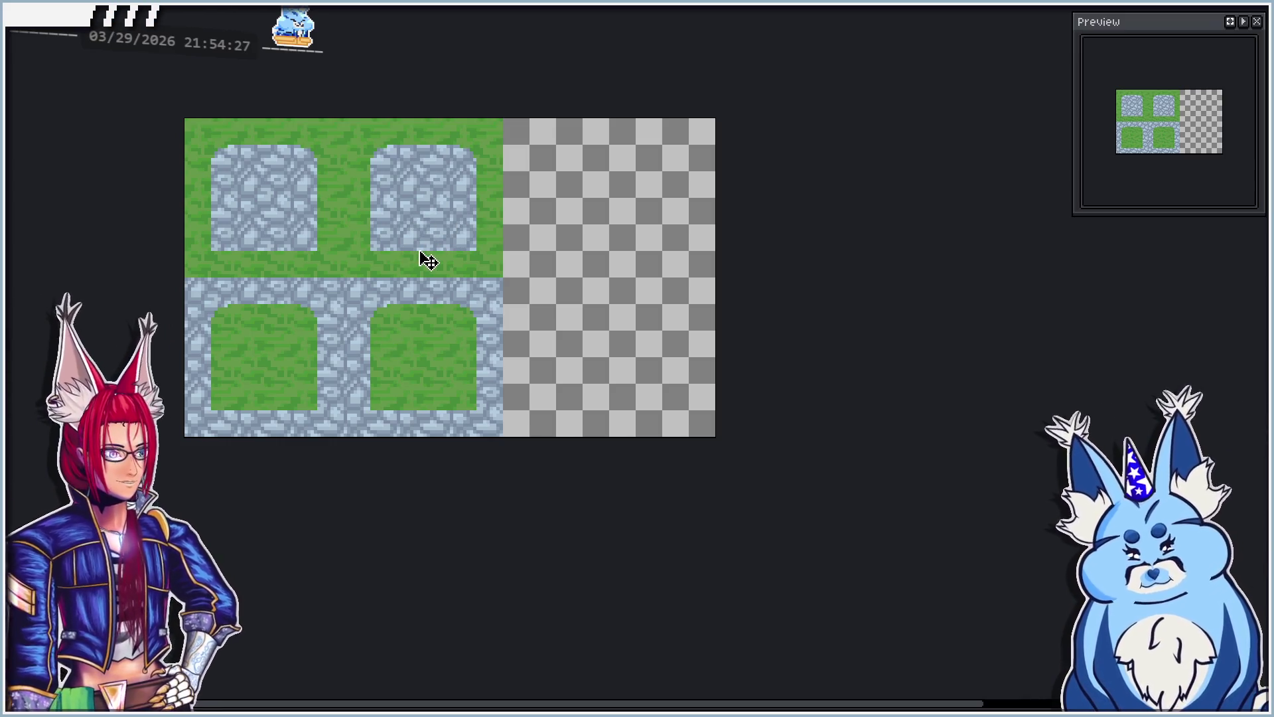
key(ctrl+z)
key(ctrl+y)
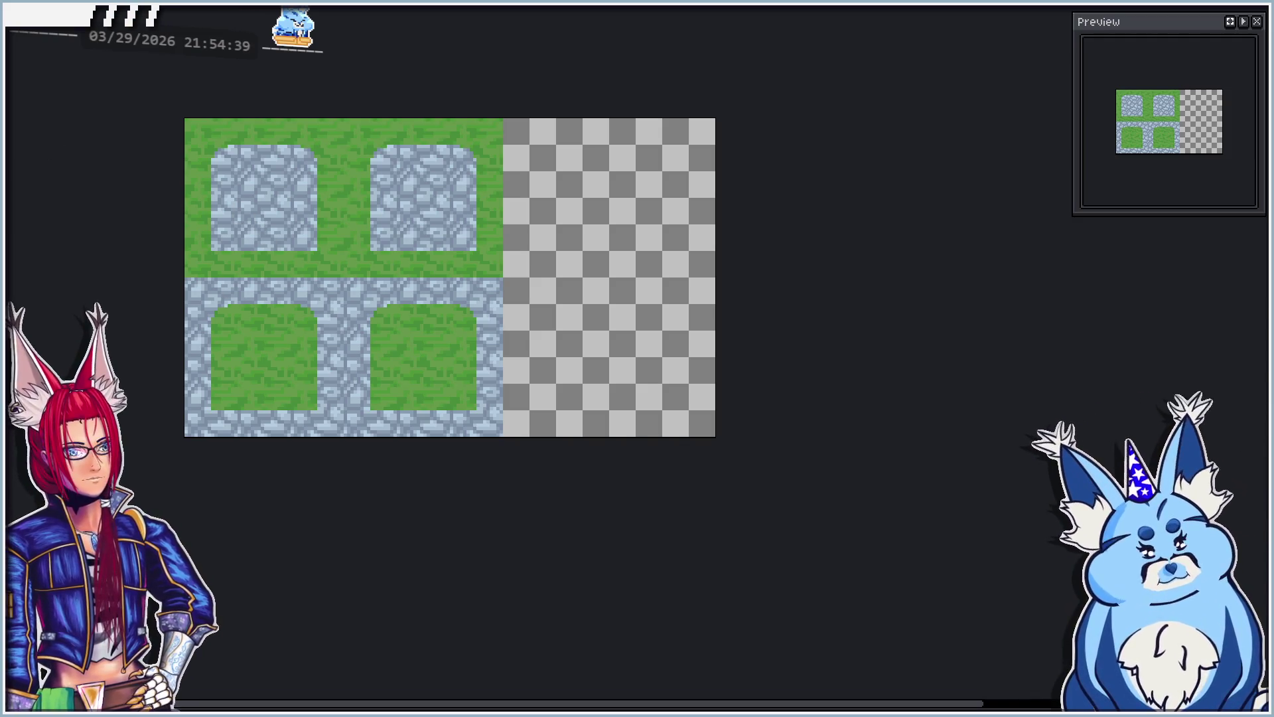
scroll(up, 3)
Step: Bucket-fill the lower-right tile's grass with water blue, undoing fills that spill over
click(436, 366)
scroll(up, 3)
scroll(down, 3)
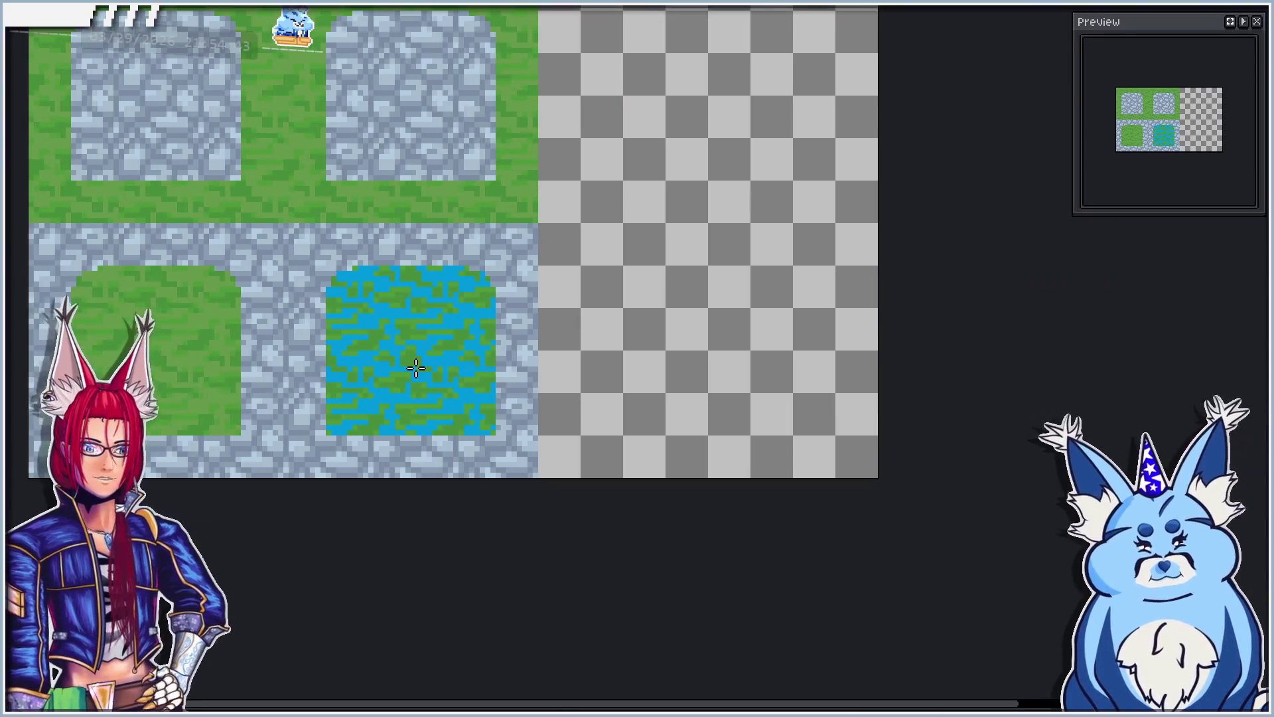
key(ctrl+z)
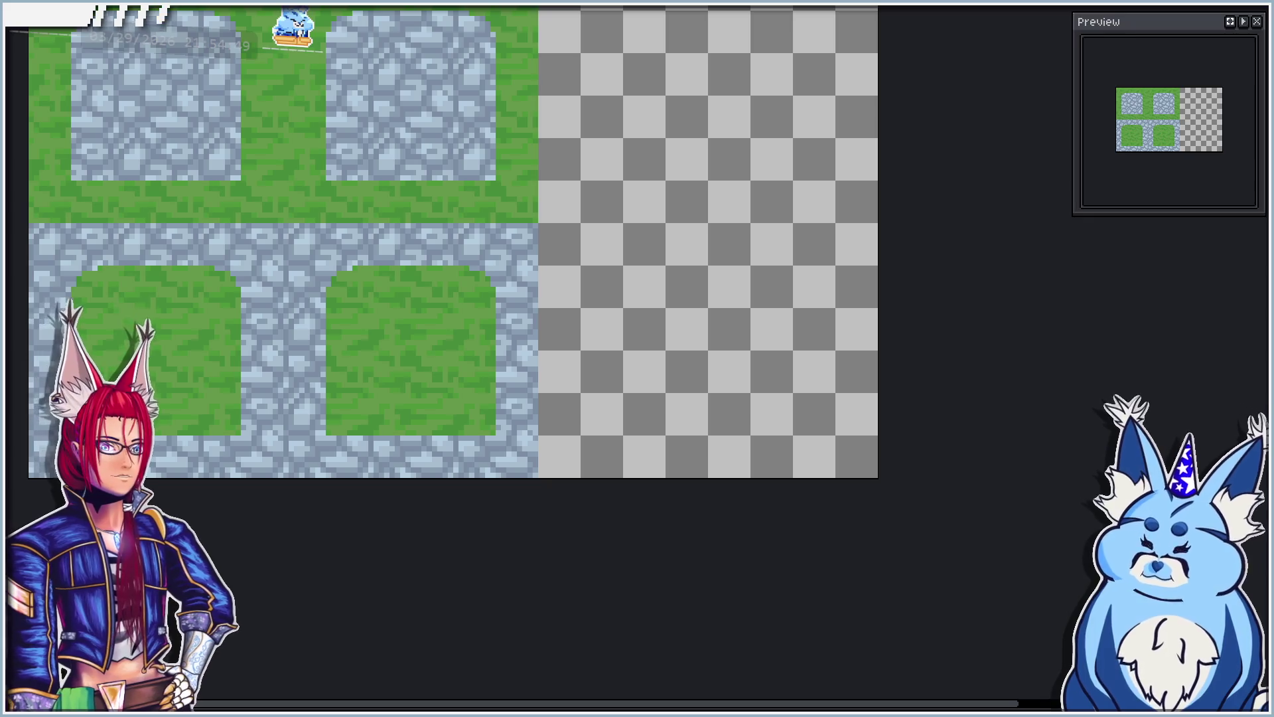
click(389, 345)
scroll(up, 3)
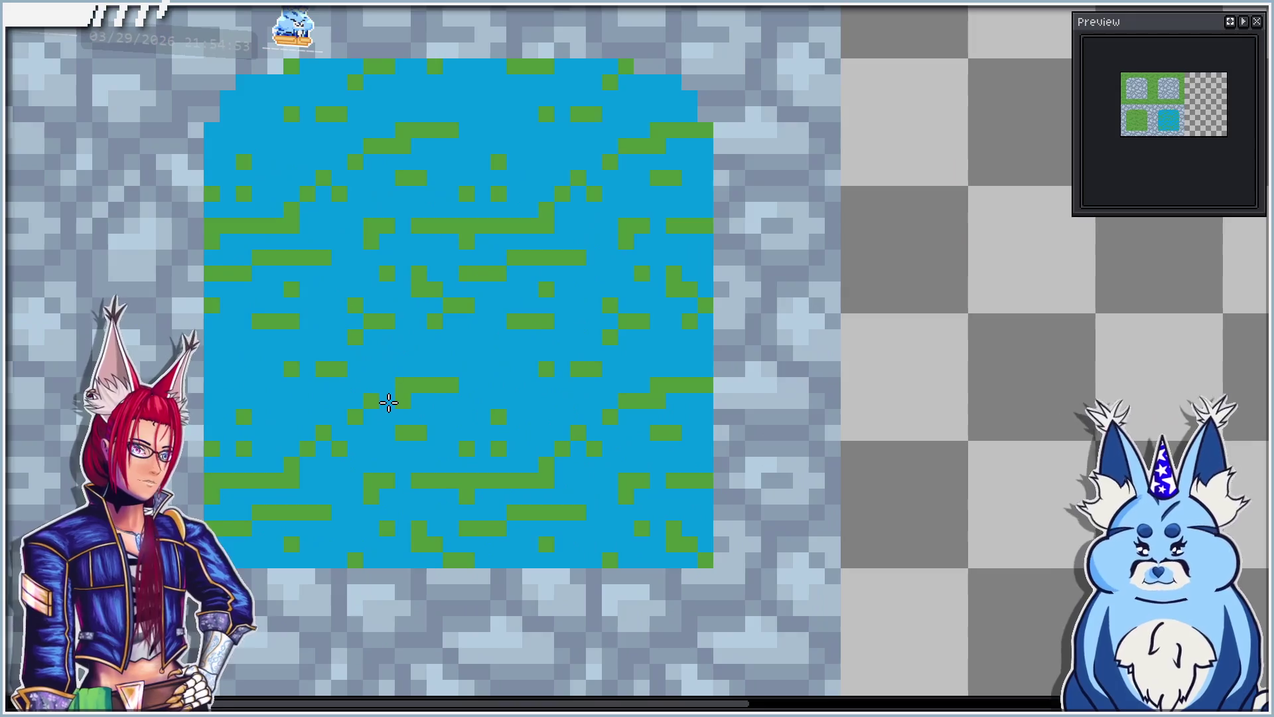
scroll(down, 3)
scroll(up, 3)
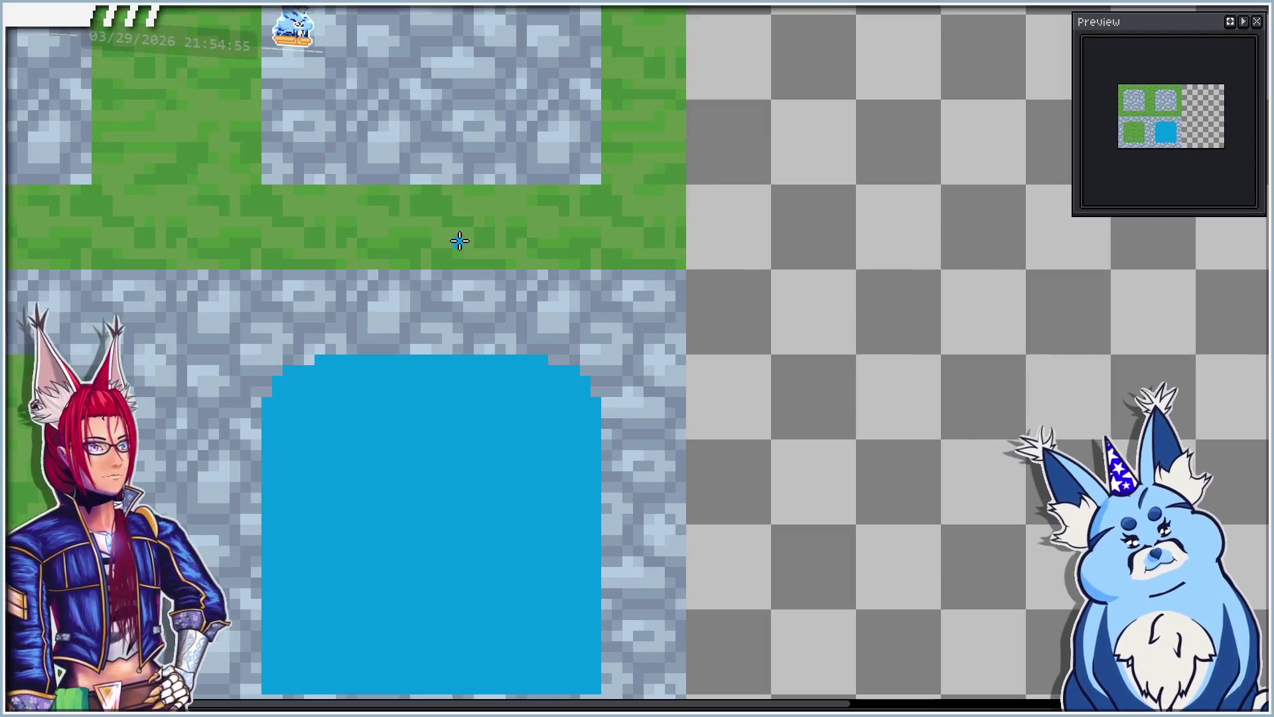
click(424, 224)
key(ctrl+z)
scroll(down, 3)
click(356, 388)
Step: Fill the upper-right tile's grass border inside the stone frame with water blue
click(379, 266)
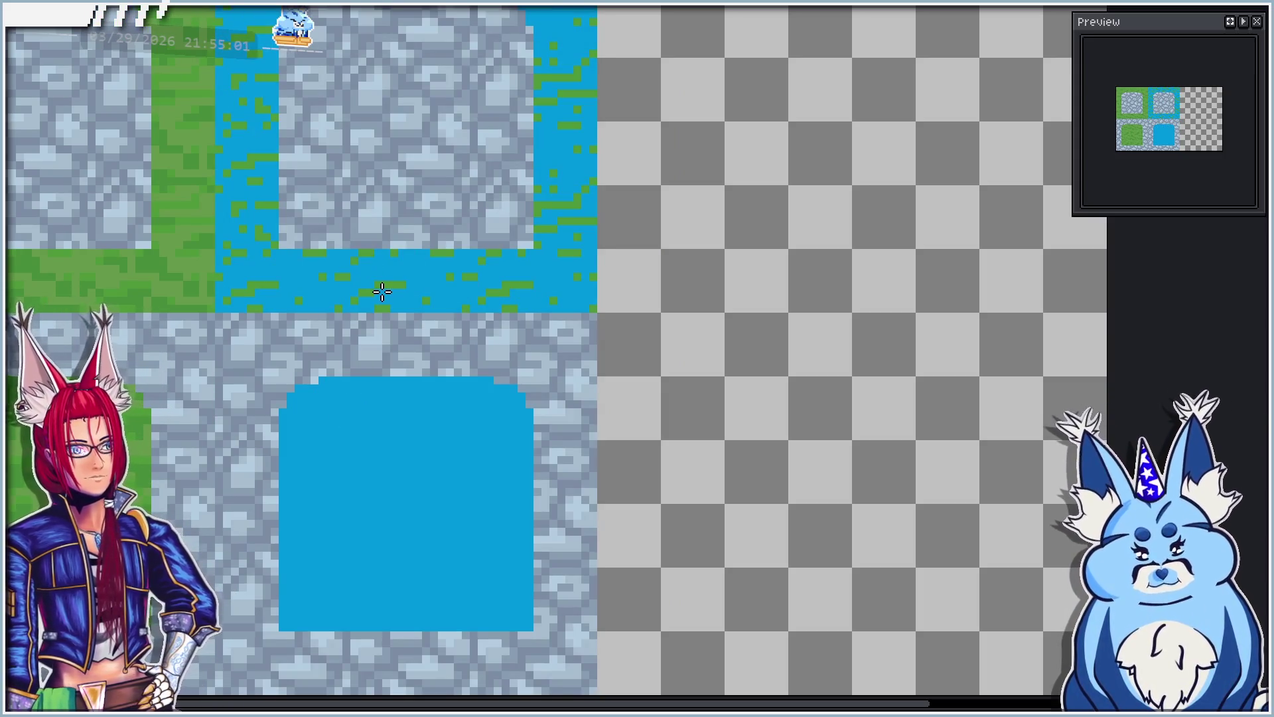
scroll(down, 3)
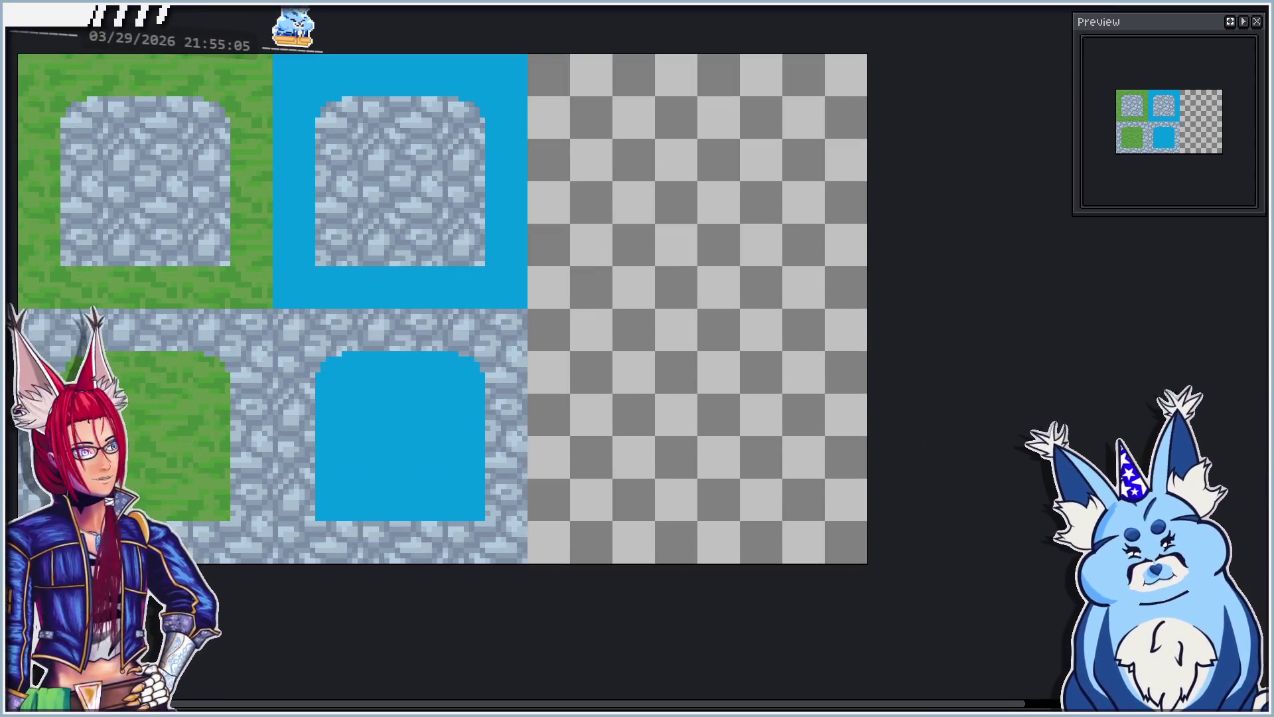
scroll(left, 3)
scroll(down, 3)
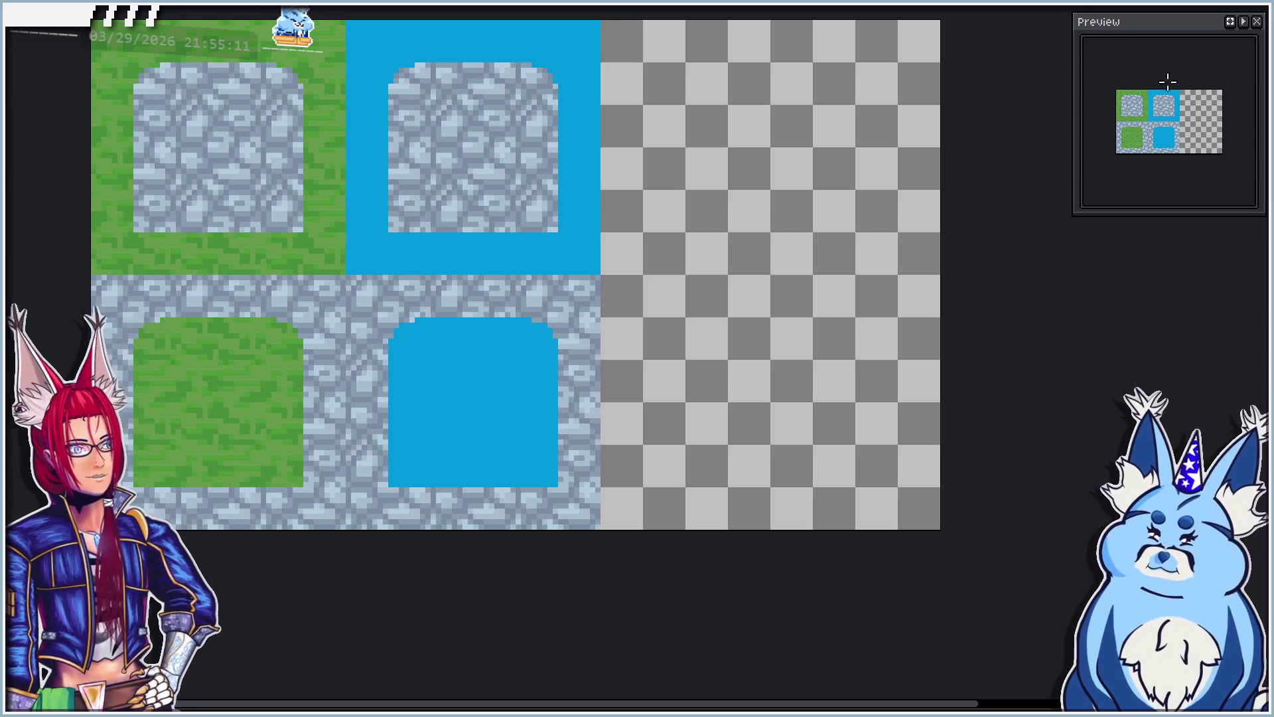
Step: Select a square in the middle of the lower water tile and fill it dark blue
key(m)
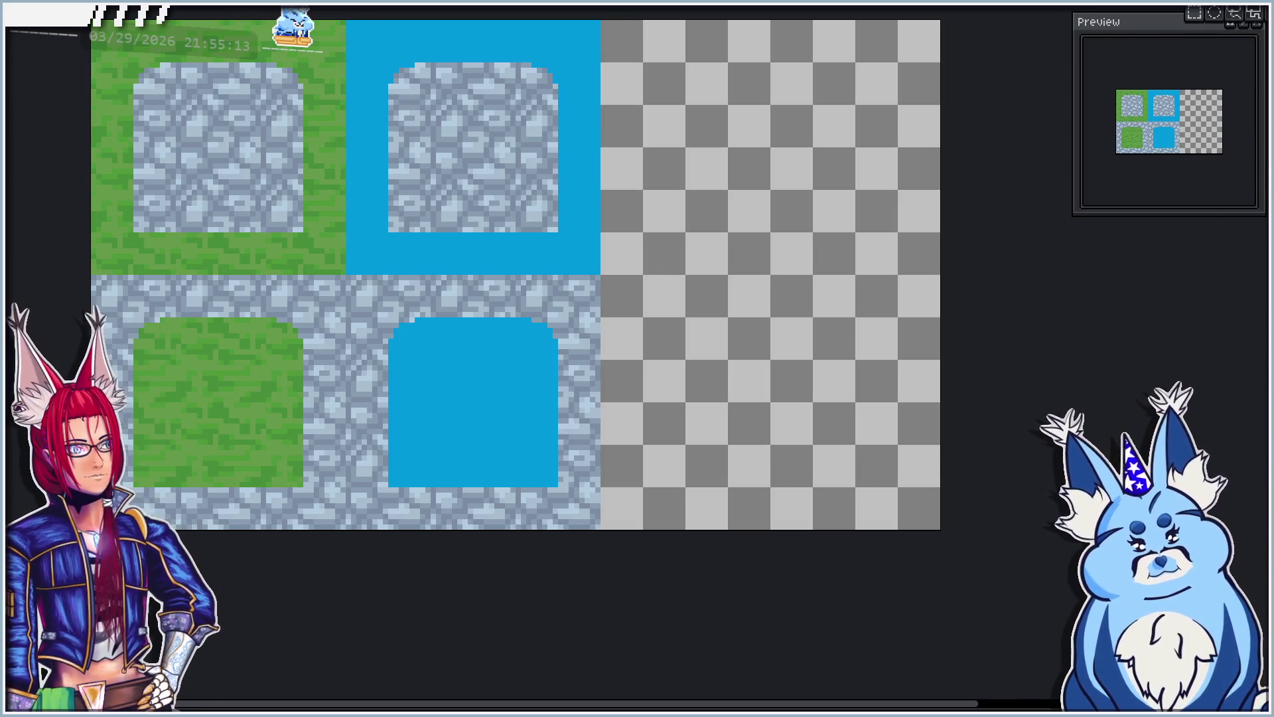
drag(431, 358, 516, 446)
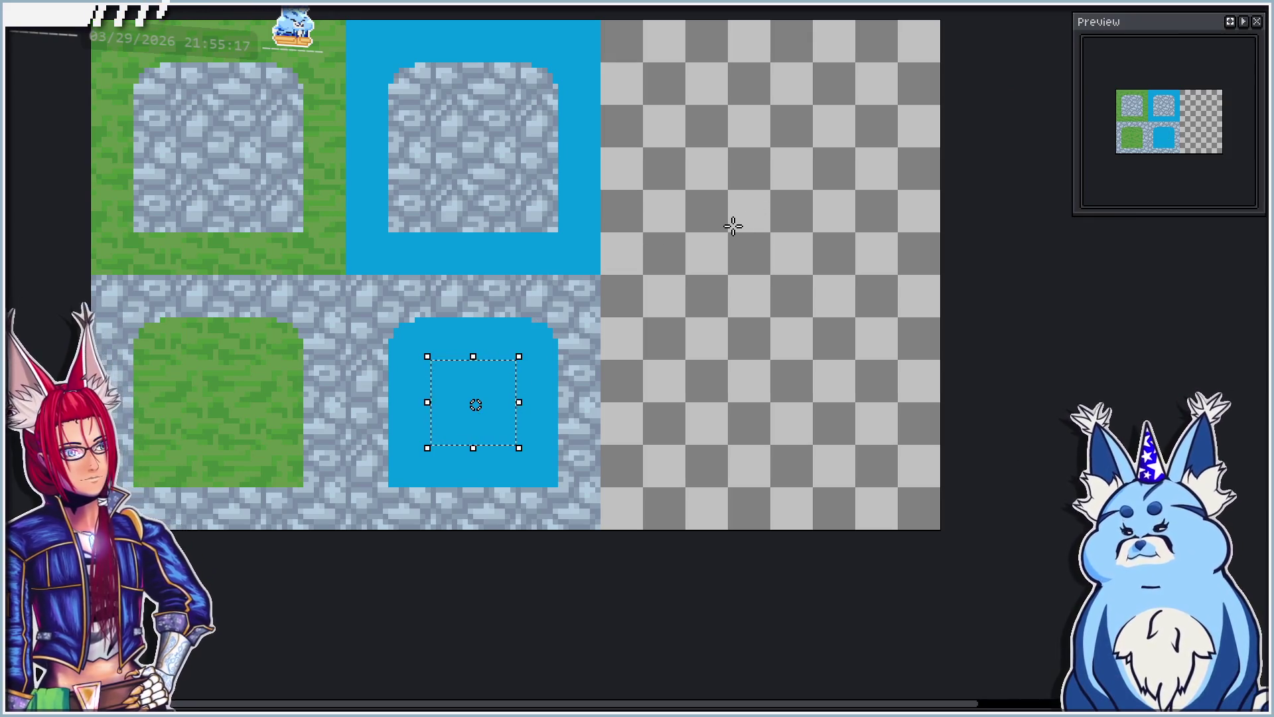
key(g)
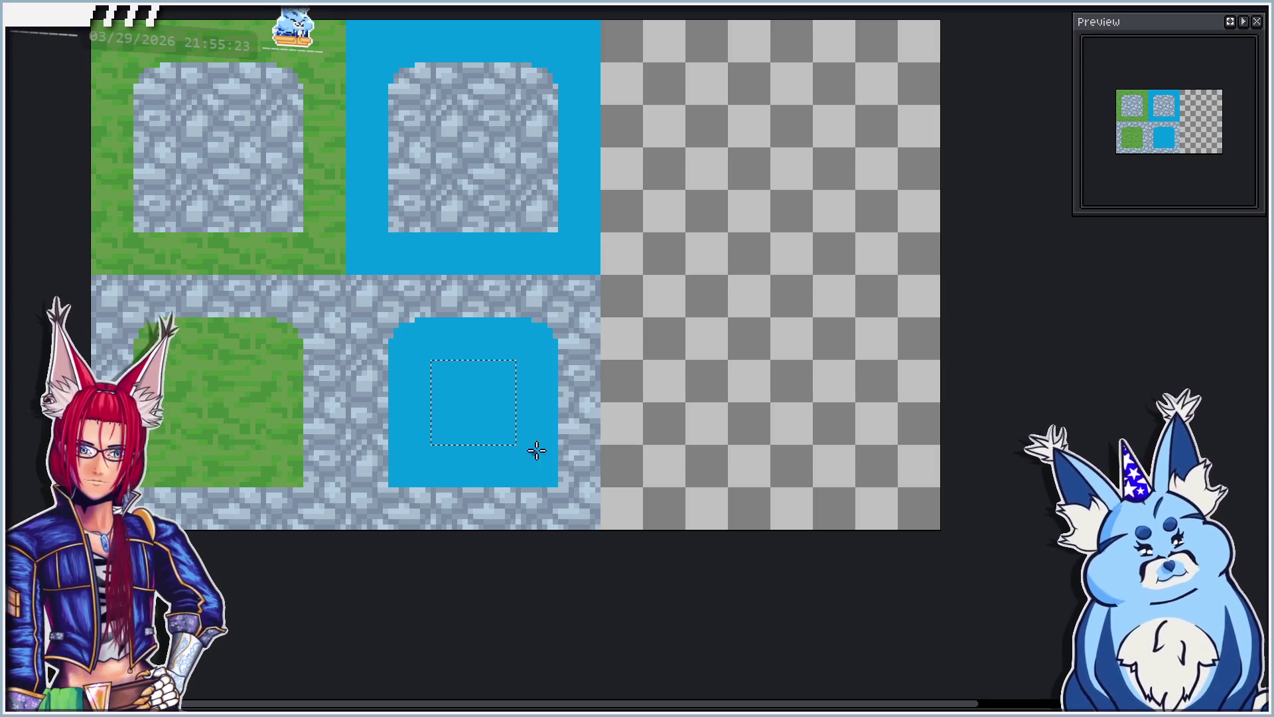
click(476, 403)
key(ctrl+d)
scroll(up, 3)
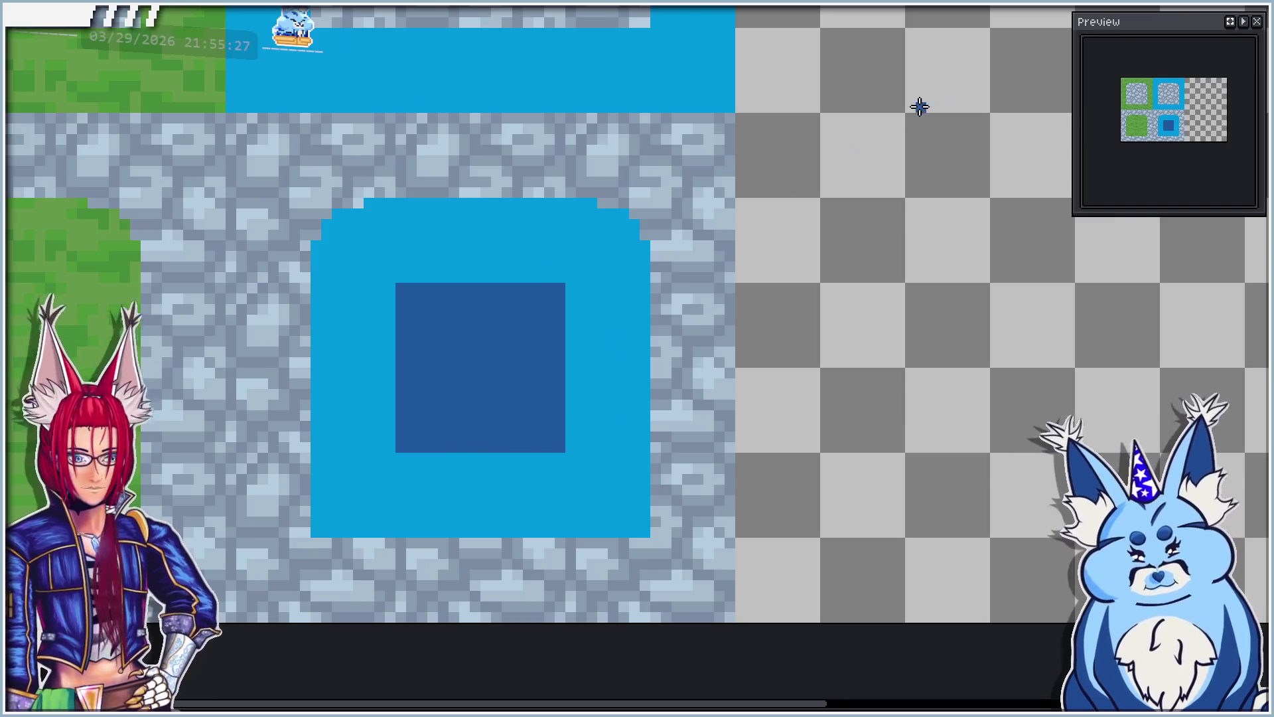
Step: Draw a larger dark-blue rectangle around the square, leaving a light-blue rim
click(1265, 171)
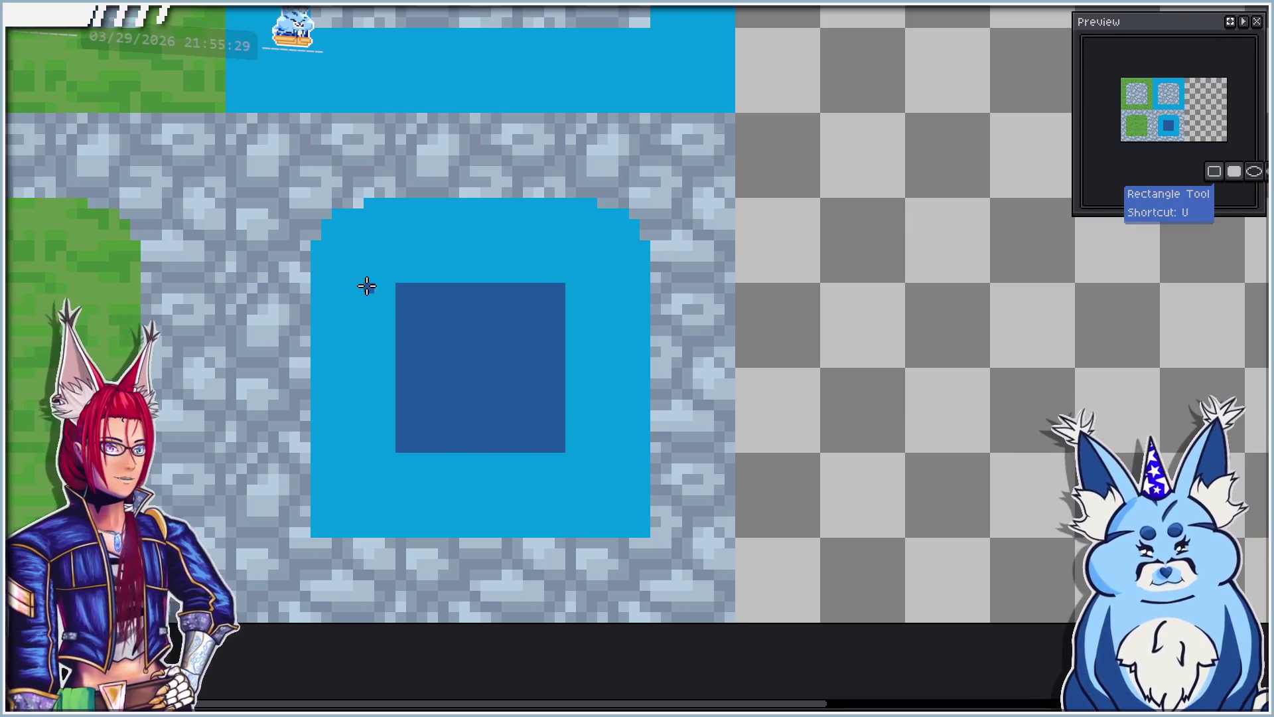
drag(389, 276, 368, 261)
click(391, 458)
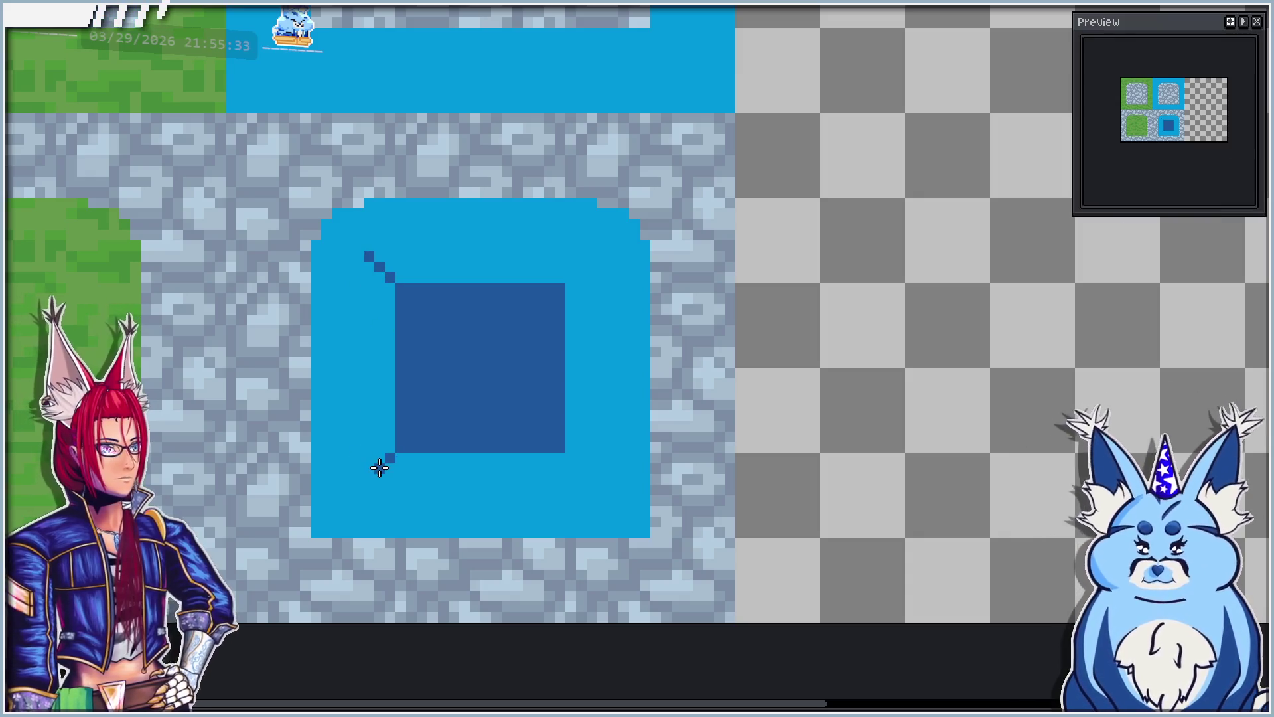
drag(569, 277, 591, 256)
click(570, 458)
drag(578, 468, 369, 479)
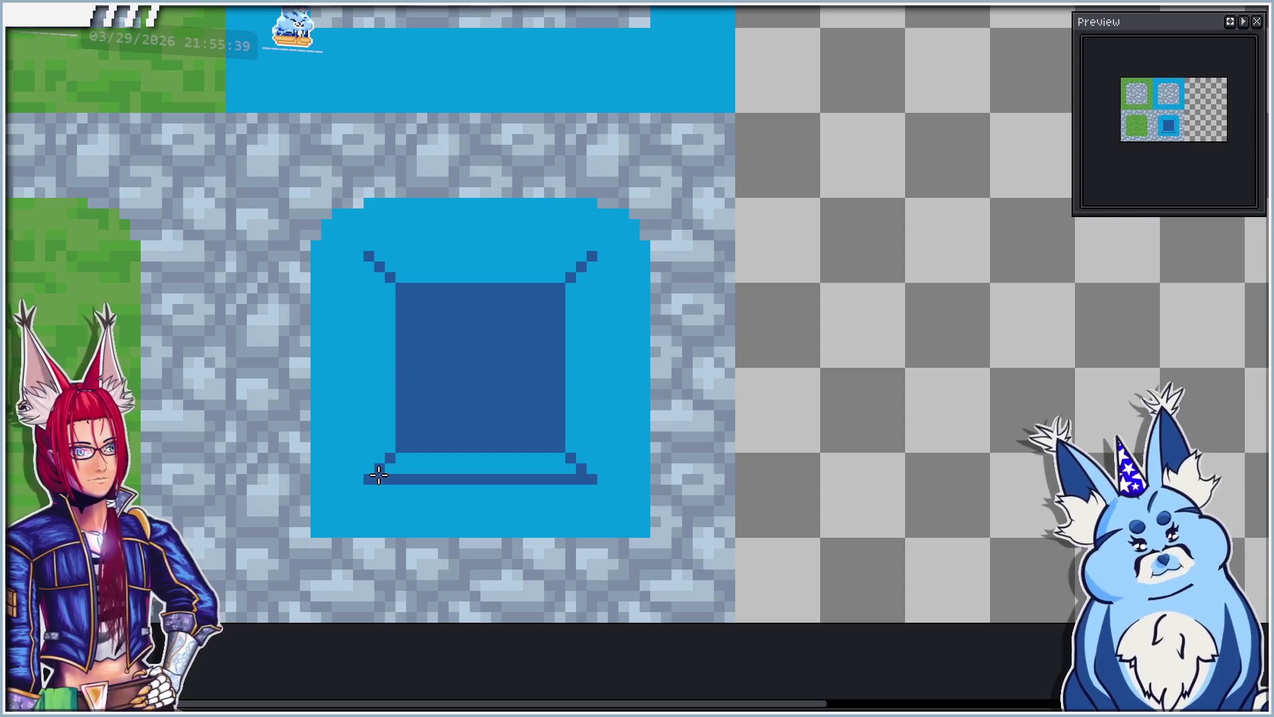
drag(369, 255, 591, 476)
scroll(down, 3)
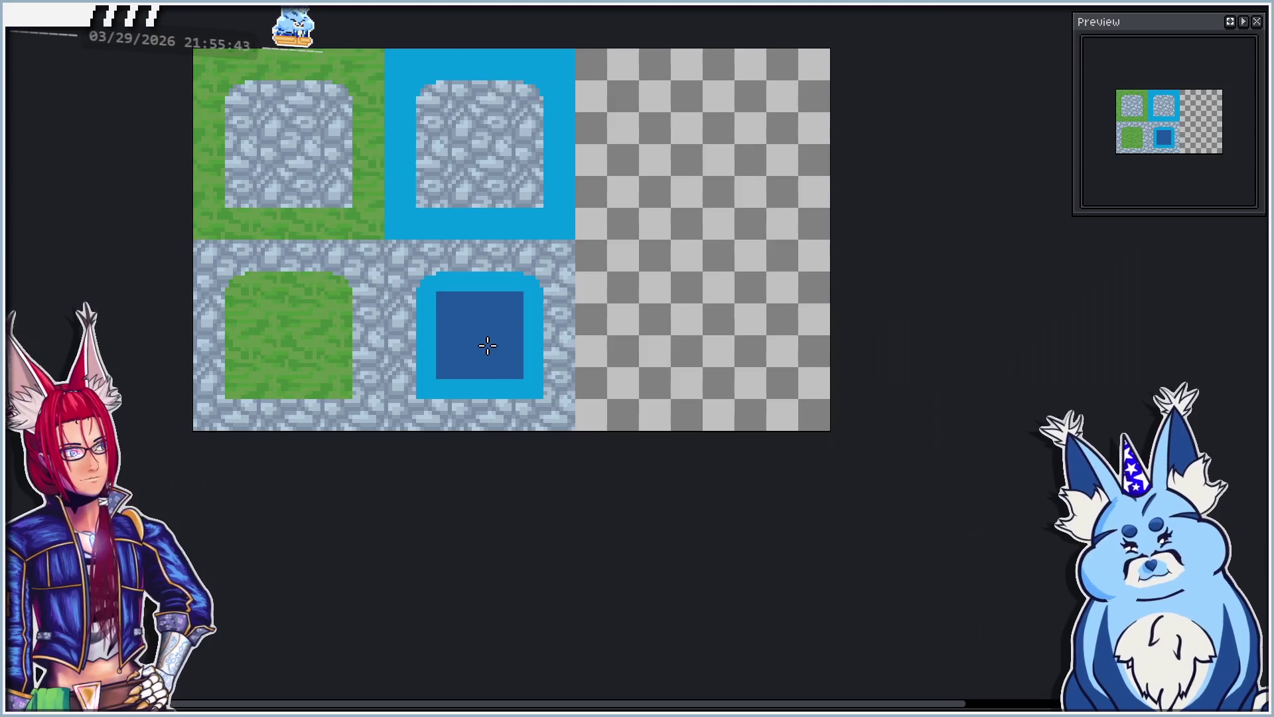
scroll(up, 3)
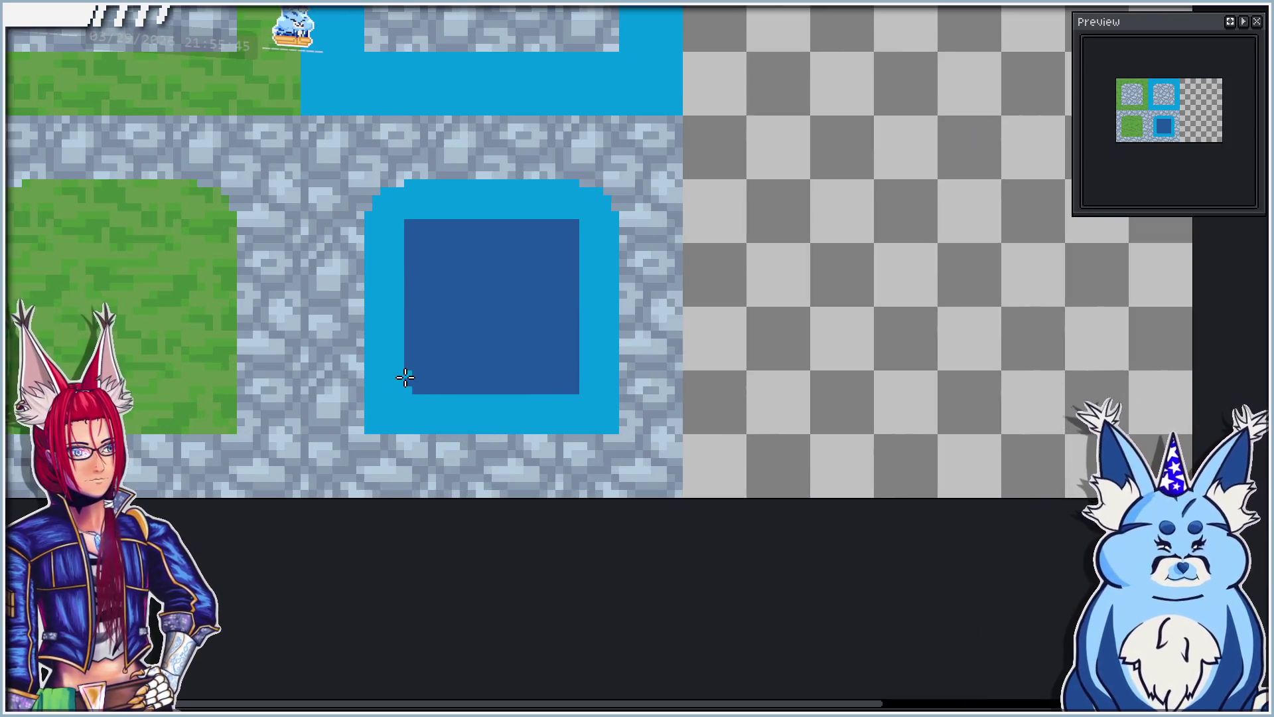
Step: Round off the dark square's bottom-left corner and select a strip of the dark water
click(410, 387)
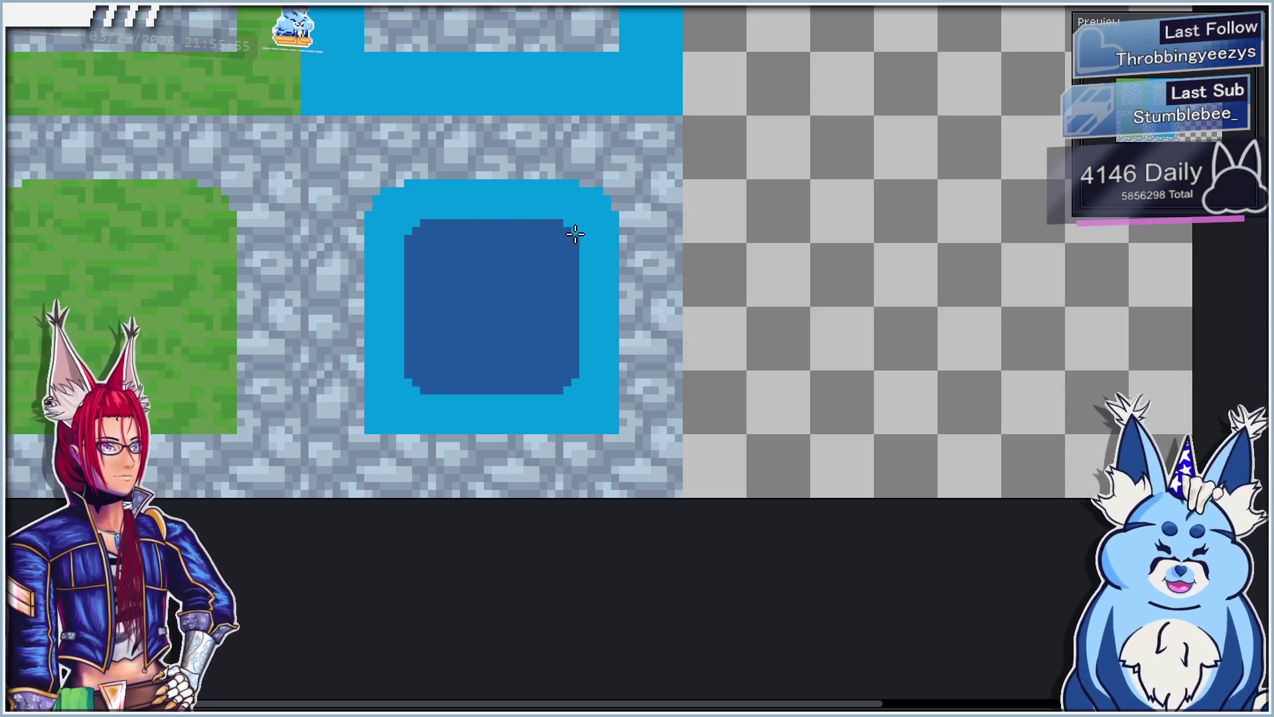
scroll(down, 3)
scroll(up, 3)
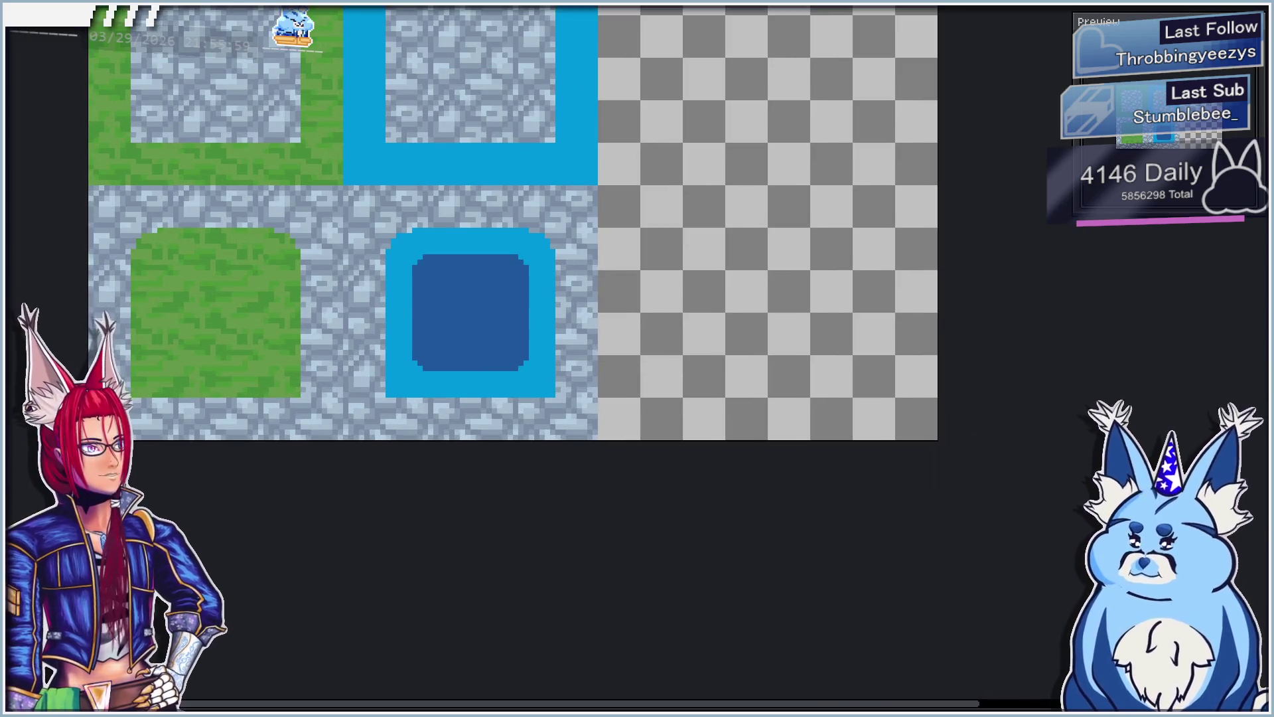
drag(599, 269, 511, 358)
scroll(up, 3)
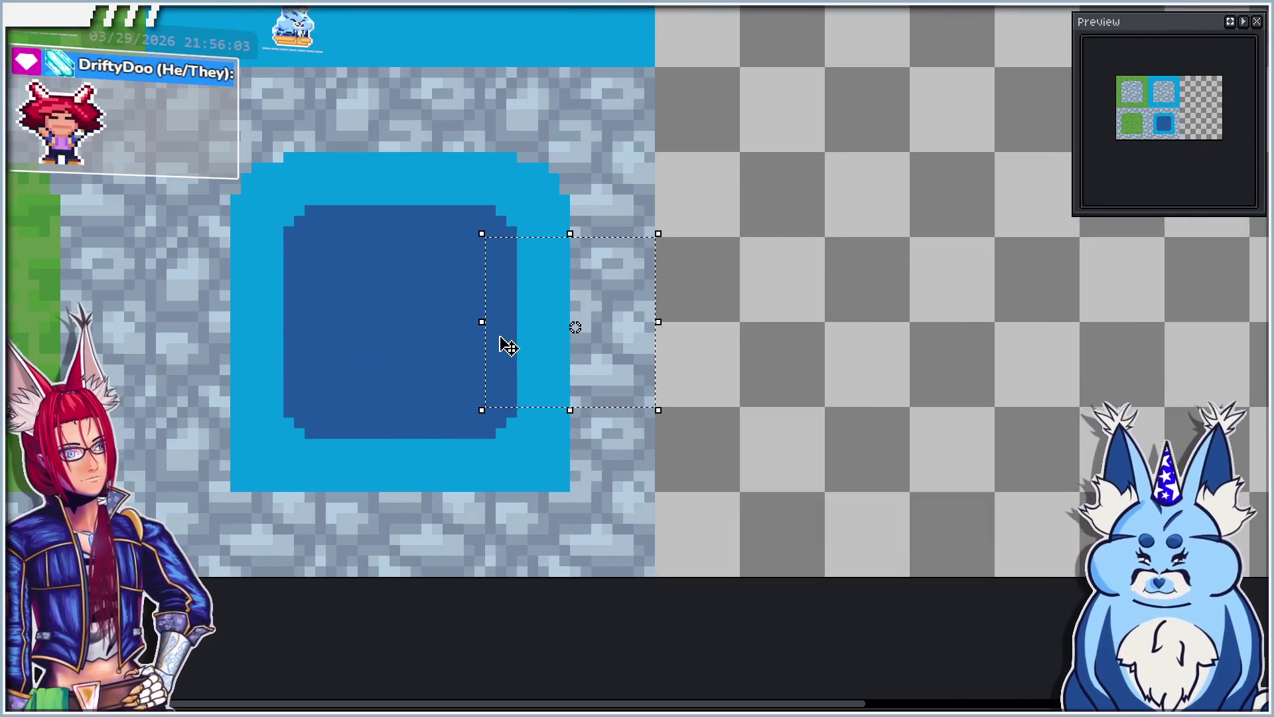
key(ctrl+z)
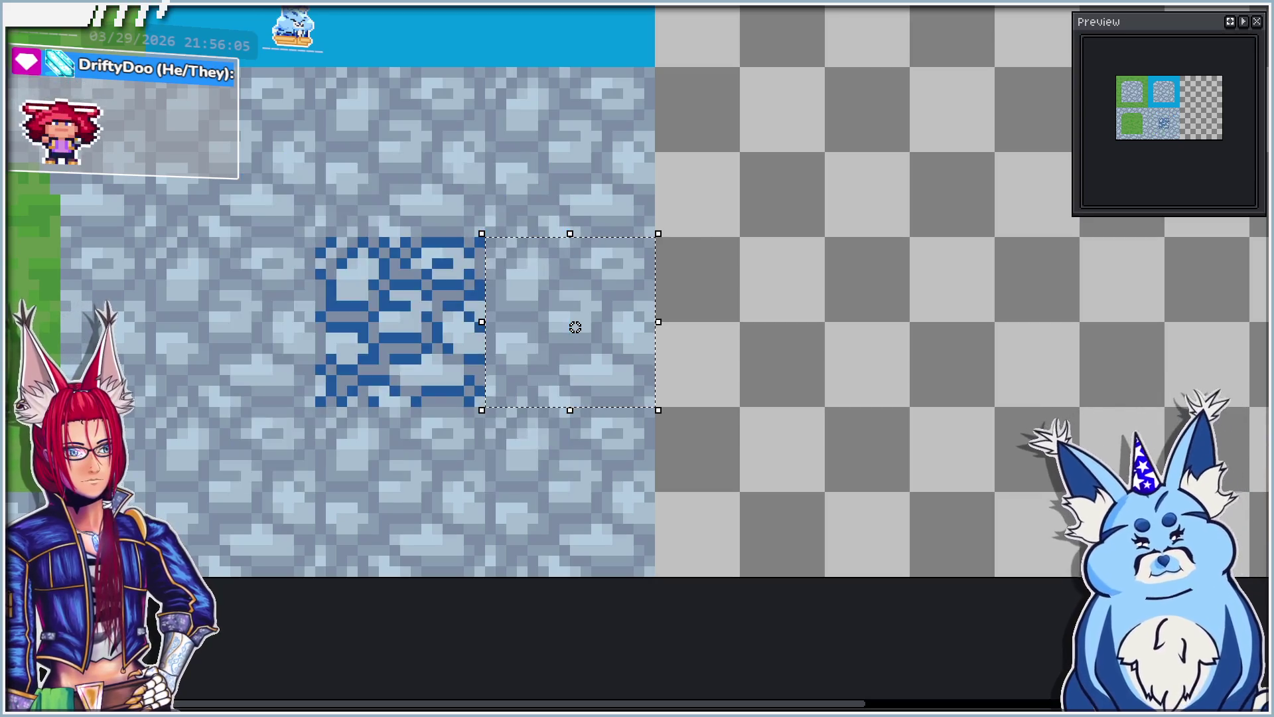
key(ctrl+y)
scroll(down, 3)
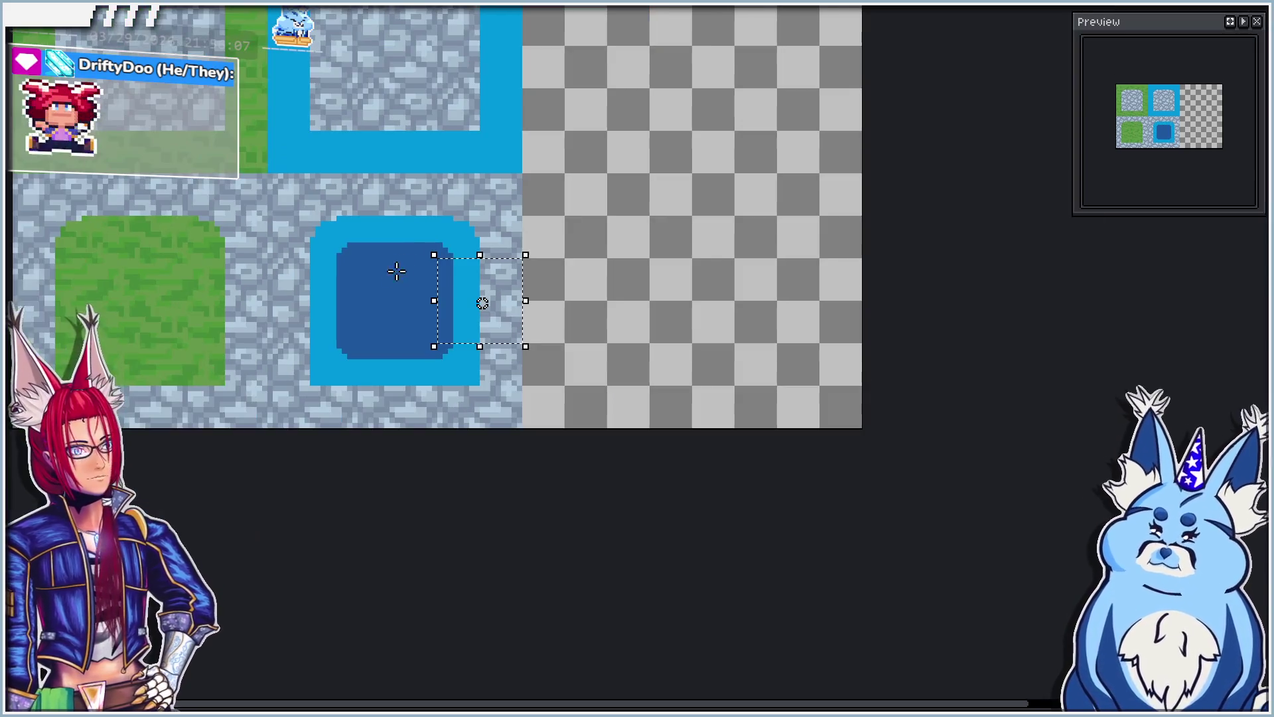
key(ctrl+d)
Step: Paste the copied dark water and move it into the upper tile's left border
drag(421, 102, 492, 361)
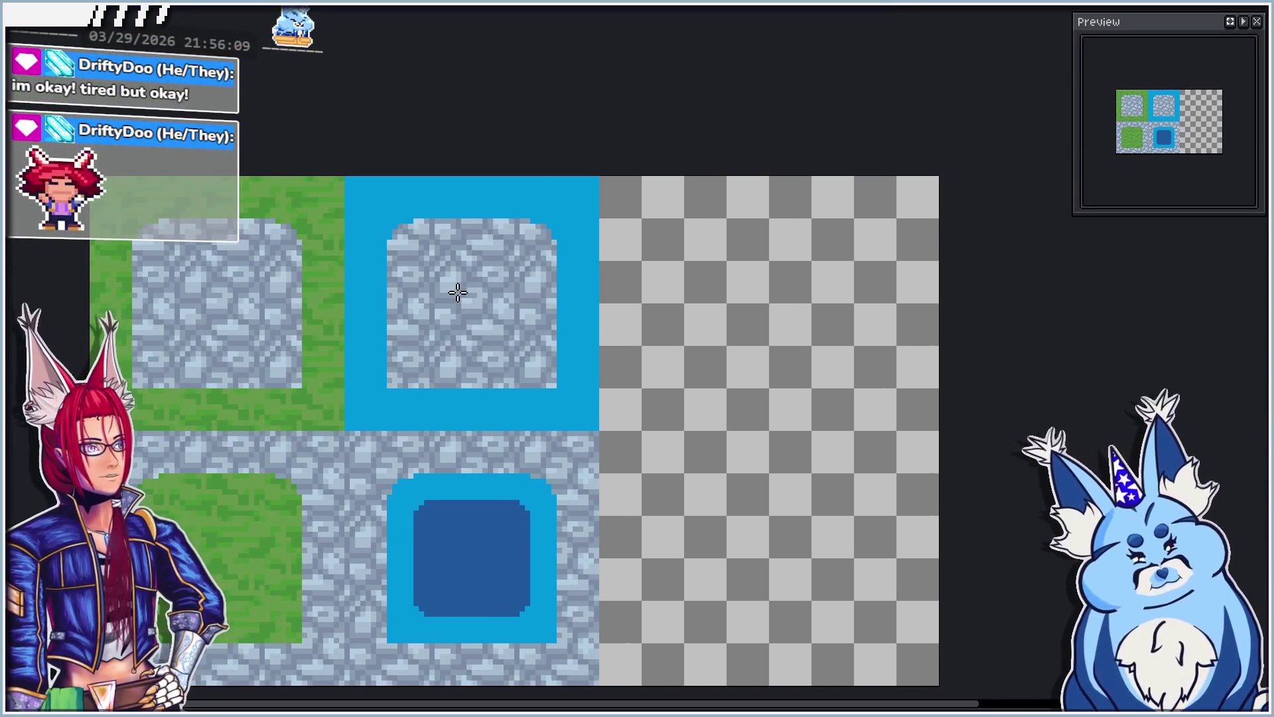
key(ctrl+v)
drag(537, 575, 376, 239)
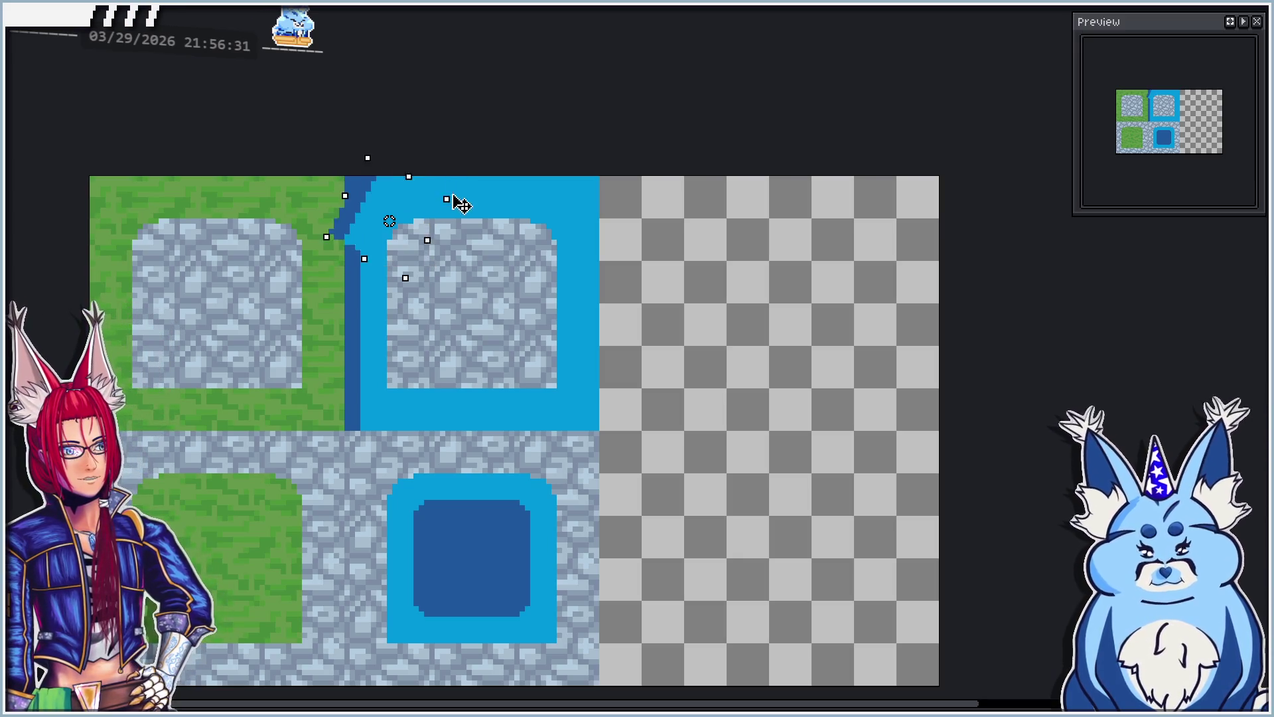
Step: Straighten and commit the pasted block, then paint dark blue down the left edge and across the top
drag(461, 205, 445, 270)
drag(378, 248, 378, 239)
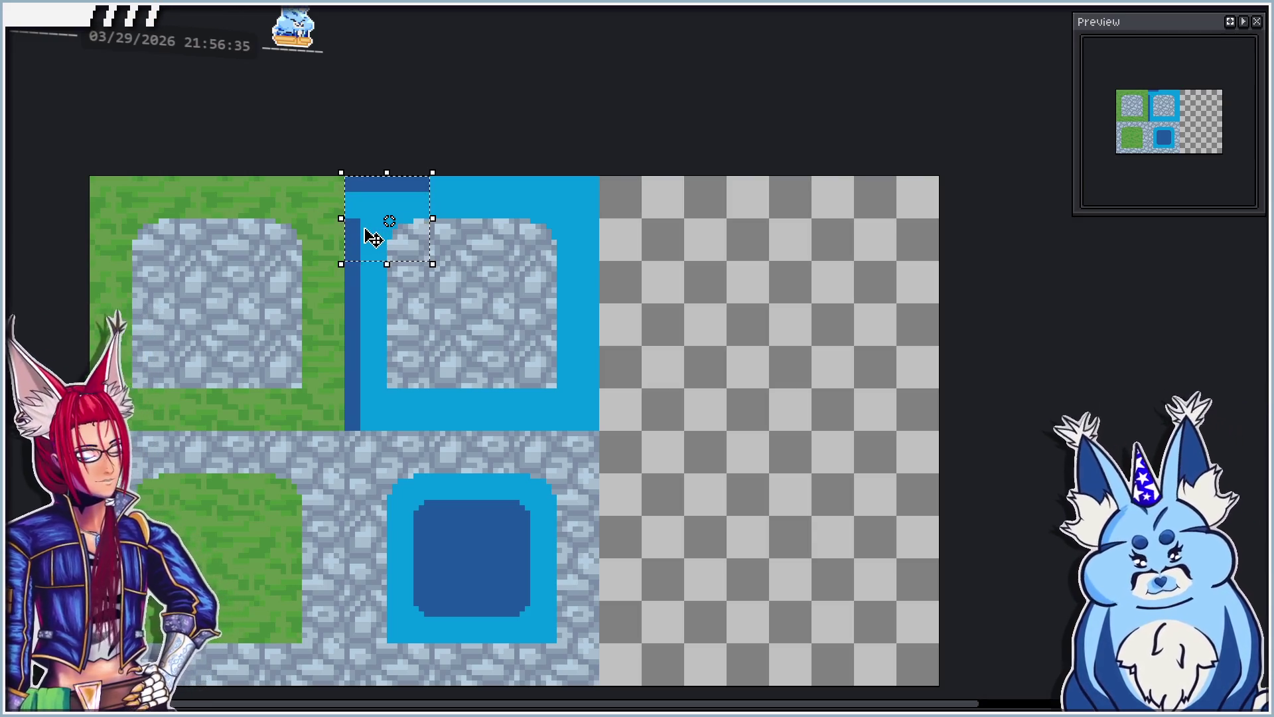
click(471, 201)
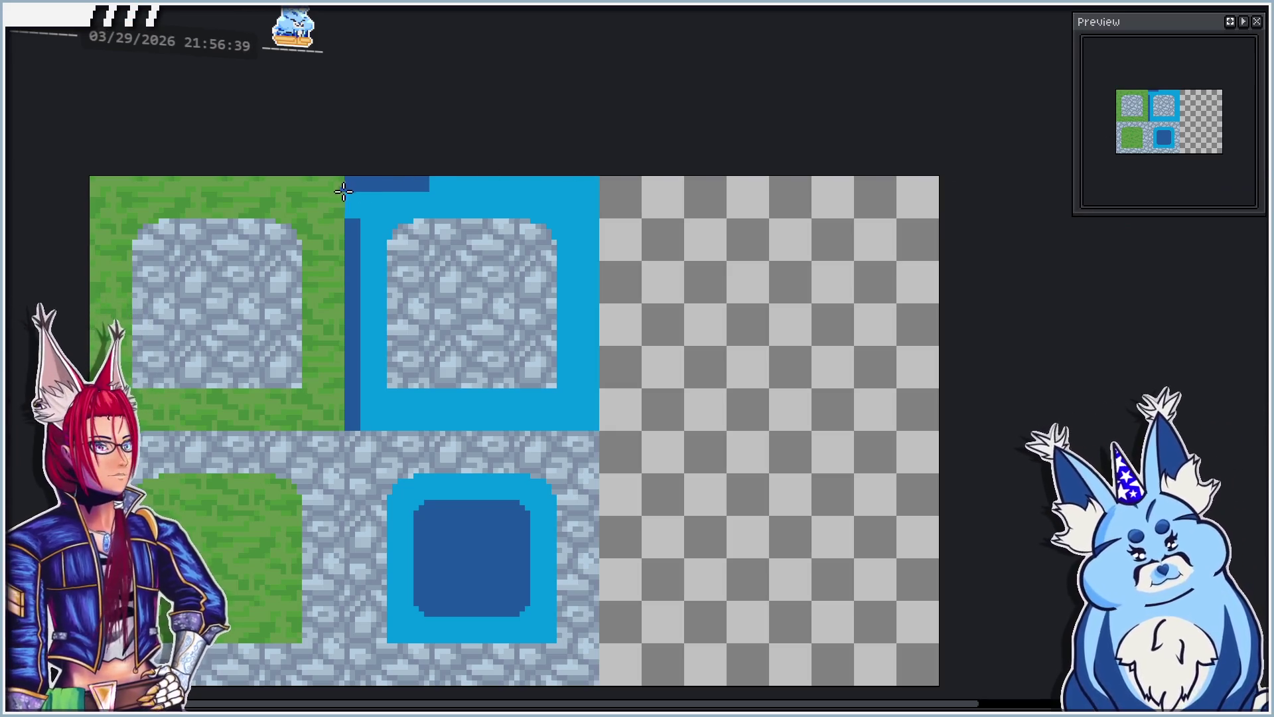
scroll(up, 3)
drag(348, 184, 364, 248)
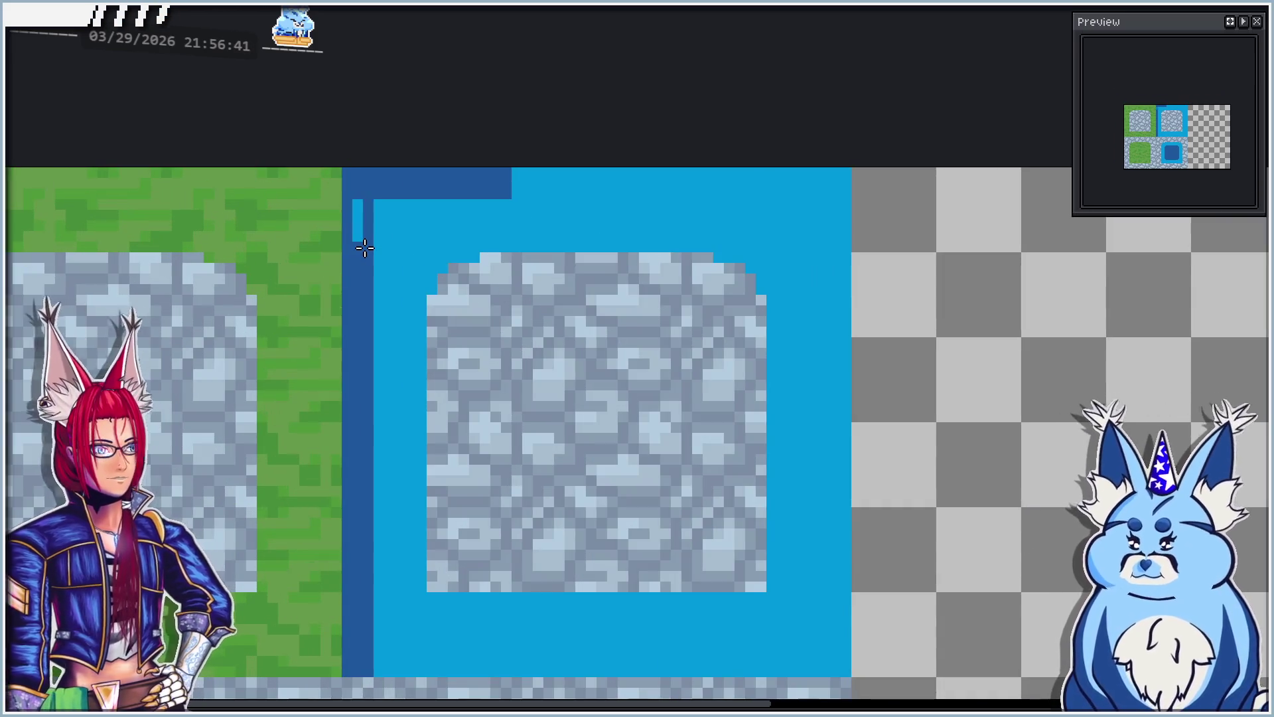
drag(355, 174, 612, 187)
Step: Rotate the tile's top-right corner strip and reposition it along the lower edge, then commit it
scroll(down, 3)
scroll(up, 3)
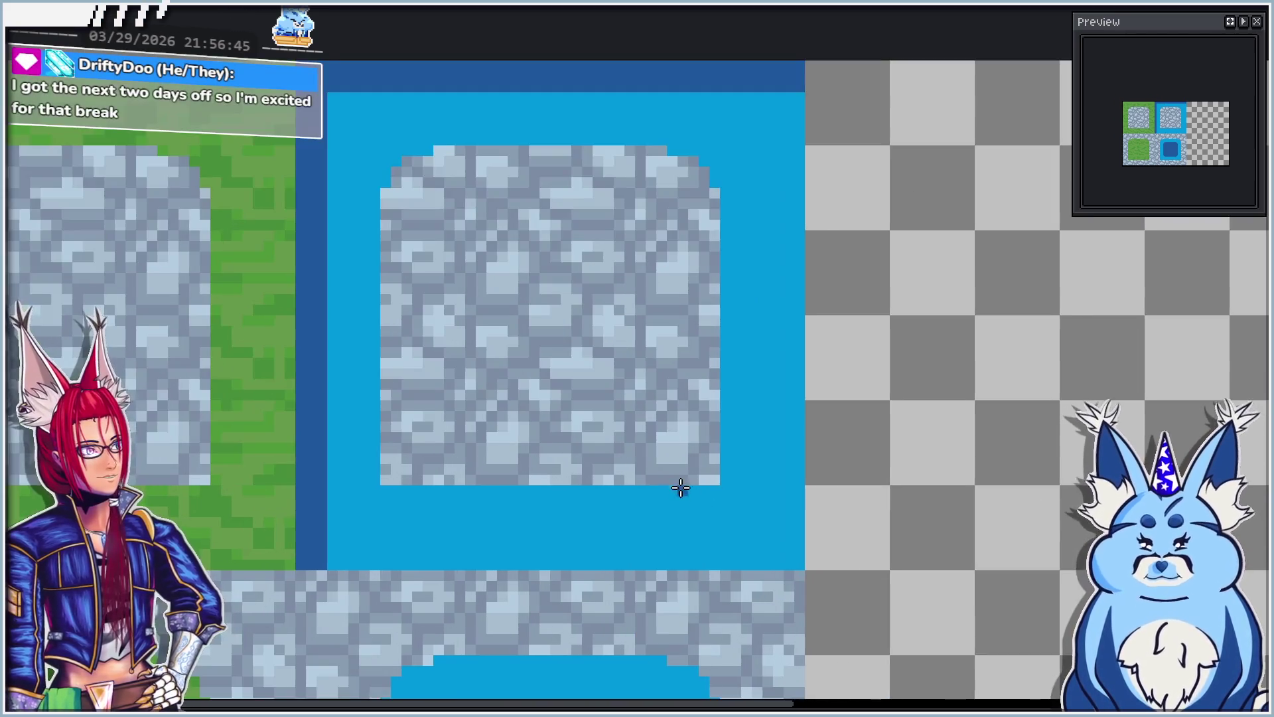
drag(678, 489, 551, 340)
scroll(down, 3)
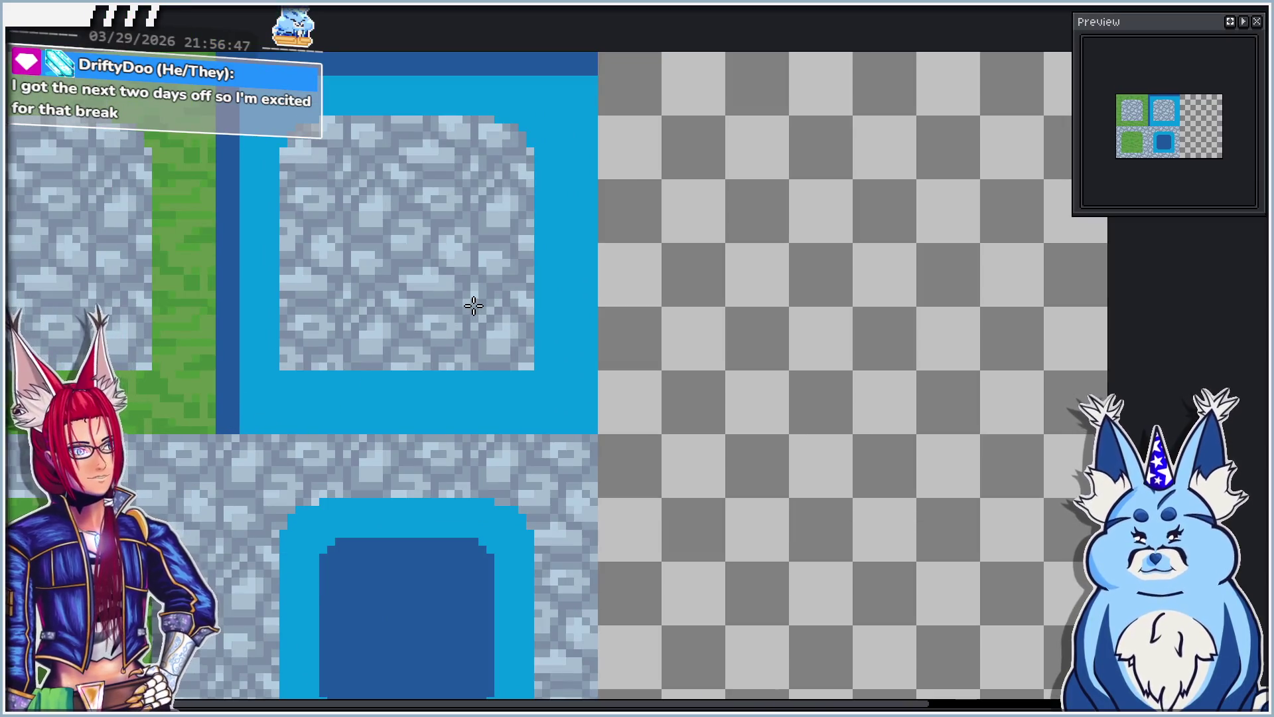
drag(473, 306, 480, 335)
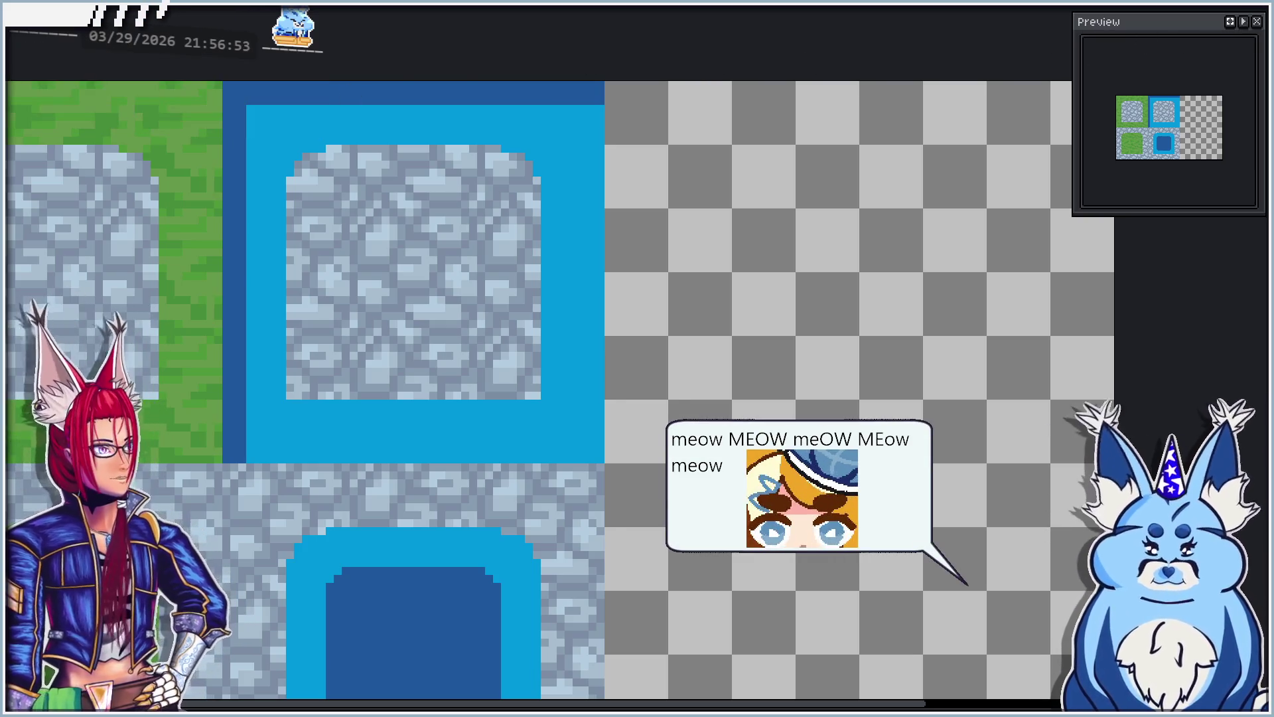
drag(603, 116, 569, 114)
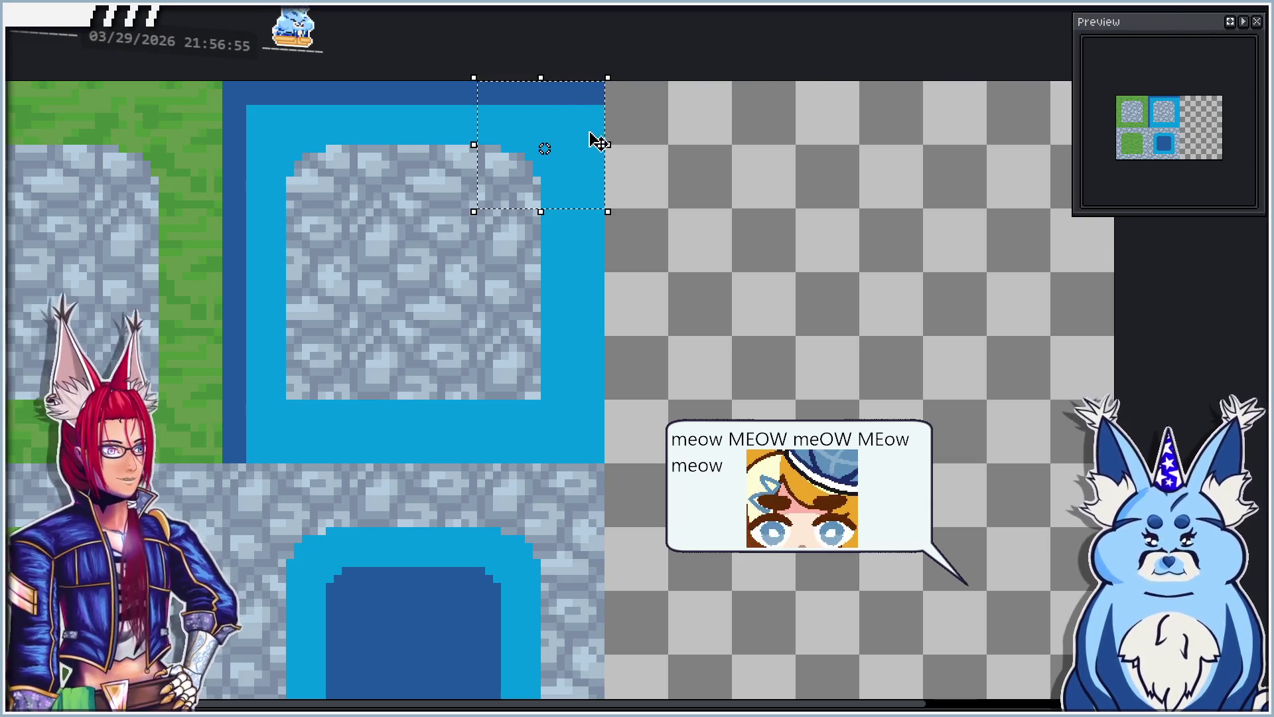
drag(631, 86, 583, 298)
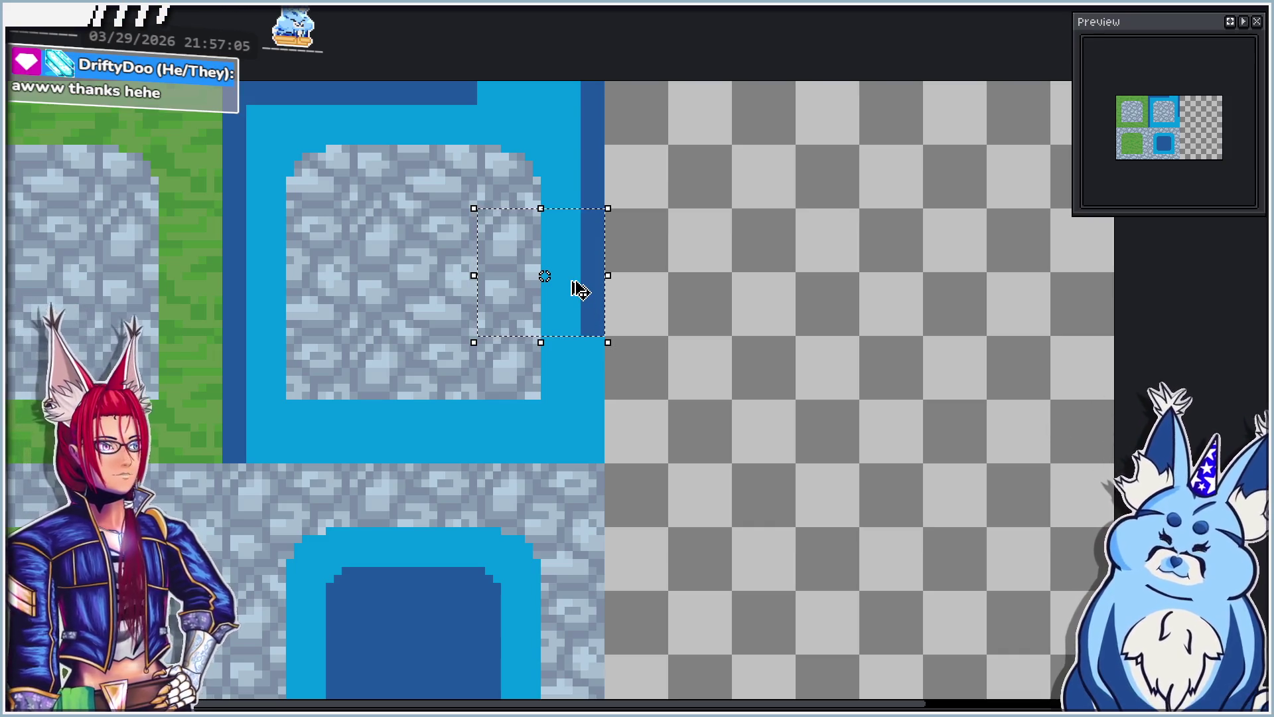
drag(572, 290, 575, 429)
key(ctrl+z)
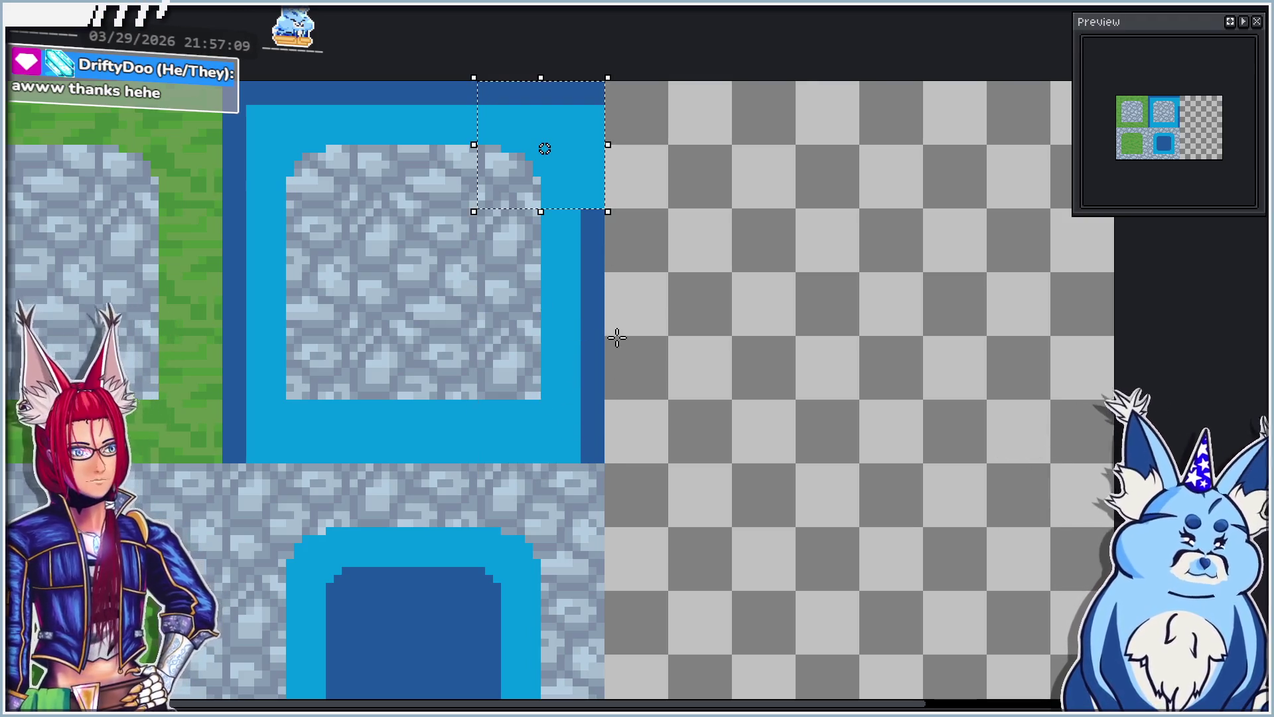
drag(626, 85, 551, 292)
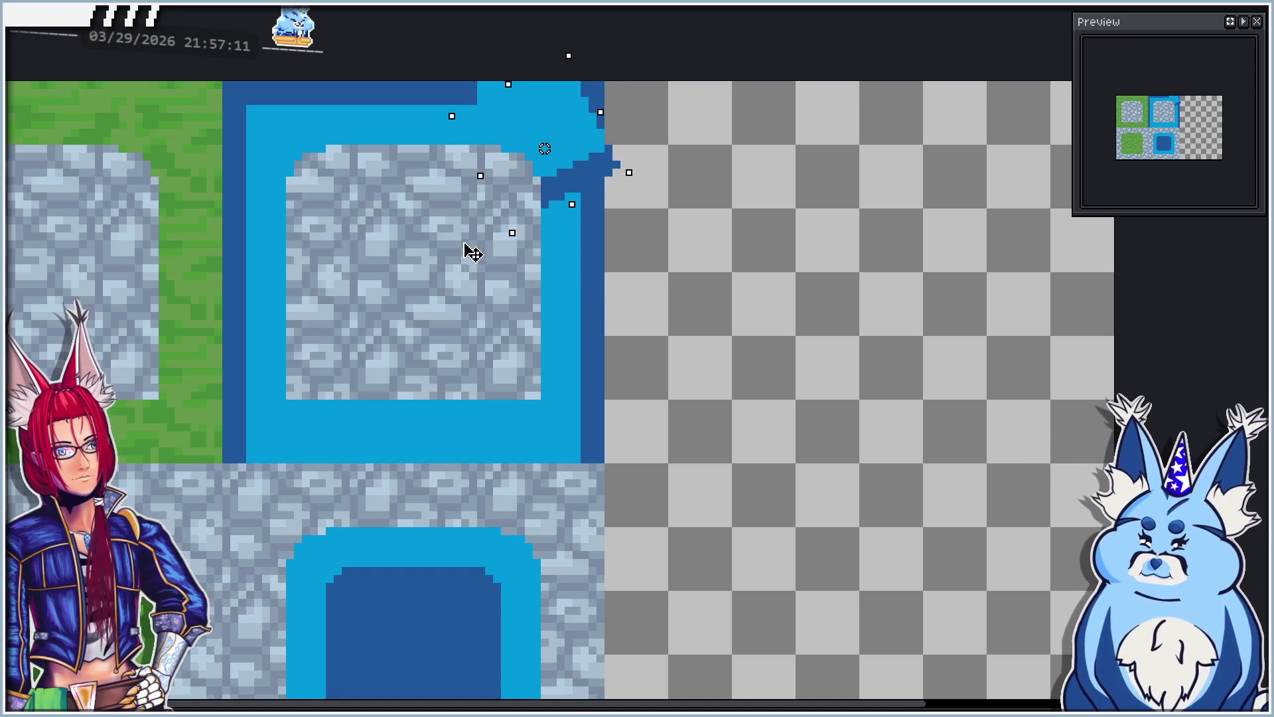
key(ctrl+z)
drag(578, 162, 351, 413)
key(Return)
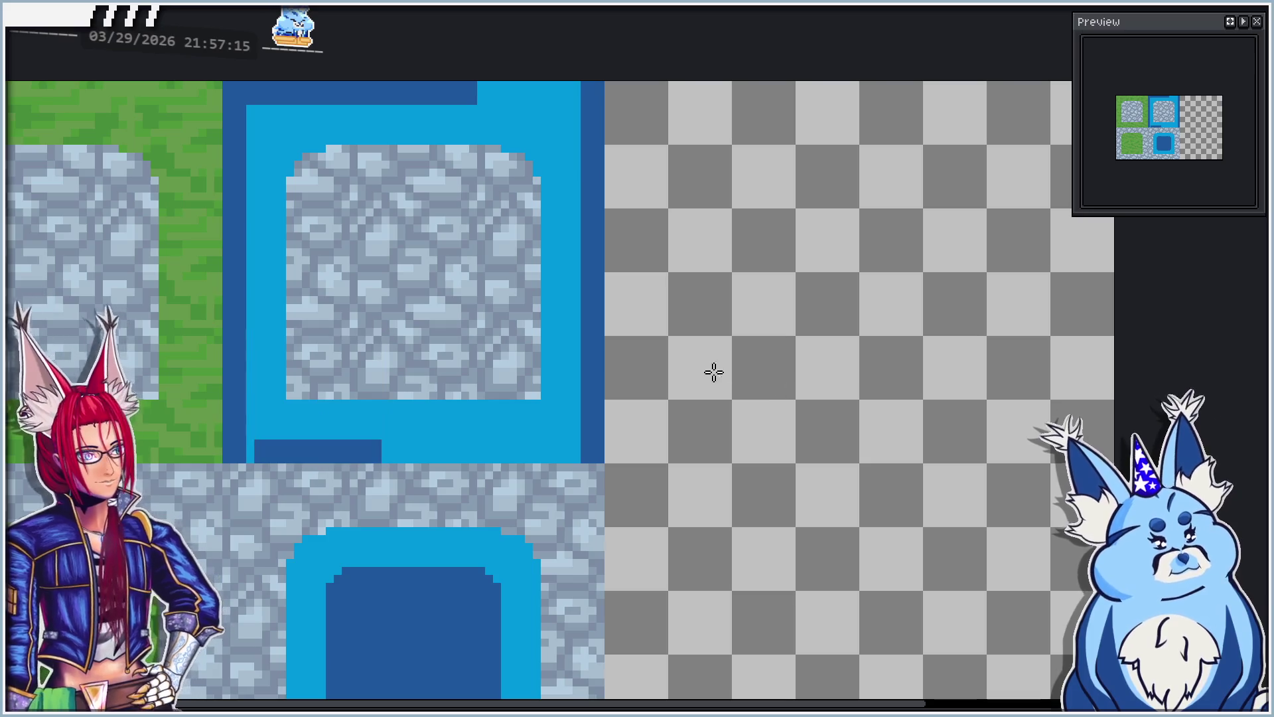
Step: Darken the bottom and top bars with dark-blue filled ellipses and fill the top-left corner pixels
key(shift+u)
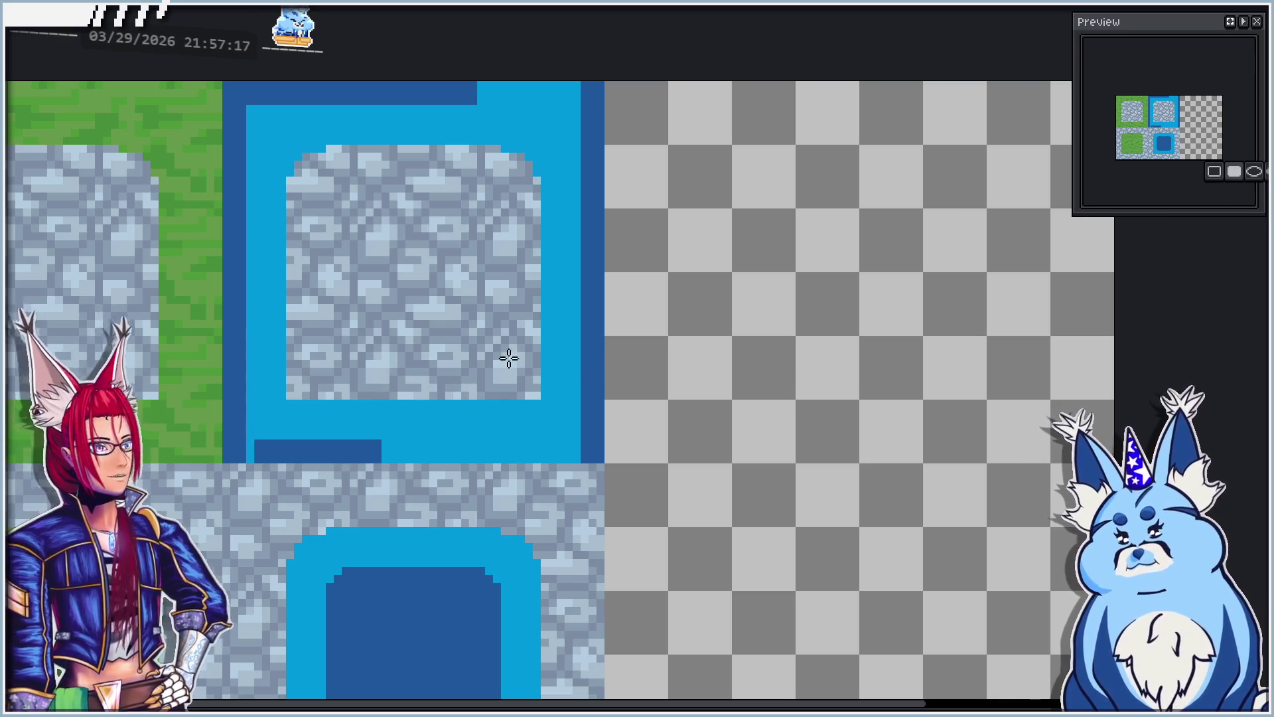
drag(247, 462, 589, 445)
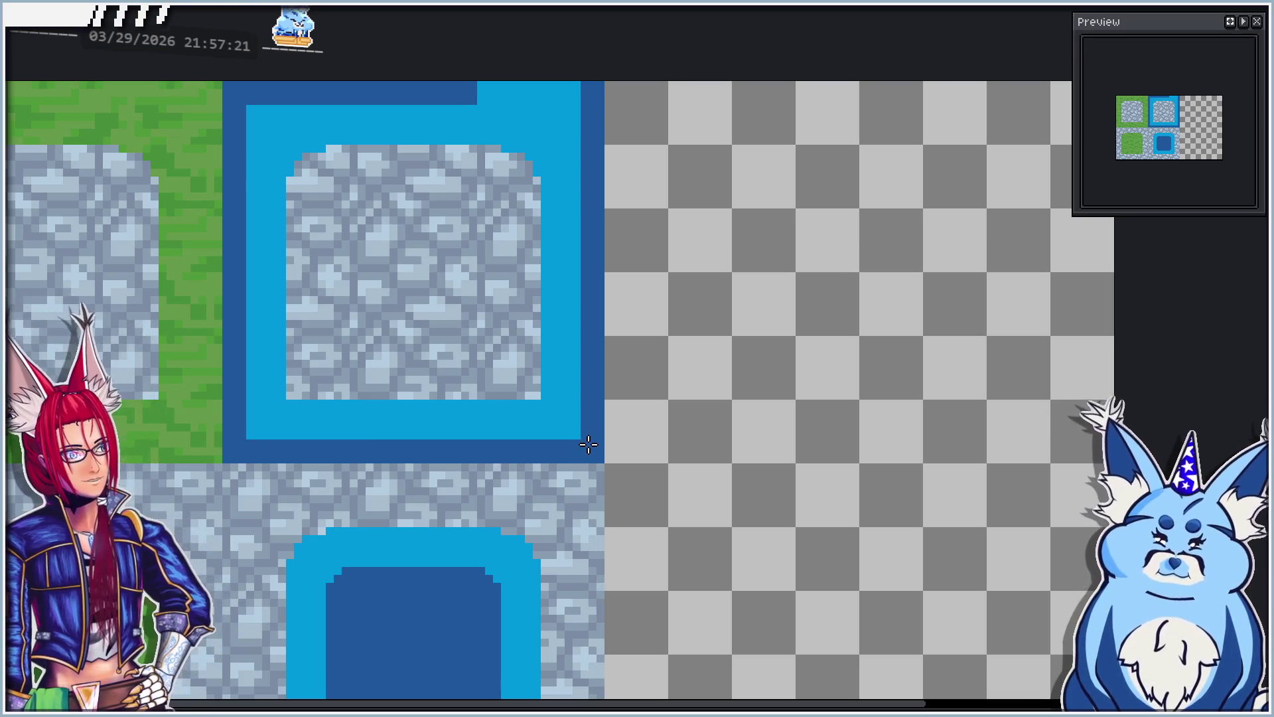
drag(235, 86, 600, 92)
scroll(down, 3)
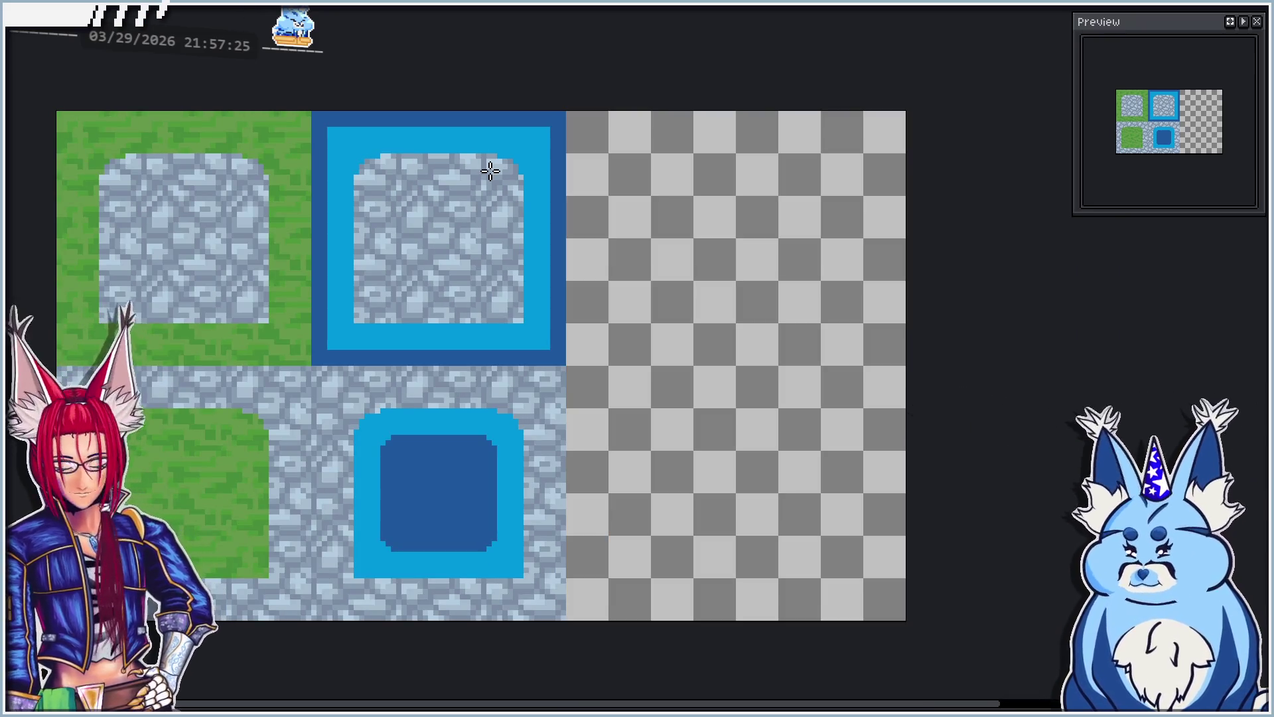
scroll(up, 3)
drag(361, 136, 350, 136)
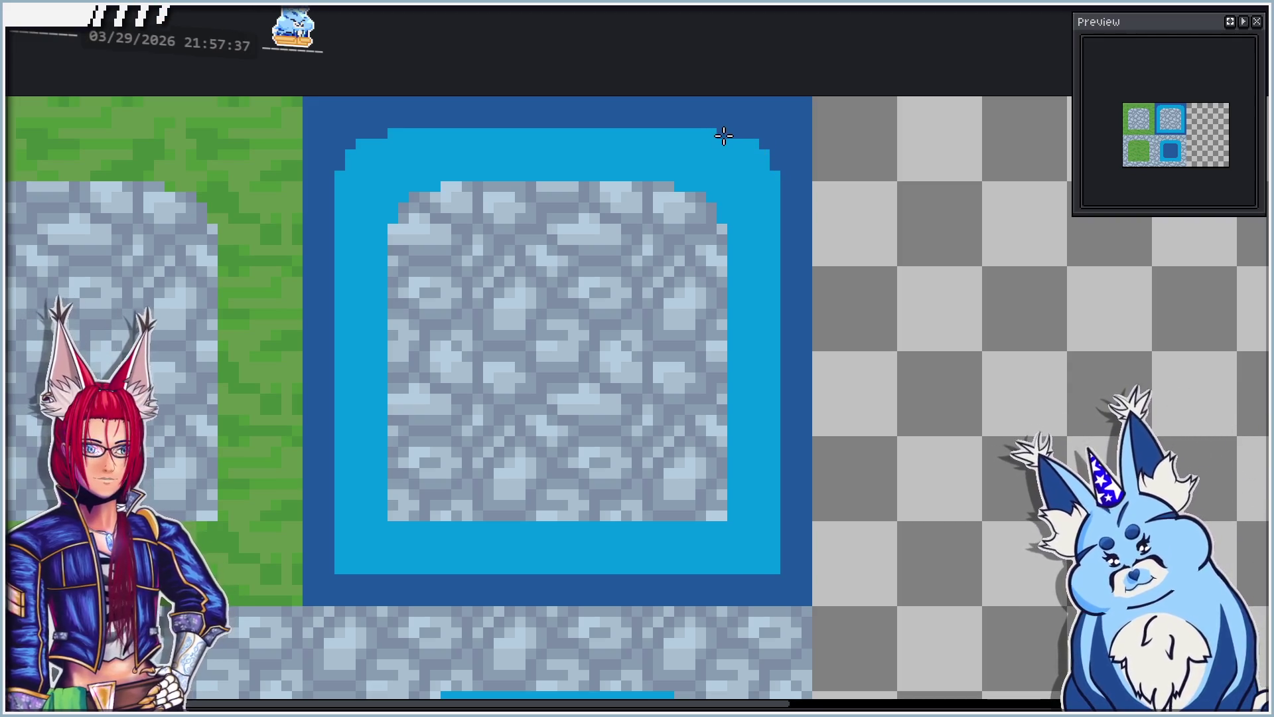
scroll(down, 3)
scroll(up, 3)
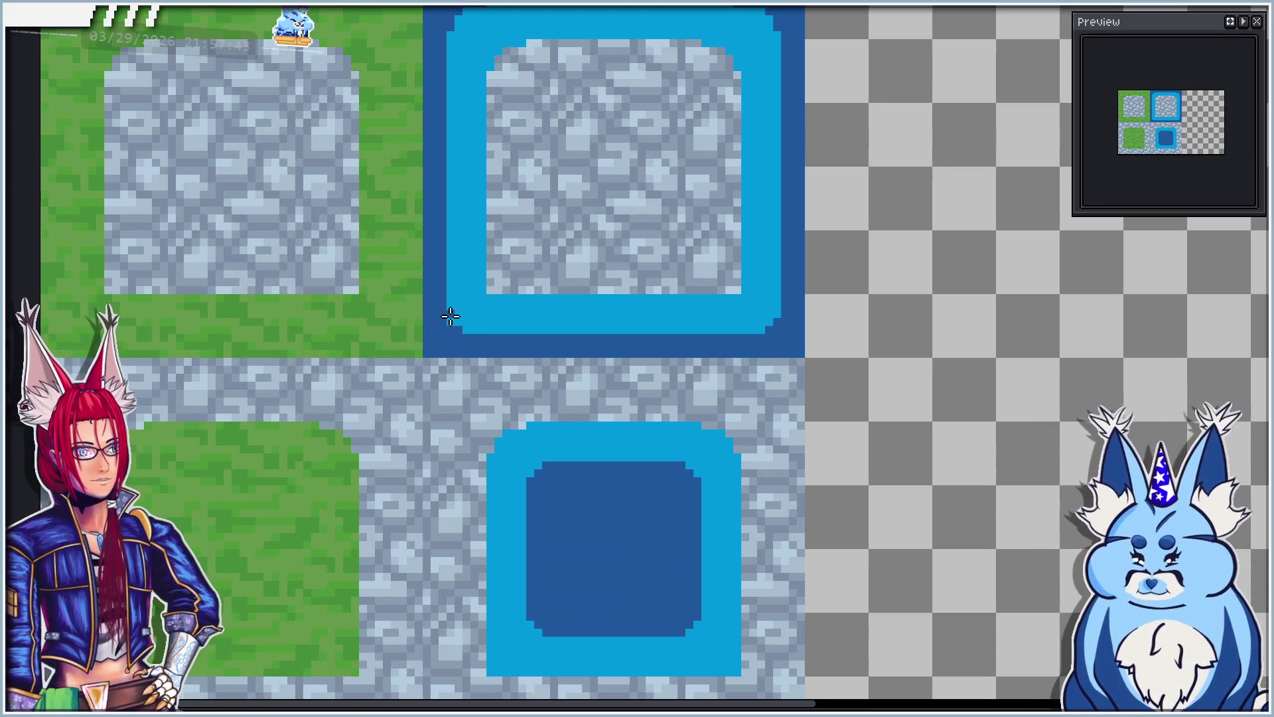
scroll(down, 3)
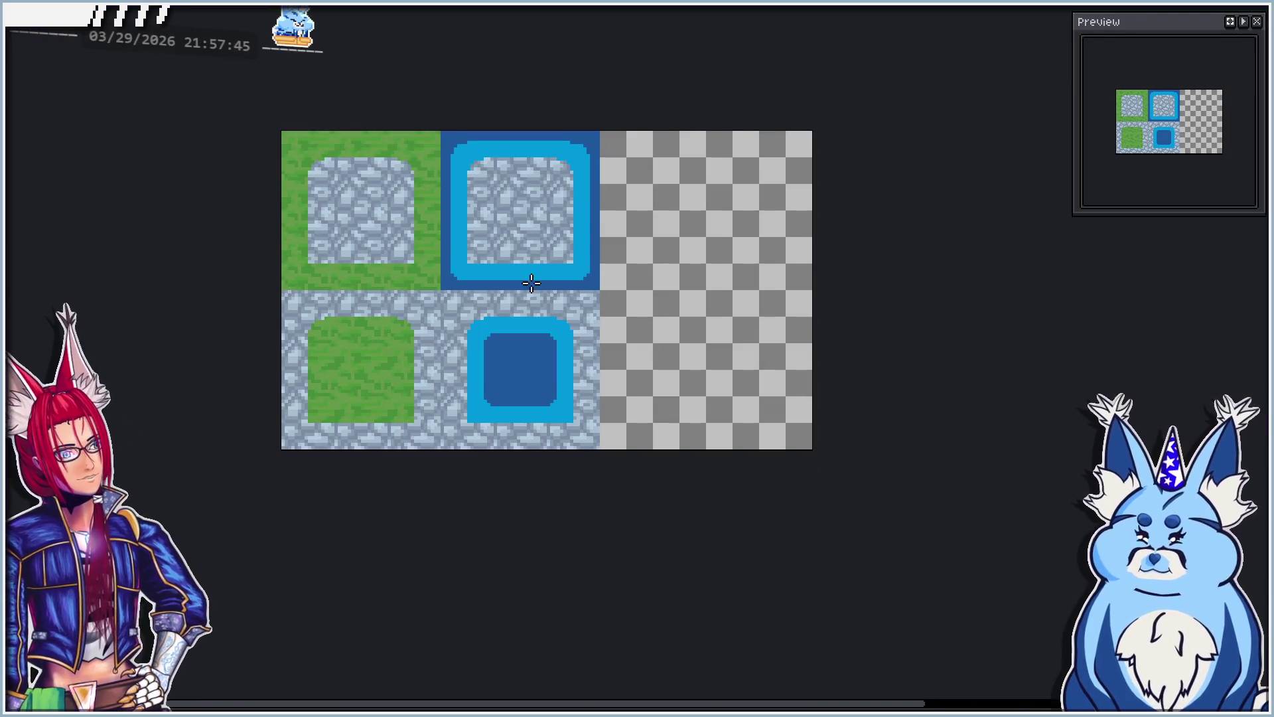
scroll(up, 3)
scroll(up, 3)
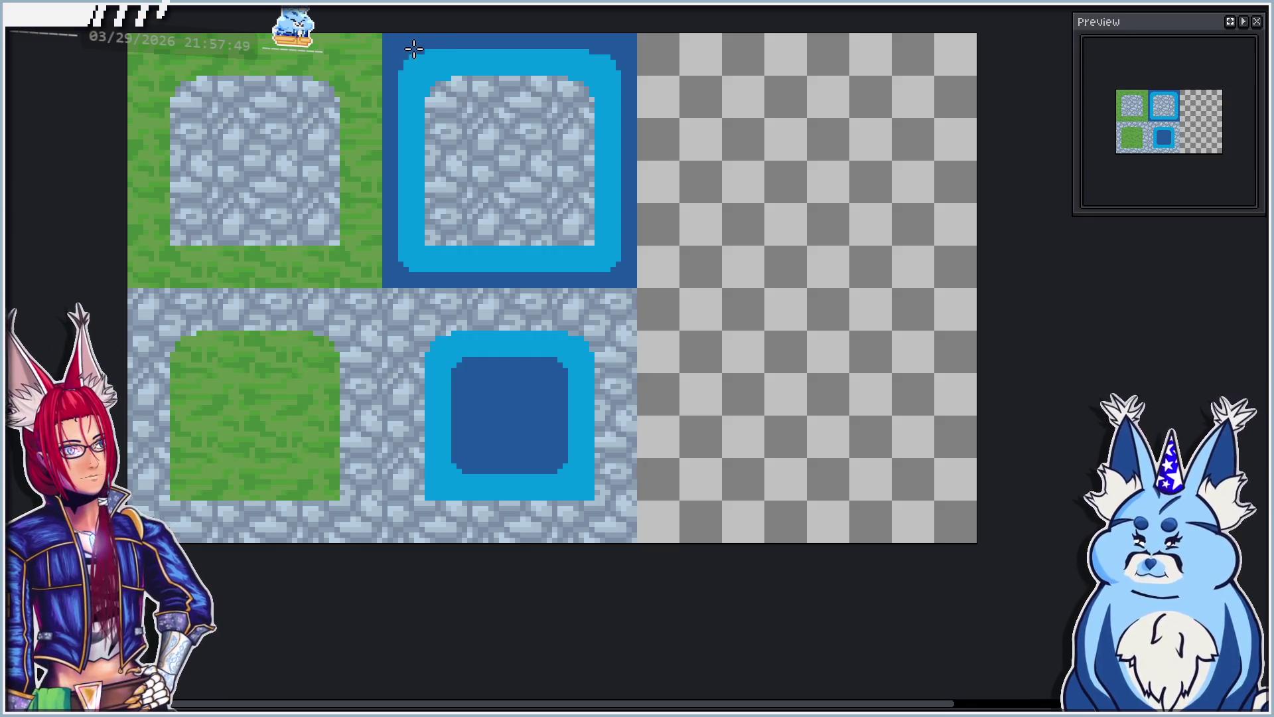
drag(389, 46, 606, 77)
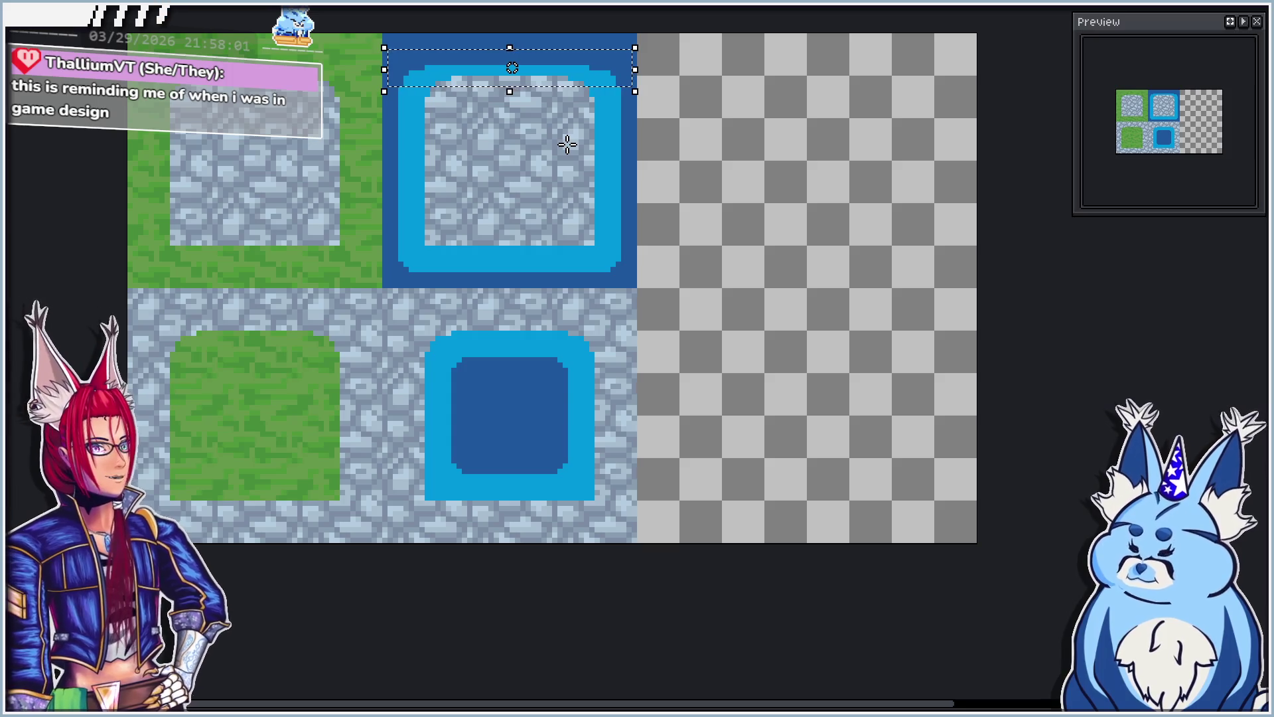
Step: Shift the lower tile's inner water down a pixel, then paint light blue over the grey strip
drag(464, 370, 556, 461)
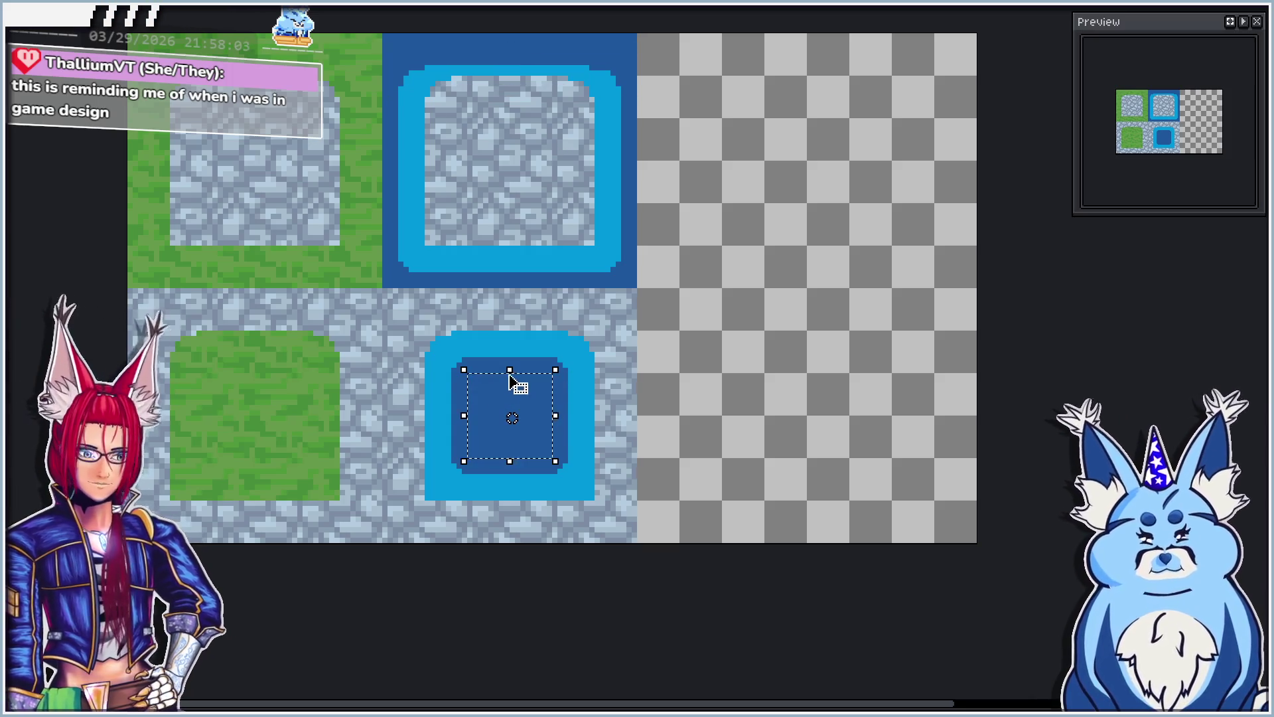
click(468, 358)
scroll(up, 3)
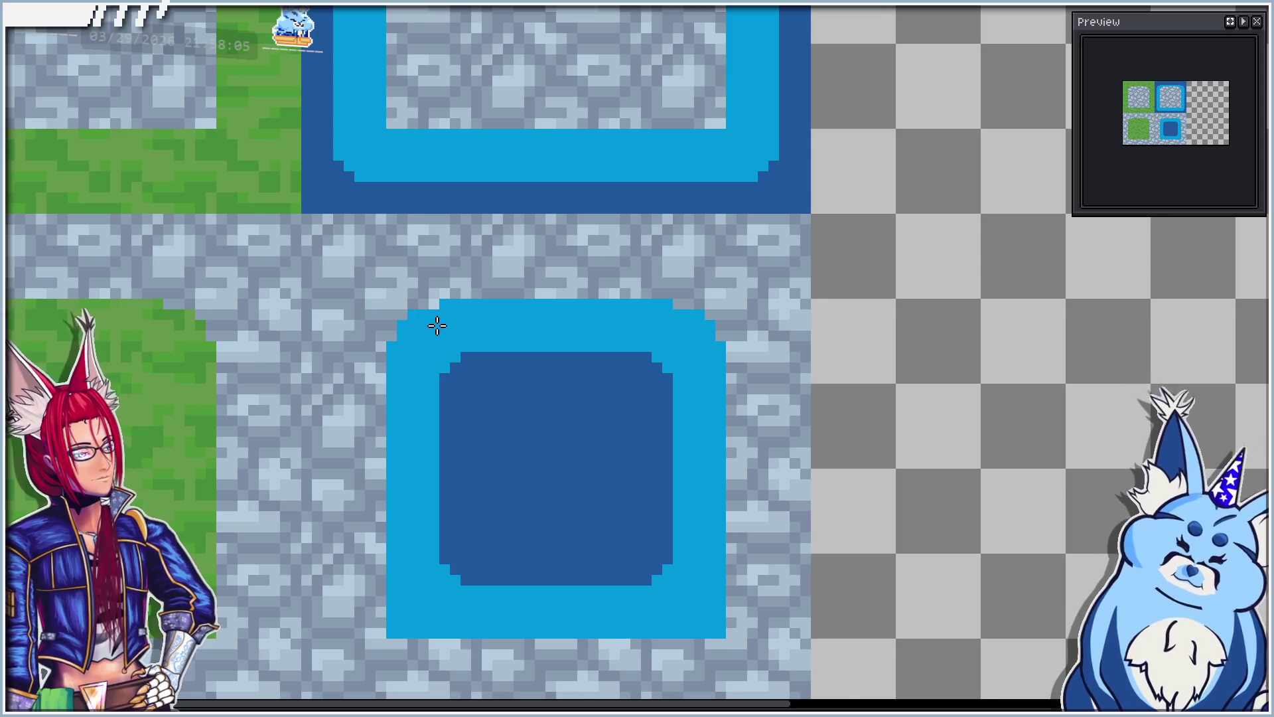
scroll(down, 3)
scroll(up, 3)
drag(393, 285, 674, 554)
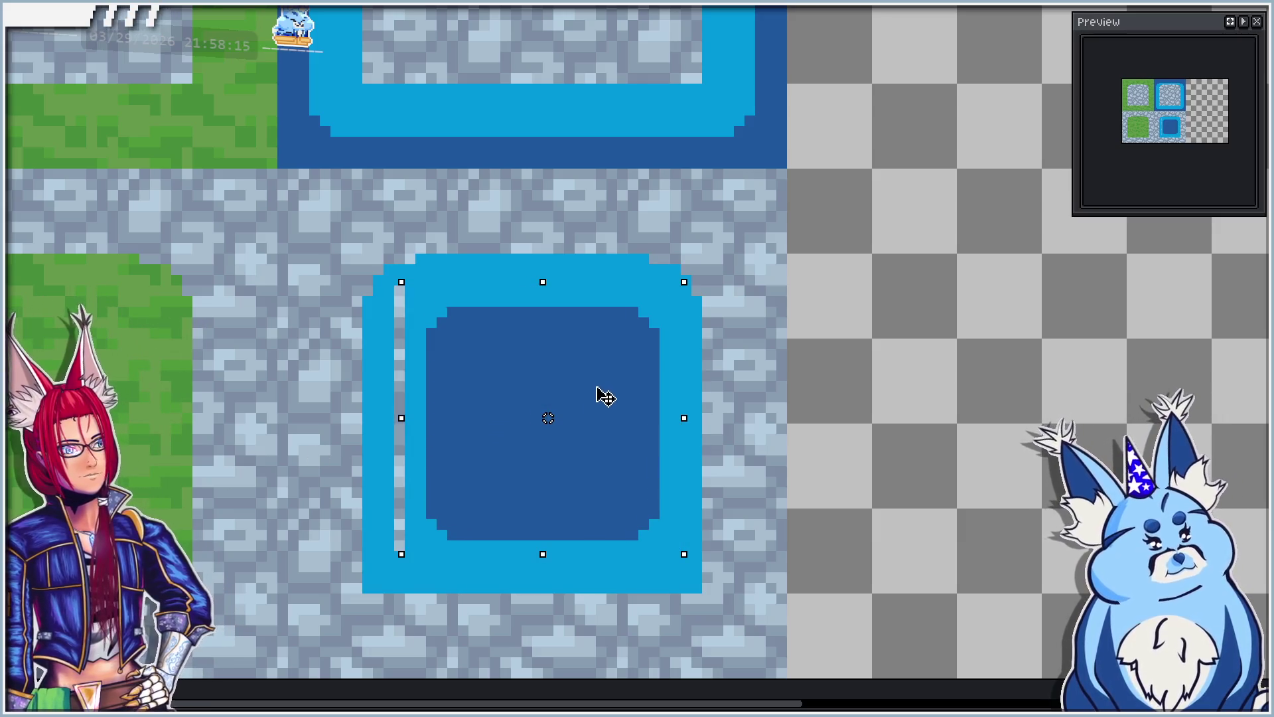
drag(599, 400, 599, 413)
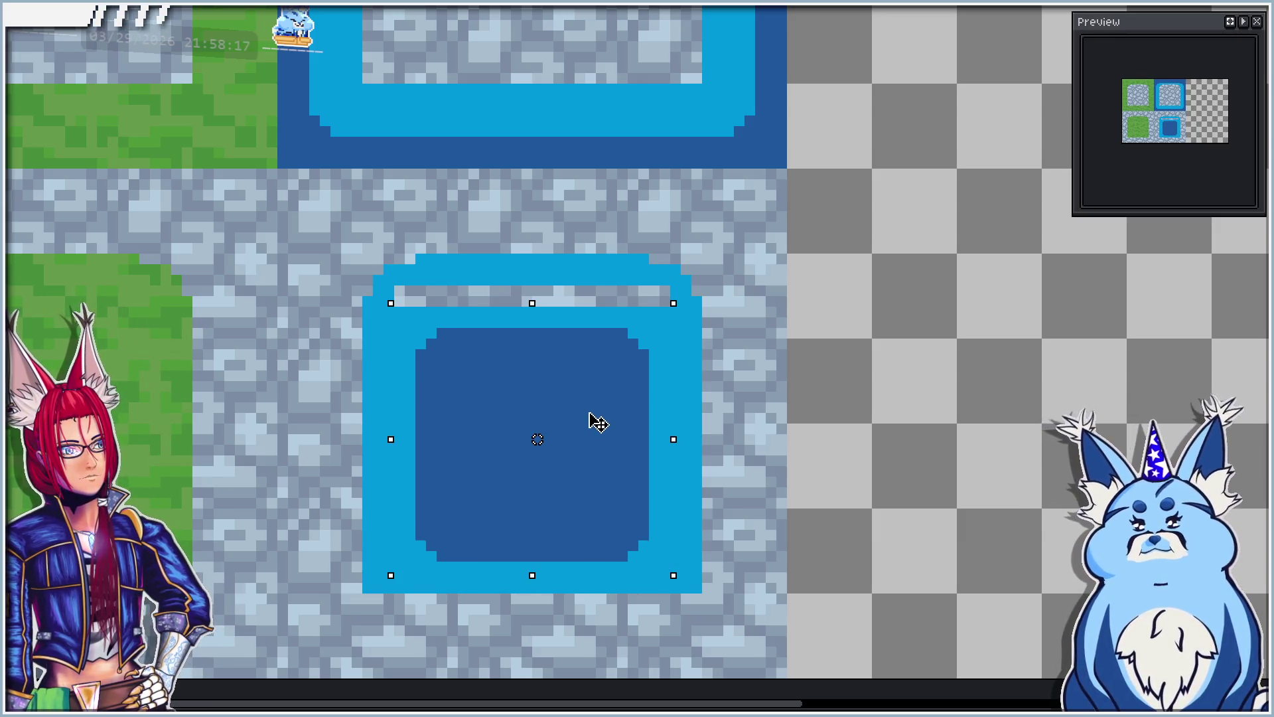
key(Down)
click(725, 422)
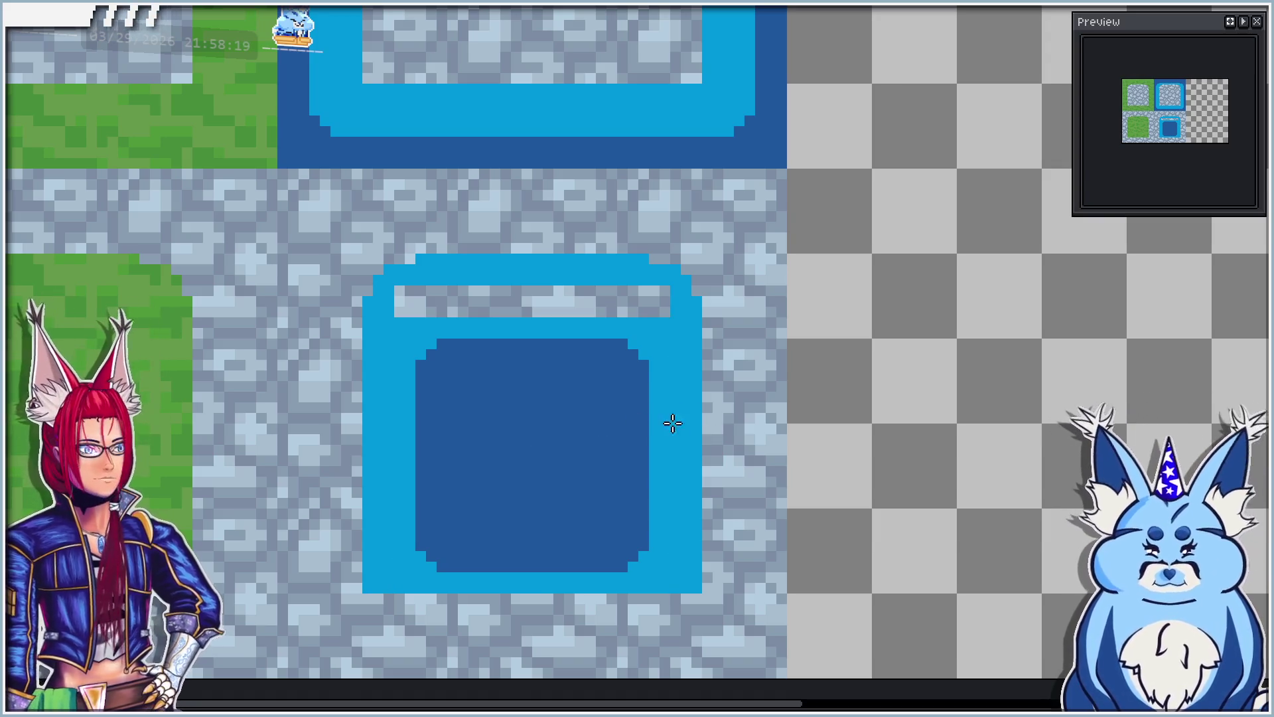
drag(397, 290, 523, 302)
Step: Cover the remaining grey pixels with light blue and bring back dark shading around the grass and stone patches
drag(419, 300, 668, 310)
scroll(down, 3)
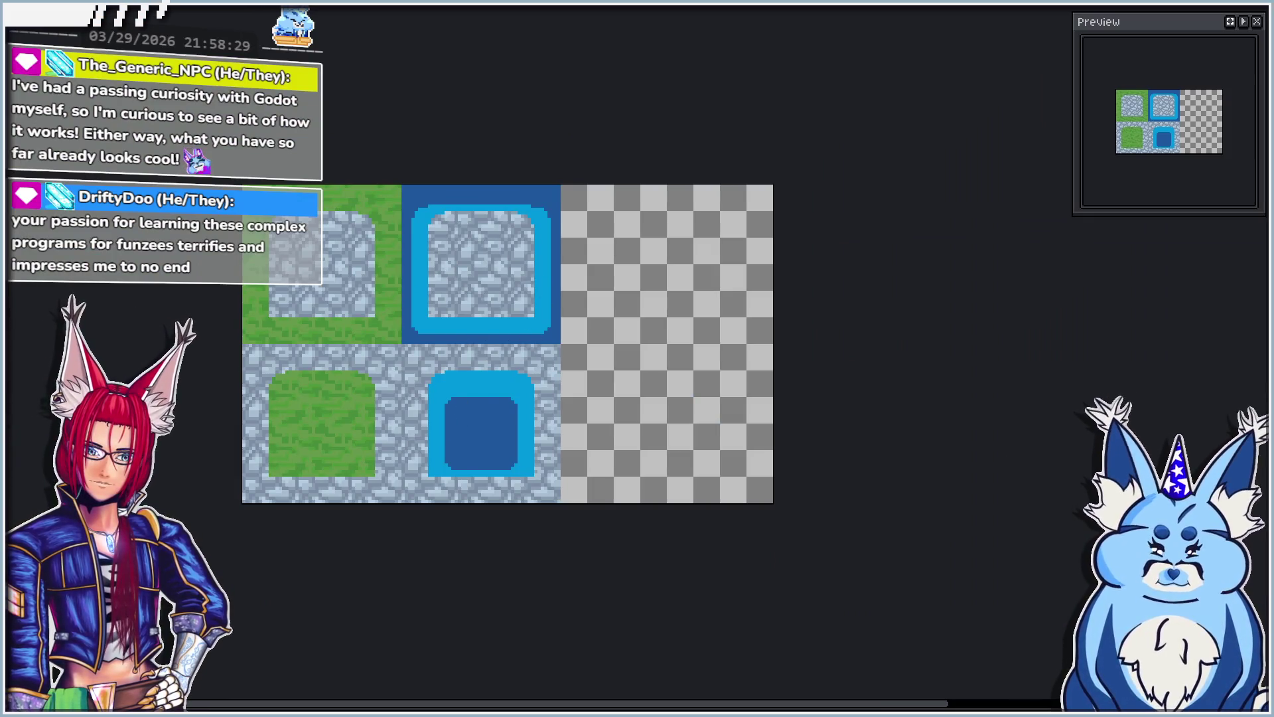
key(ctrl+z)
key(ctrl+z)
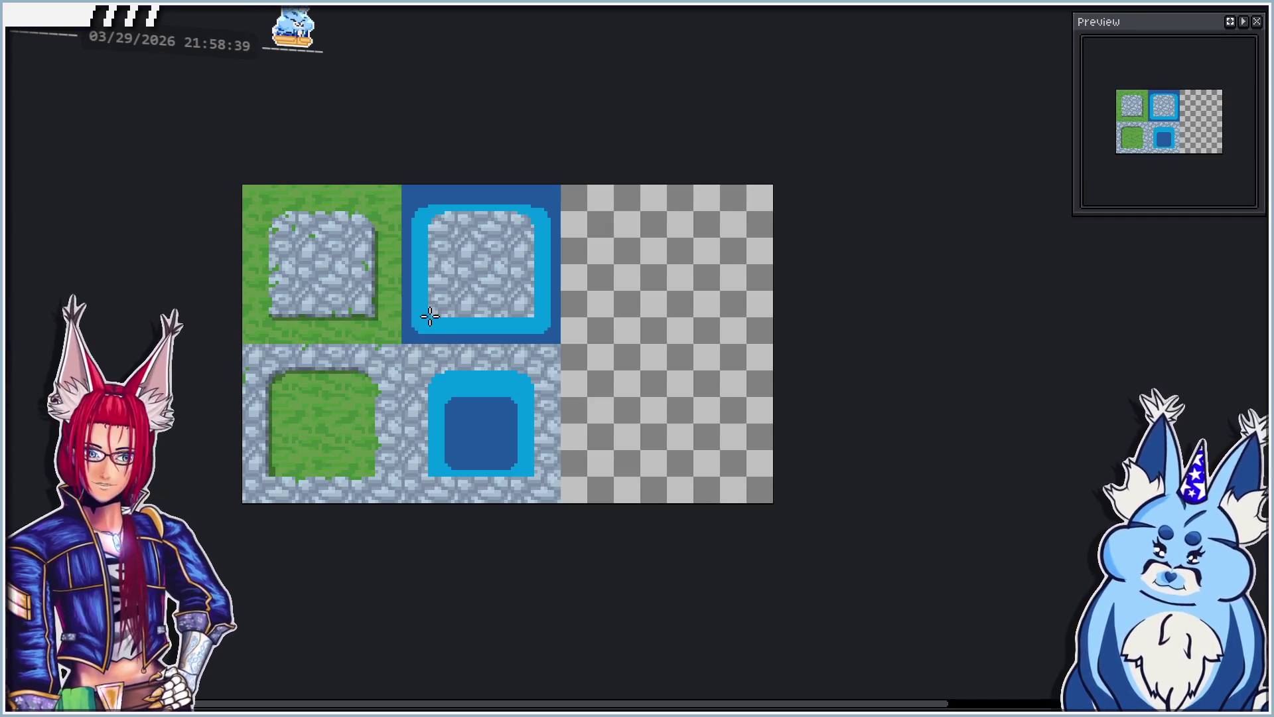
scroll(up, 3)
scroll(up, 3)
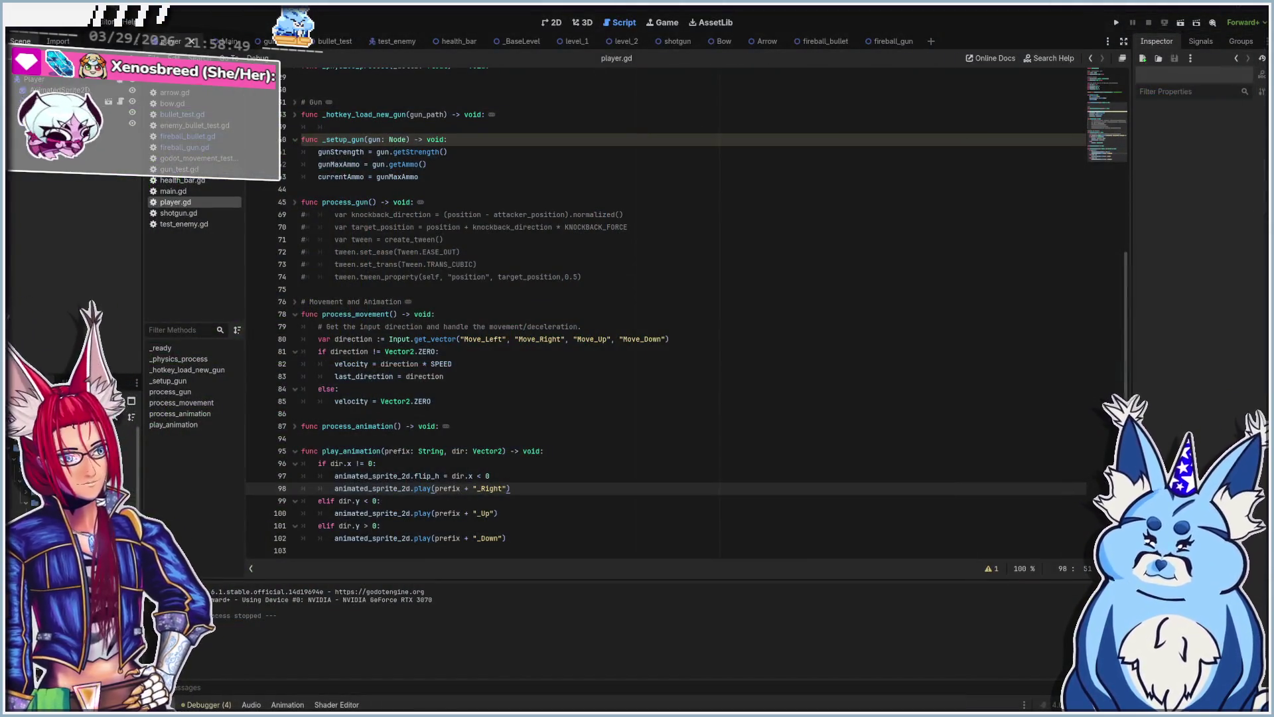
Step: Show the player scene in the 2D view, recentre the canvas, and run the project with F5
click(552, 22)
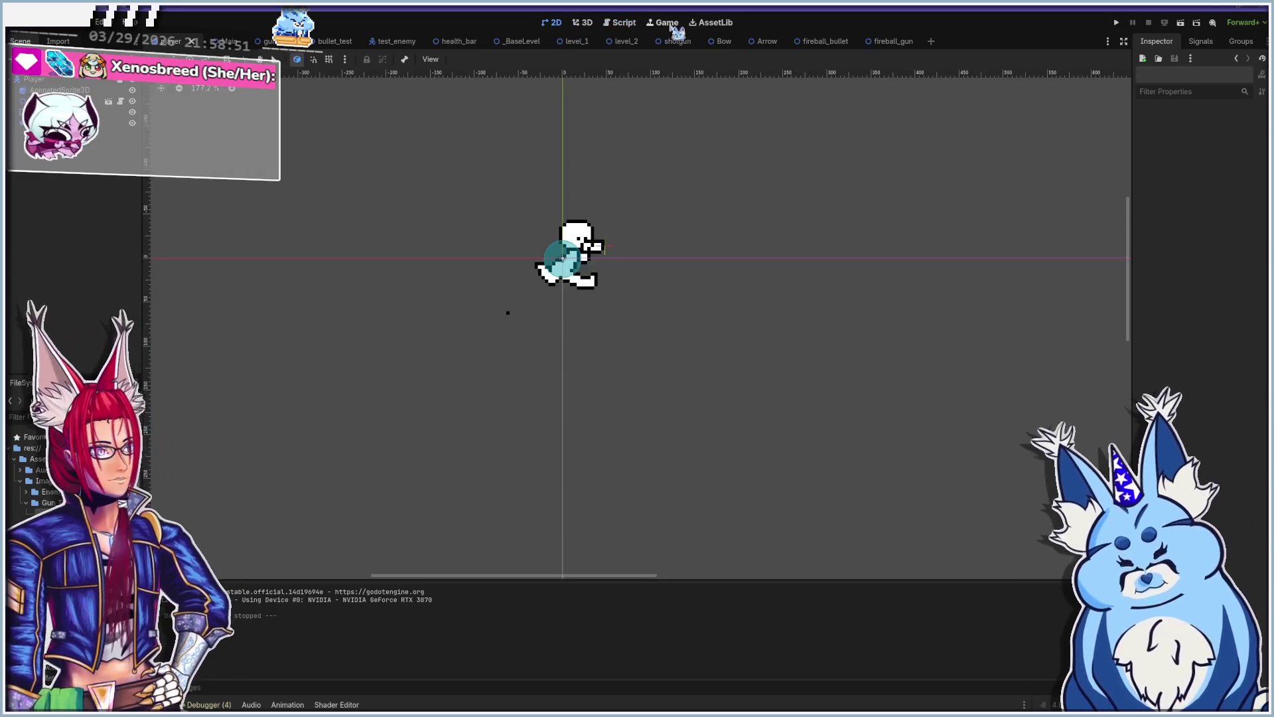
scroll(down, 3)
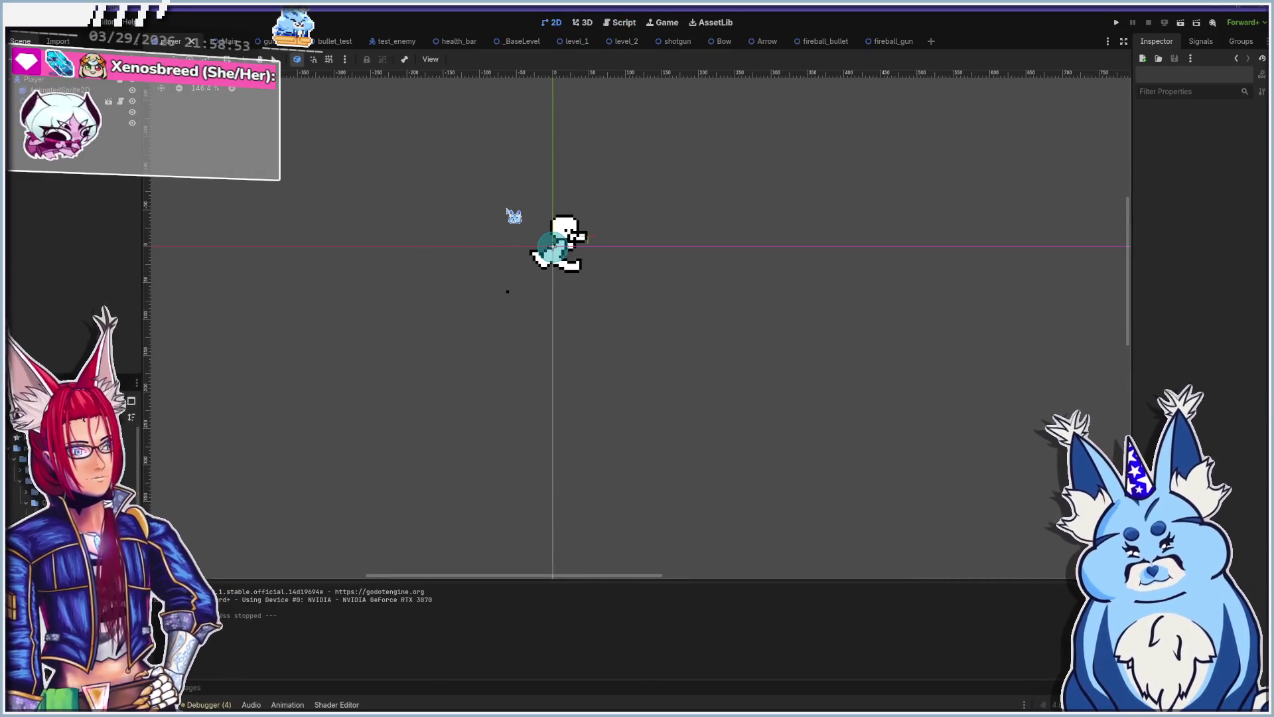
drag(506, 211, 529, 215)
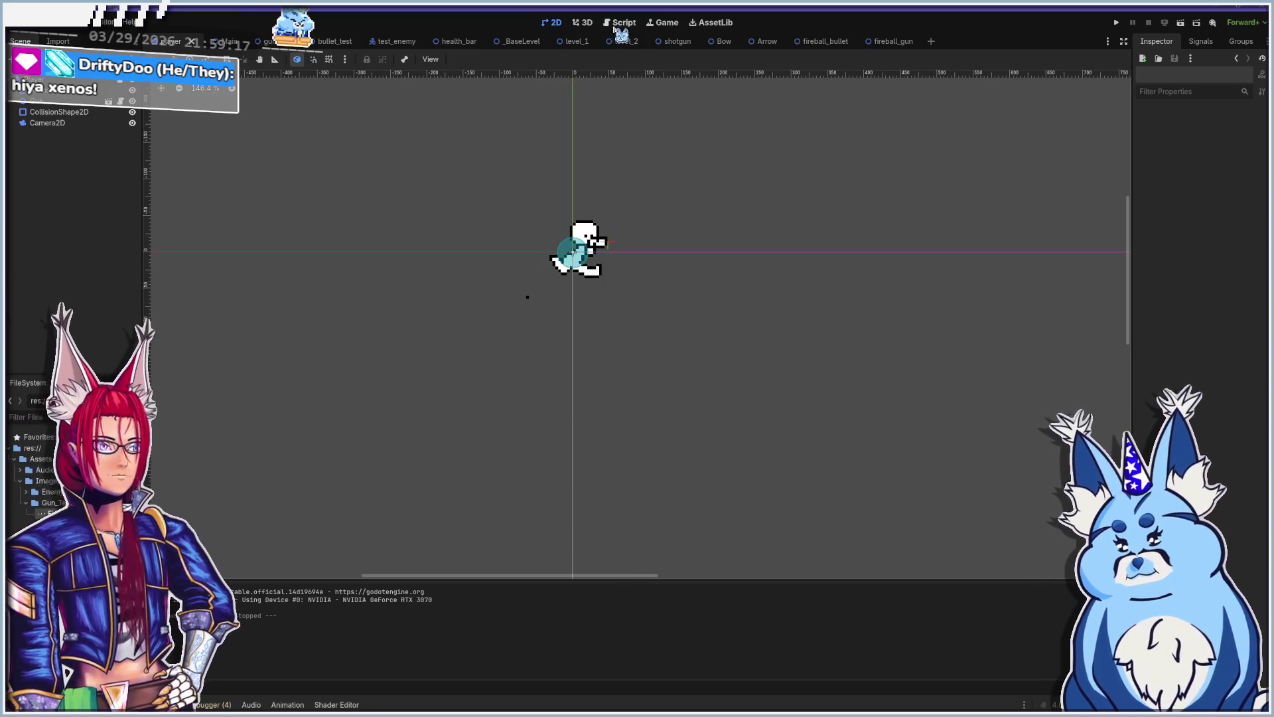
key(F5)
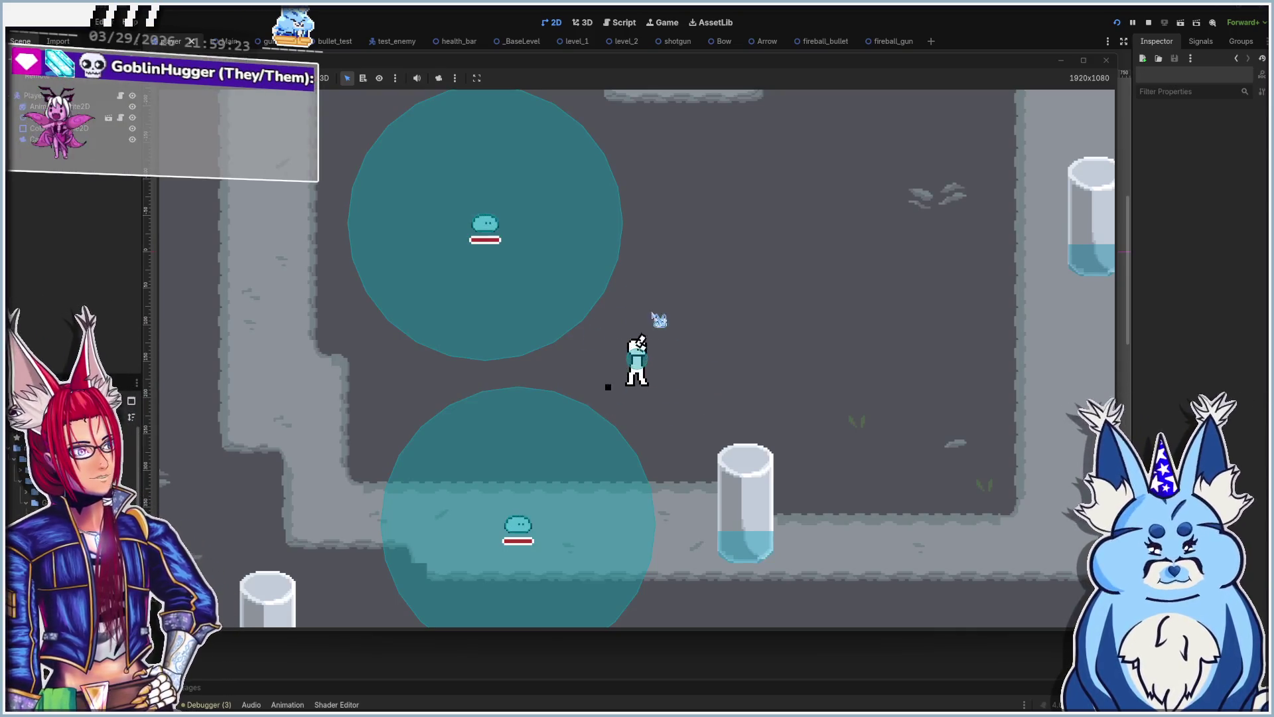
Step: Walk the player right, left, down and up around the level, then stop the game with F8
key(d)
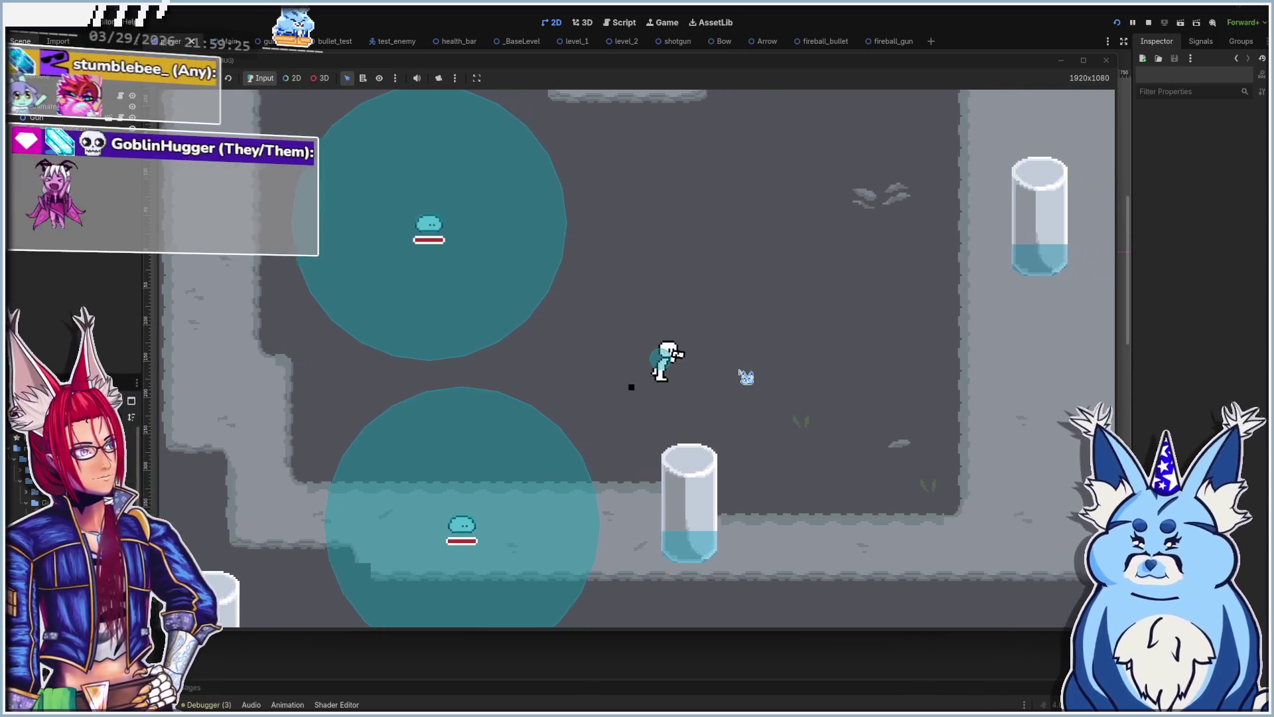
key(a)
key(d)
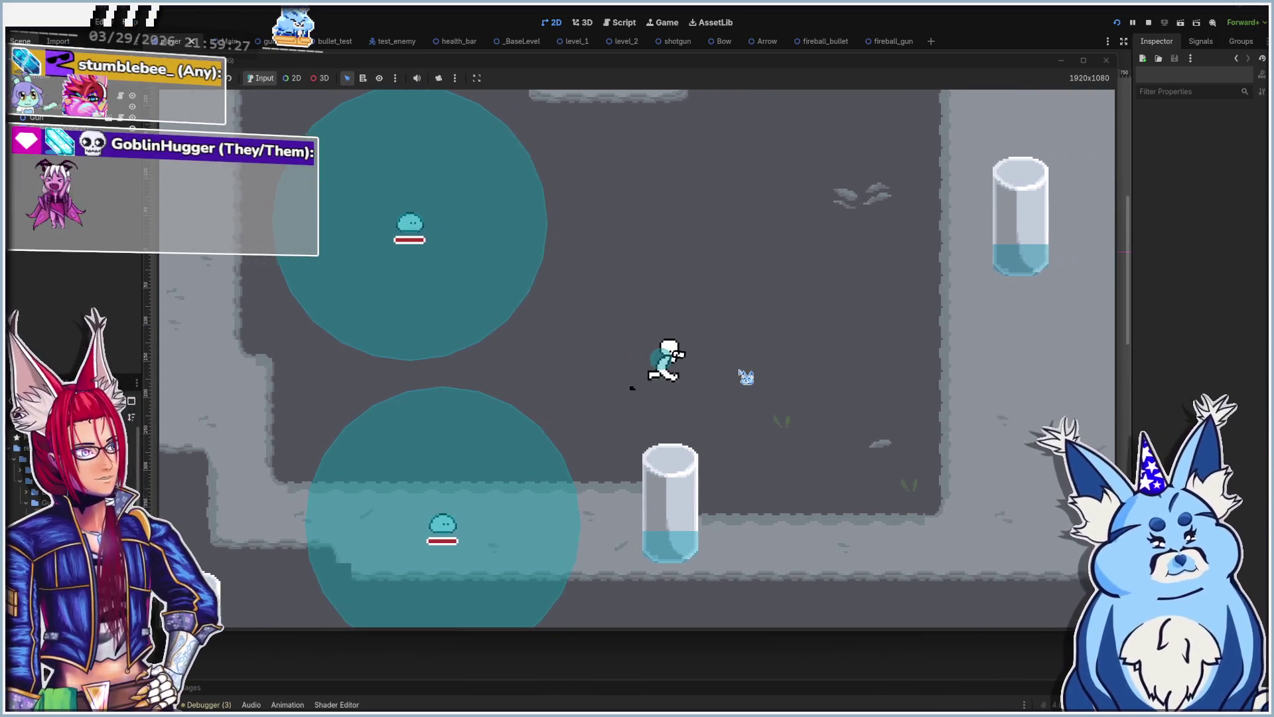
key(s)
key(w)
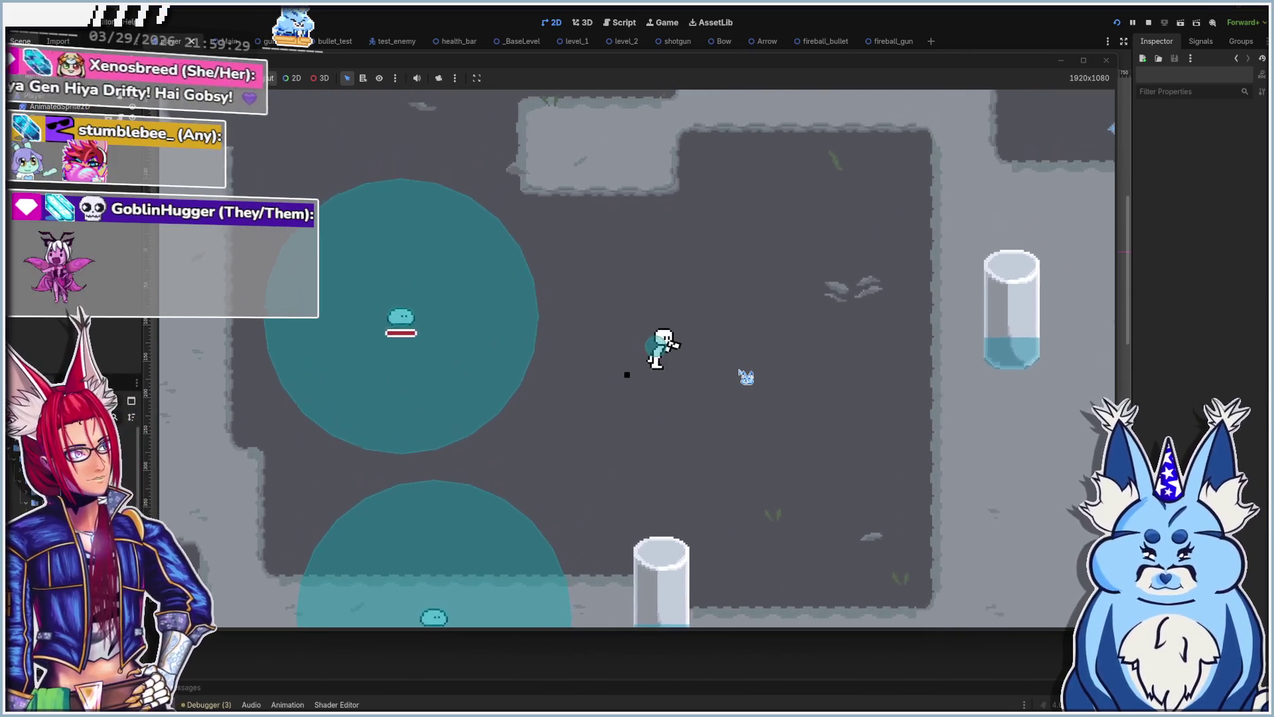
key(s)
key(a)
key(w)
key(d)
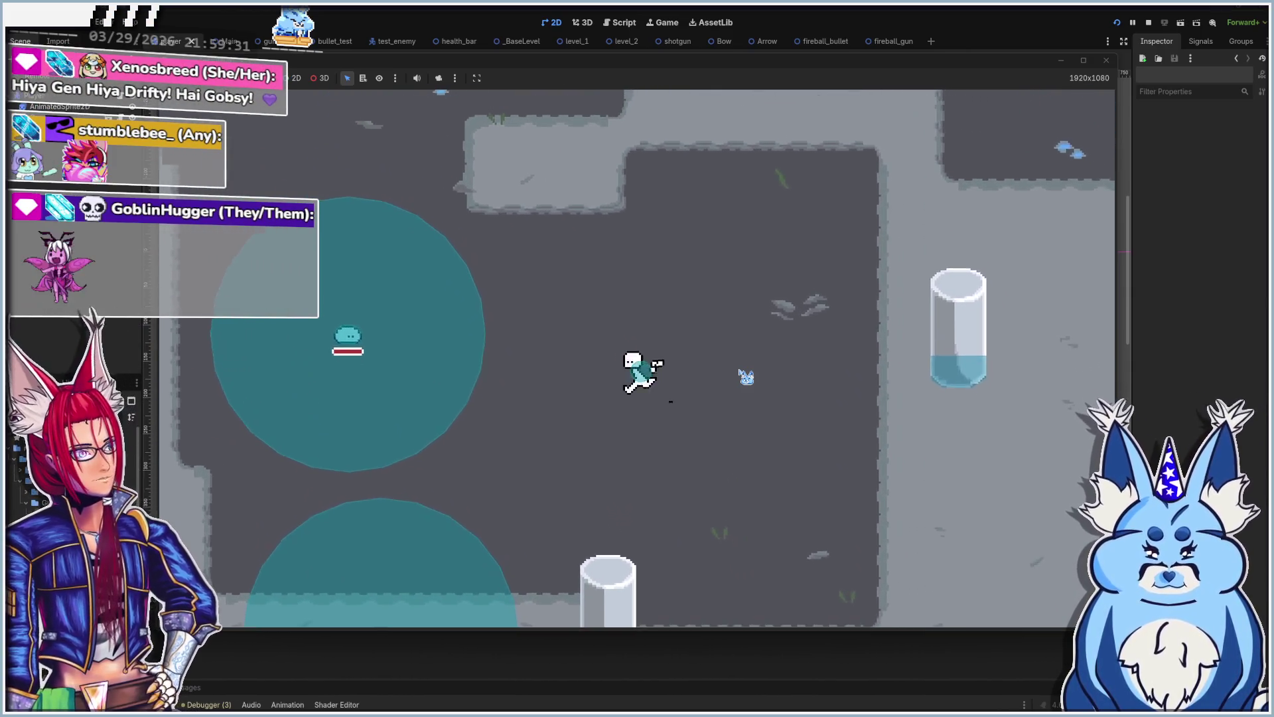
key(a)
key(F8)
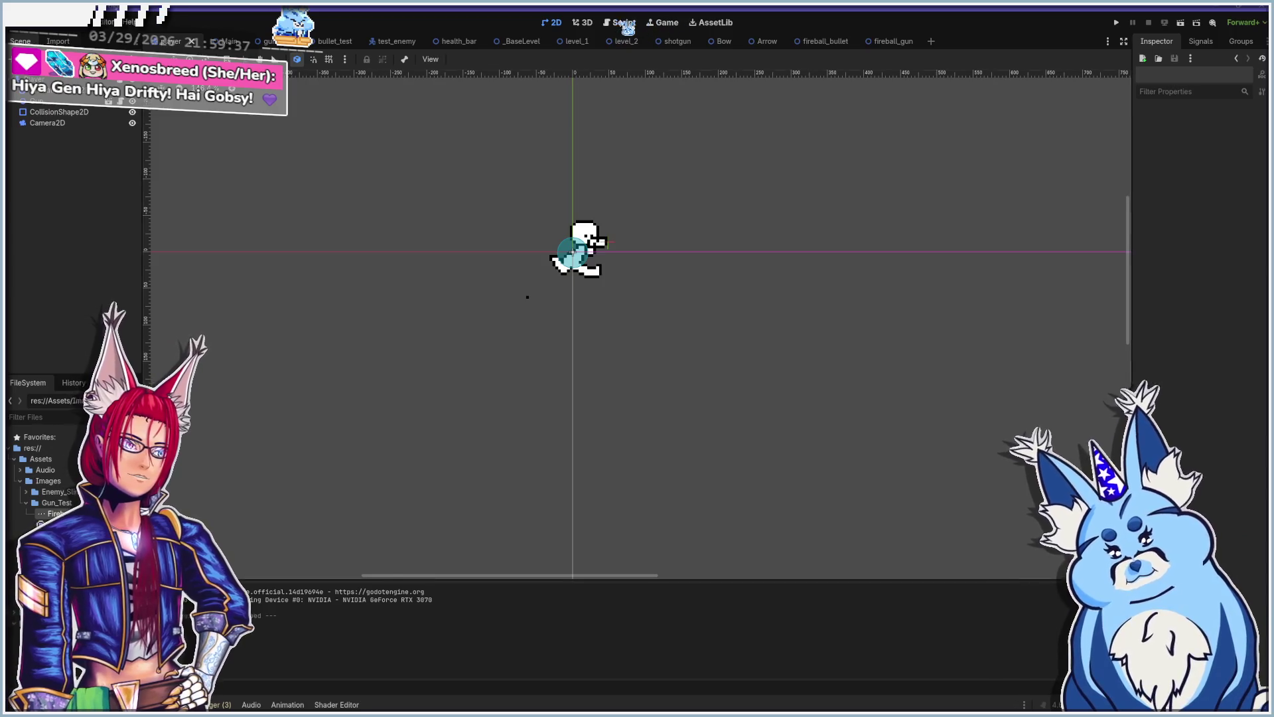
Step: Open player.gd and review its CharacterBody2D base, SPEED, current_gun_root and last_direction declarations
click(627, 26)
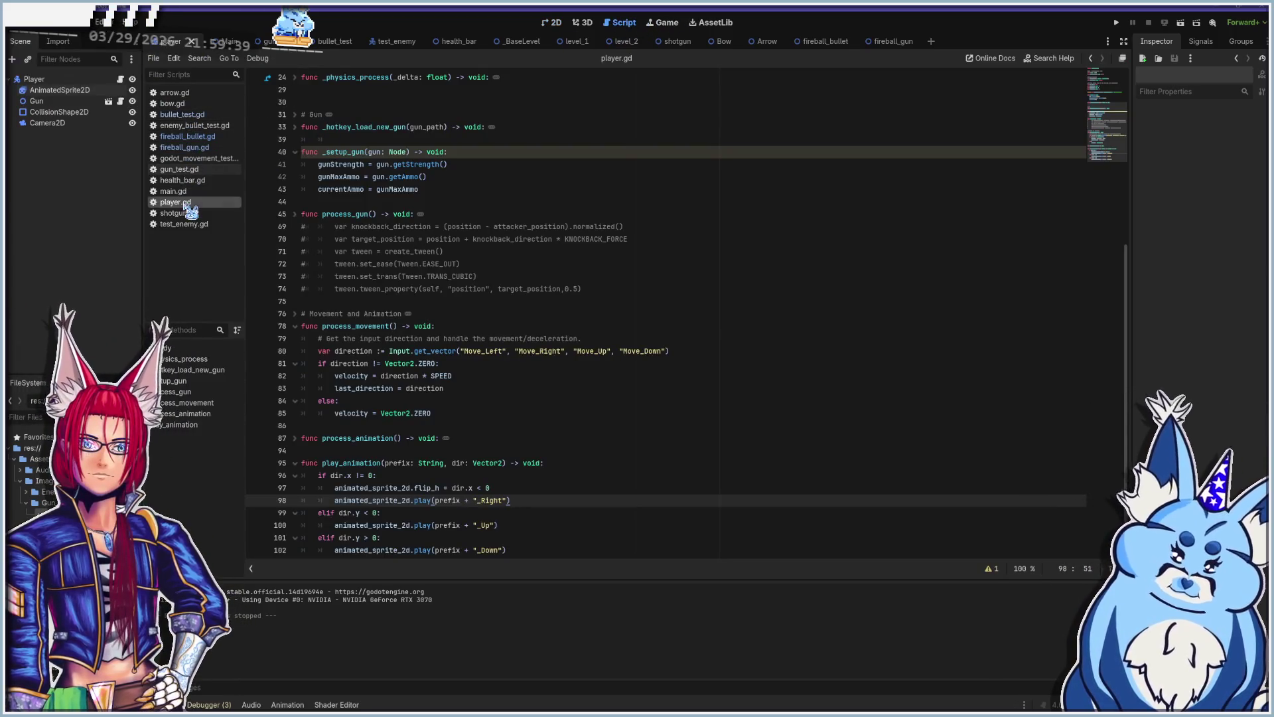
scroll(up, 3)
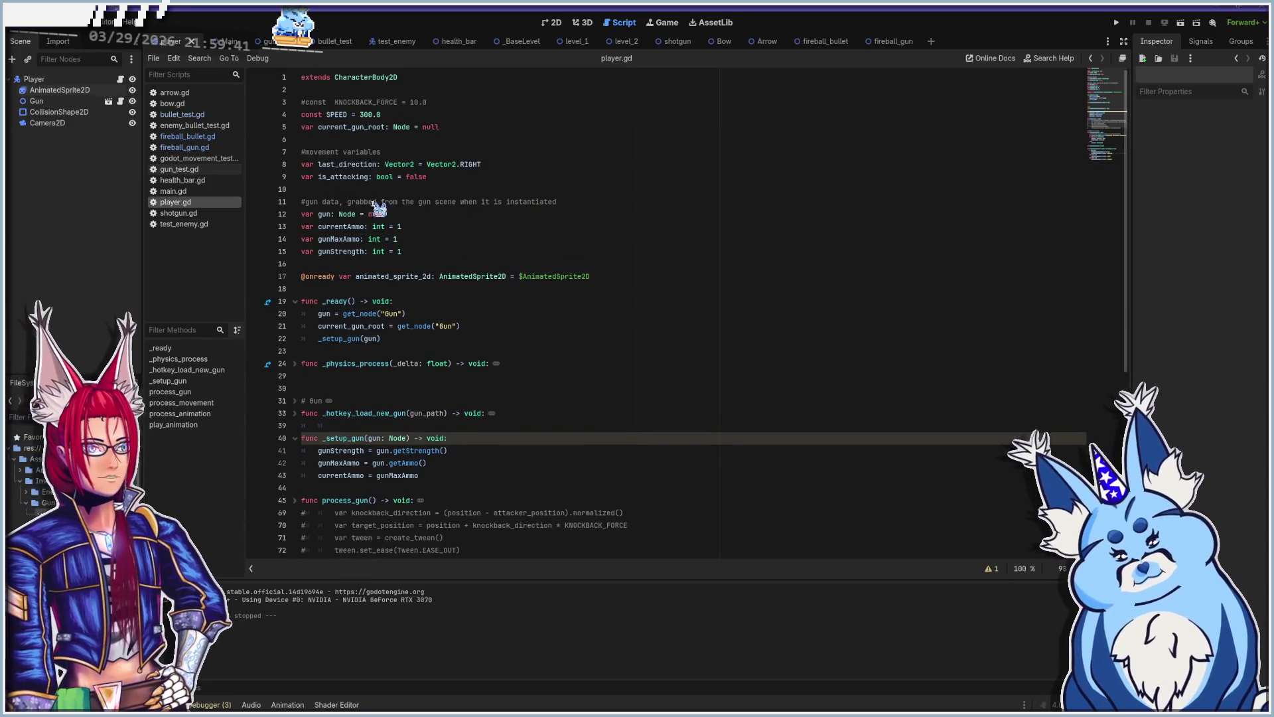
click(413, 78)
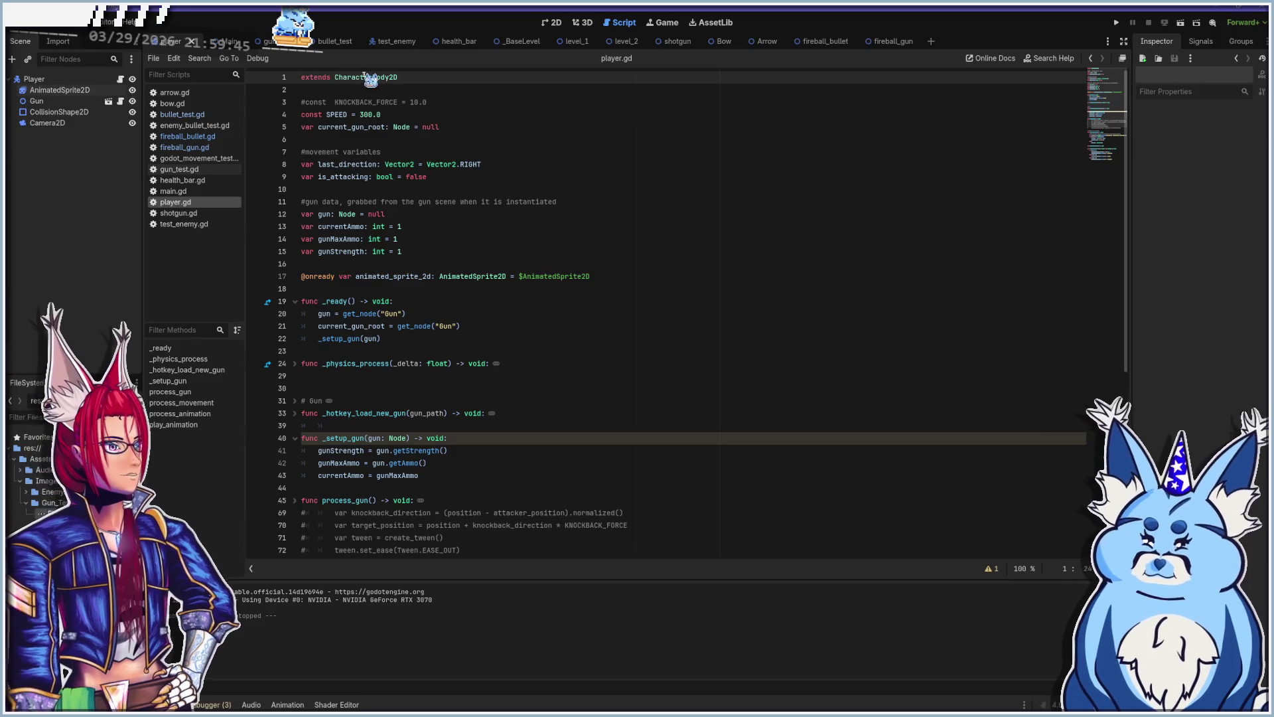
click(435, 118)
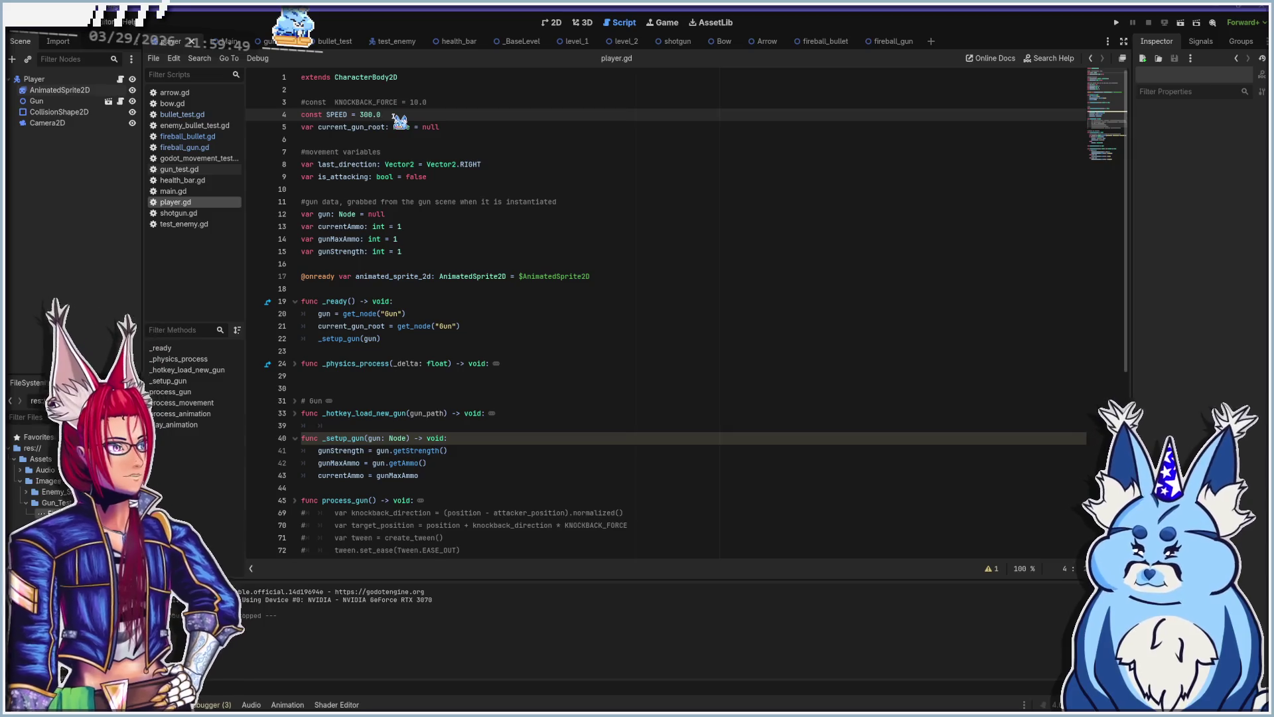
click(318, 128)
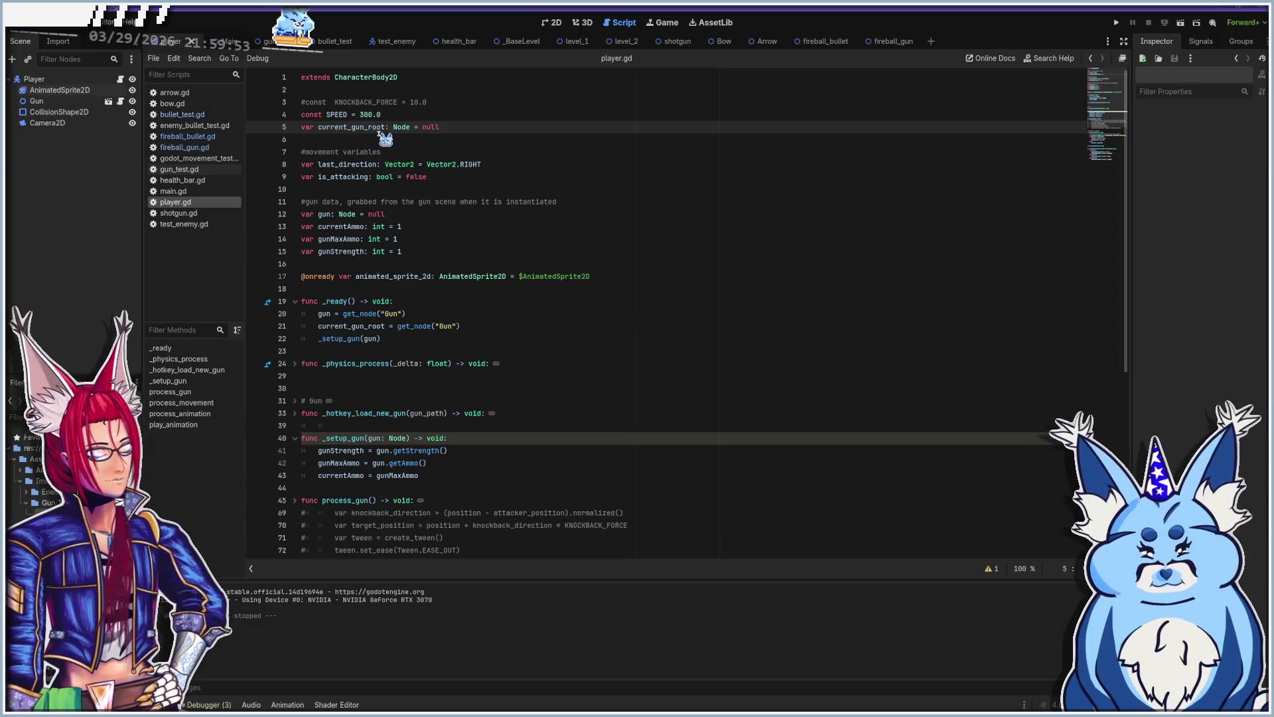
scroll(down, 3)
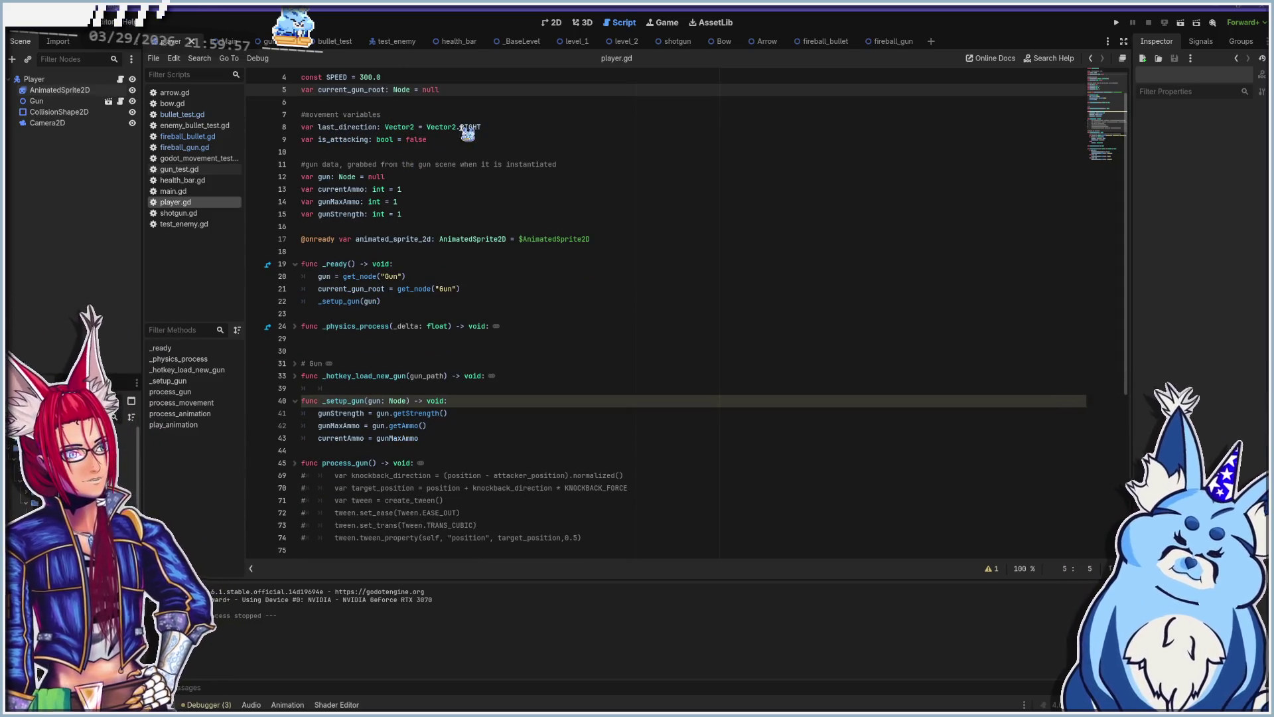
click(508, 126)
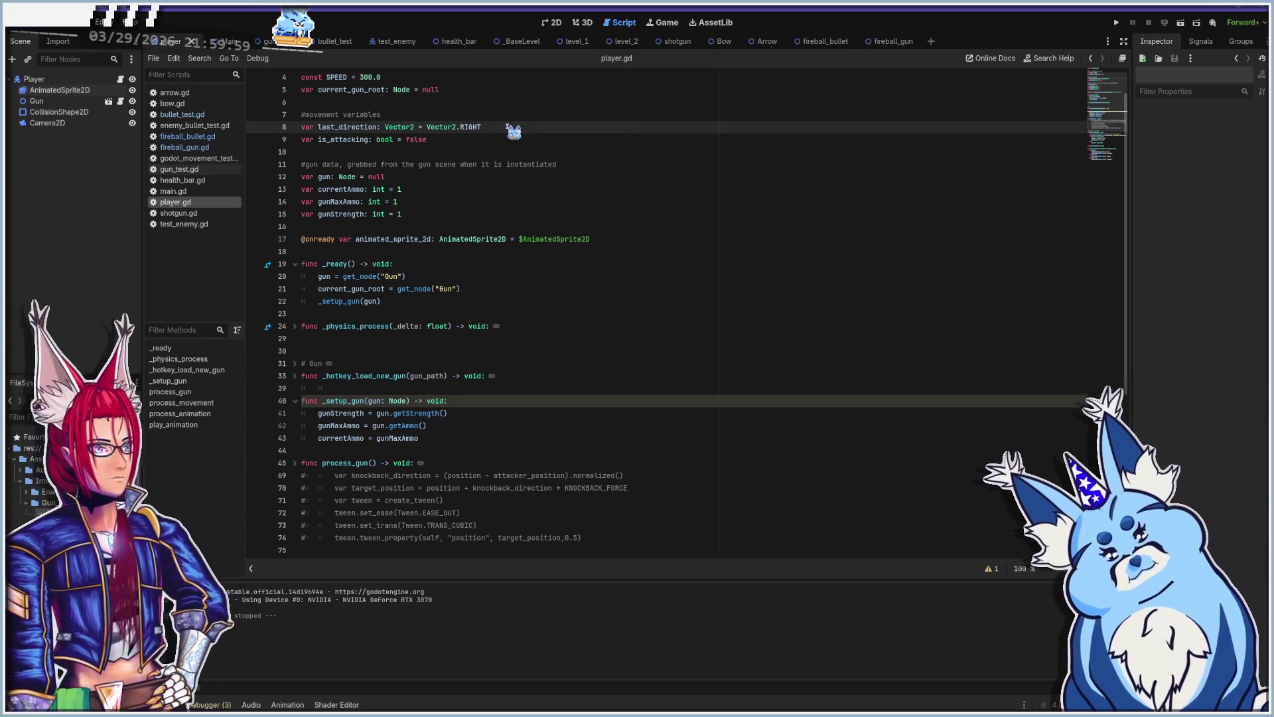
Step: Unfold _physics_process on line 24 to show its movement, animation and gun calls
scroll(down, 3)
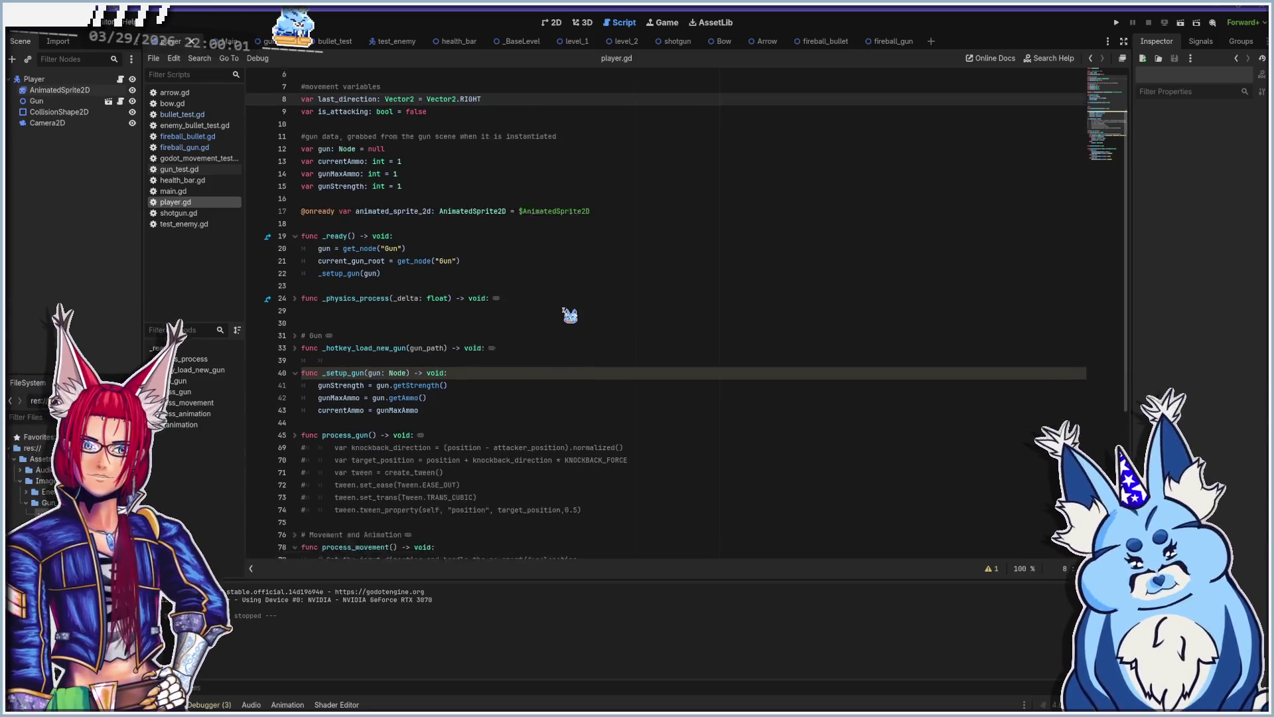
scroll(down, 3)
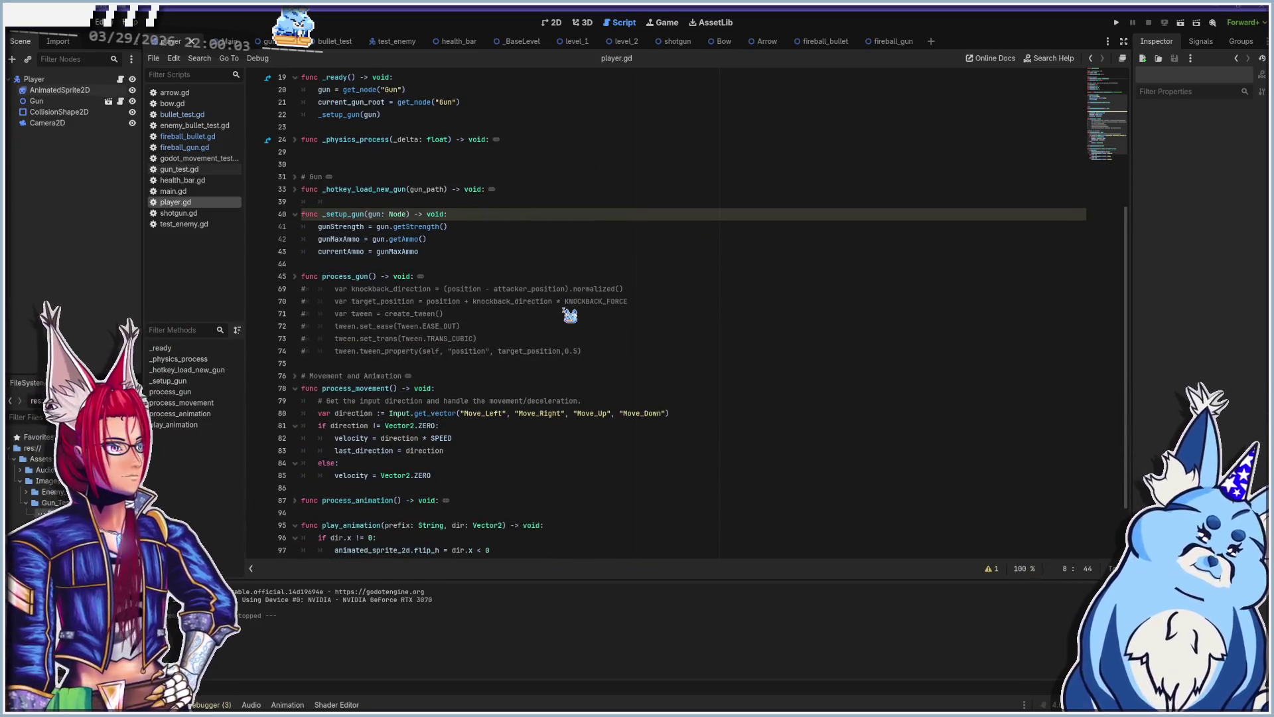
scroll(down, 3)
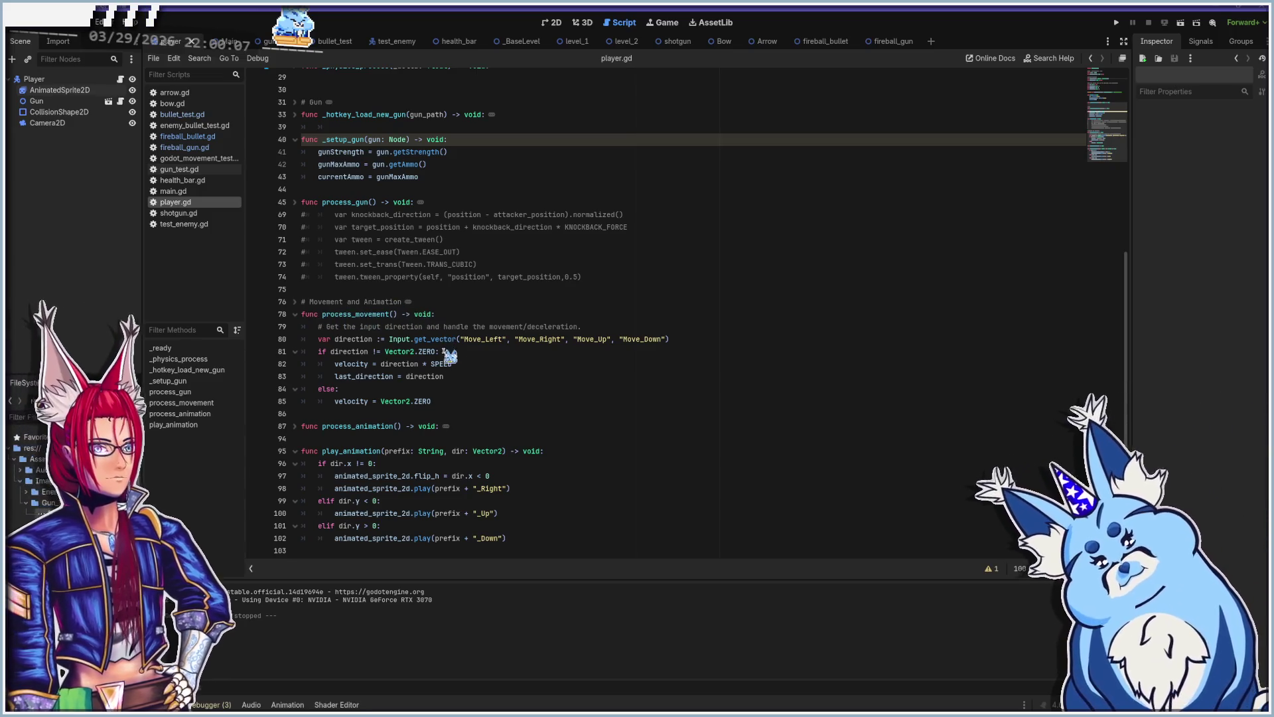
scroll(up, 3)
scroll(up, 3)
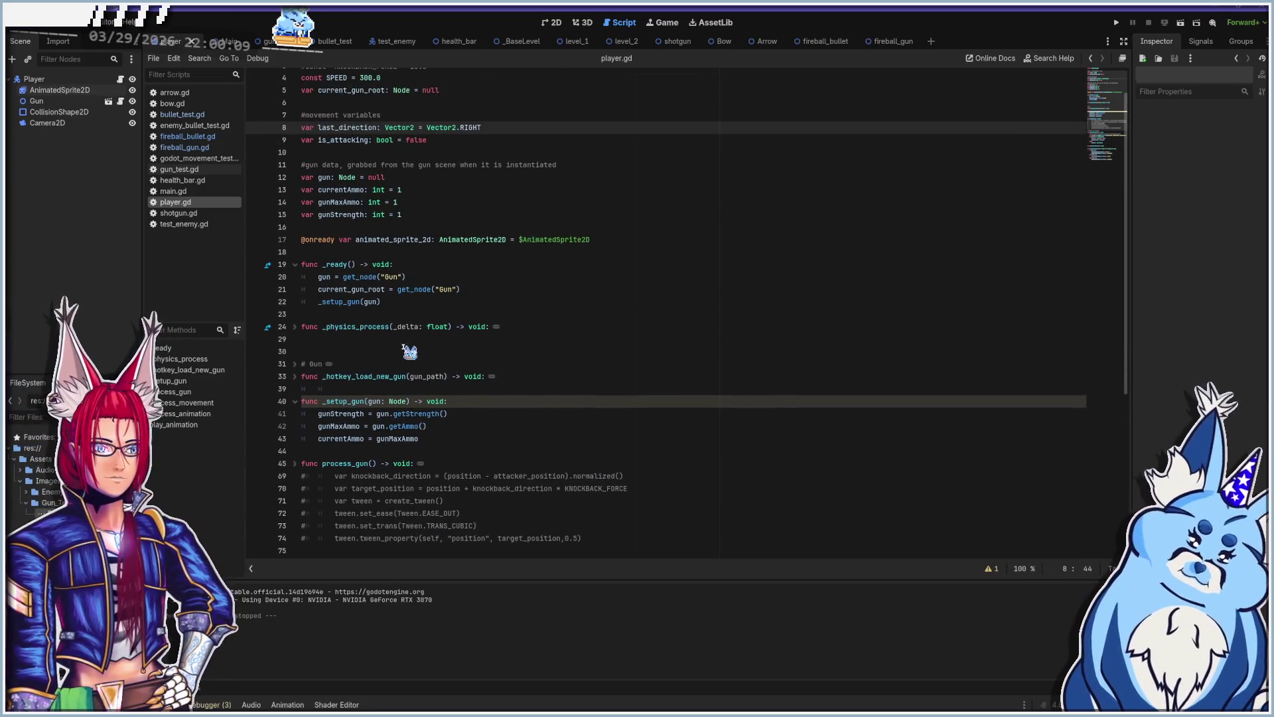
click(295, 327)
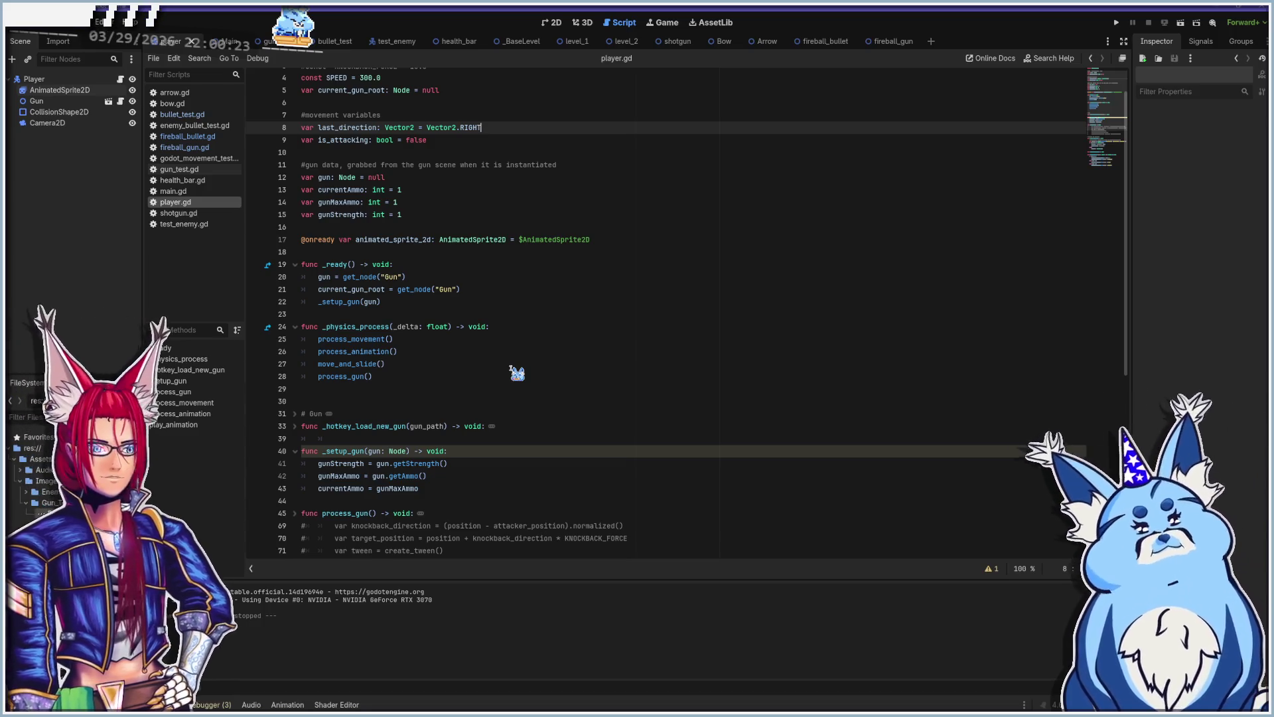
scroll(down, 3)
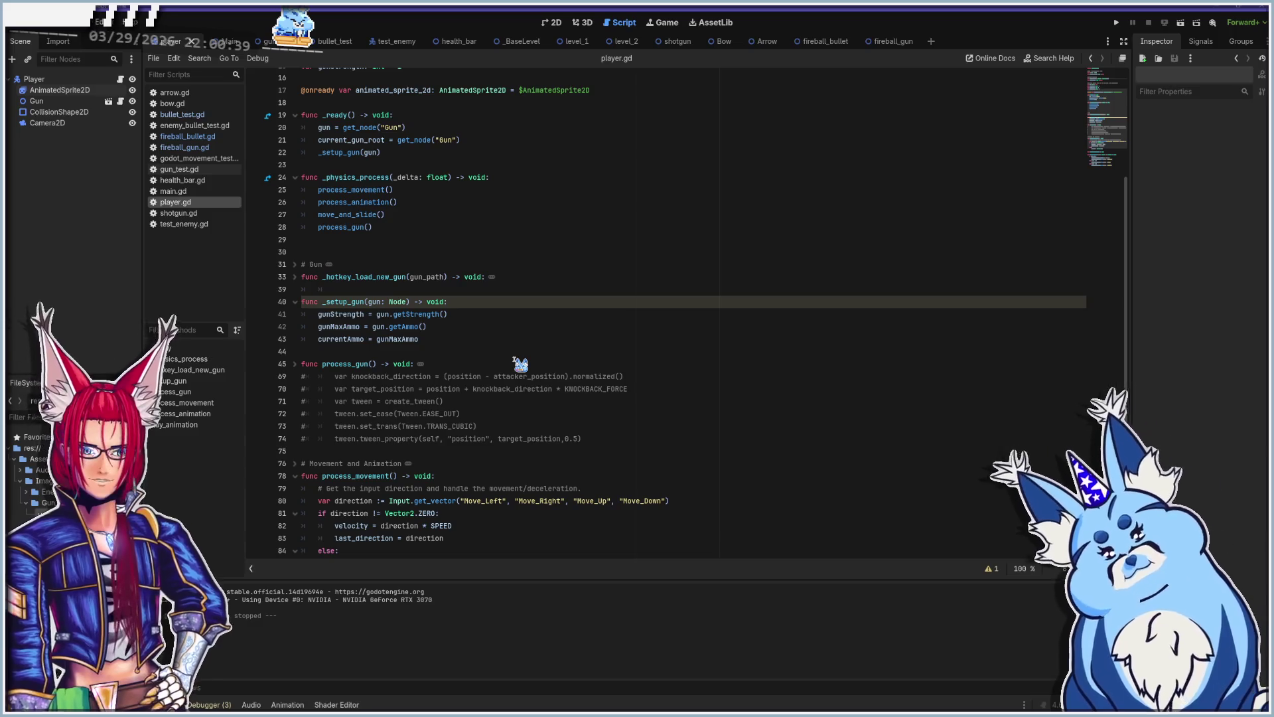
scroll(up, 3)
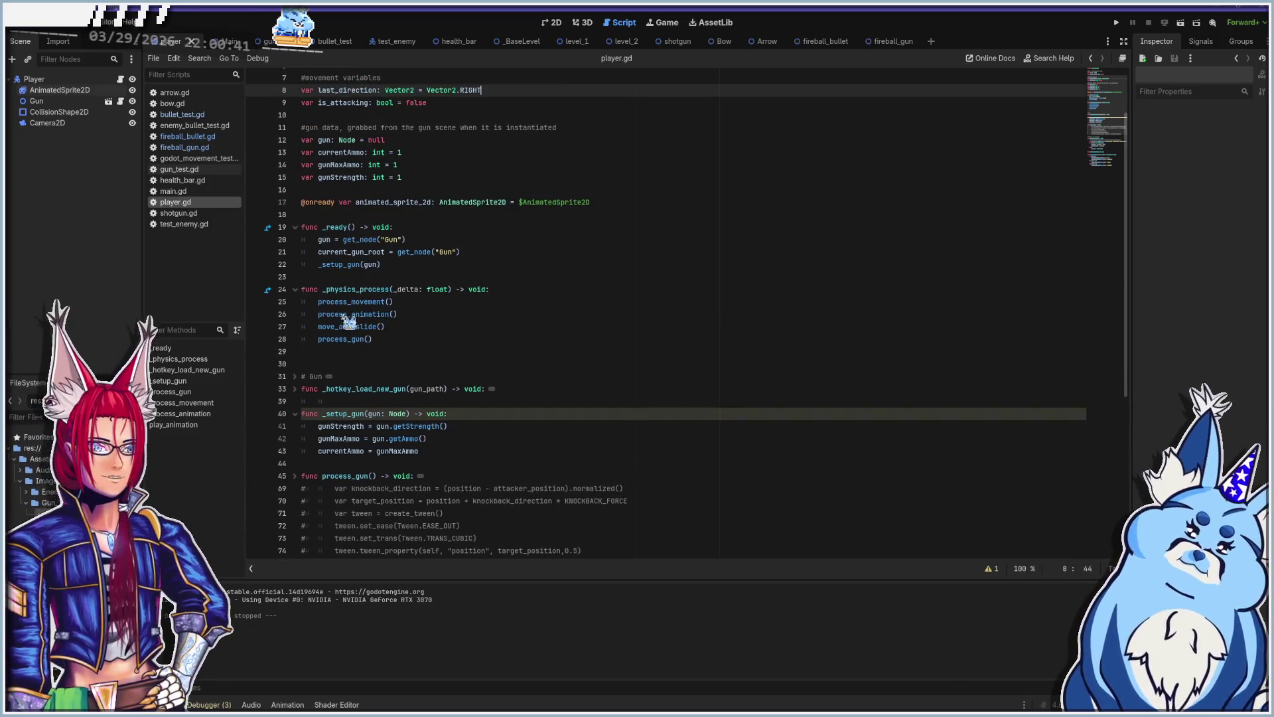
mouse_move(335, 296)
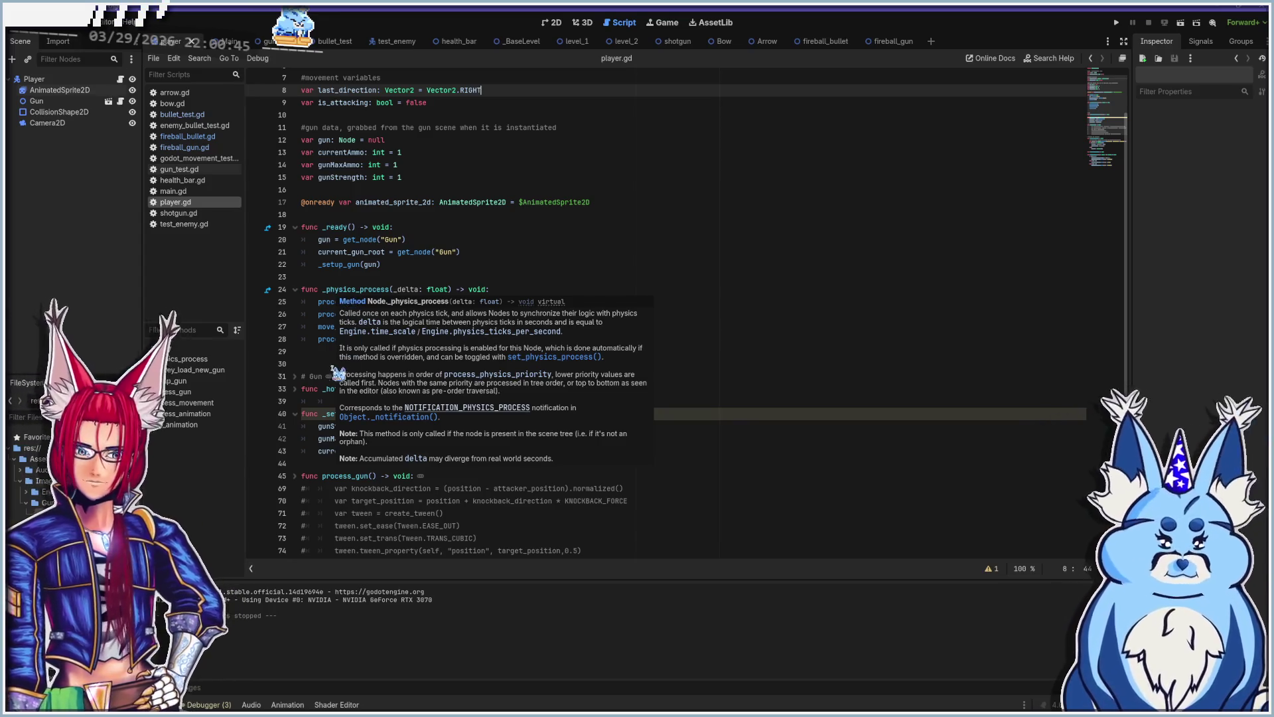
scroll(down, 3)
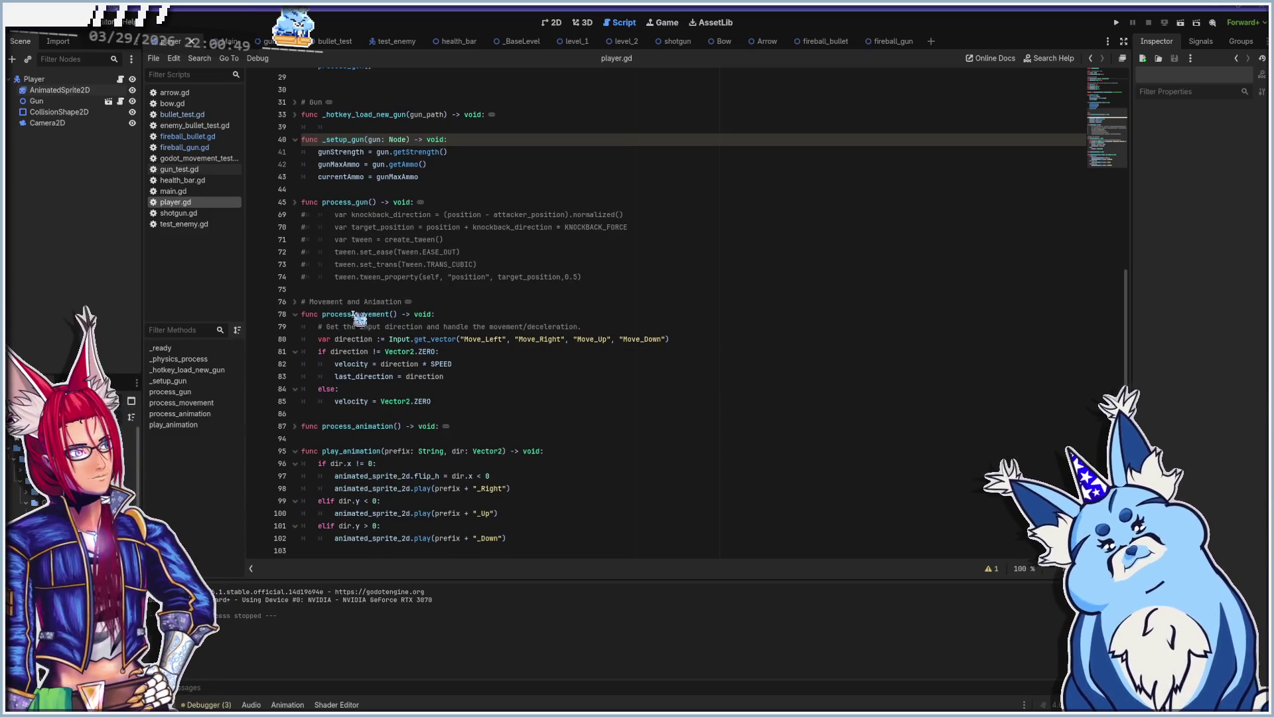
click(321, 339)
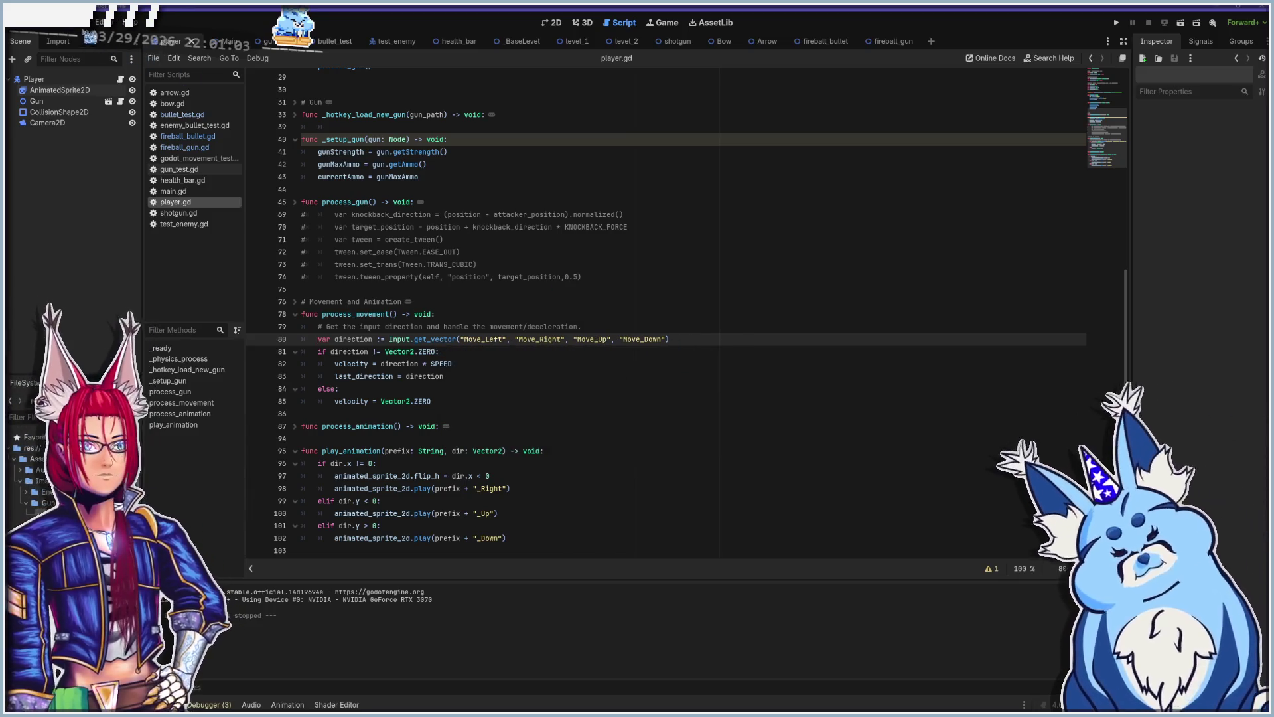
click(66, 25)
click(60, 39)
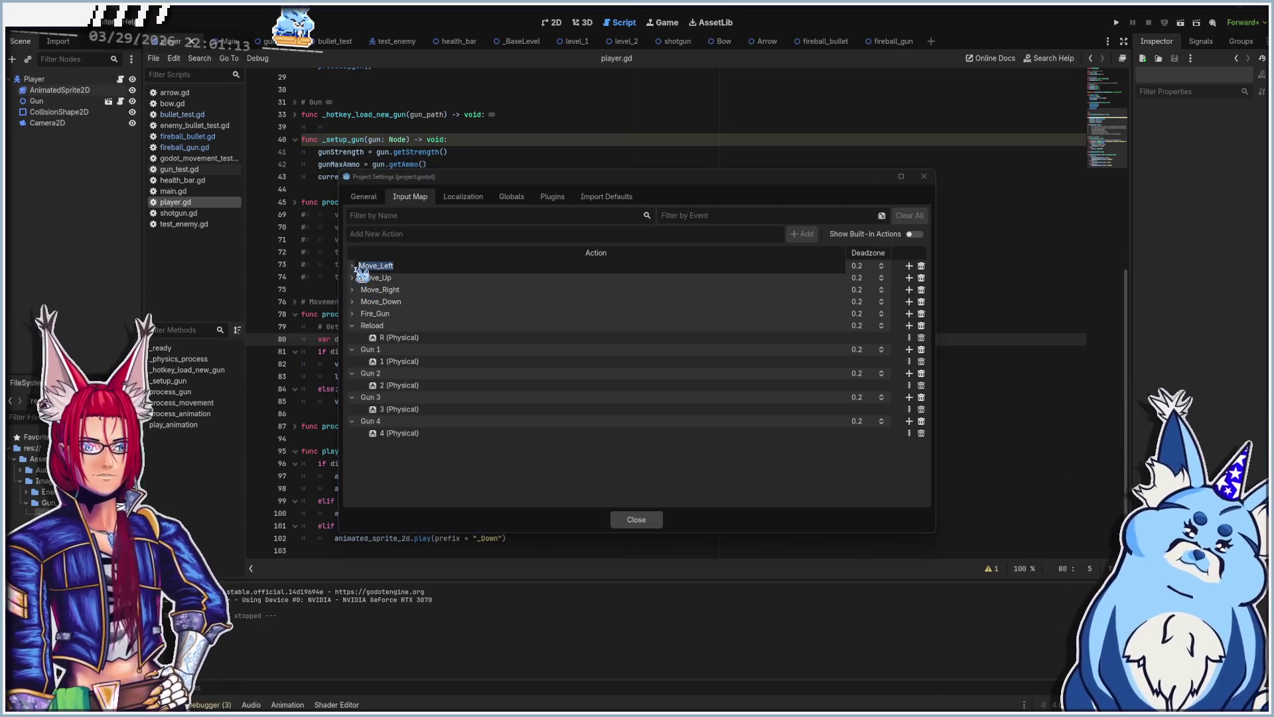
click(353, 265)
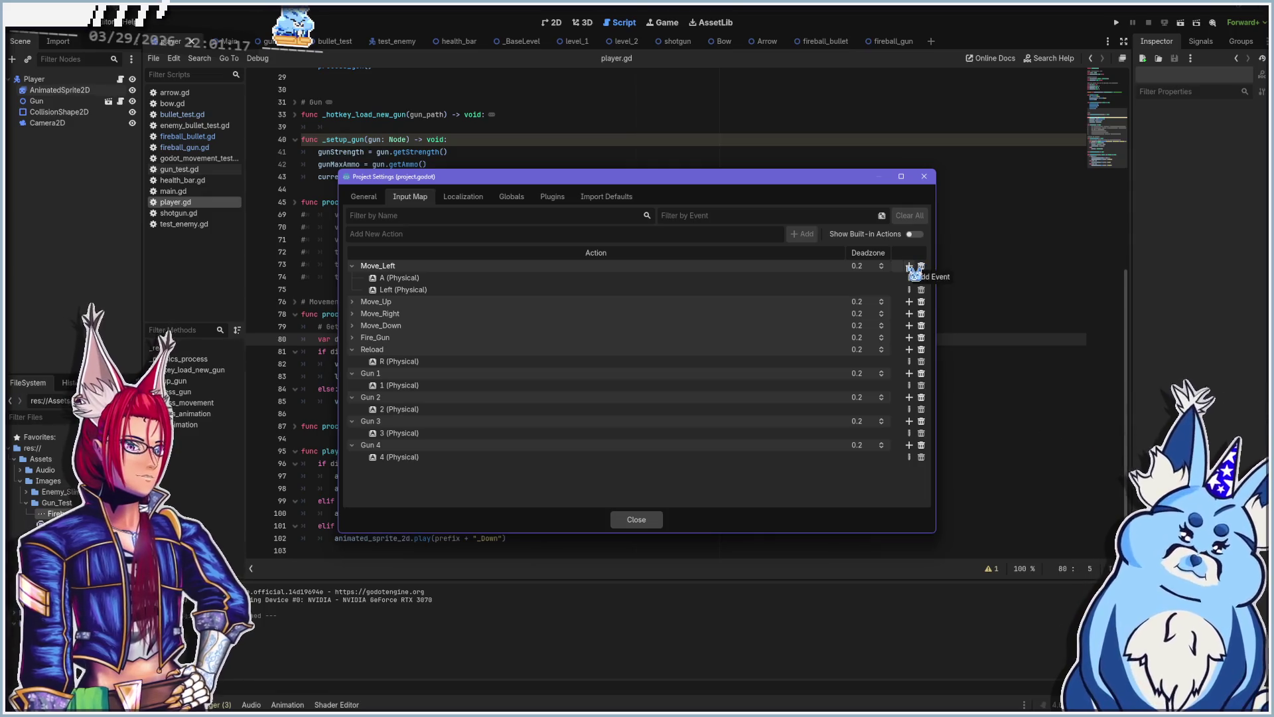
click(911, 267)
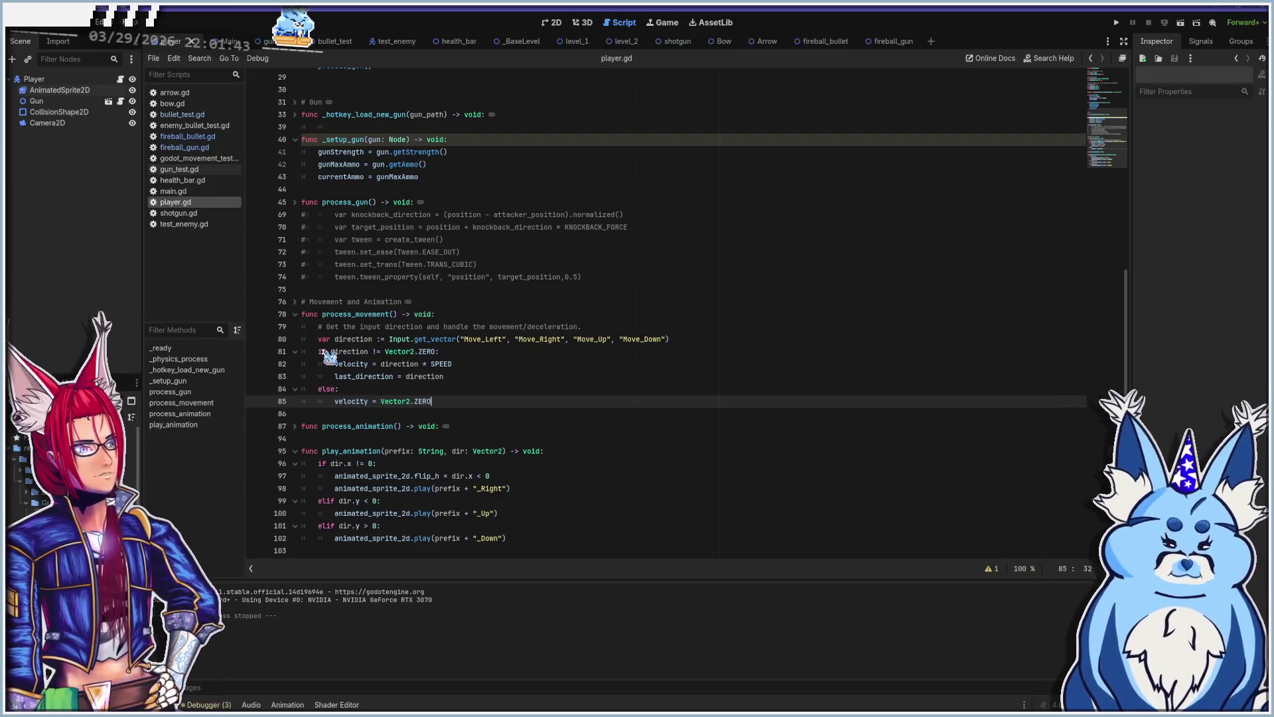
mouse_move(373, 354)
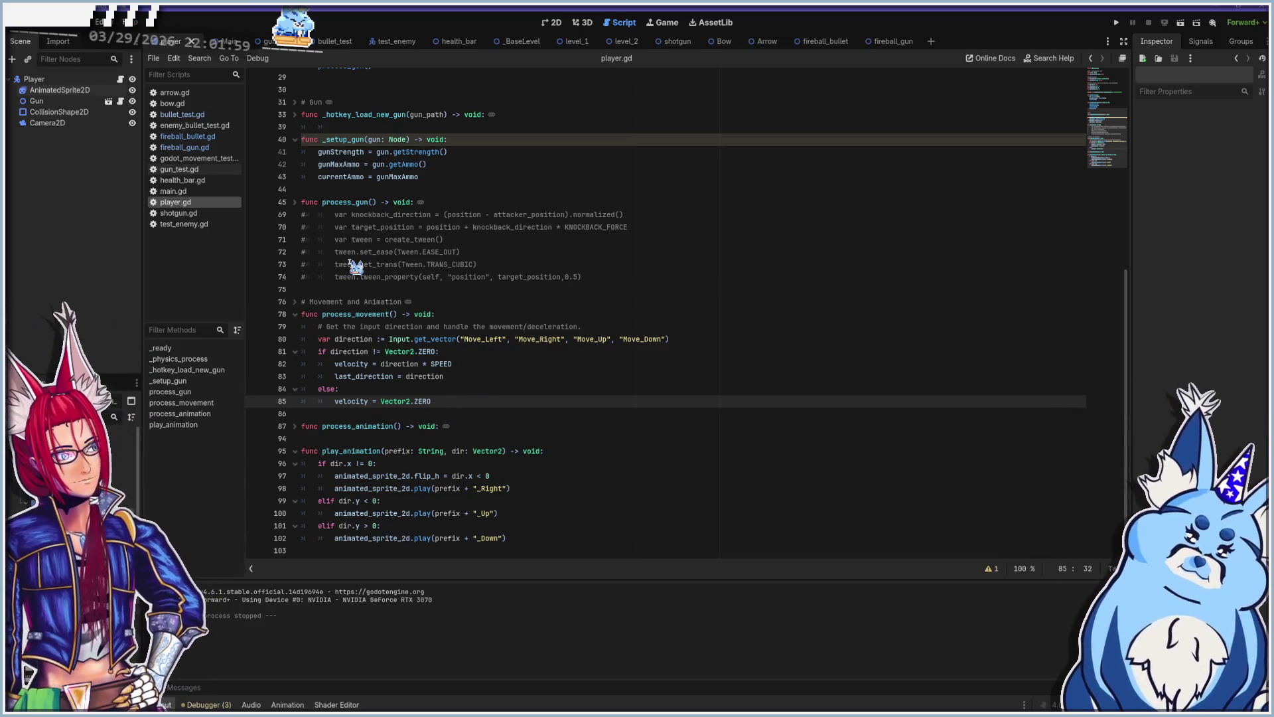
scroll(up, 3)
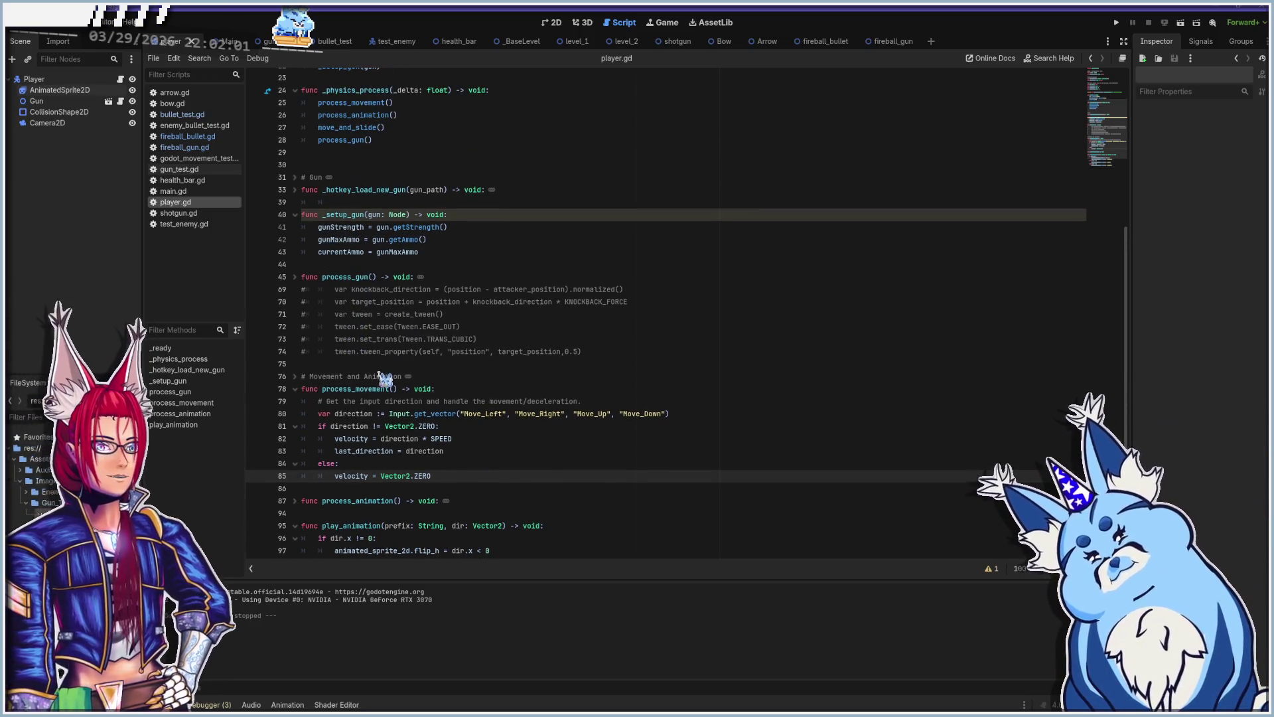
Step: Unfold the process_animation function in player.gd
scroll(up, 3)
click(418, 228)
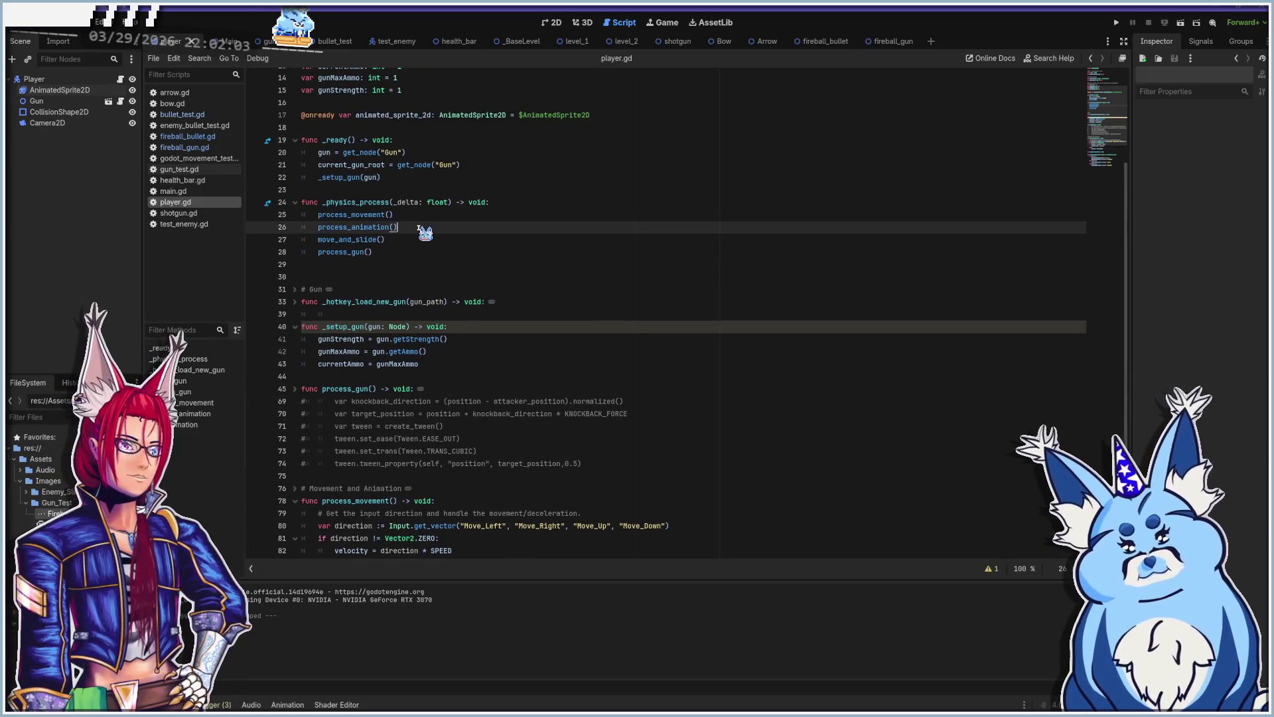
scroll(down, 3)
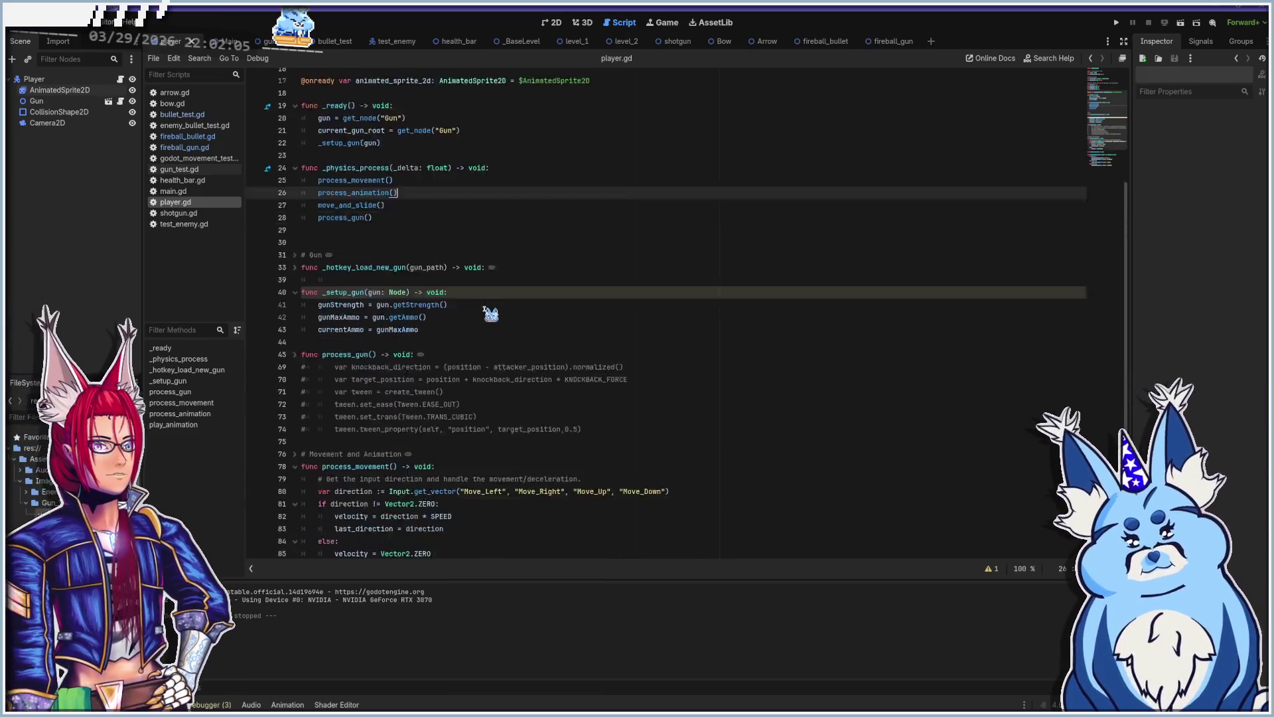
click(294, 427)
scroll(down, 3)
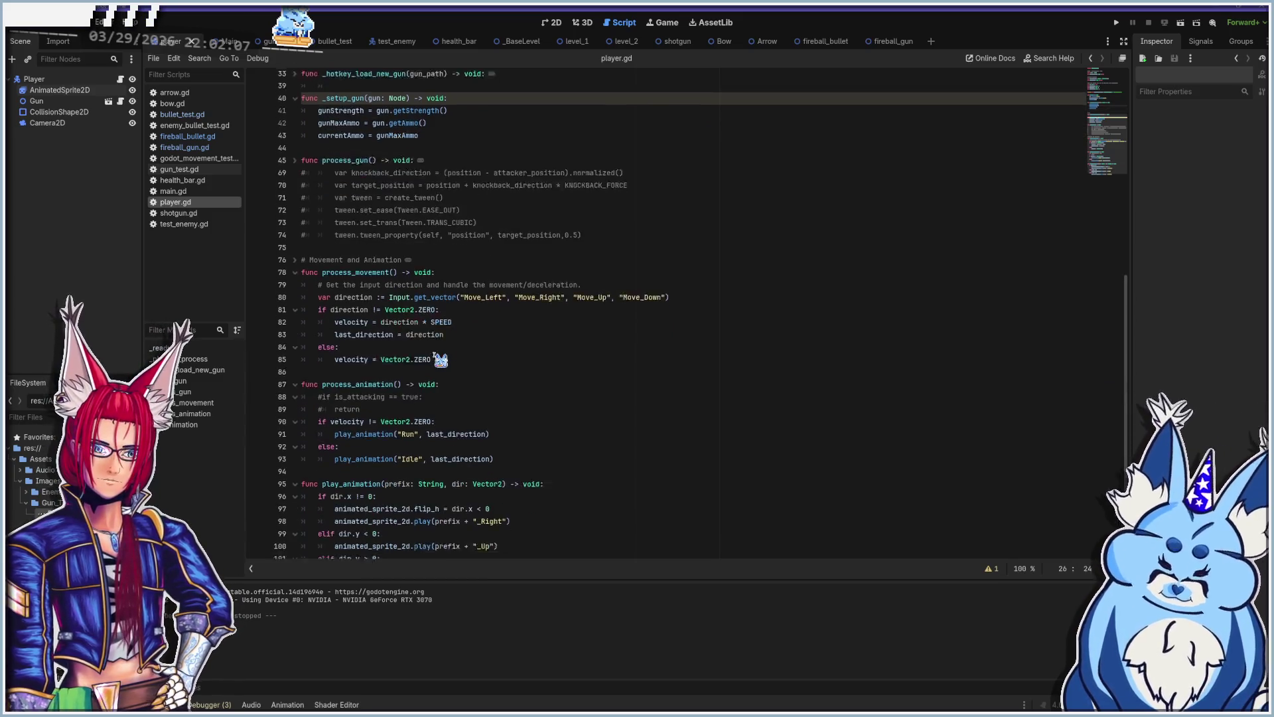
mouse_move(475, 406)
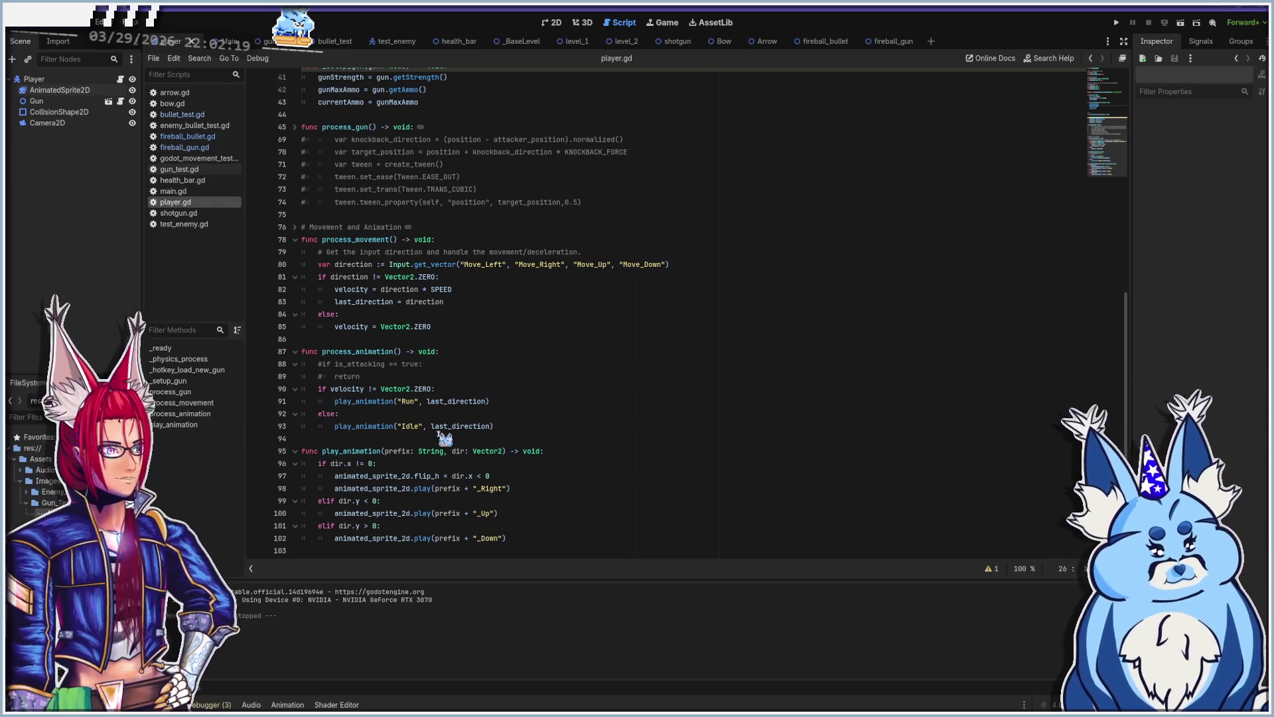
Step: Inspect play_animation's flip check on lines 97–100, then run the project with F5
scroll(up, 3)
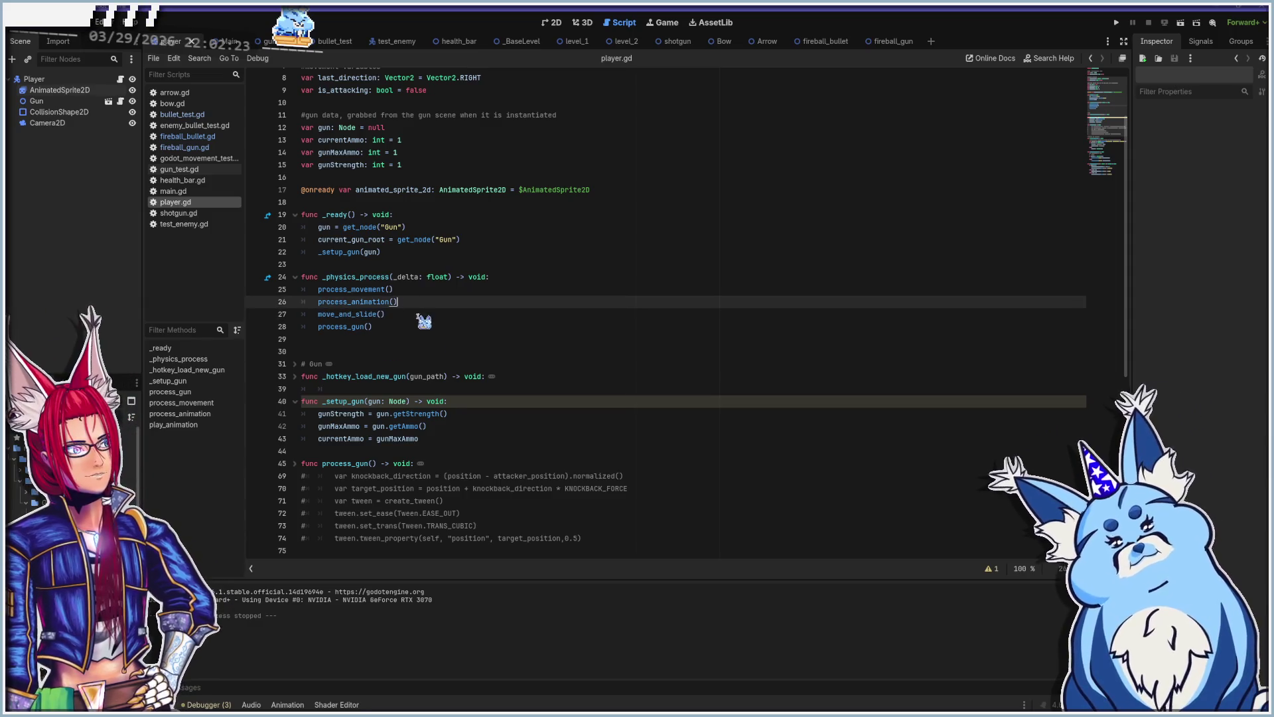
scroll(down, 3)
scroll(down, 3)
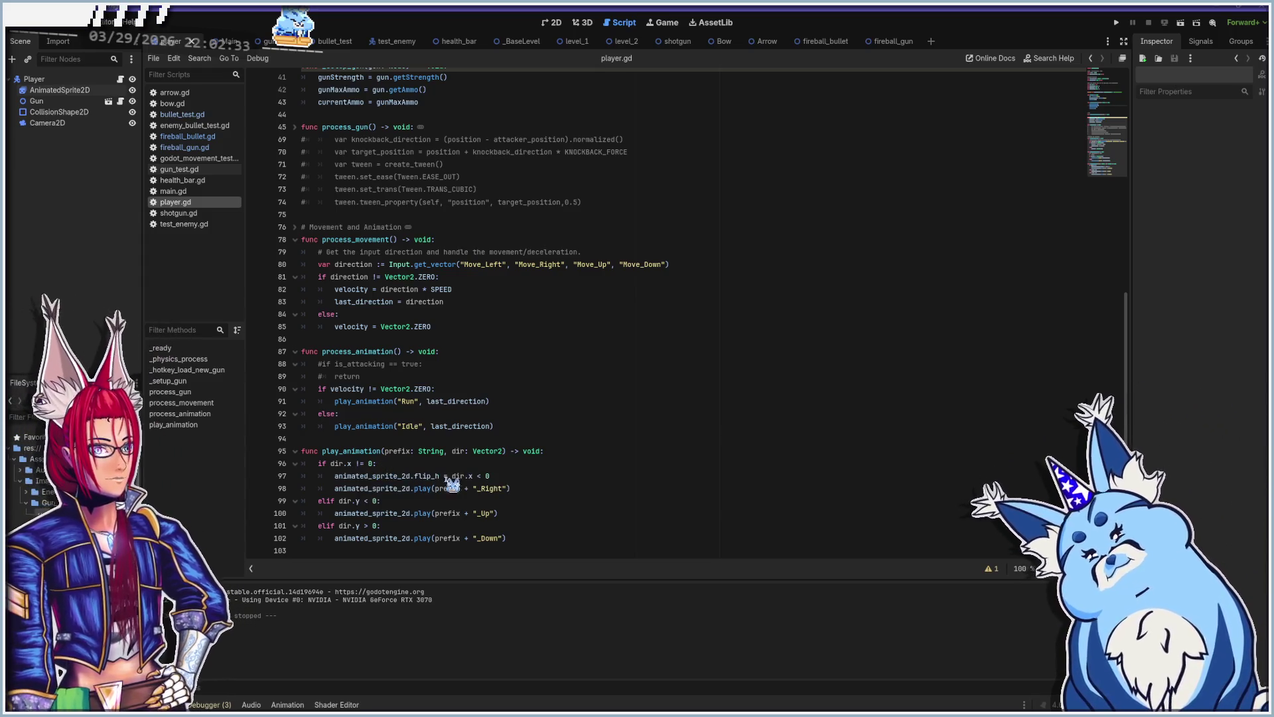
click(525, 475)
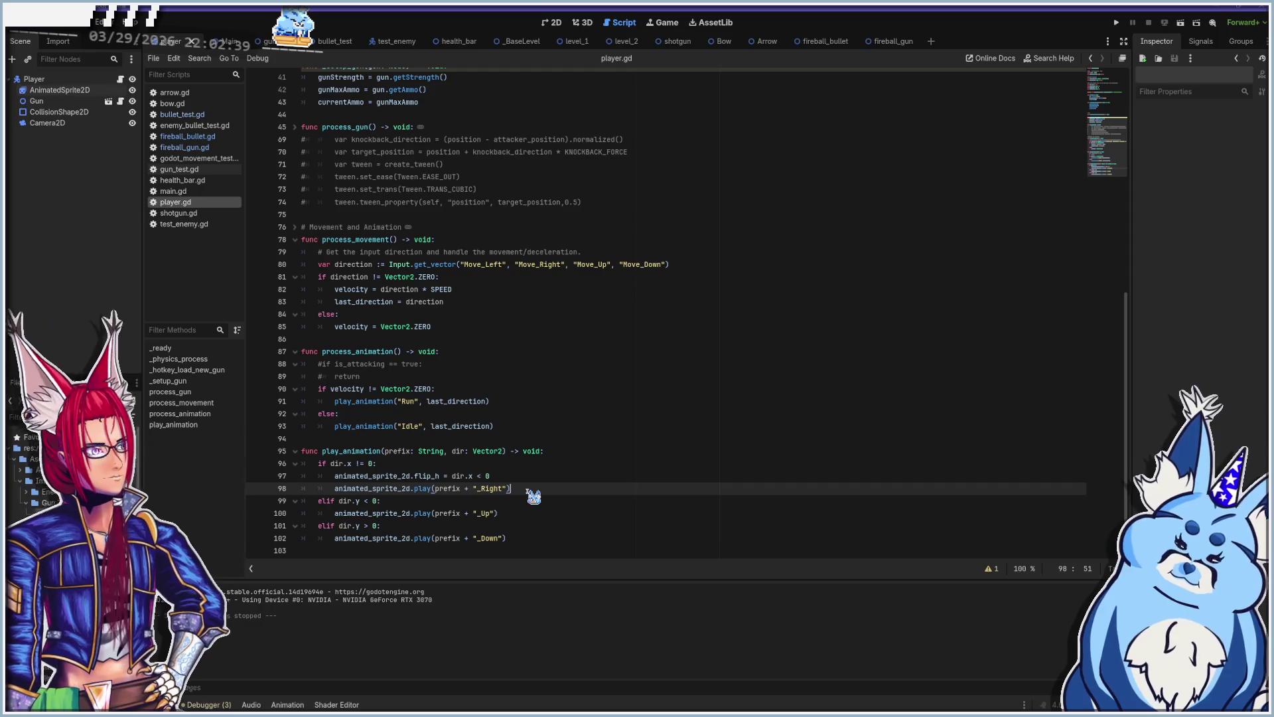
click(528, 515)
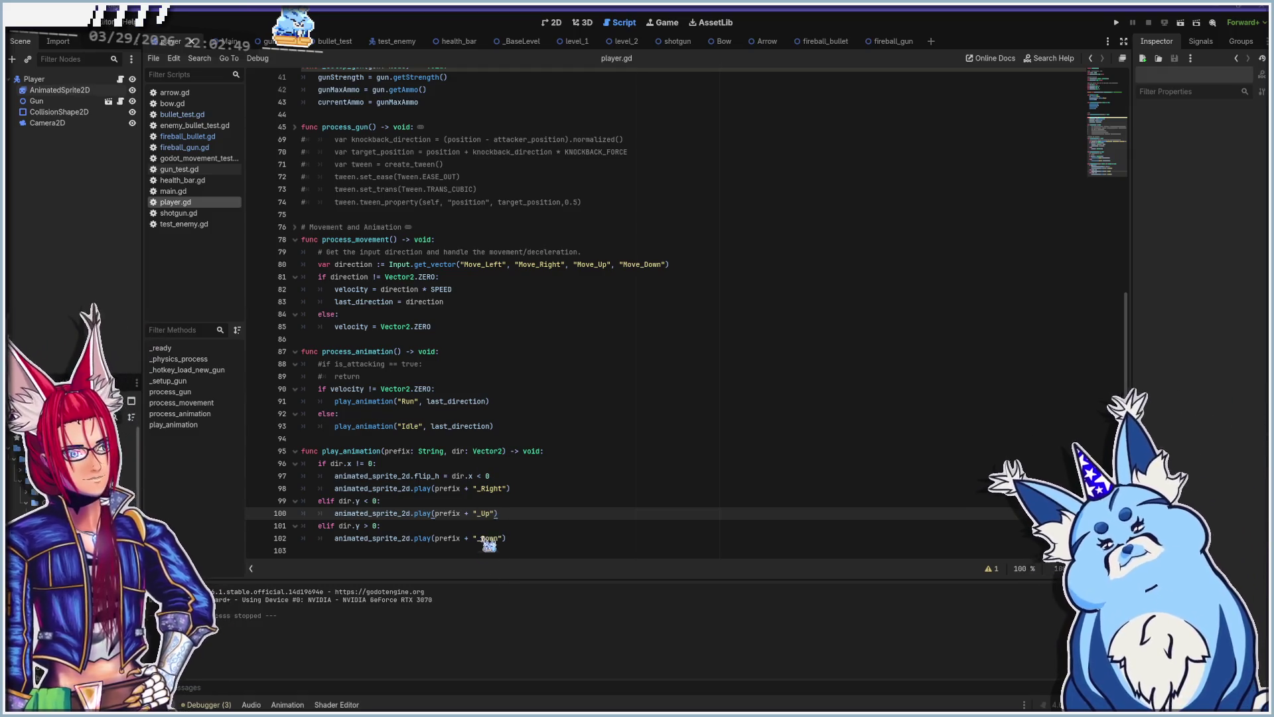
key(F5)
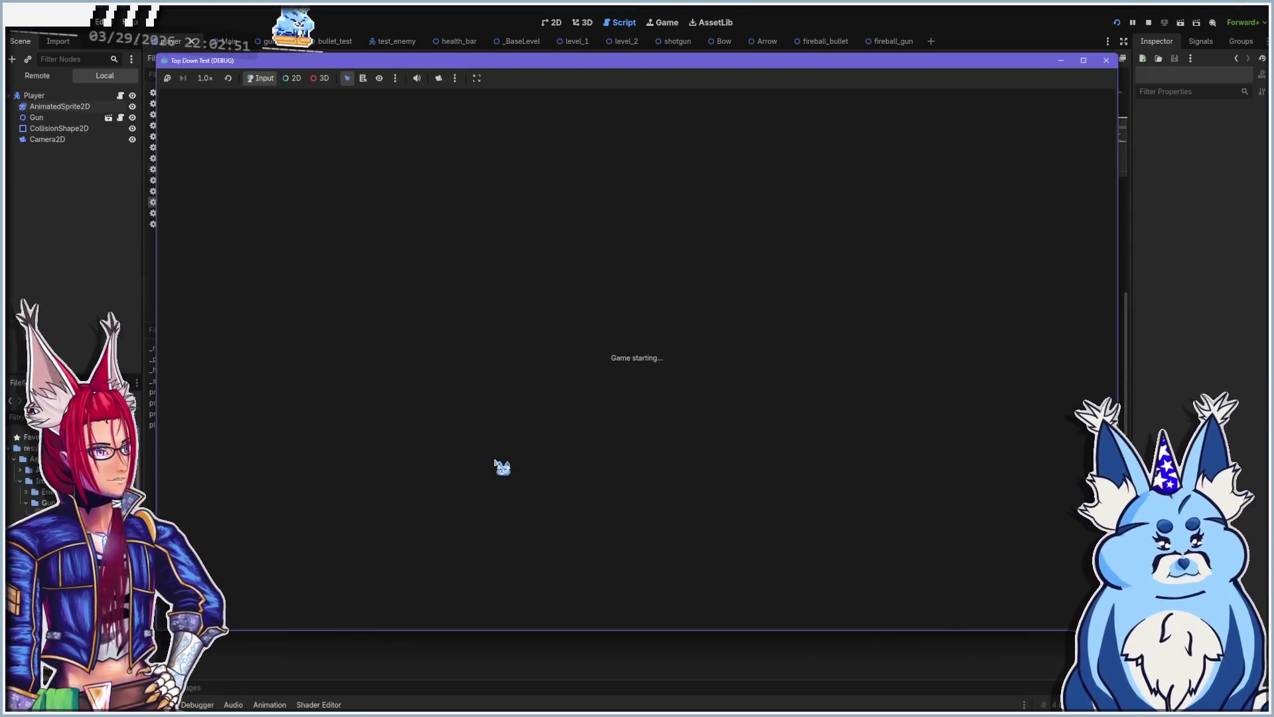
Step: Walk the player up, down, left, right and diagonally around the level with WASD
key(s)
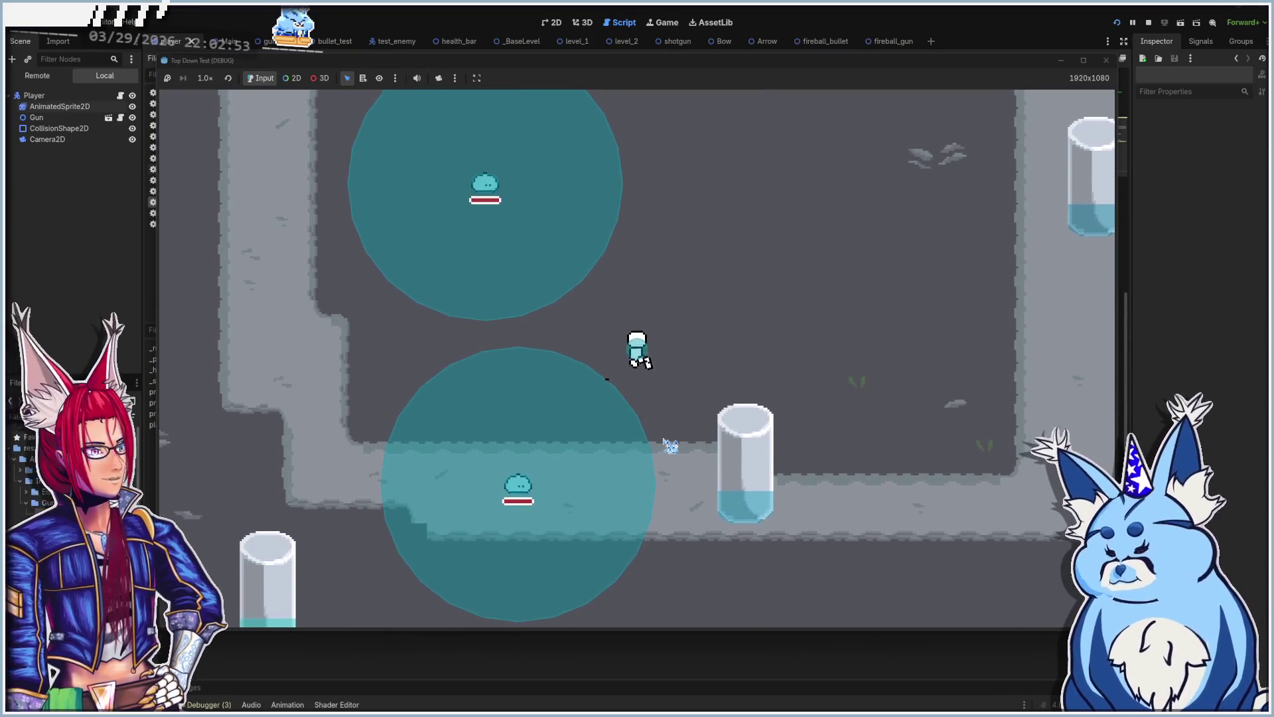
key(w)
key(d)
key(s)
key(a)
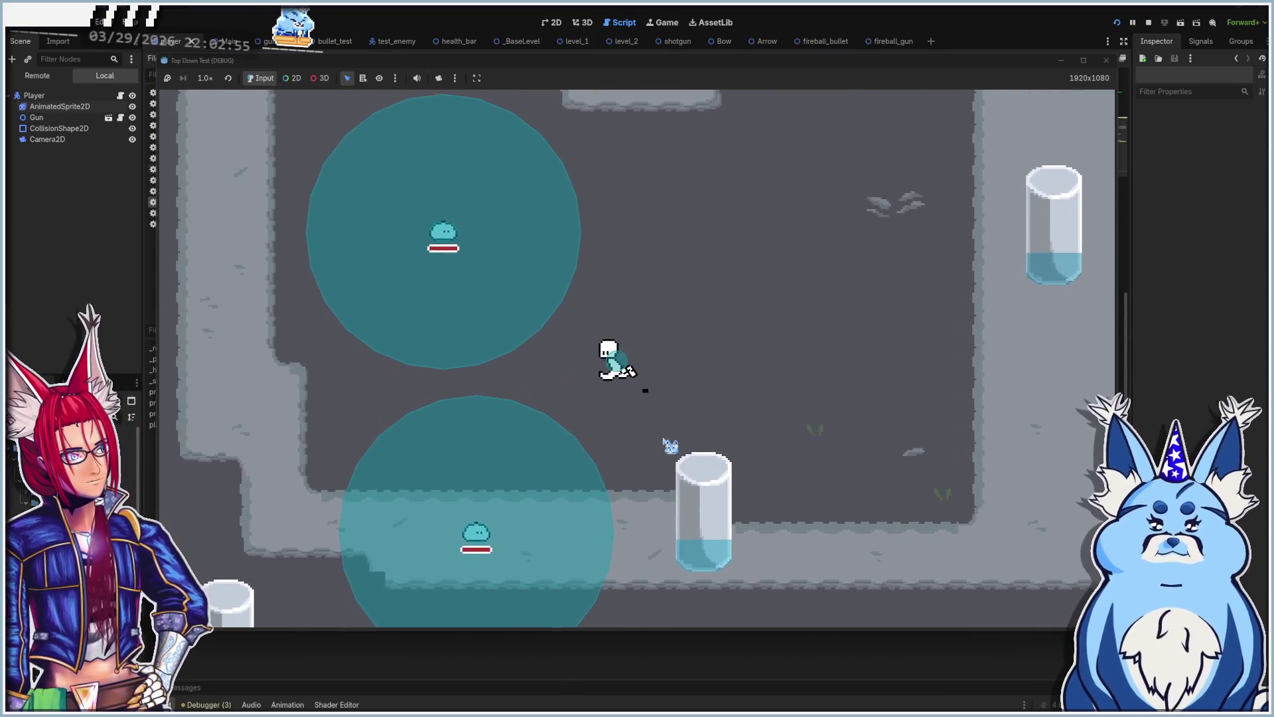
key(d)
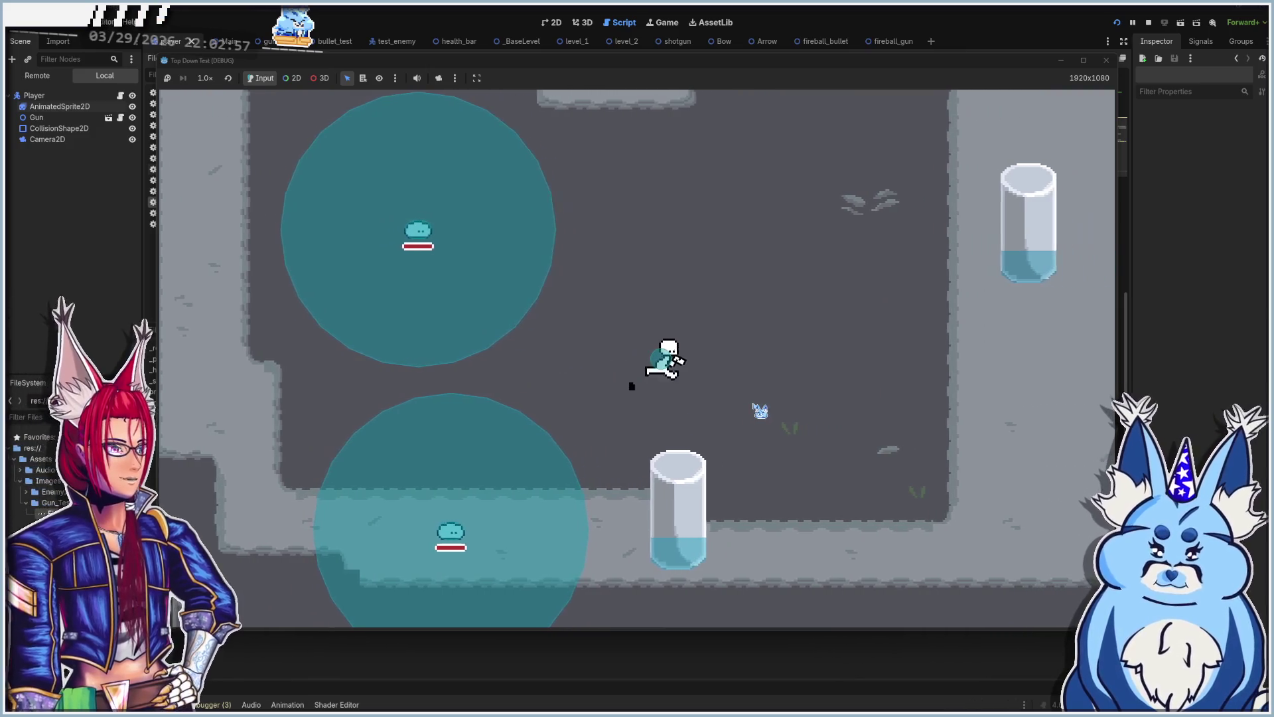
key(a)
key(w)
key(s)
key(d)
key(w)
key(a)
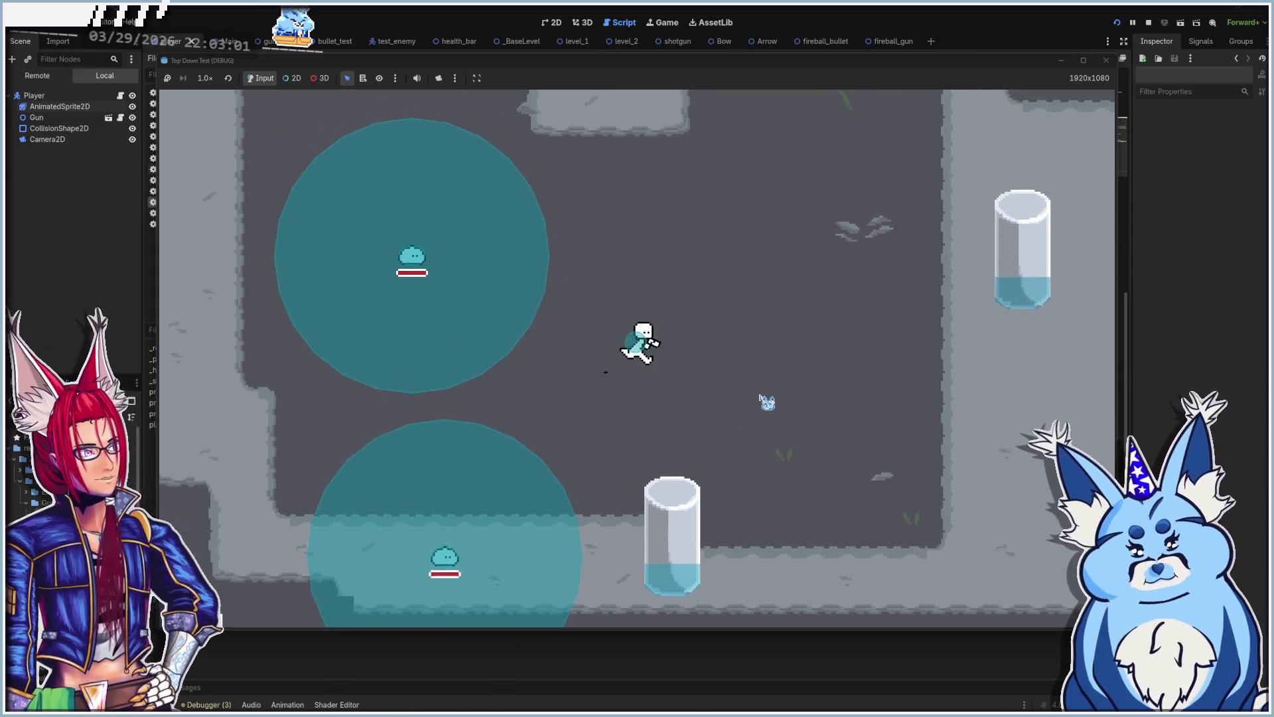
key(d)
key(s)
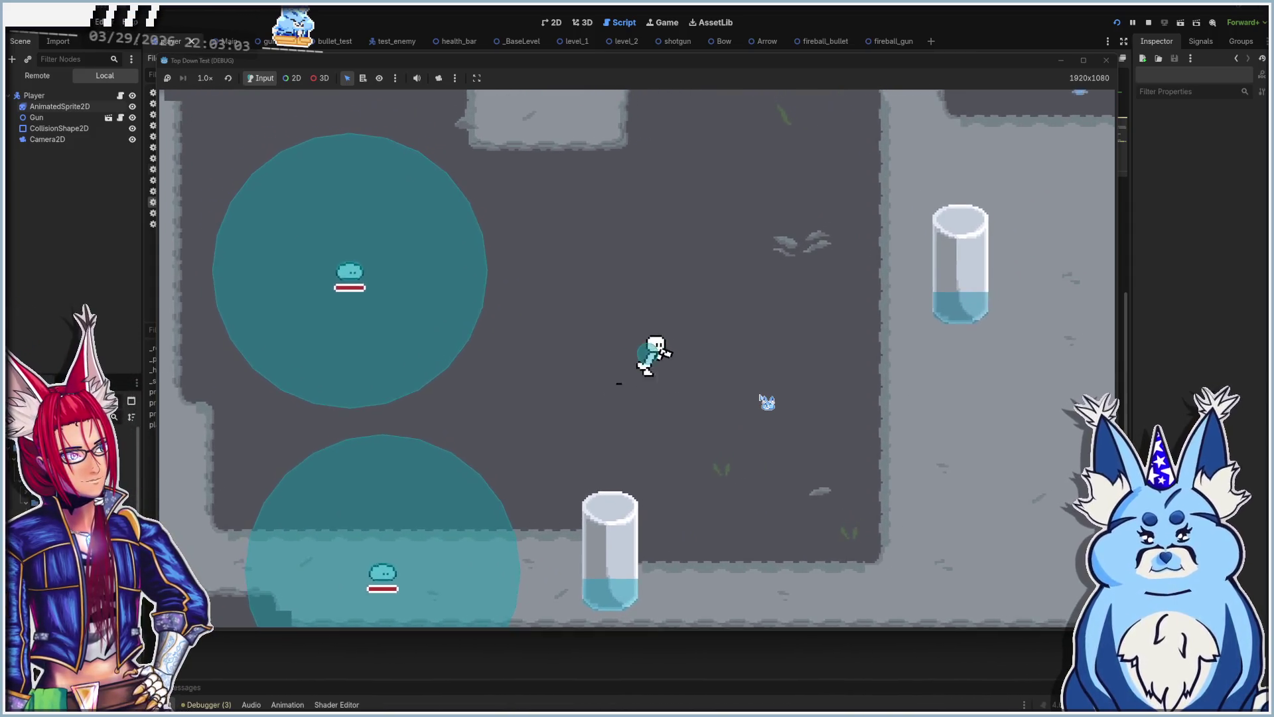
key(a)
key(w)
key(d)
Step: Close the running game window and relaunch it with F5
click(1107, 62)
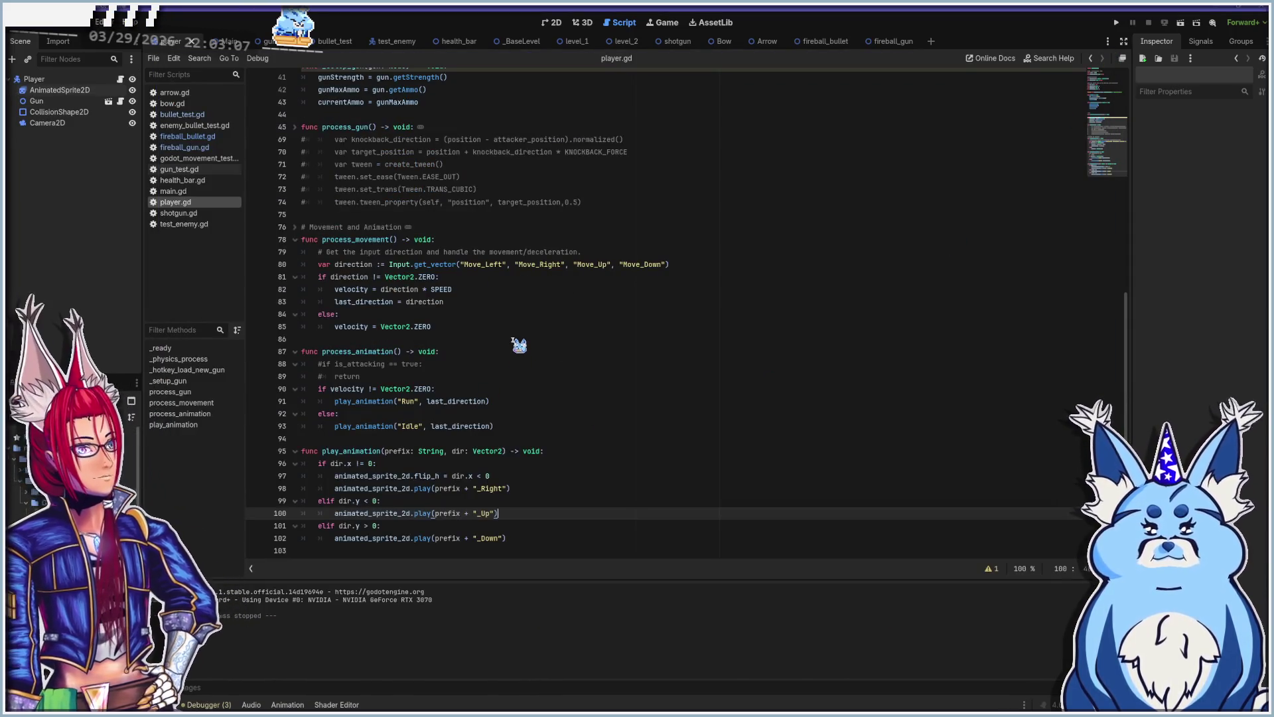
text(r)
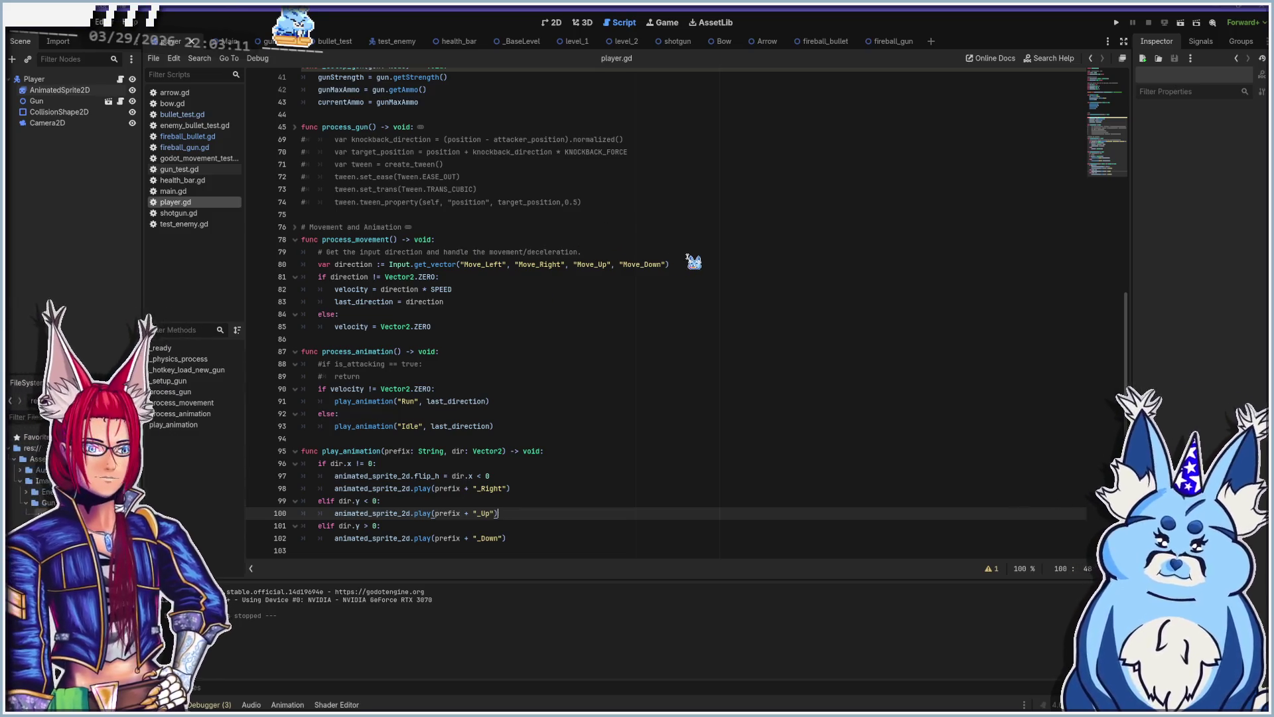
key(F5)
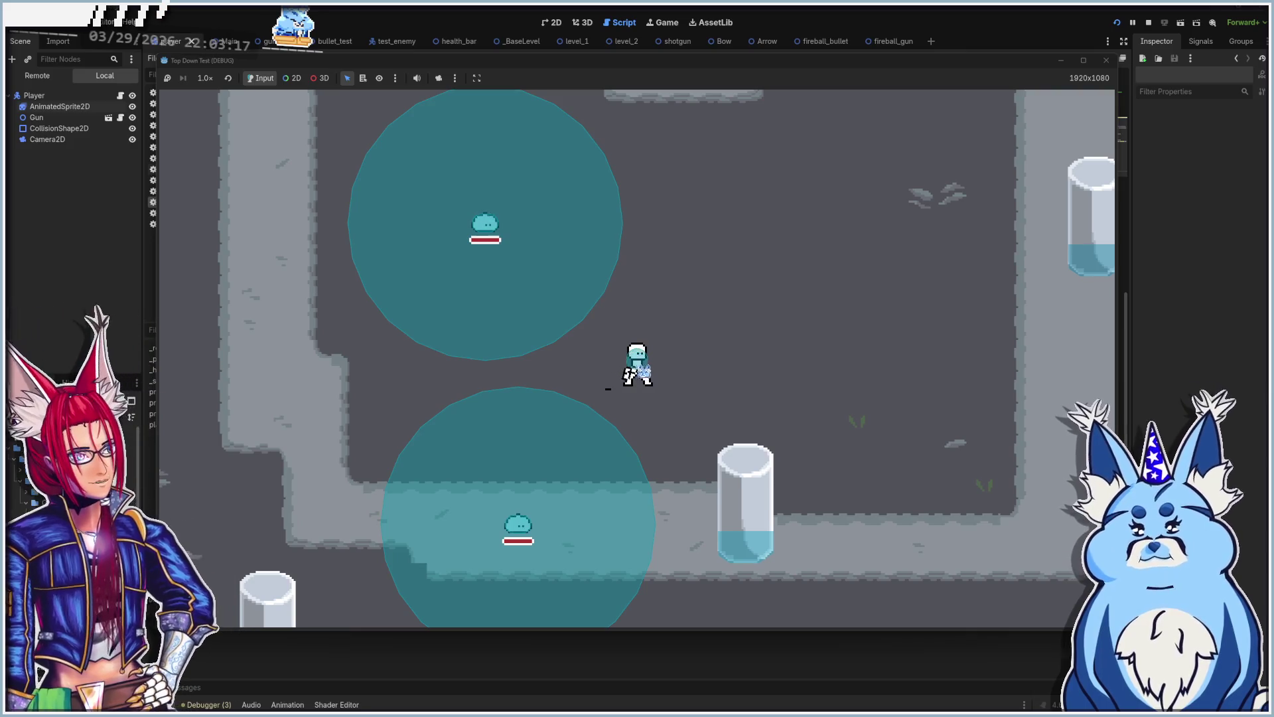
Step: Walk right and fire bullet streams at the slimes, killing the upper-left one
key(d)
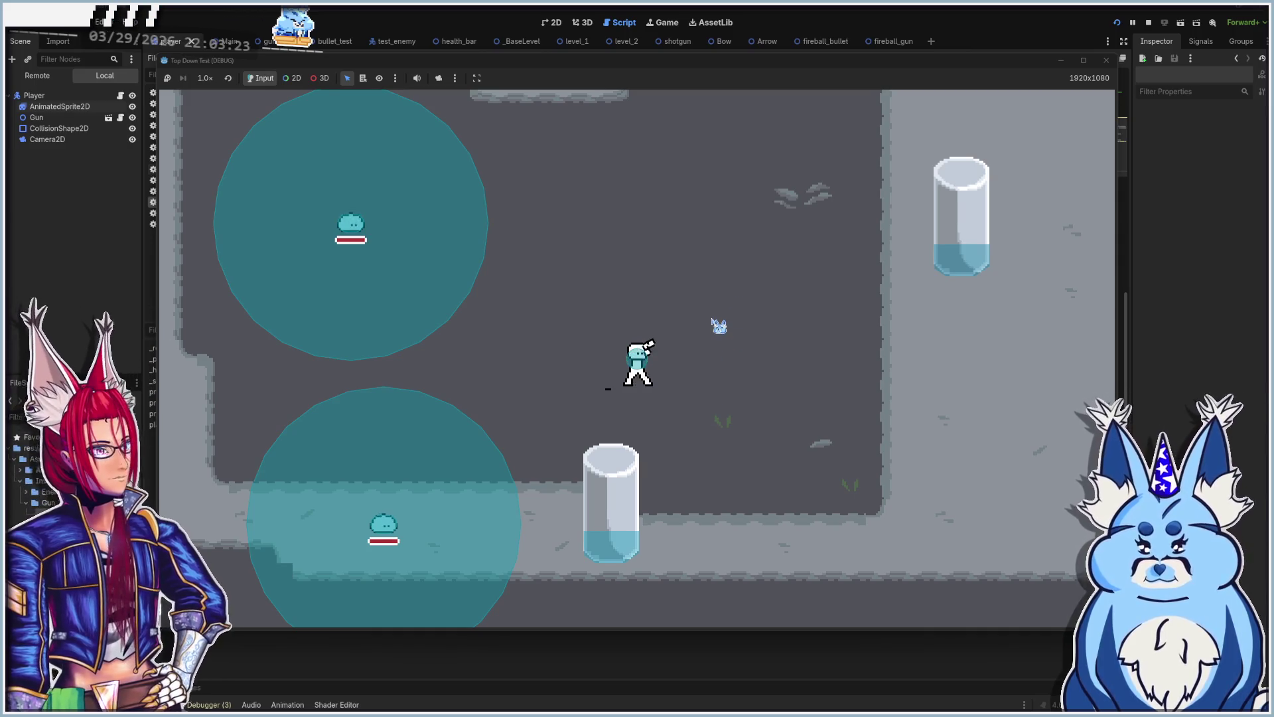
click(752, 365)
click(756, 367)
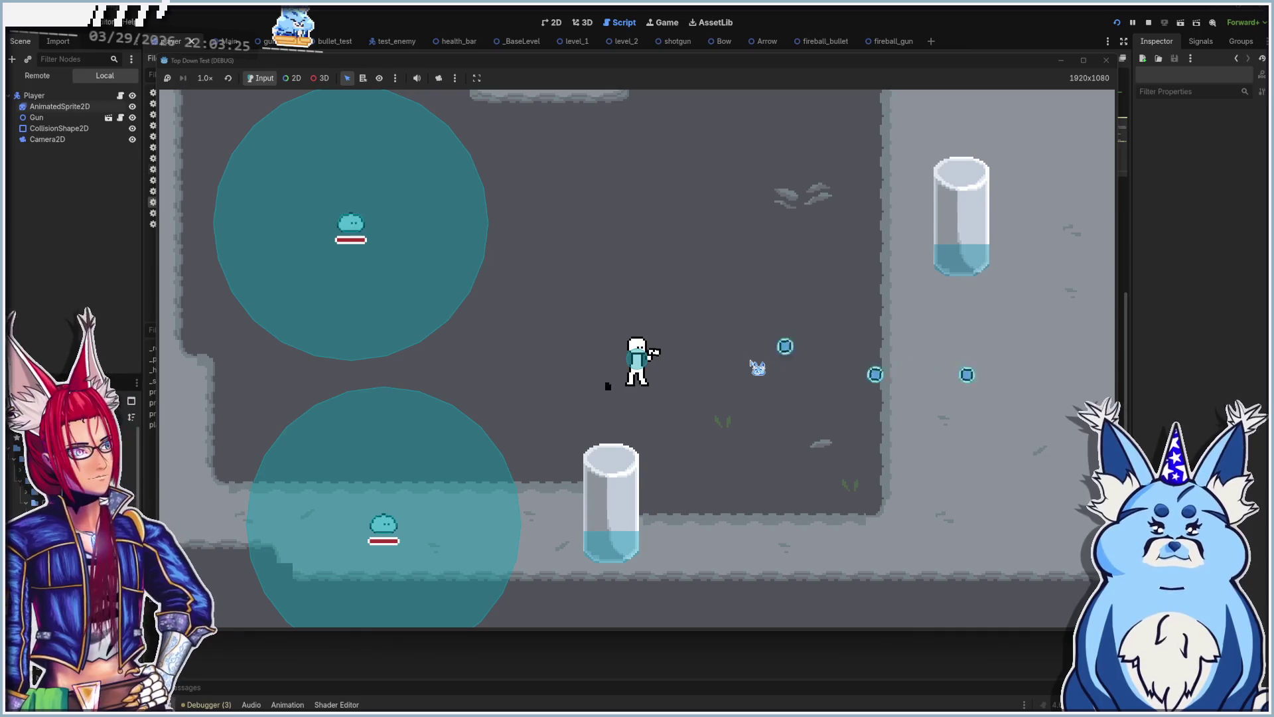
click(400, 236)
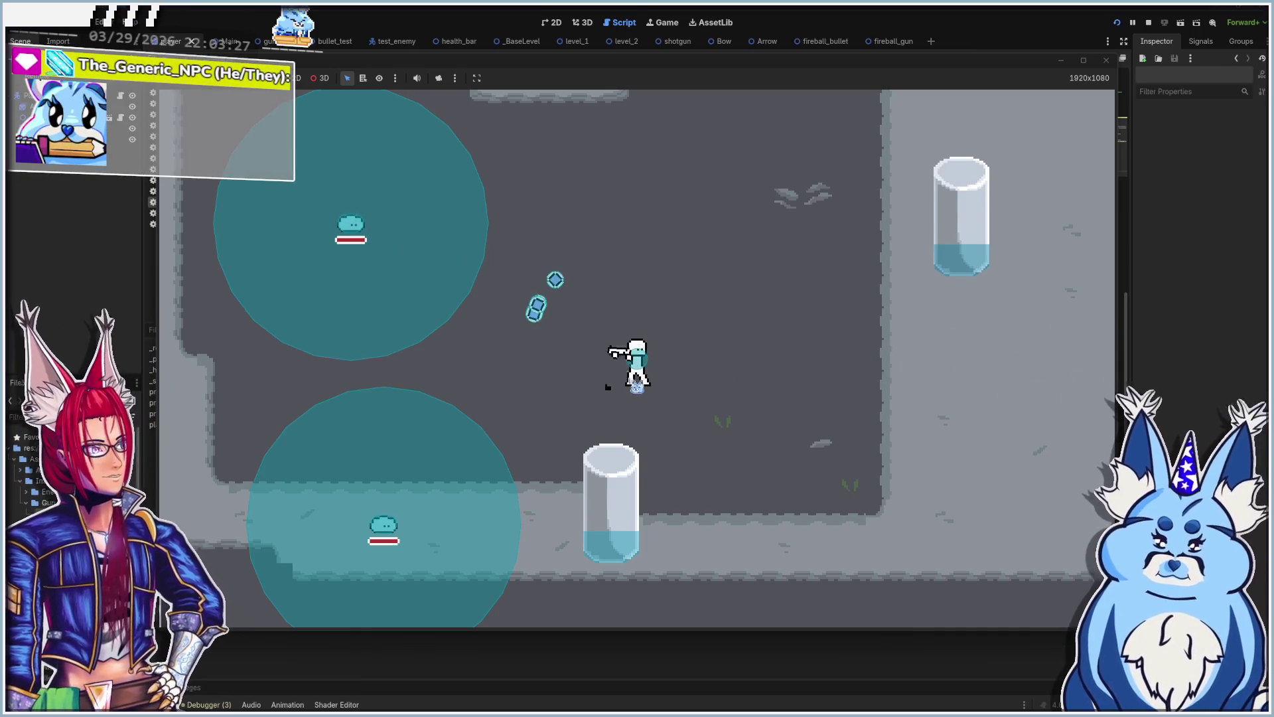
click(785, 384)
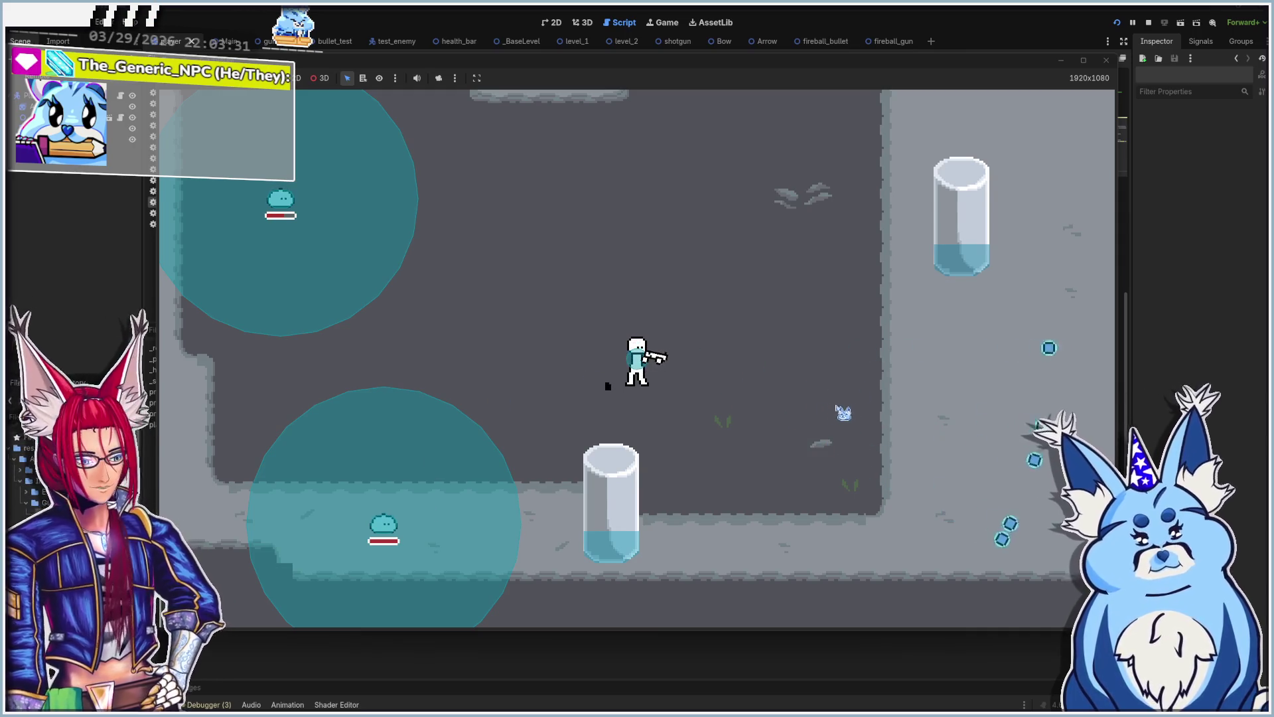
click(289, 232)
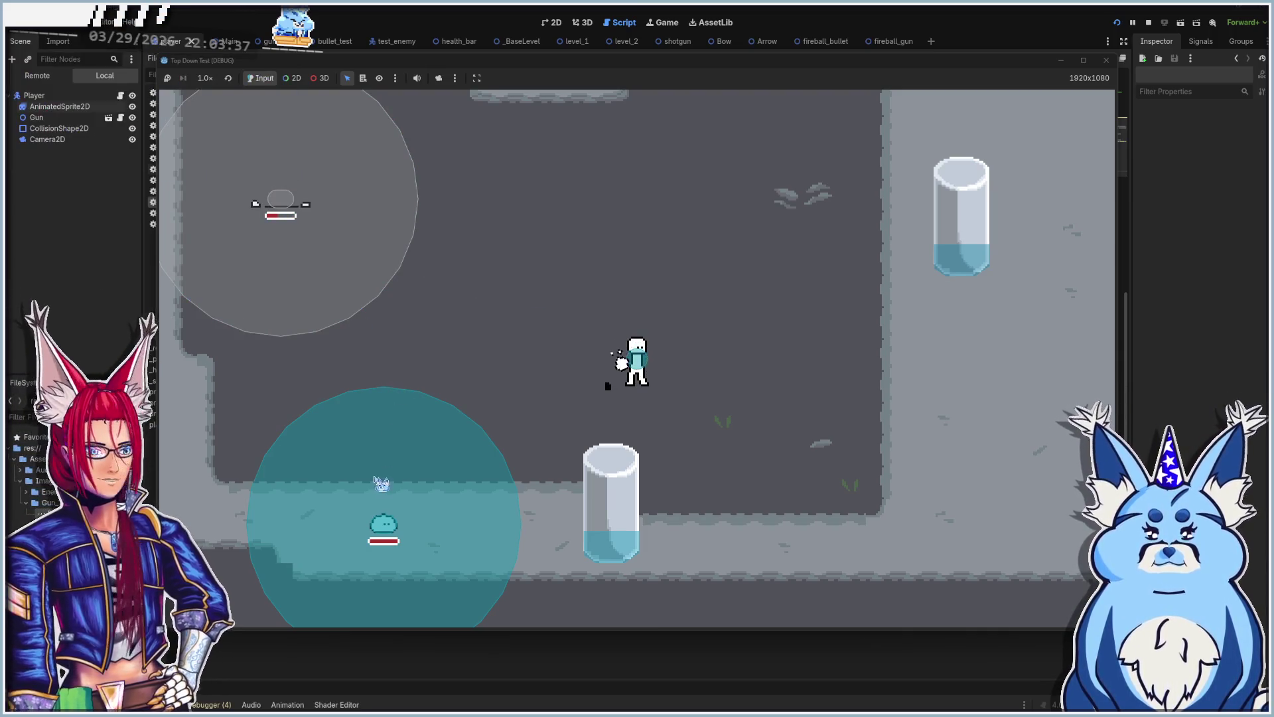
drag(421, 526, 368, 485)
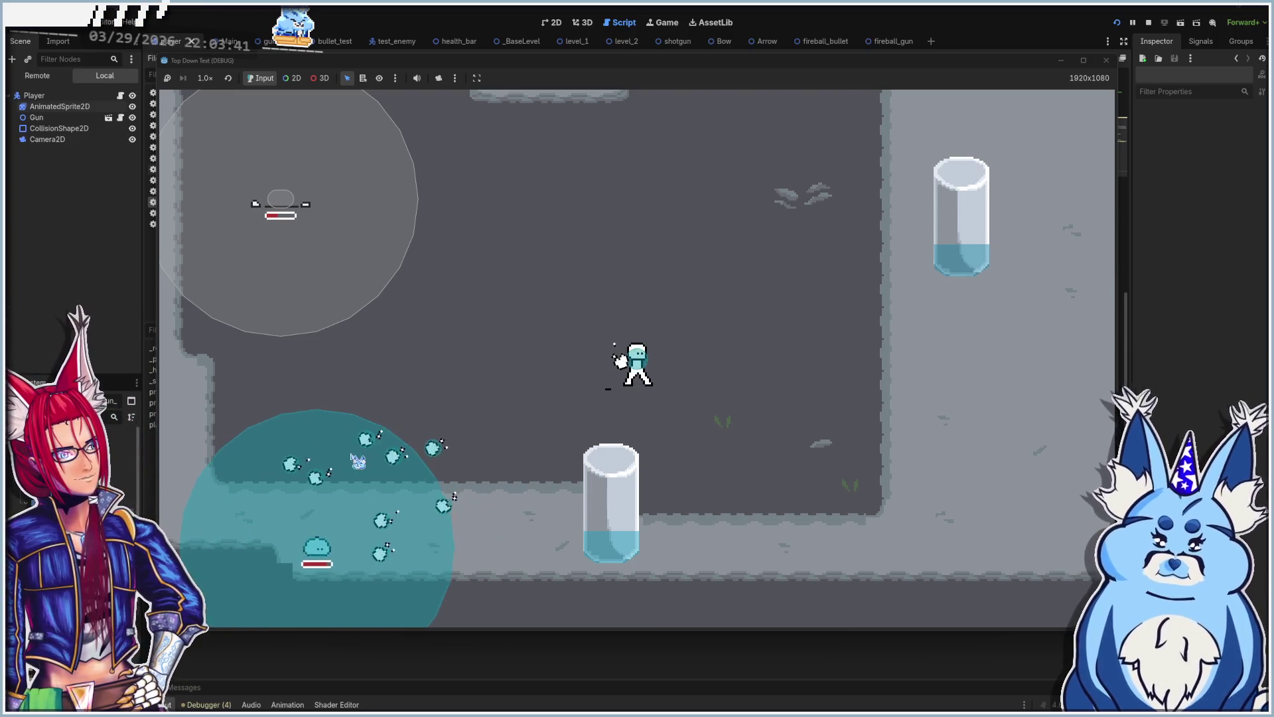
drag(279, 524, 328, 567)
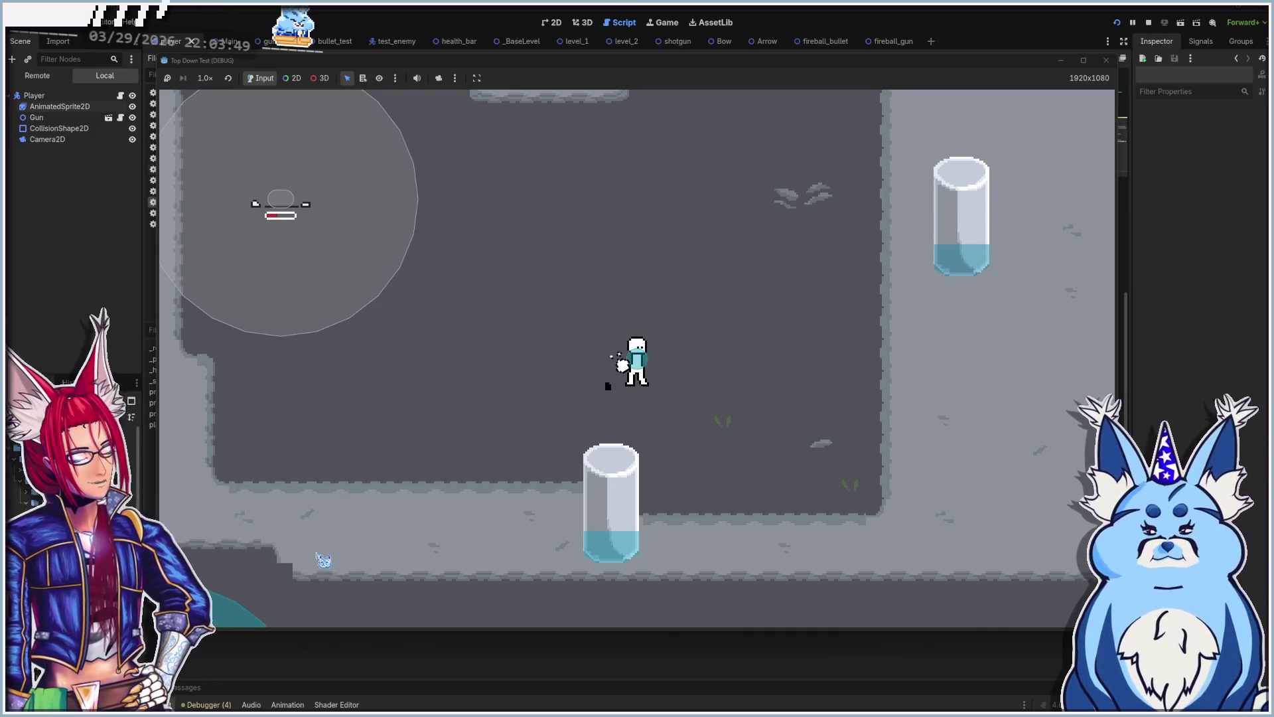
Step: Walk the player down-left while spraying bullets at the slime, then move back up-right
key(s)
key(a)
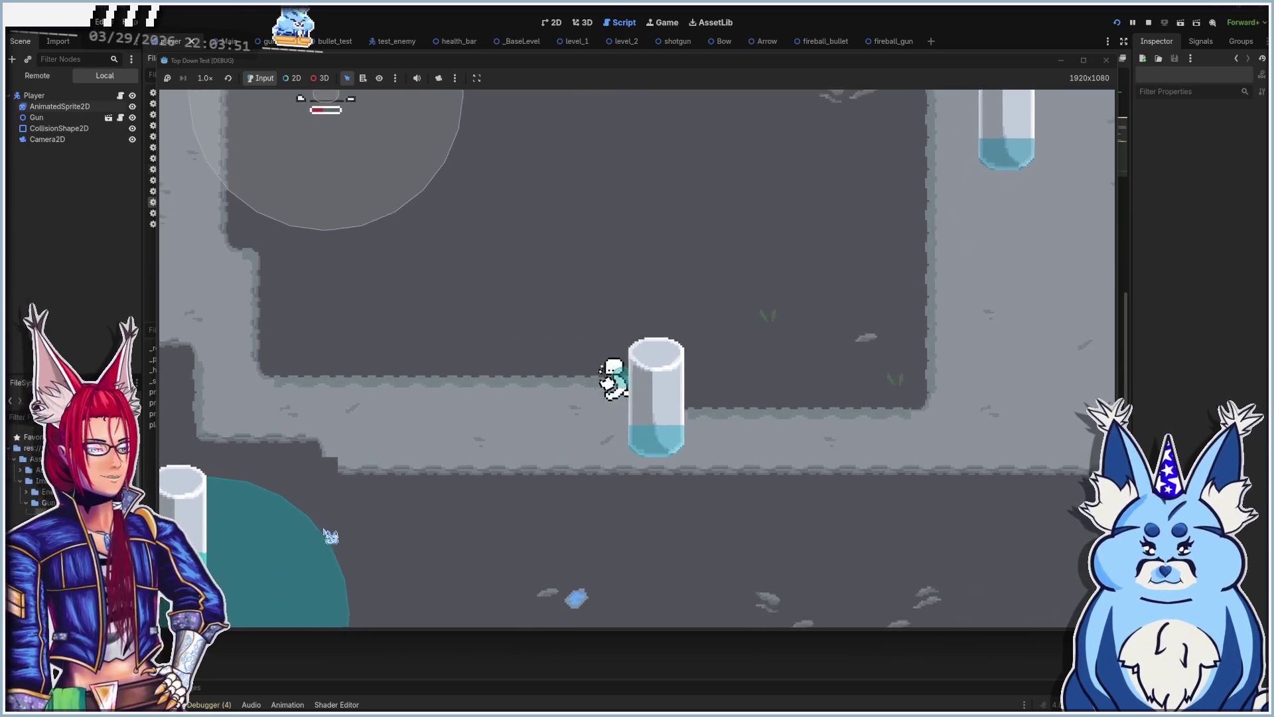
key(s)
key(a)
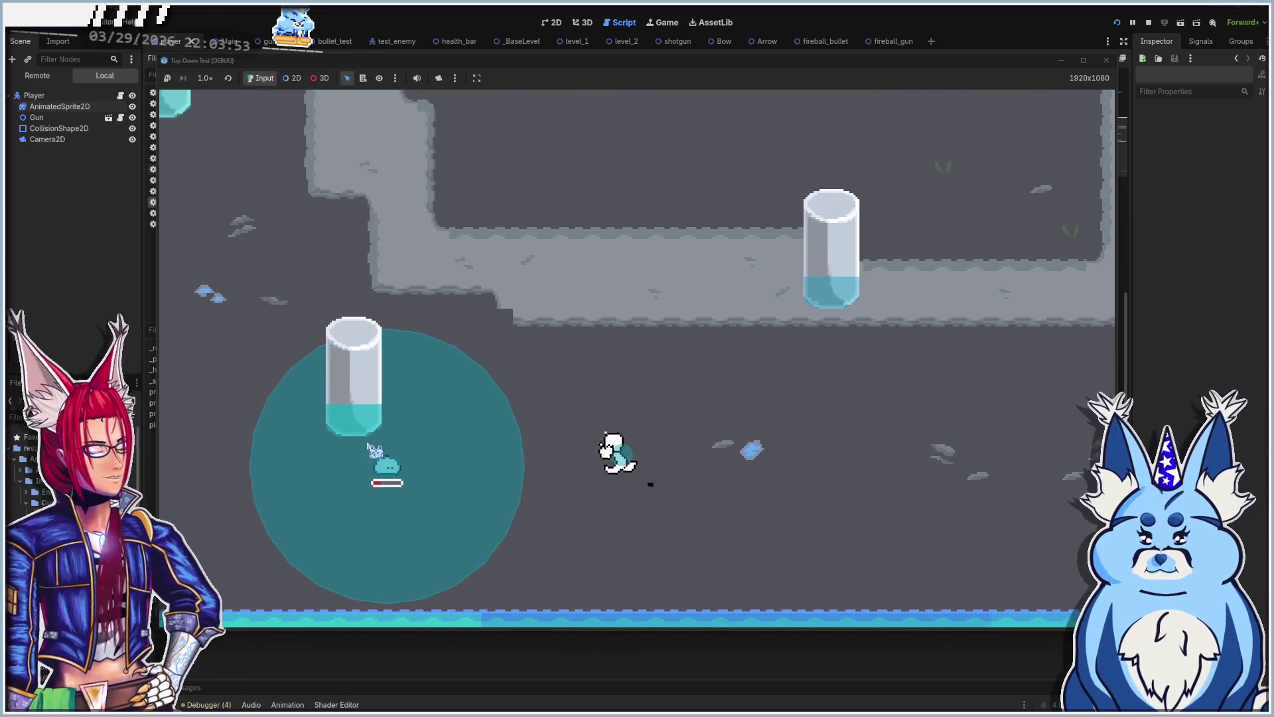
click(375, 458)
key(a)
drag(396, 488, 446, 359)
key(d)
key(w)
key(w)
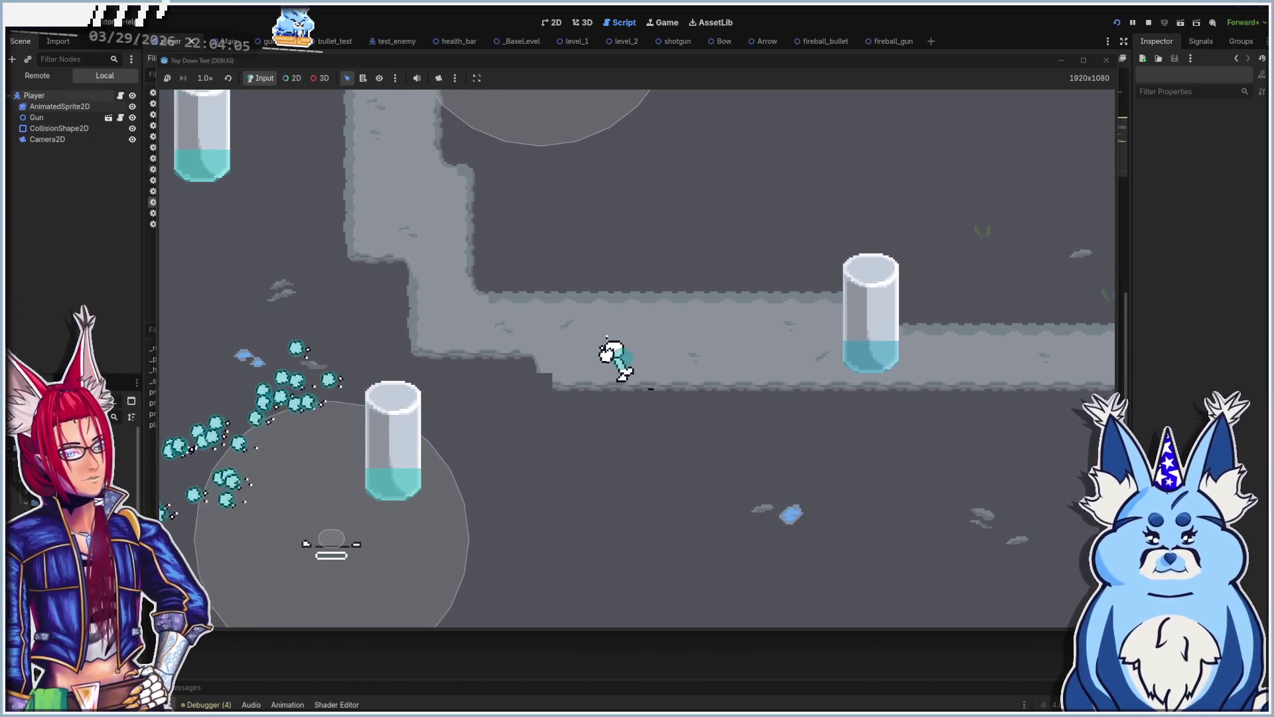
key(a)
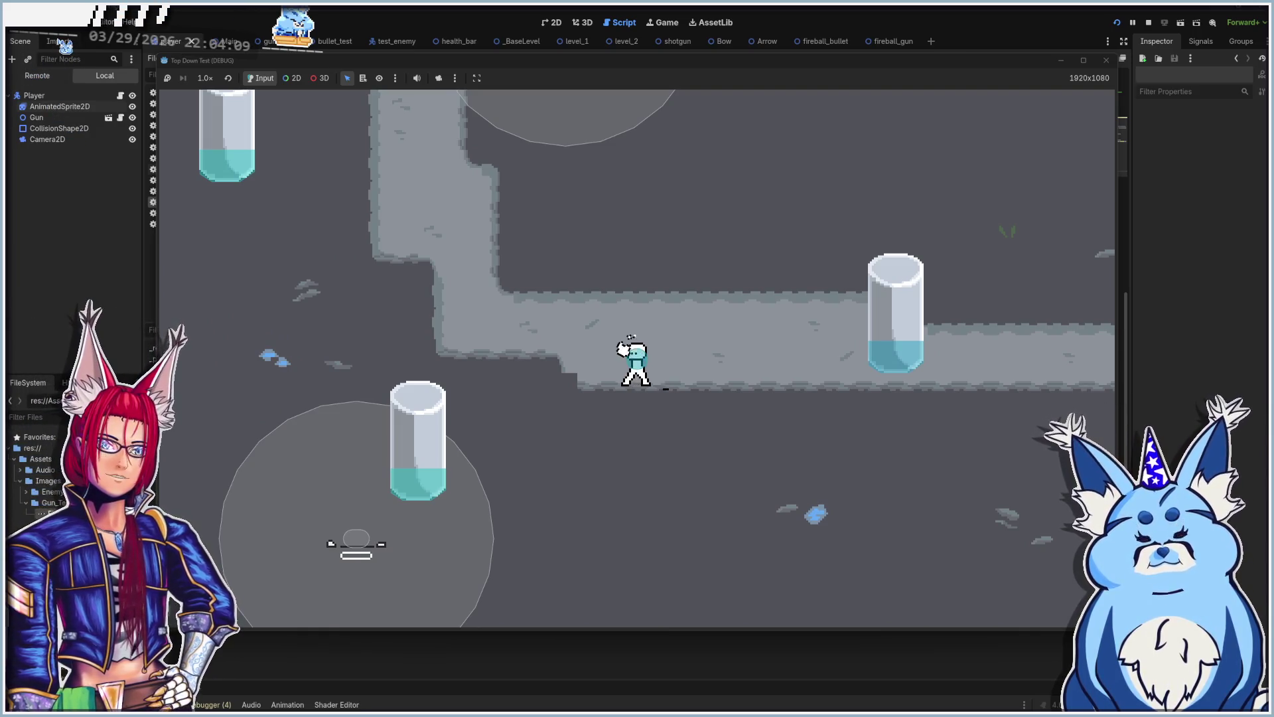
Step: Return to player.gd, rerun the game, sweep a bullet stream across the level, then stop with F8
click(186, 51)
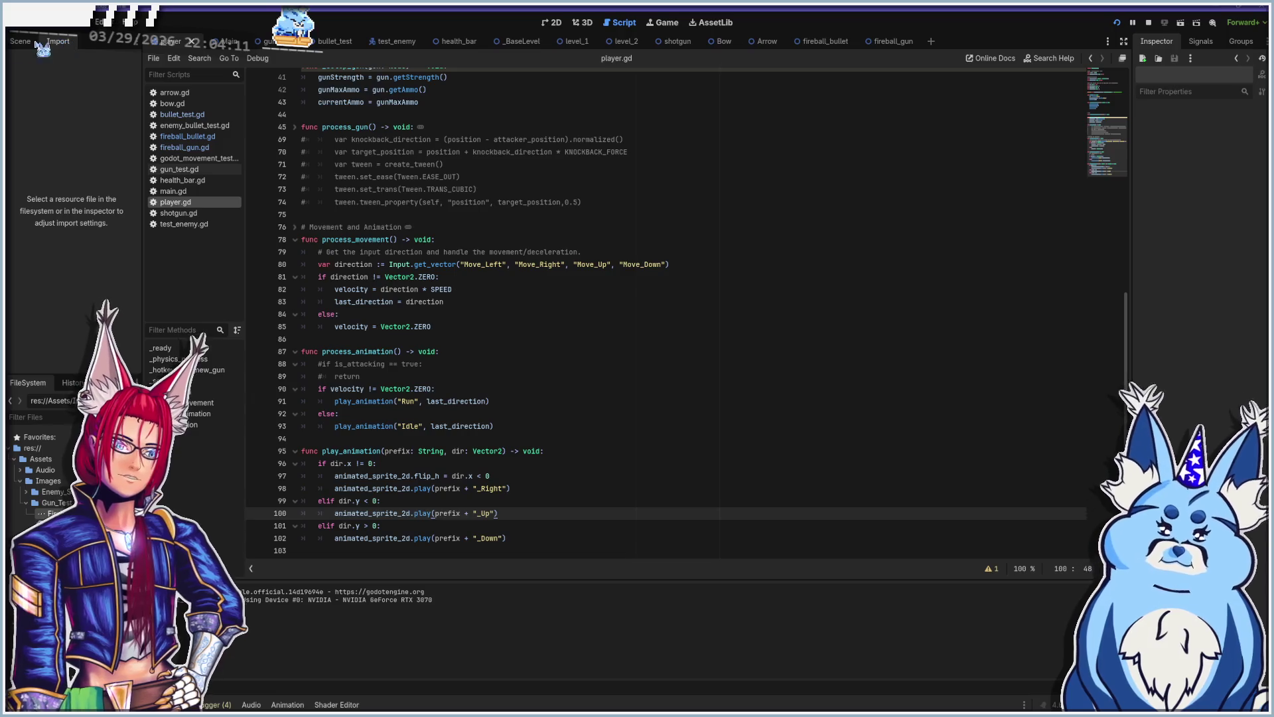
key(F5)
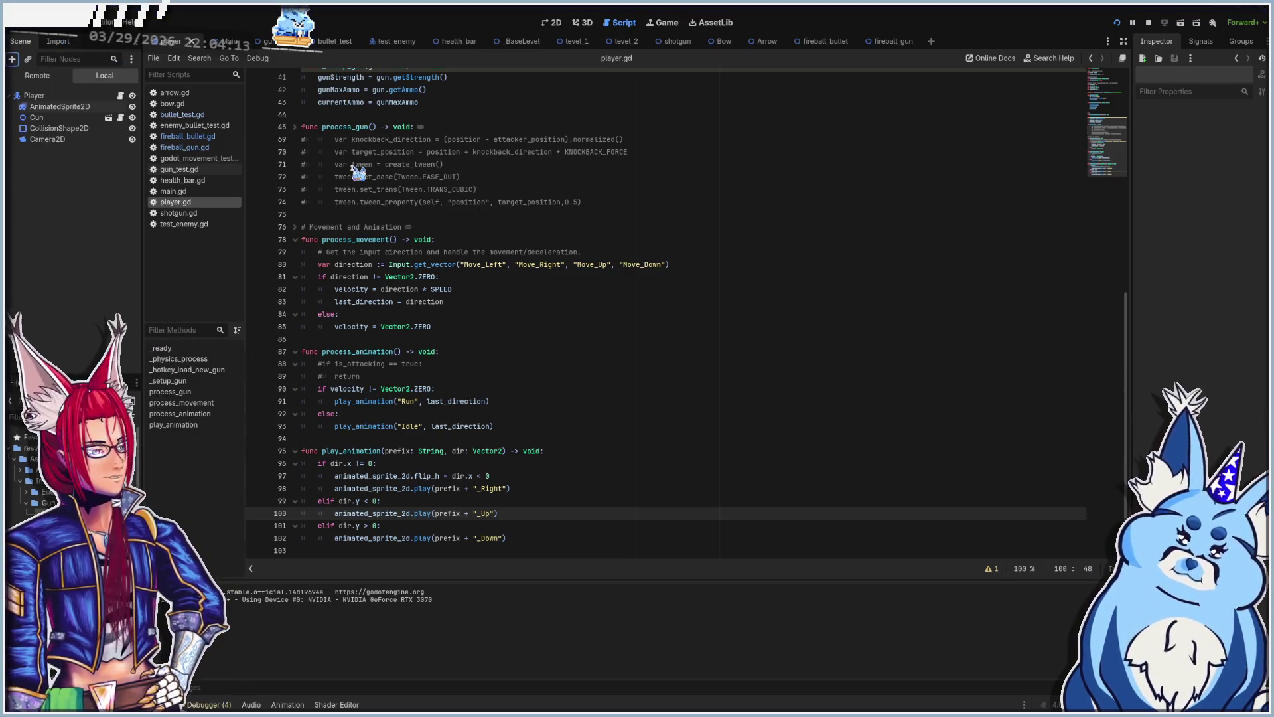
drag(434, 324, 923, 224)
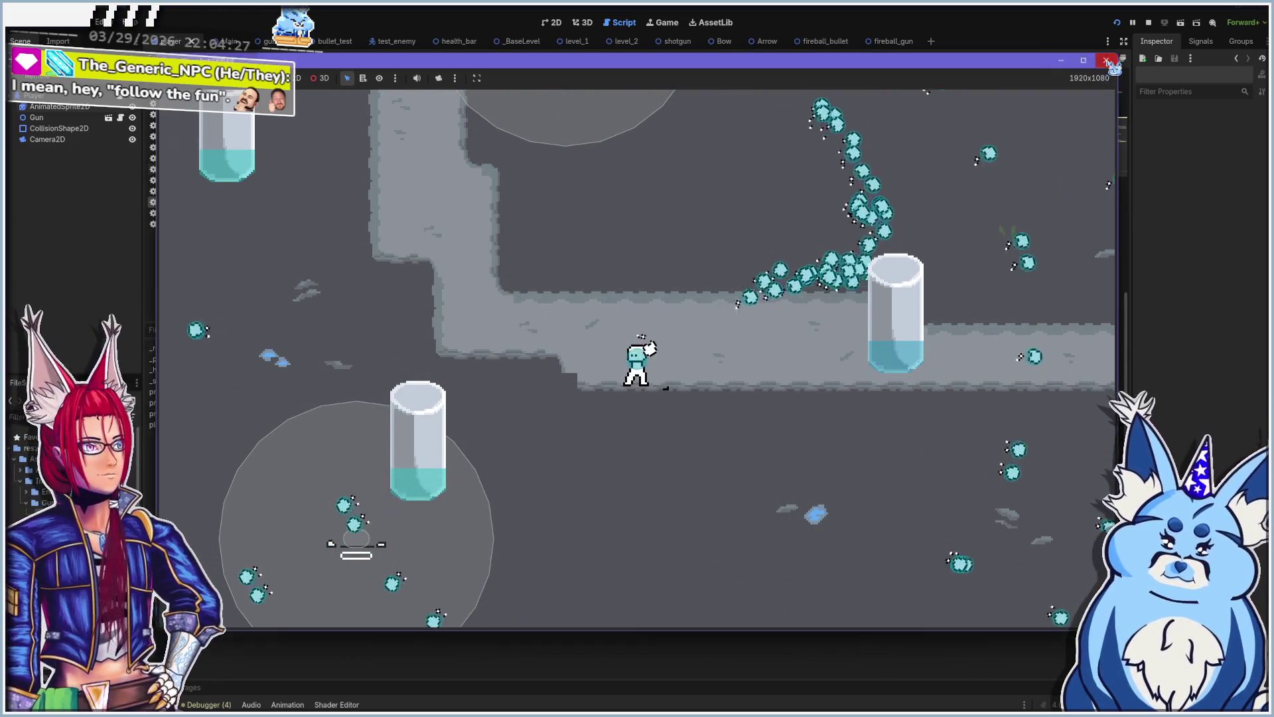
key(F8)
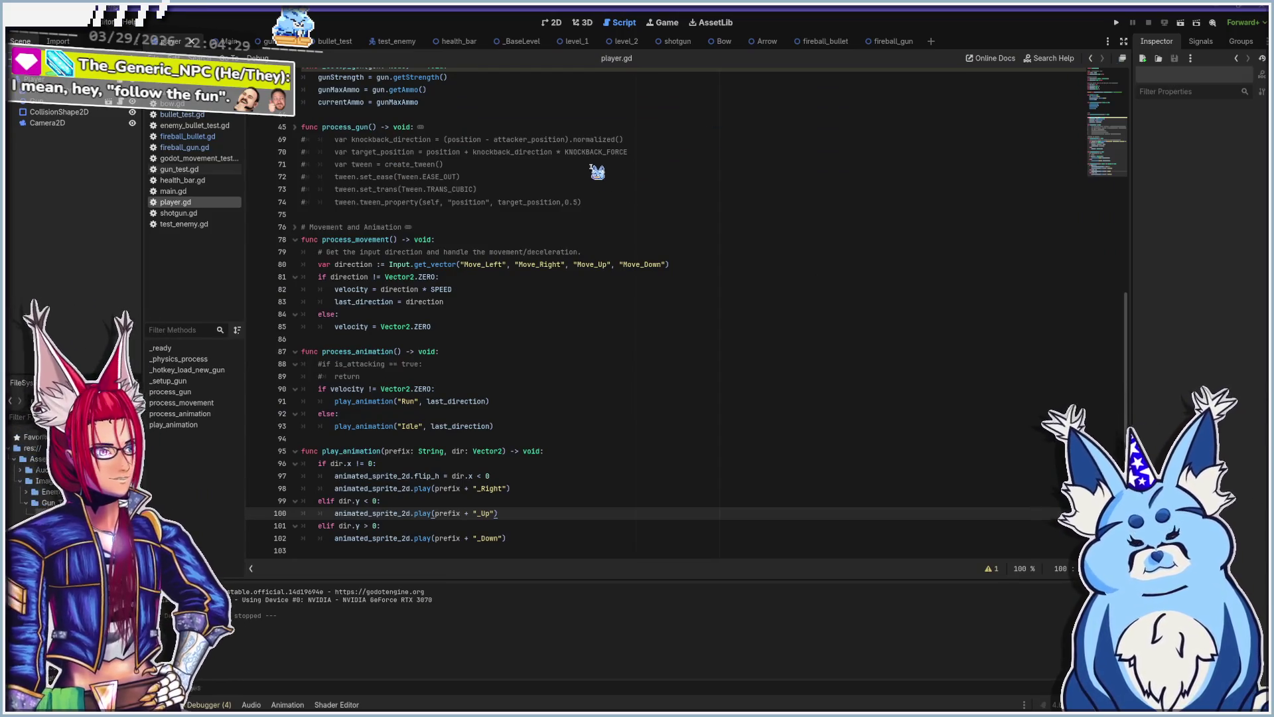
Step: Open gun_test.gd and review its strength, empty-gun sound, _ready and max_ammo lines
scroll(up, 3)
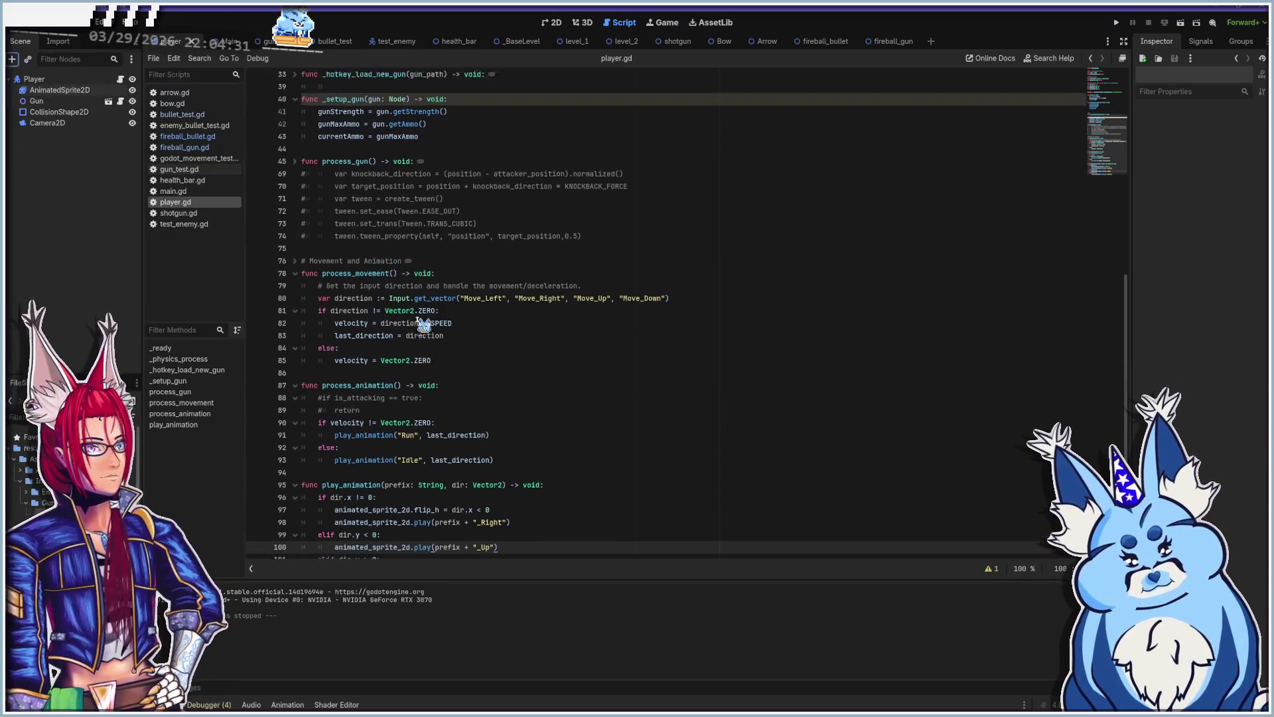
scroll(up, 3)
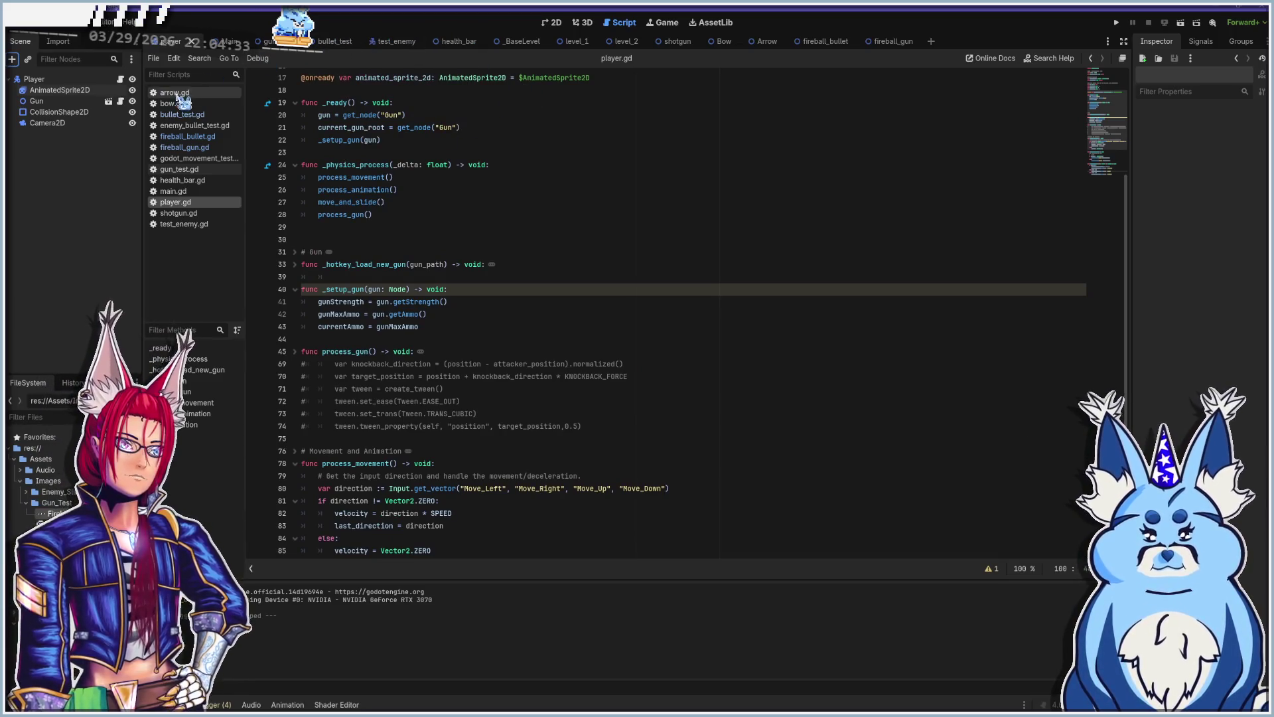
click(203, 169)
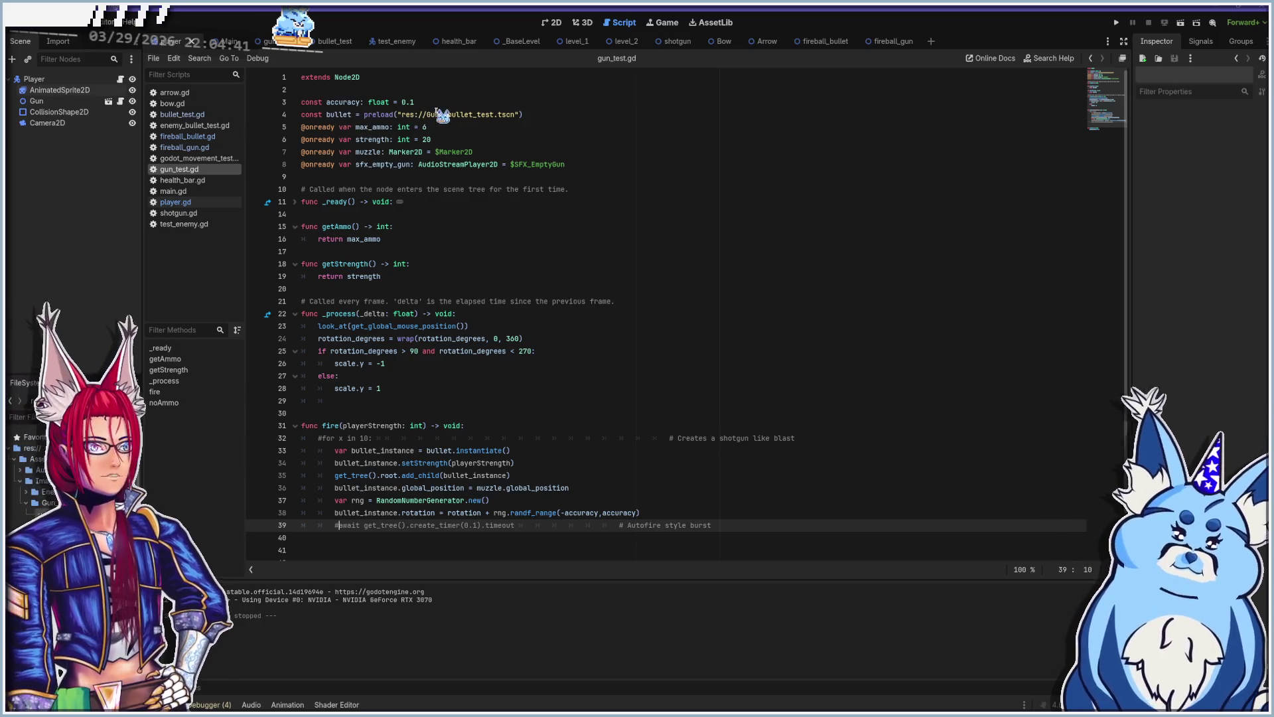
click(440, 130)
click(440, 140)
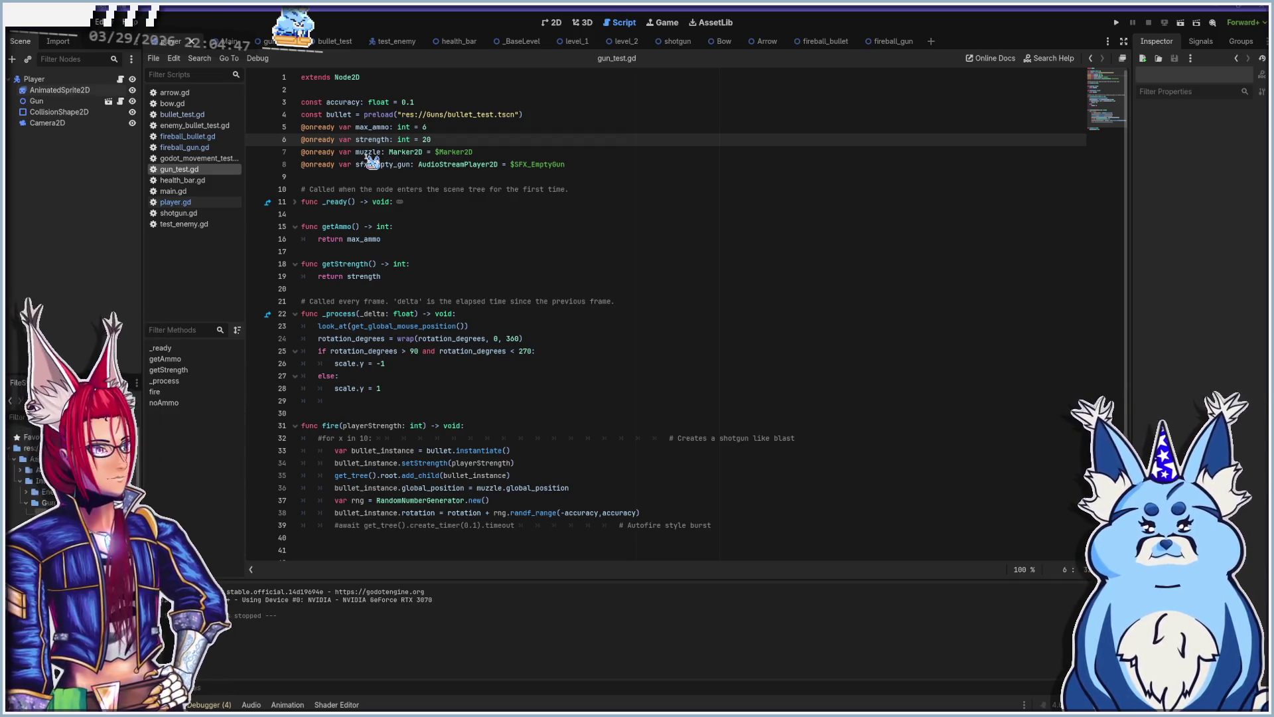
click(437, 165)
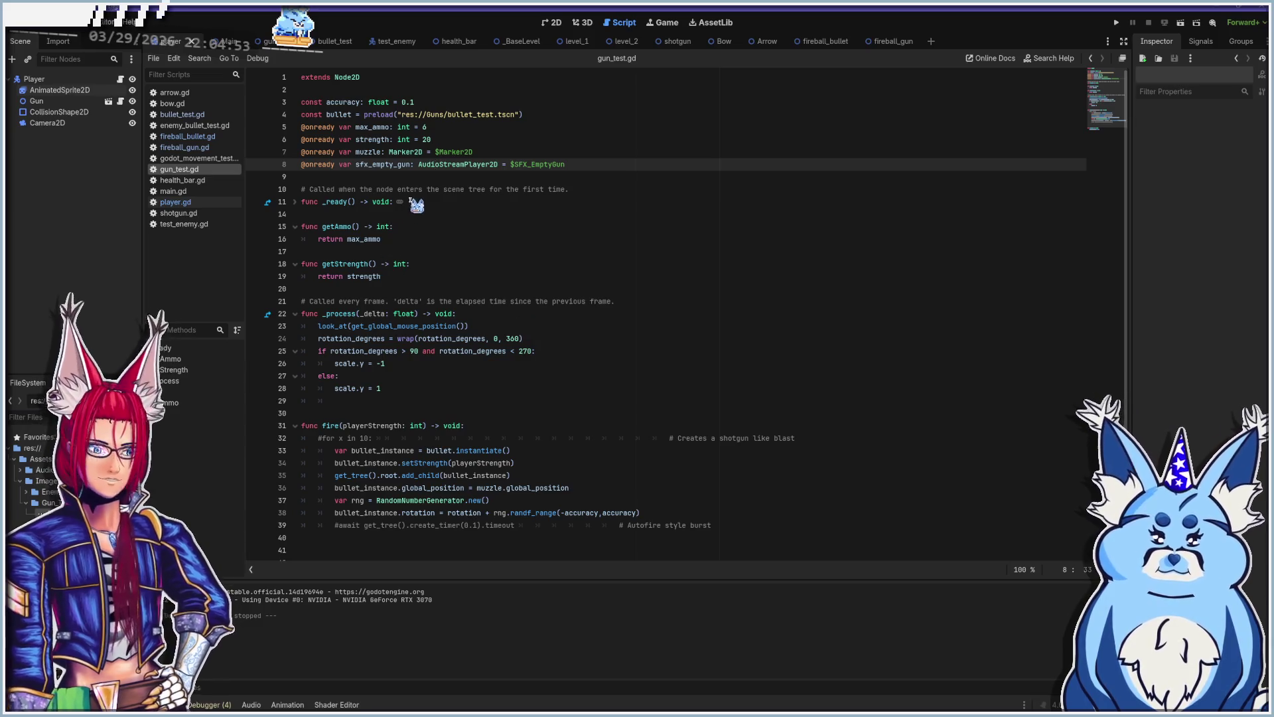
click(412, 202)
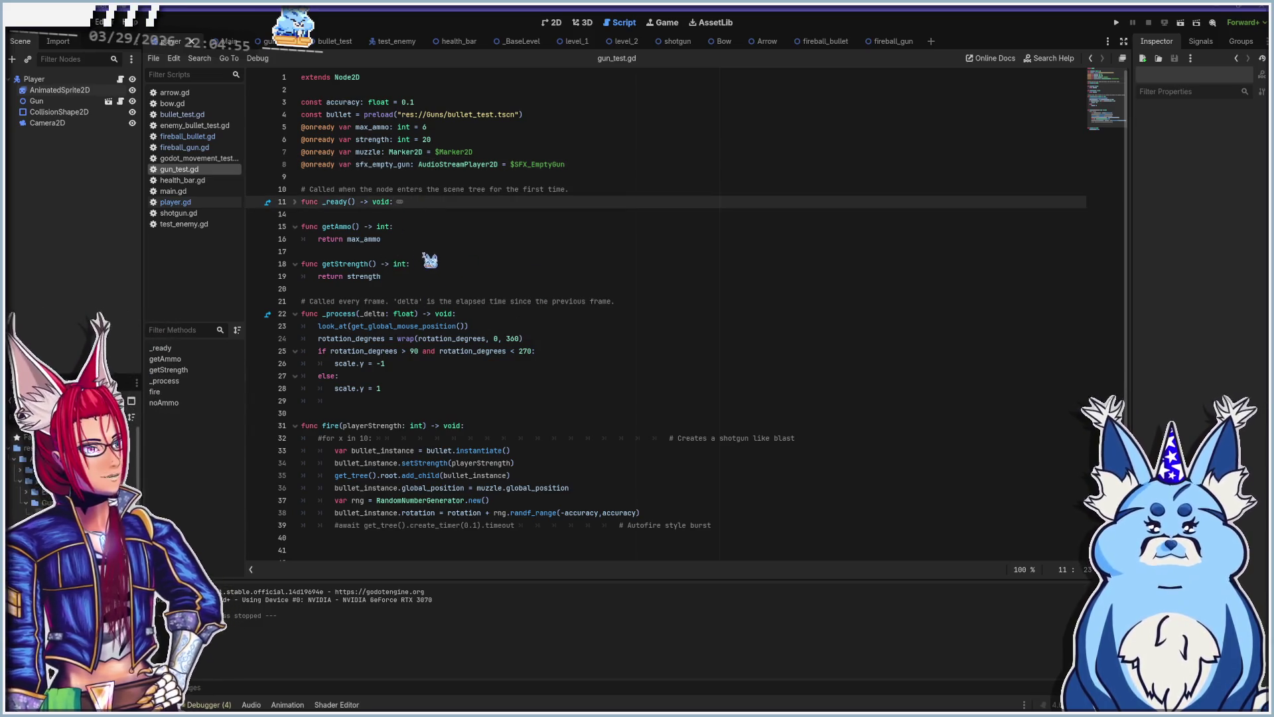
click(399, 237)
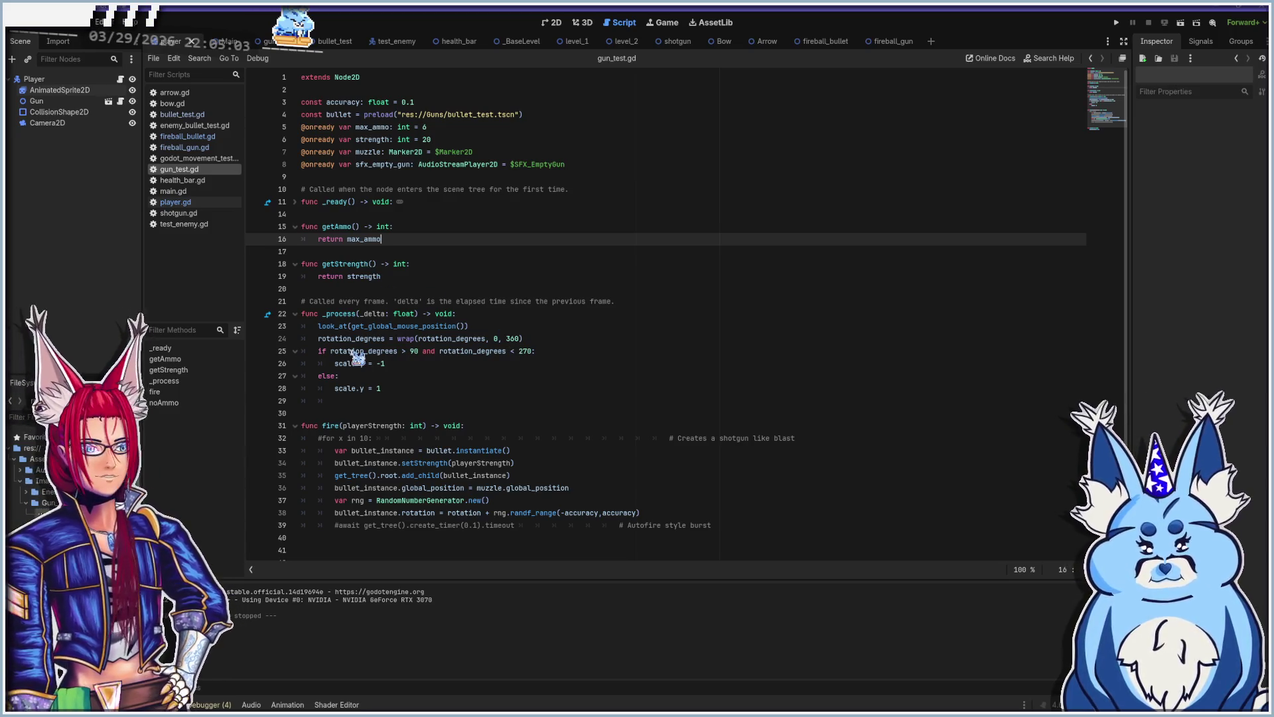
Step: Scroll through the gun's fire() function, then open bullet_test.gd
scroll(down, 3)
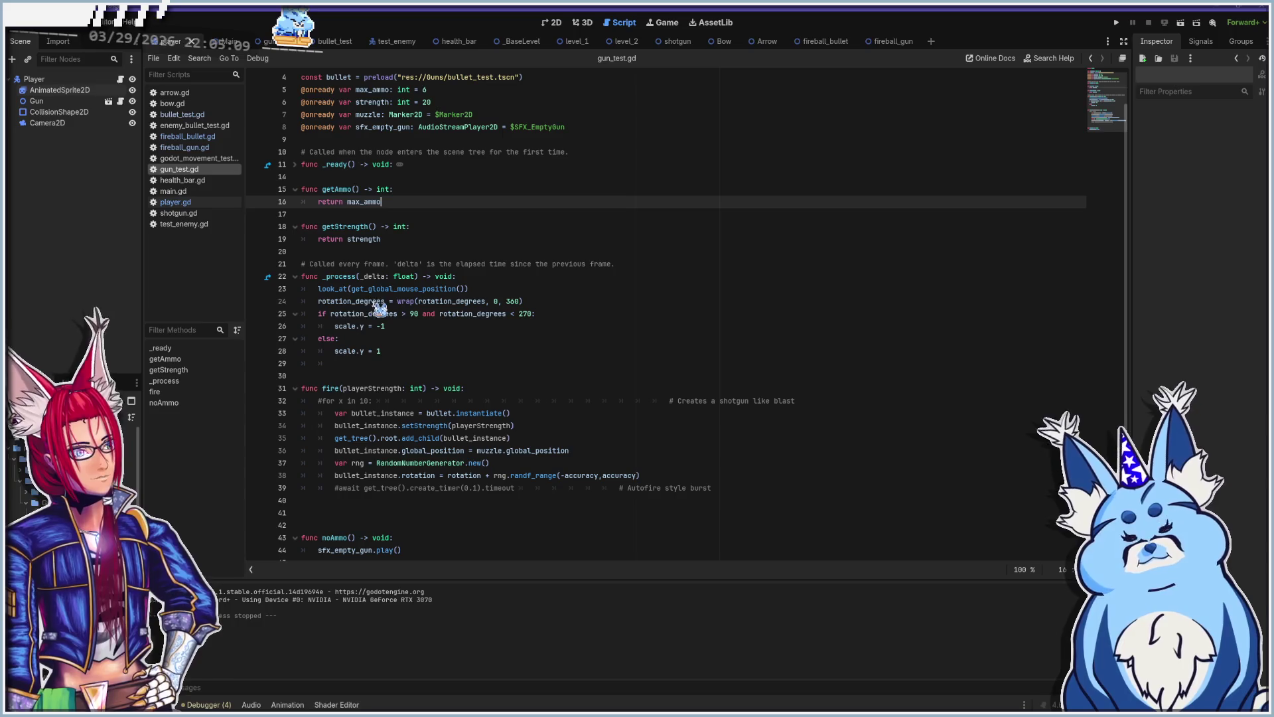
scroll(down, 3)
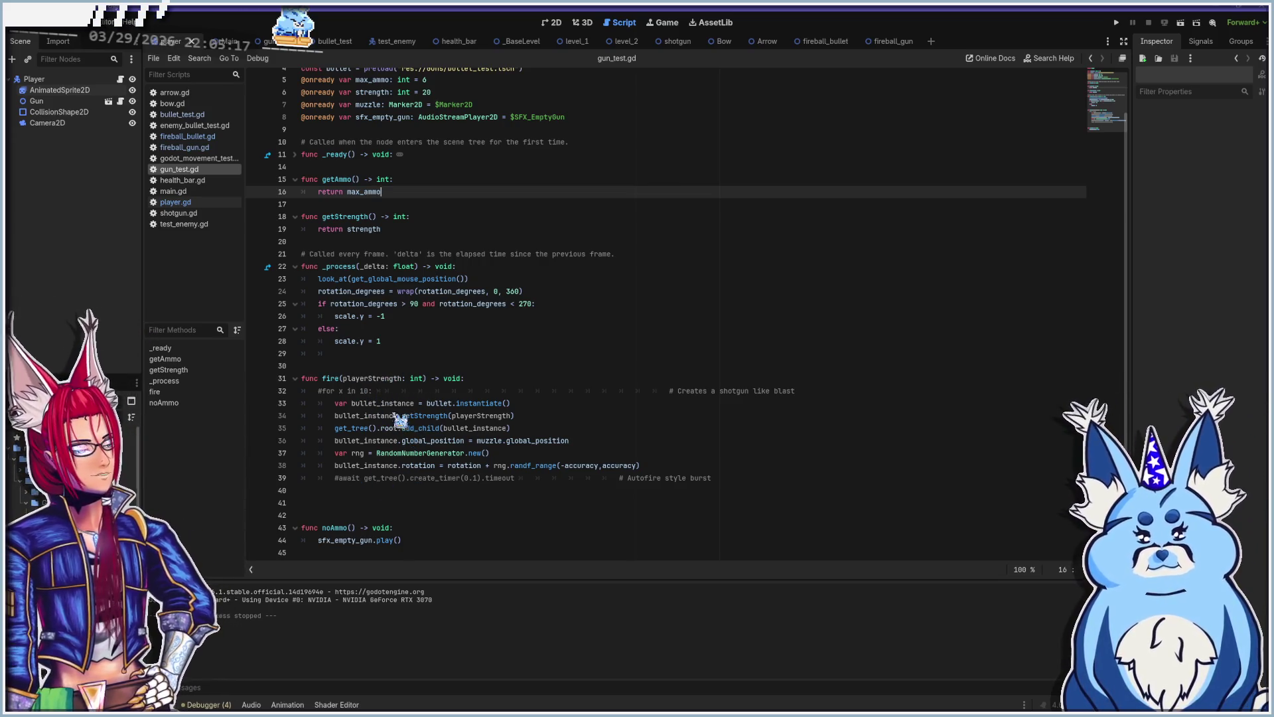
click(203, 116)
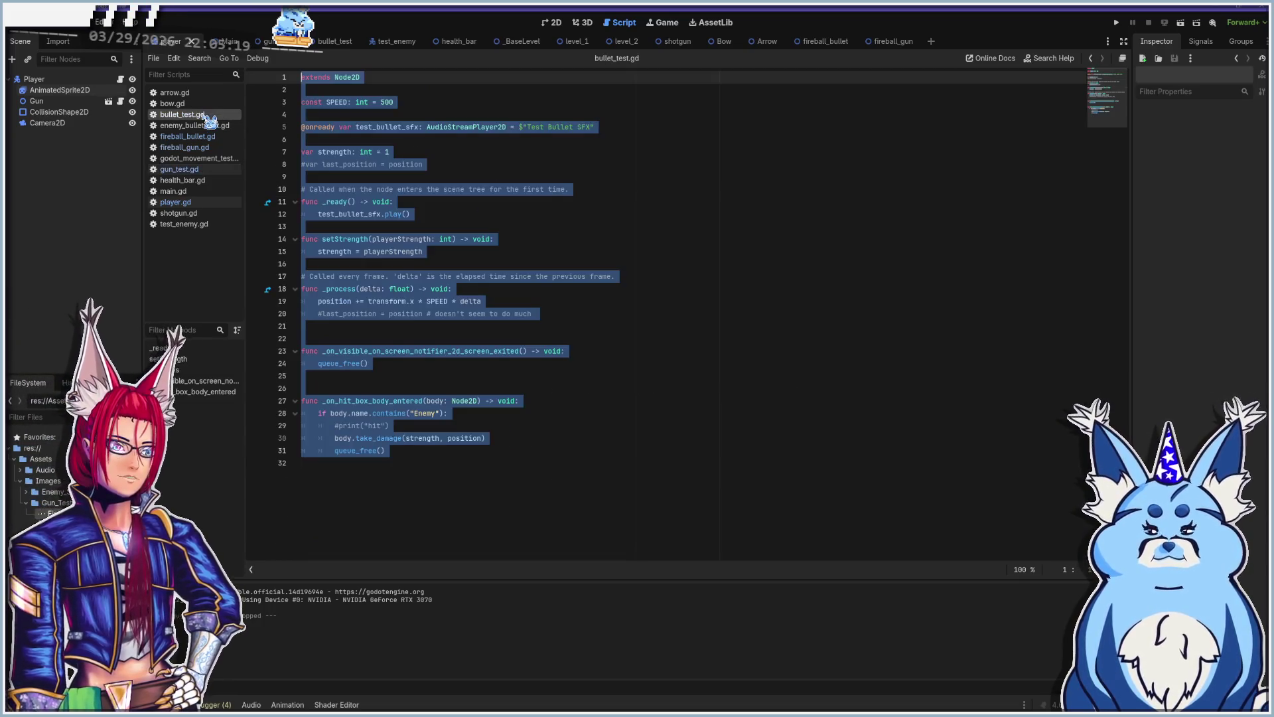
Step: Check SPEED 500 and set the bullet strength on line 7 to 1
click(709, 252)
click(519, 114)
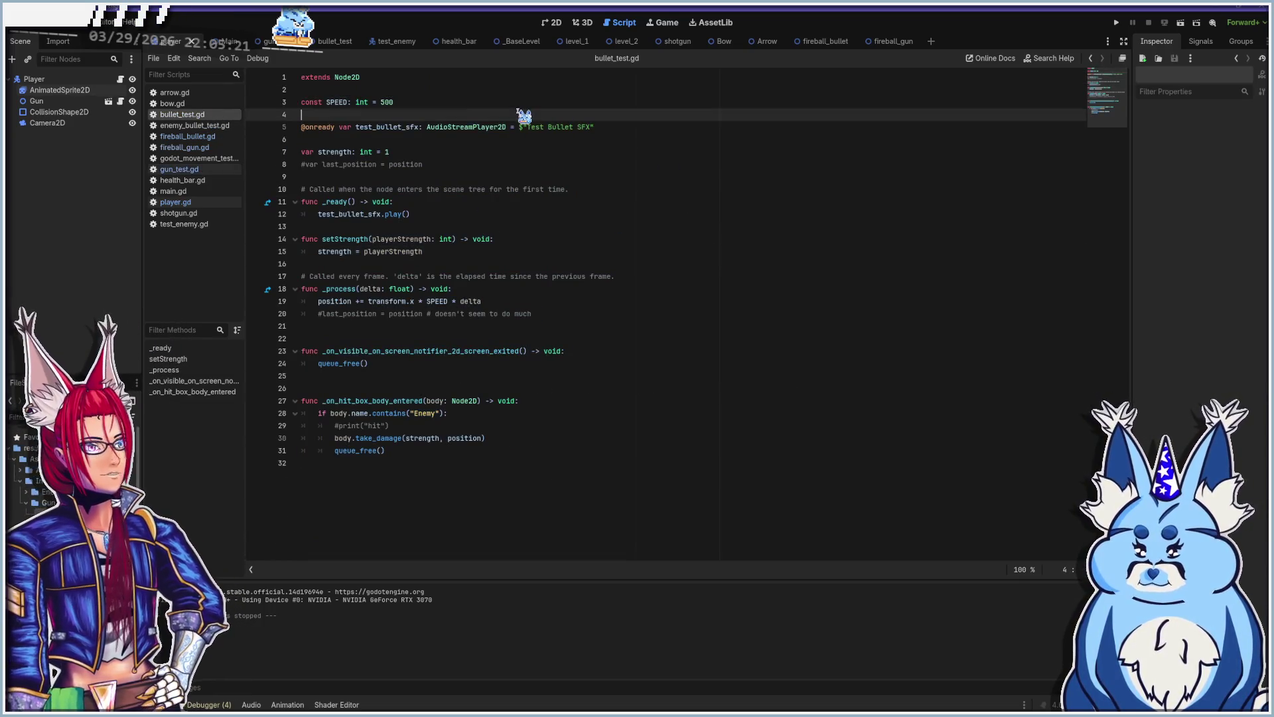
click(432, 92)
click(430, 104)
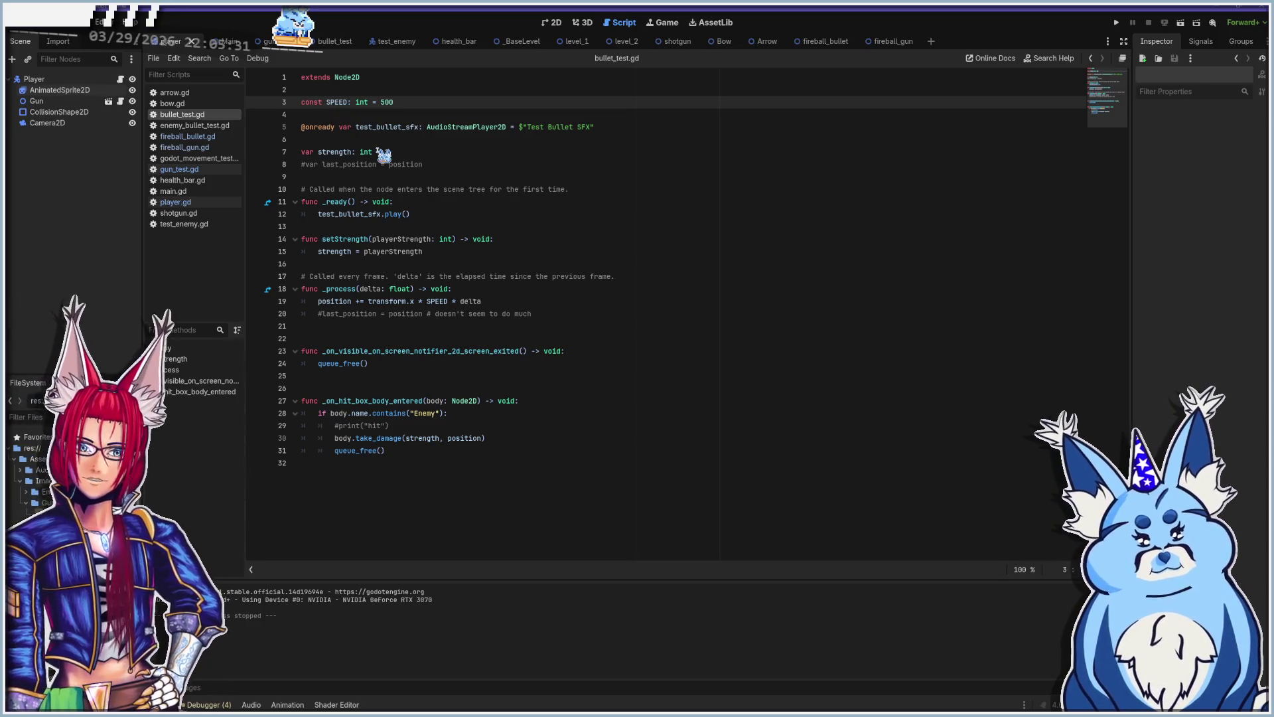
click(388, 151)
text(1)
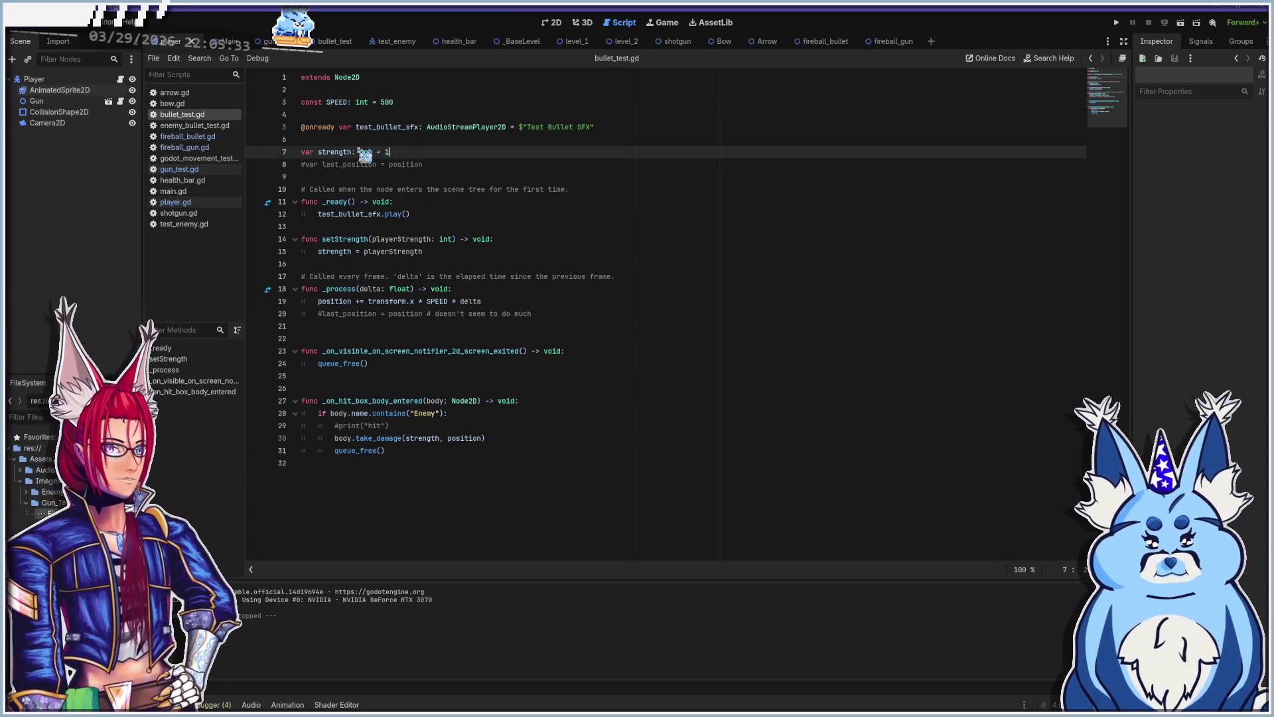
mouse_move(359, 152)
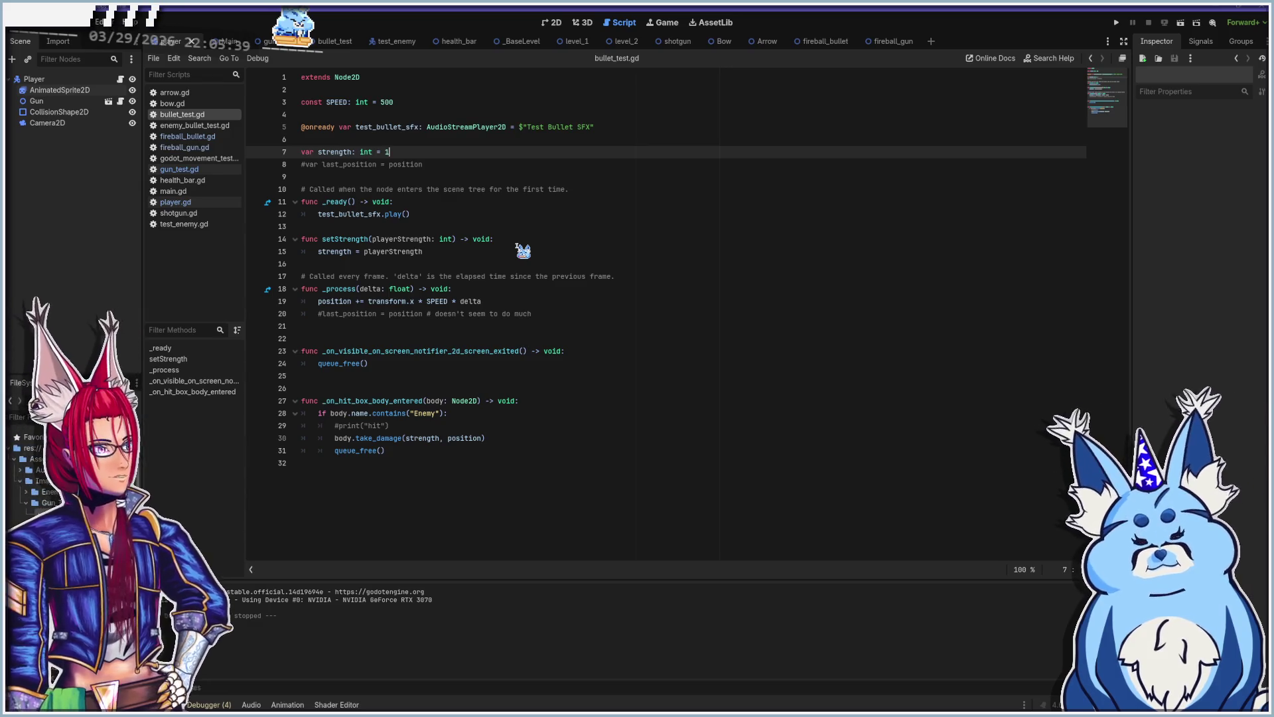
Step: Review the bullet movement and queue_free() lines, then launch the game with F5
click(365, 239)
click(336, 301)
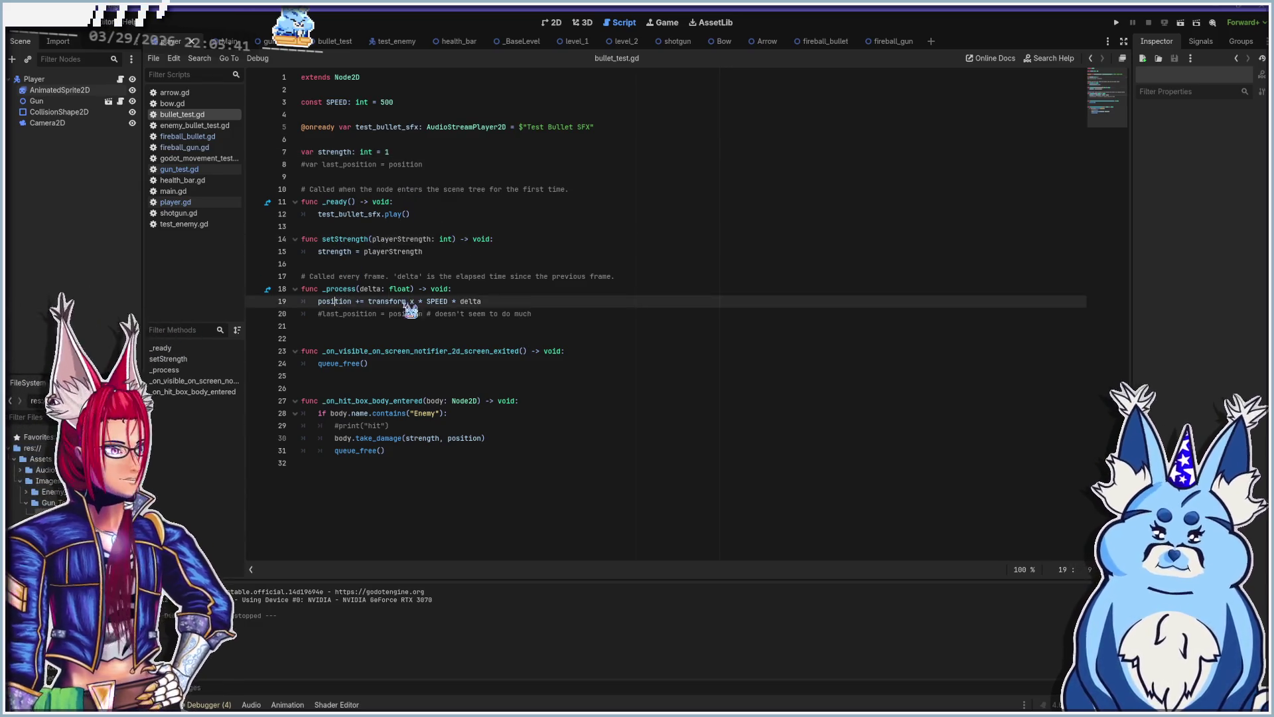
click(394, 367)
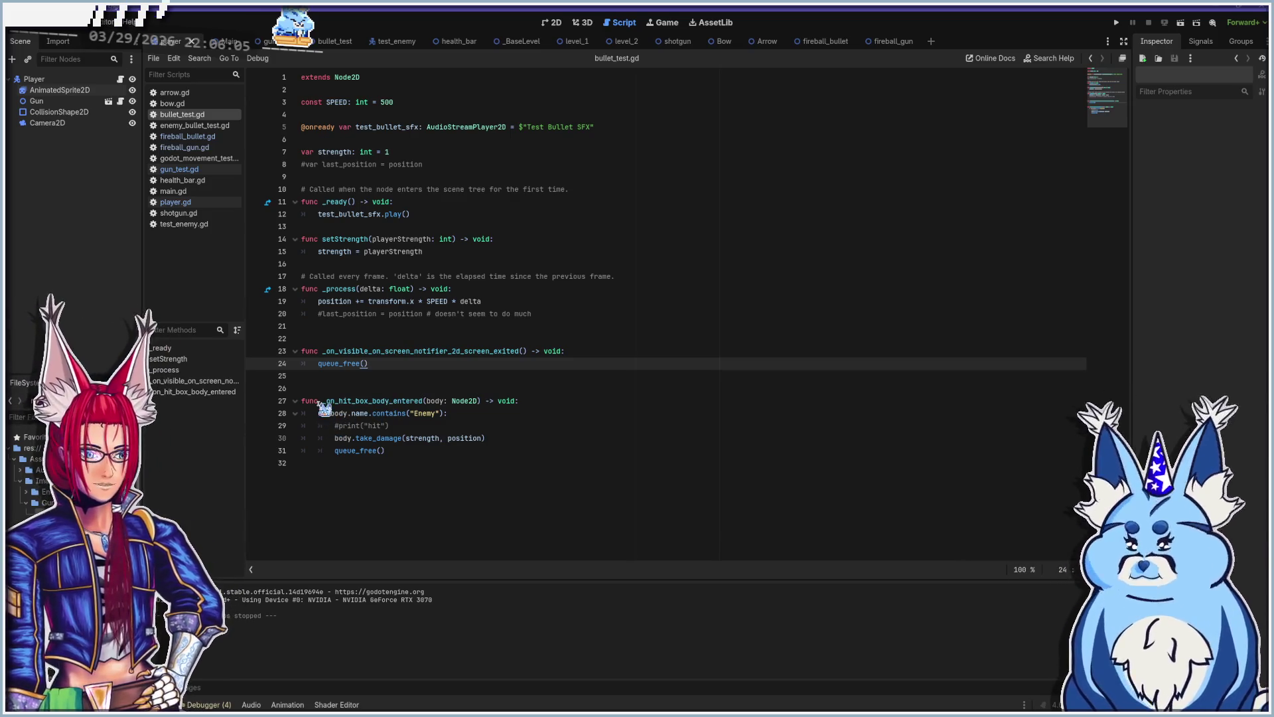
key(F5)
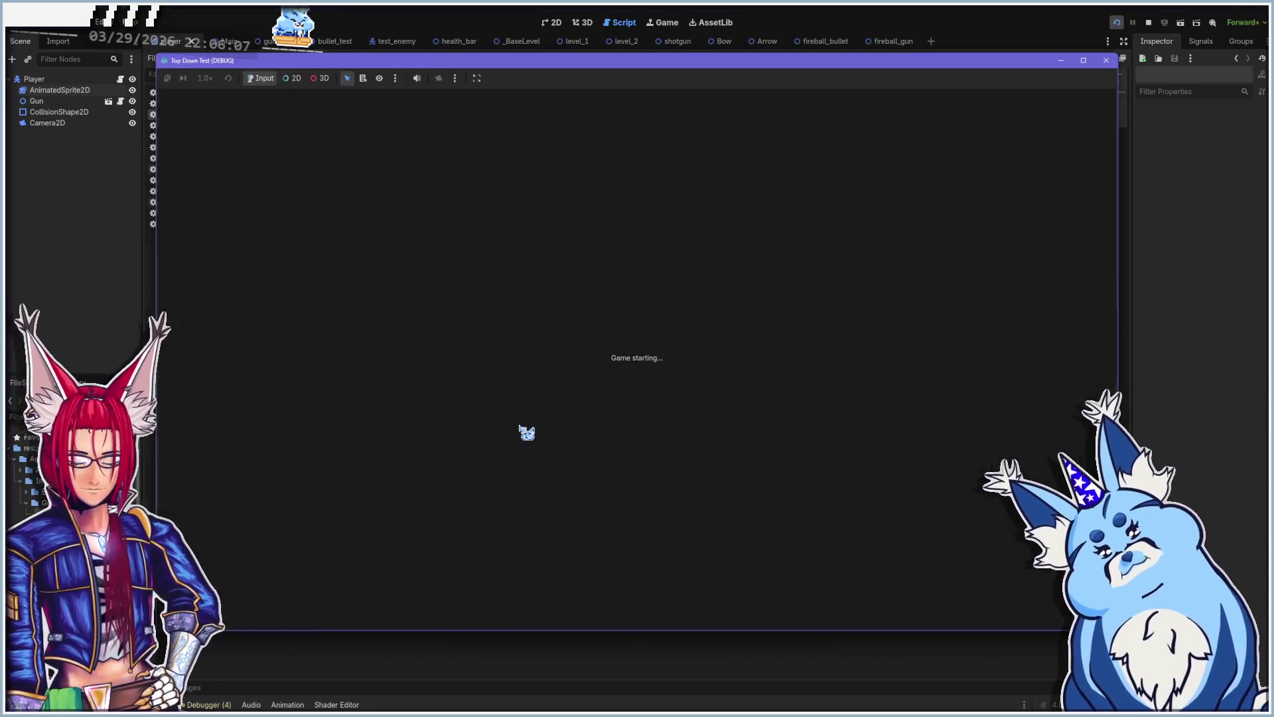
Step: Fire single bullets toward the slimes, then close the running game
click(465, 268)
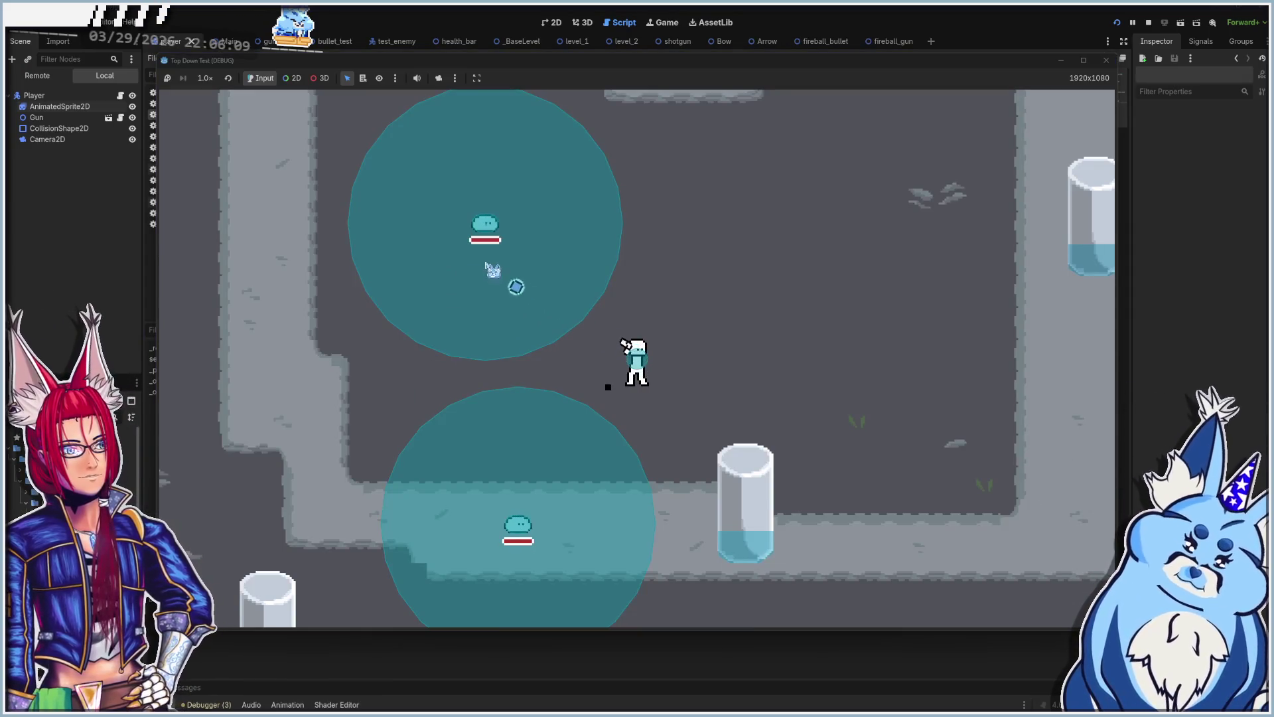
click(327, 365)
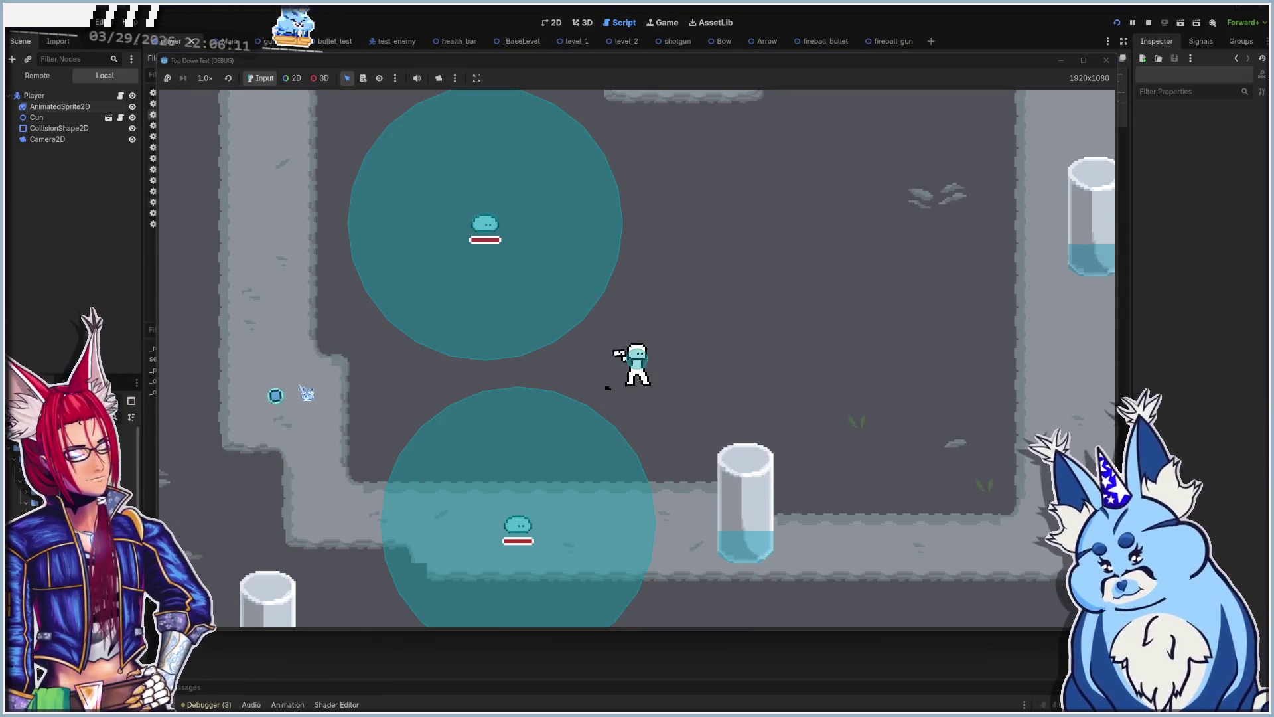
click(292, 384)
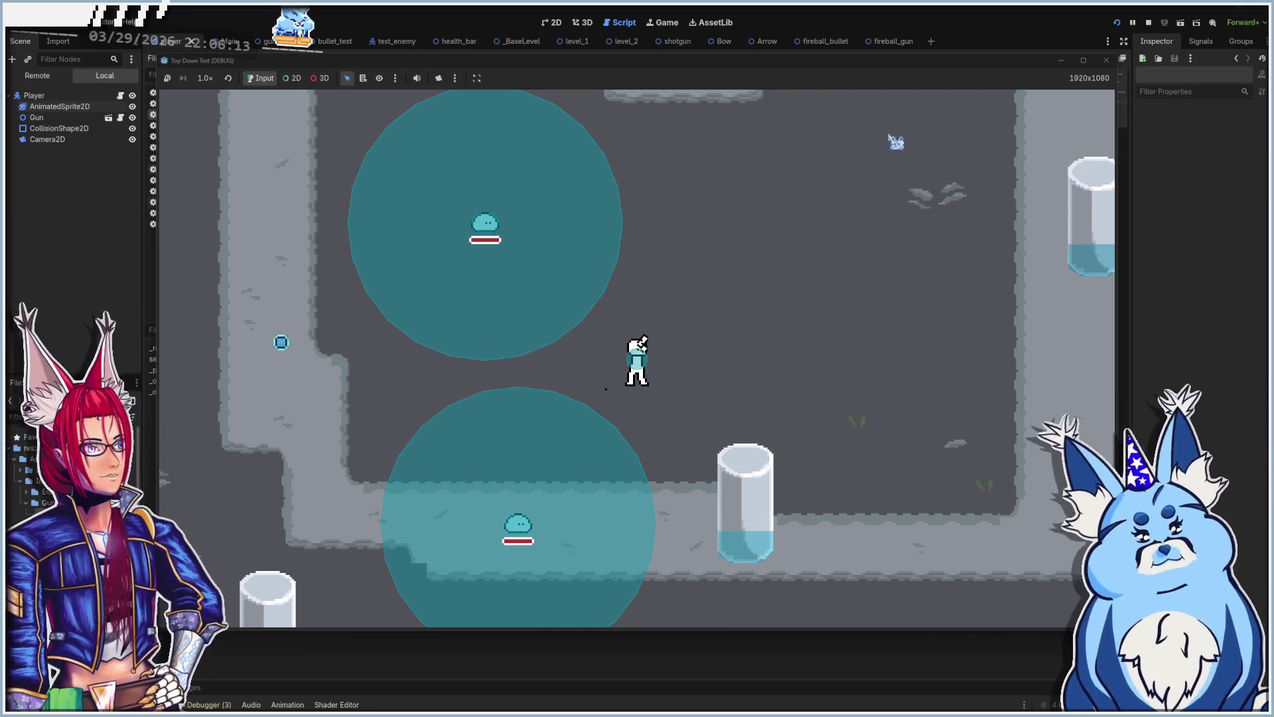
click(1106, 60)
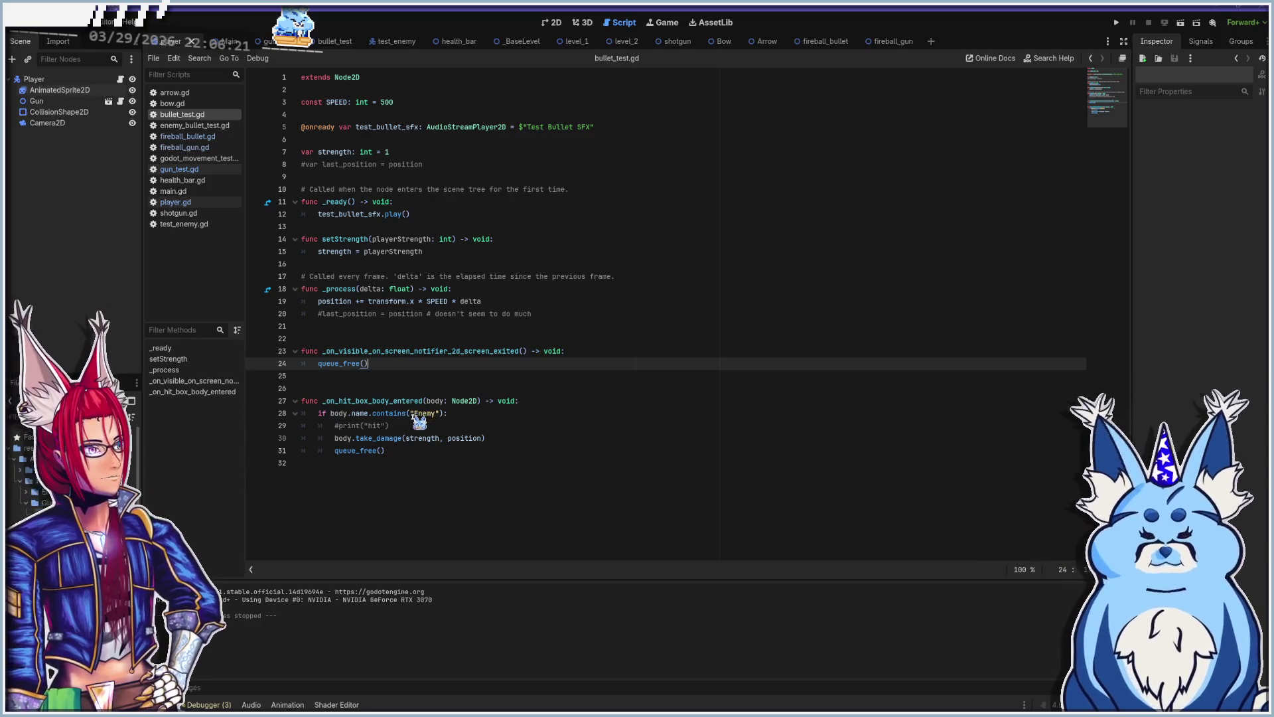
Step: Review the take_damage and queue_free calls on lines 30–31, then open arrow.gd
click(358, 451)
click(347, 439)
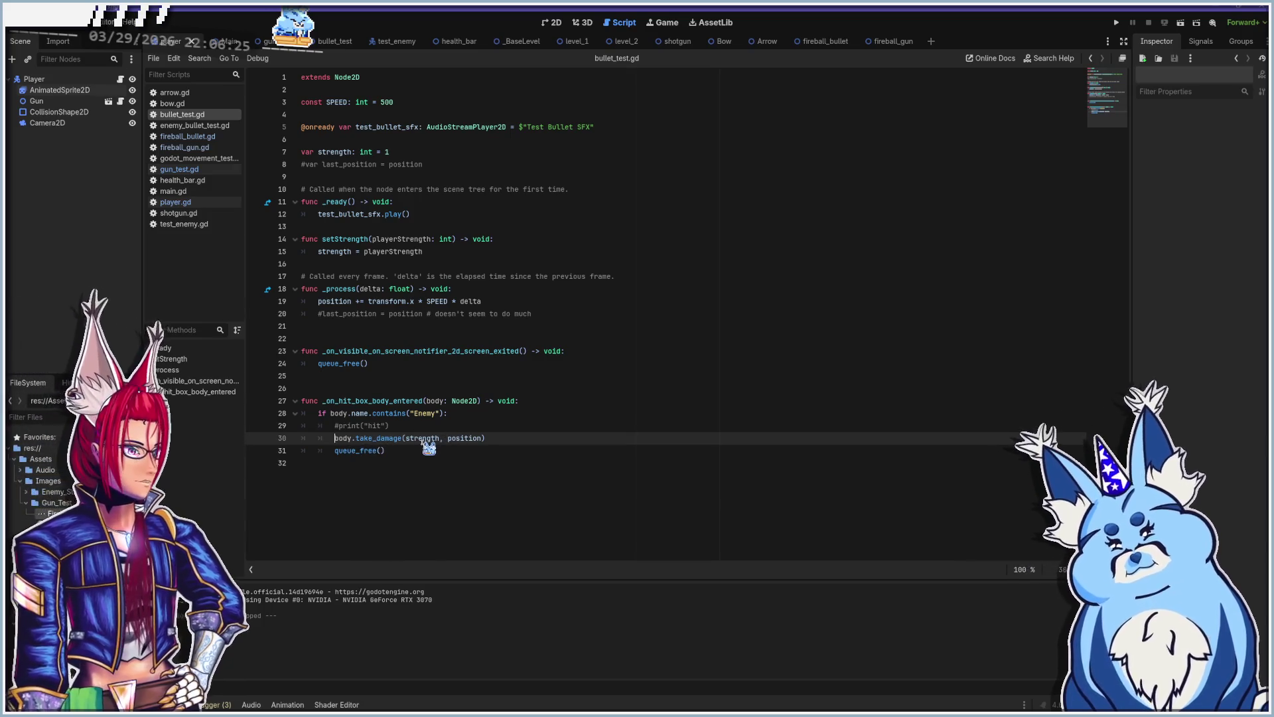
click(495, 441)
click(483, 454)
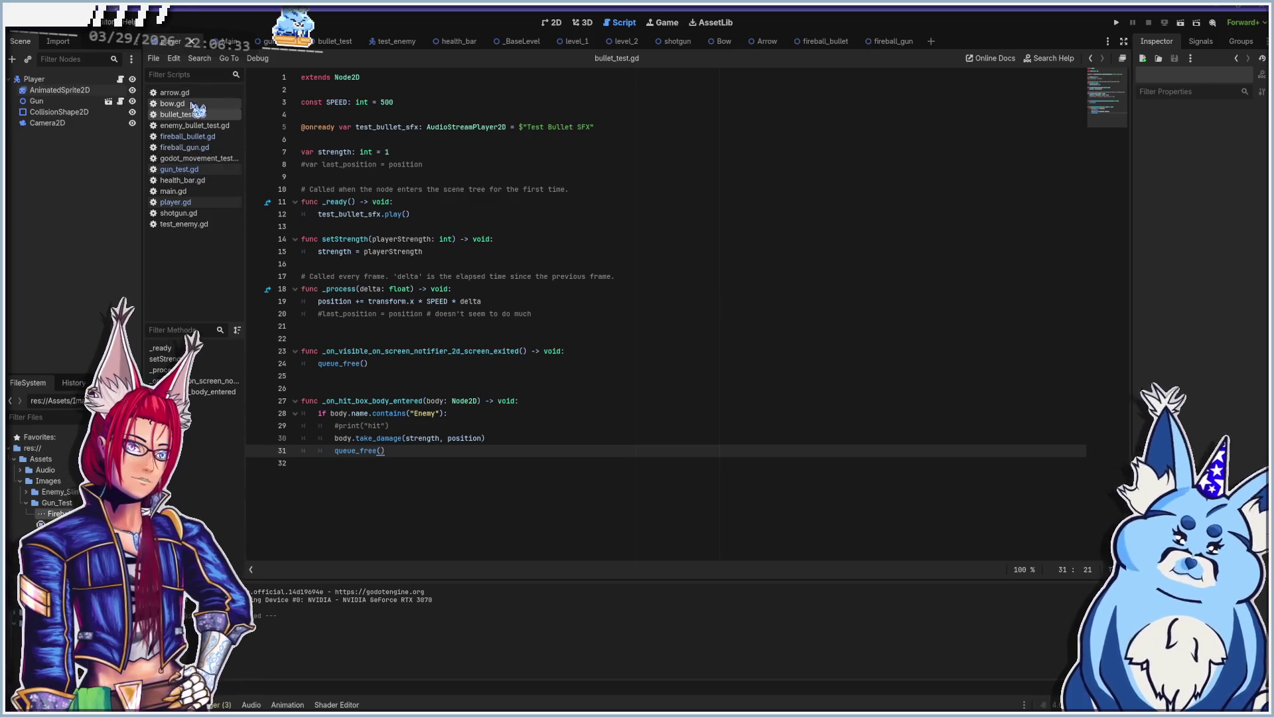
click(190, 94)
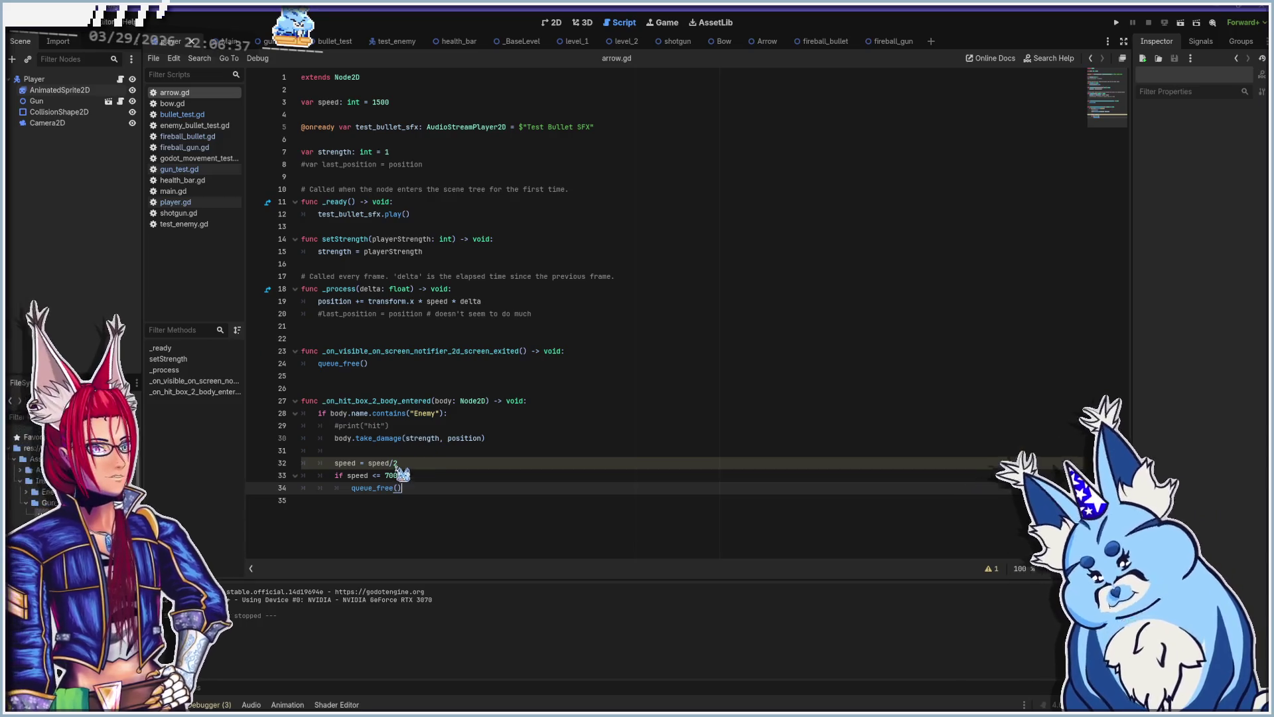
click(425, 465)
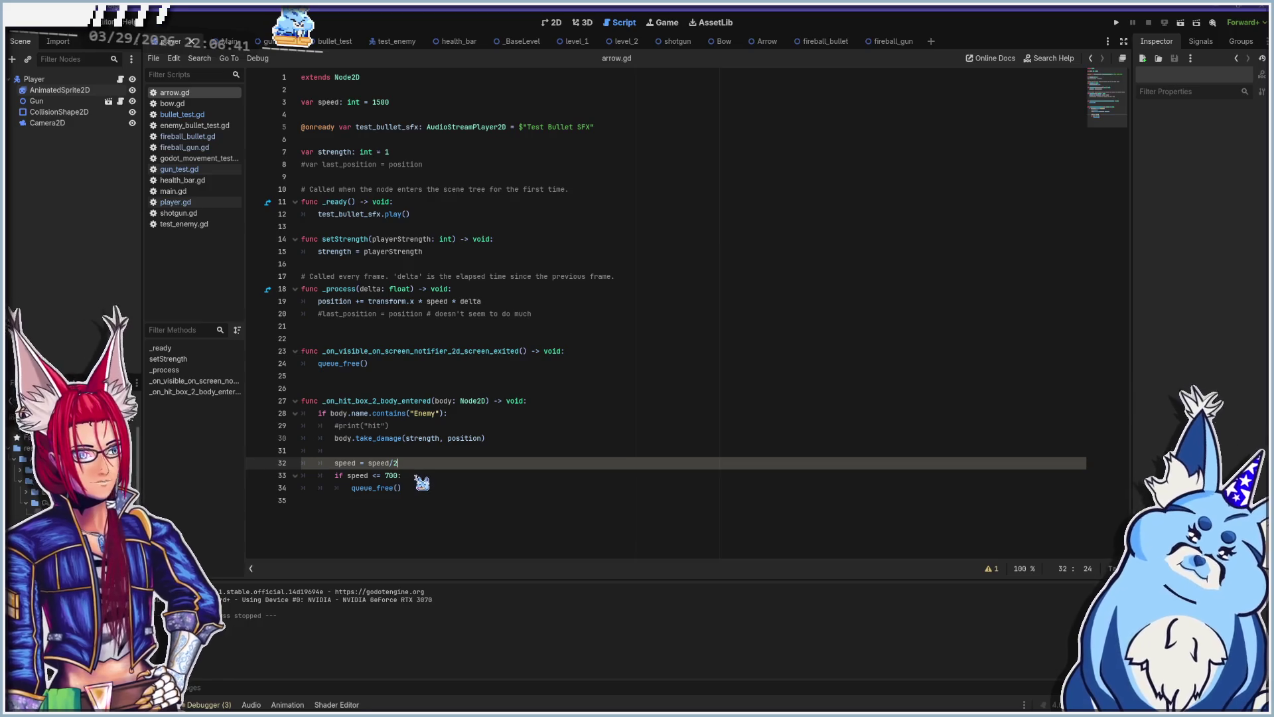
click(417, 476)
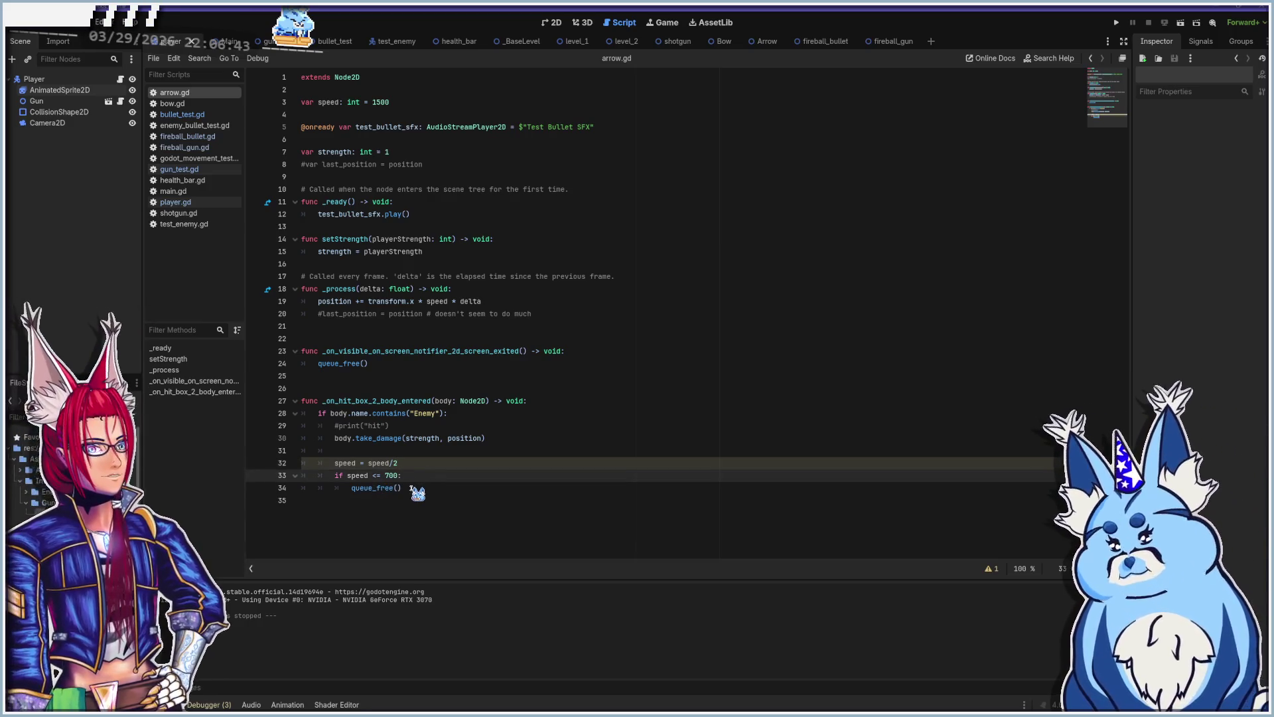
click(413, 489)
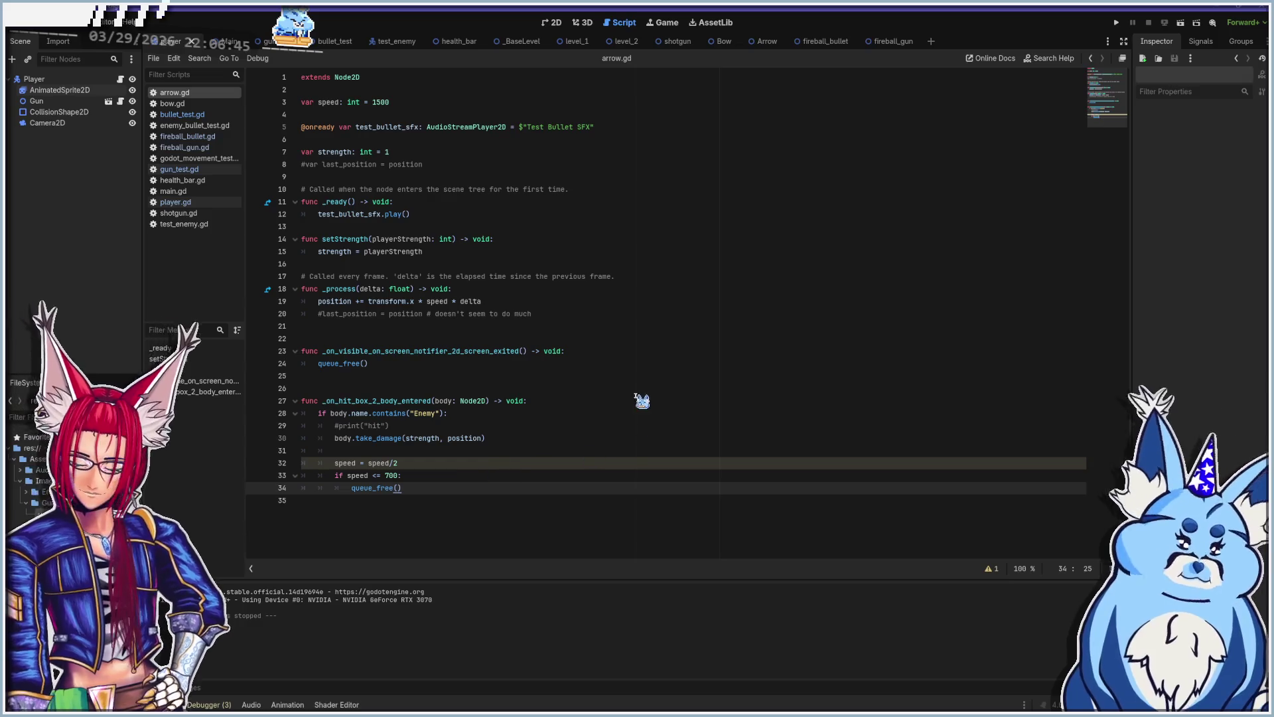
key(F5)
key(a)
key(s)
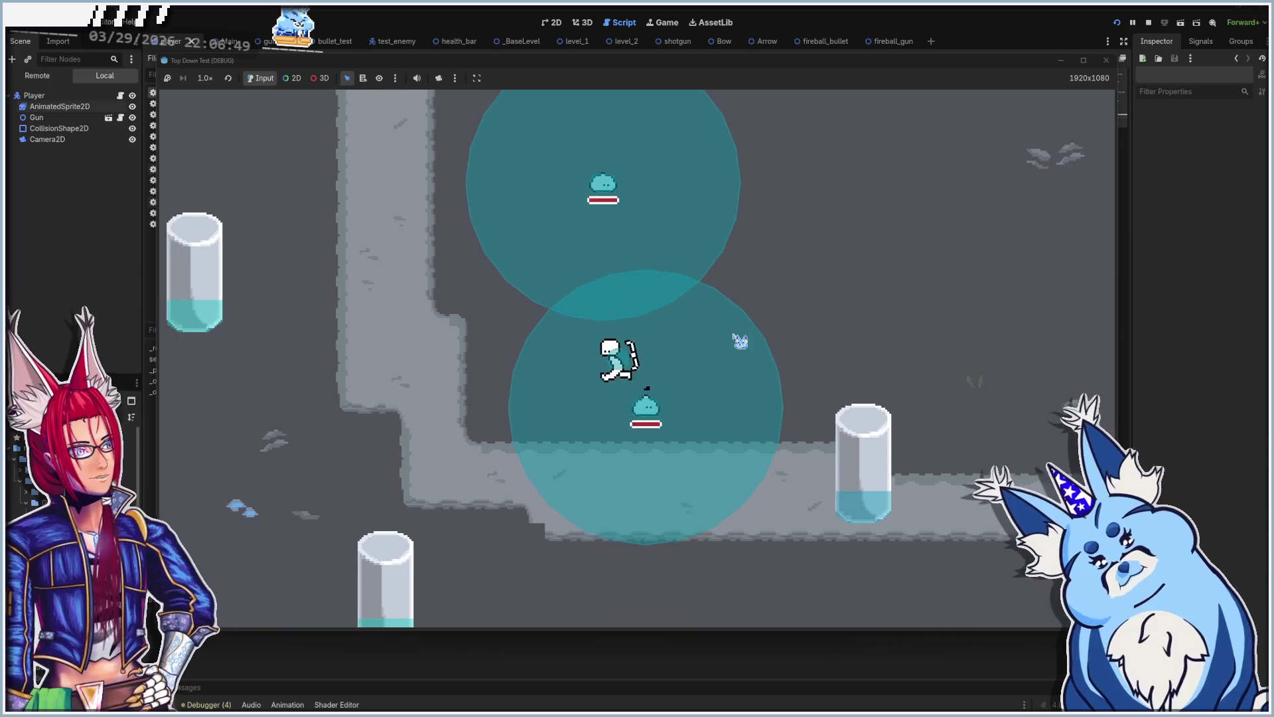
key(w)
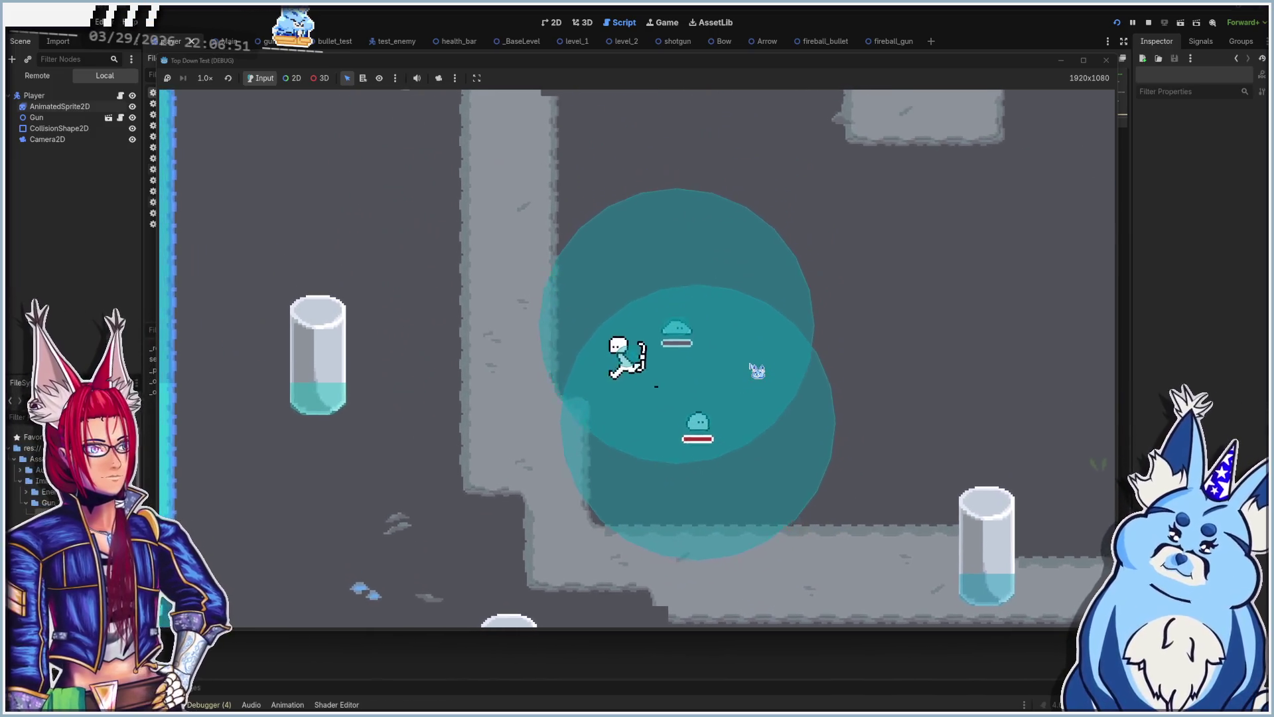
key(s)
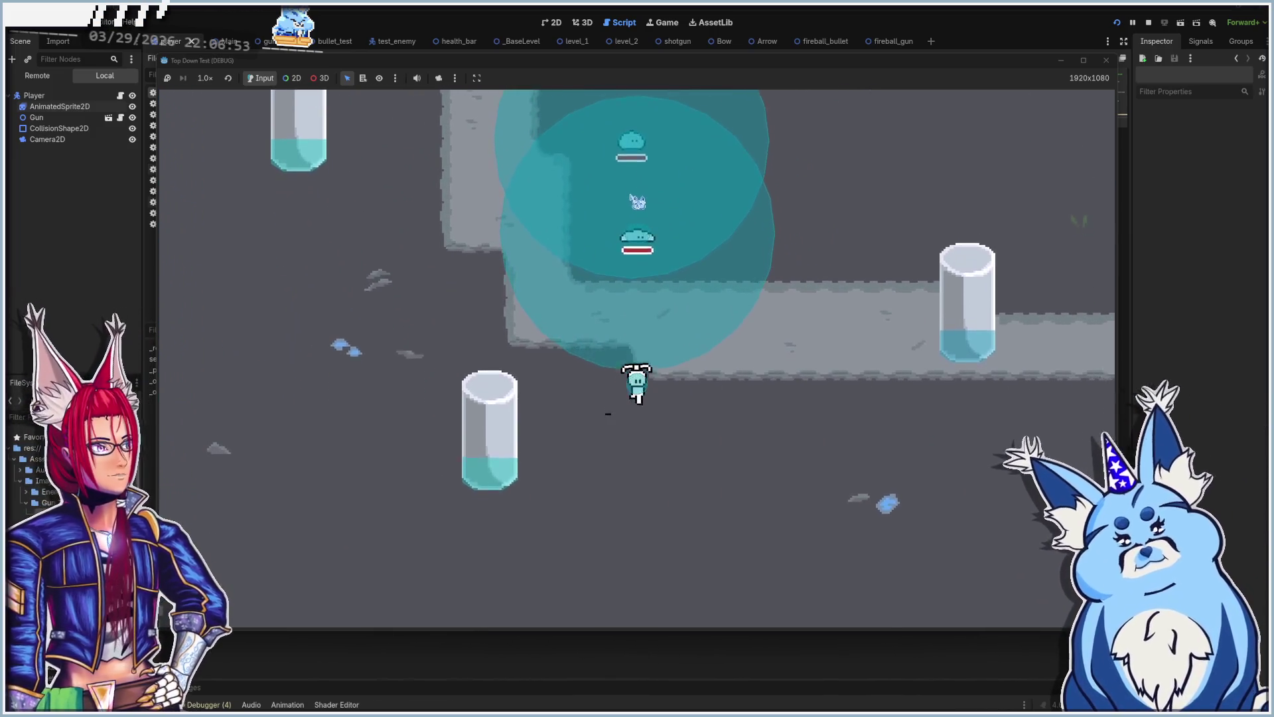
key(d)
key(w)
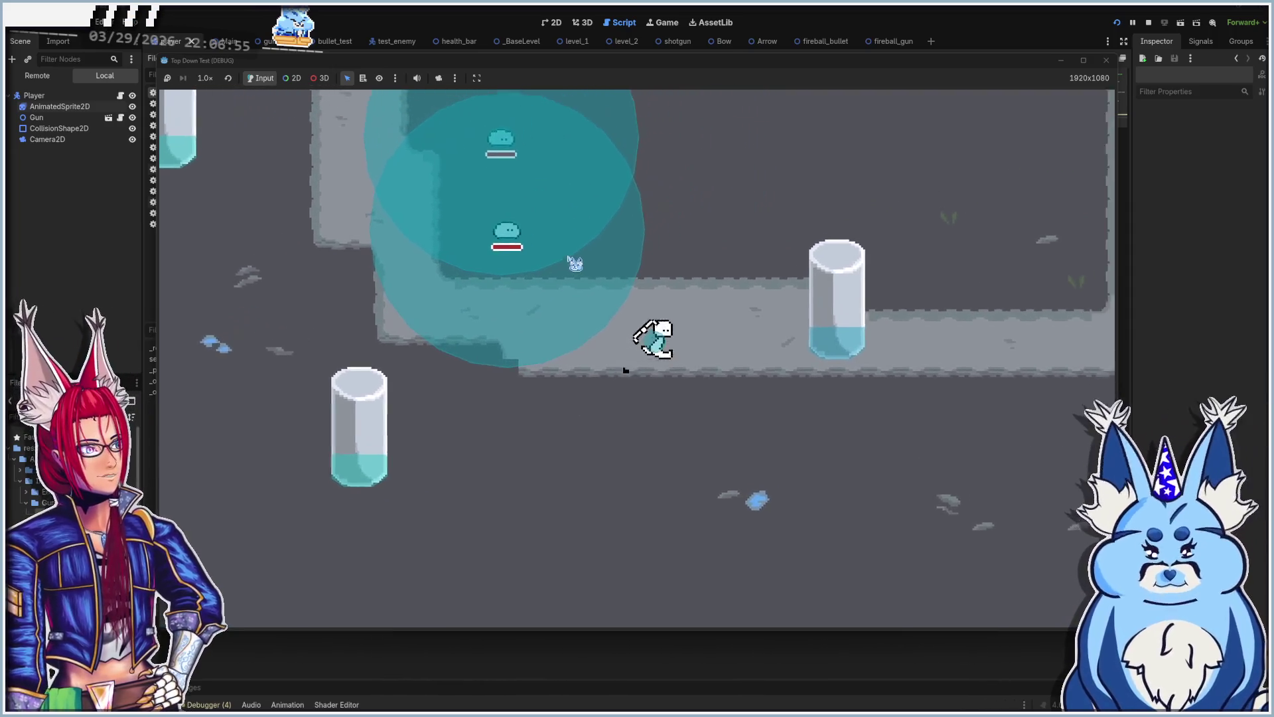
key(w)
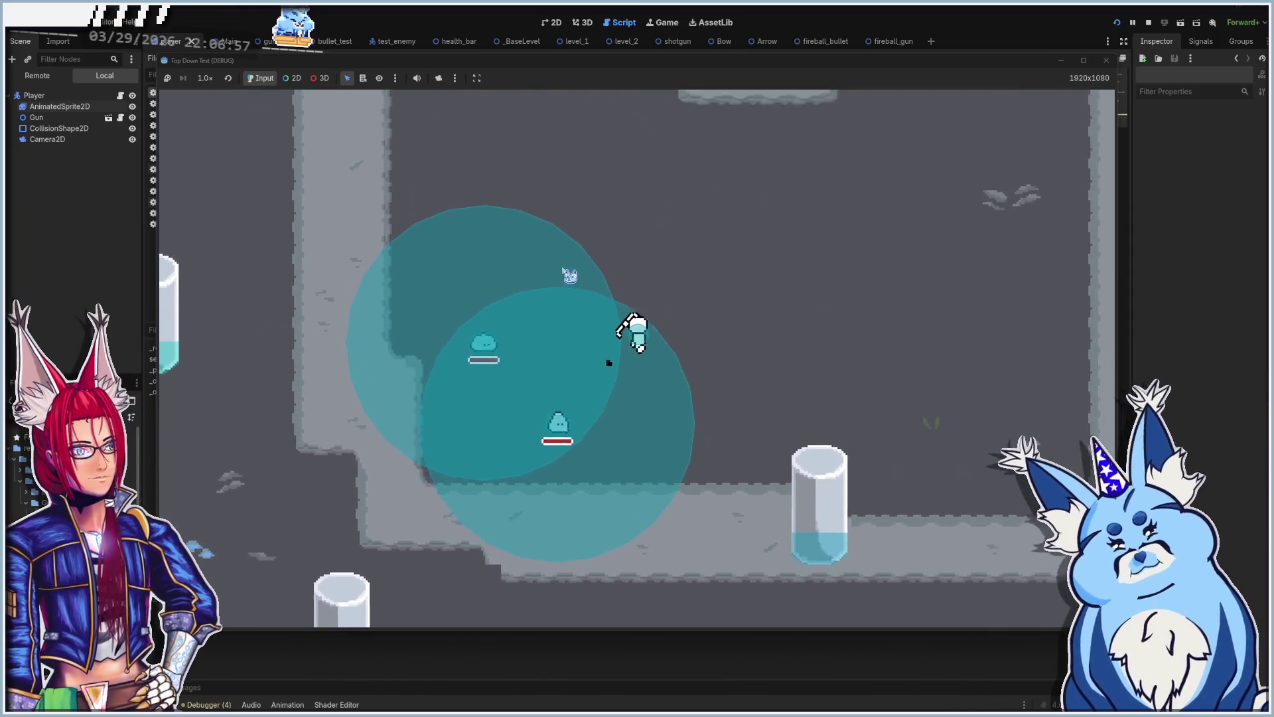
key(d)
key(s)
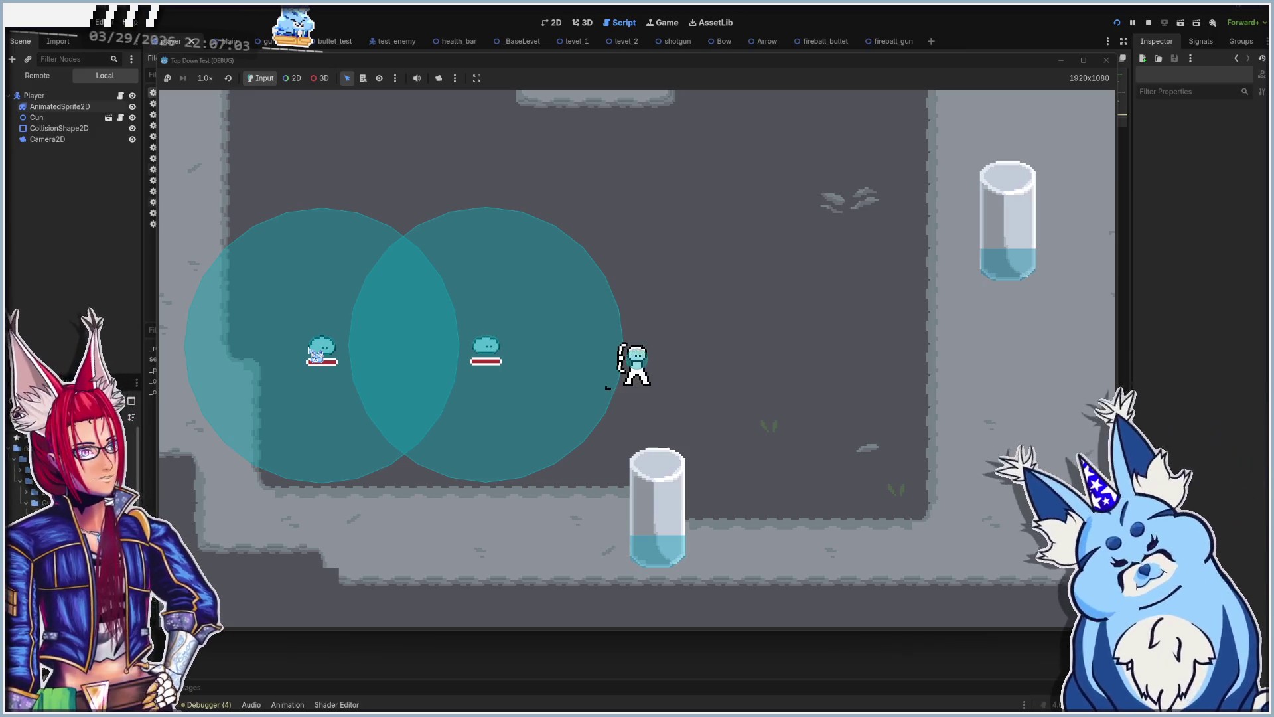
key(a)
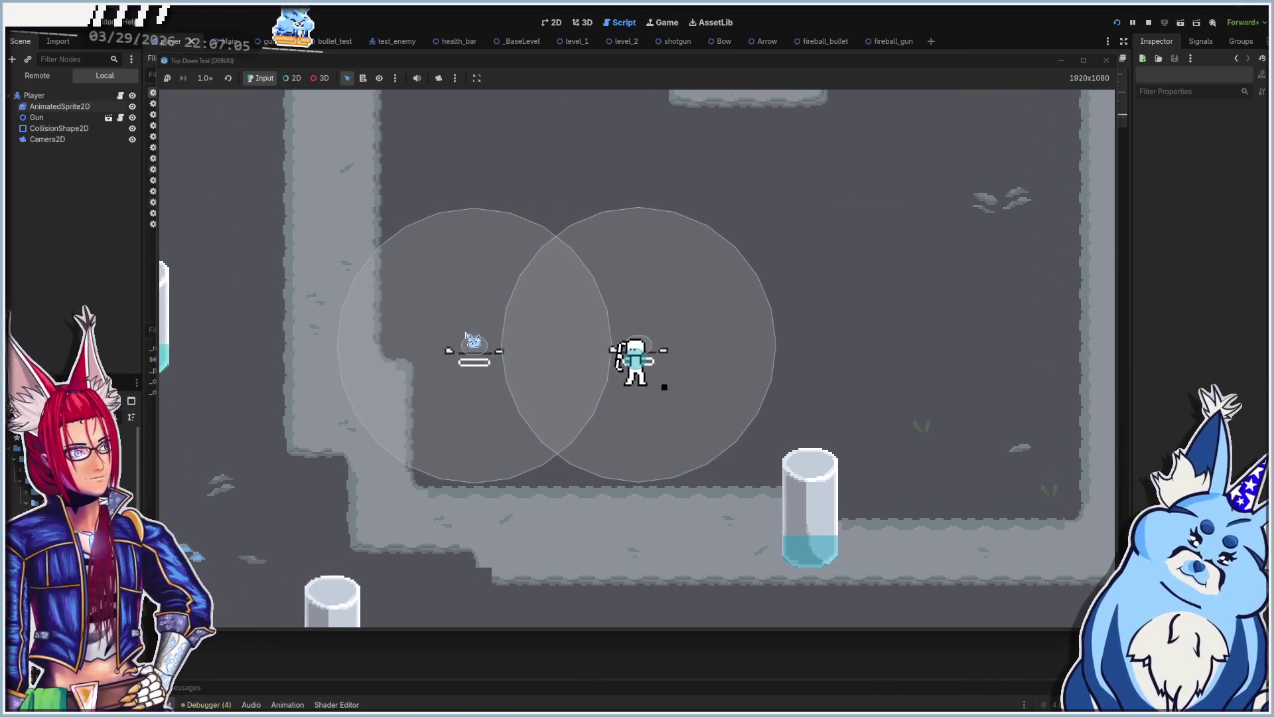
key(d)
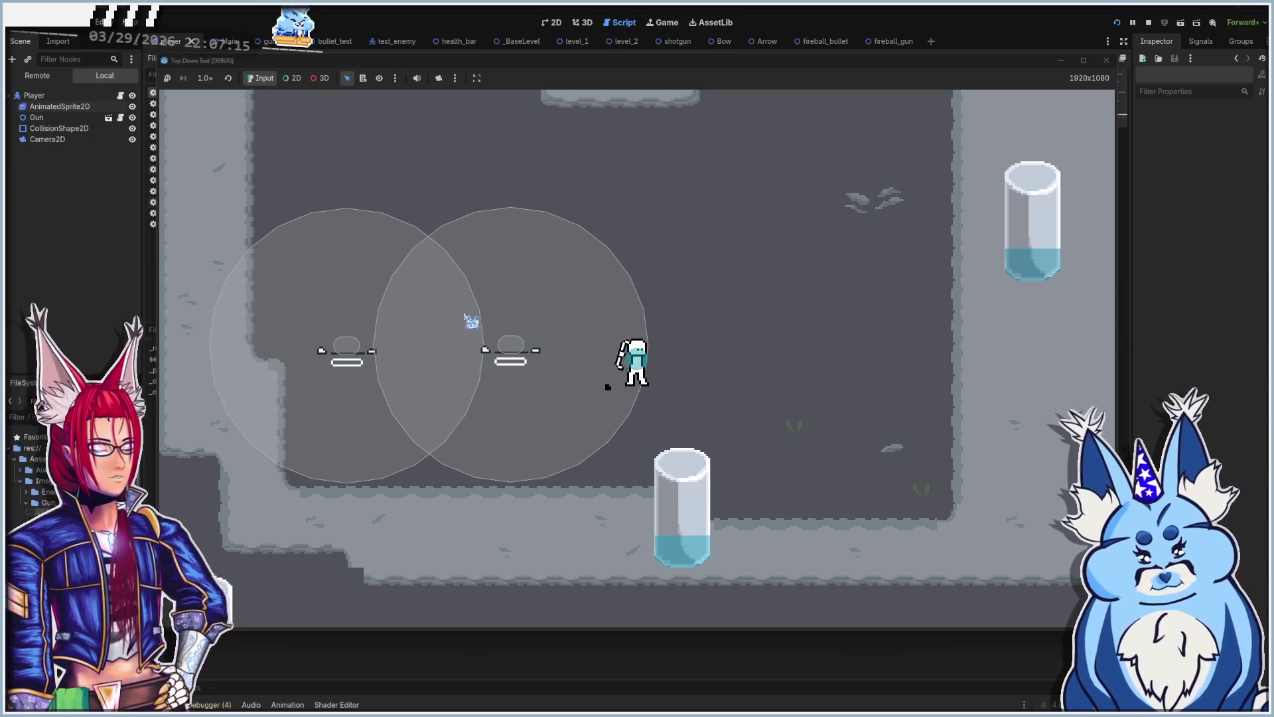
click(1106, 60)
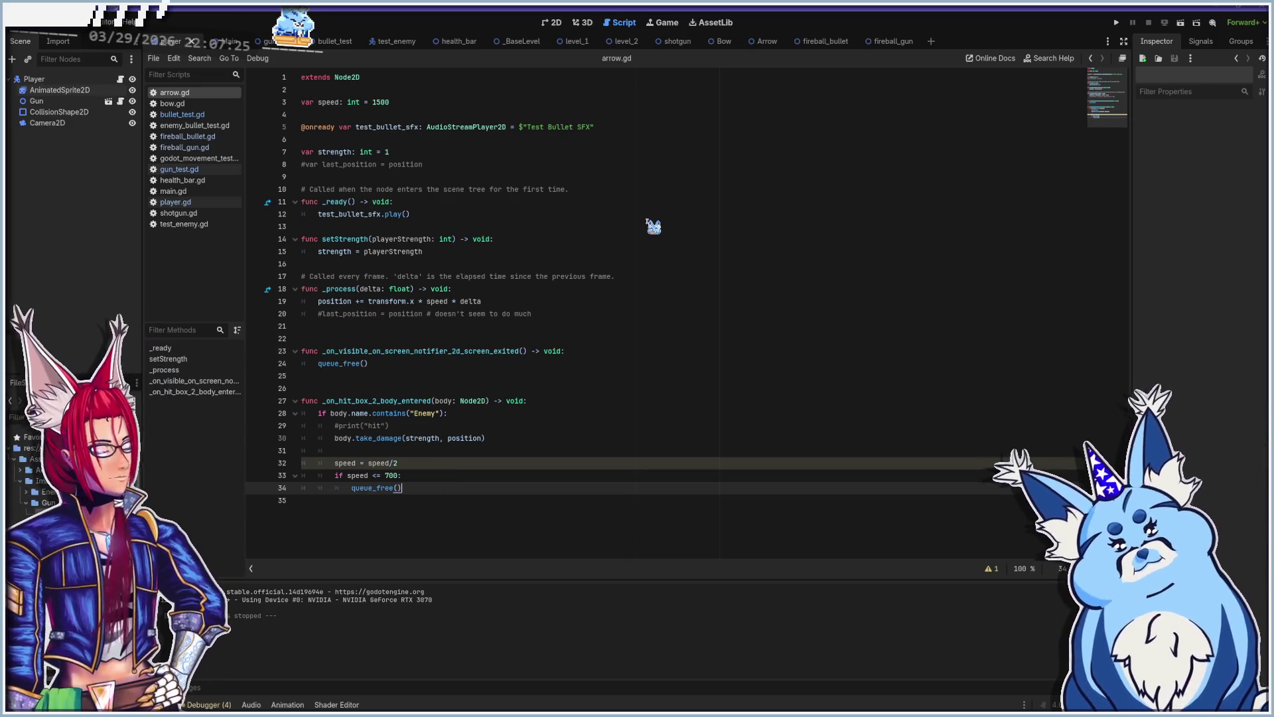
key(F5)
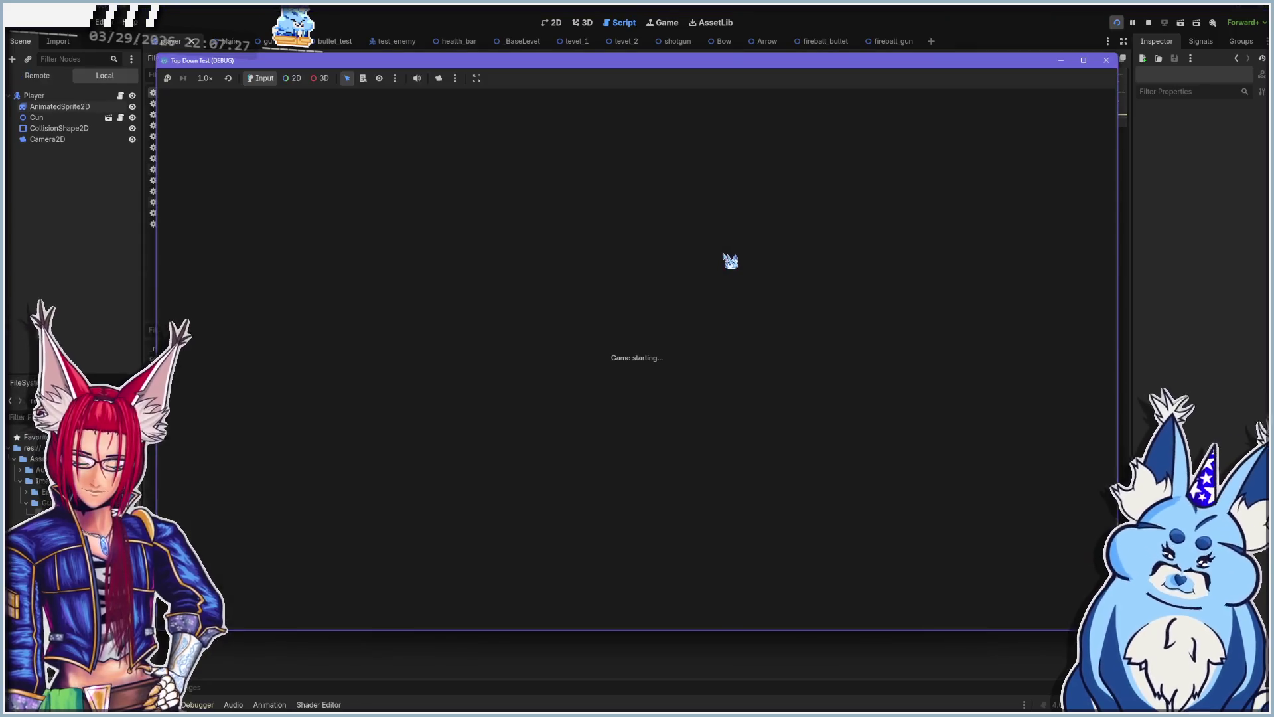
key(a)
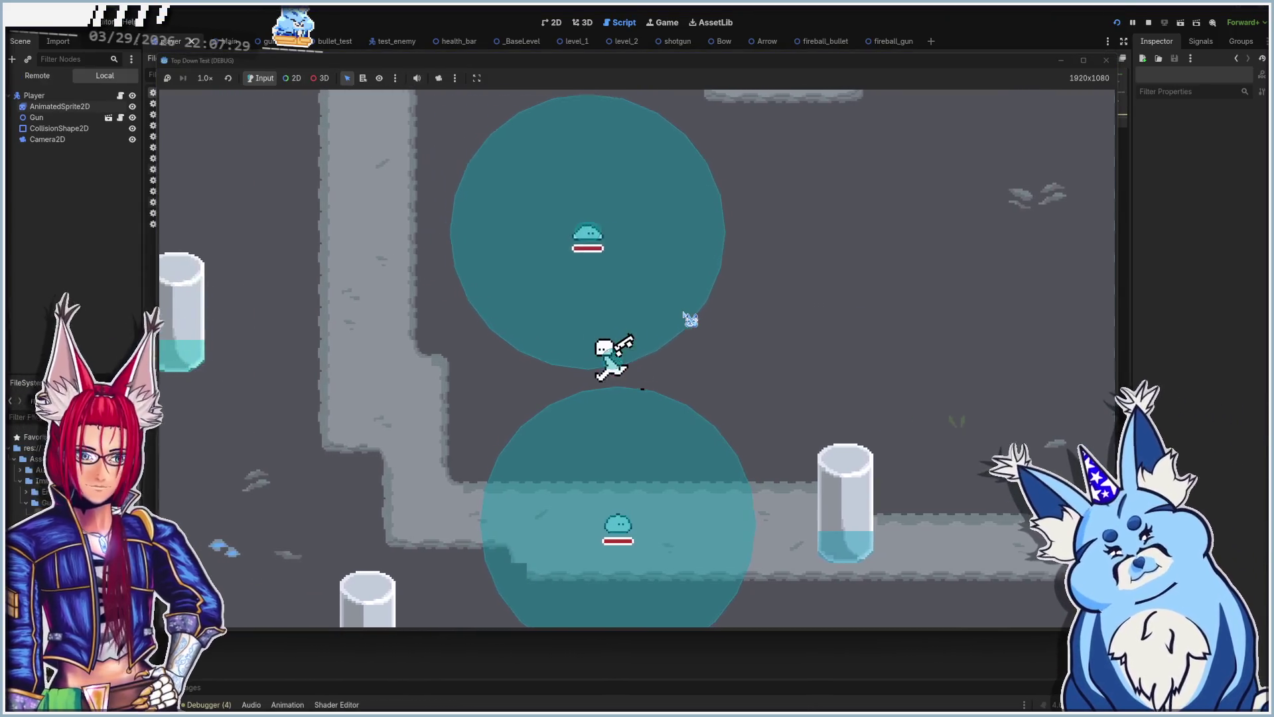
key(w)
key(a)
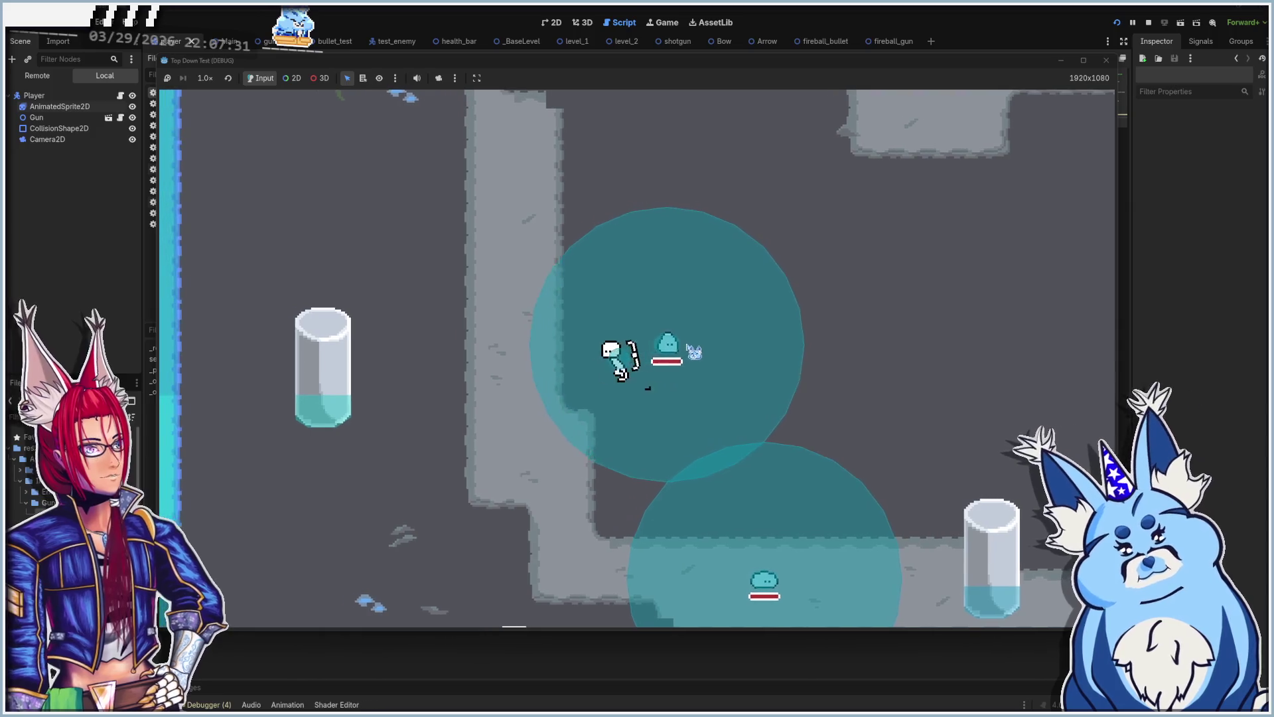
click(686, 371)
key(d)
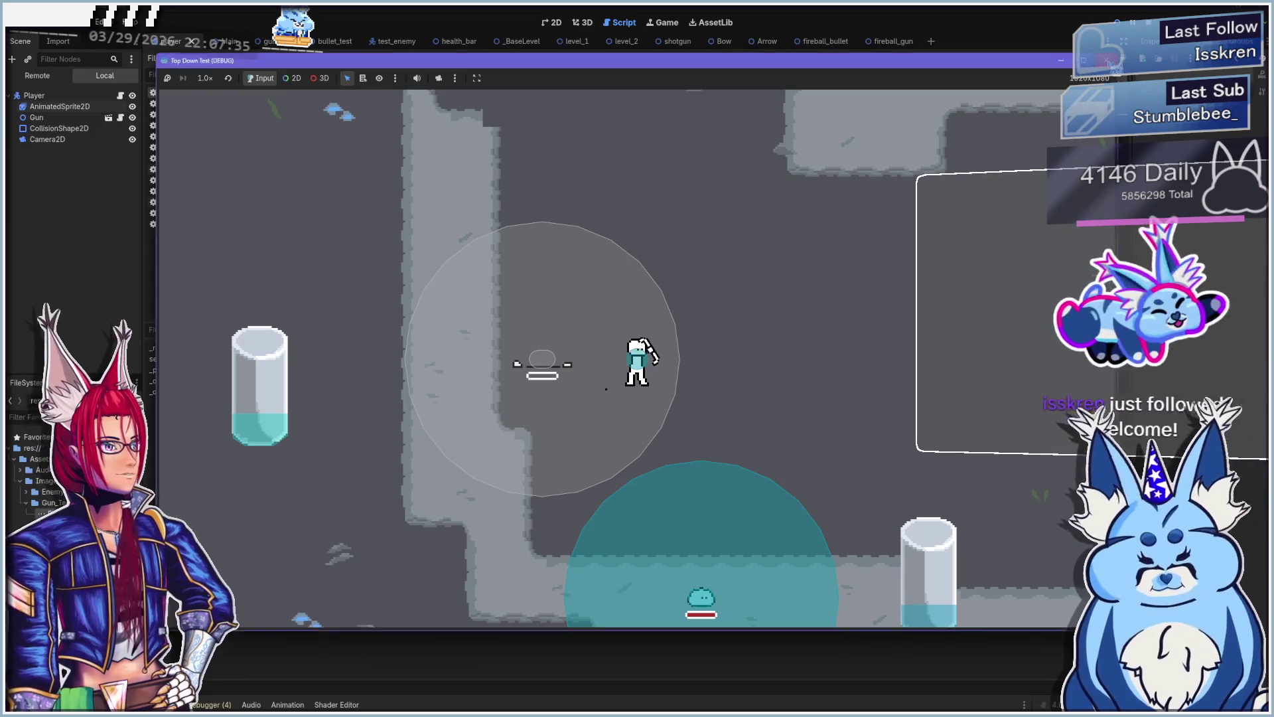
key(F8)
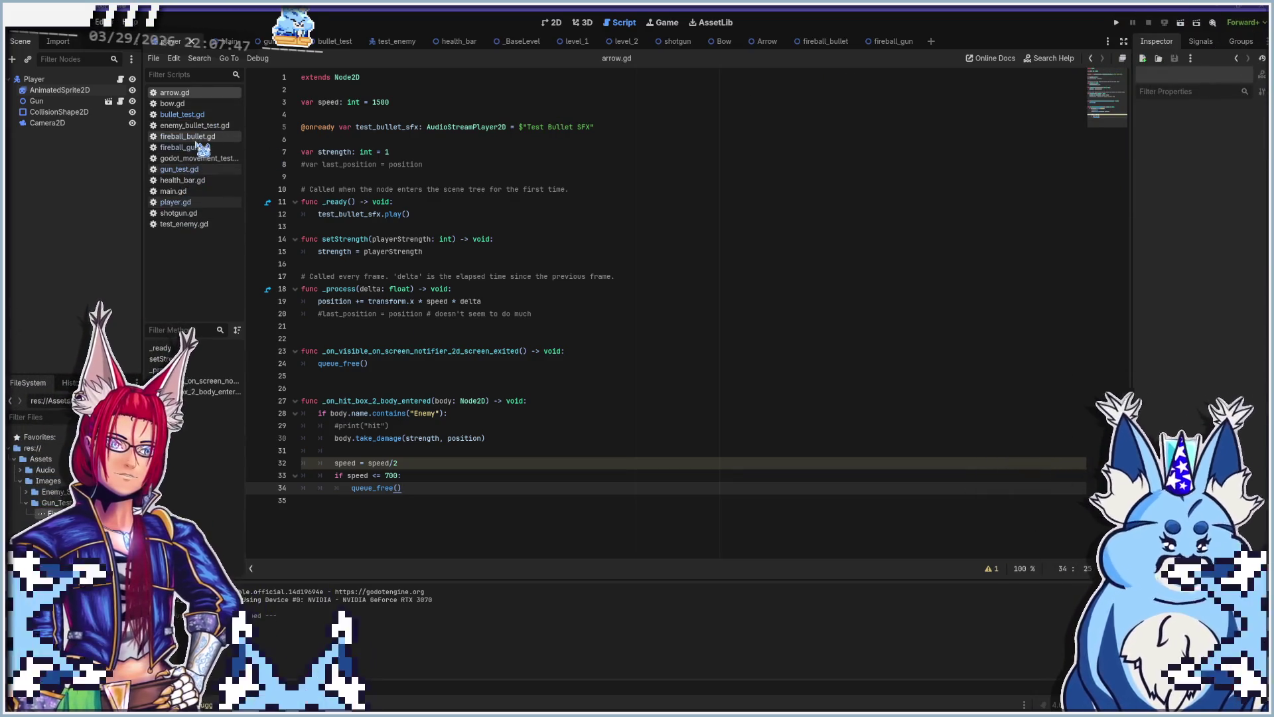
Step: Open fireball_gun.gd, check the 10-shot loop on line 33 and timer on line 40, then run
click(197, 148)
text(animated_sprite_2d.play("default"))
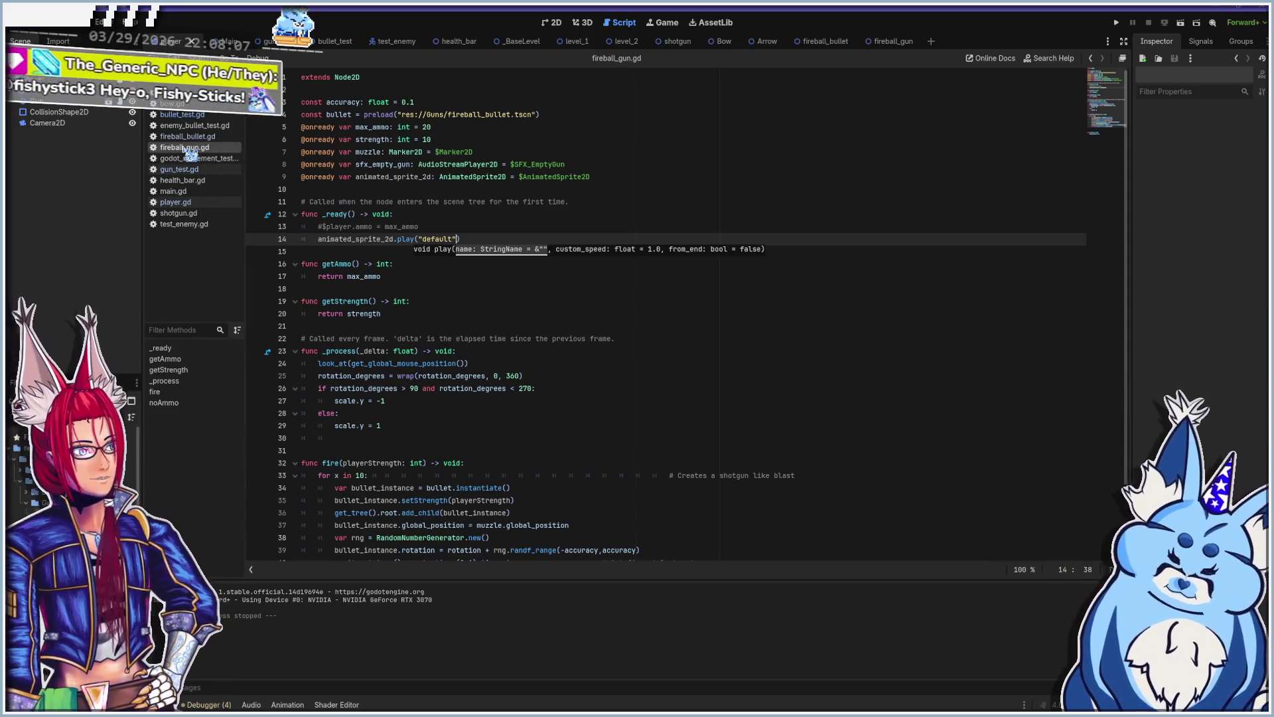
scroll(down, 3)
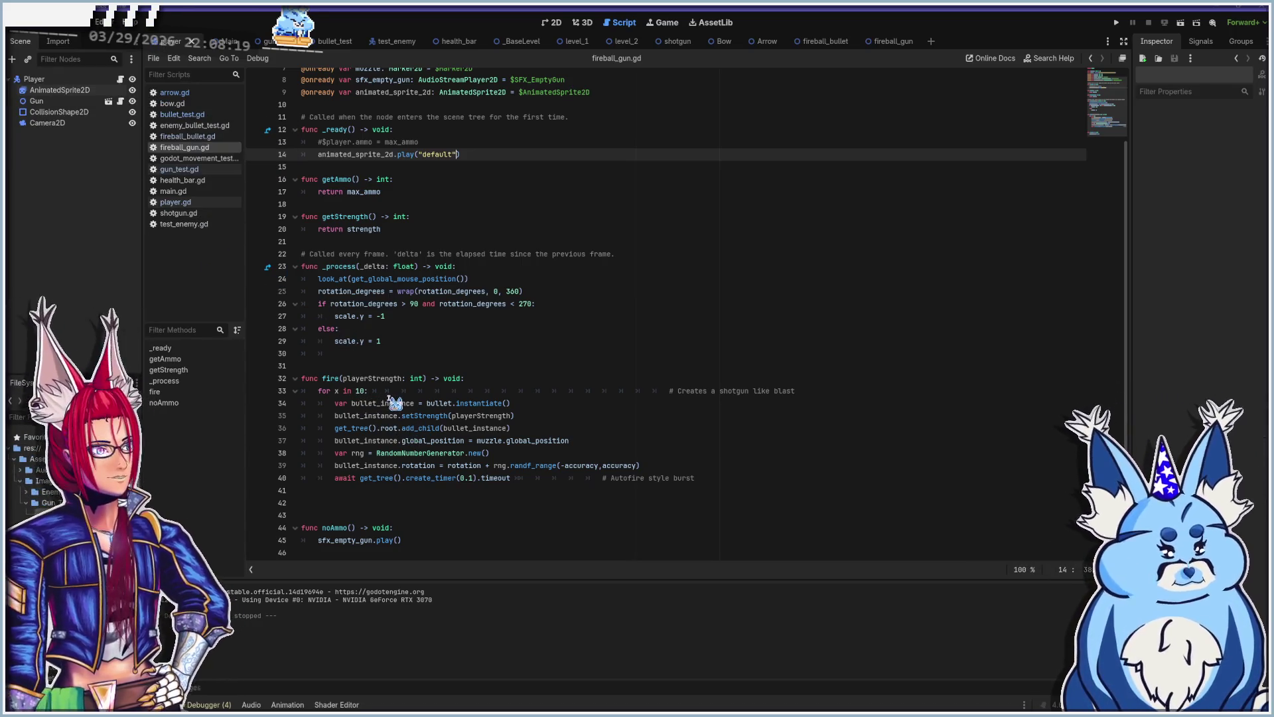
click(384, 391)
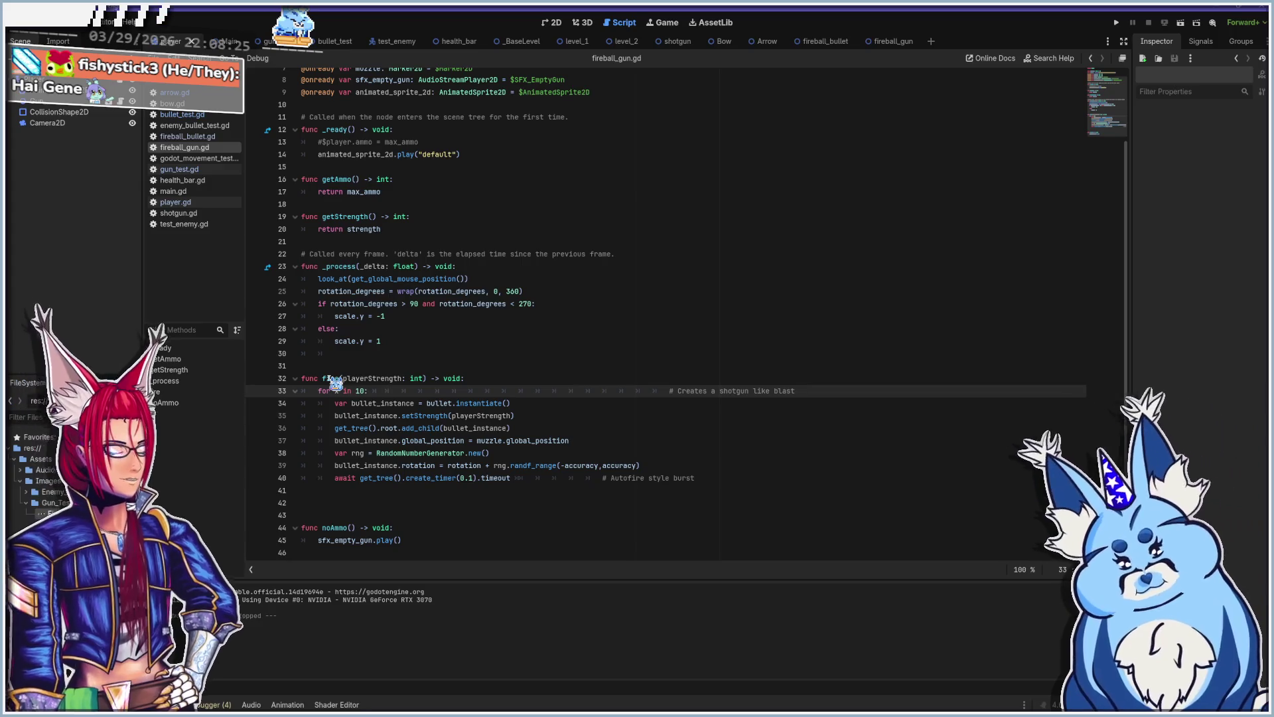
click(369, 391)
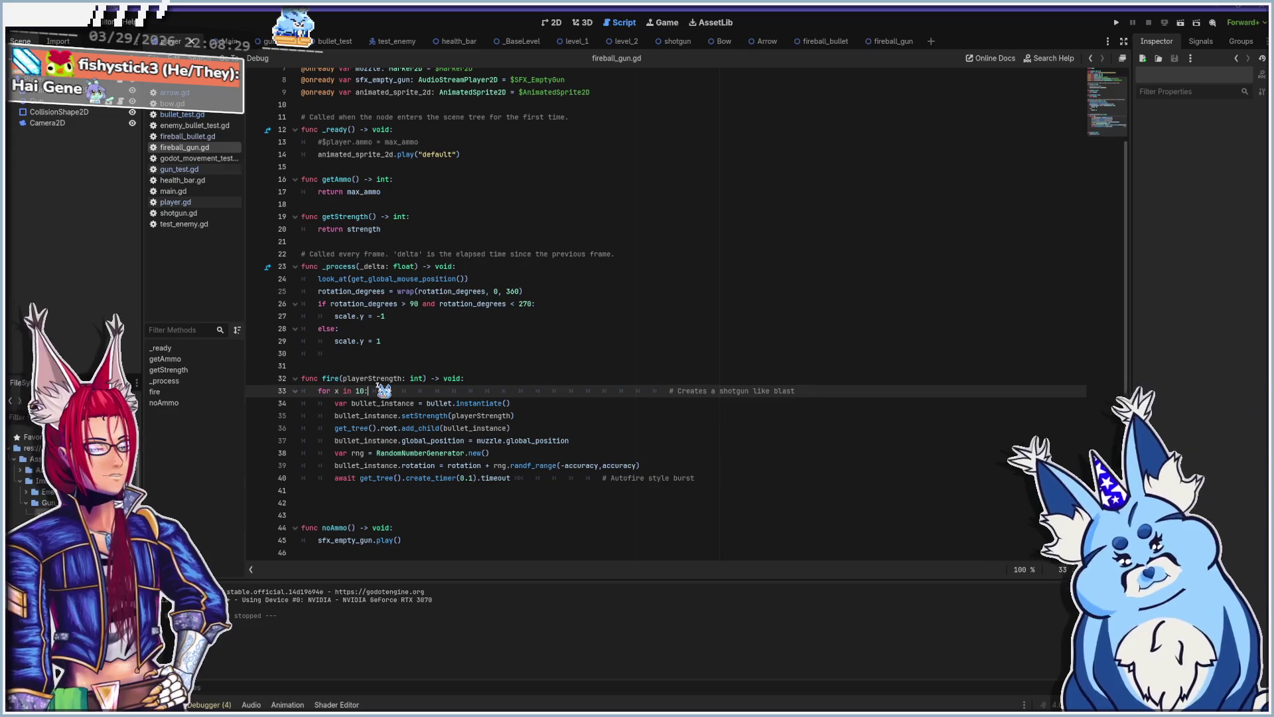
click(347, 478)
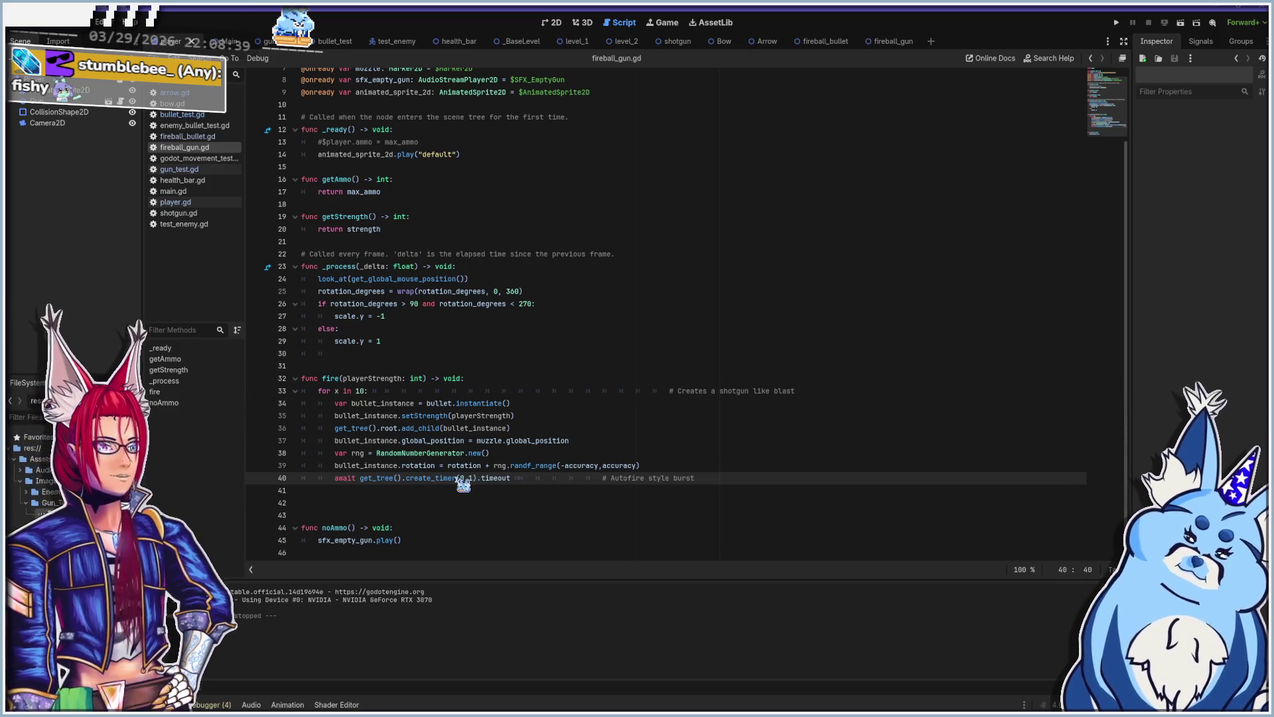
key(F5)
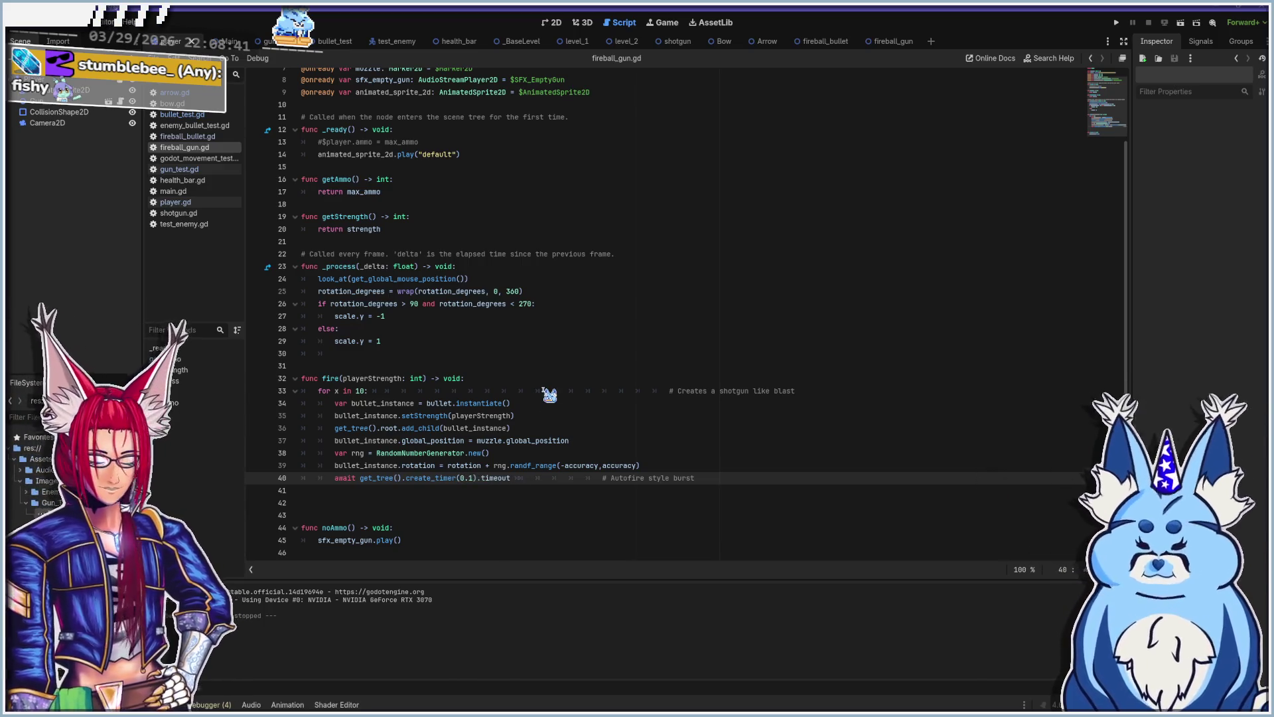
Step: Fire fireball bursts up-right and sweep them down-left, then close the game window
drag(584, 392, 790, 285)
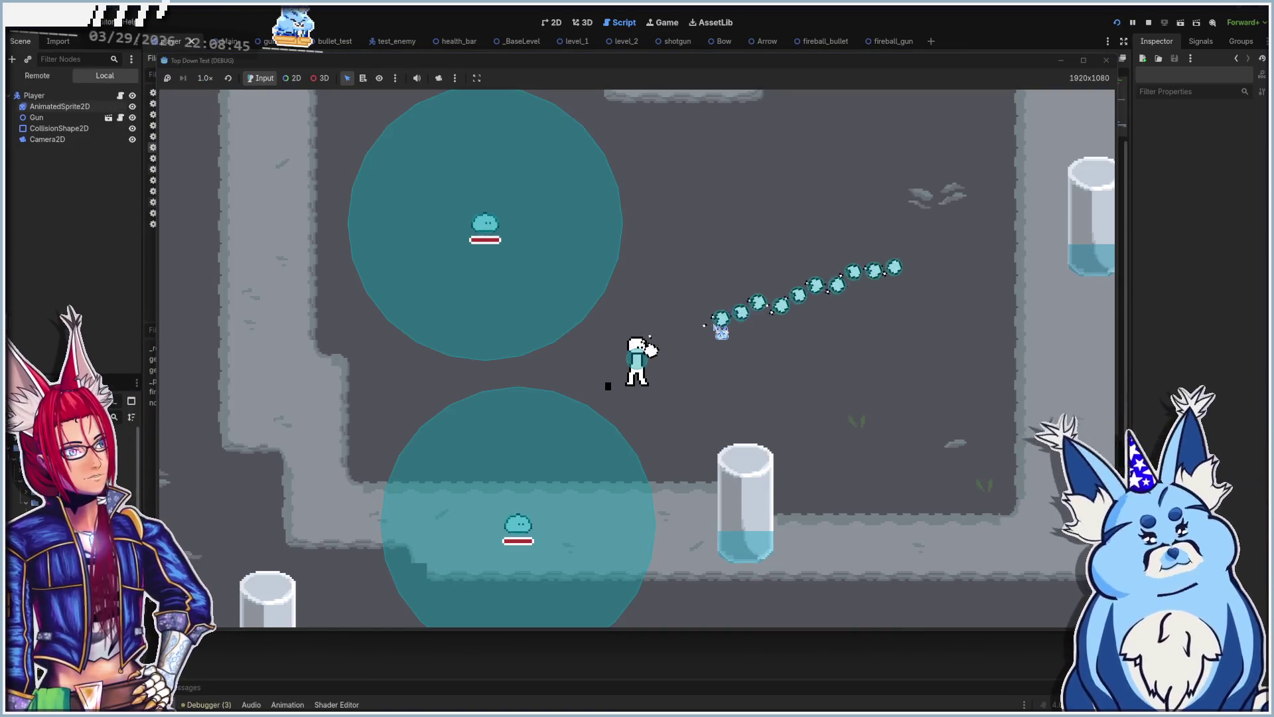
click(855, 257)
drag(856, 257, 669, 344)
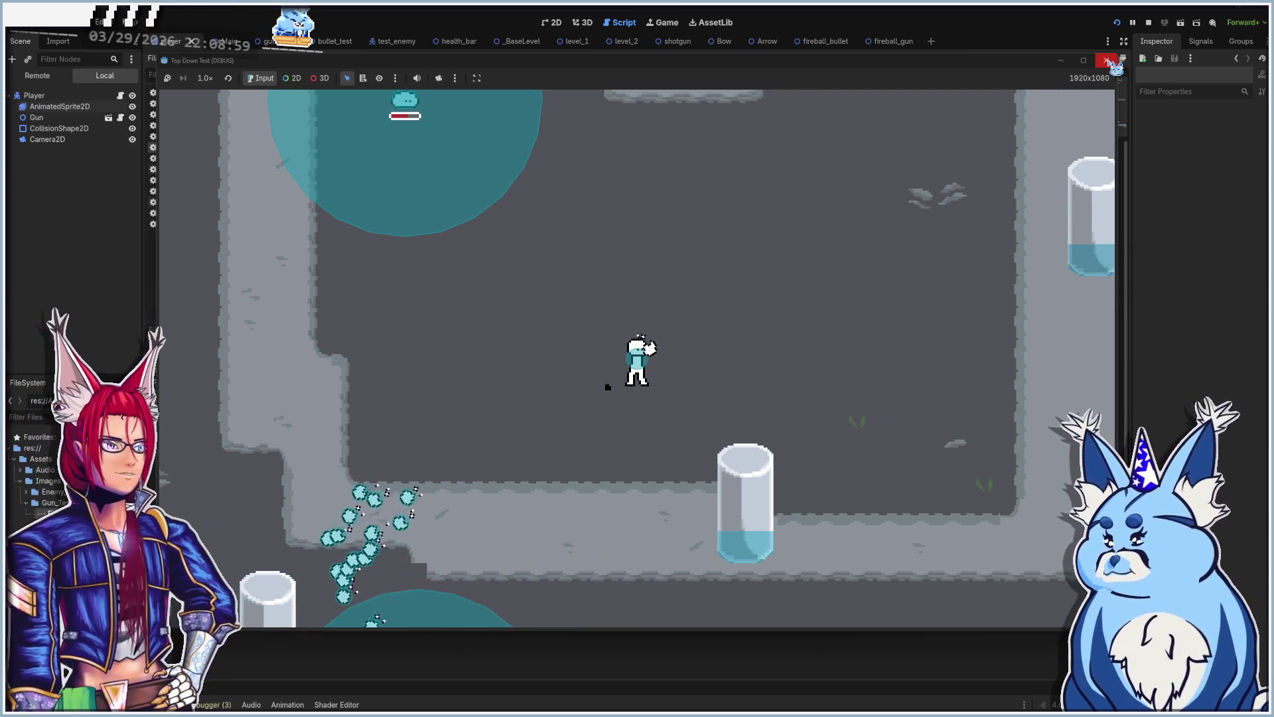
click(1106, 60)
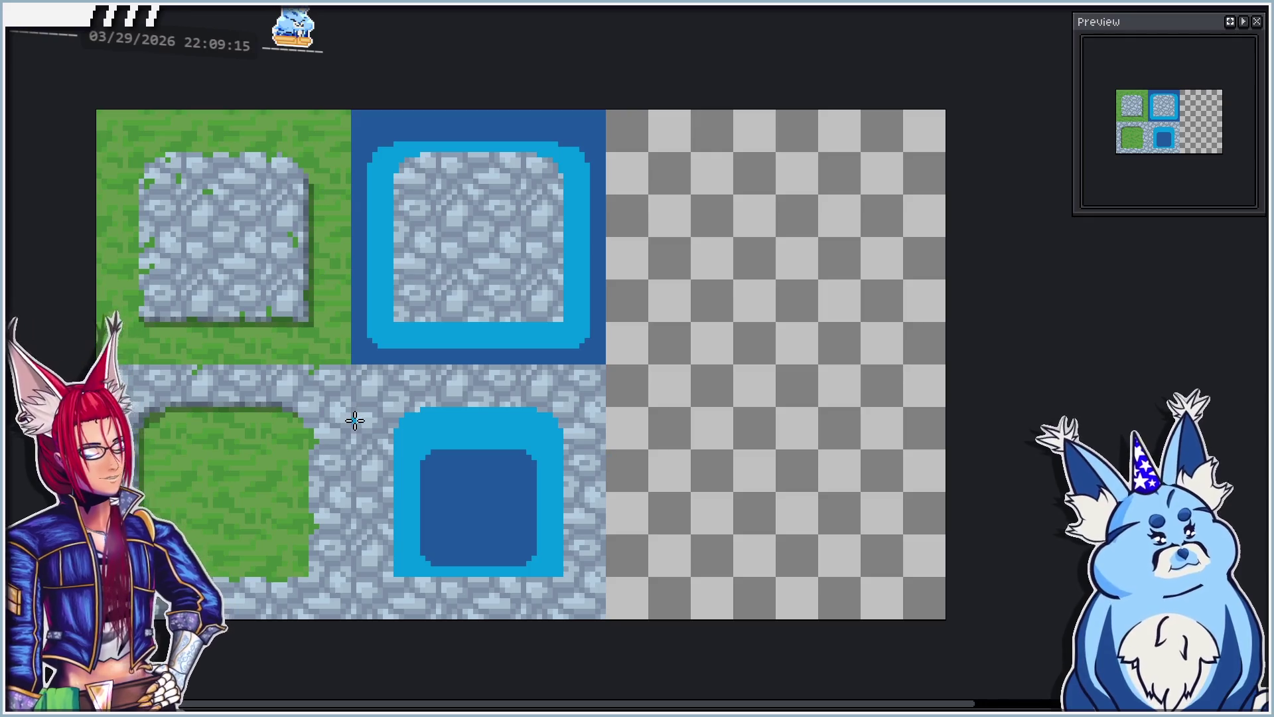
Step: Zoom in on the lower water tile and eyedrop a lighter blue from the canvas
scroll(down, 3)
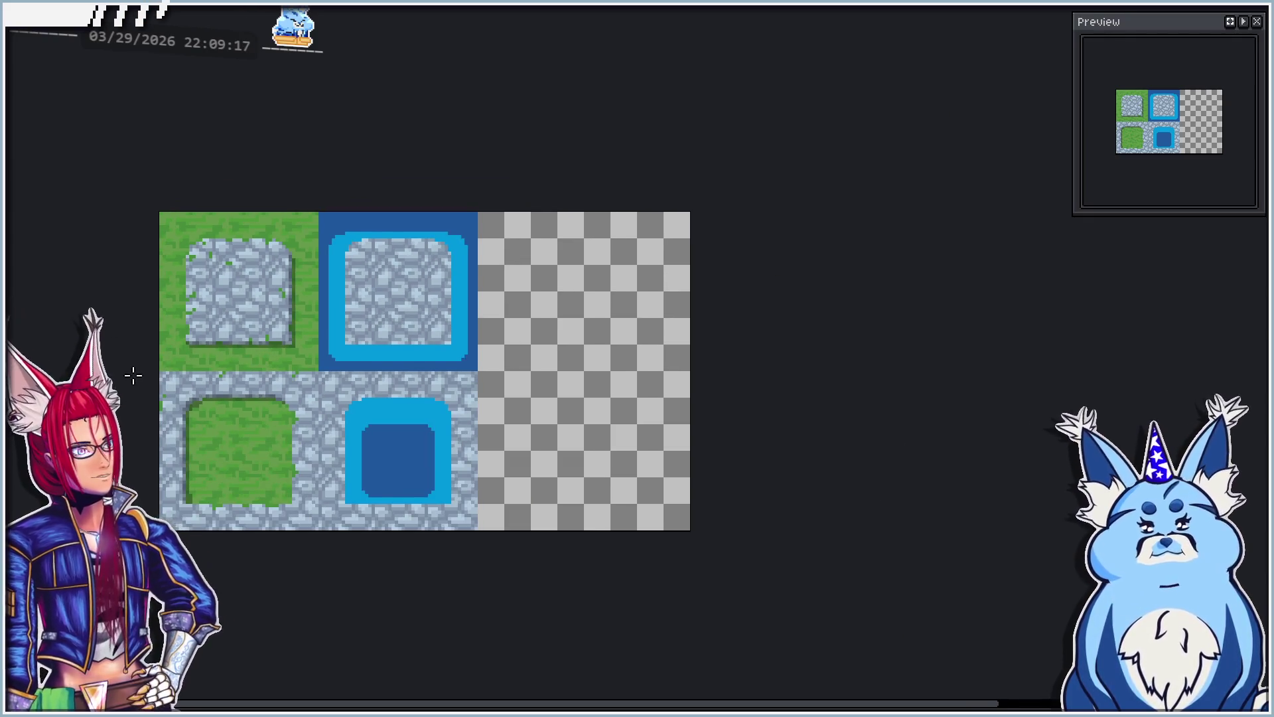
drag(133, 376, 299, 324)
scroll(down, 3)
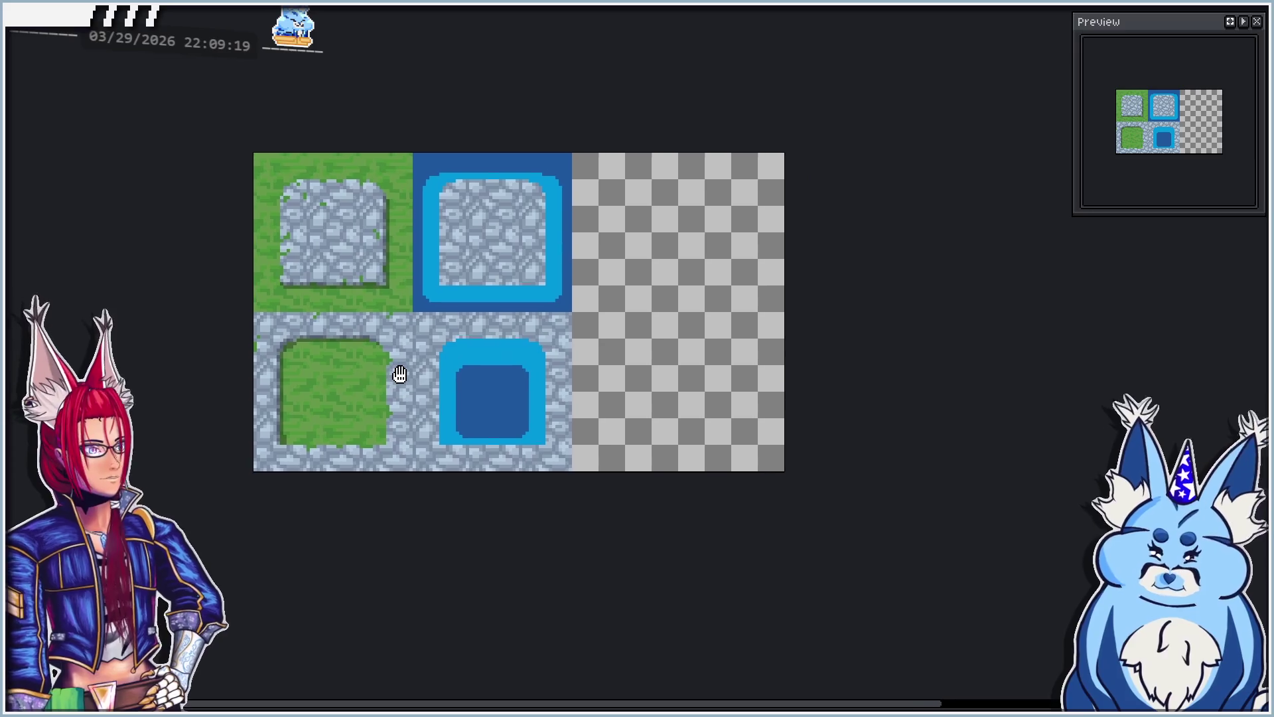
scroll(up, 3)
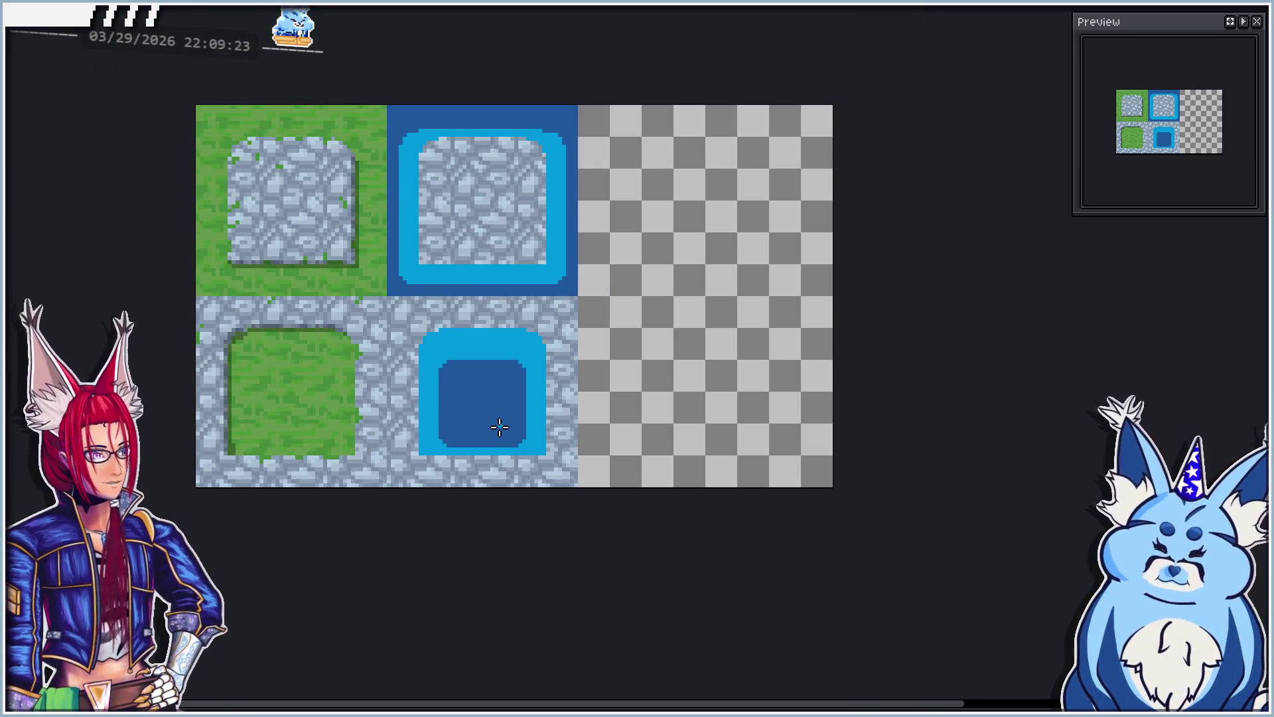
scroll(up, 3)
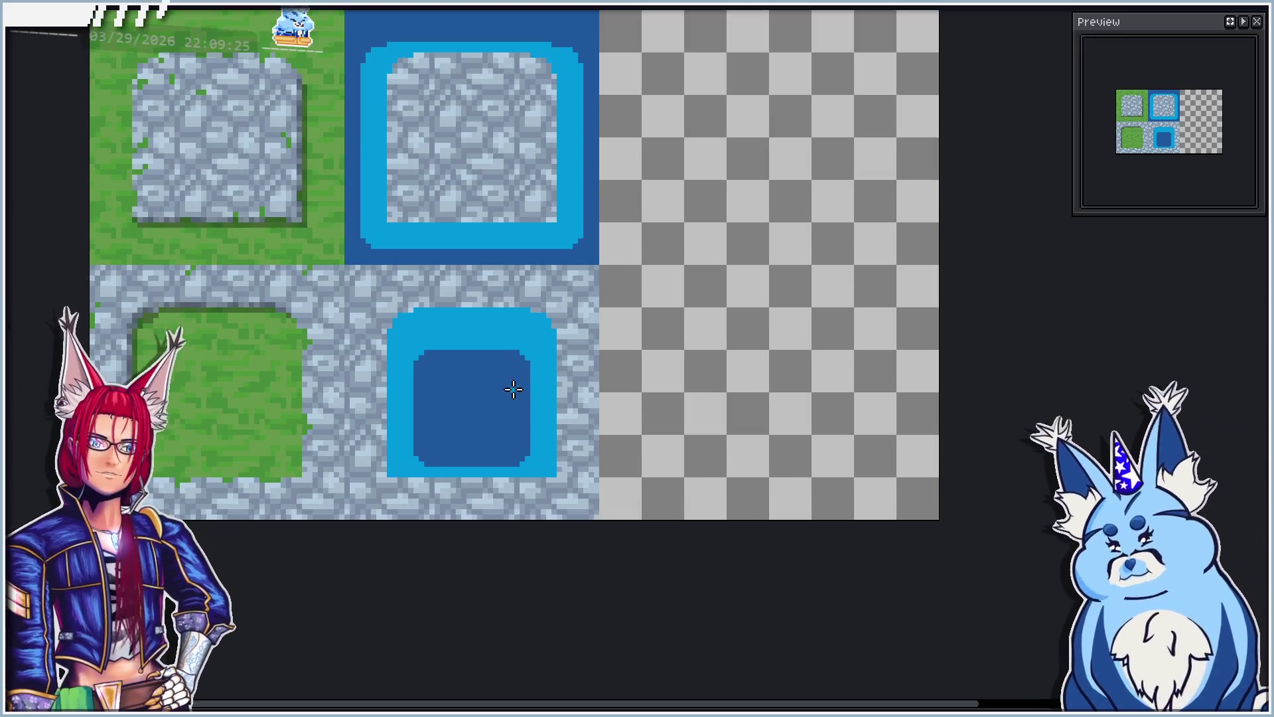
drag(453, 413, 456, 404)
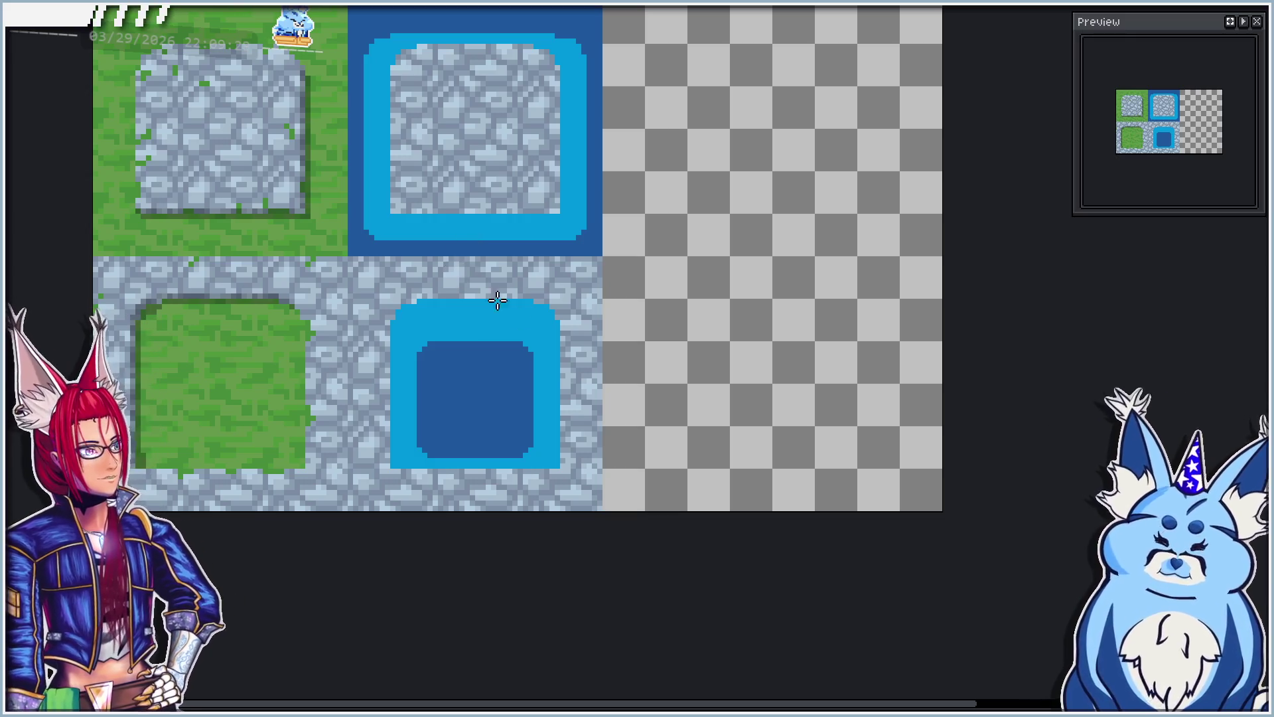
scroll(up, 3)
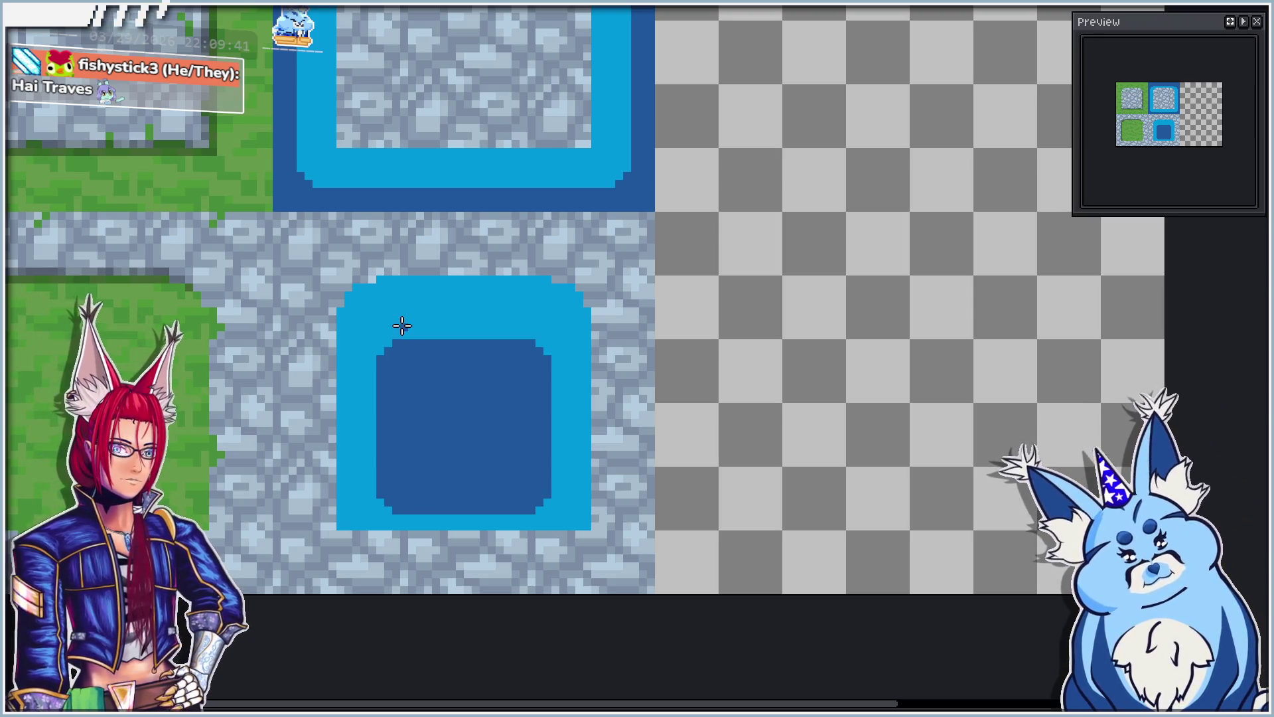
key(alt)
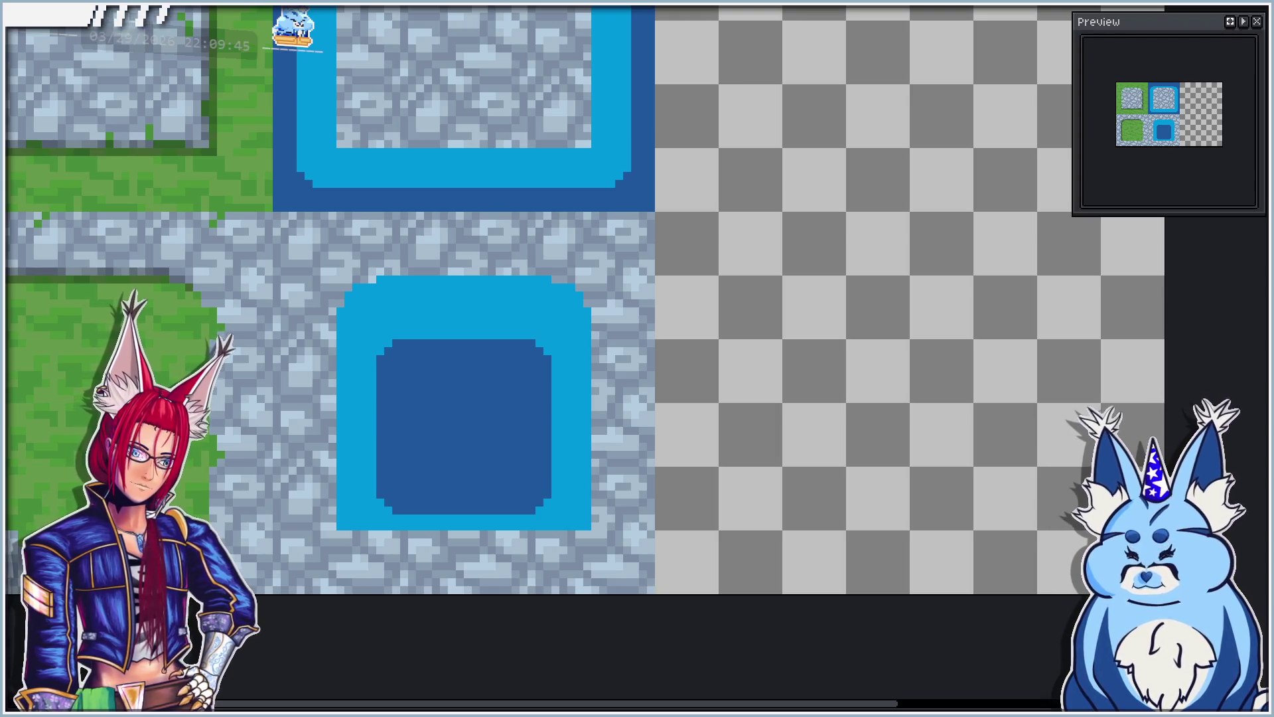
scroll(up, 3)
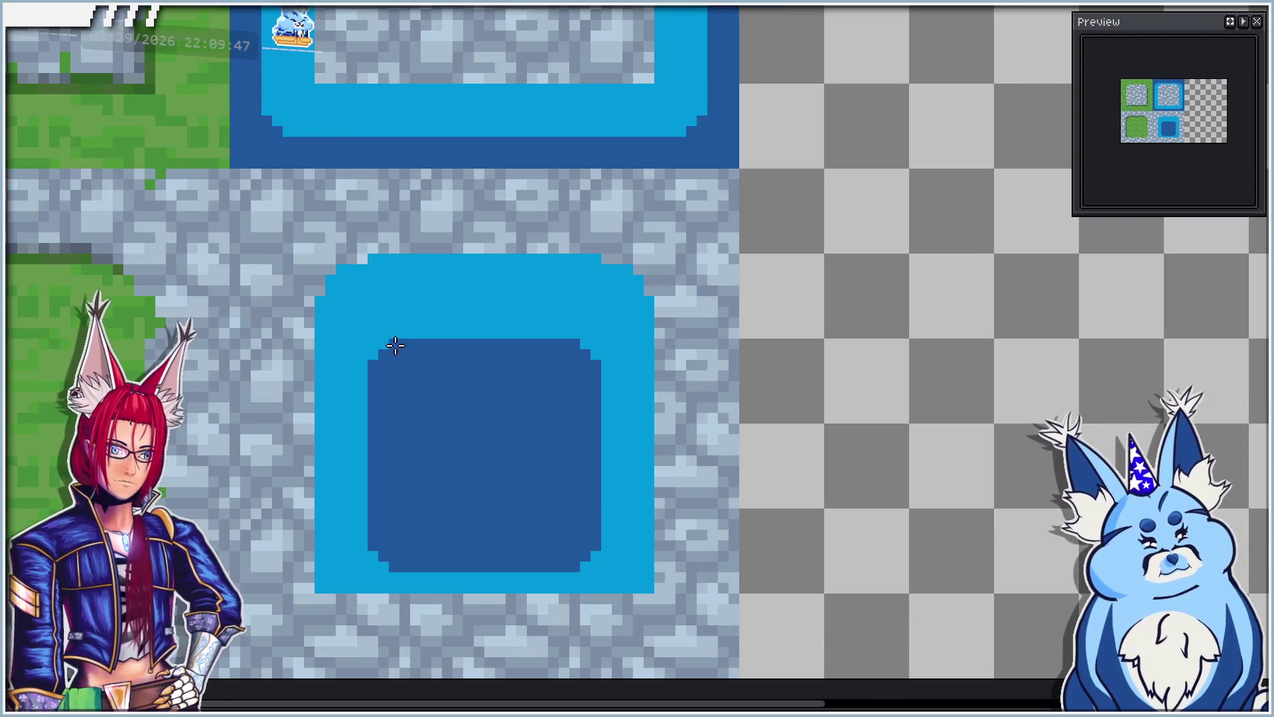
scroll(up, 3)
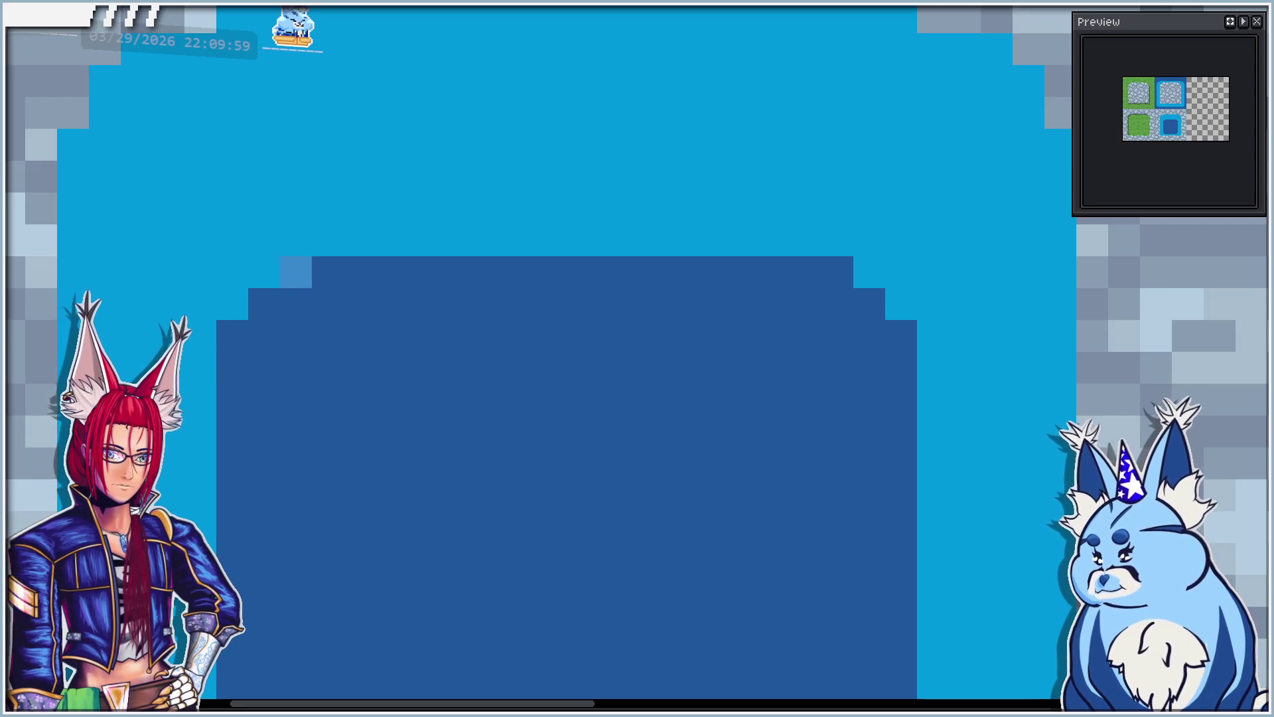
Step: Paint a lighter blue stripe along the pool's top row and upper corner steps
drag(296, 271, 838, 273)
click(272, 297)
click(229, 336)
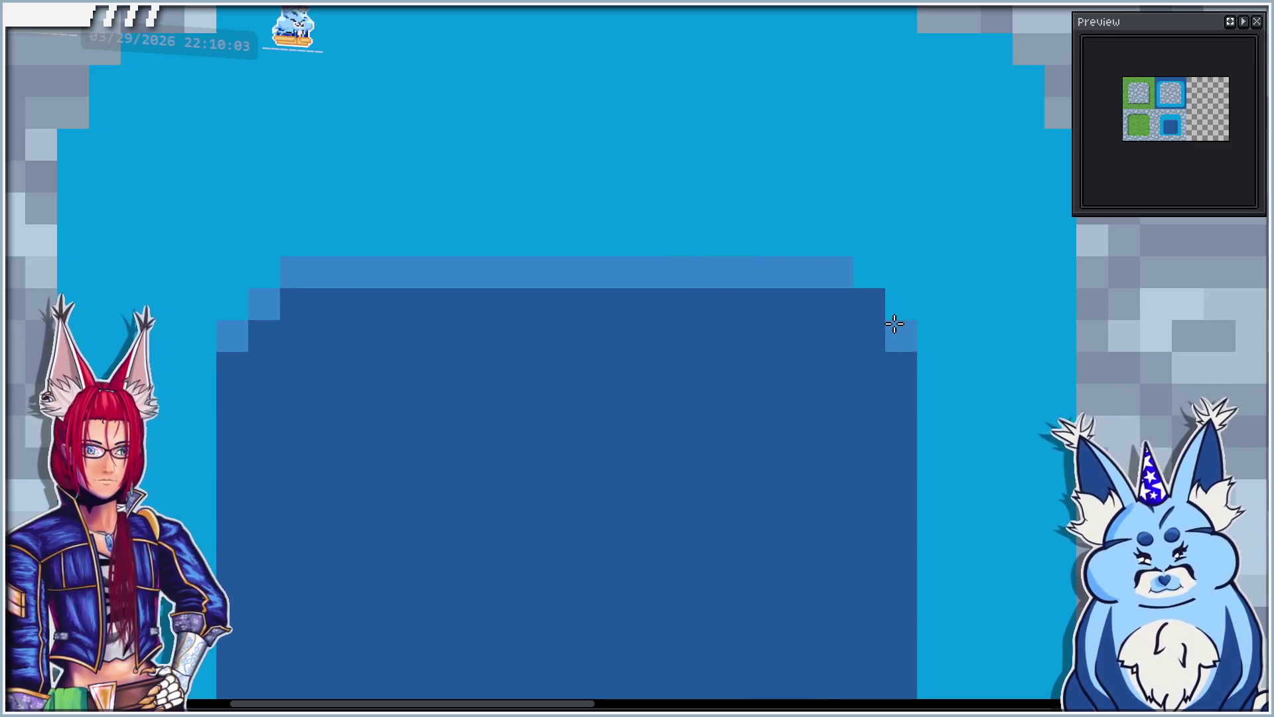
click(869, 304)
click(889, 324)
scroll(down, 3)
scroll(up, 3)
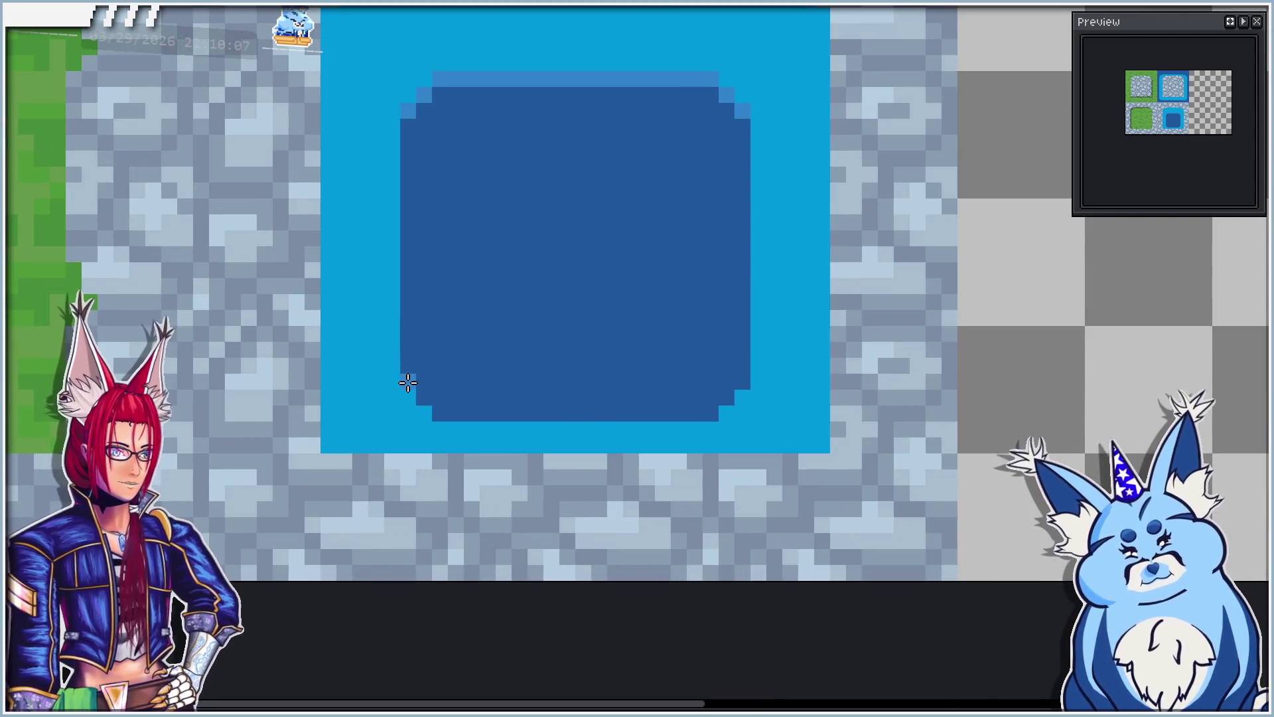
Step: Shade the pool's bottom and right inner edges lighter blue, undoing the stray left stroke
drag(440, 407, 711, 414)
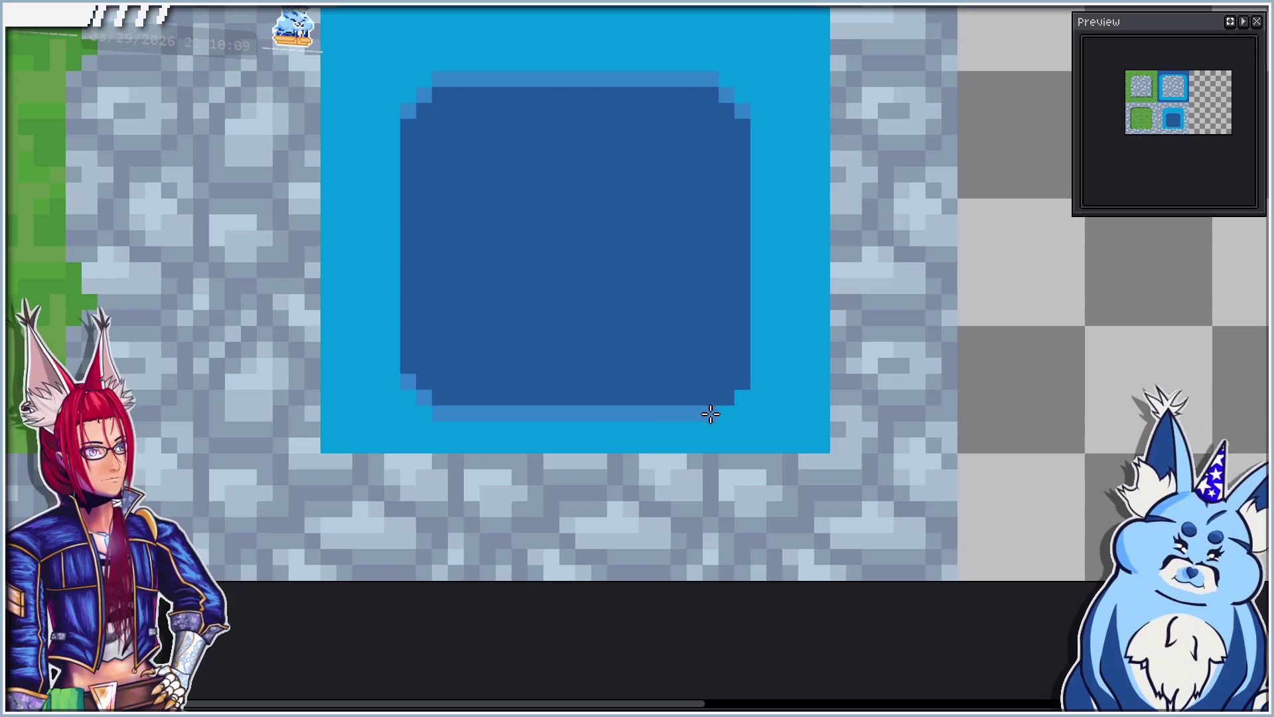
drag(743, 374, 746, 119)
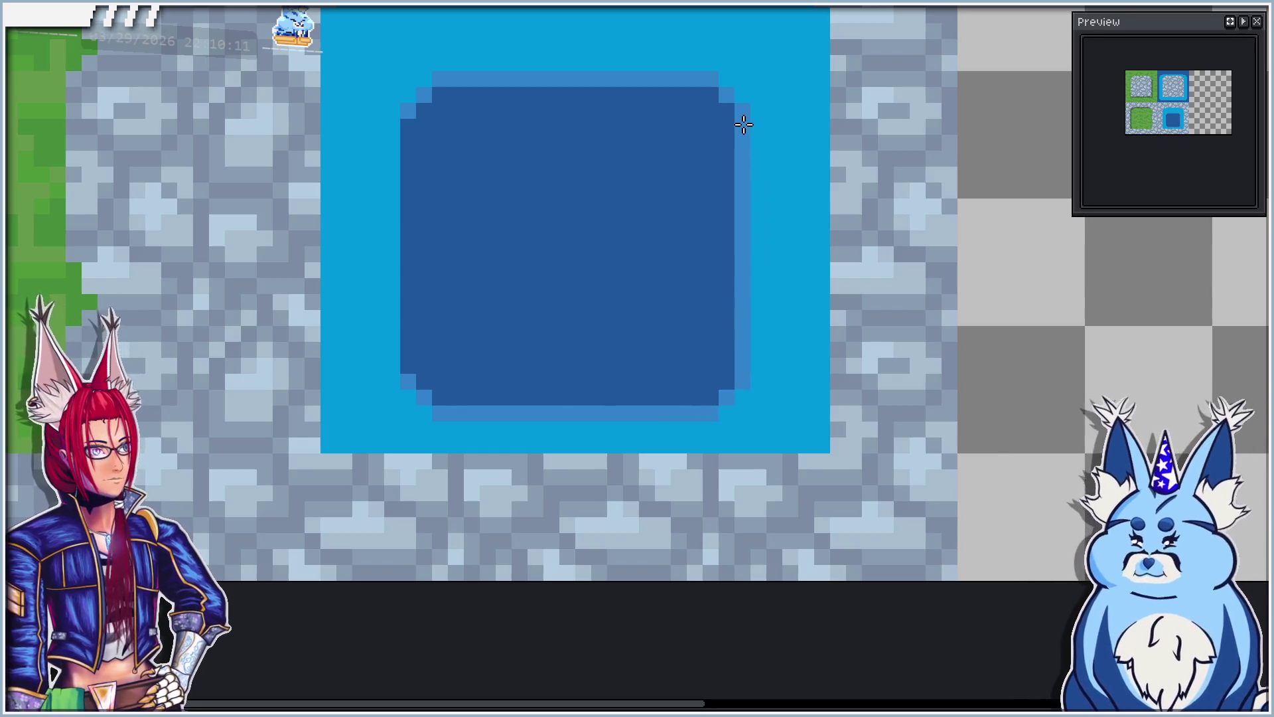
drag(407, 372, 429, 157)
key(ctrl+z)
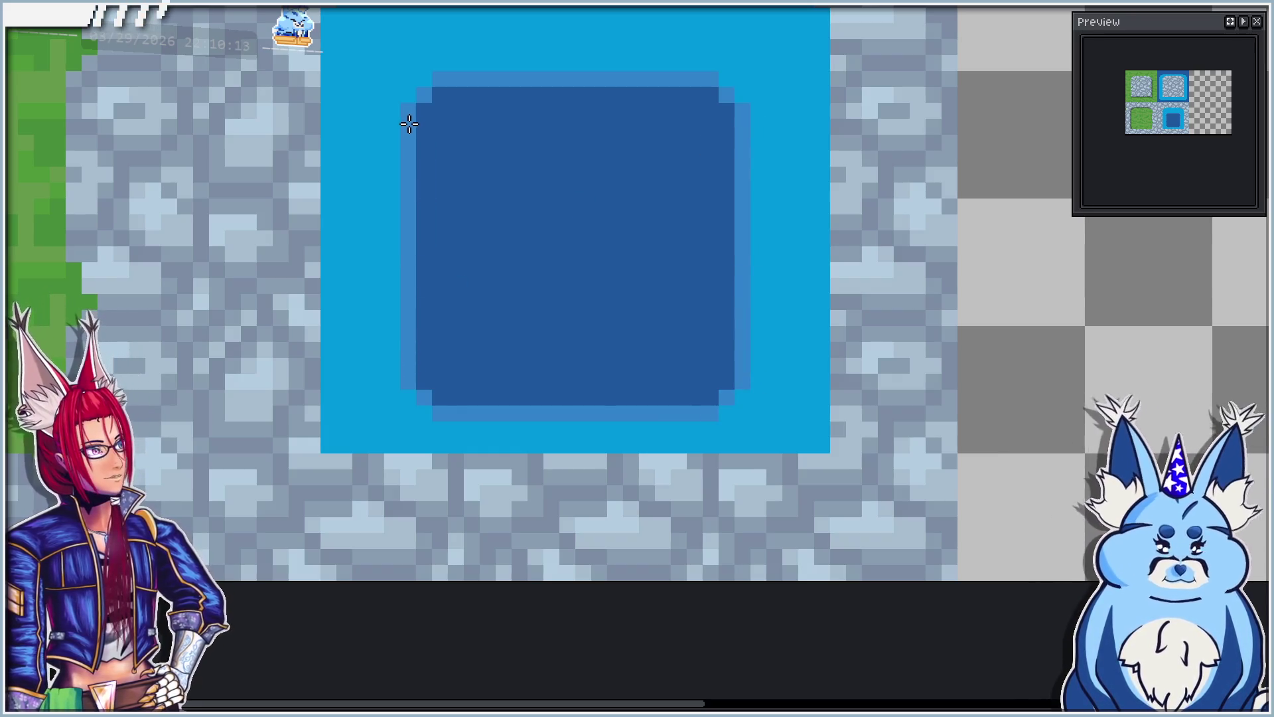
scroll(down, 3)
scroll(up, 3)
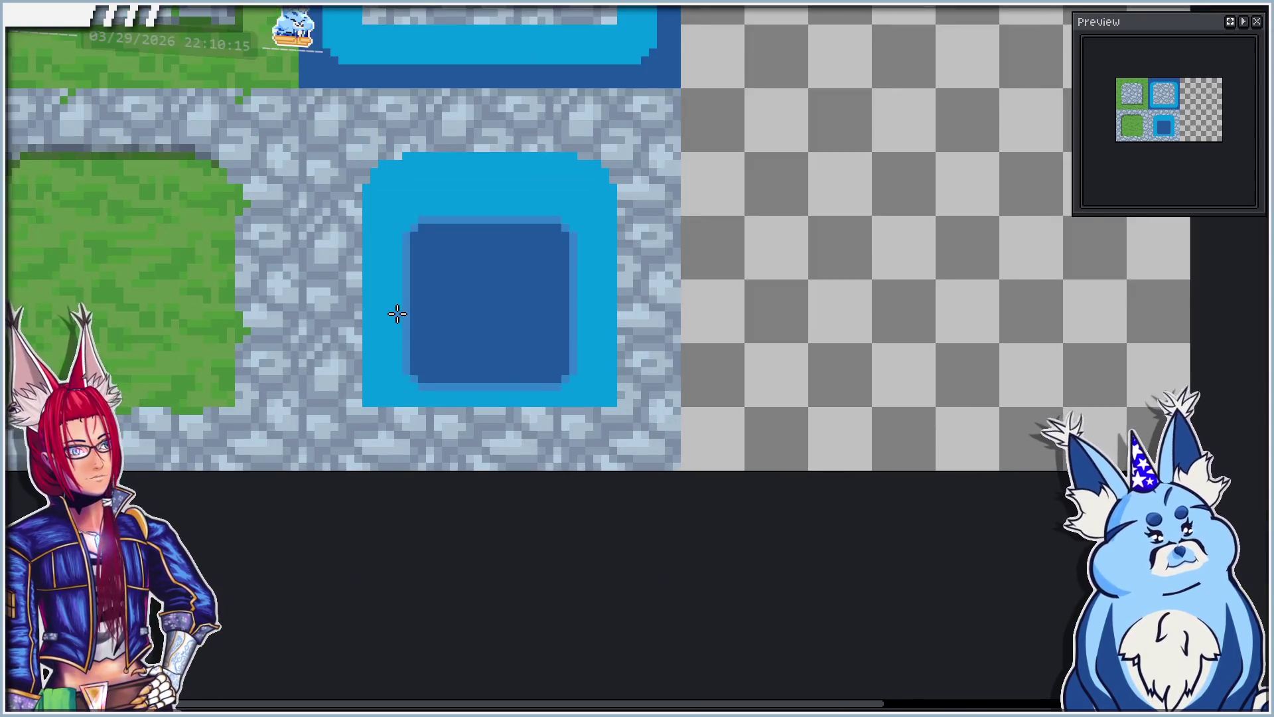
Step: Shade the upper water tile's bottom edge with a medium-blue line, adding a light-blue bottom-left pixel
scroll(down, 3)
scroll(up, 3)
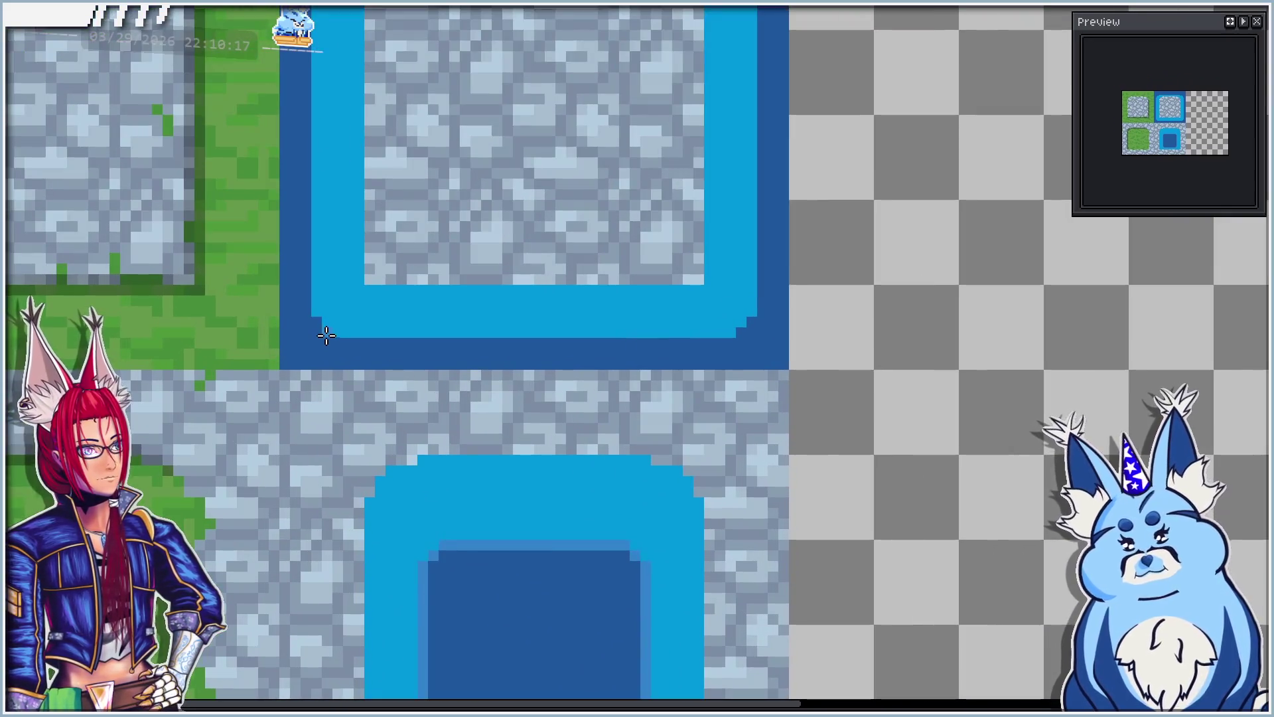
scroll(down, 3)
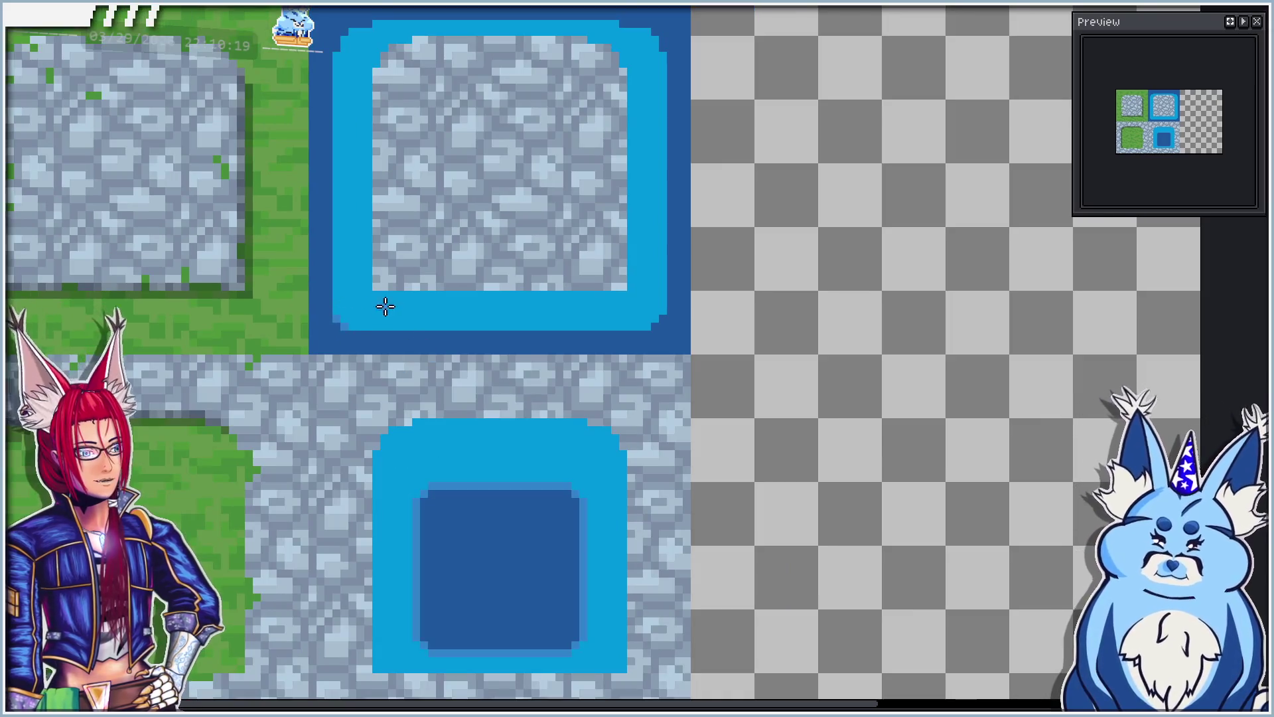
scroll(up, 3)
click(688, 319)
drag(677, 334, 290, 330)
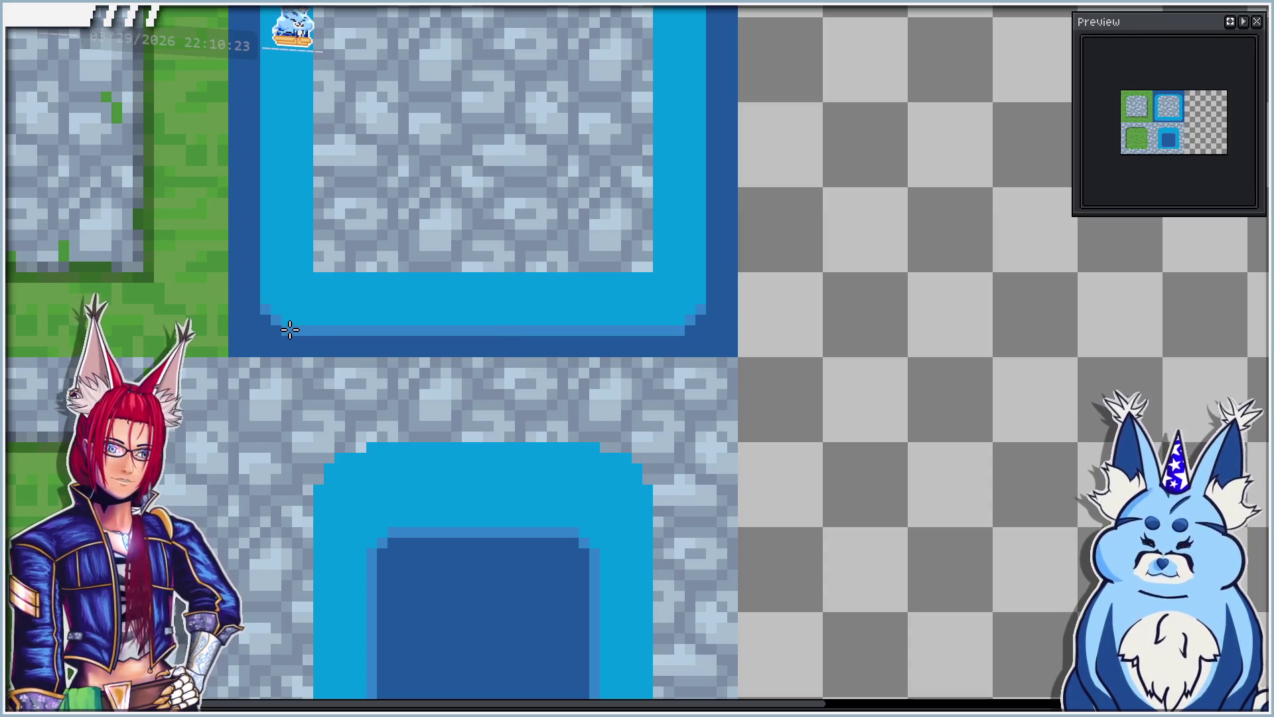
click(254, 298)
Step: Draw a medium-blue line down the tile's left edge and a light-blue line along its top
drag(410, 185, 431, 464)
click(275, 262)
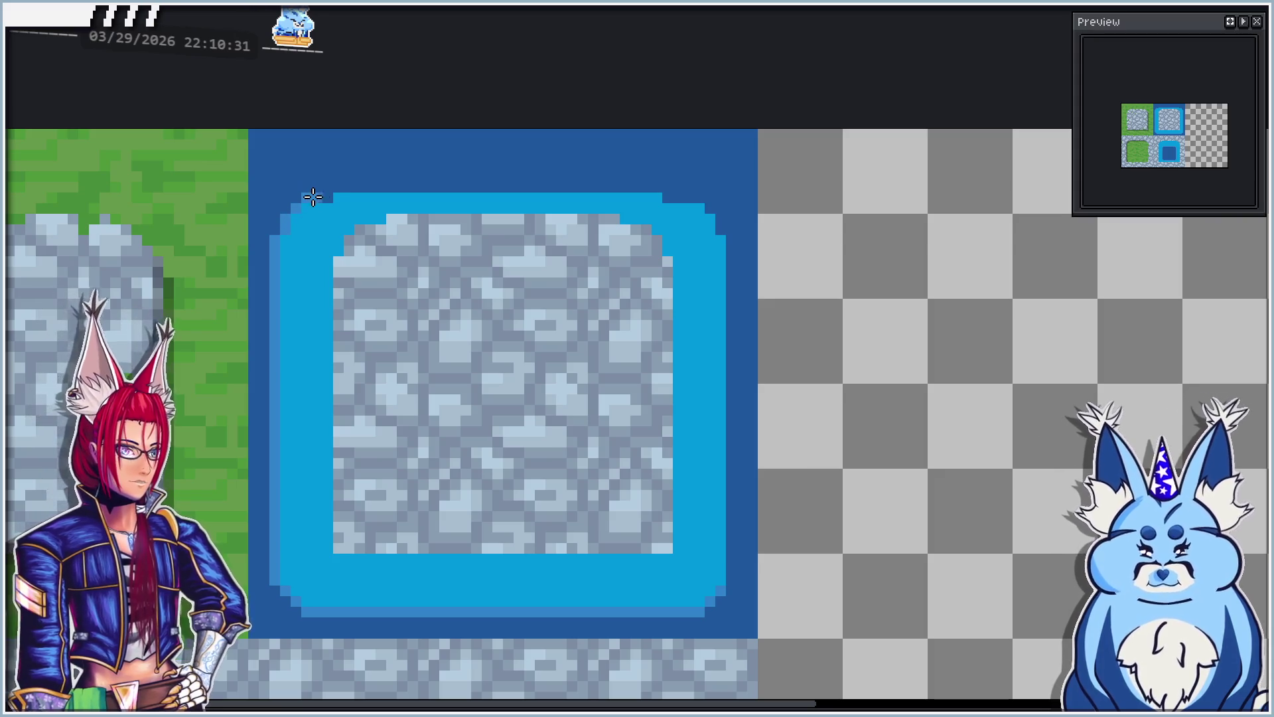
click(340, 186)
click(667, 187)
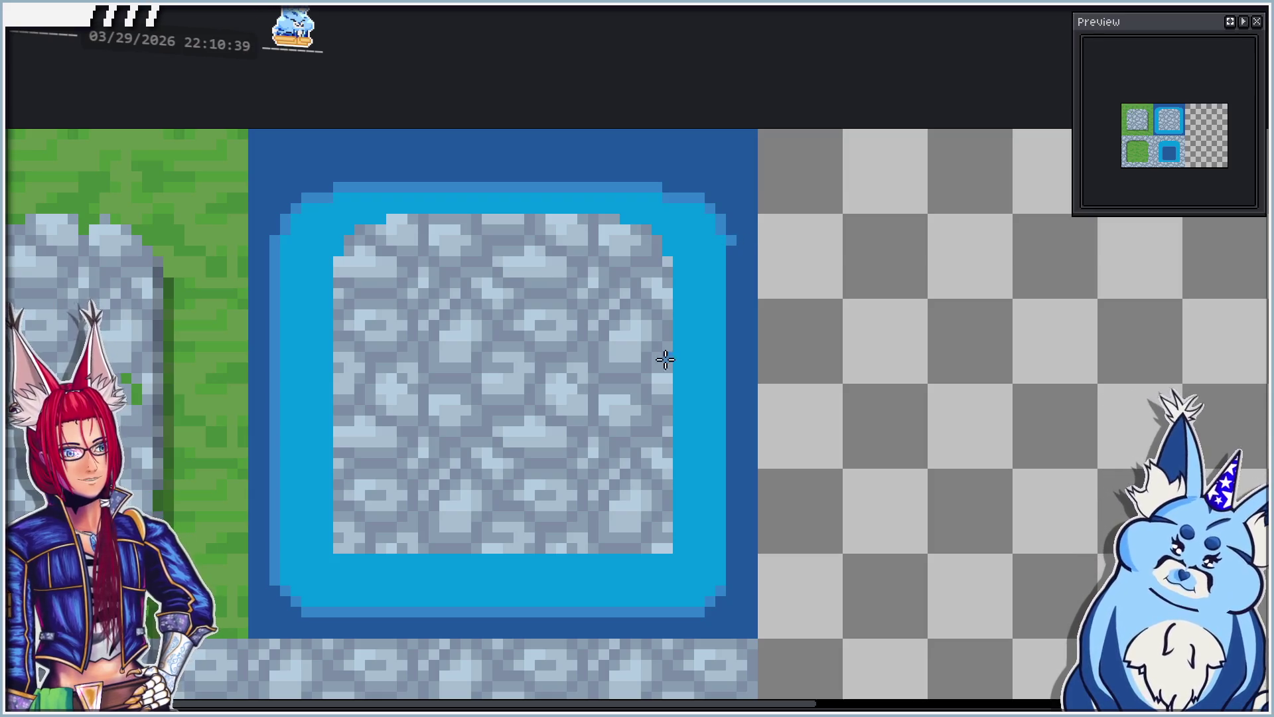
Step: Zoom and pan around the tileset to inspect the shaded water tile
scroll(down, 3)
scroll(down, 3)
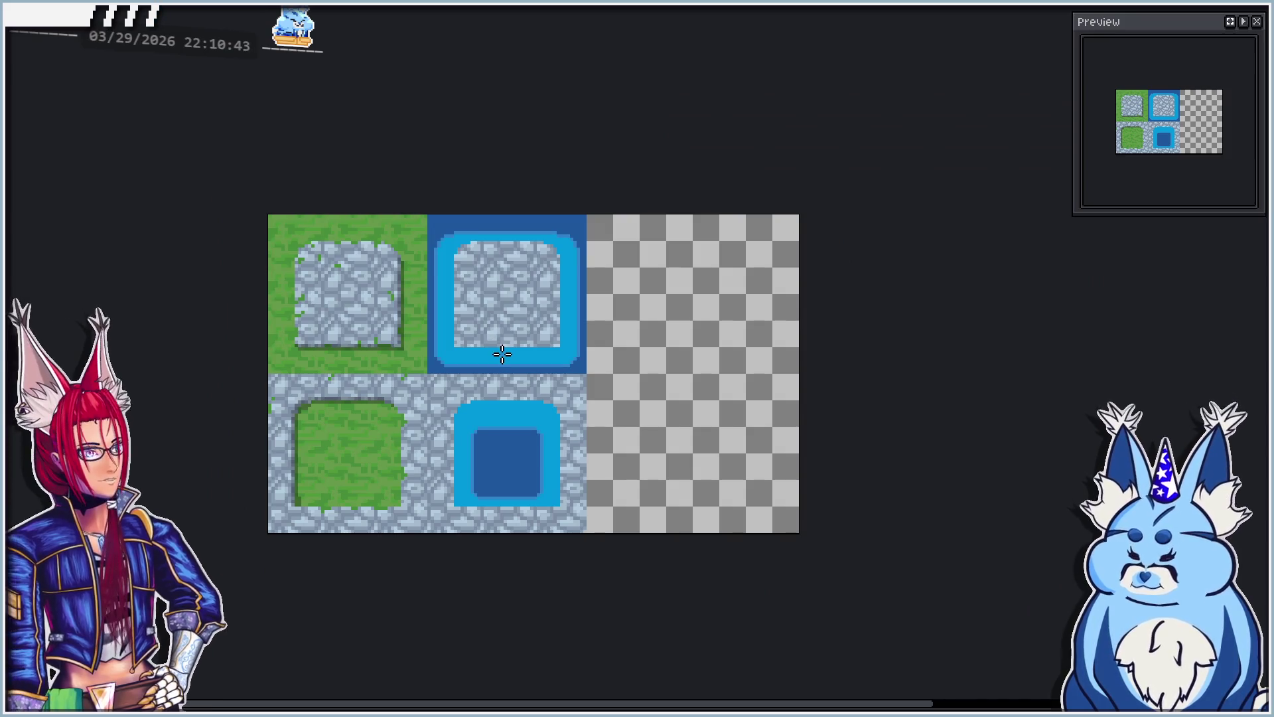
scroll(up, 3)
scroll(up, 3)
scroll(up, 3)
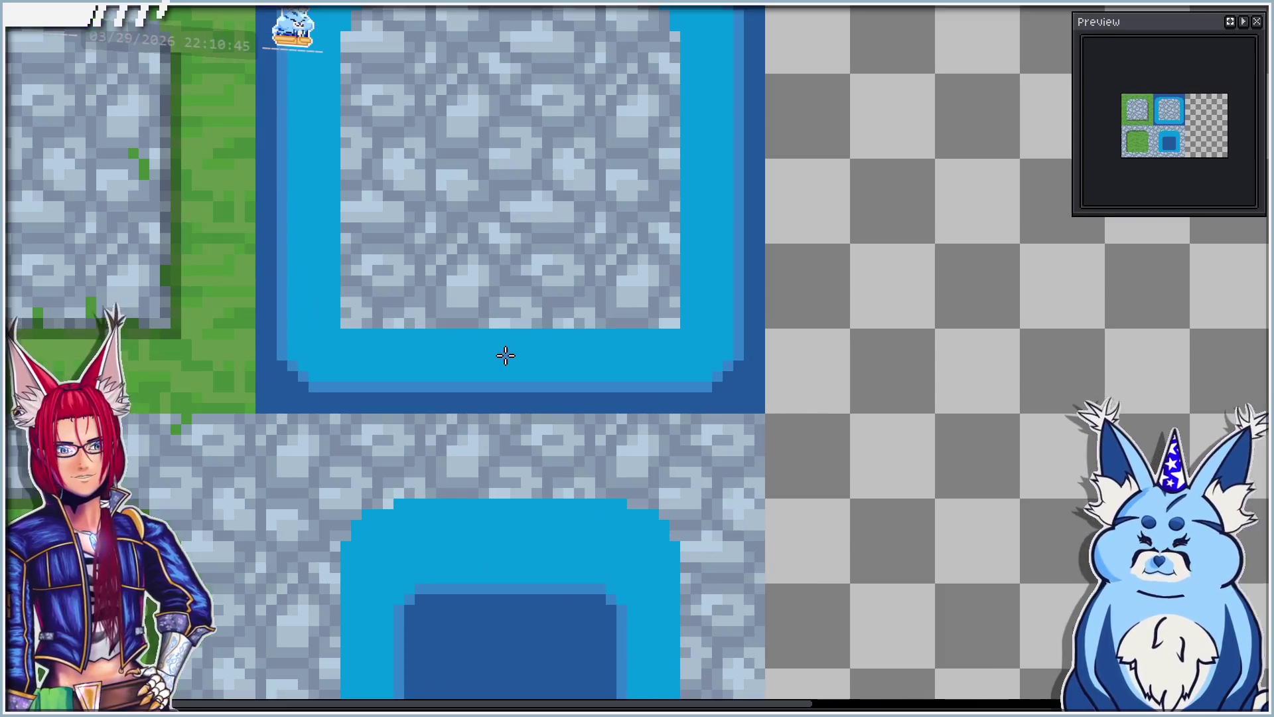
scroll(down, 3)
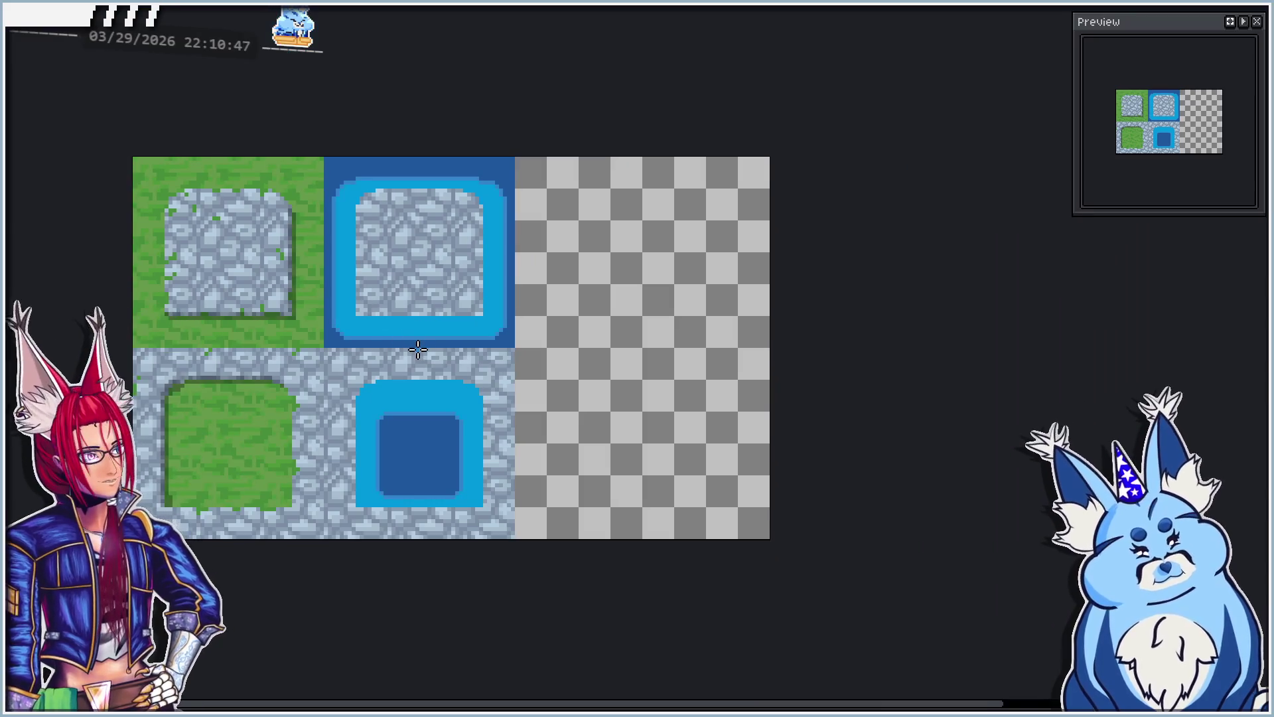
scroll(up, 3)
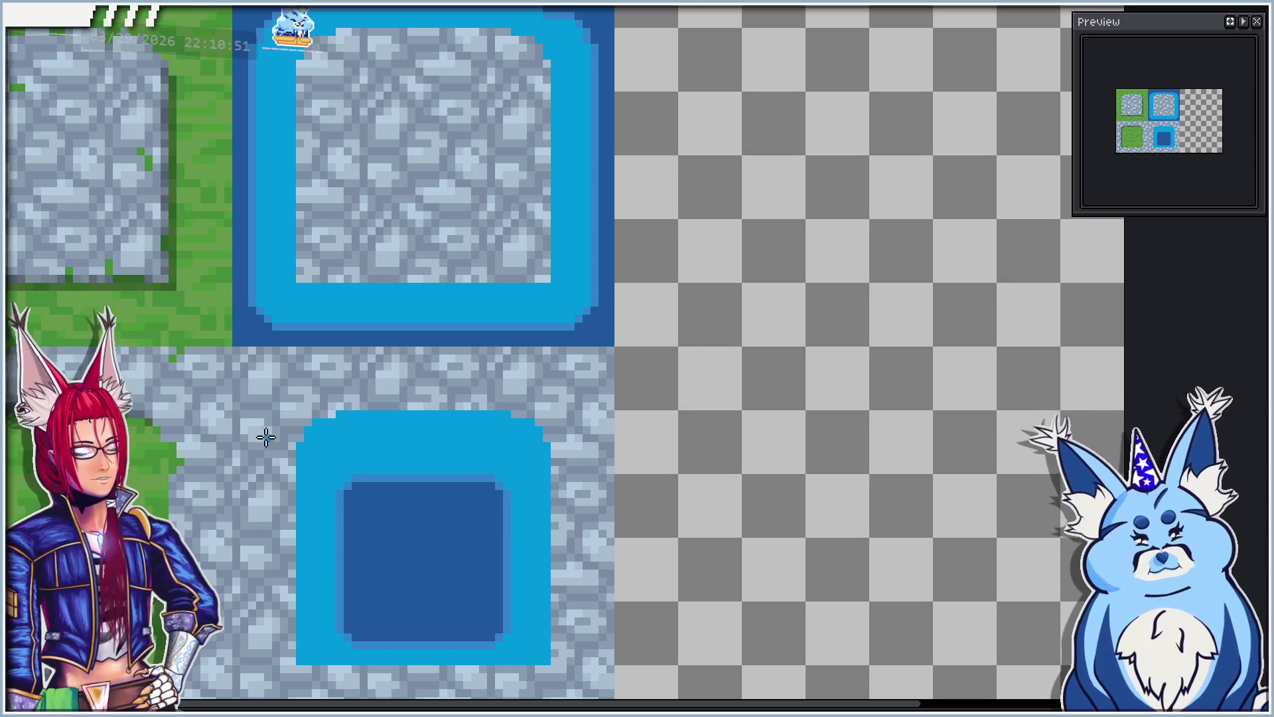
scroll(down, 3)
drag(318, 436, 354, 413)
scroll(up, 3)
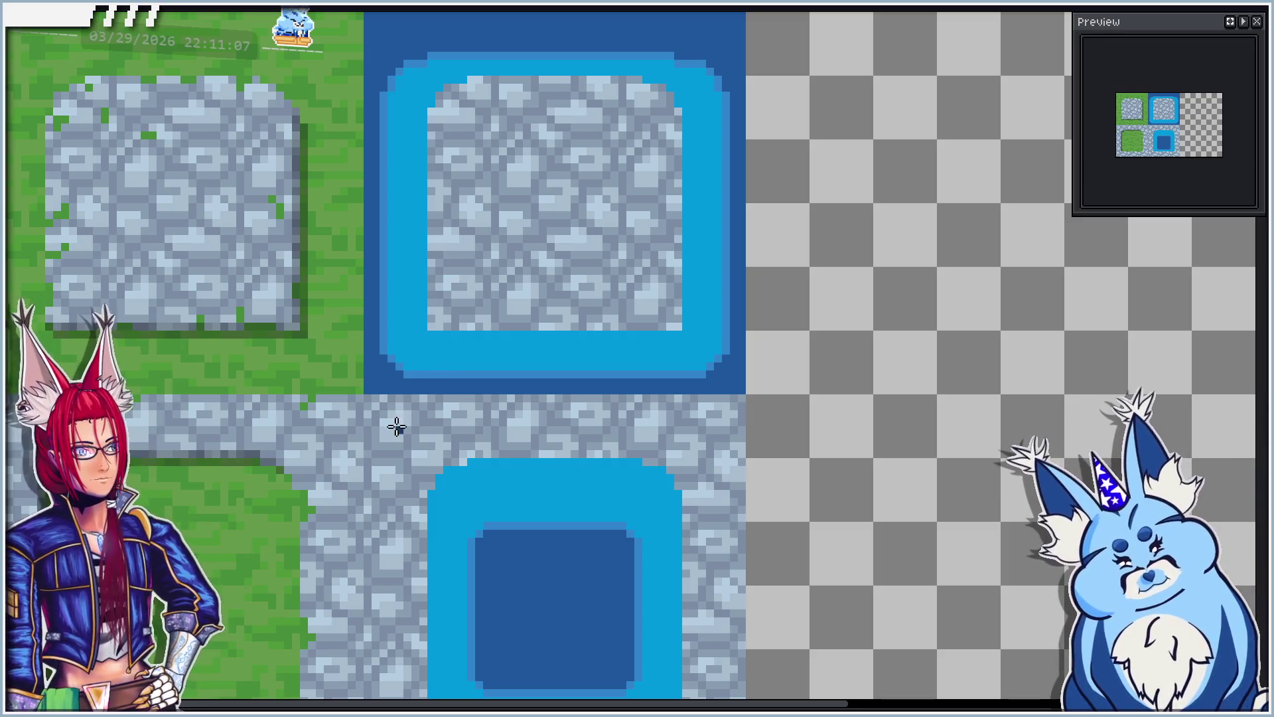
scroll(up, 3)
Step: Draw dark lines down the water's left and right borders and a dark bar across its bottom
drag(445, 290, 445, 402)
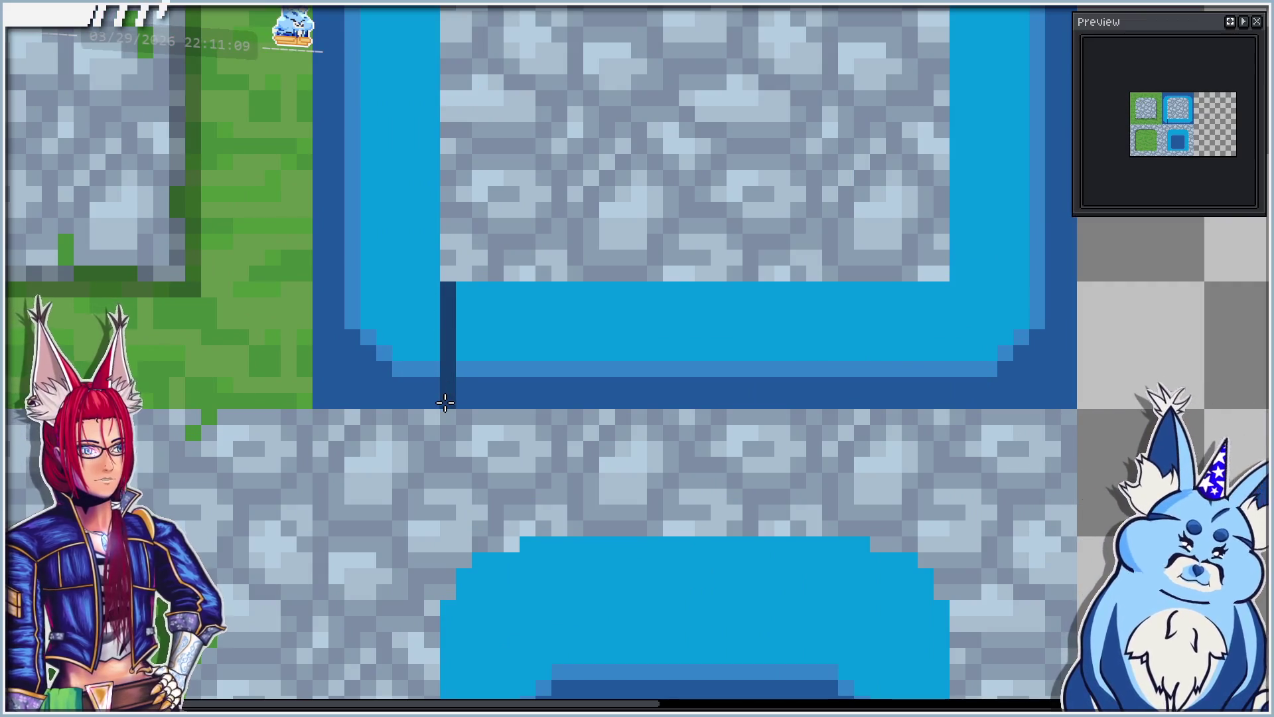
scroll(down, 3)
scroll(up, 3)
drag(526, 333, 531, 409)
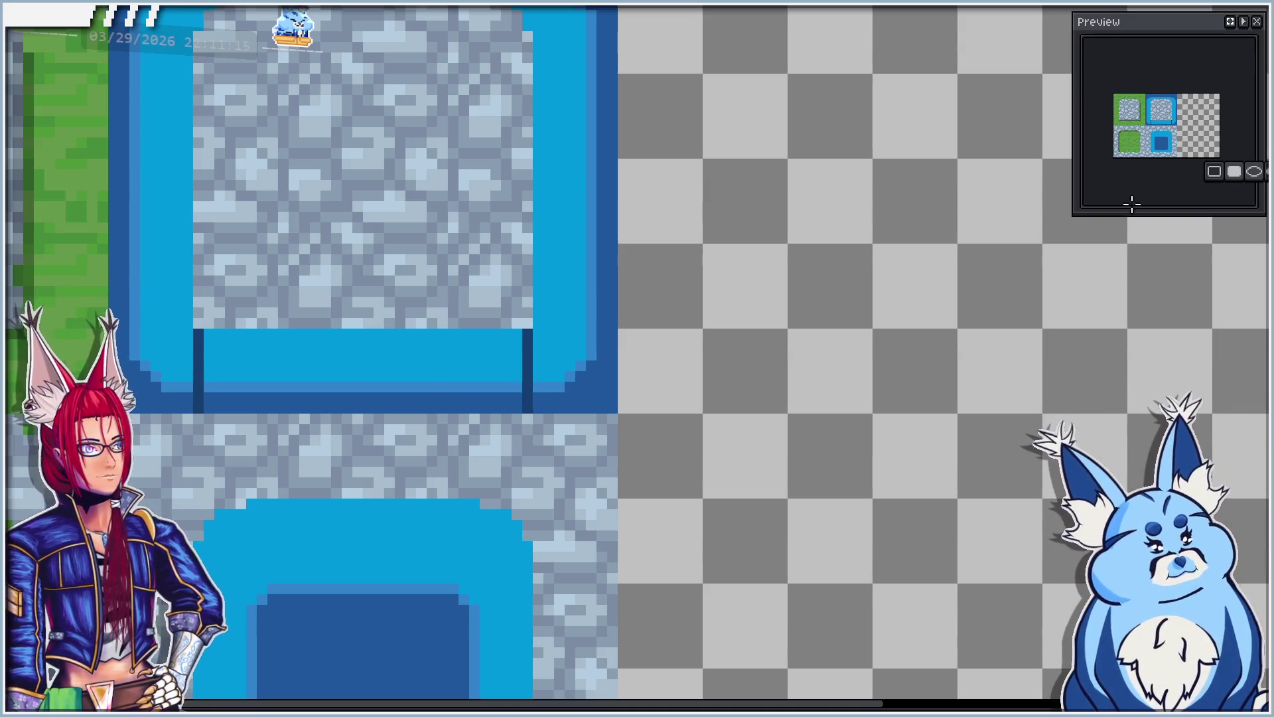
drag(200, 333, 520, 392)
scroll(down, 3)
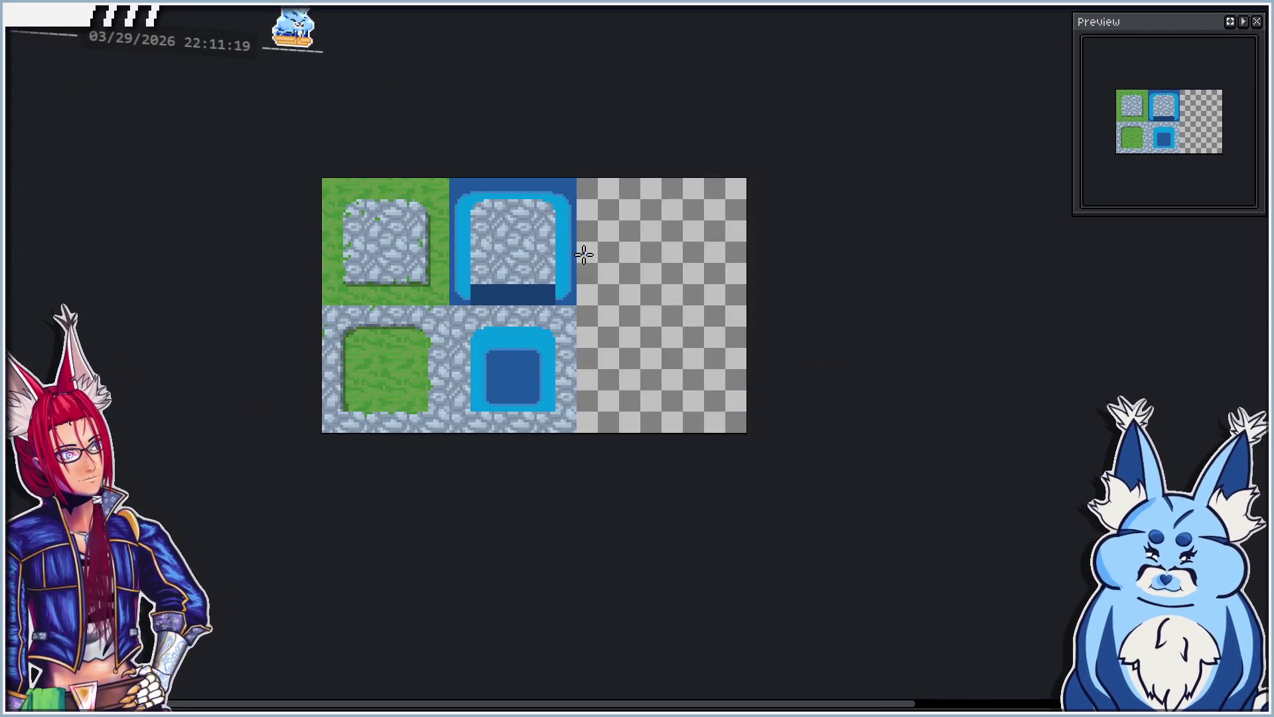
scroll(up, 3)
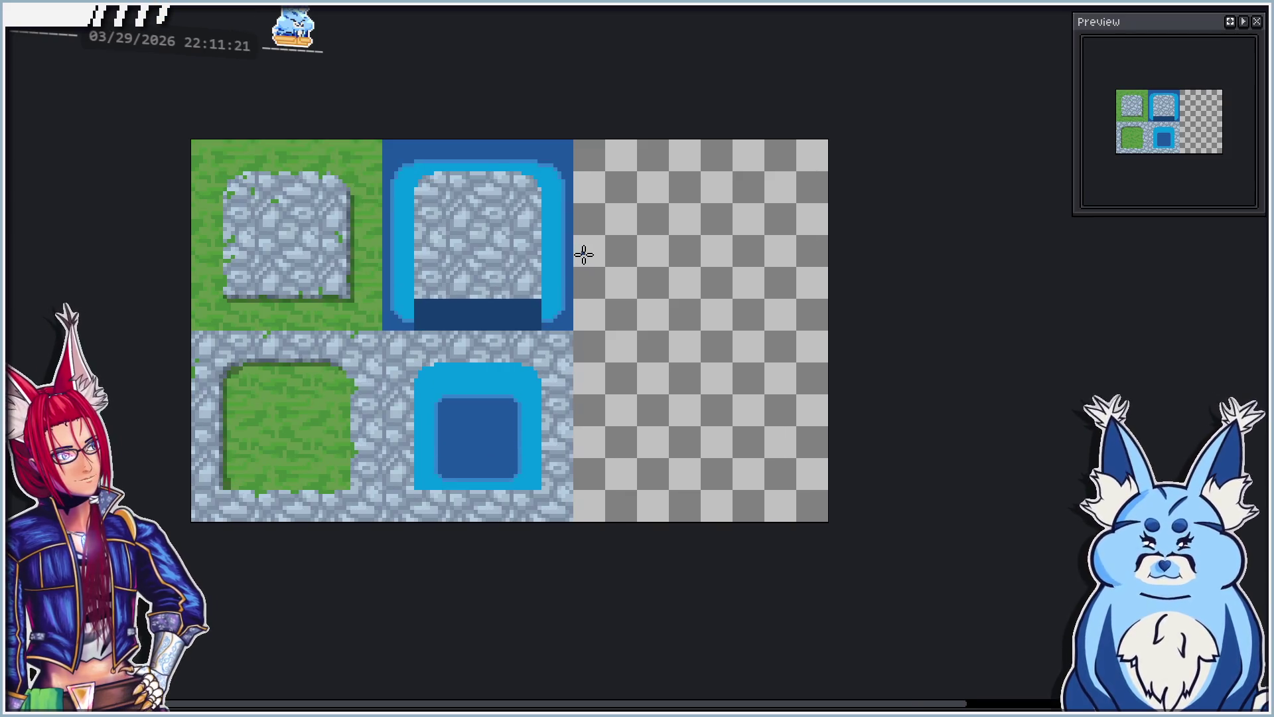
Step: Fill the dark bar with light water blue and lower the layer opacity to about 50%
click(414, 307)
scroll(up, 3)
key(ctrl)
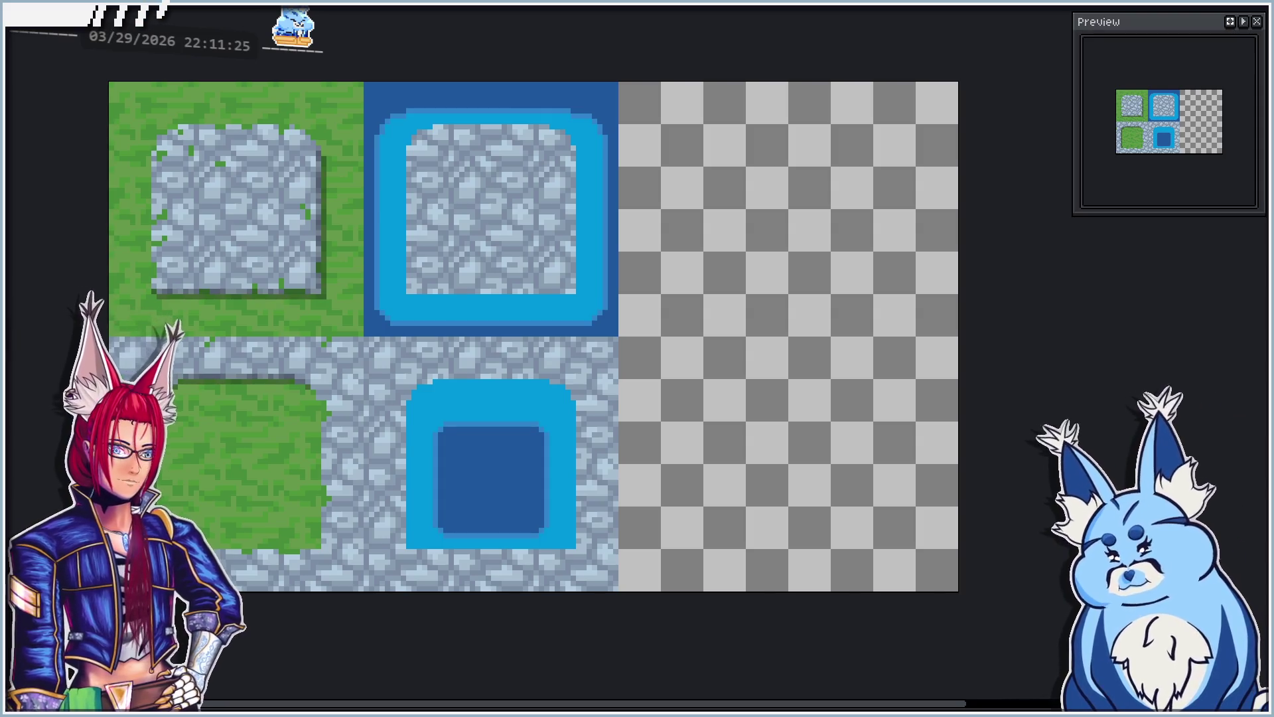
key(shift+p)
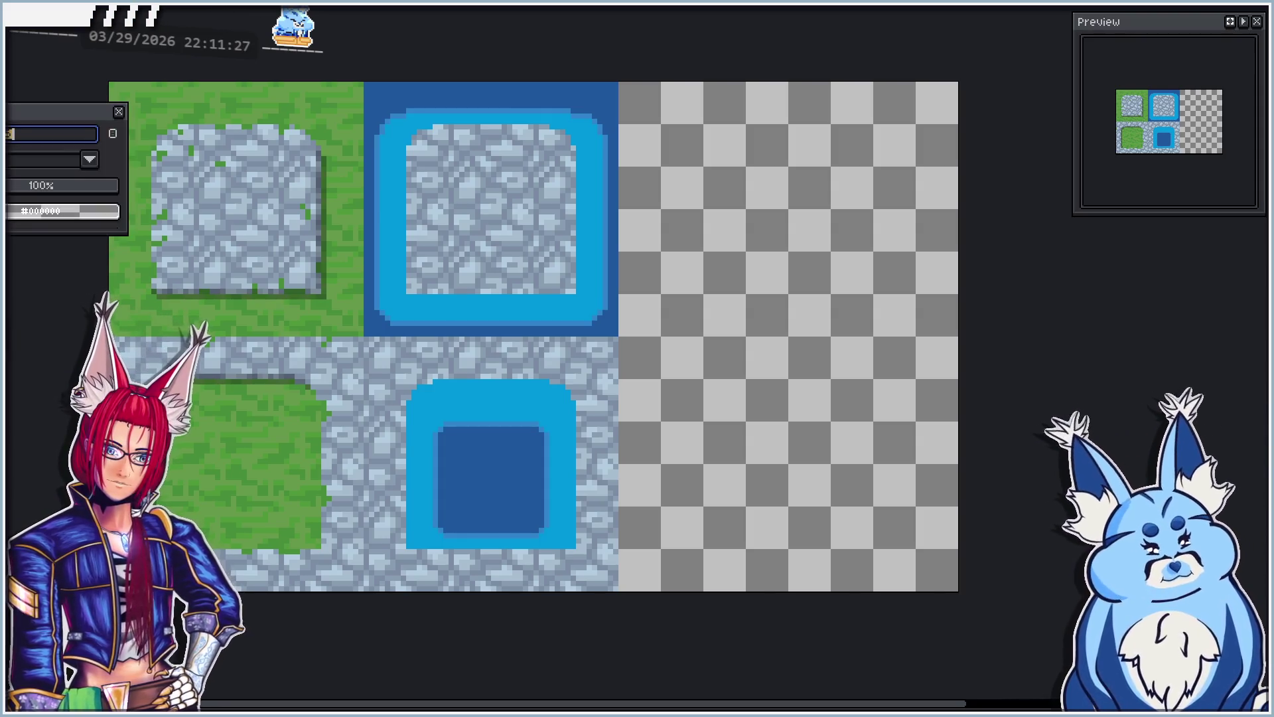
click(42, 190)
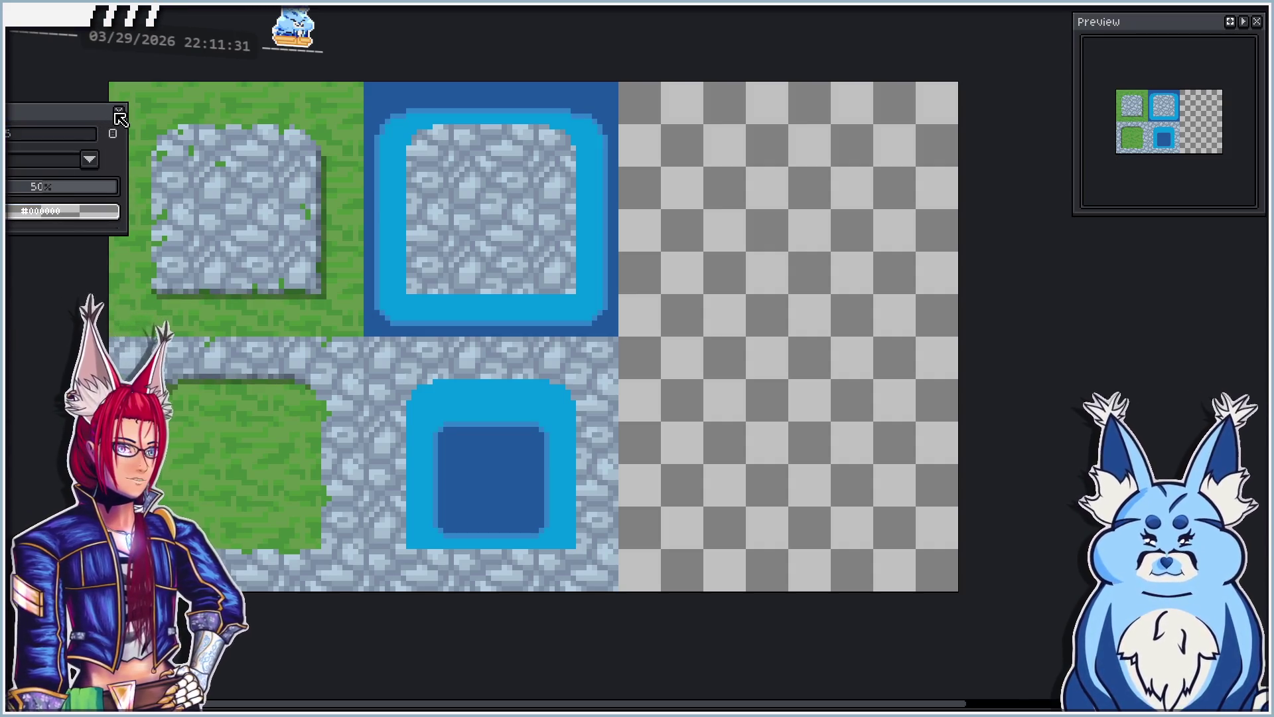
click(118, 112)
Step: Try a shading strip along the water's bottom, then undo it
scroll(up, 3)
drag(388, 304, 721, 376)
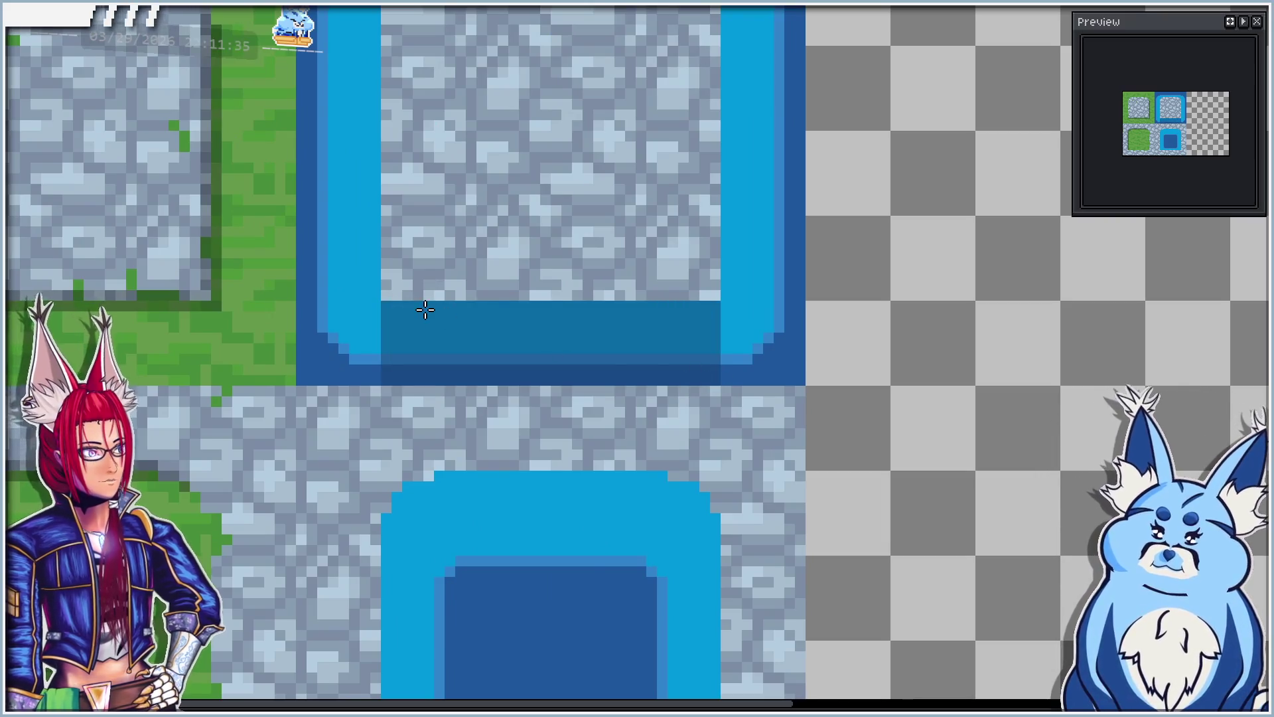
scroll(down, 3)
scroll(up, 3)
scroll(down, 3)
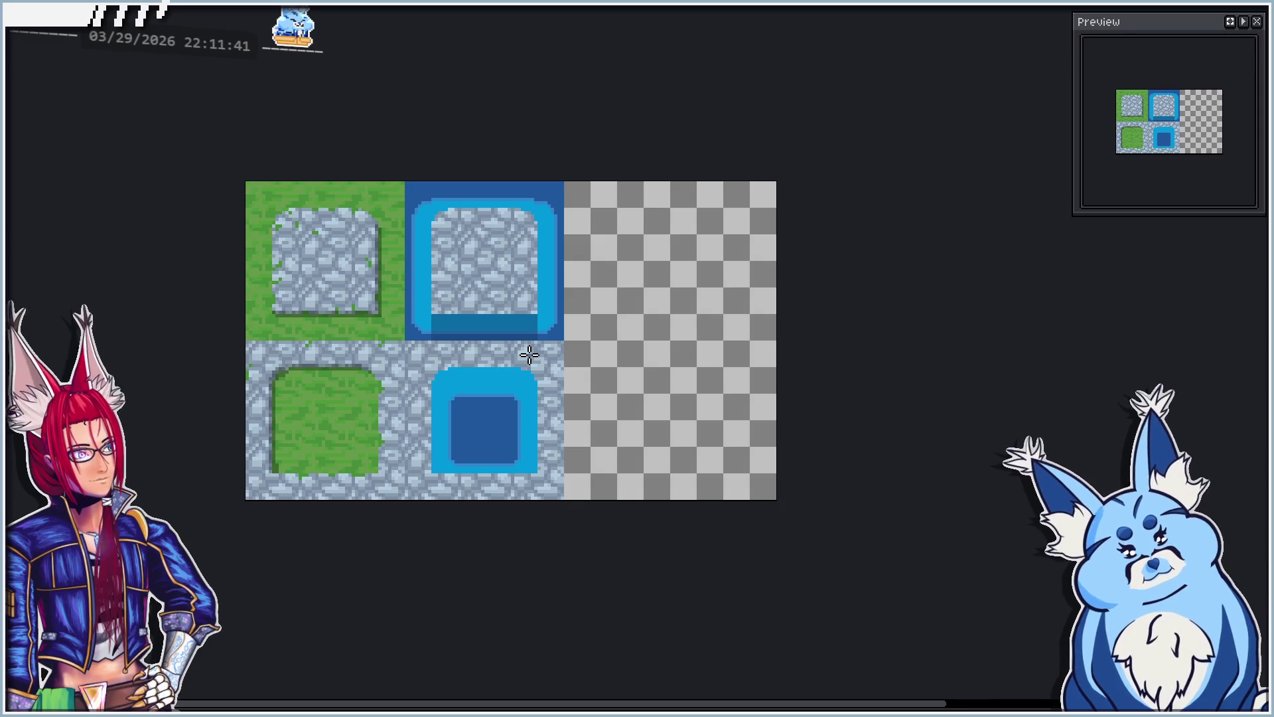
key(ctrl+z)
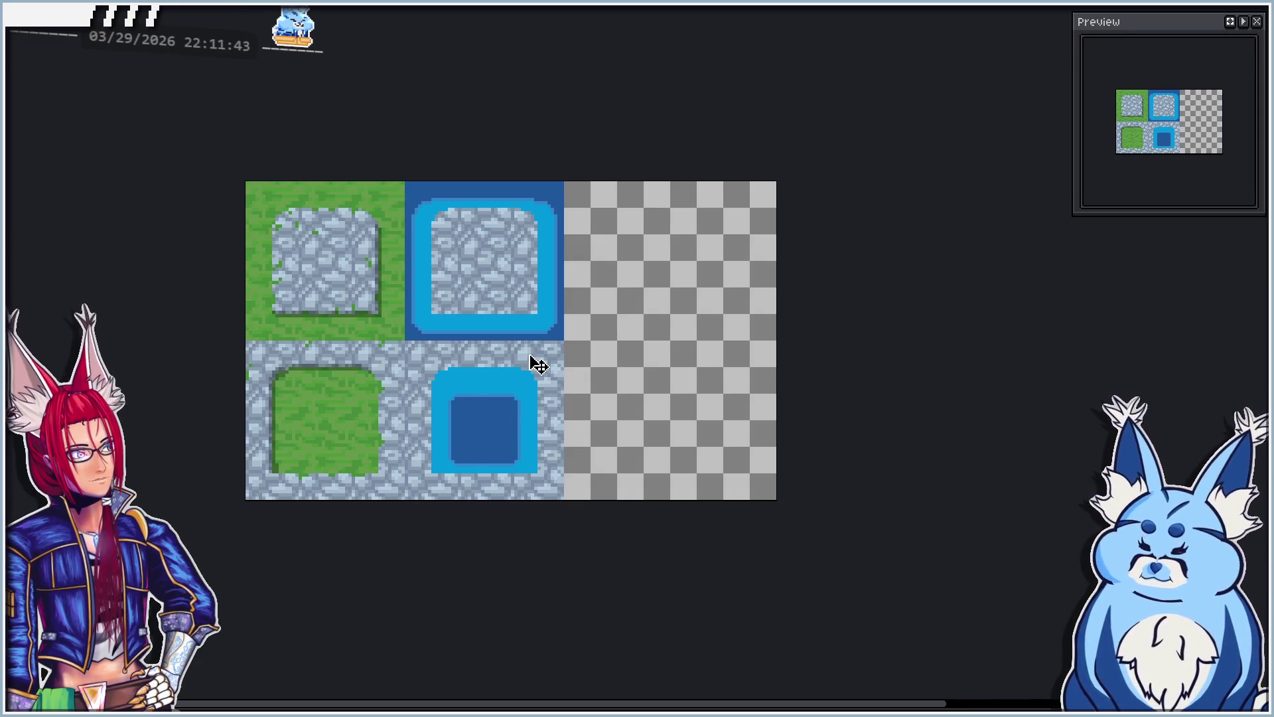
scroll(up, 3)
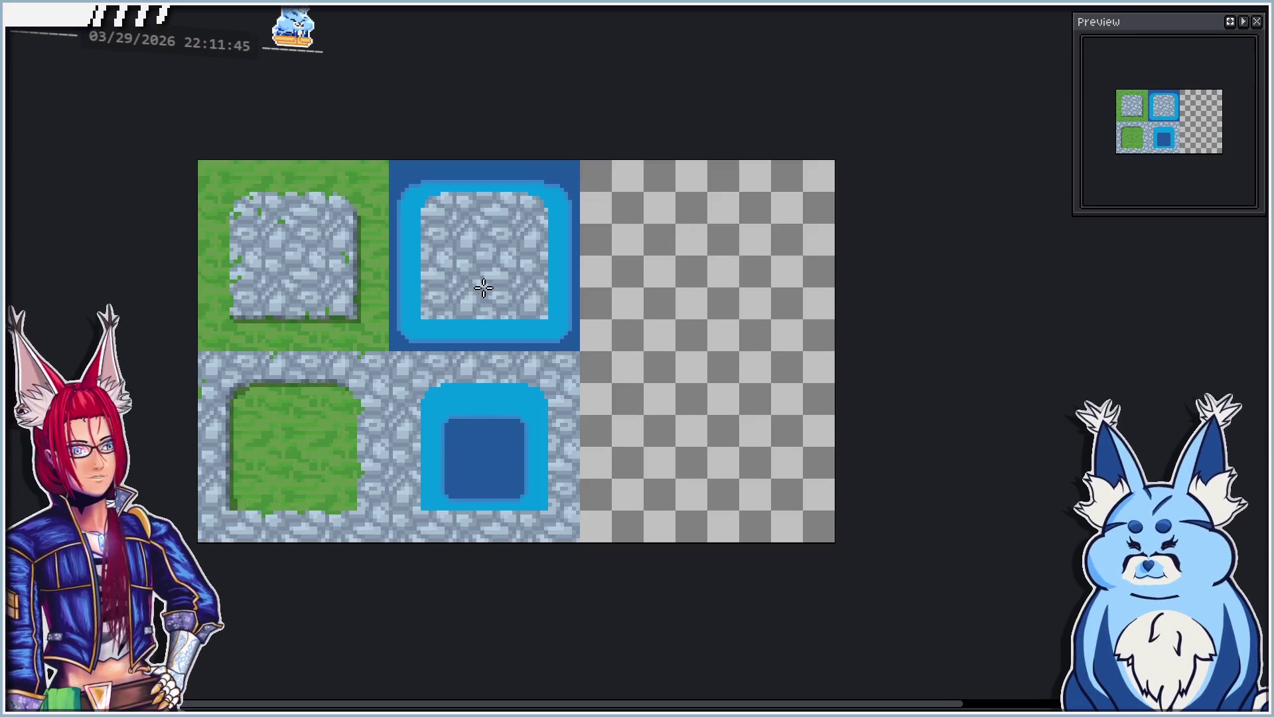
drag(500, 365, 480, 320)
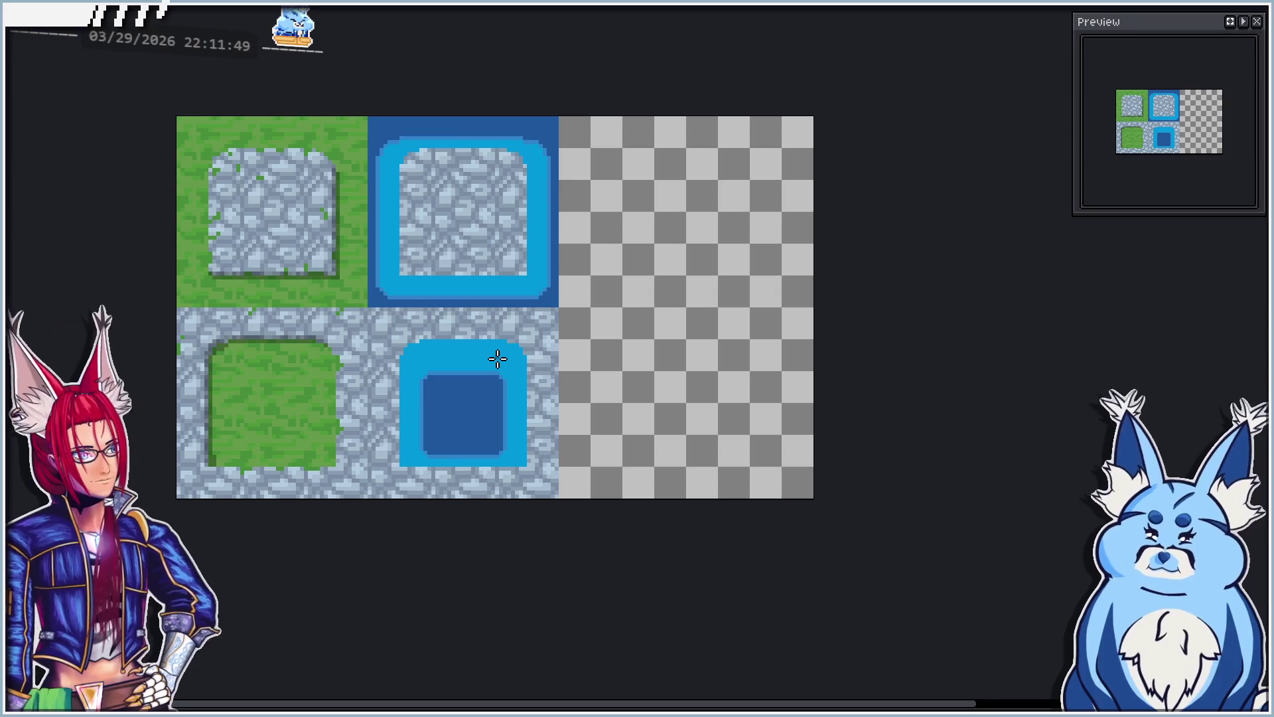
scroll(up, 3)
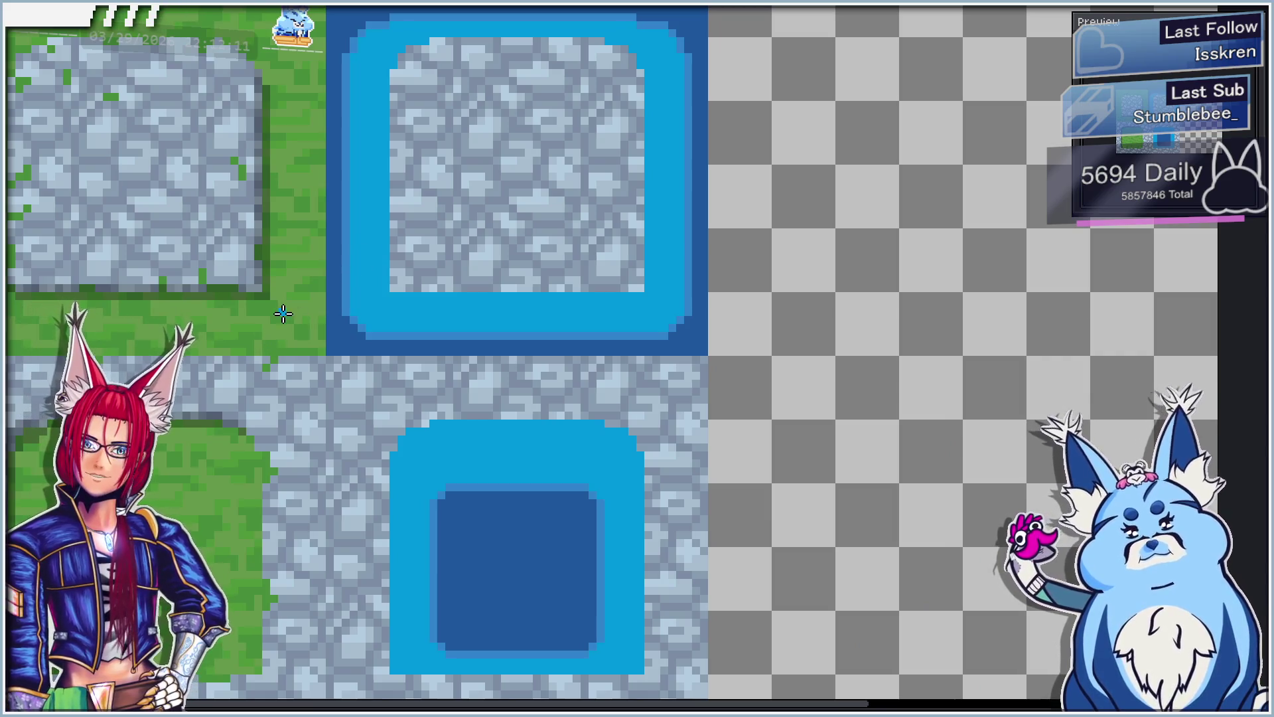
Step: Round the stone's inner corners and repaint its bottom pixel row in water blue
scroll(up, 3)
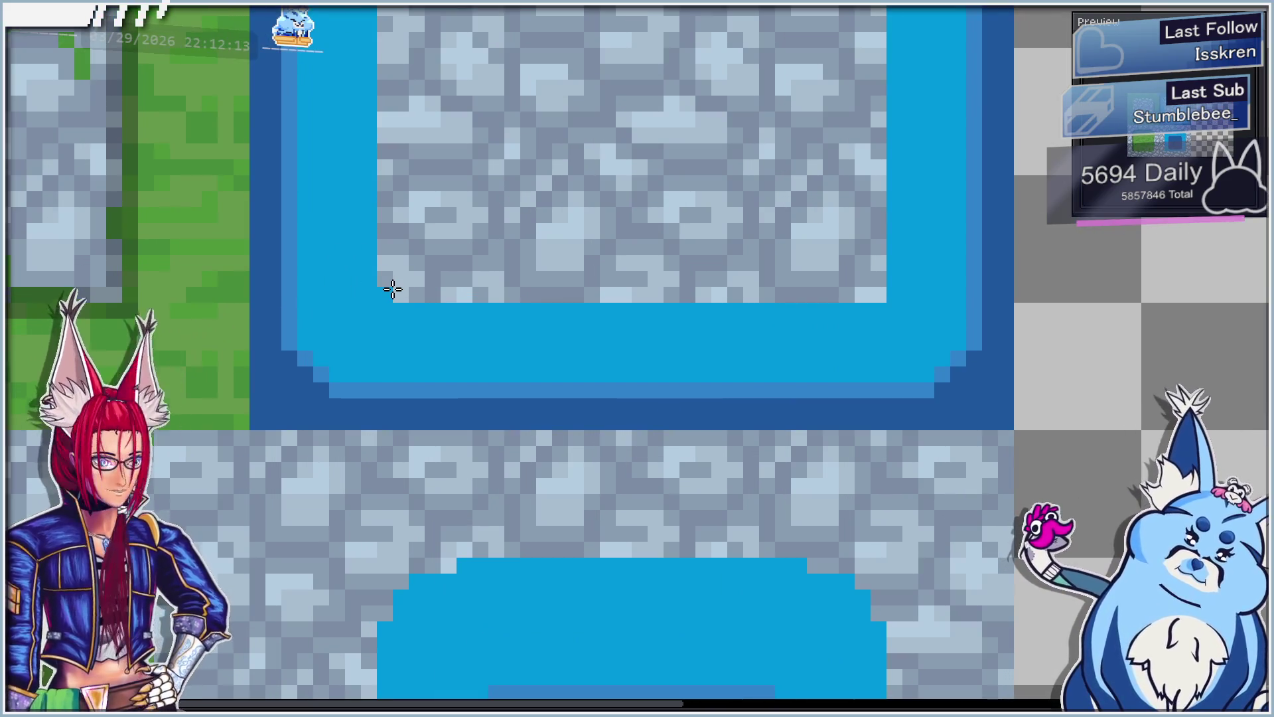
click(393, 290)
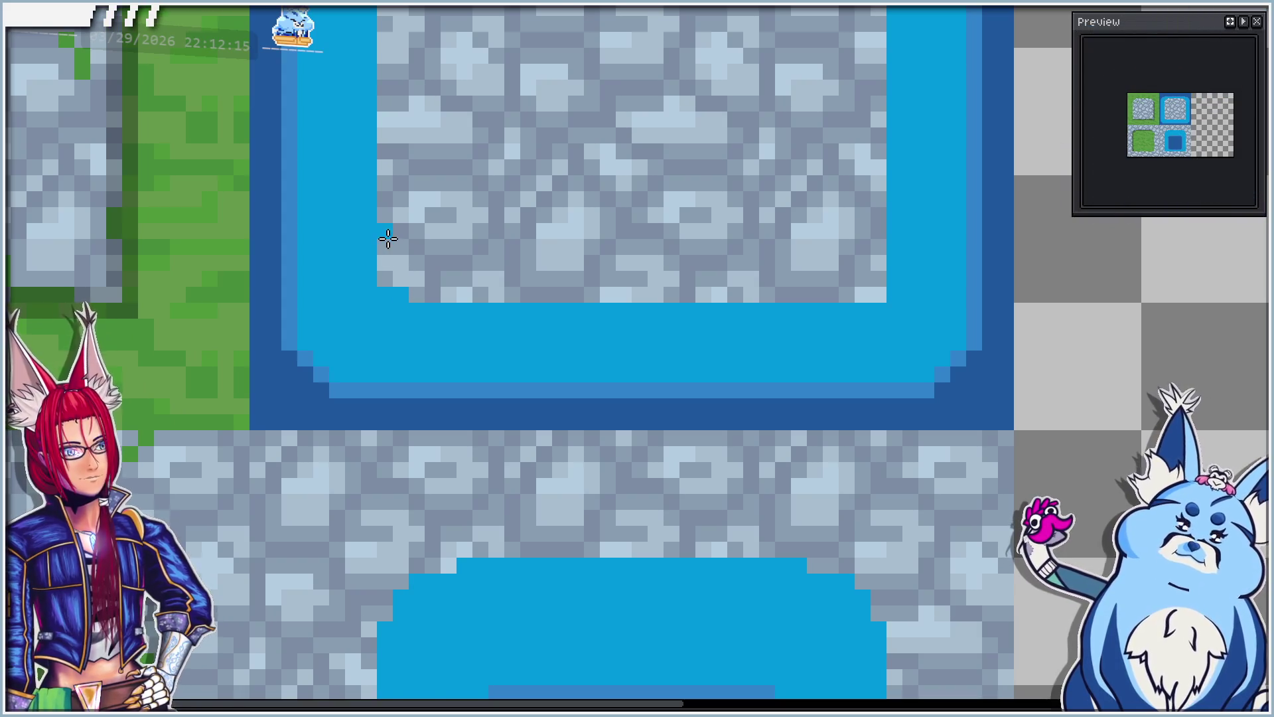
drag(386, 248, 396, 278)
click(432, 279)
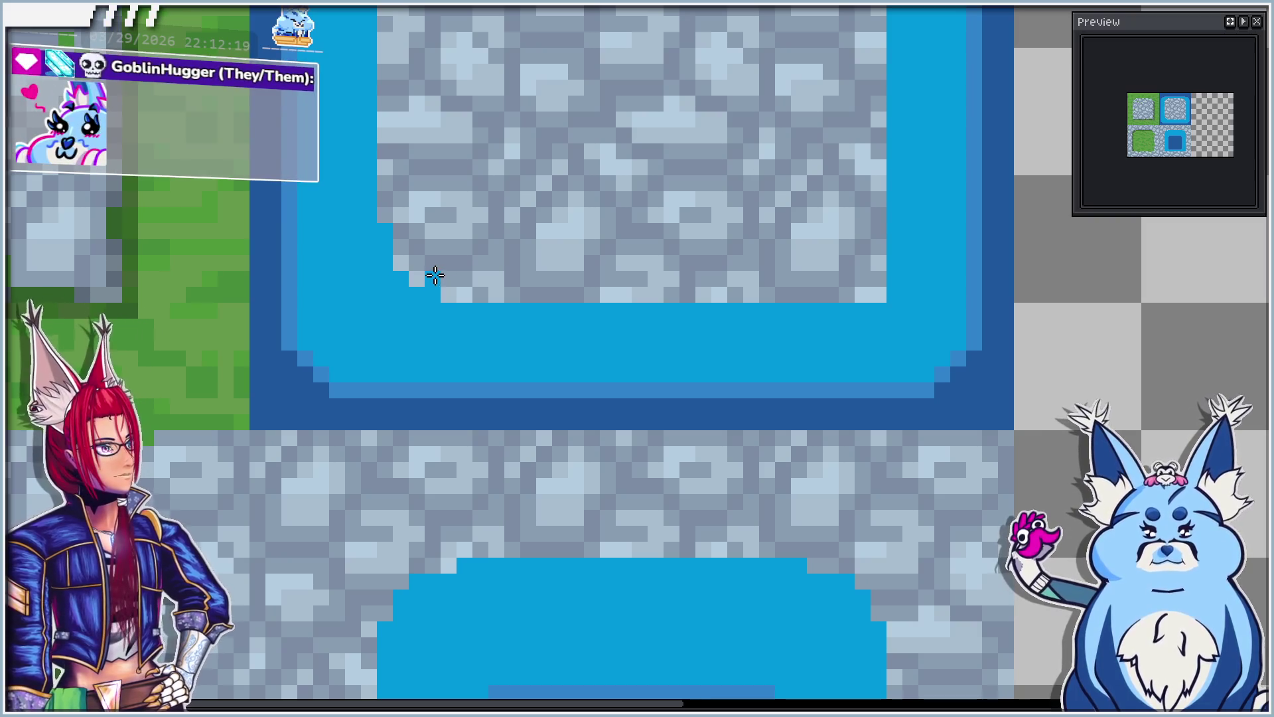
click(513, 295)
drag(544, 293, 586, 294)
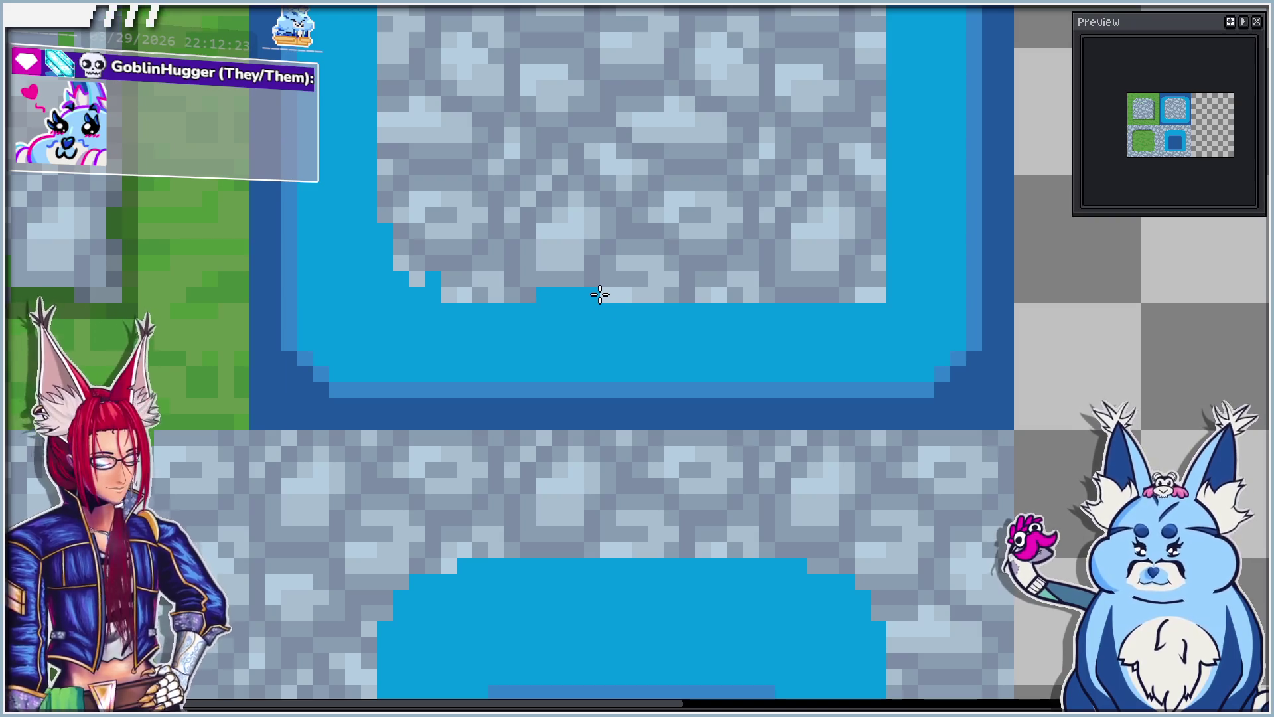
key(ctrl+z)
drag(536, 292, 690, 281)
scroll(down, 3)
scroll(up, 3)
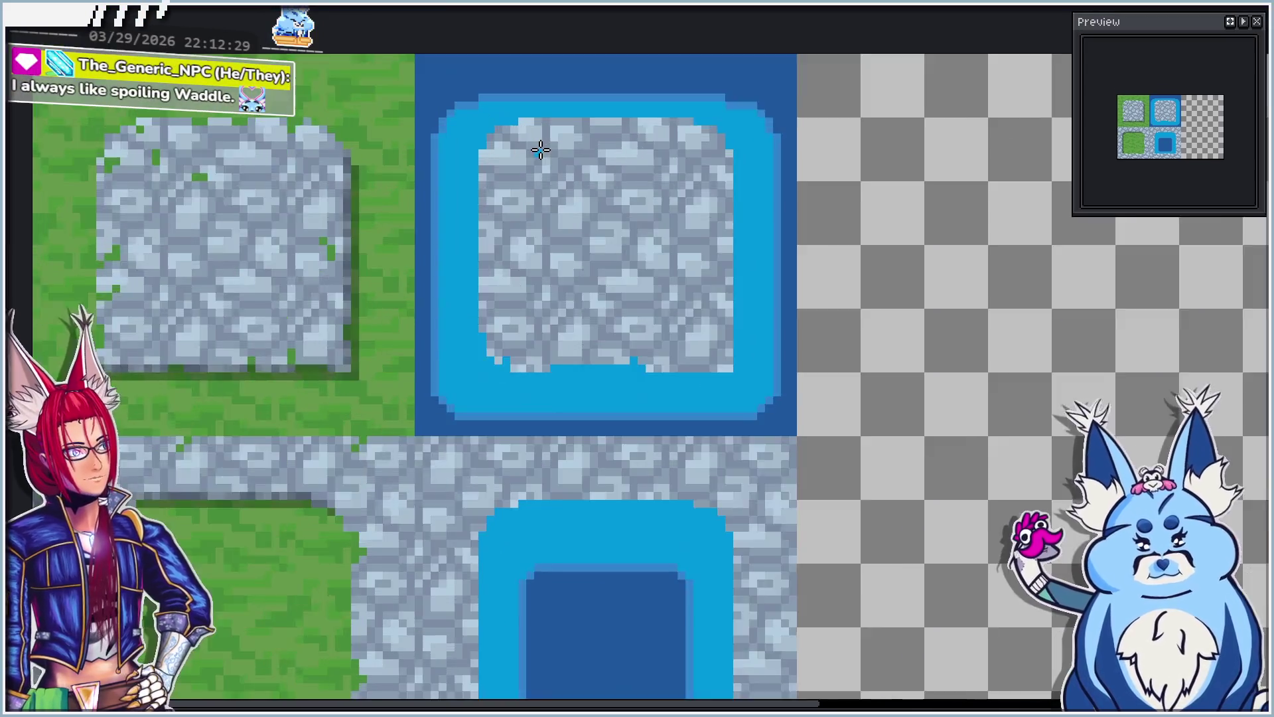
scroll(up, 3)
scroll(up, 3)
Step: Round the stone's top-left corner and carve water blue into its left edge
drag(493, 161, 495, 127)
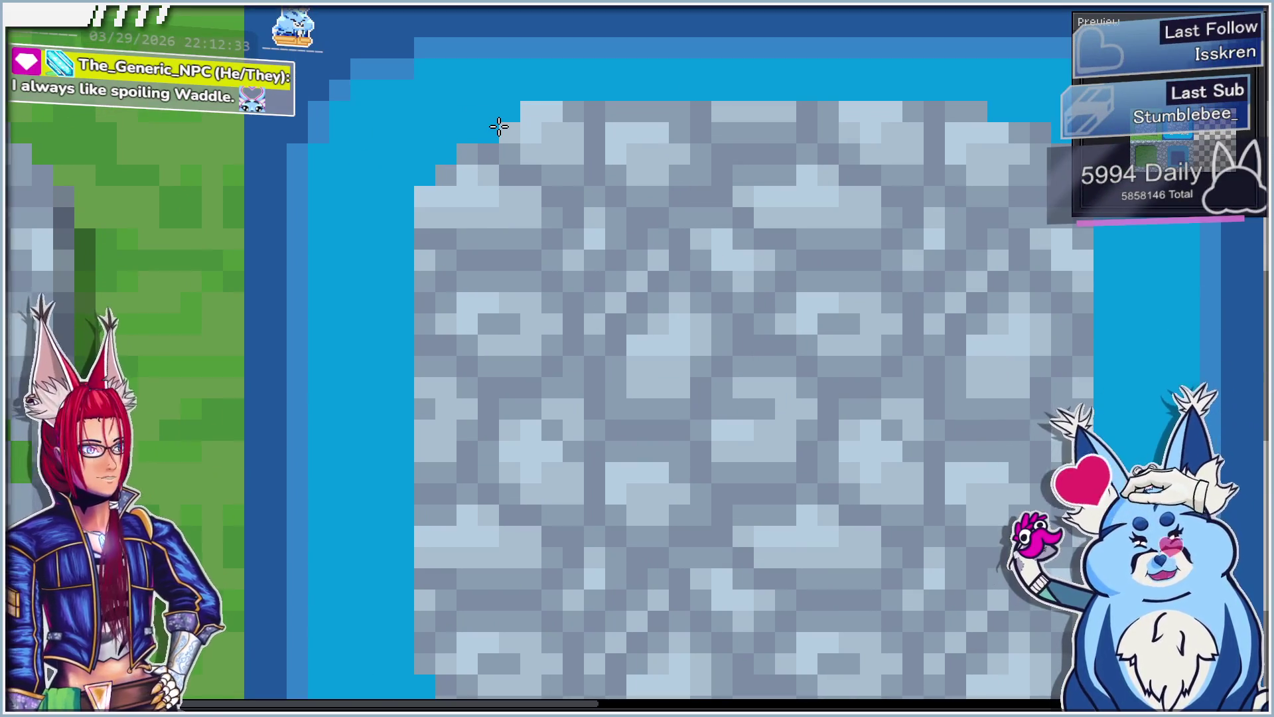
click(531, 112)
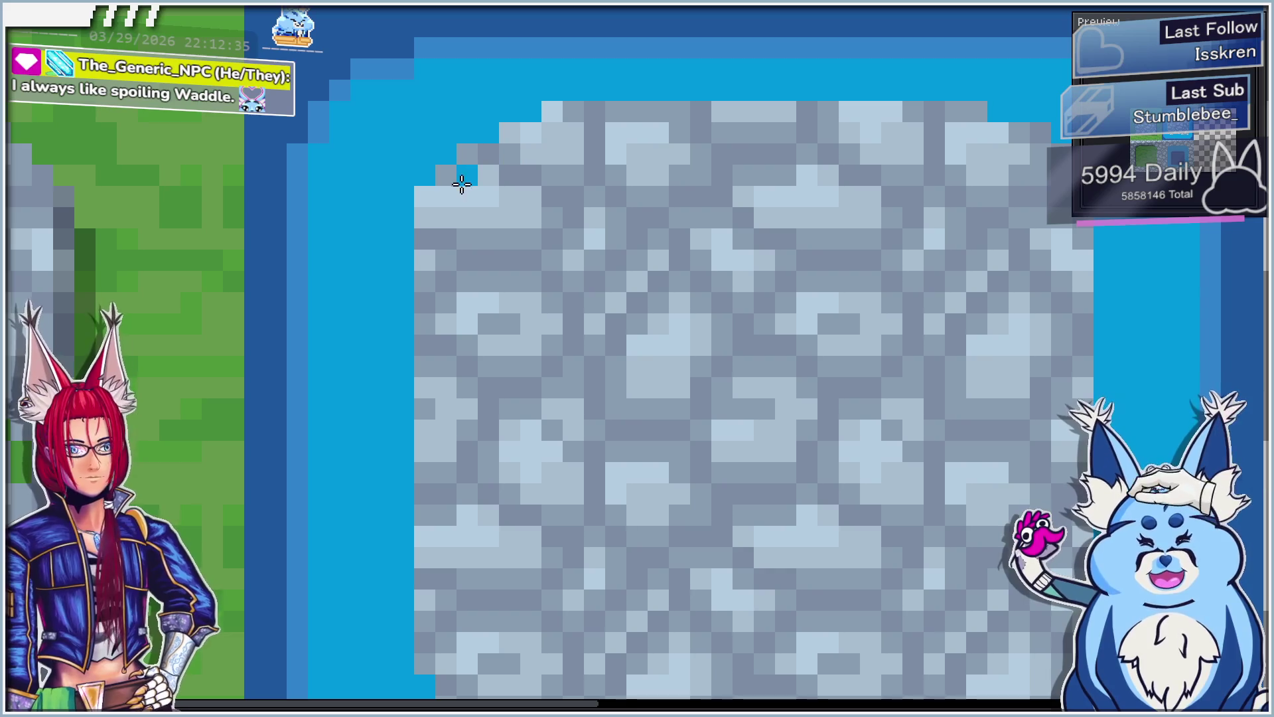
drag(434, 235, 432, 300)
scroll(down, 3)
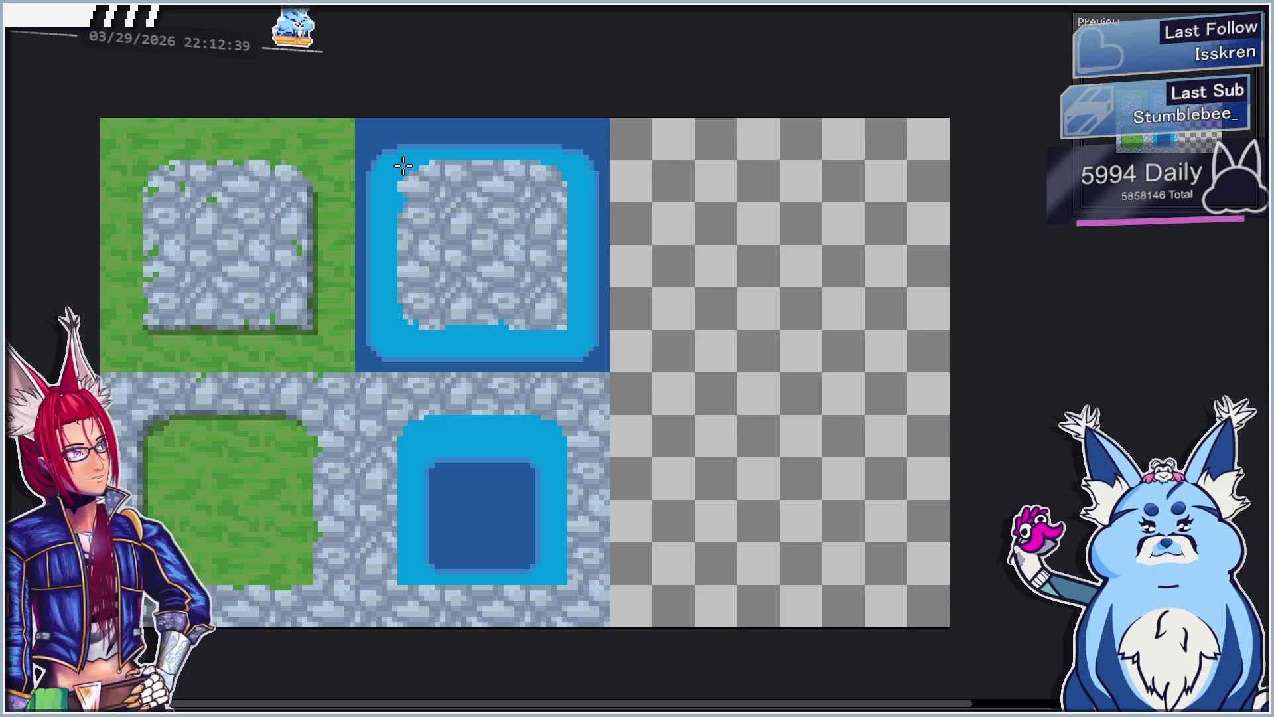
scroll(up, 3)
Step: Notch the stone's top edge and round its top-right corner with water blue
drag(395, 274, 321, 313)
drag(559, 78, 583, 77)
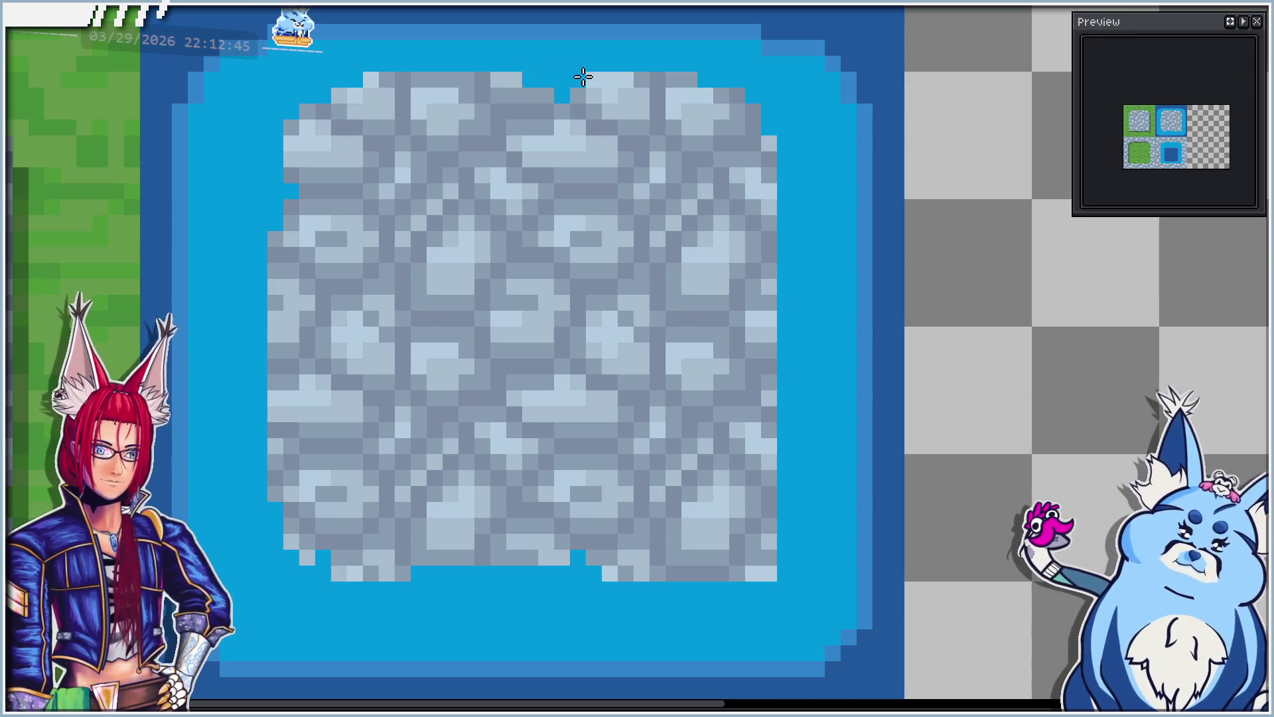
scroll(down, 3)
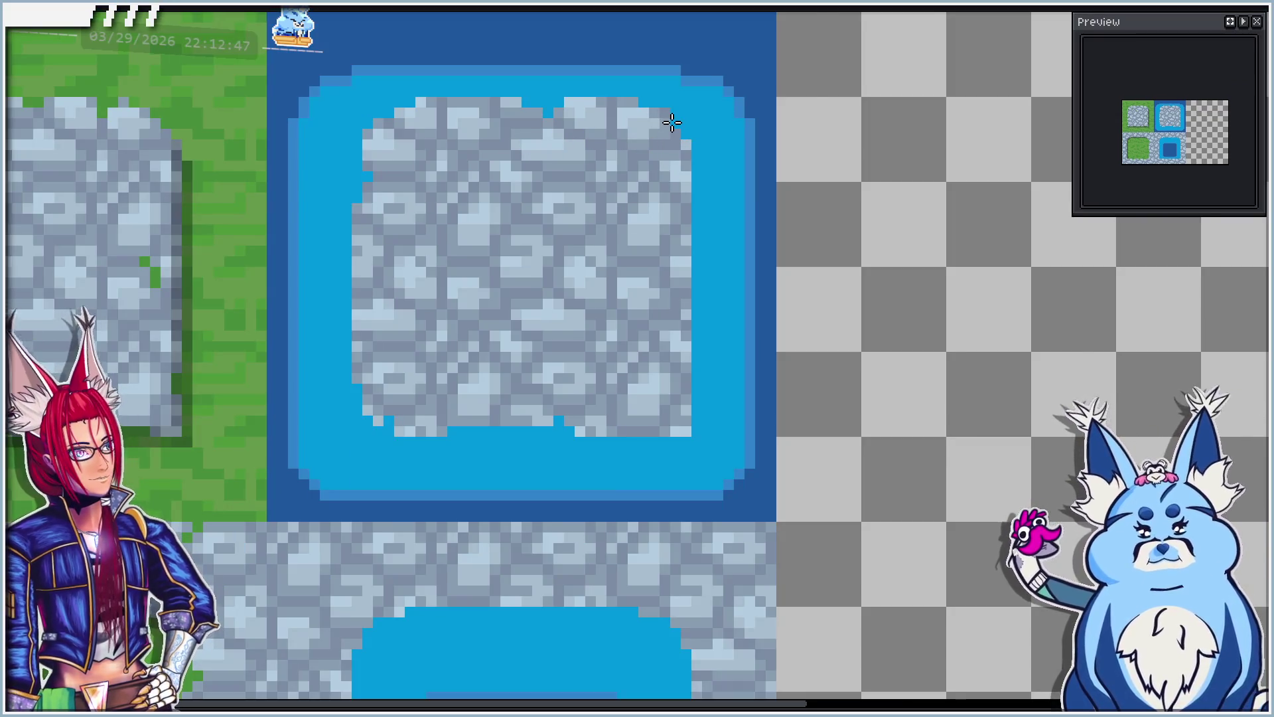
scroll(up, 3)
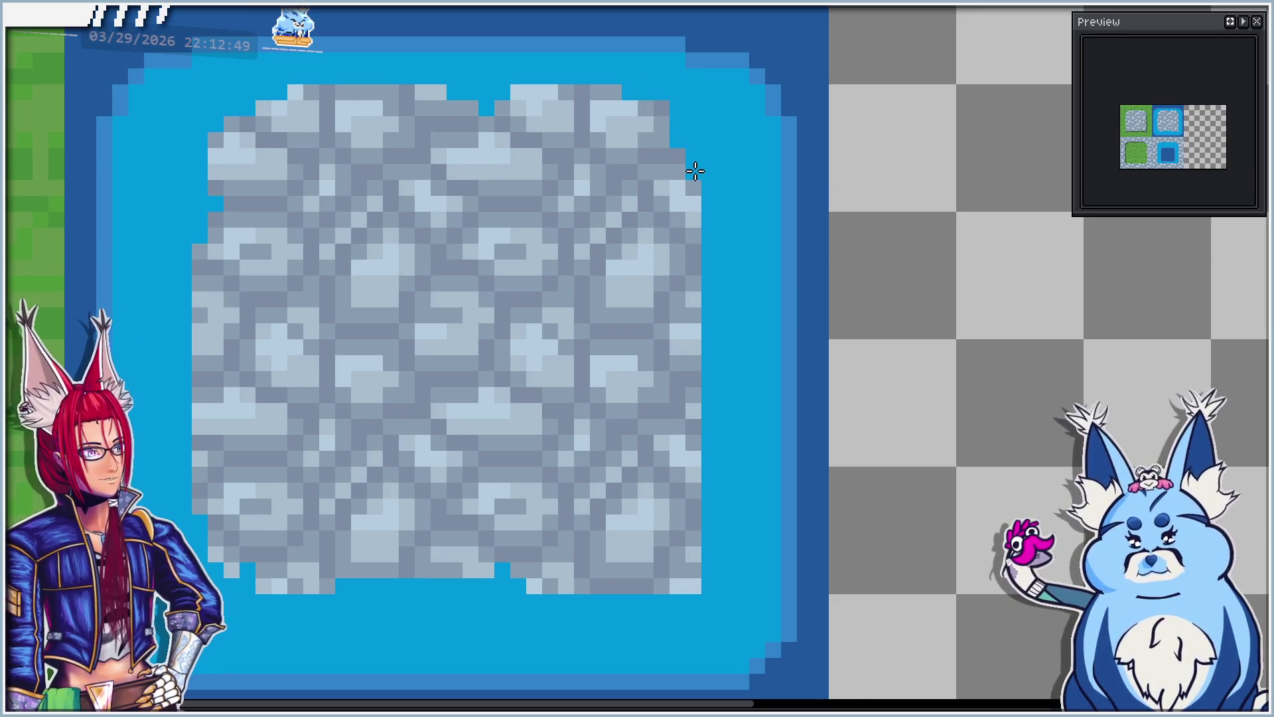
drag(655, 105, 617, 89)
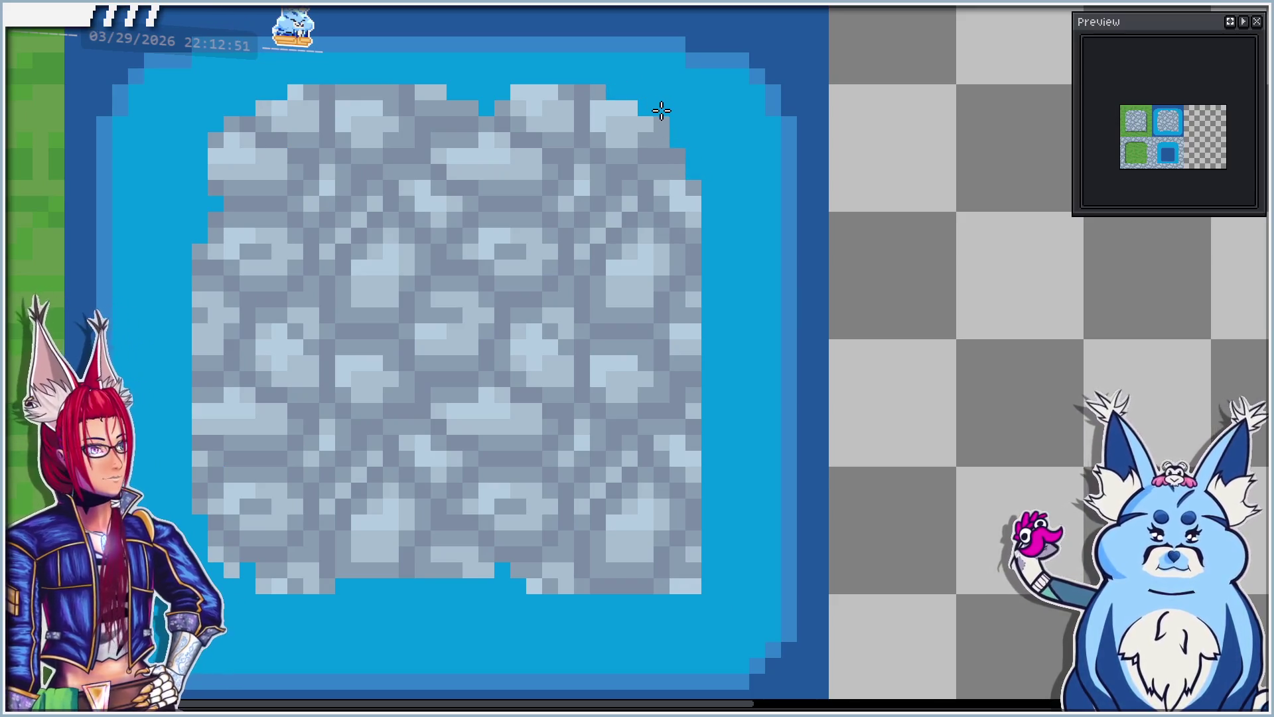
scroll(down, 3)
scroll(up, 3)
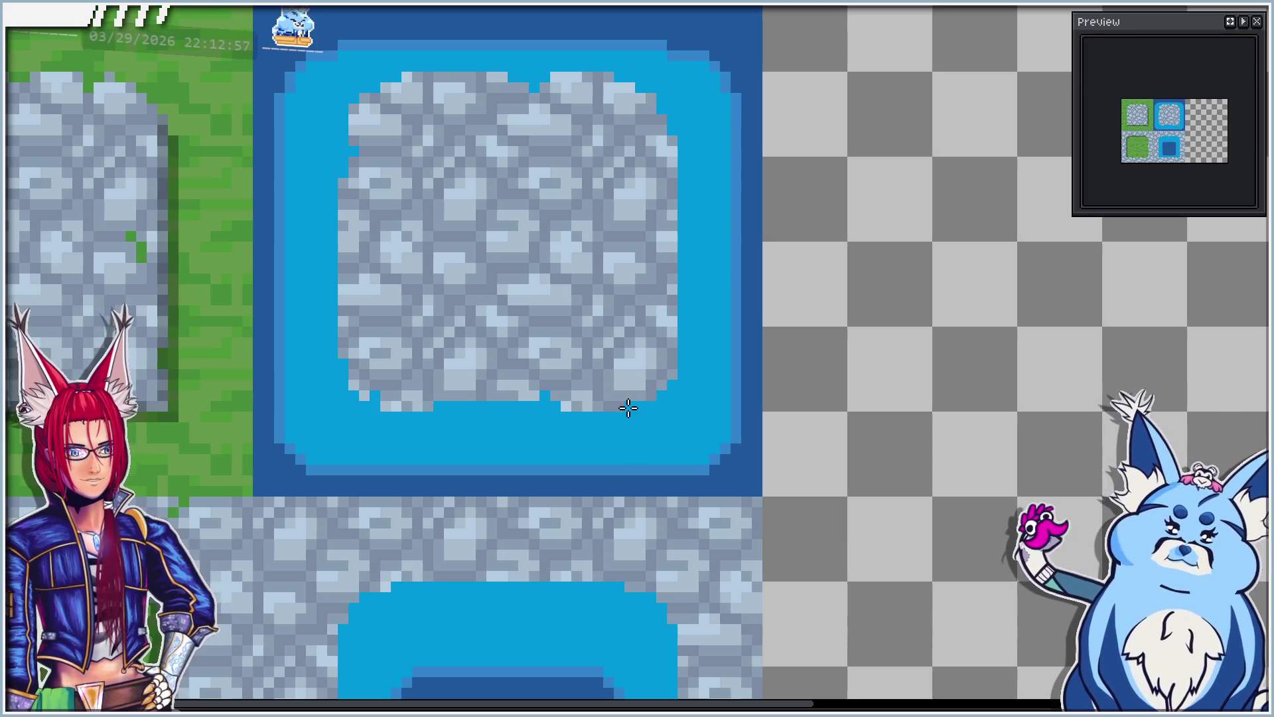
scroll(down, 3)
scroll(down, 3)
scroll(up, 3)
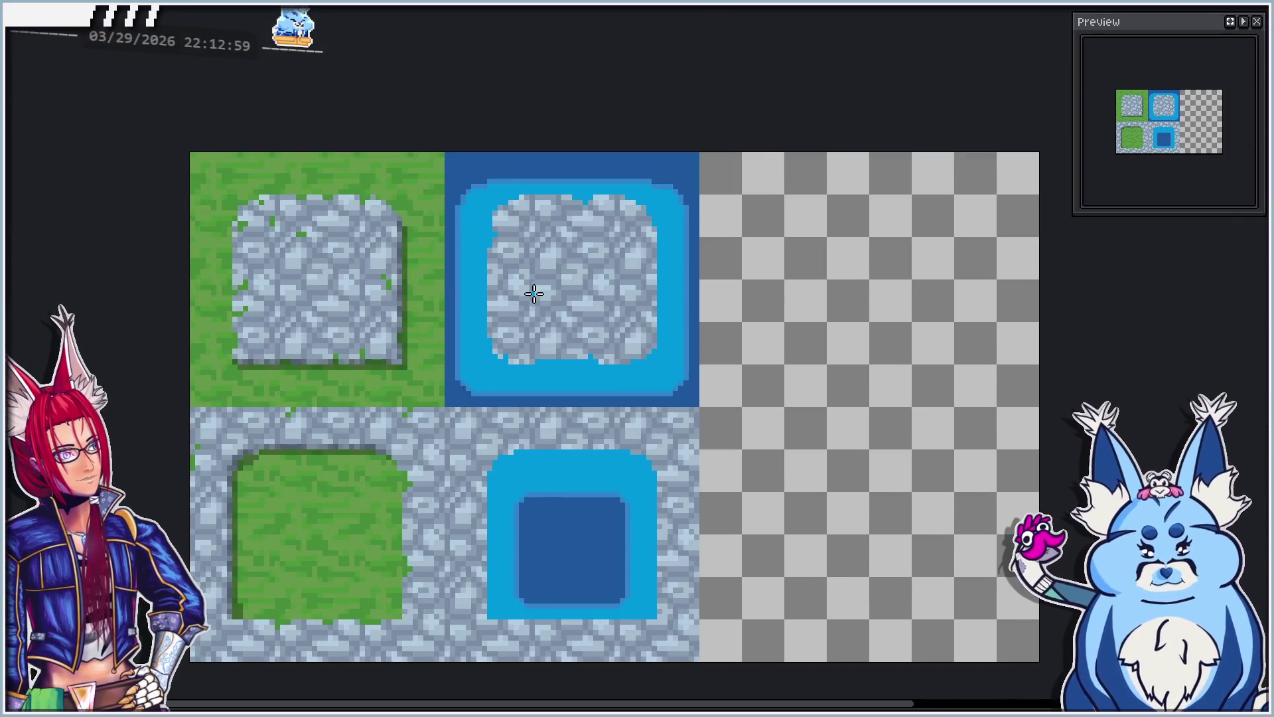
scroll(up, 3)
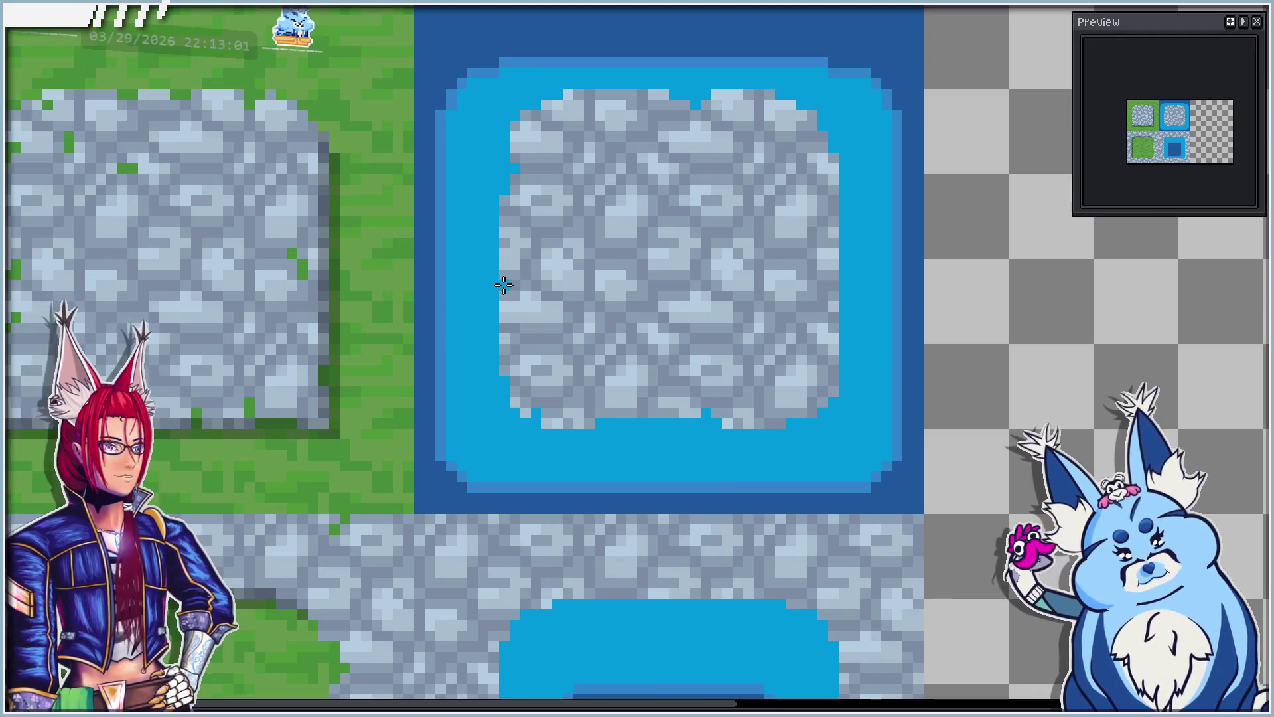
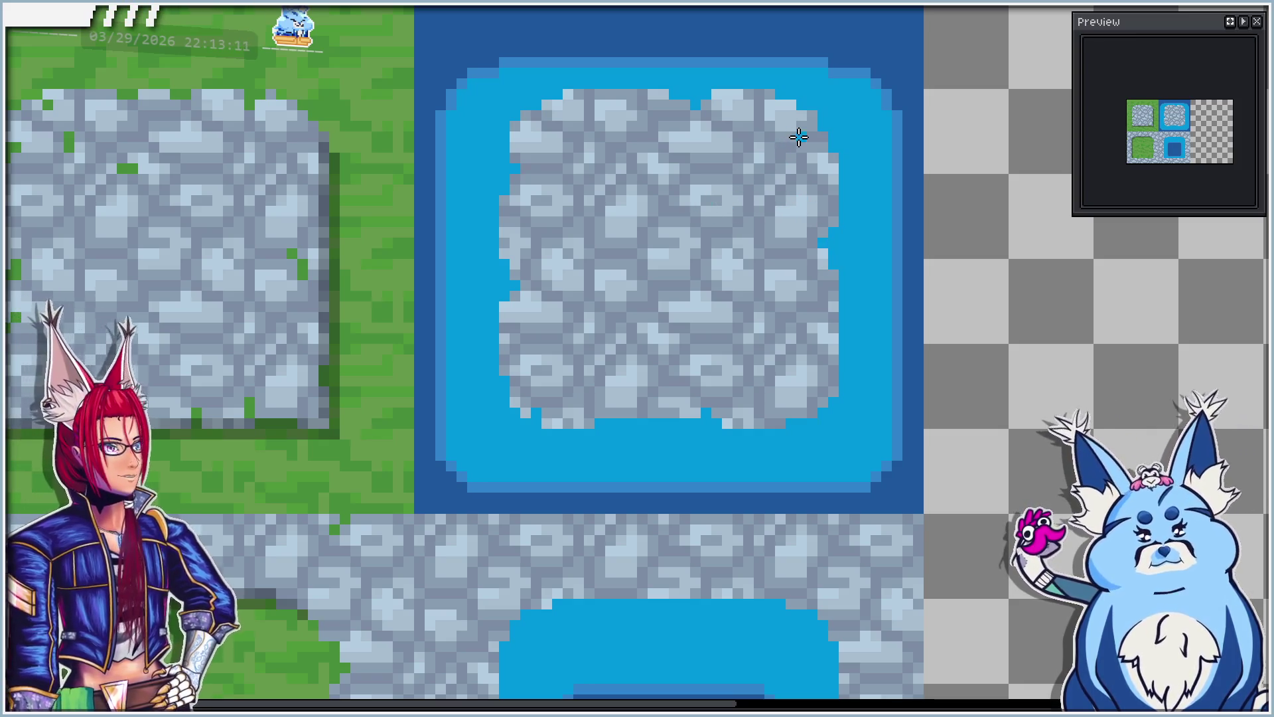
Step: Paint water-blue pixels into the stone island's upper and side edges
drag(808, 138, 822, 142)
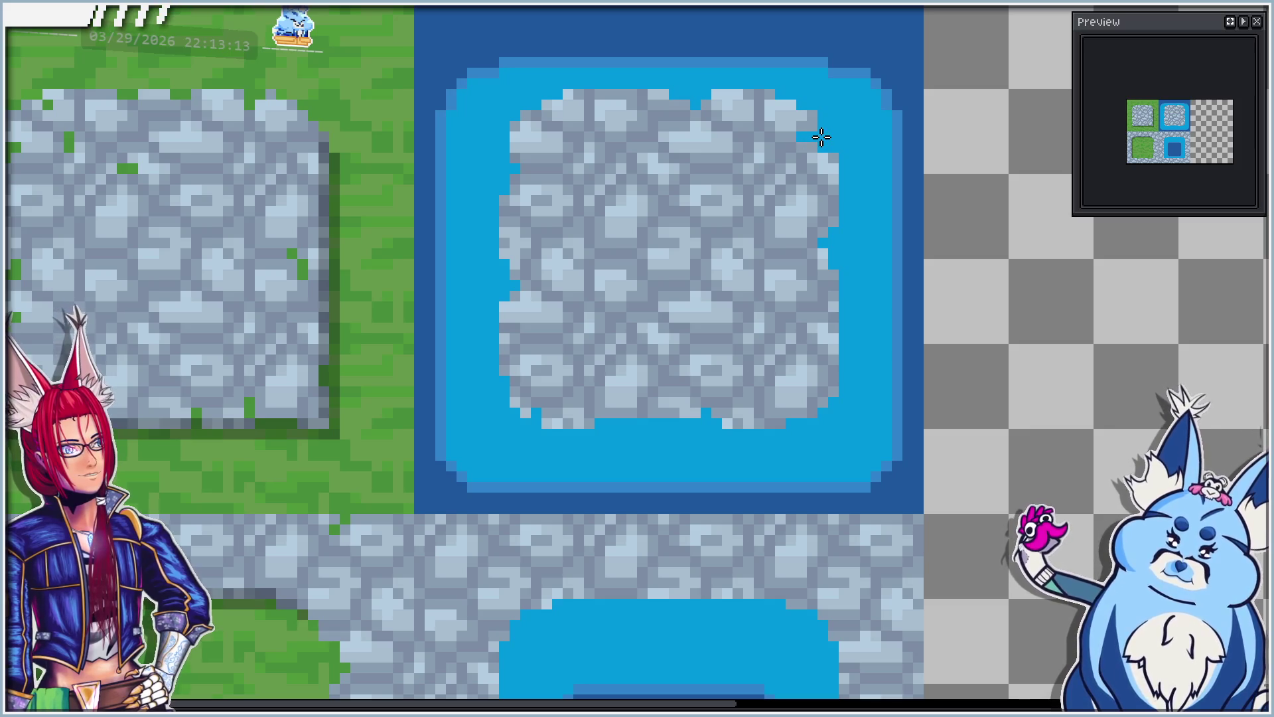
scroll(down, 3)
scroll(up, 3)
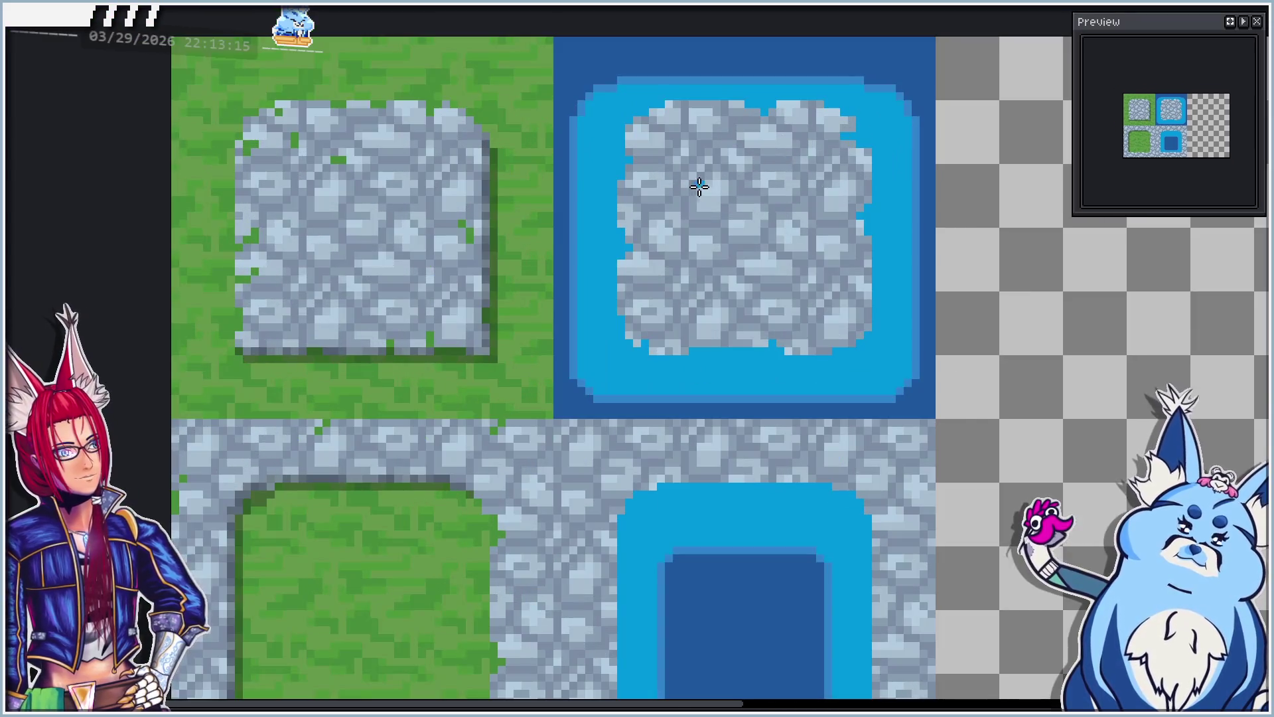
scroll(up, 3)
drag(660, 162, 644, 163)
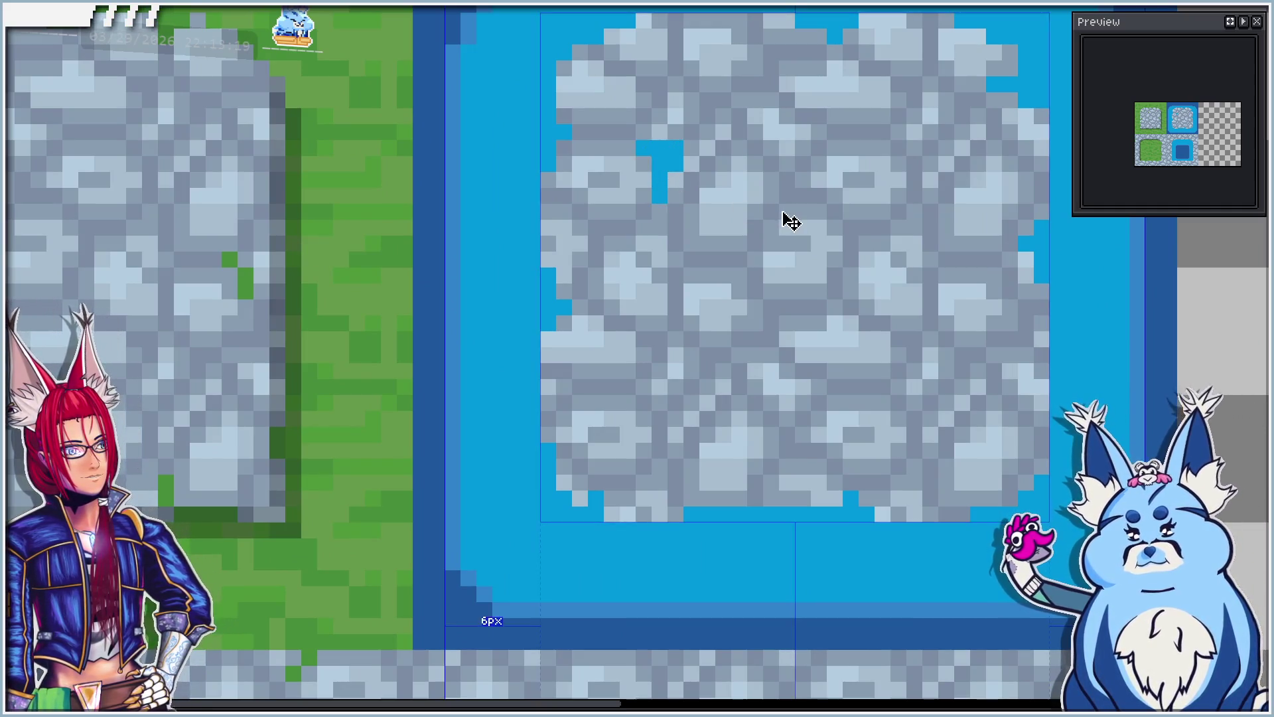
scroll(down, 3)
scroll(down, 3)
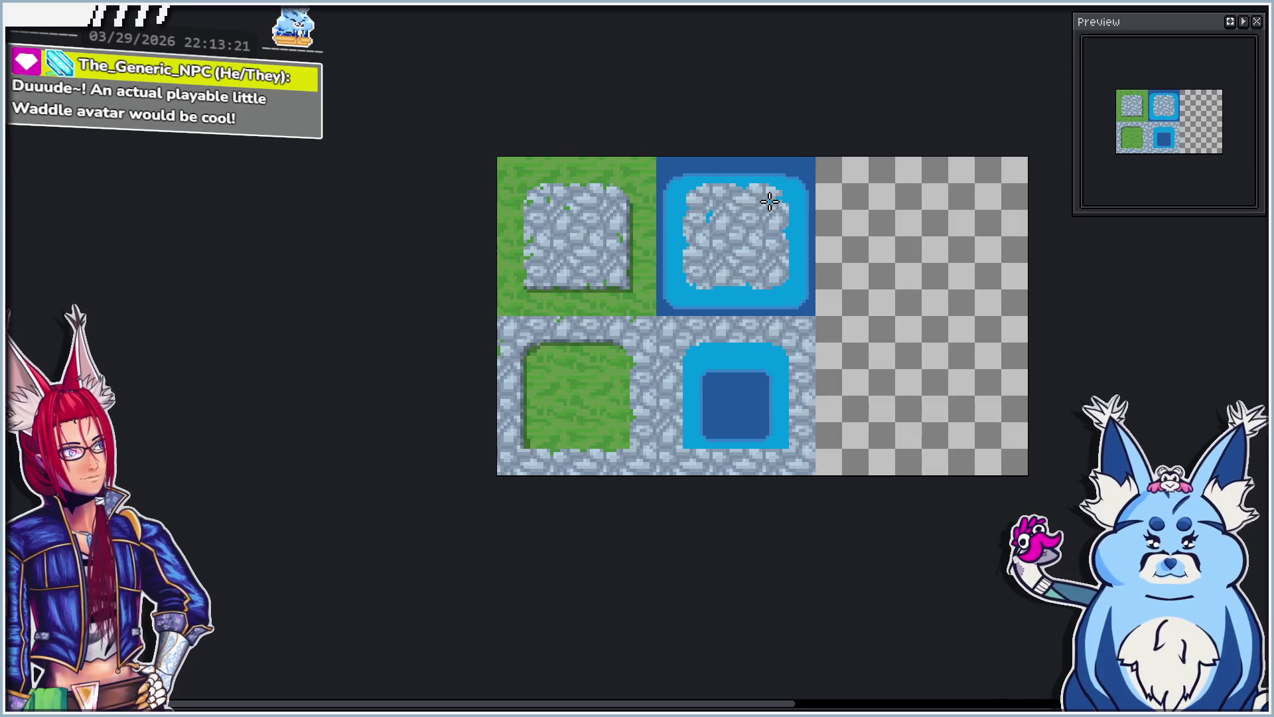
drag(781, 221, 755, 228)
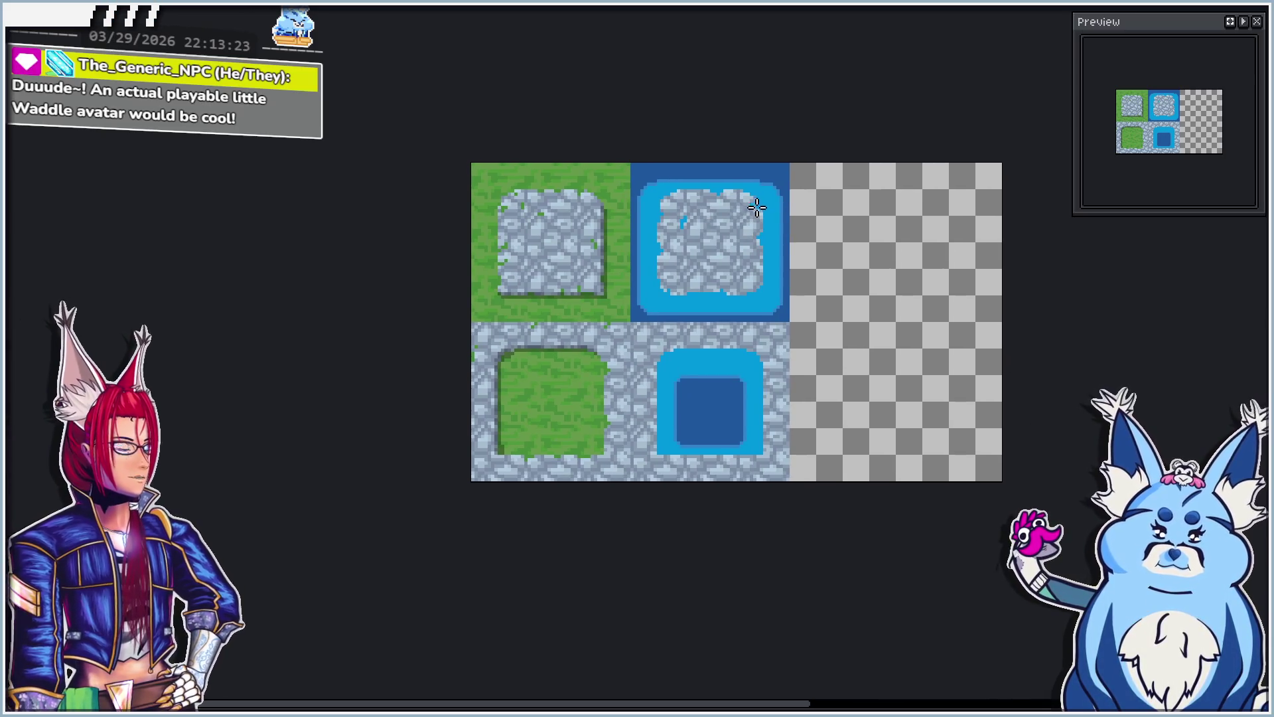
scroll(up, 3)
scroll(up, 3)
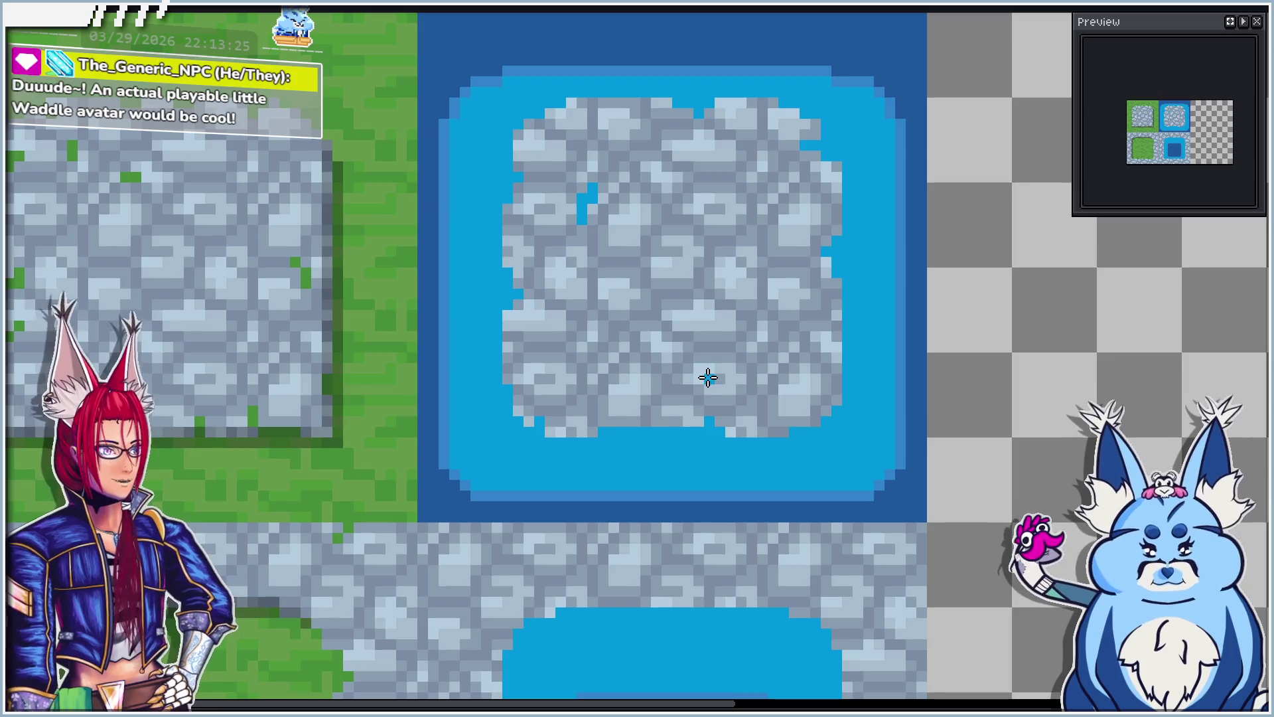
scroll(up, 3)
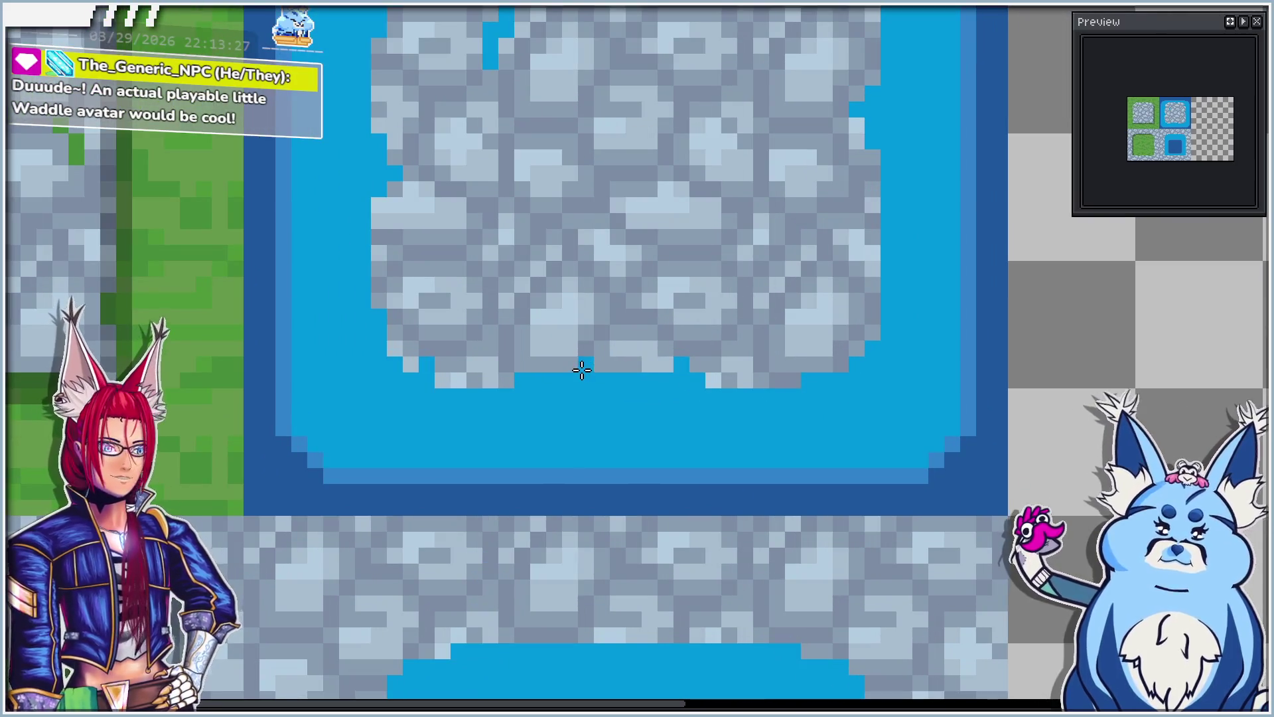
Step: Turn two stone pixels on the island's bottom edge water-blue
click(586, 364)
click(507, 364)
scroll(down, 3)
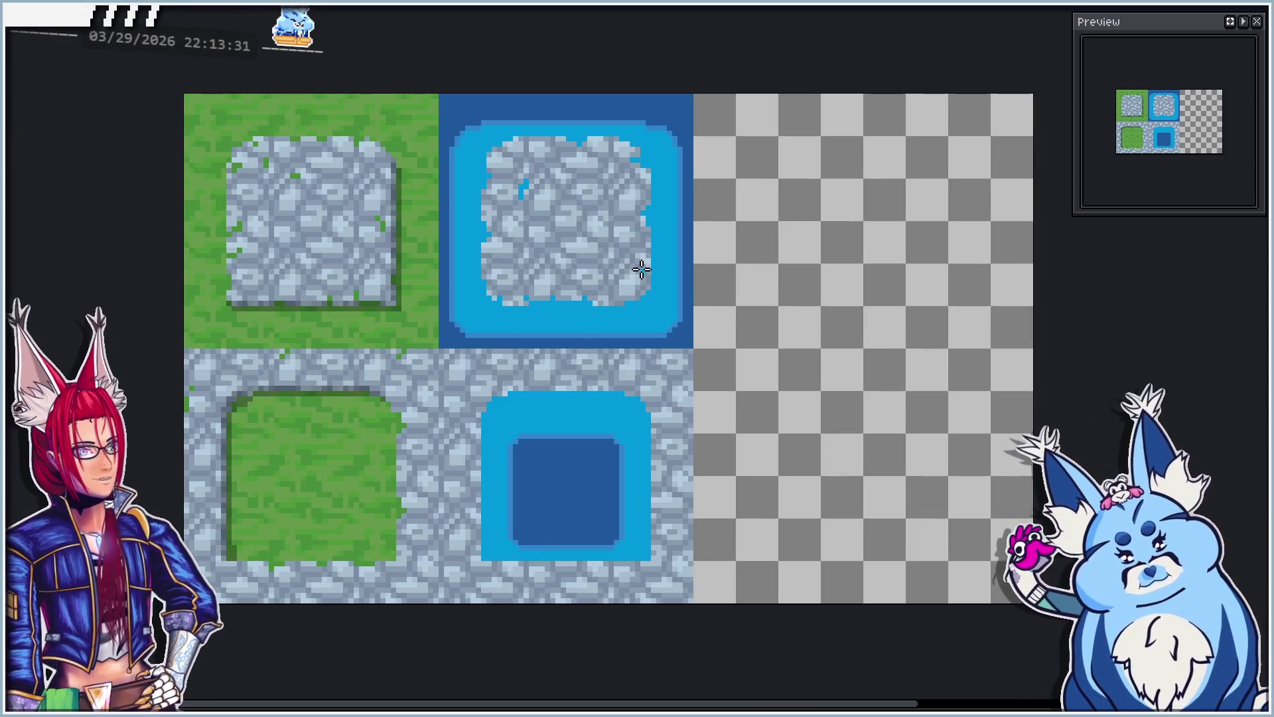
scroll(up, 3)
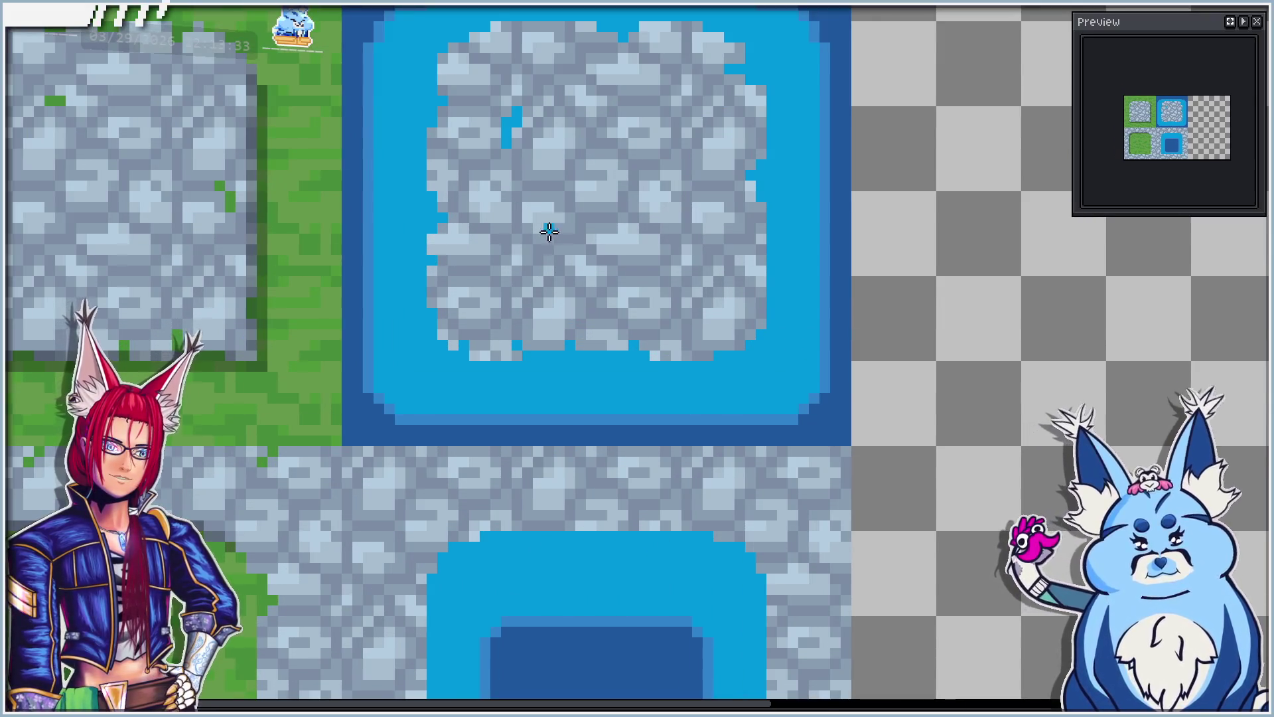
scroll(down, 3)
scroll(up, 3)
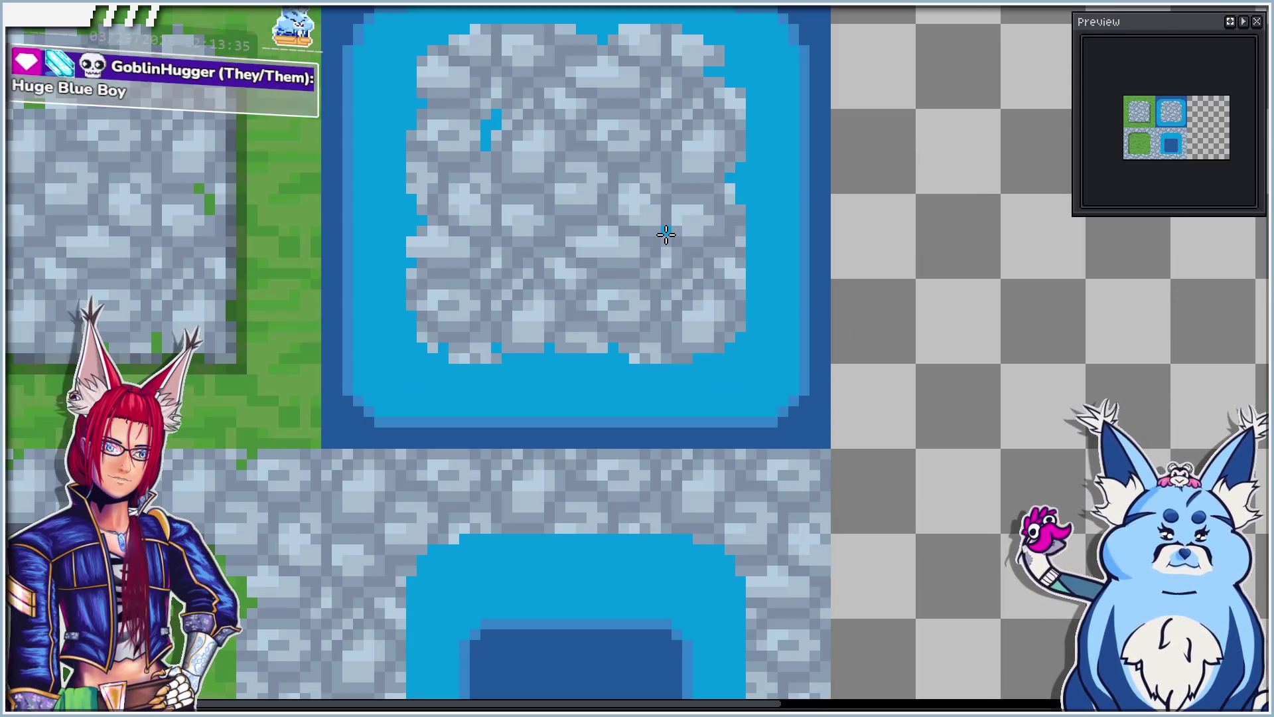
scroll(down, 3)
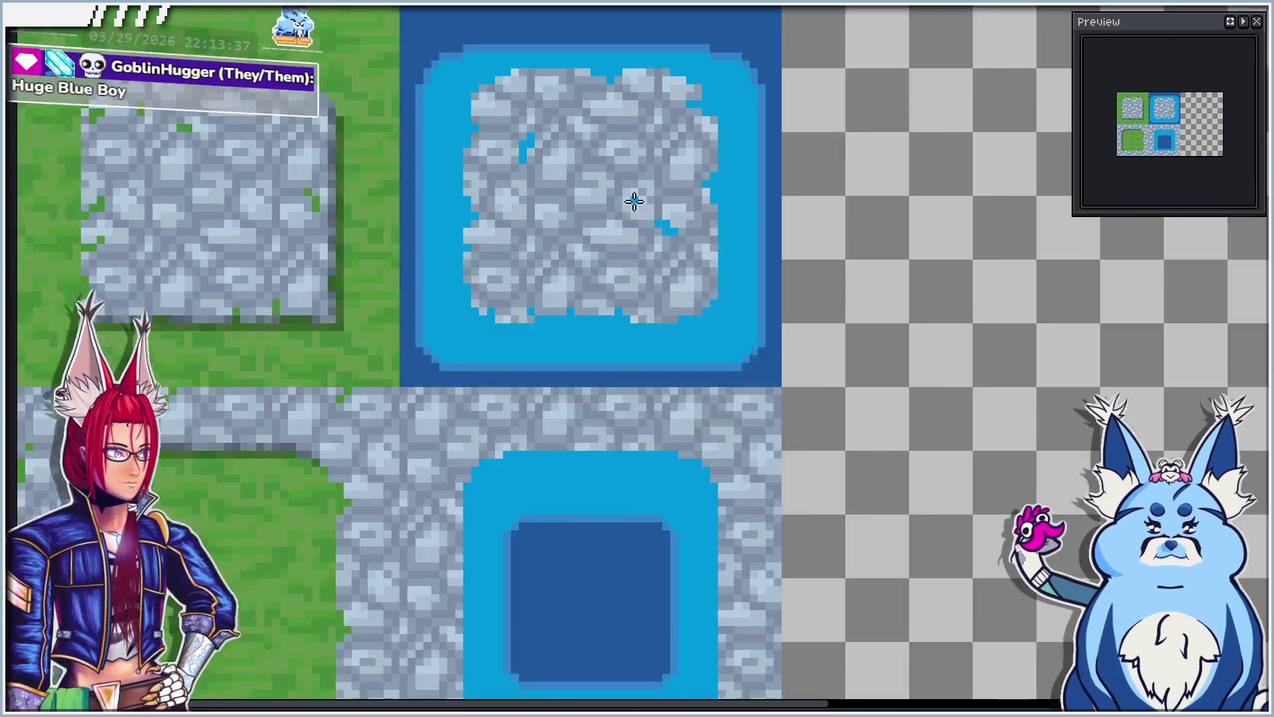
scroll(up, 3)
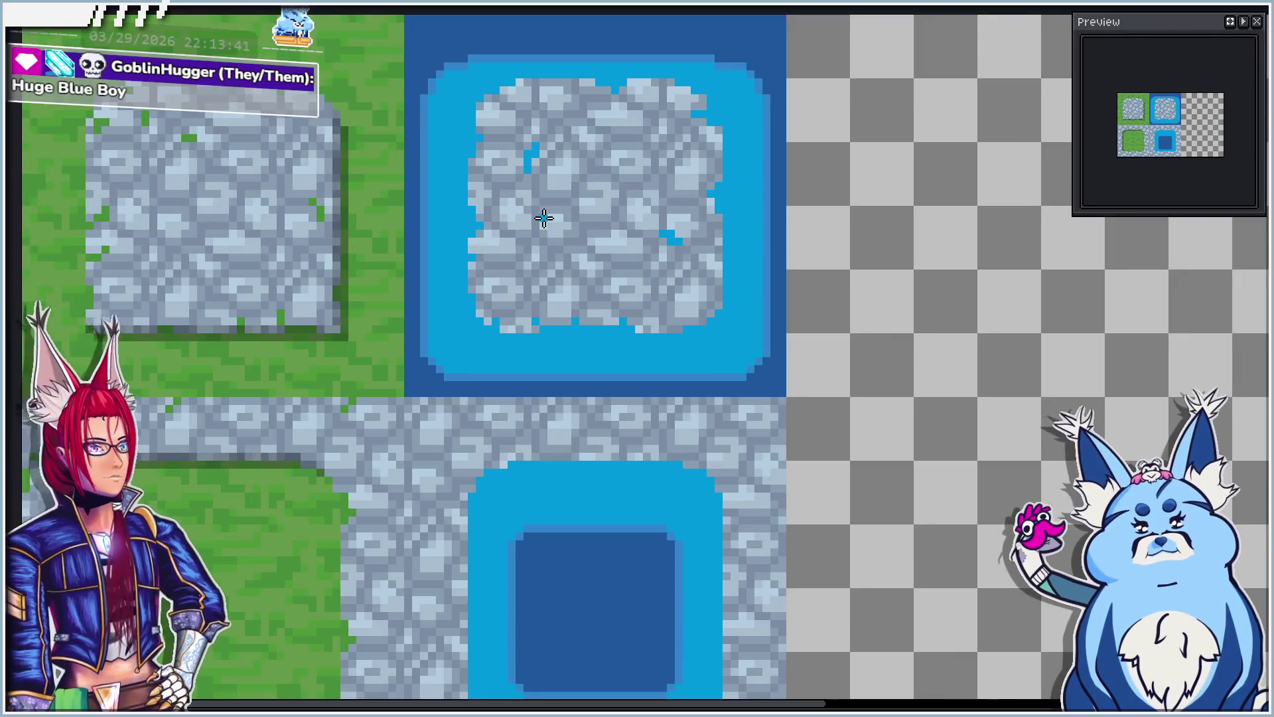
scroll(up, 3)
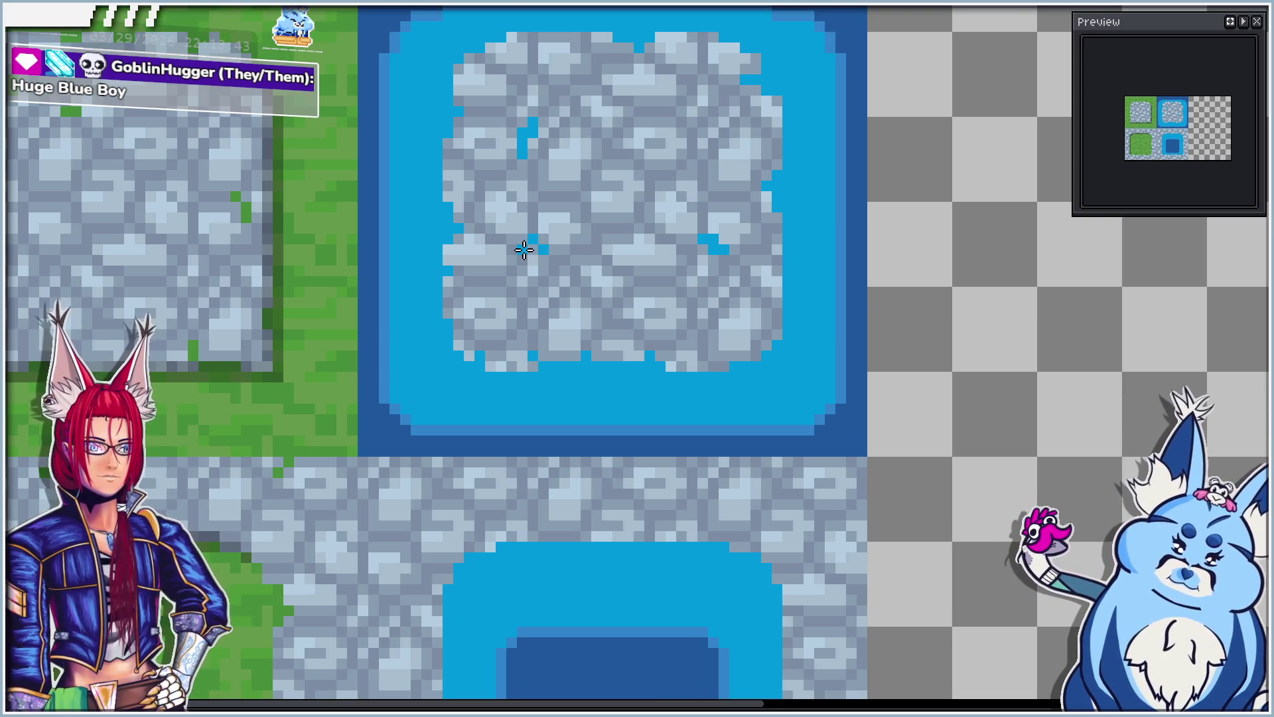
scroll(down, 3)
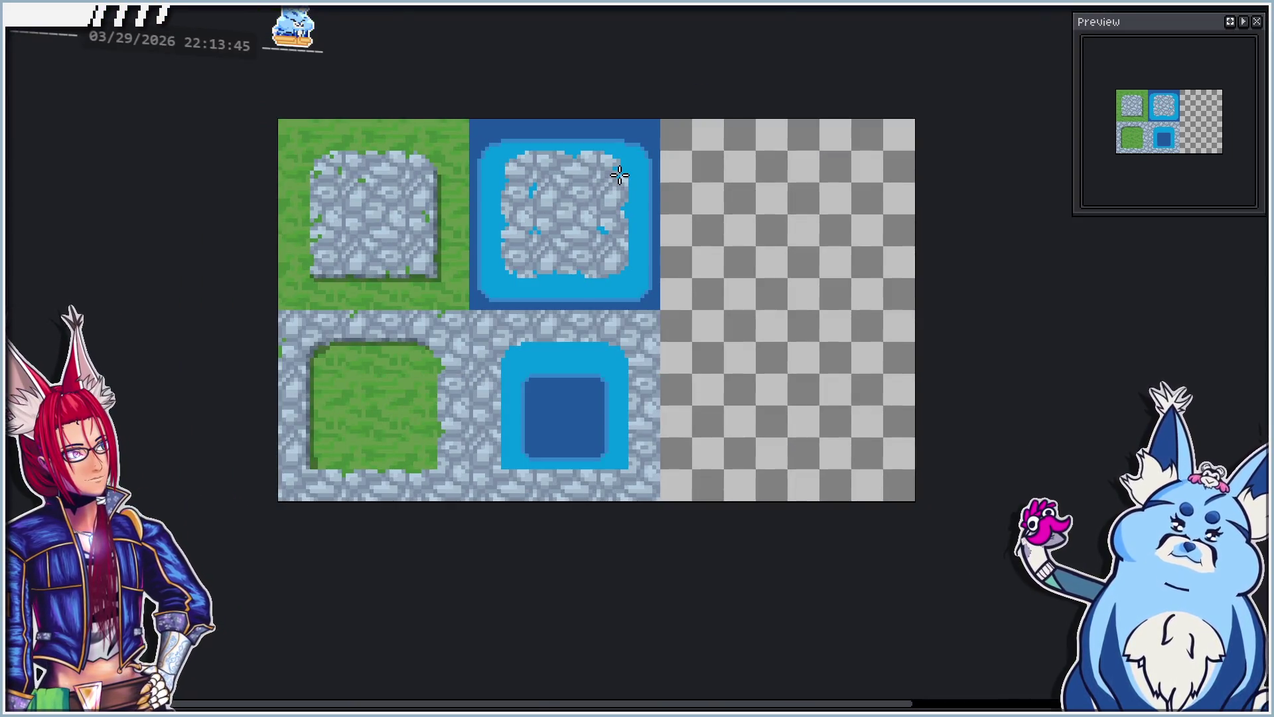
scroll(down, 3)
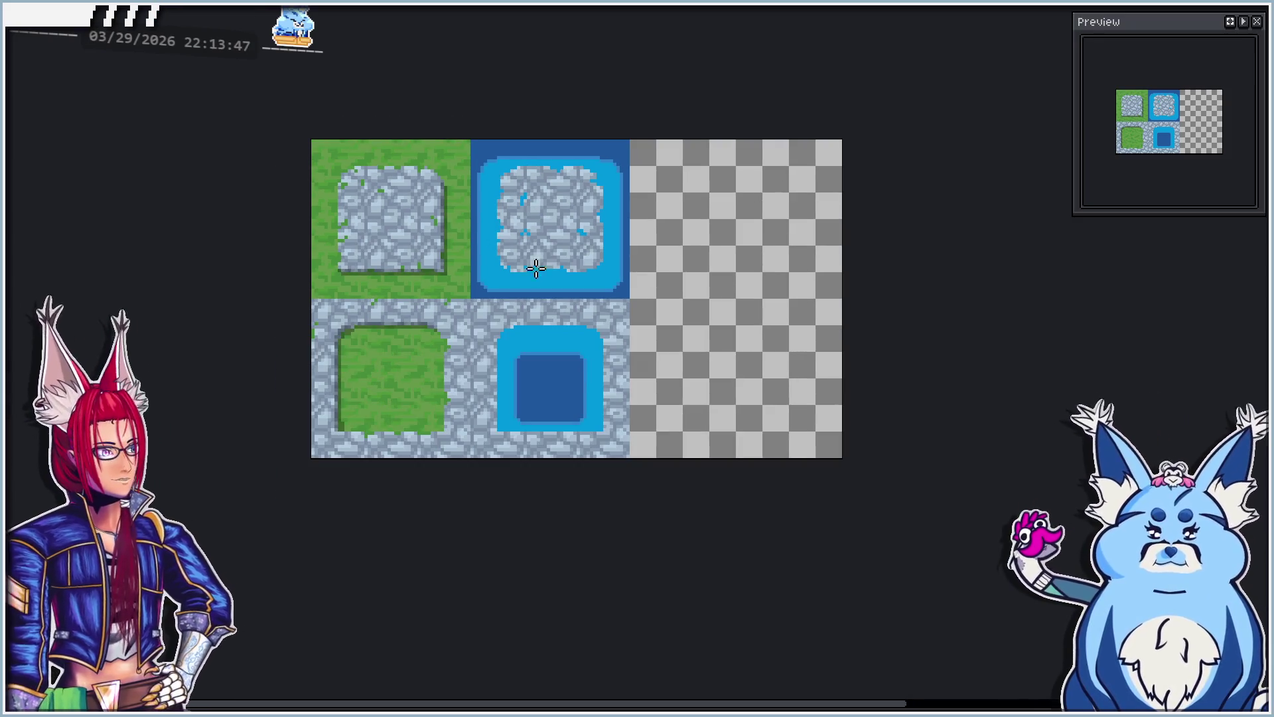
scroll(up, 3)
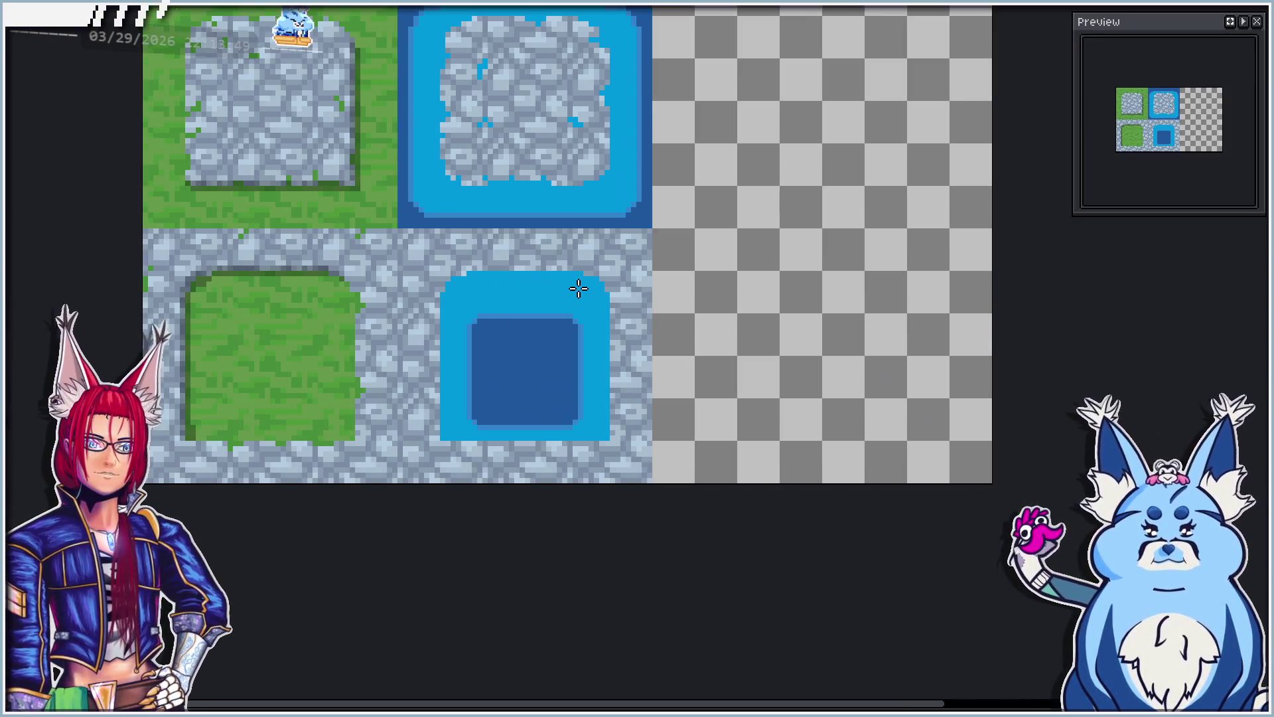
scroll(up, 3)
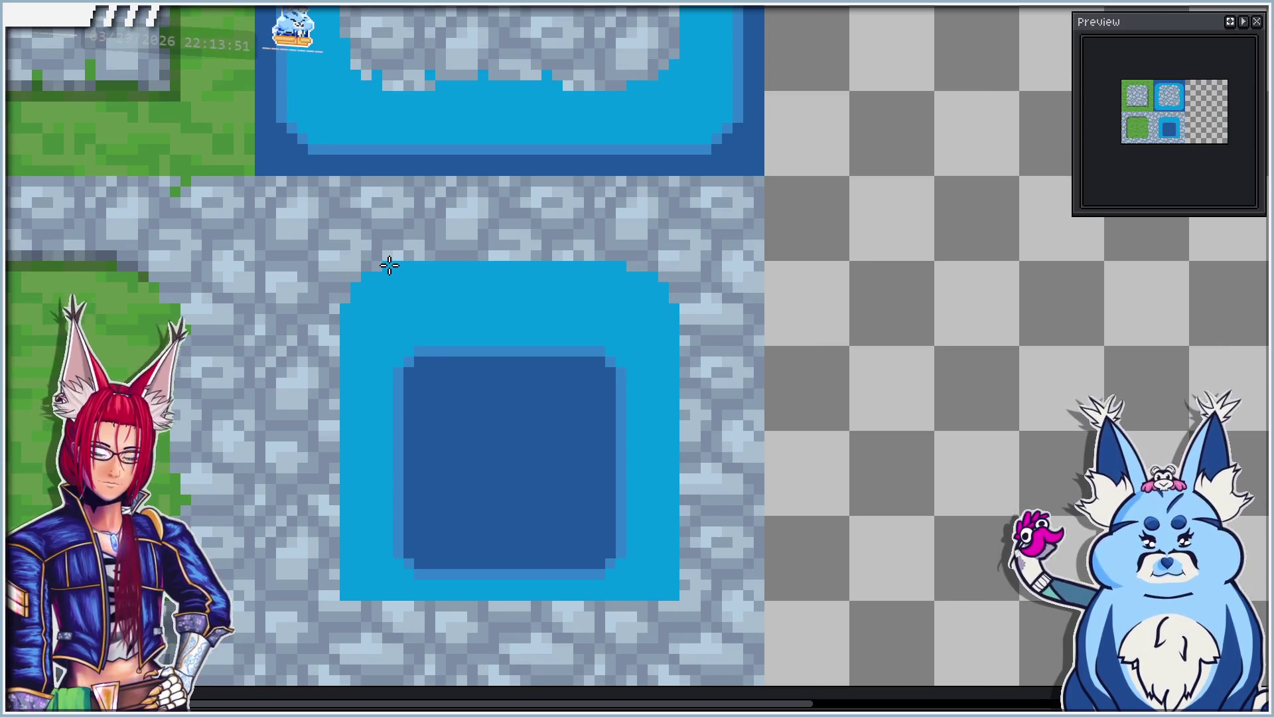
Step: Reshape the pool's top edge, restoring one stone pixel and extending the water upward
click(389, 266)
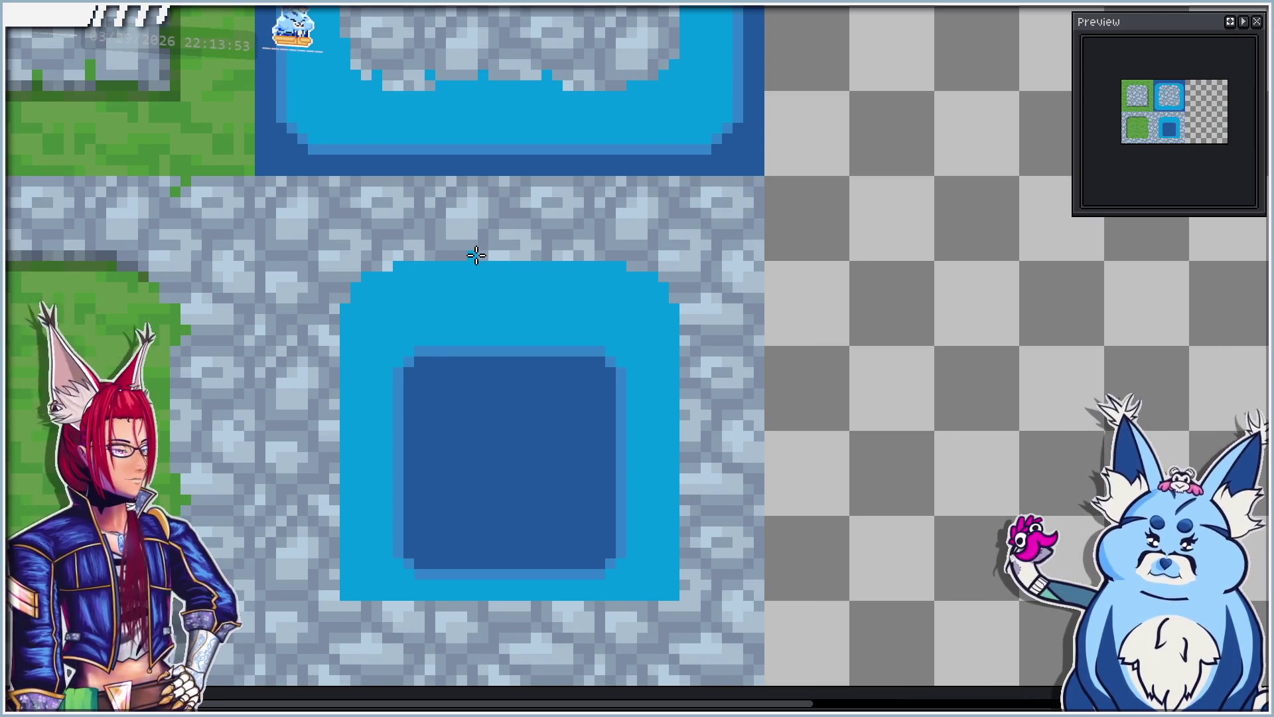
drag(438, 258, 470, 257)
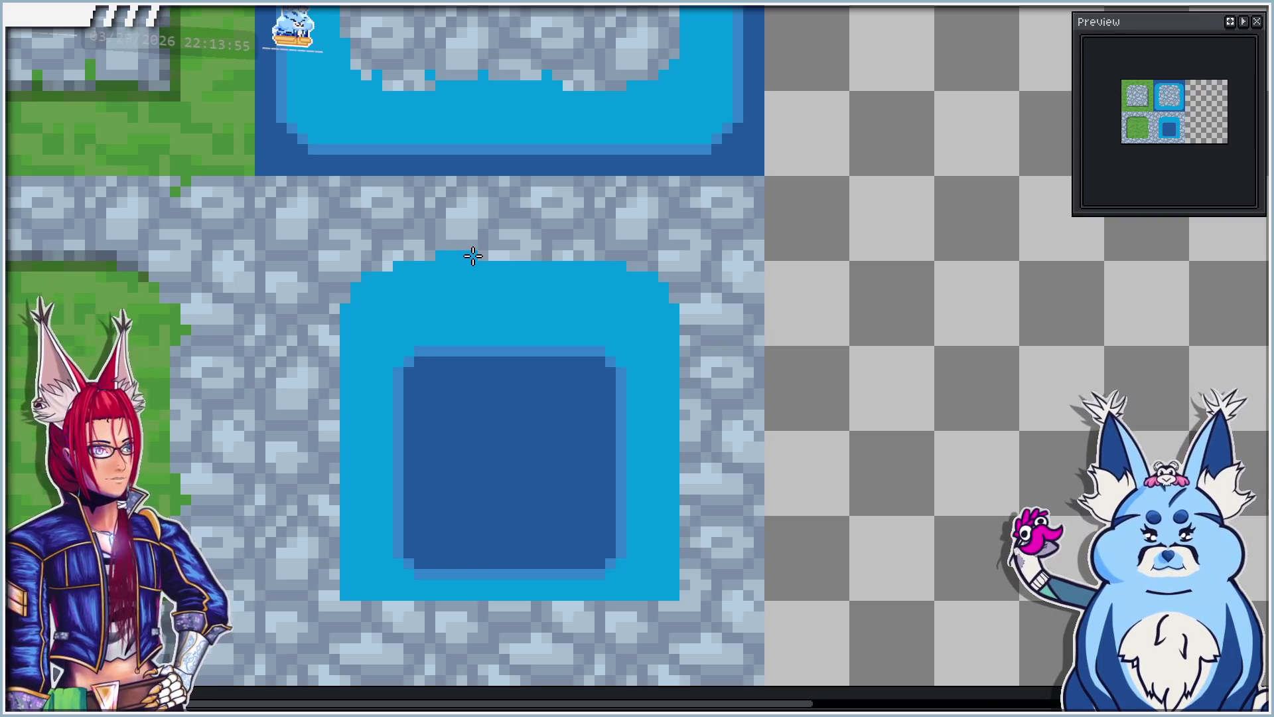
click(433, 247)
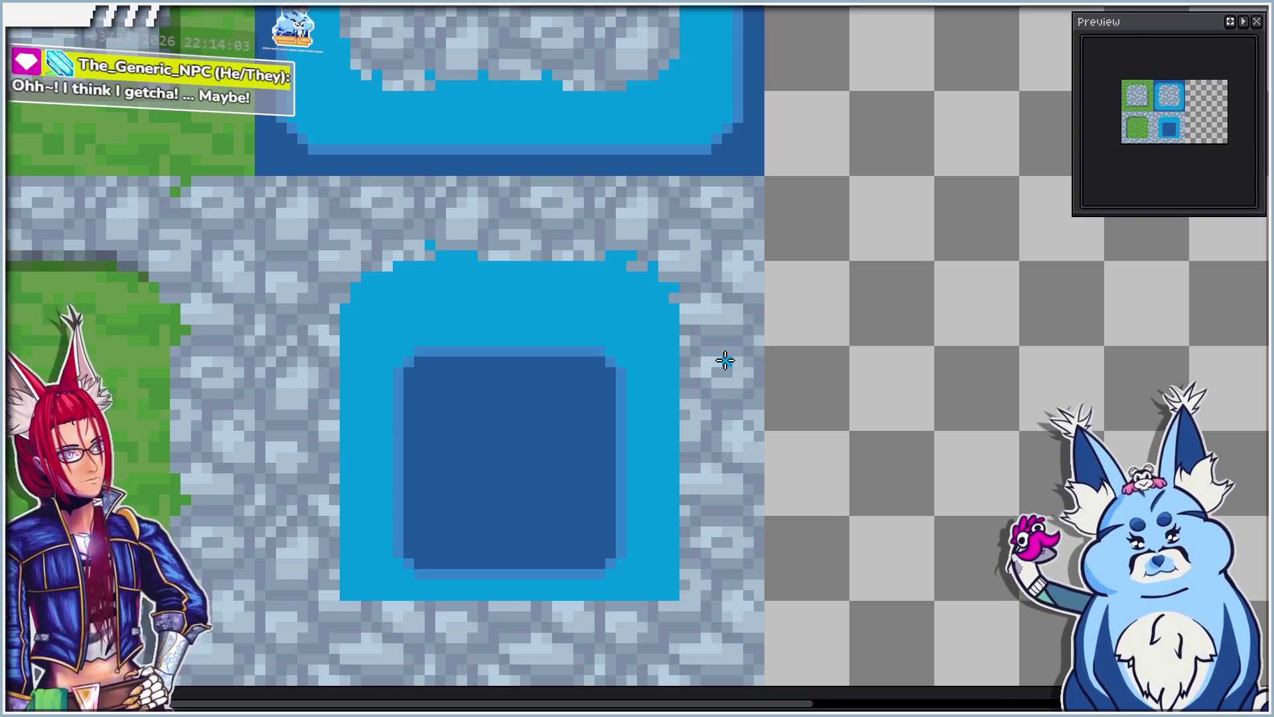
key(Tab)
Step: Add light-blue pixels along the pool's right edge and two drips below it
drag(657, 277, 648, 372)
scroll(down, 3)
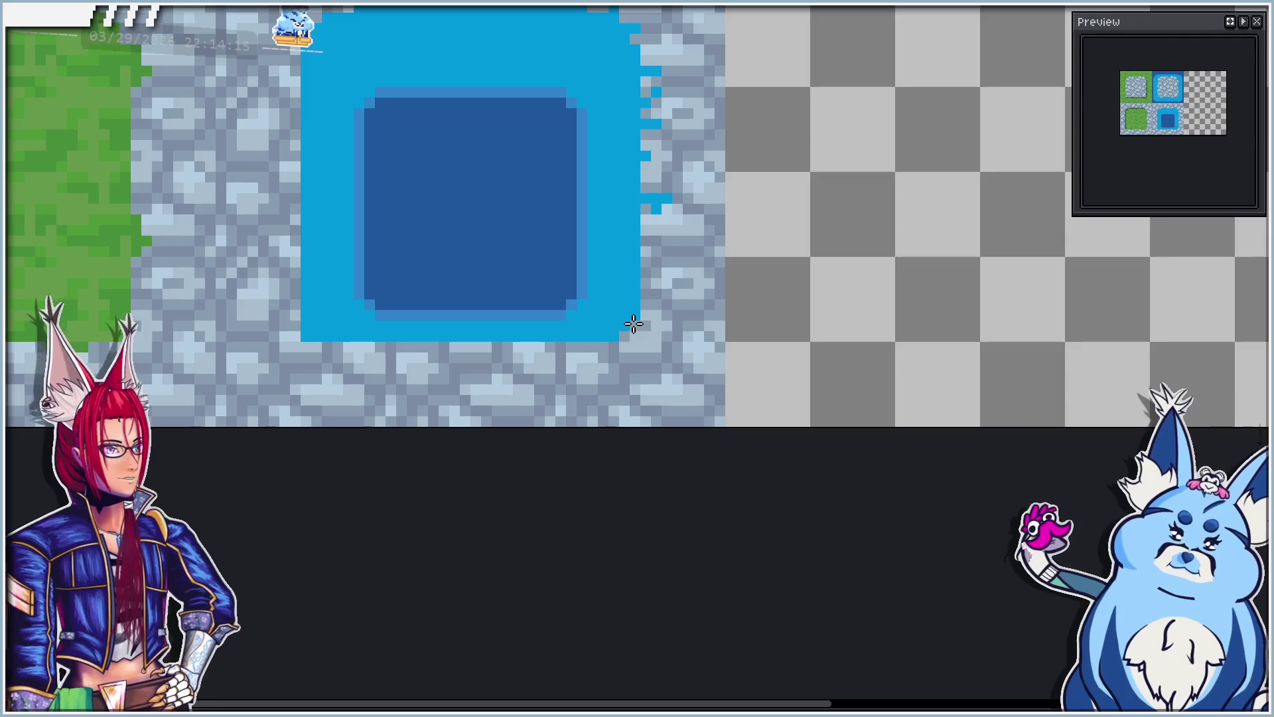
click(614, 355)
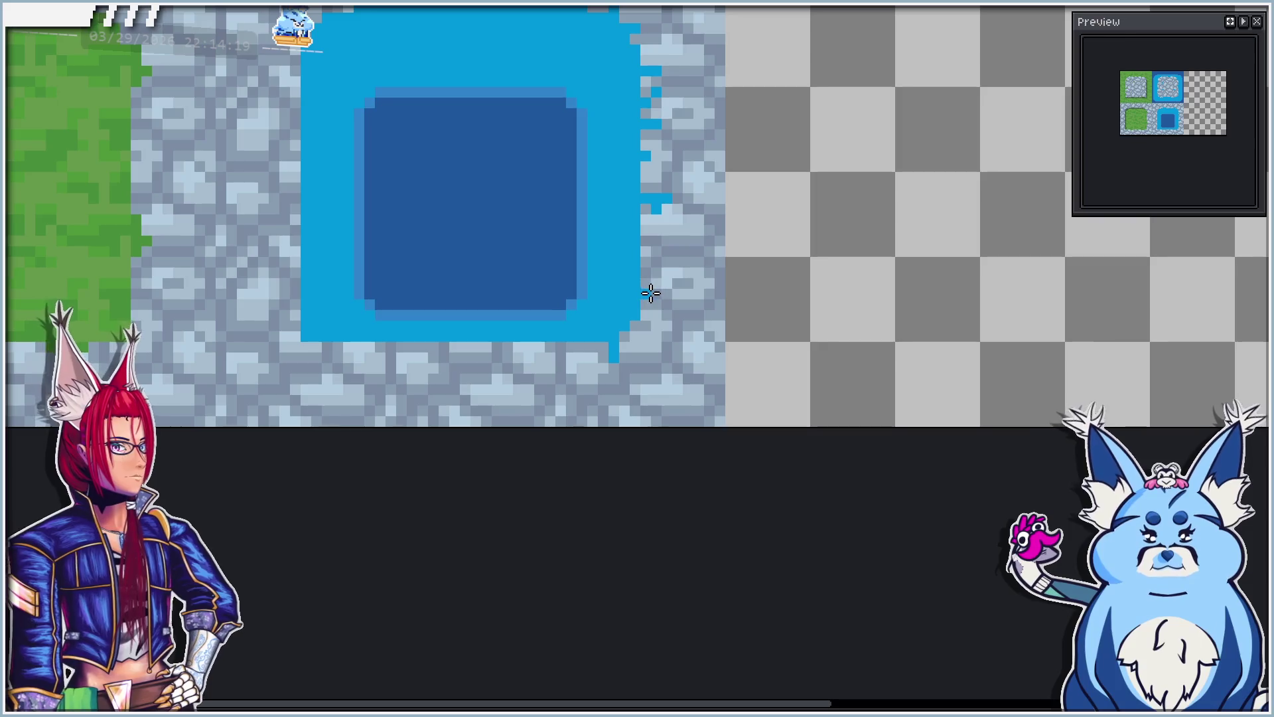
scroll(down, 3)
scroll(left, 3)
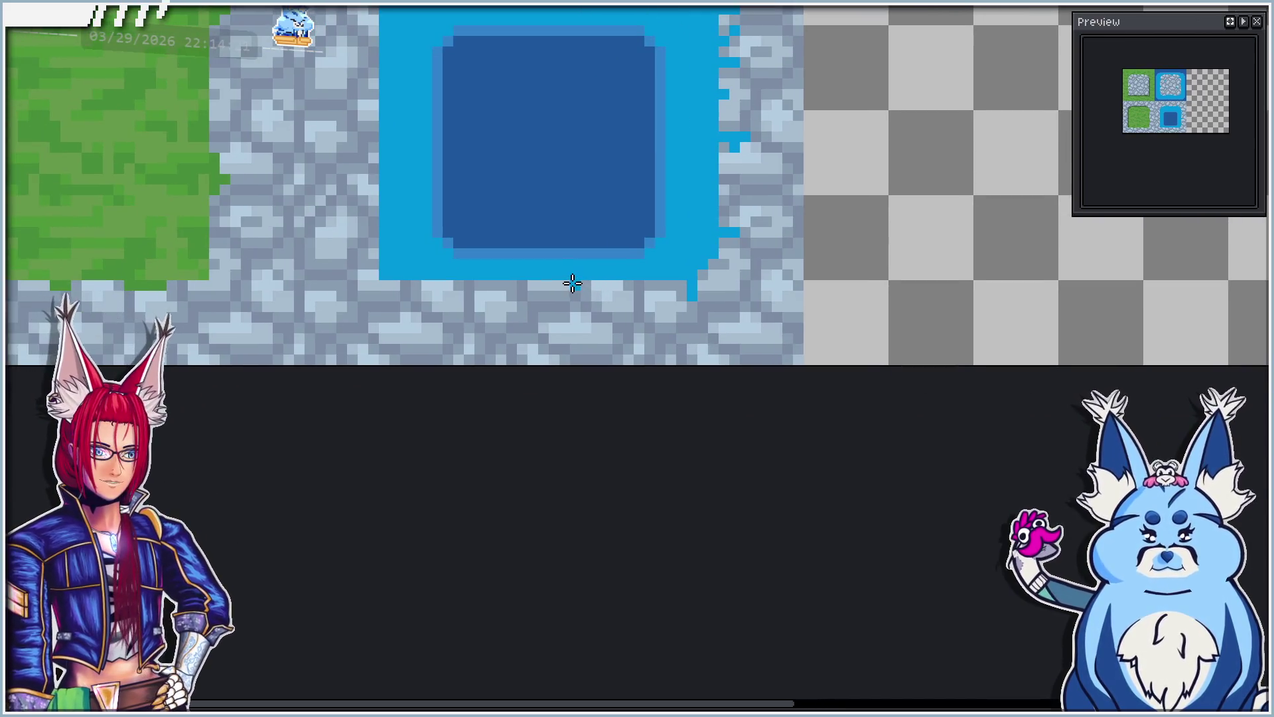
click(574, 294)
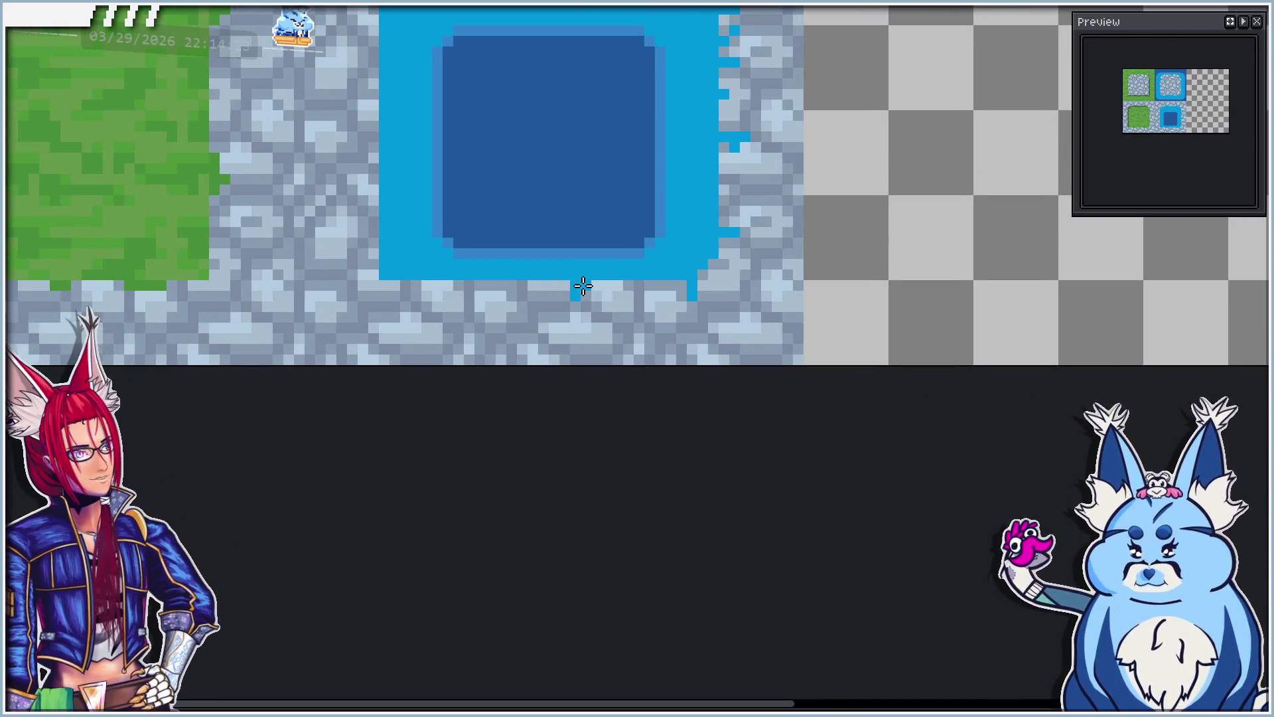
scroll(left, 3)
scroll(up, 3)
Step: Paint more one- and two-pixel light-blue drips along the pool's bottom edge
drag(531, 299, 538, 304)
click(554, 322)
drag(458, 292, 458, 307)
click(411, 290)
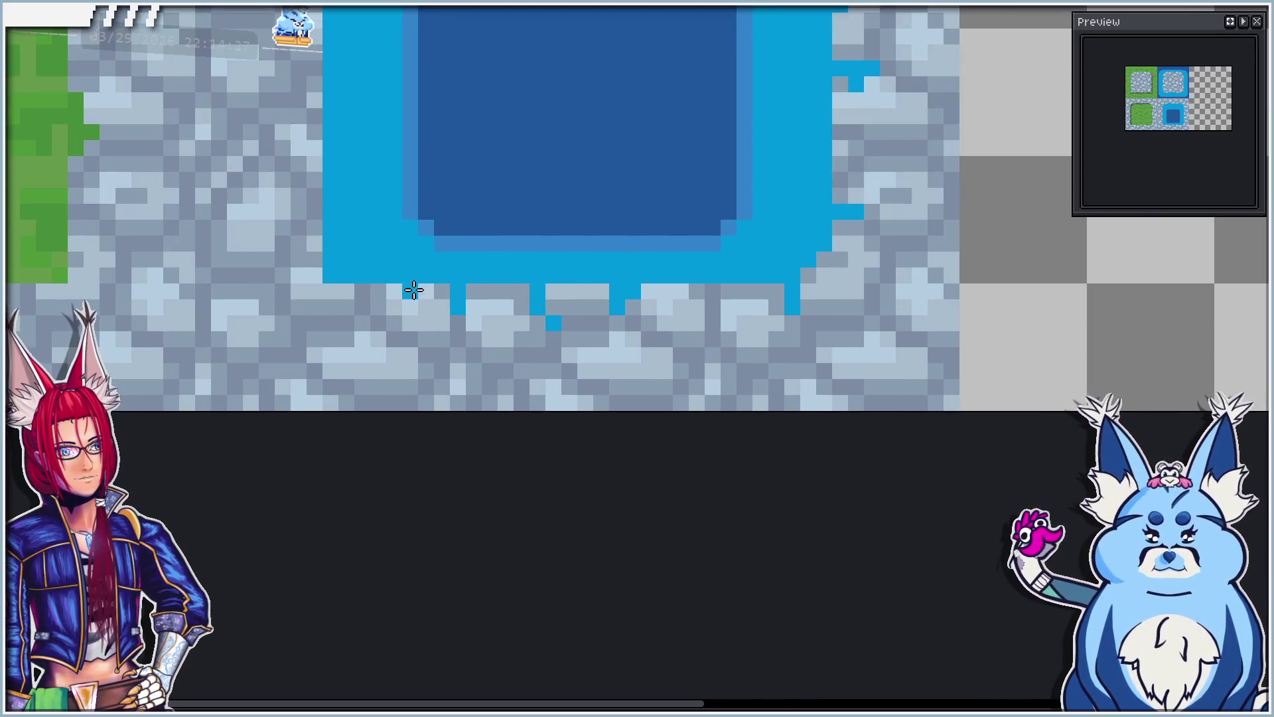
drag(363, 292, 462, 286)
Step: Add three light-blue pixels on the pool's left side
click(421, 274)
click(404, 275)
click(420, 227)
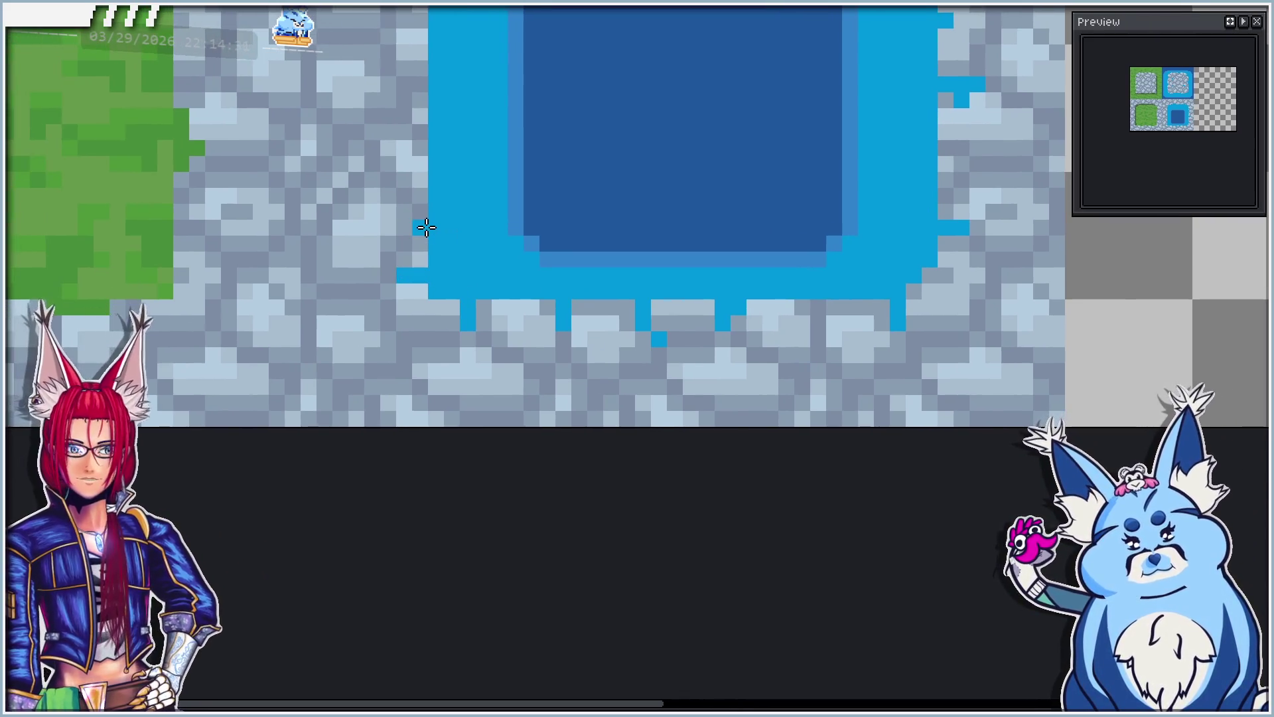
scroll(down, 3)
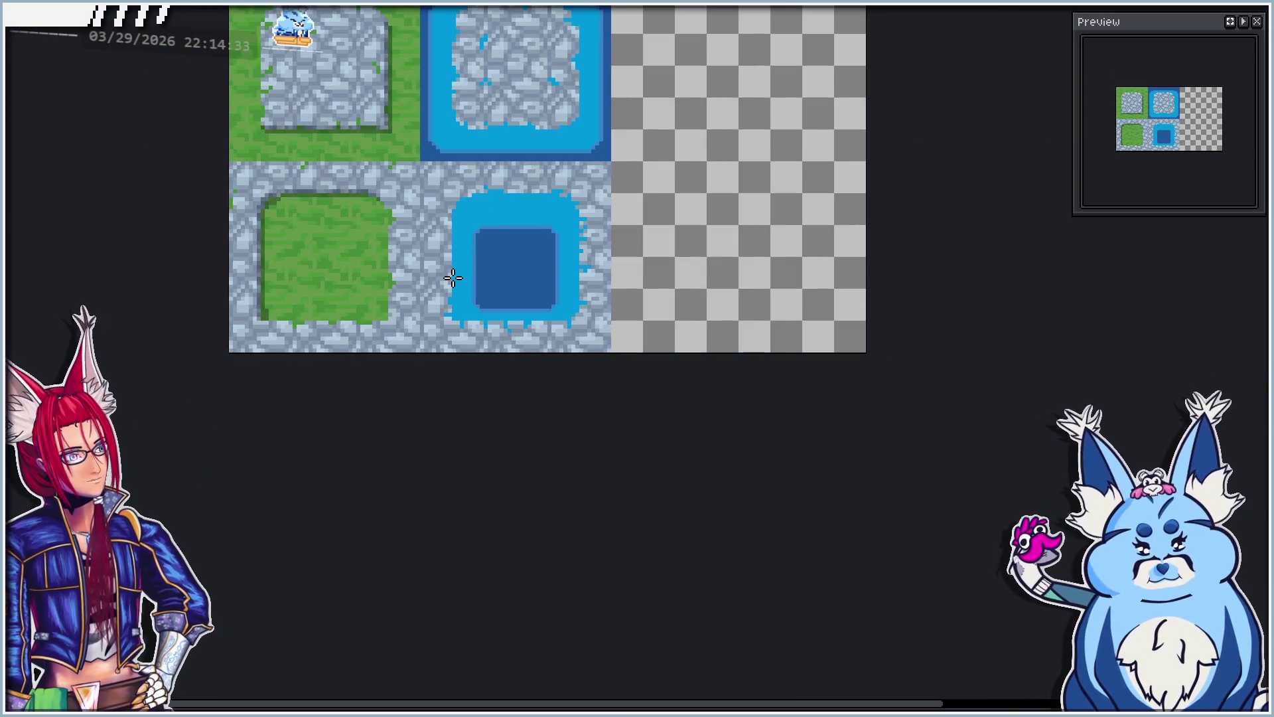
Step: Add a light-blue water speck on the stones above the pool
scroll(up, 3)
scroll(up, 3)
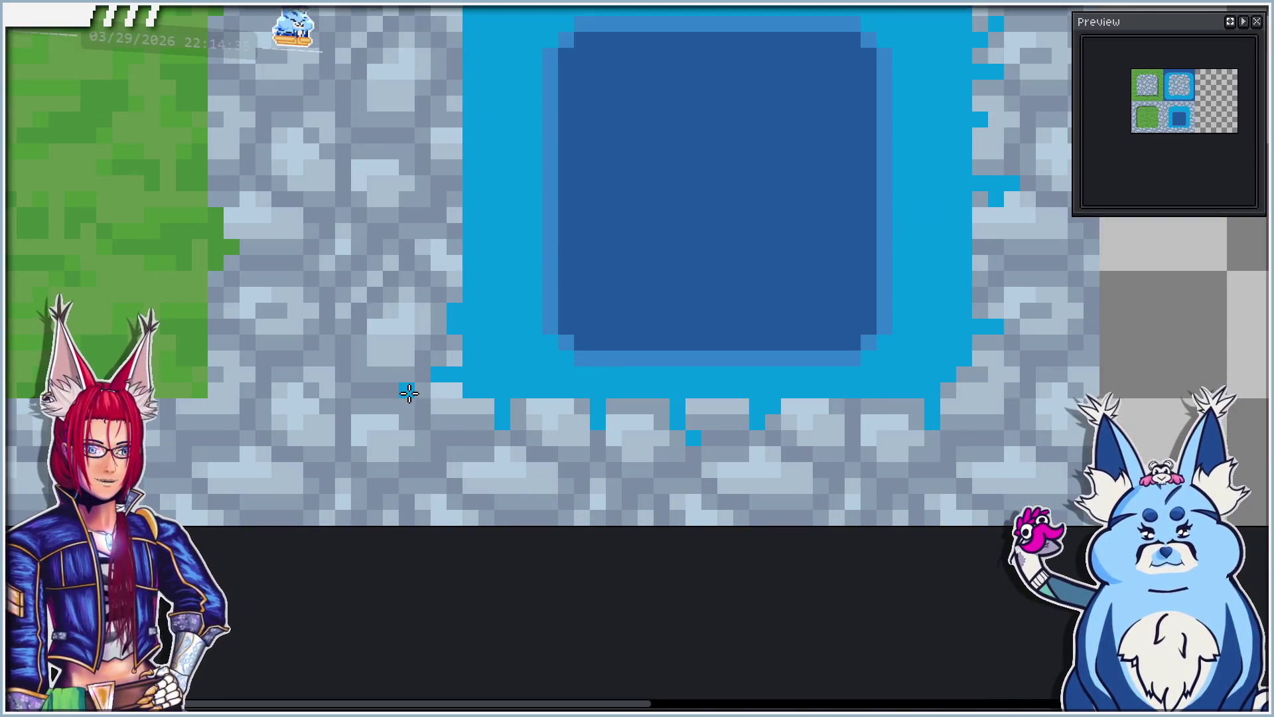
scroll(down, 3)
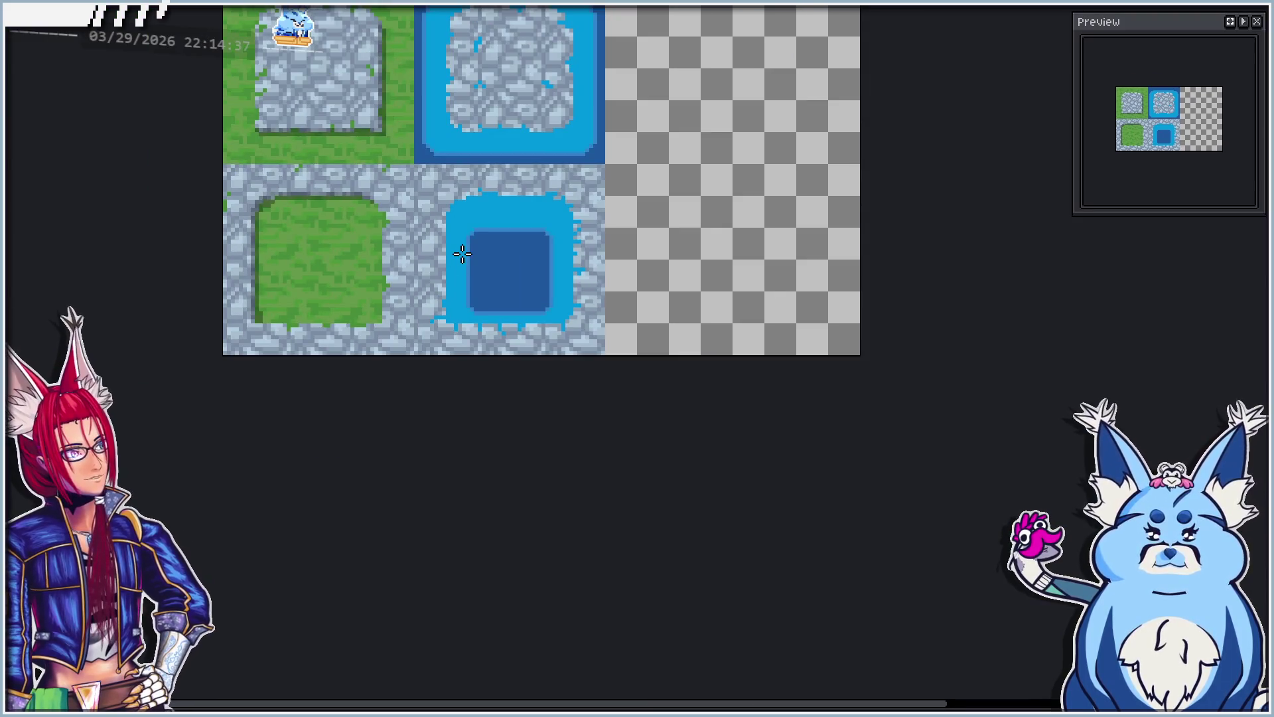
scroll(up, 3)
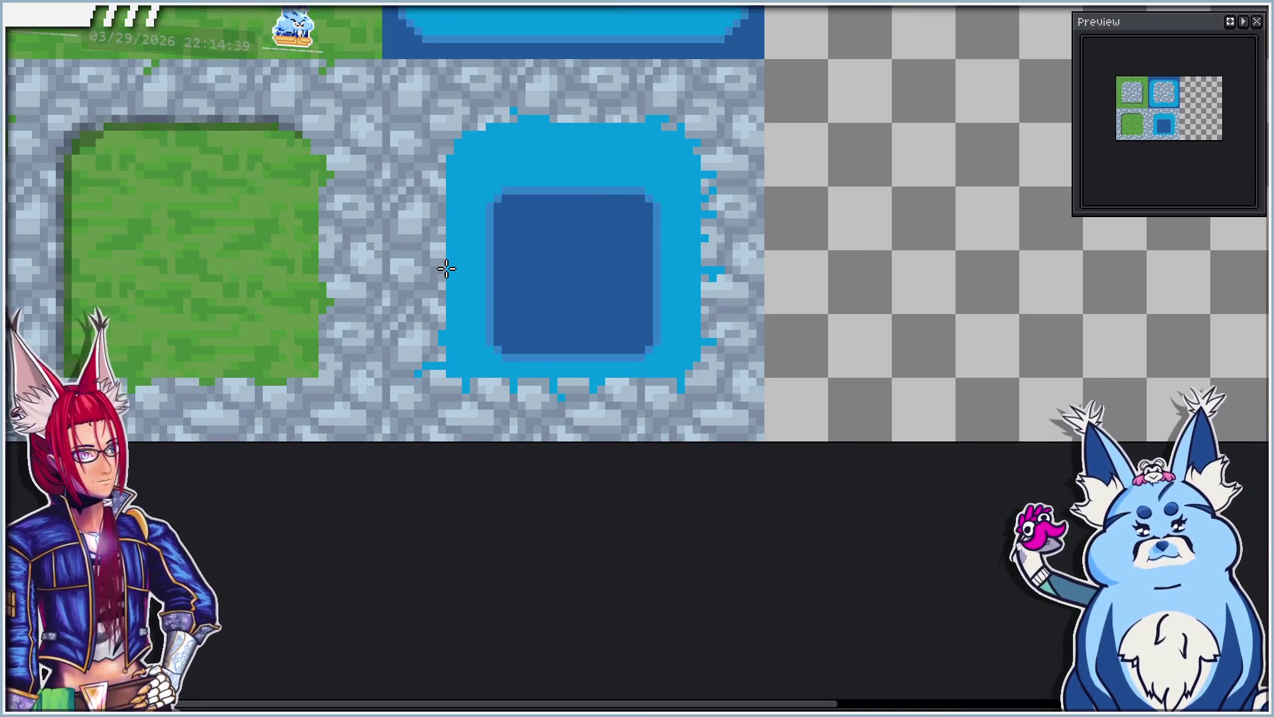
scroll(up, 3)
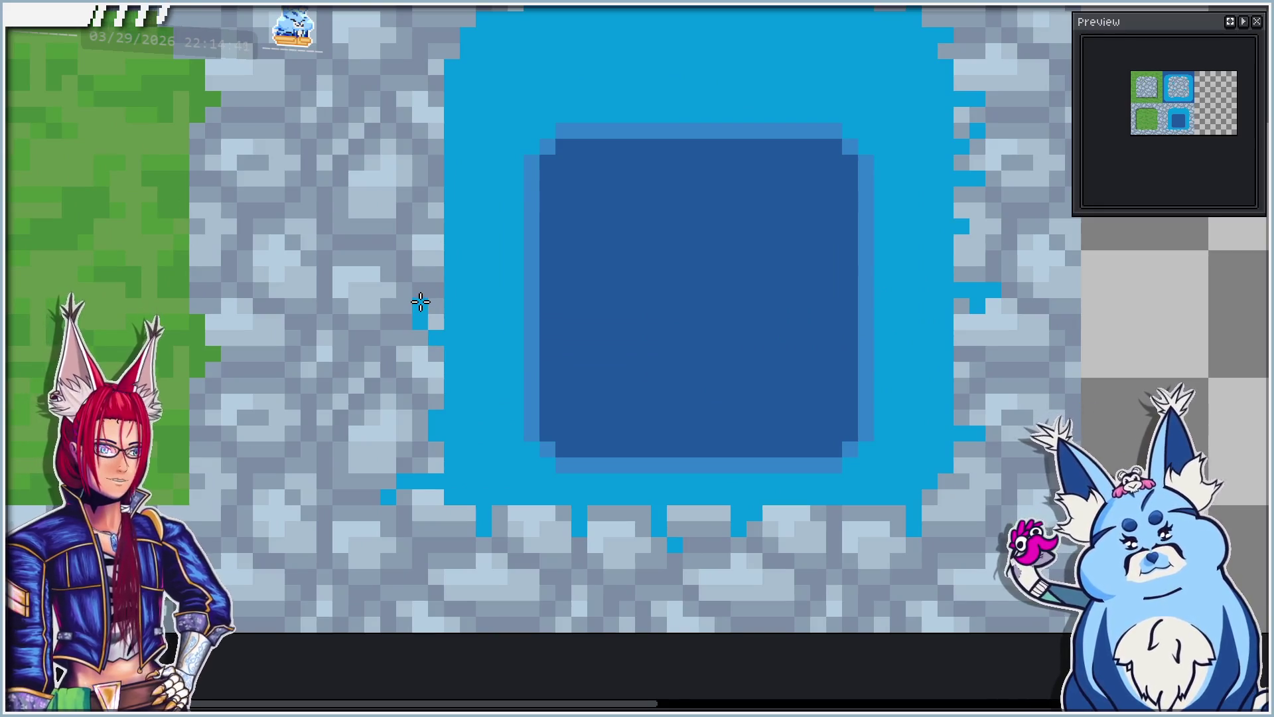
scroll(down, 3)
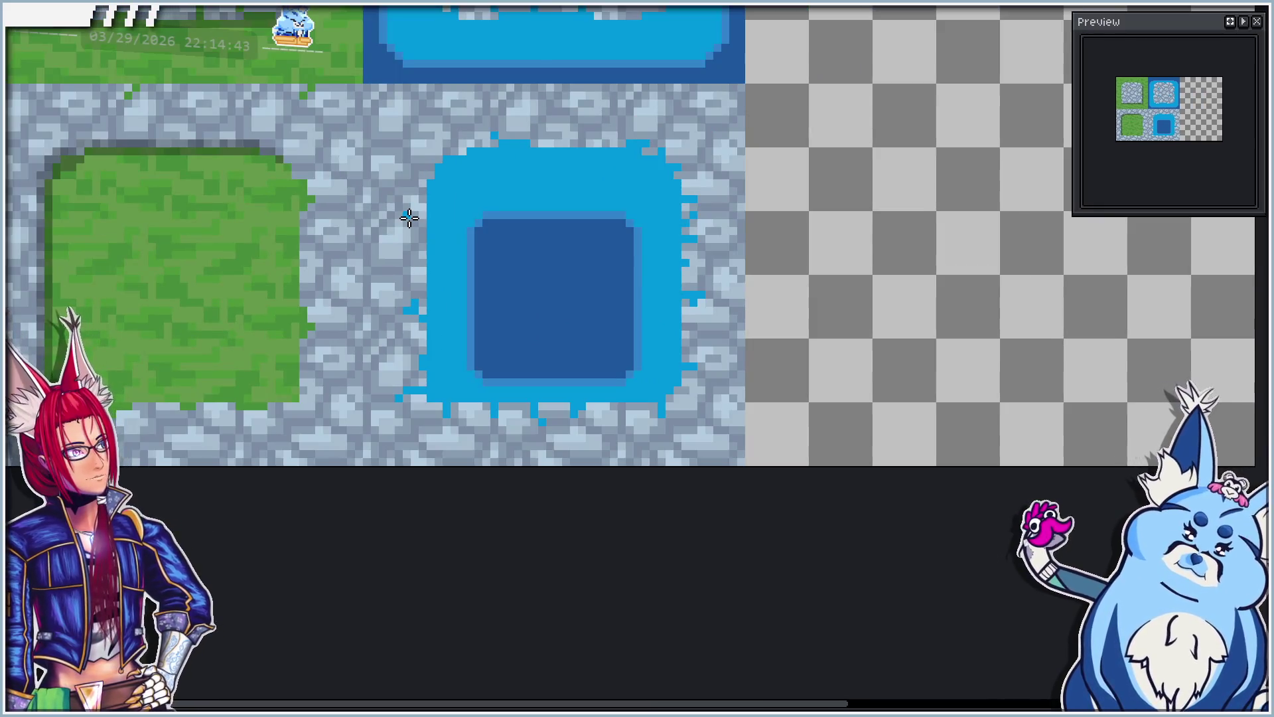
scroll(up, 3)
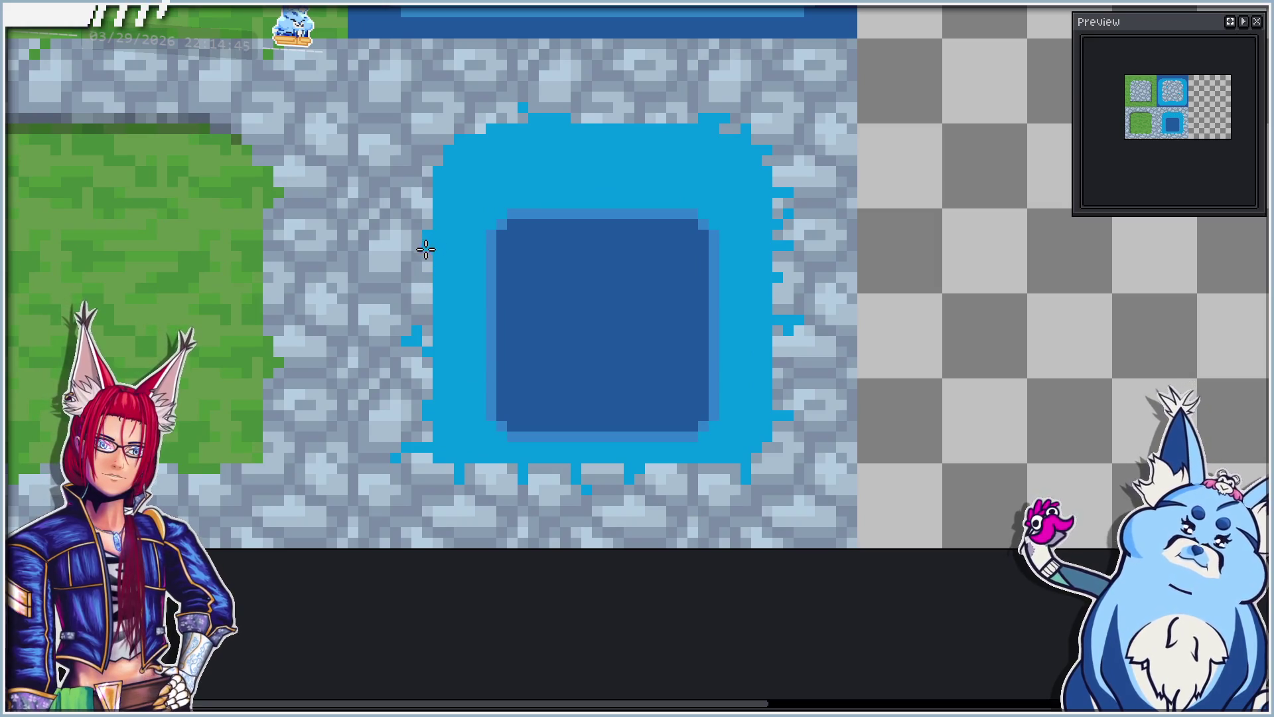
scroll(down, 3)
scroll(up, 3)
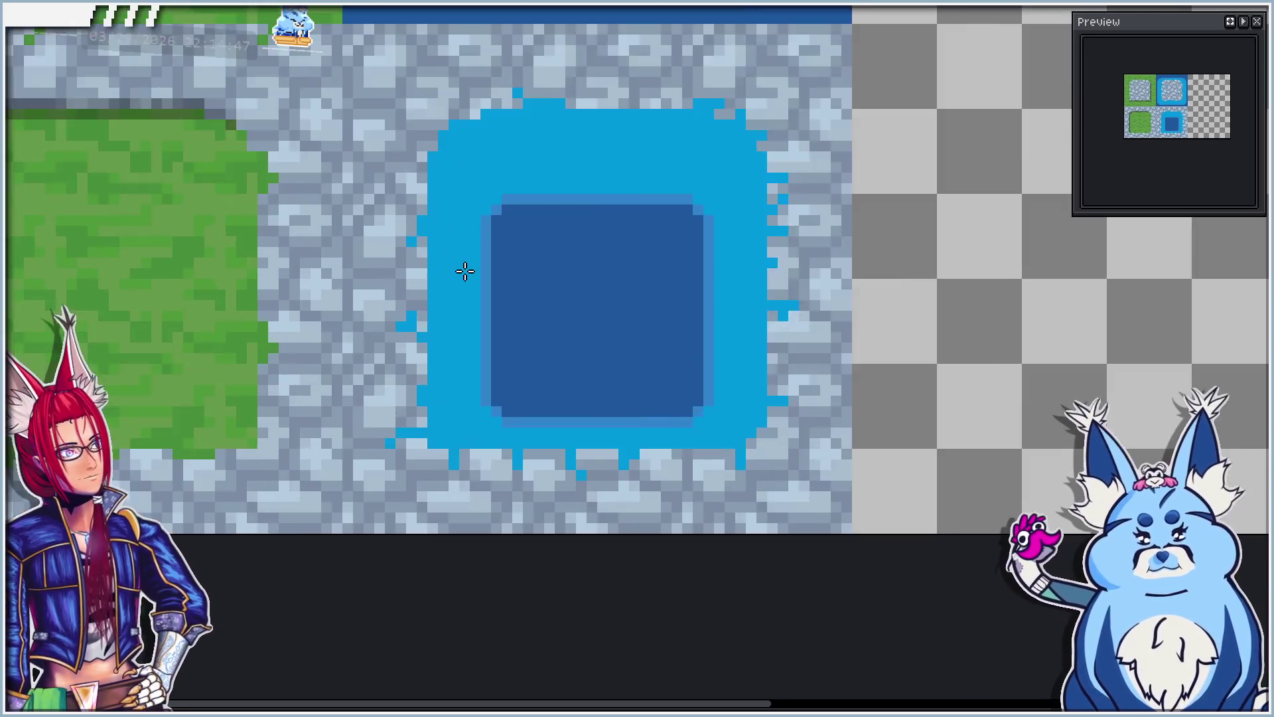
scroll(up, 3)
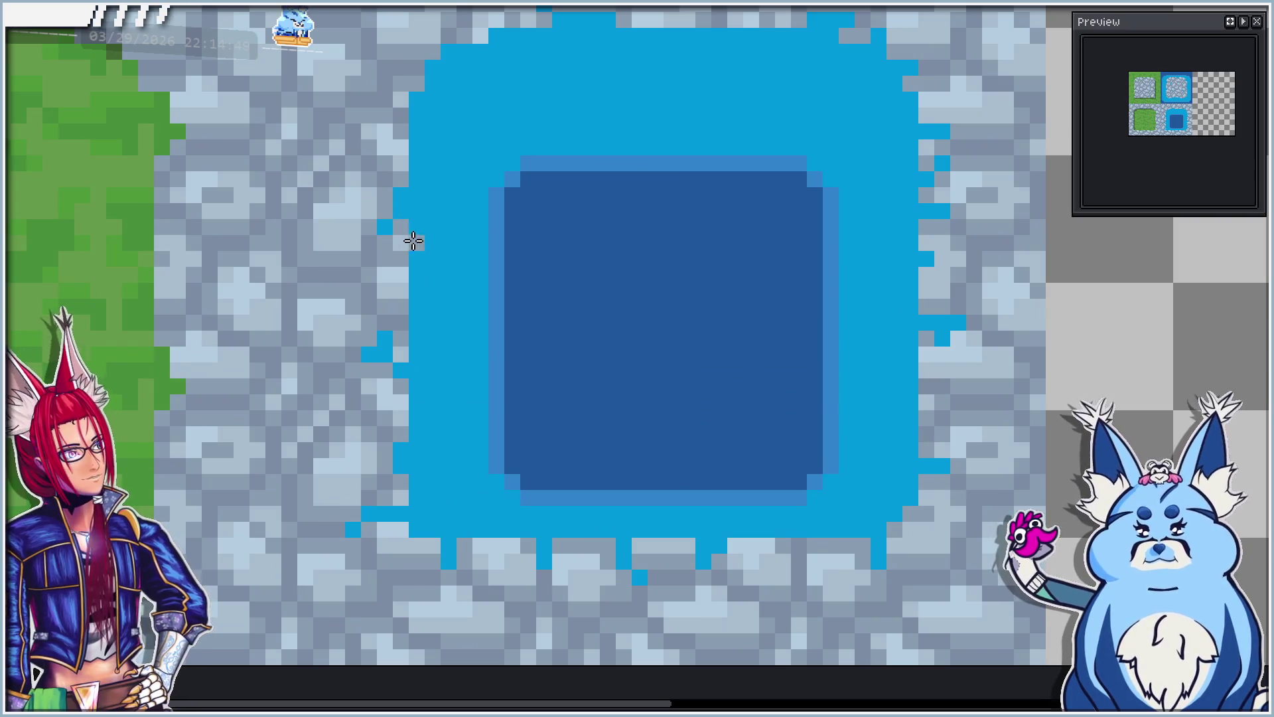
scroll(down, 3)
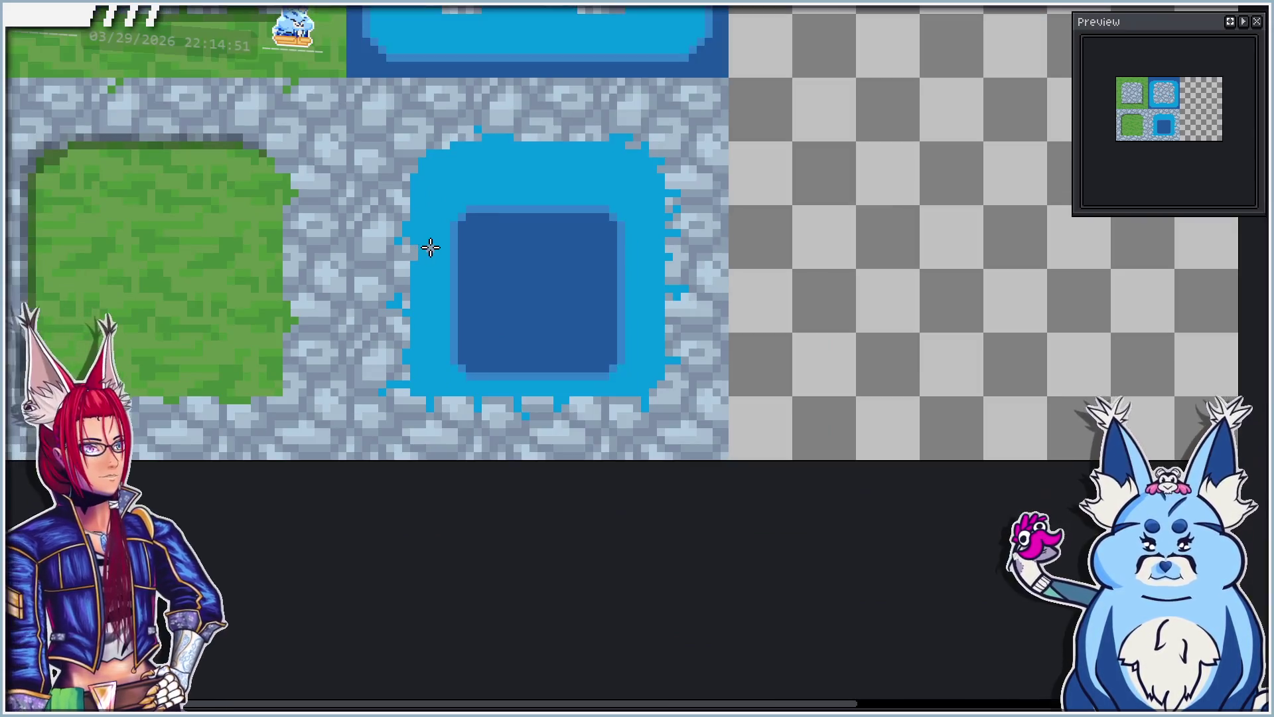
scroll(up, 3)
scroll(up, 3)
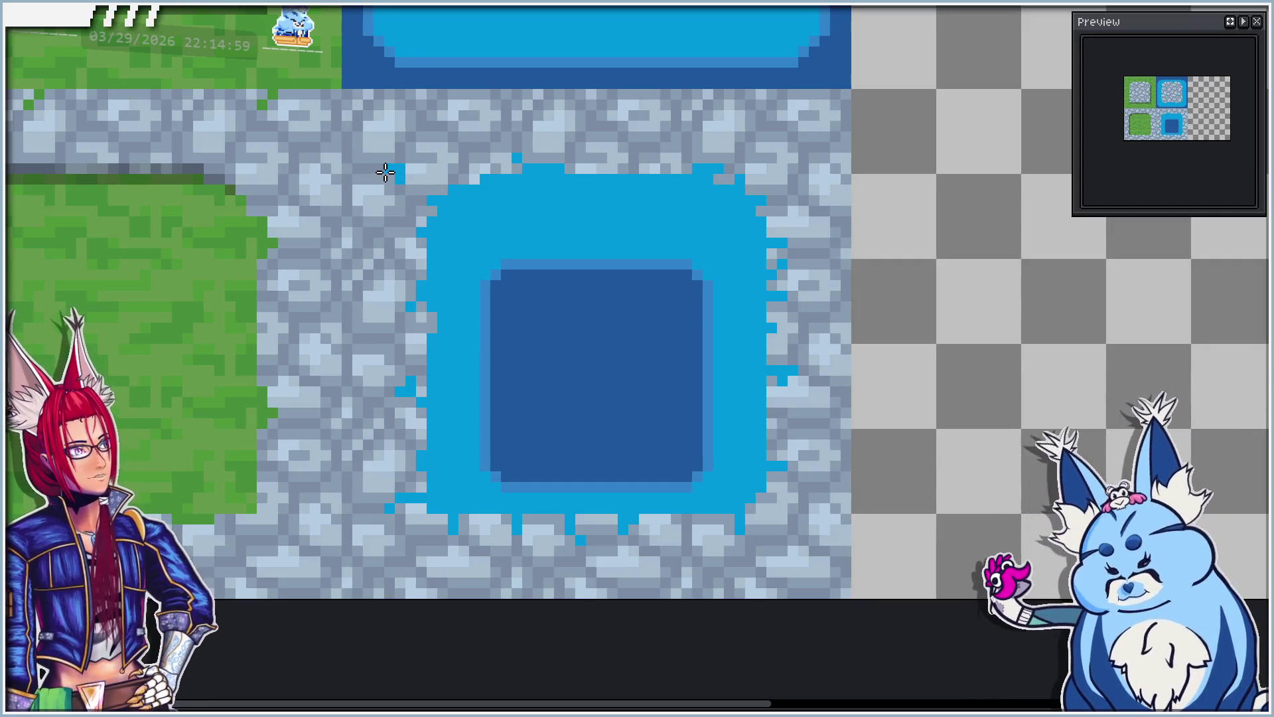
scroll(down, 3)
scroll(up, 3)
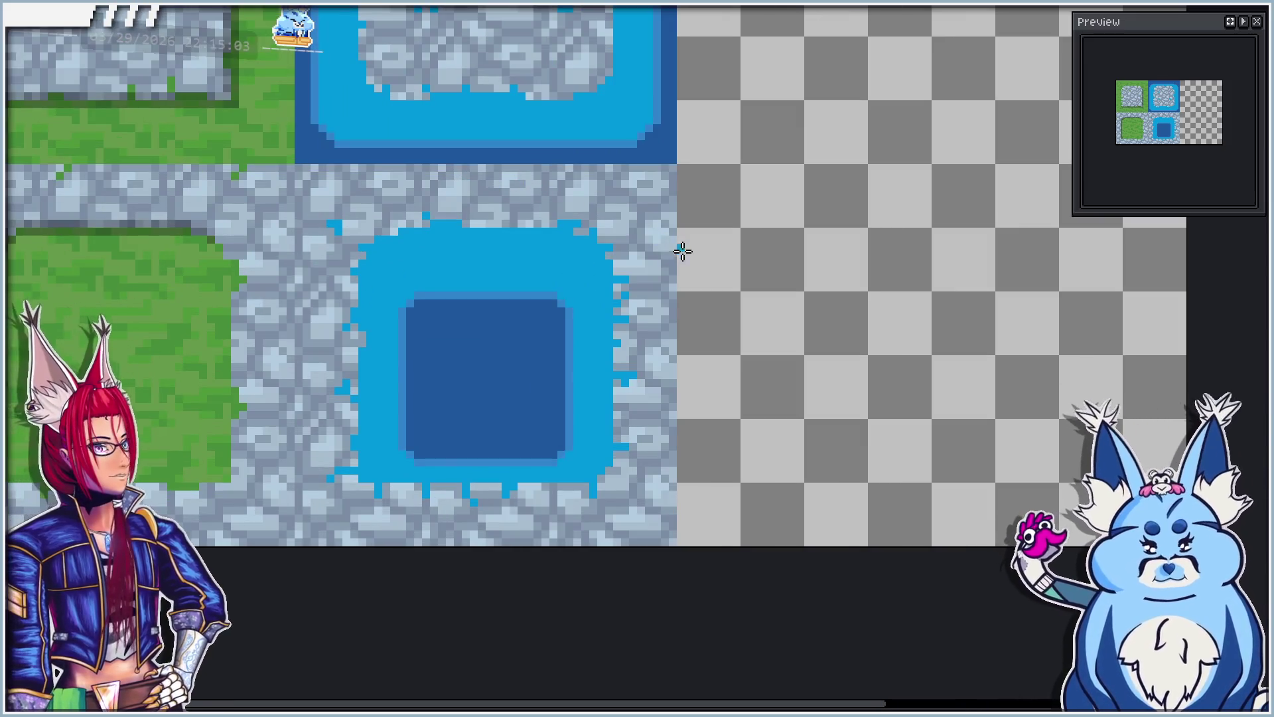
scroll(up, 3)
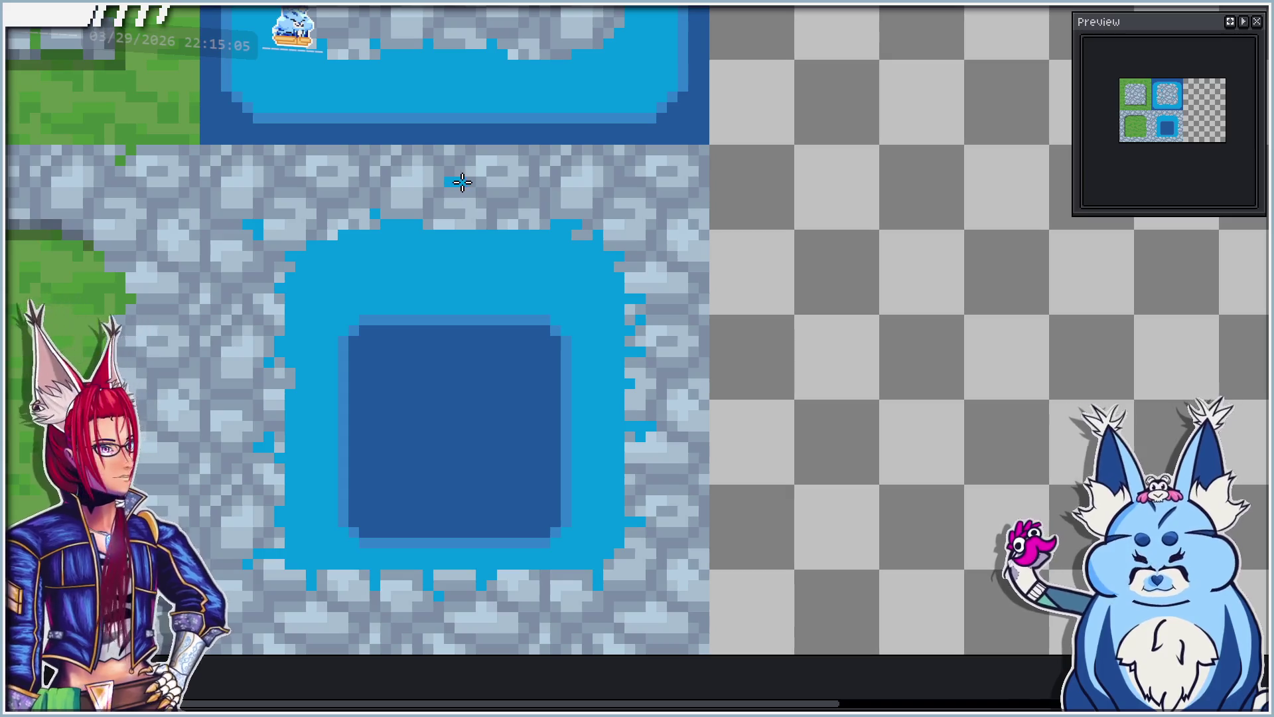
click(456, 181)
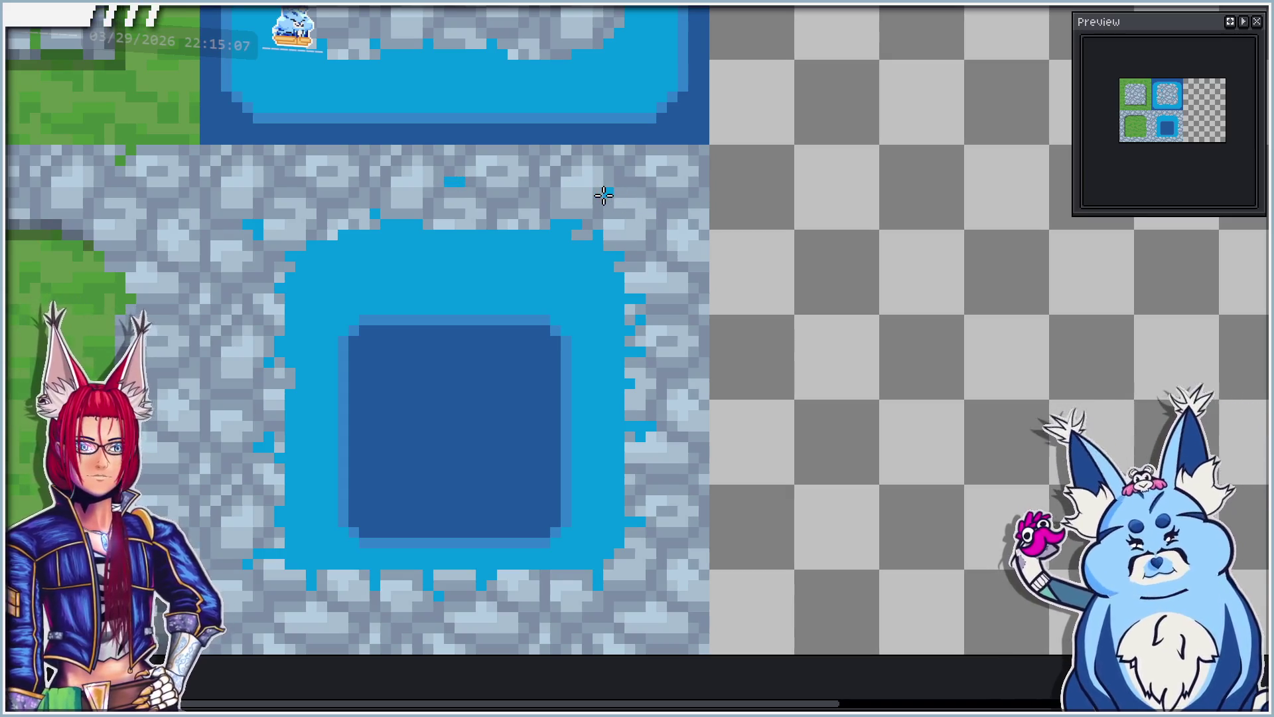
Step: Add another water speck on the stones below-right of the pool edge
scroll(down, 3)
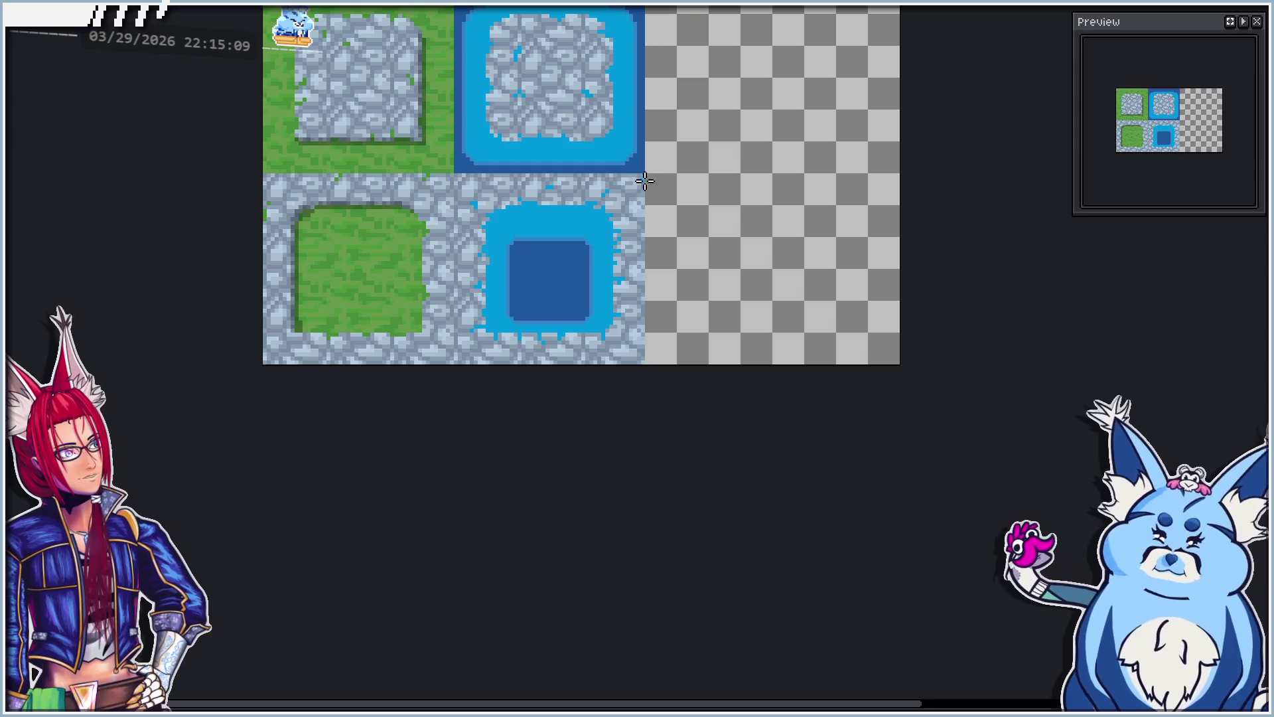
scroll(up, 3)
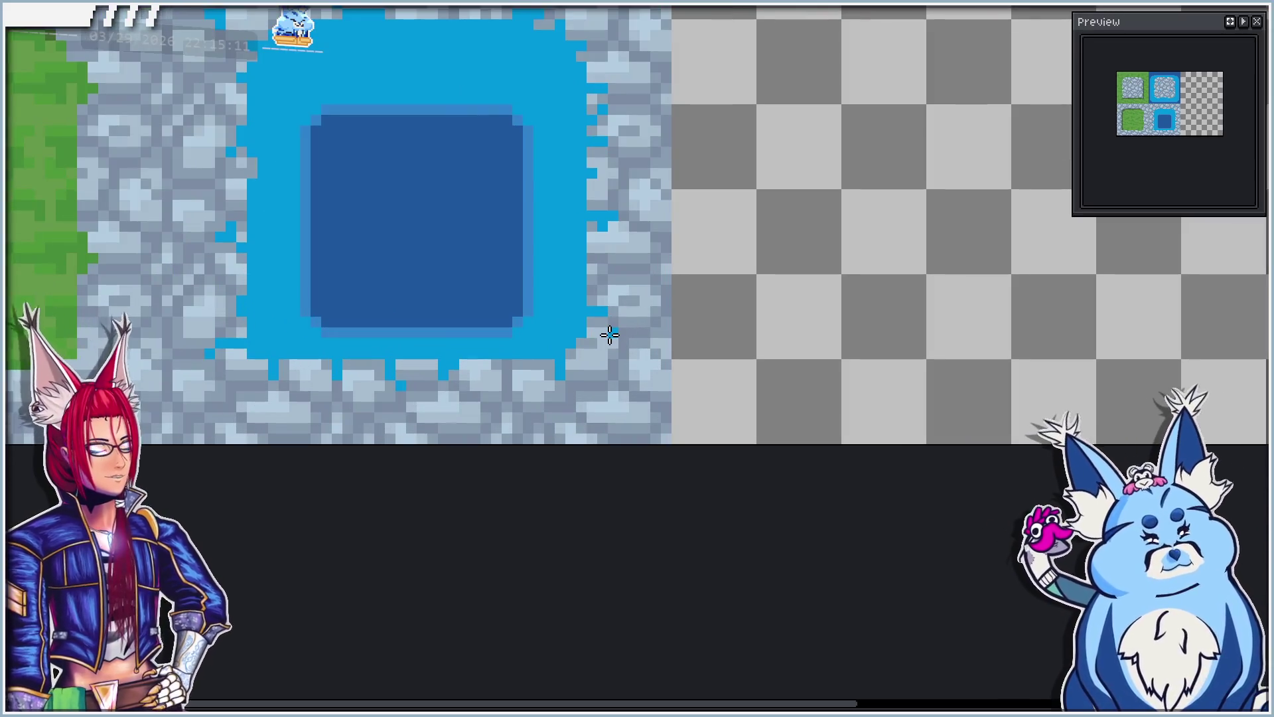
click(613, 369)
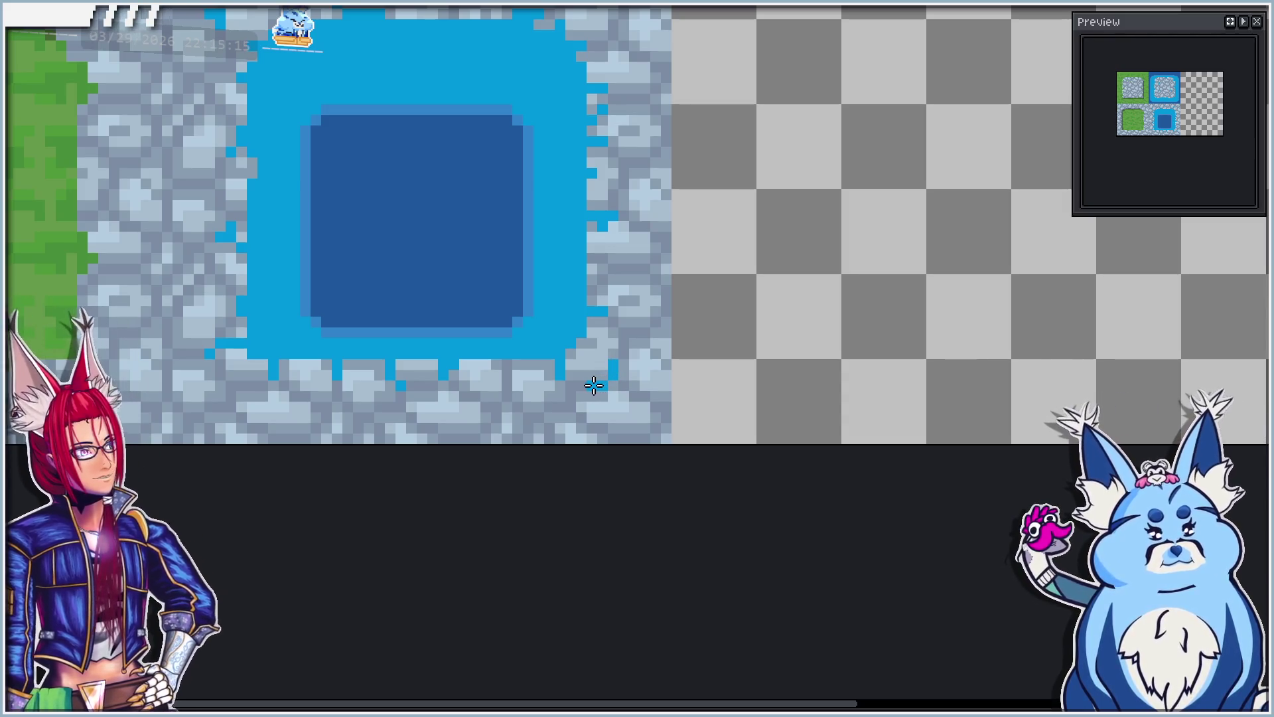
Step: Zoom and pan around the tileset to review the pool's speckled edges
scroll(down, 3)
scroll(left, 3)
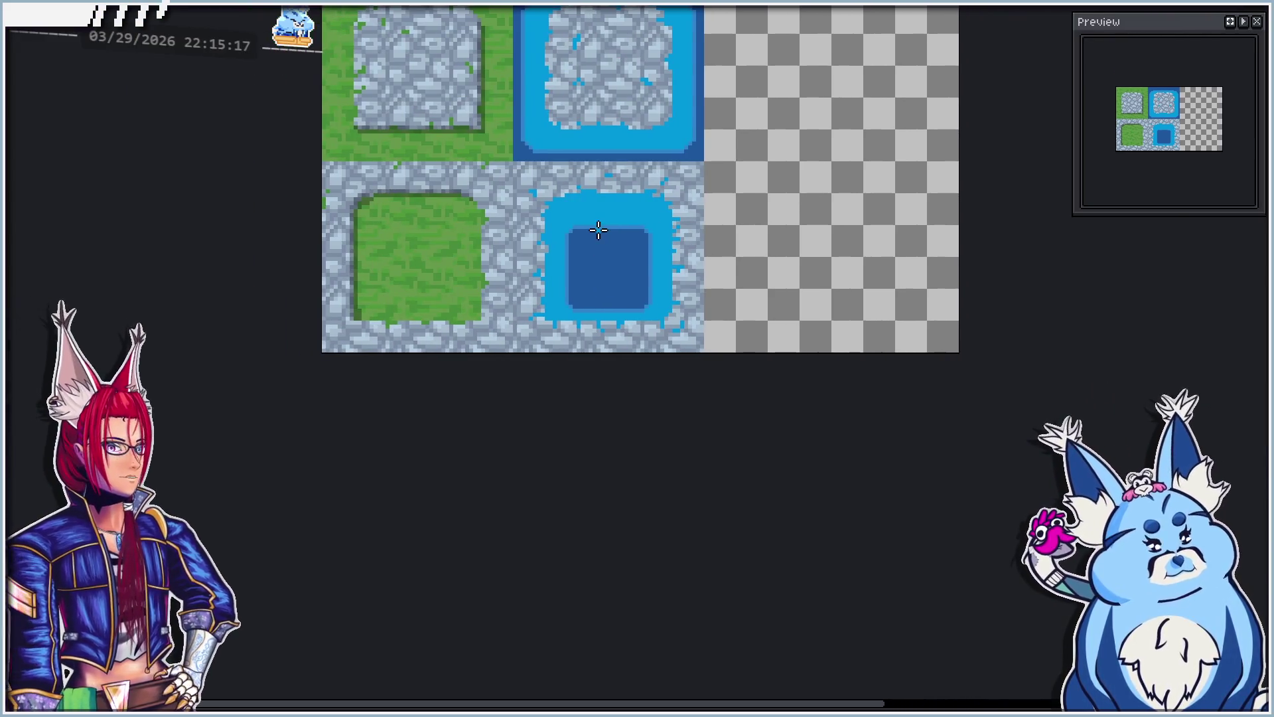
scroll(up, 3)
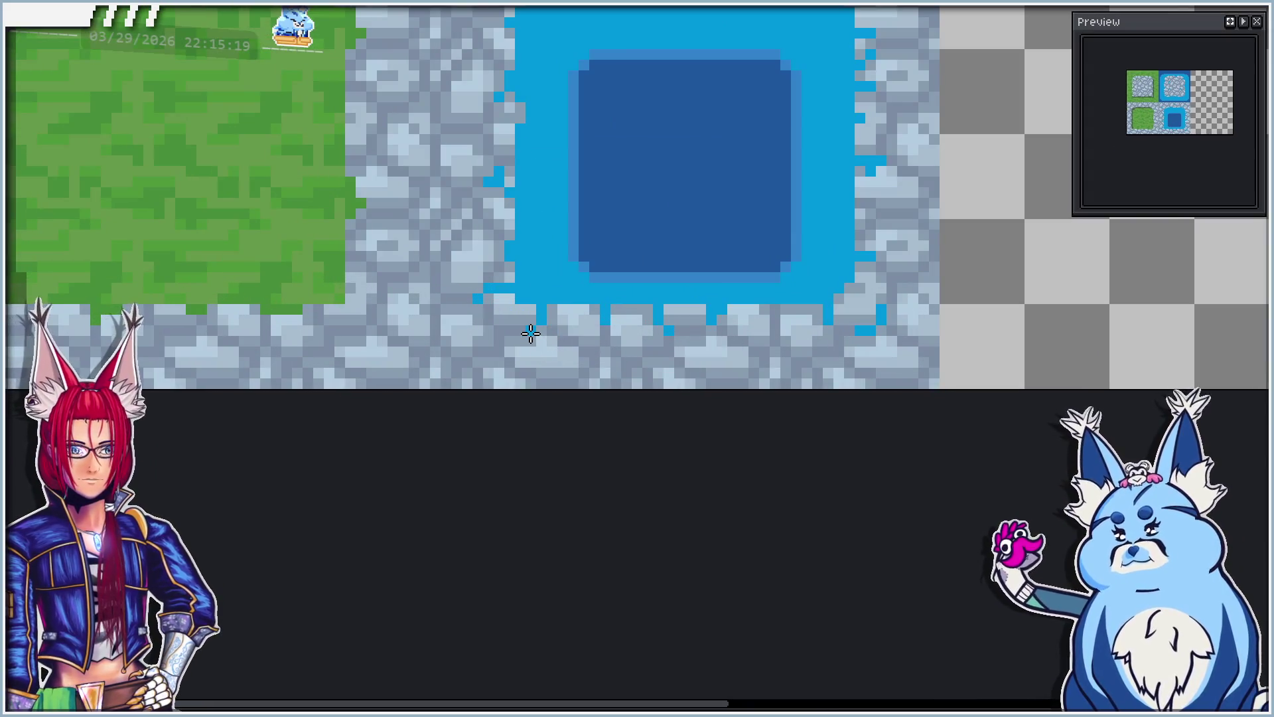
scroll(down, 3)
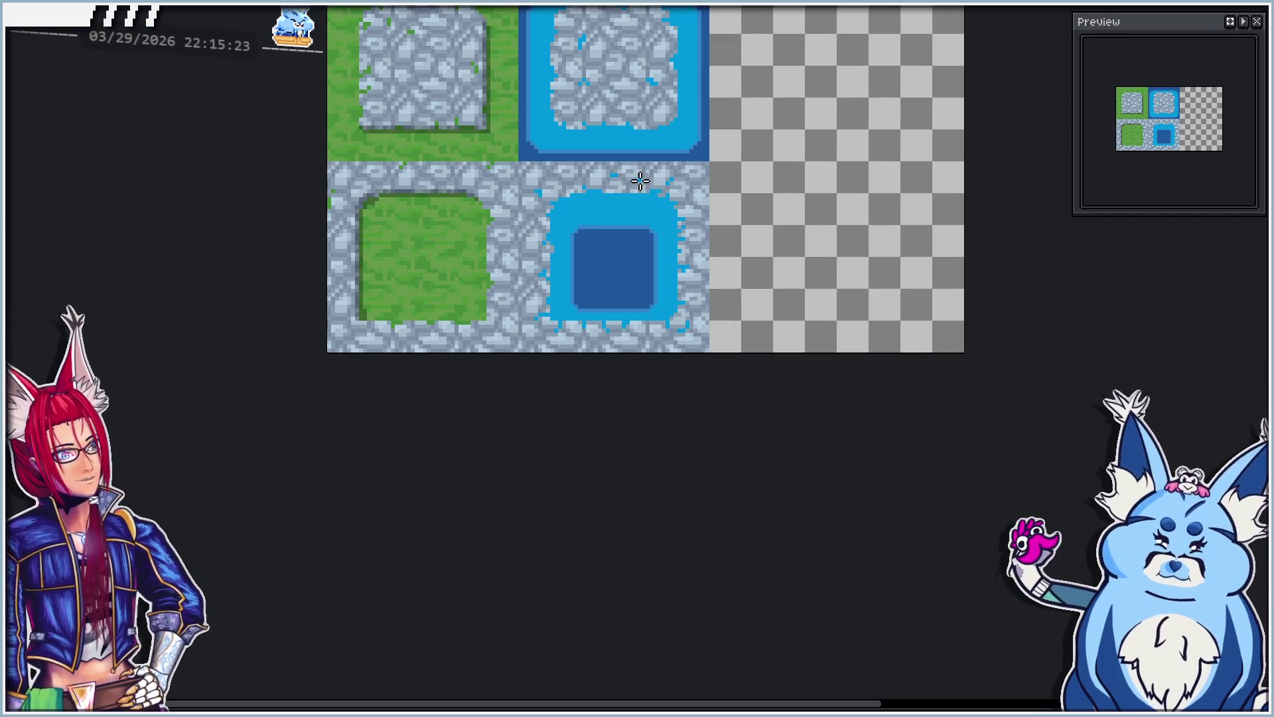
scroll(up, 3)
scroll(up, 3)
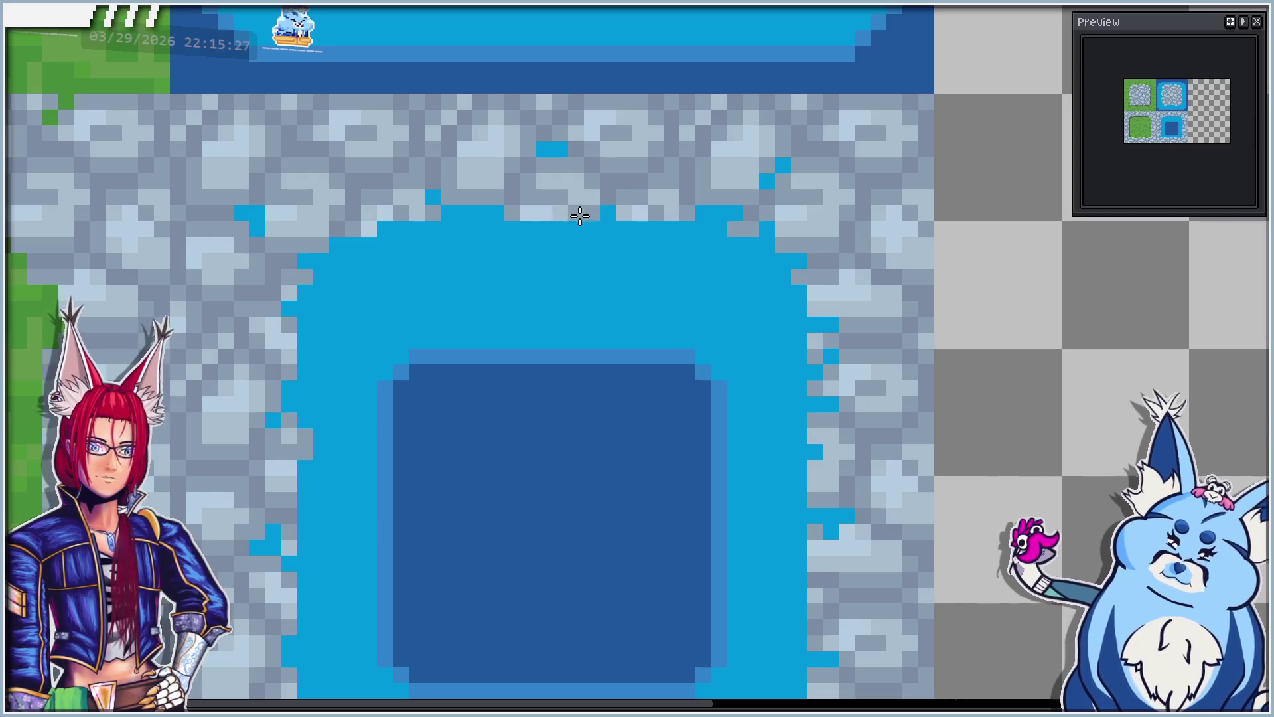
scroll(down, 3)
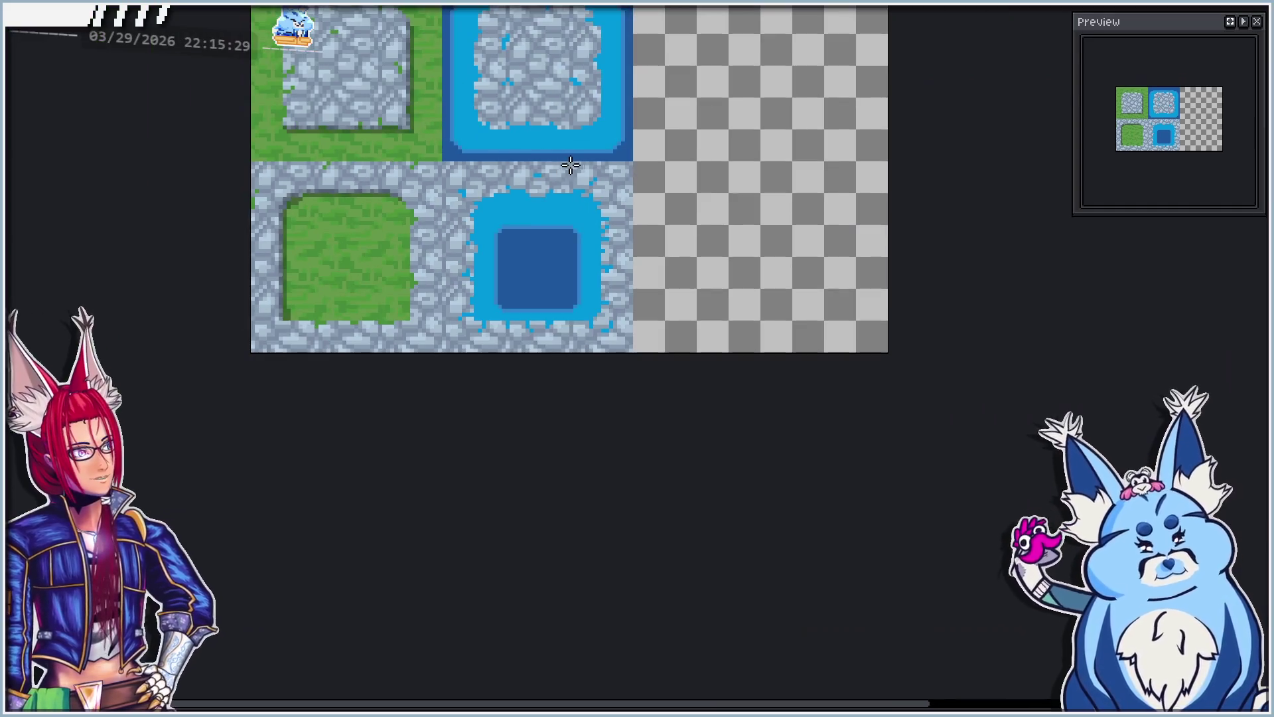
scroll(up, 3)
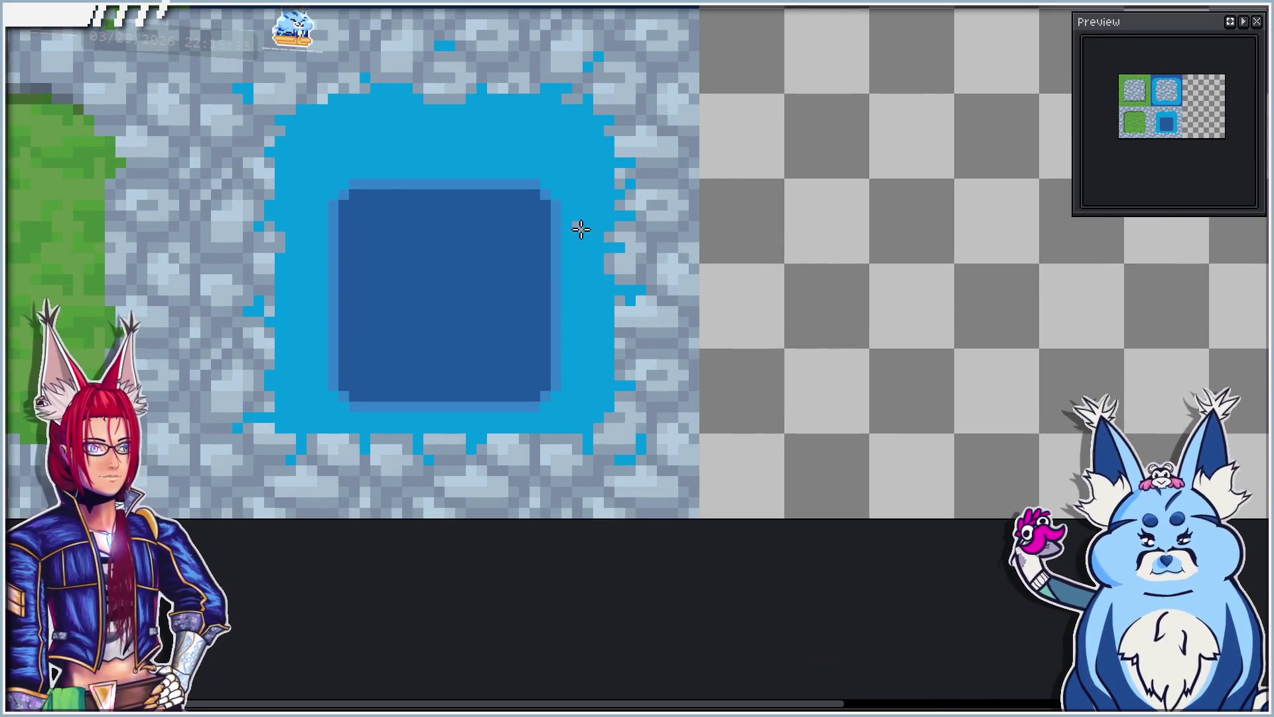
scroll(down, 3)
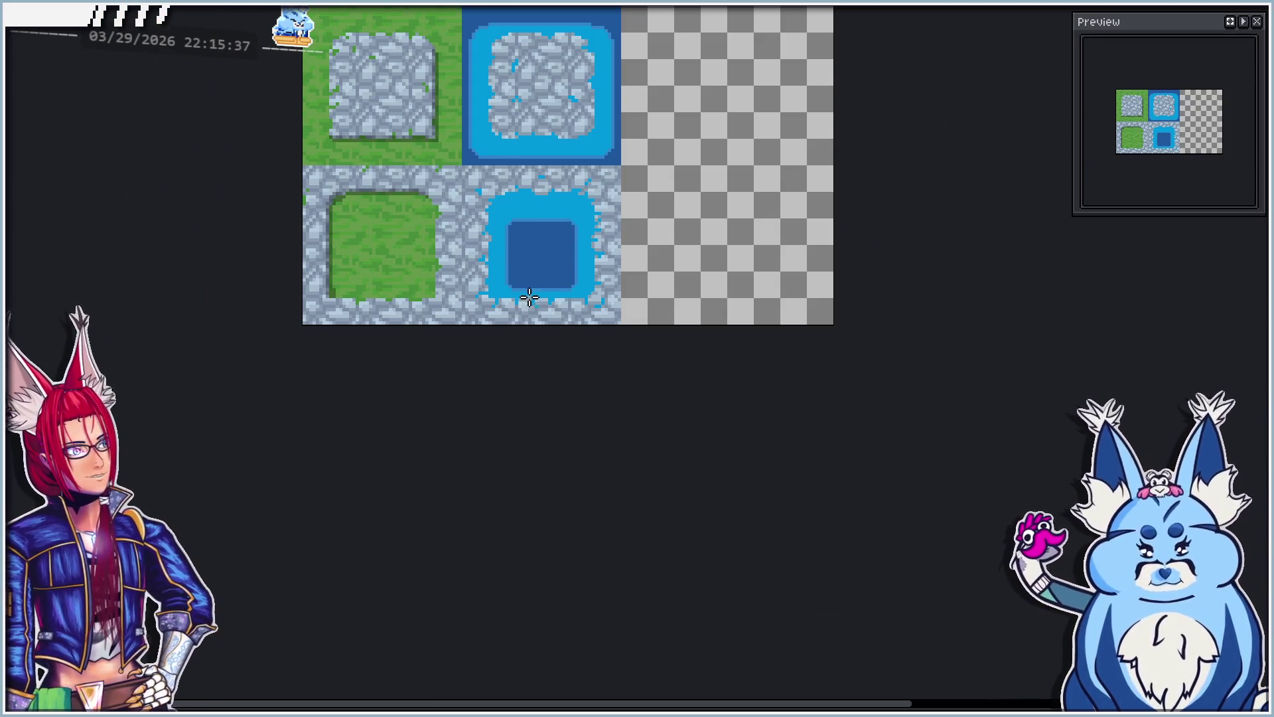
scroll(down, 3)
scroll(down, 3)
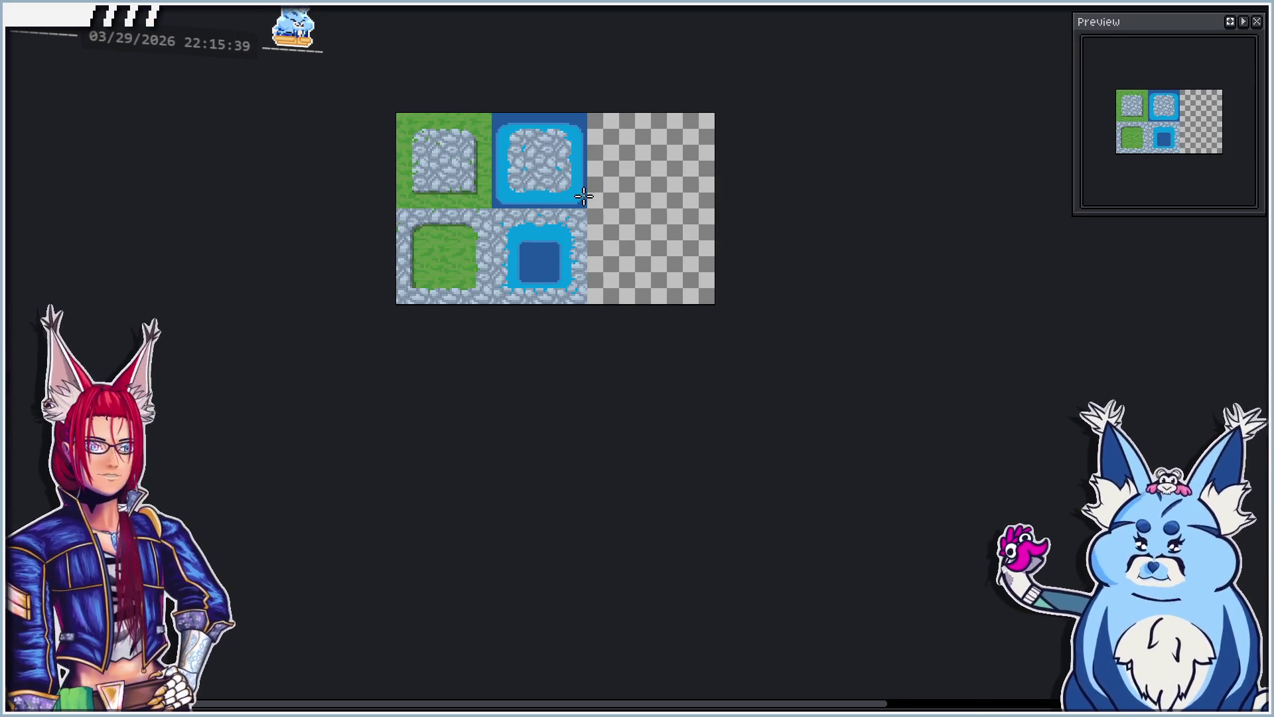
scroll(up, 3)
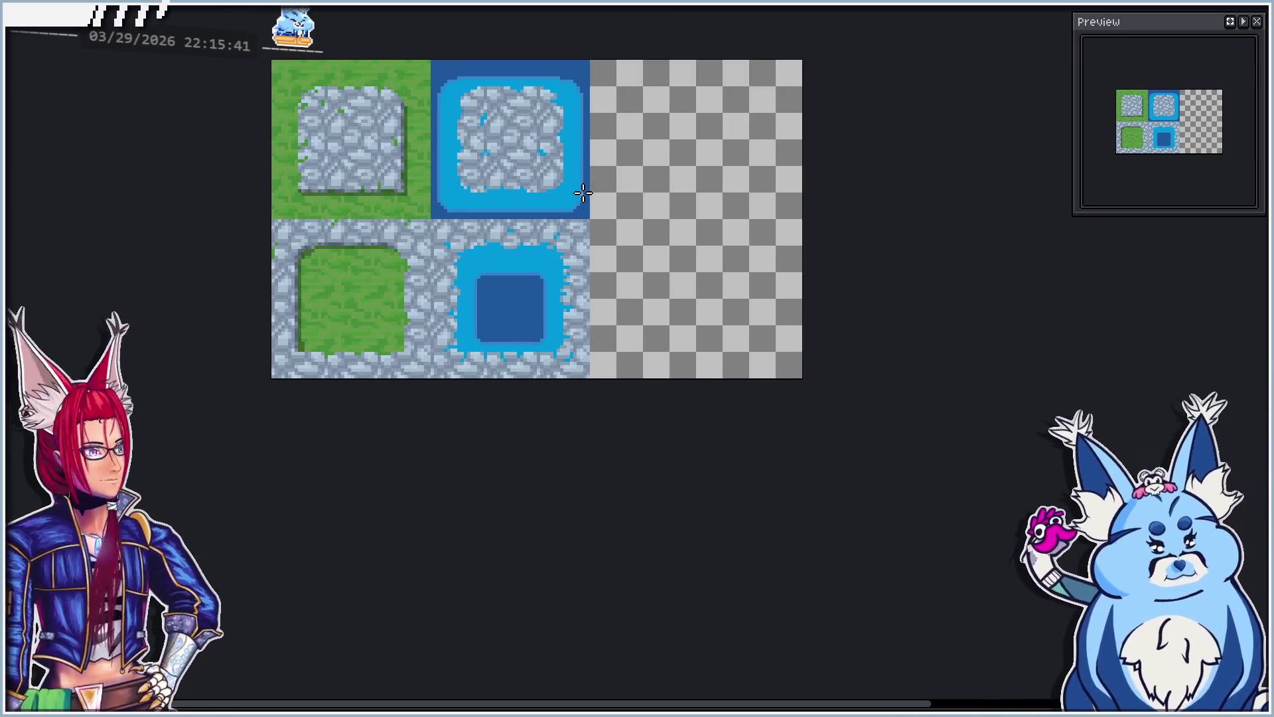
drag(442, 159, 475, 213)
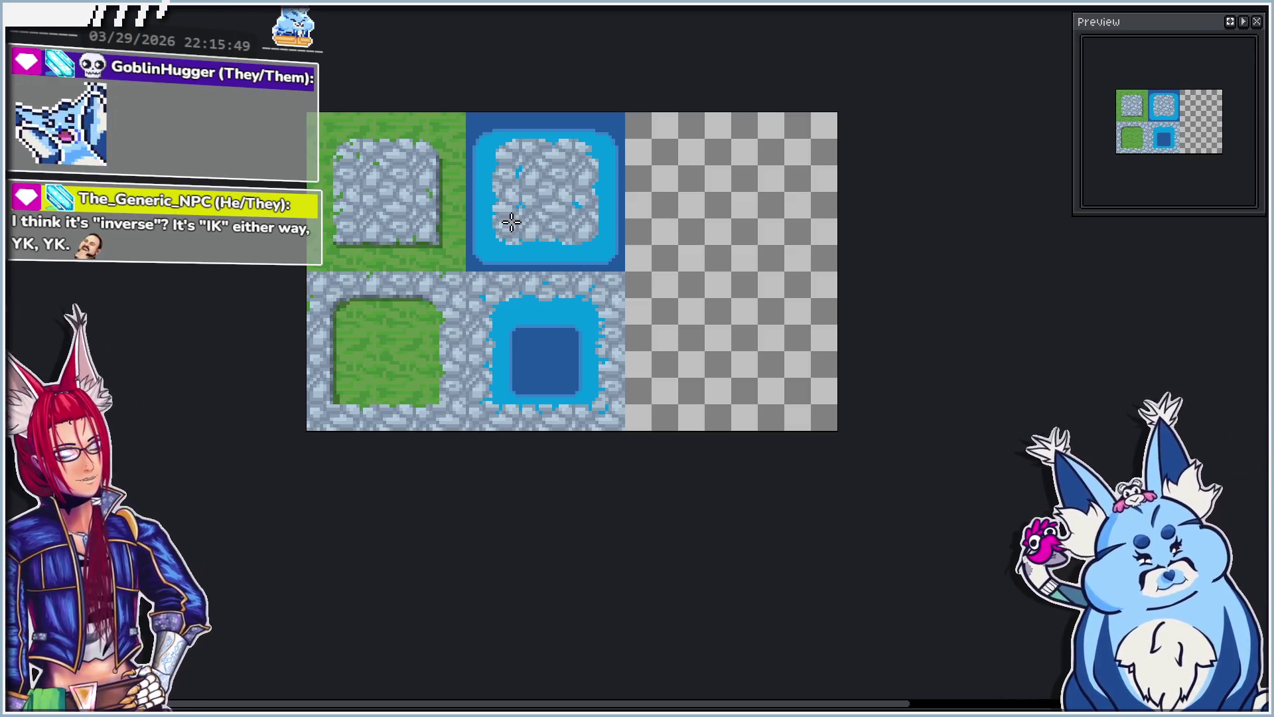
drag(717, 300, 628, 315)
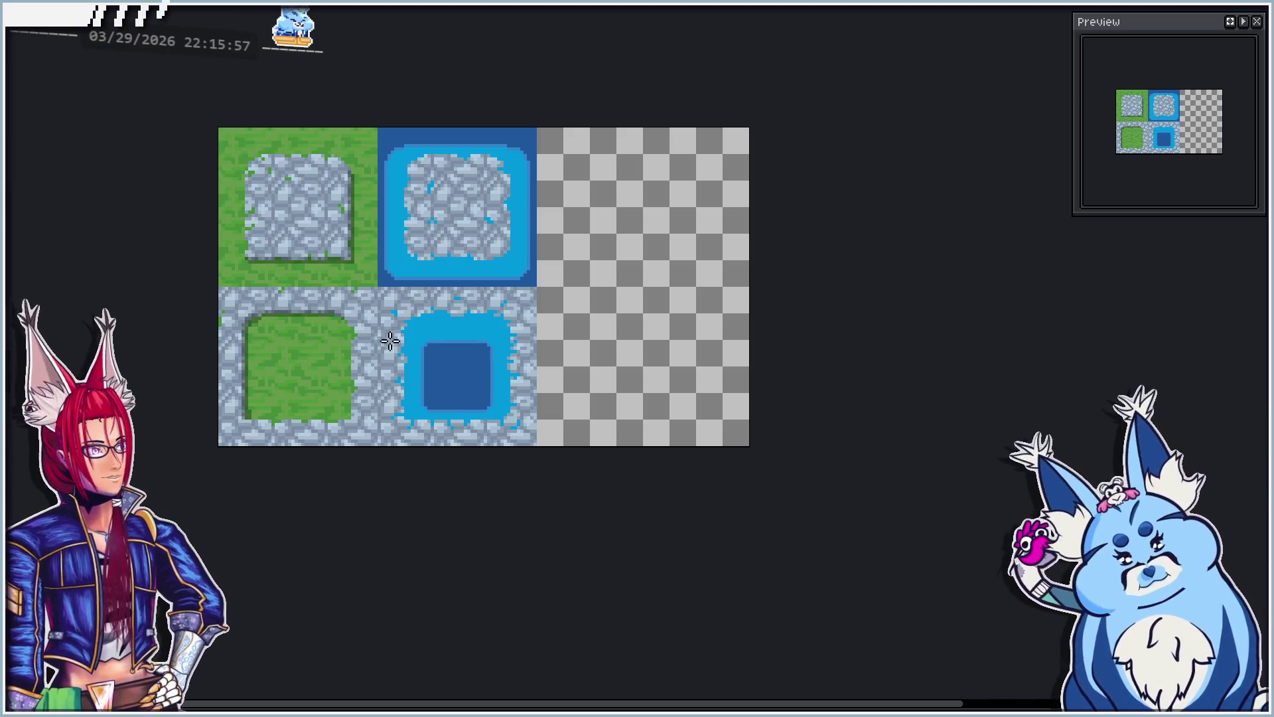
drag(691, 325, 635, 290)
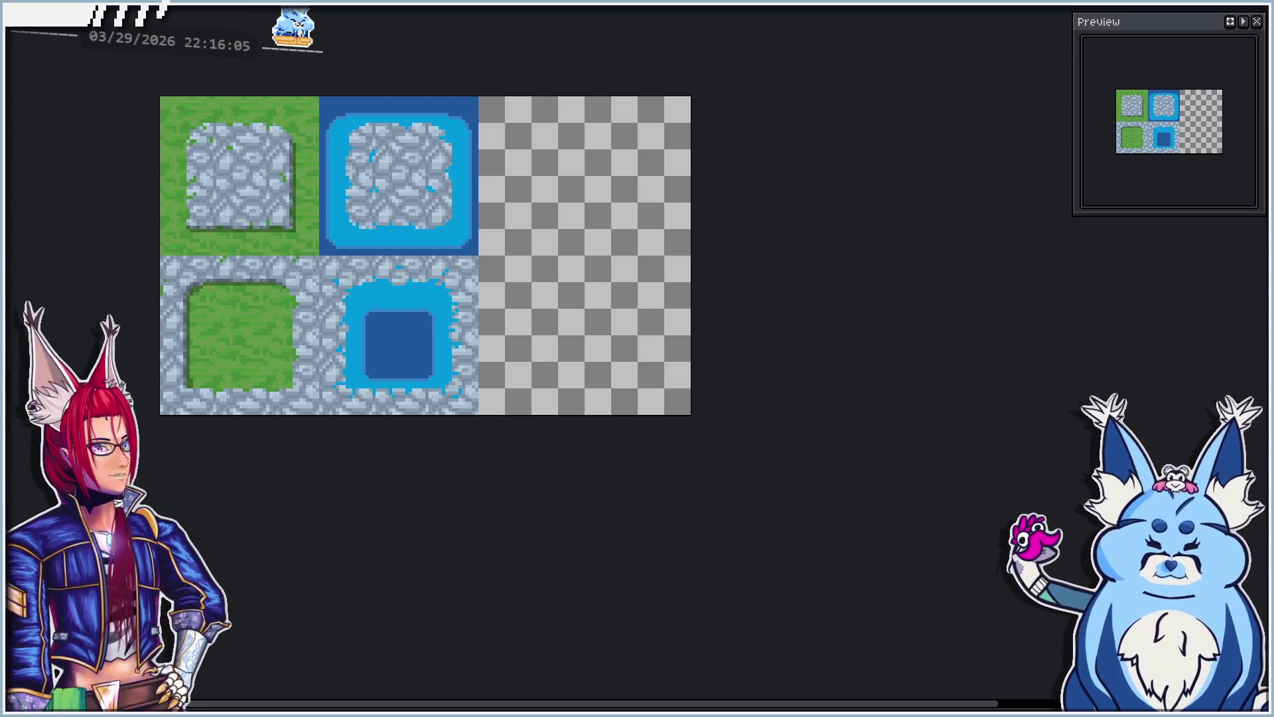
Step: Toggle undo and redo to compare the tiles before and after the water edits
key(ctrl+z)
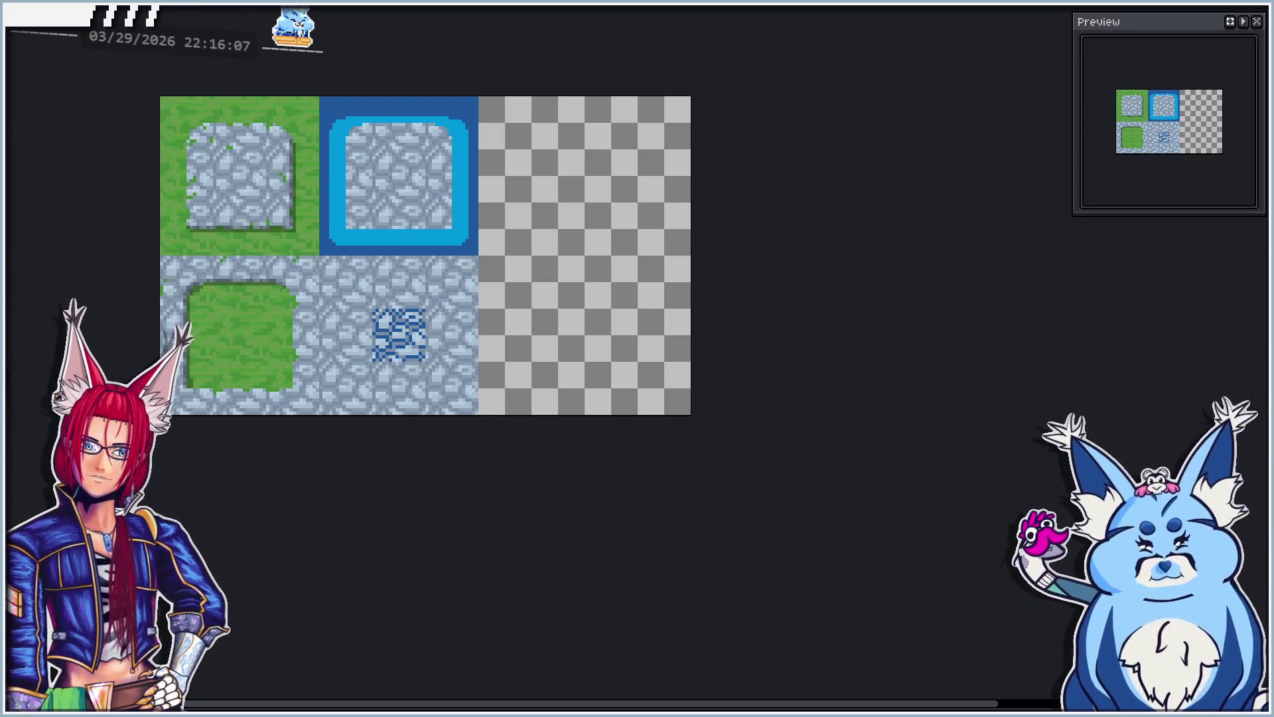
key(ctrl+y)
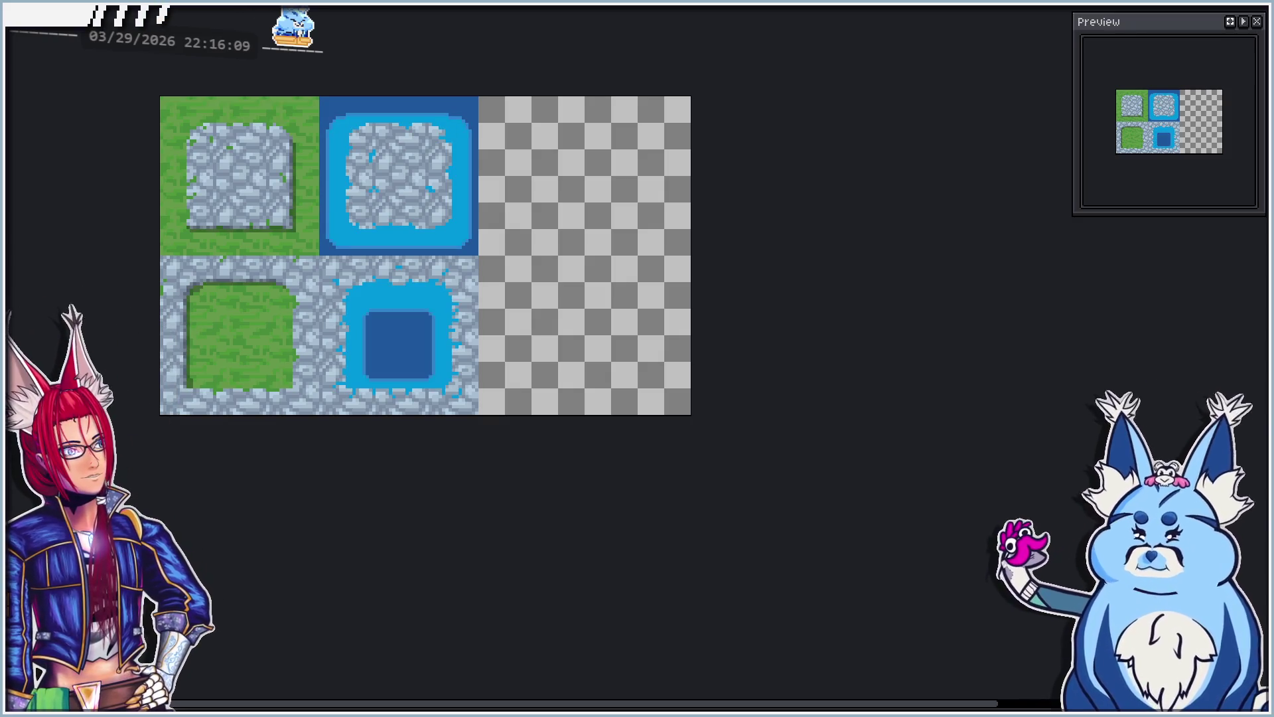
key(ctrl+z)
key(ctrl+z)
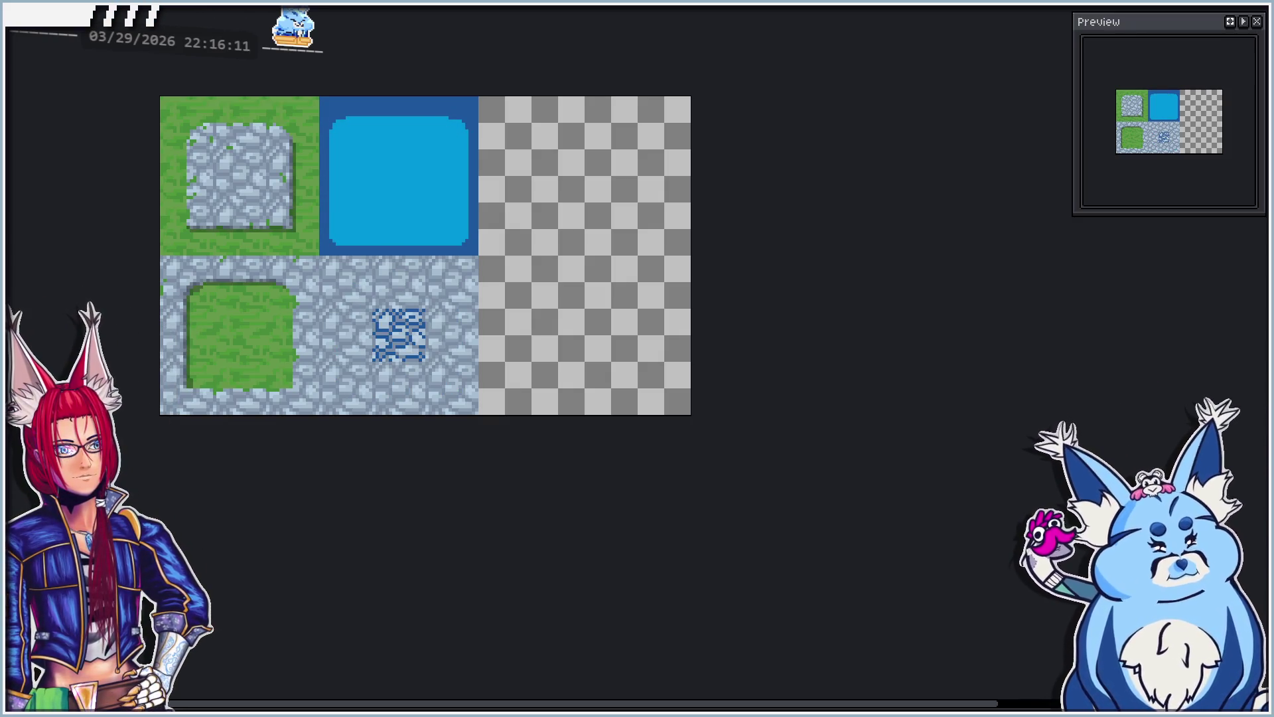
key(ctrl+y)
key(ctrl+y)
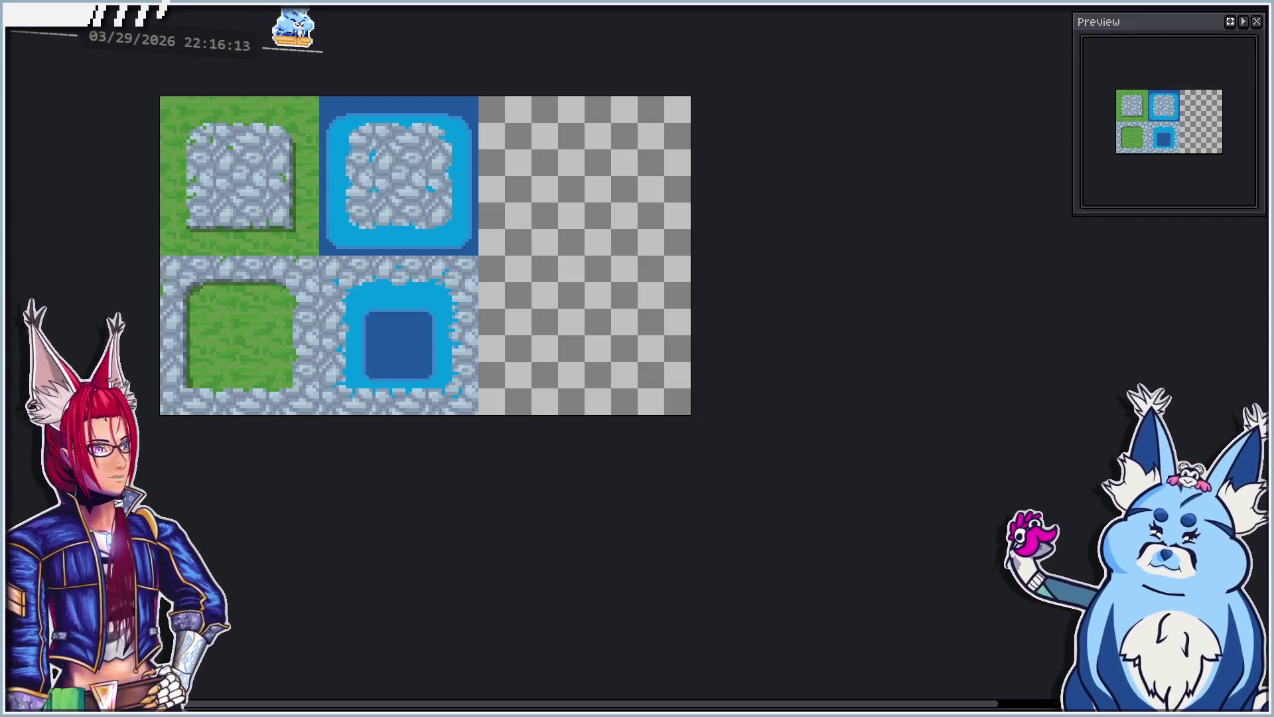
key(ctrl+z)
key(ctrl+y)
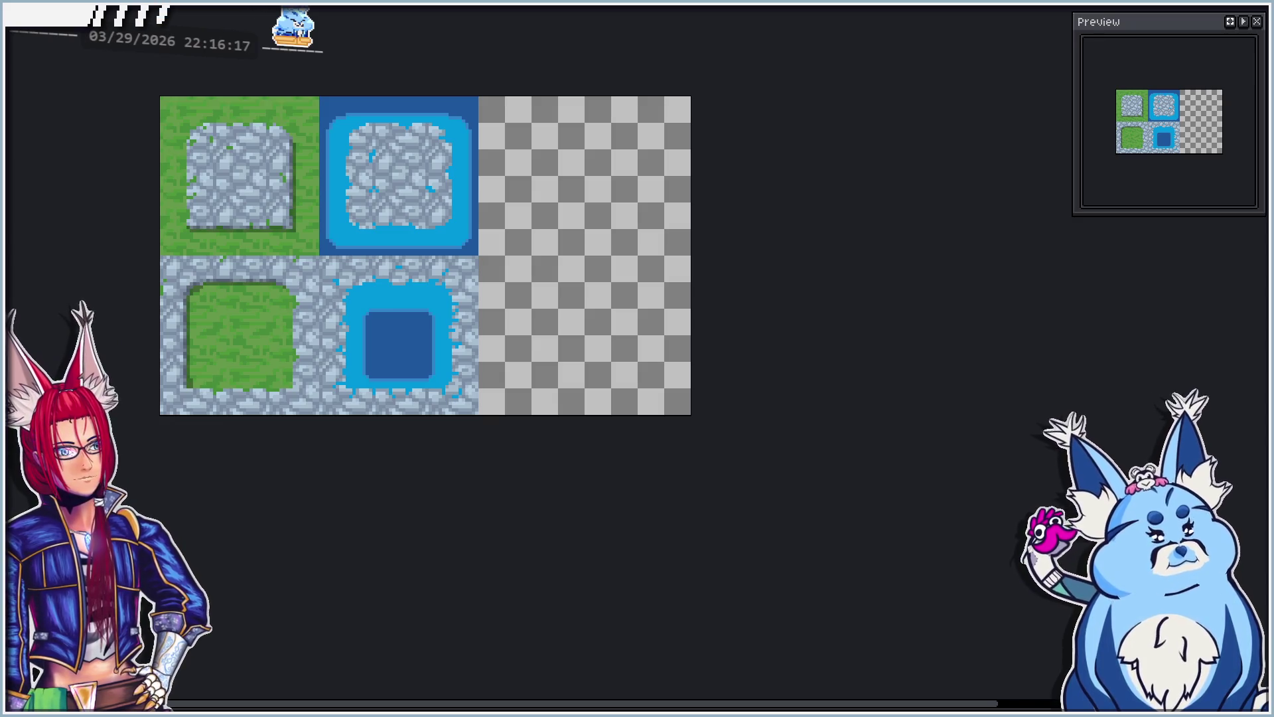
Step: Recentre the tileset and bring up the Basic Tiles layer's properties
scroll(up, 3)
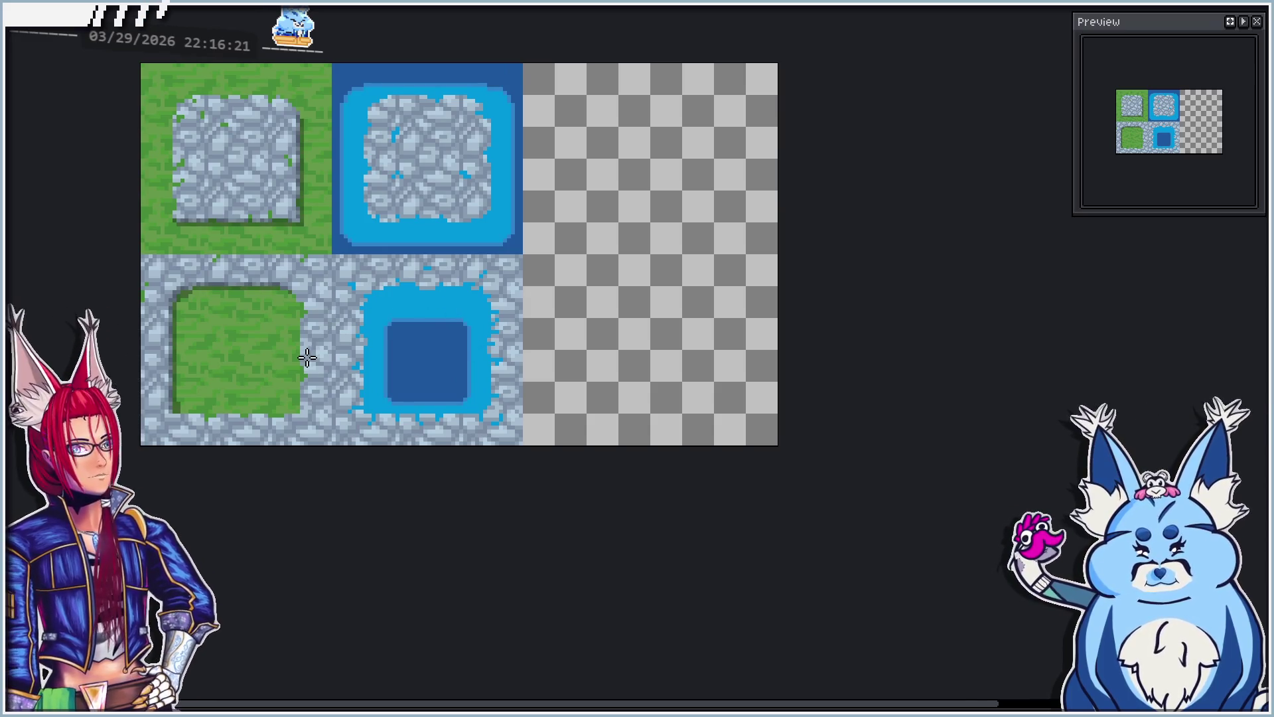
drag(308, 357, 353, 306)
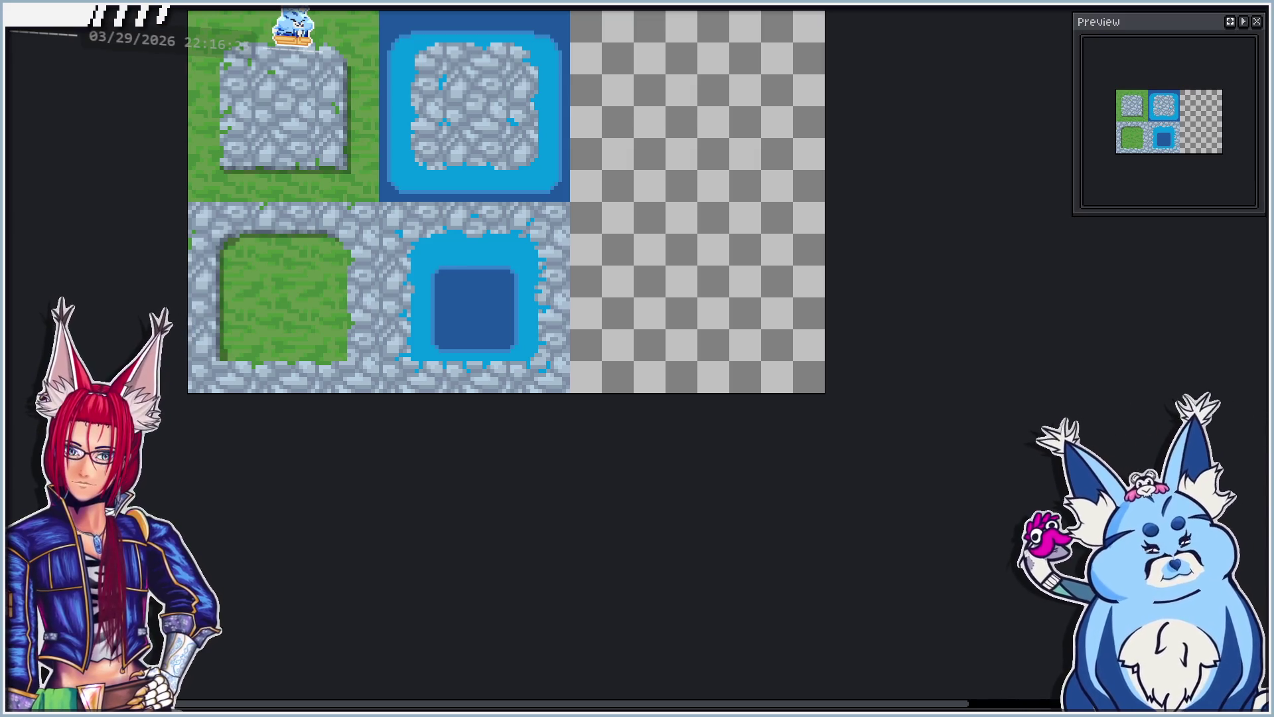
key(shift+p)
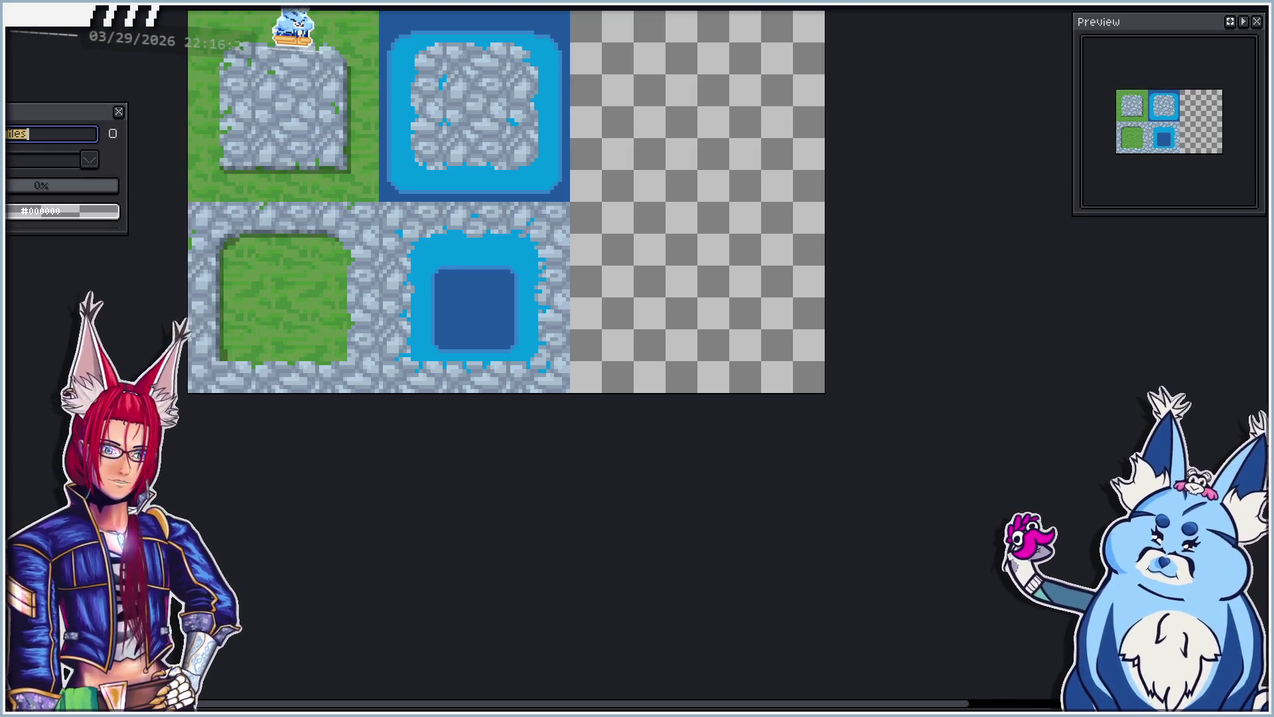
Step: Replace the Basic Tiles layer's name with a new one in Layer Properties
drag(6, 114, 253, 144)
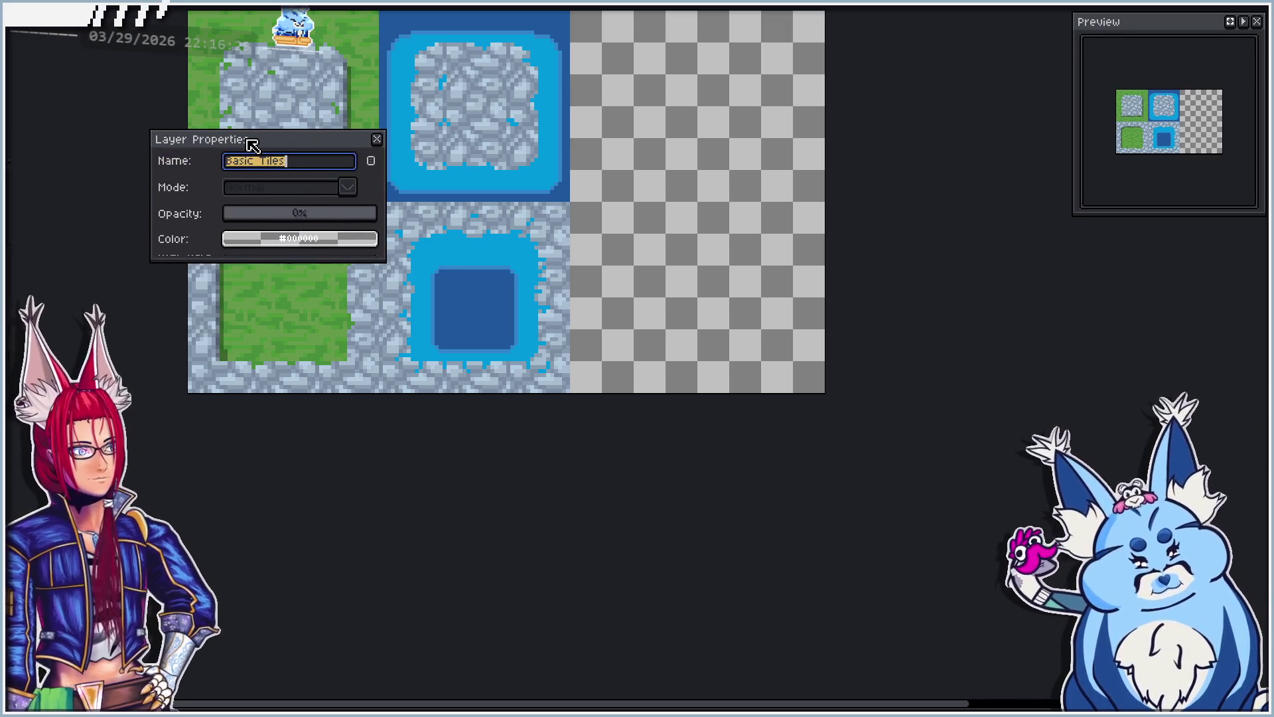
key(Home)
key(ctrl+a)
key(BackSpace)
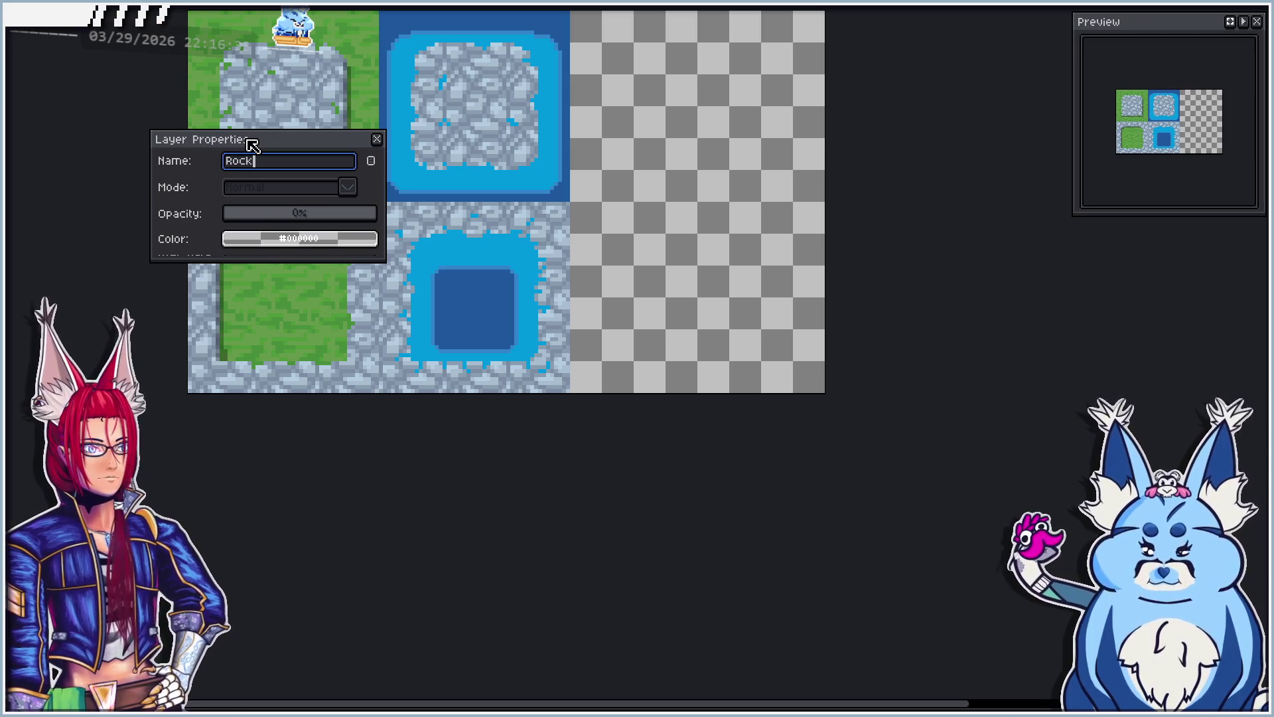
text(les)
key(Return)
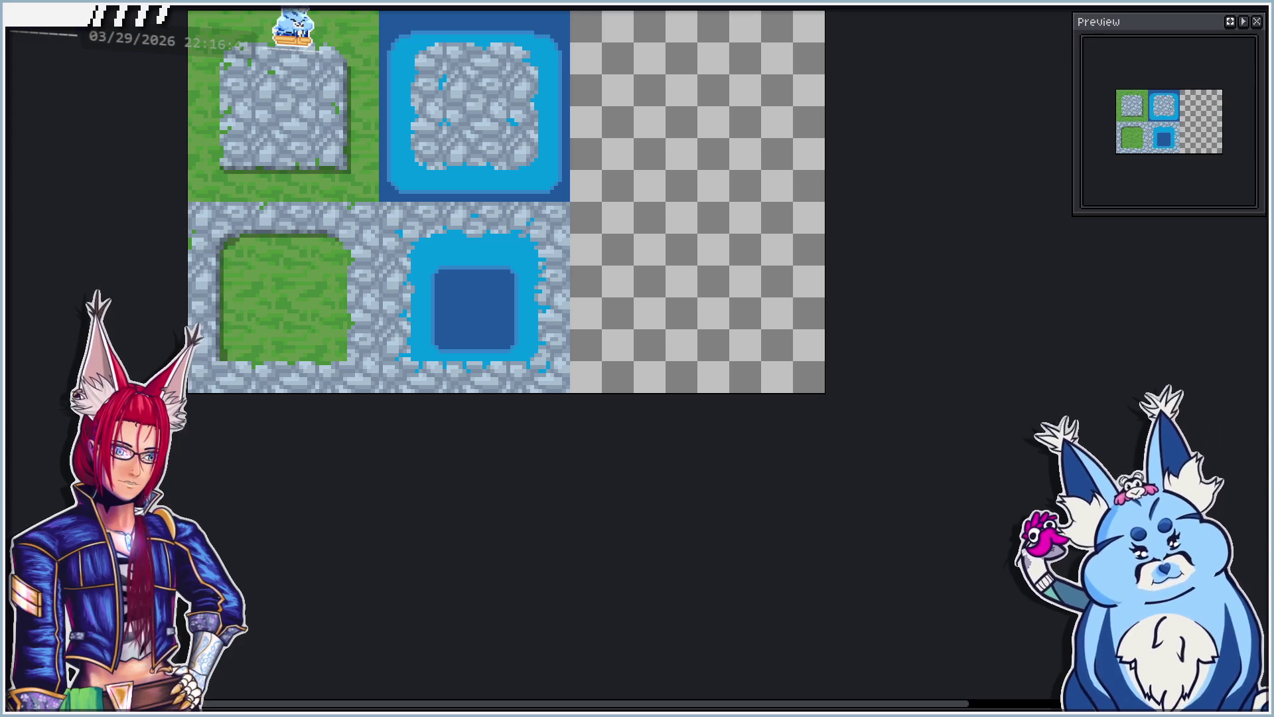
Step: Rename the next two layers RockWaterTiles and GrassWaterTiles
key(shift+p)
text(RockW)
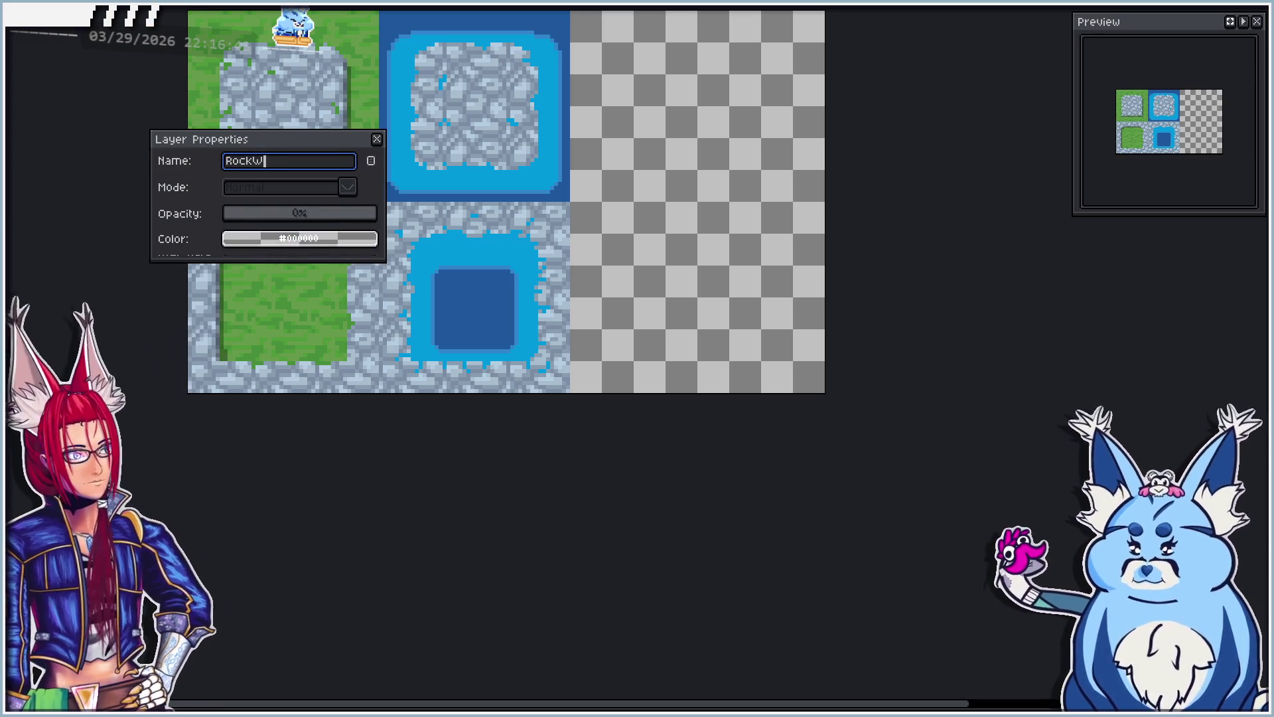
key(Return)
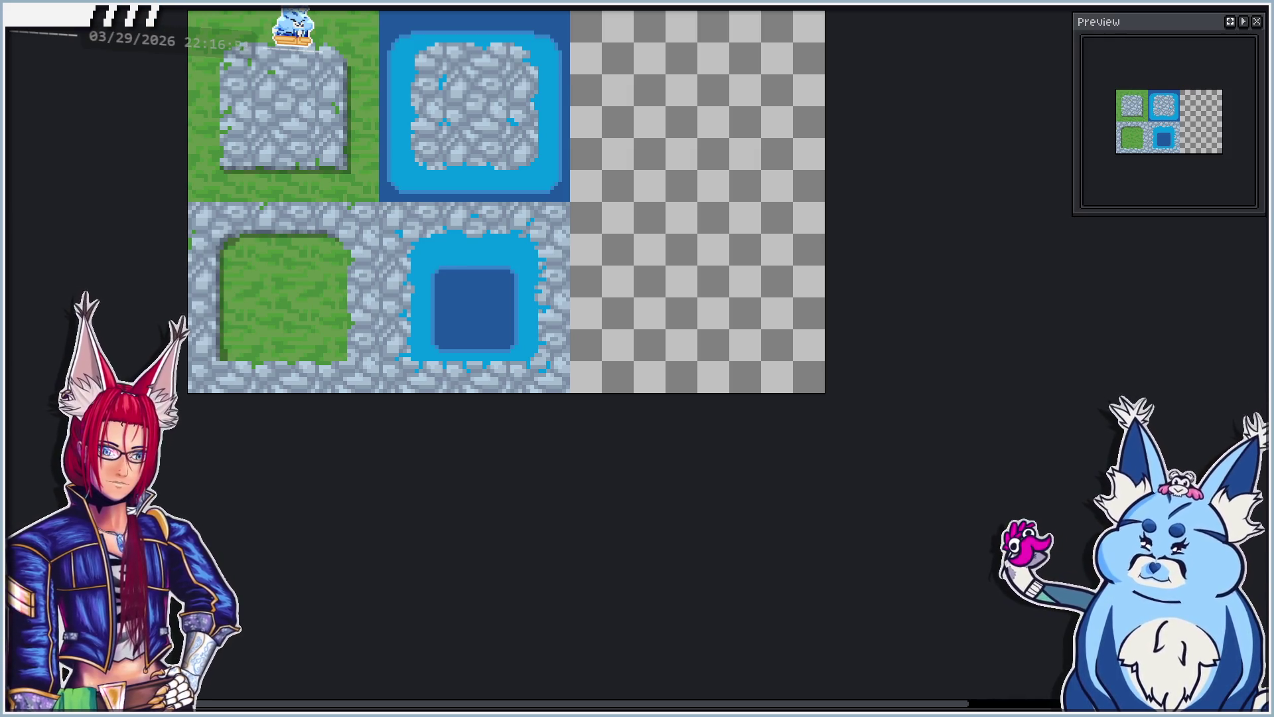
key(shift+p)
text(GrassWaterTiles)
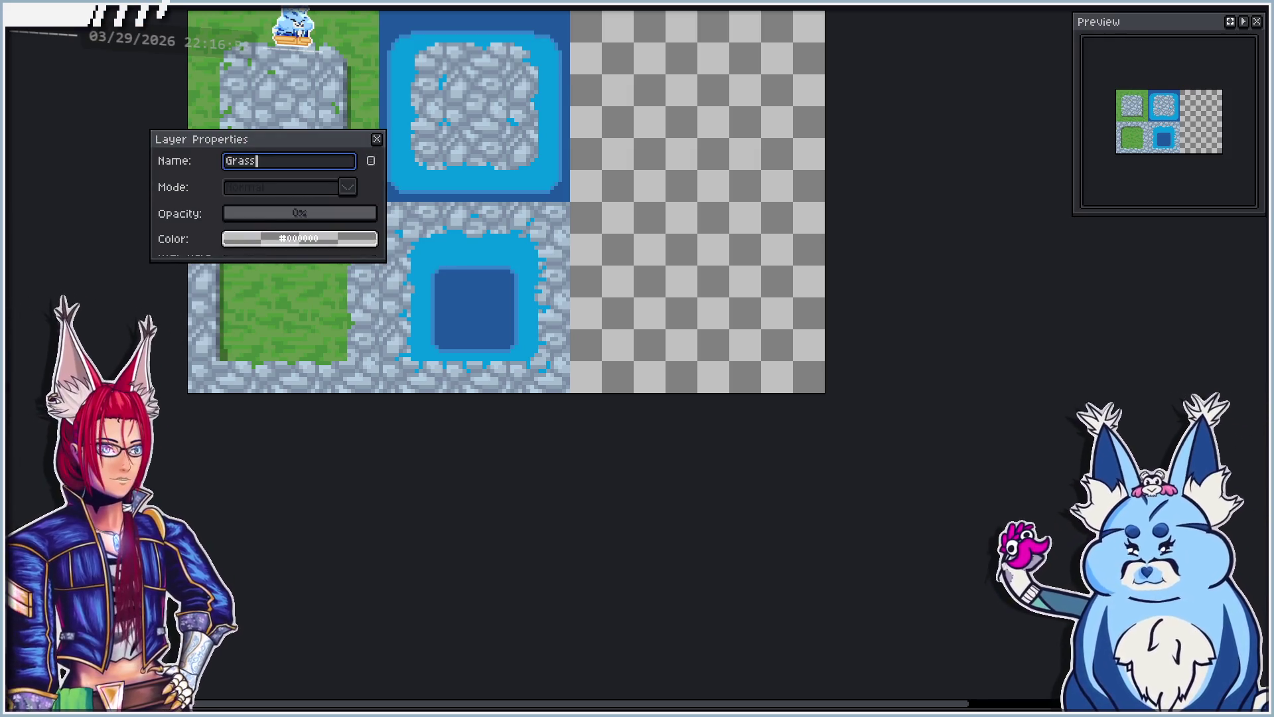
key(Return)
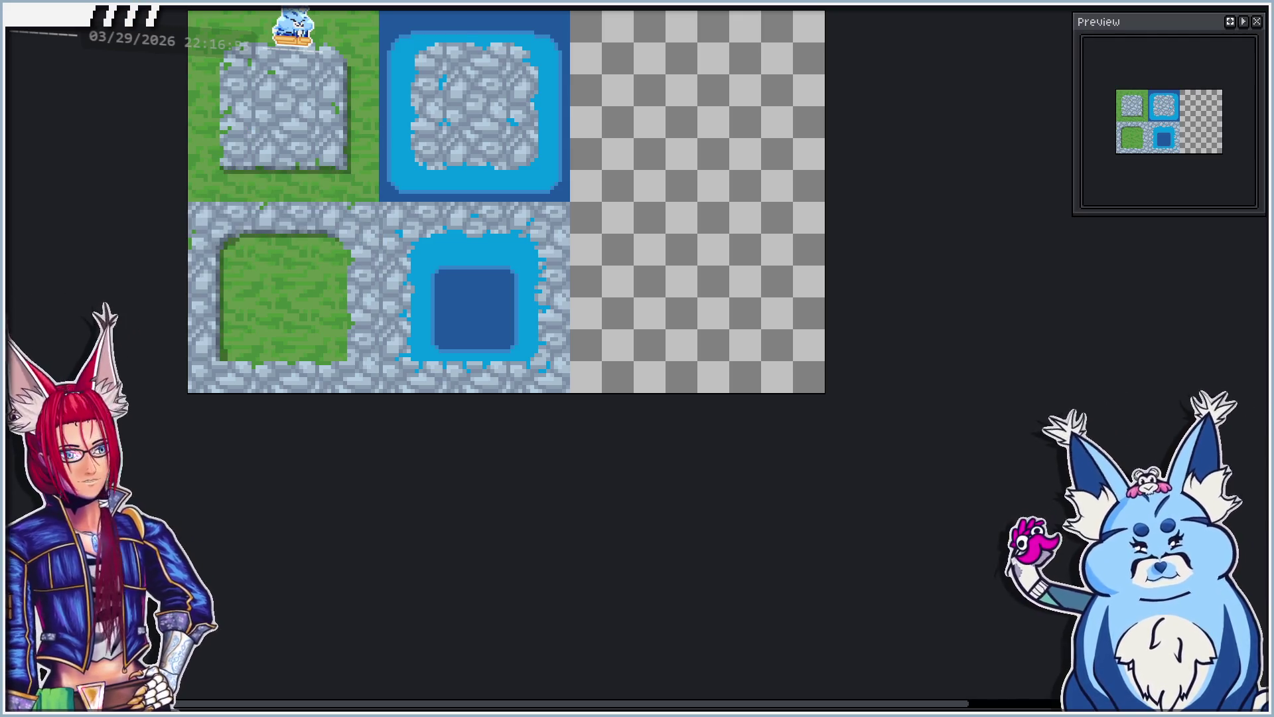
Step: Shift the copied layer's tiles one tile right to form a third column
drag(377, 325, 756, 352)
scroll(down, 3)
scroll(up, 3)
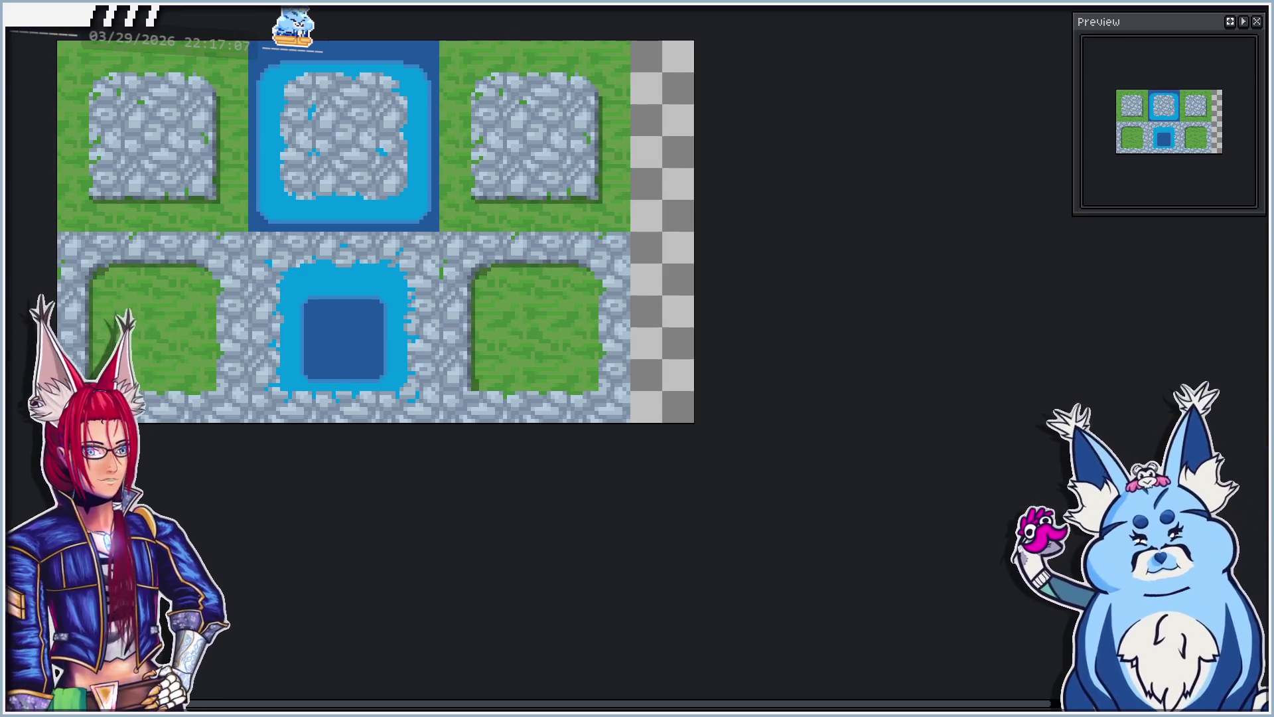
Step: Undo the shadow-edge and right-edge changes, then select the bottom-middle pond tile
key(ctrl+z)
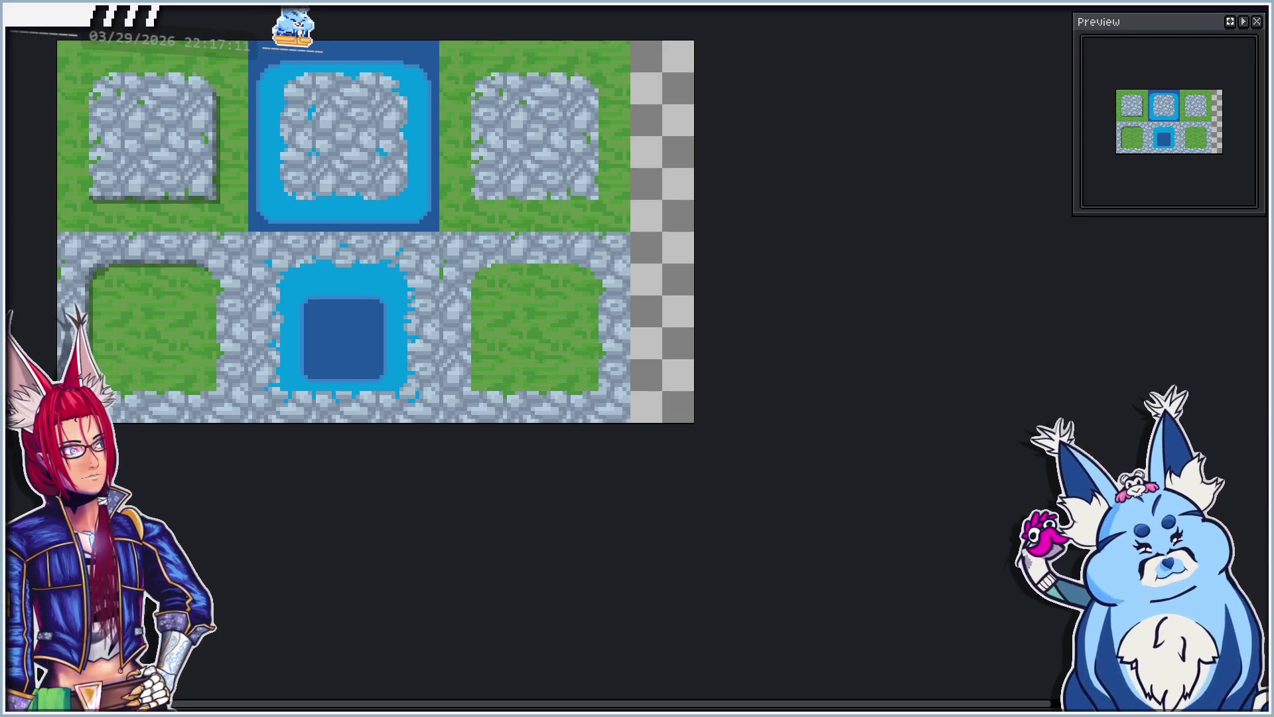
key(ctrl+z)
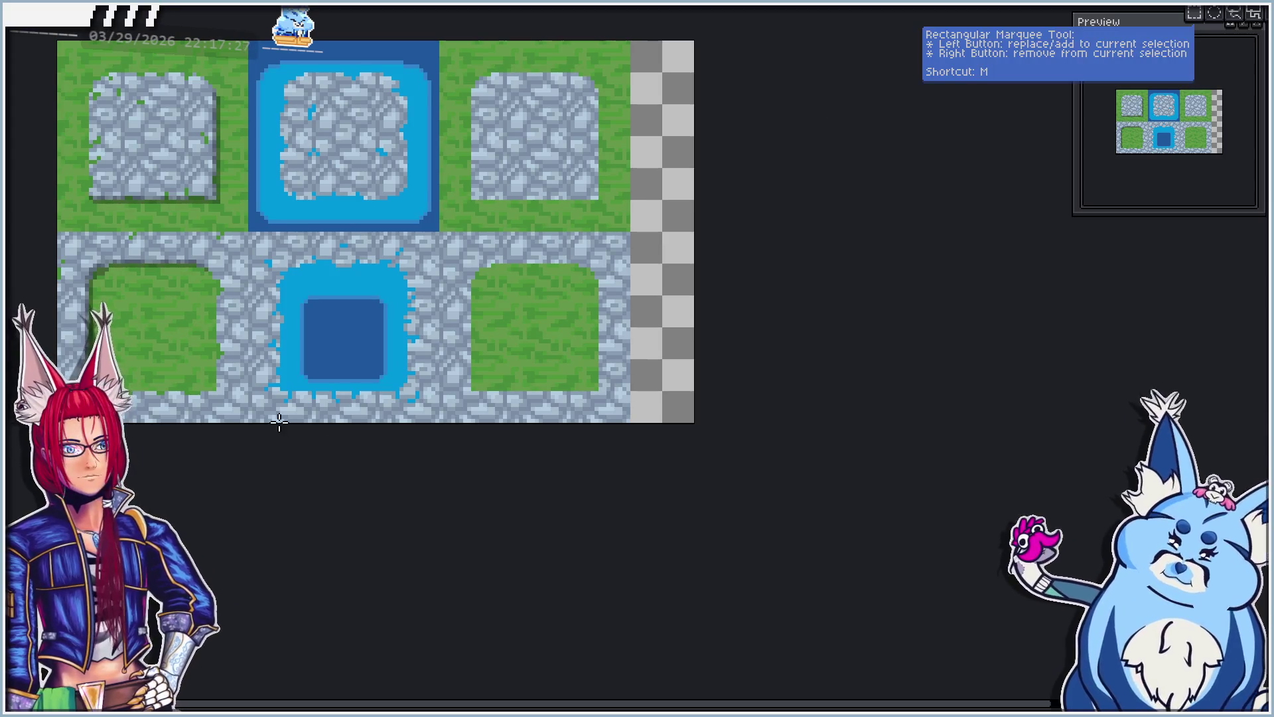
drag(249, 419, 442, 229)
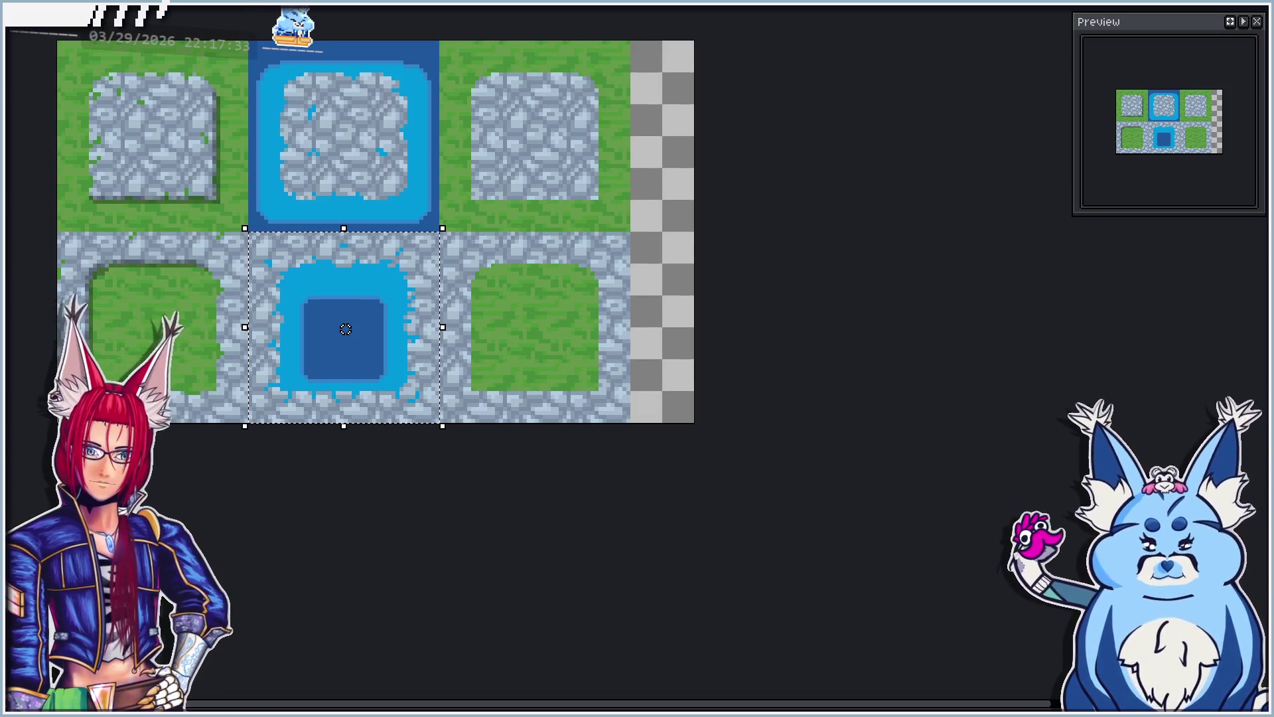
Step: Duplicate the pond tile and place the copy in the top-right cell
key(ctrl+z)
key(ctrl+y)
key(ctrl+z)
key(ctrl+y)
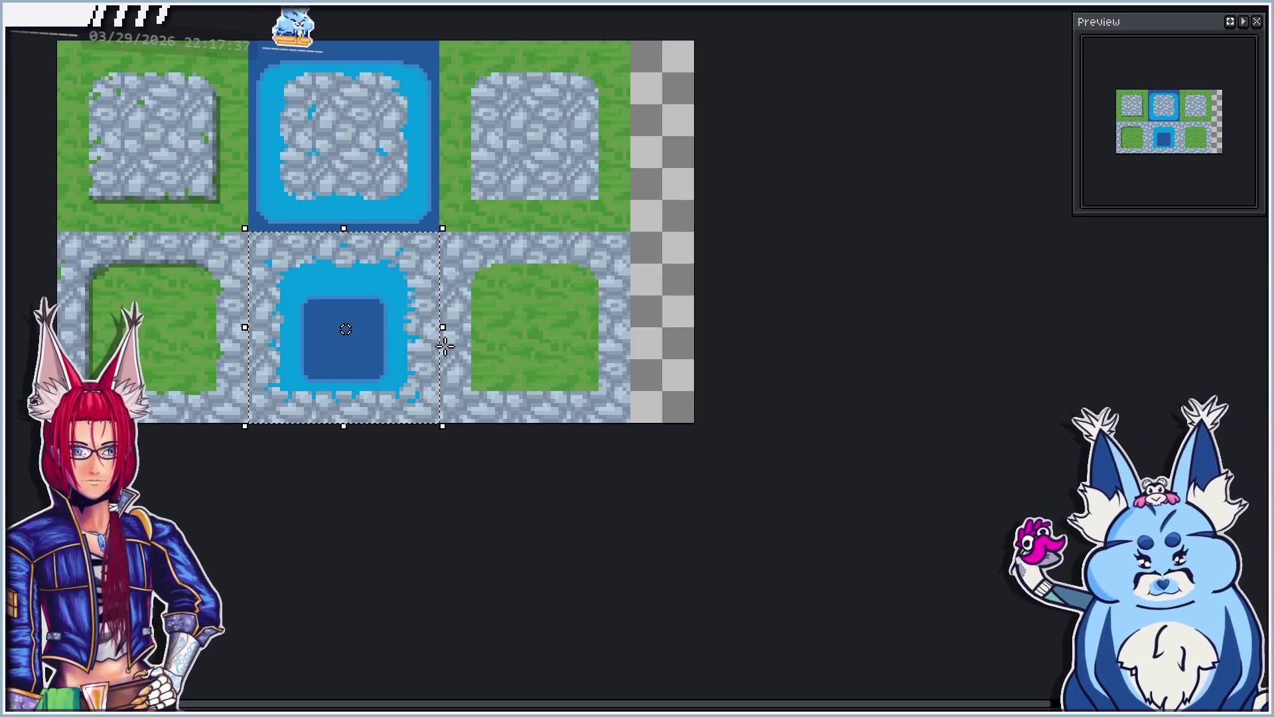
drag(347, 363, 554, 195)
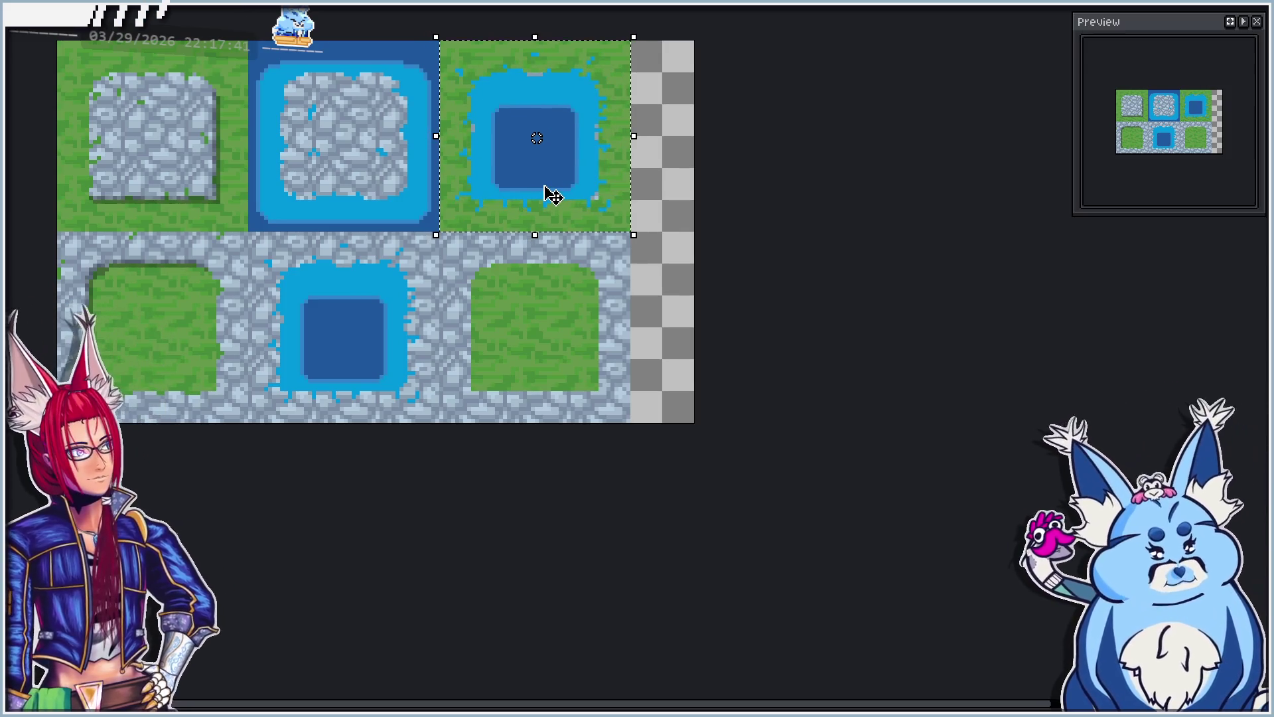
Step: Paint over the stray grey pixels along the new pond's right and top edges
scroll(up, 3)
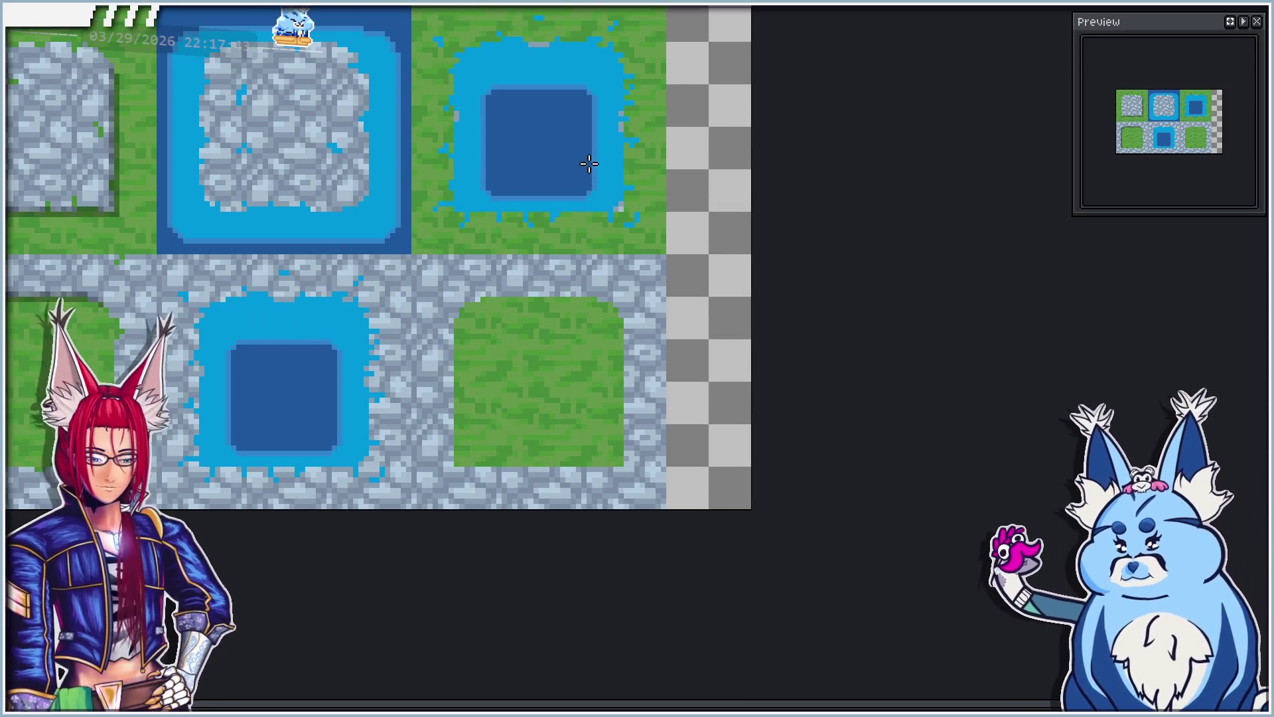
scroll(up, 3)
click(691, 317)
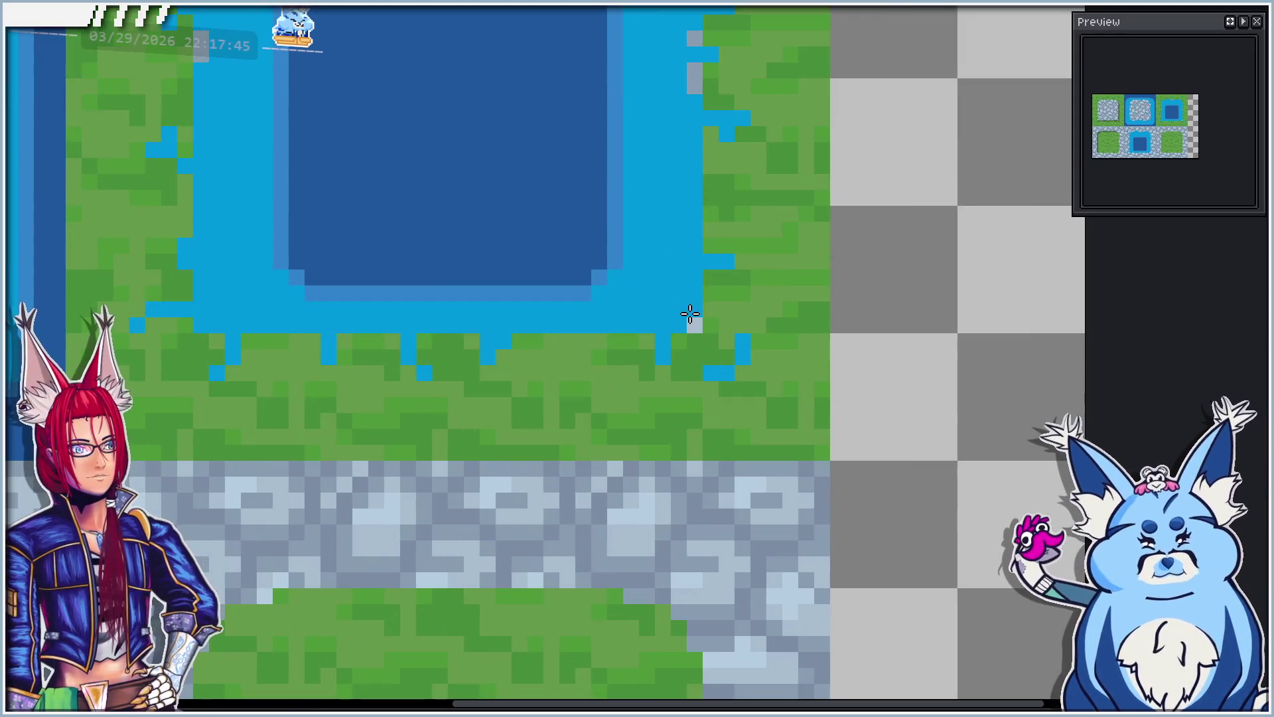
scroll(down, 3)
scroll(up, 3)
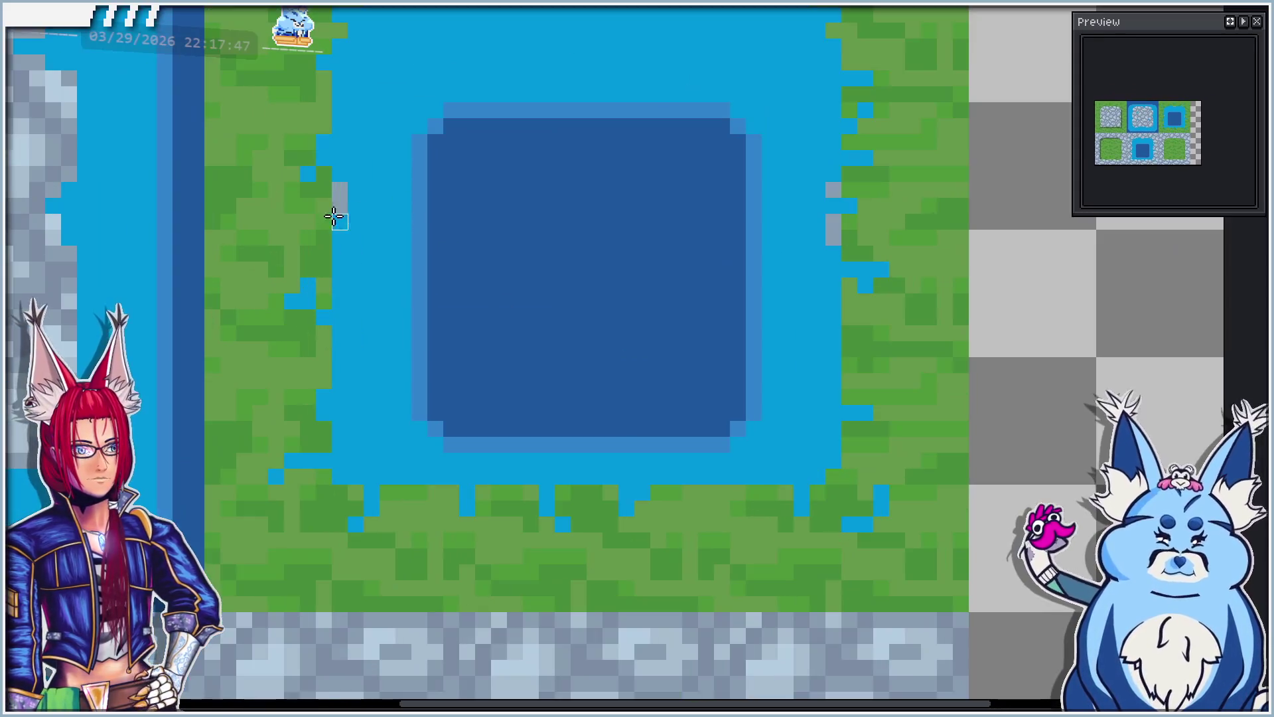
drag(497, 212, 485, 276)
click(823, 312)
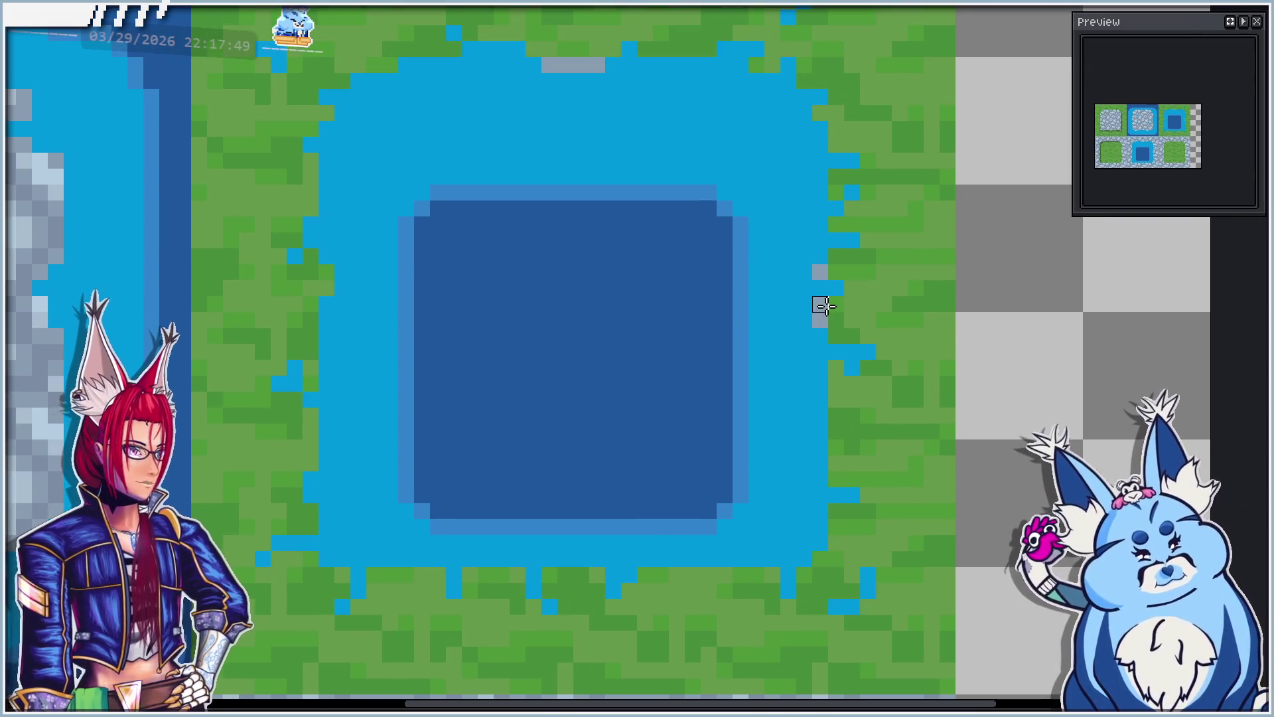
click(823, 271)
drag(598, 65, 541, 64)
scroll(down, 3)
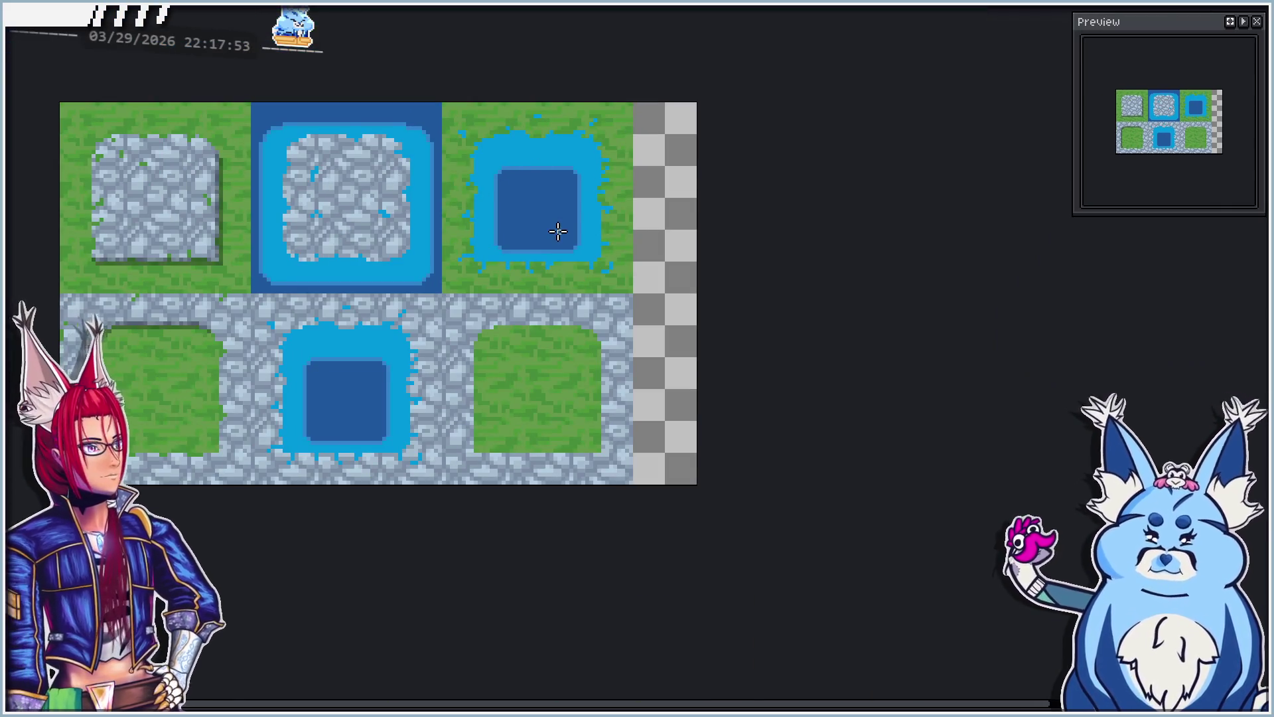
scroll(up, 3)
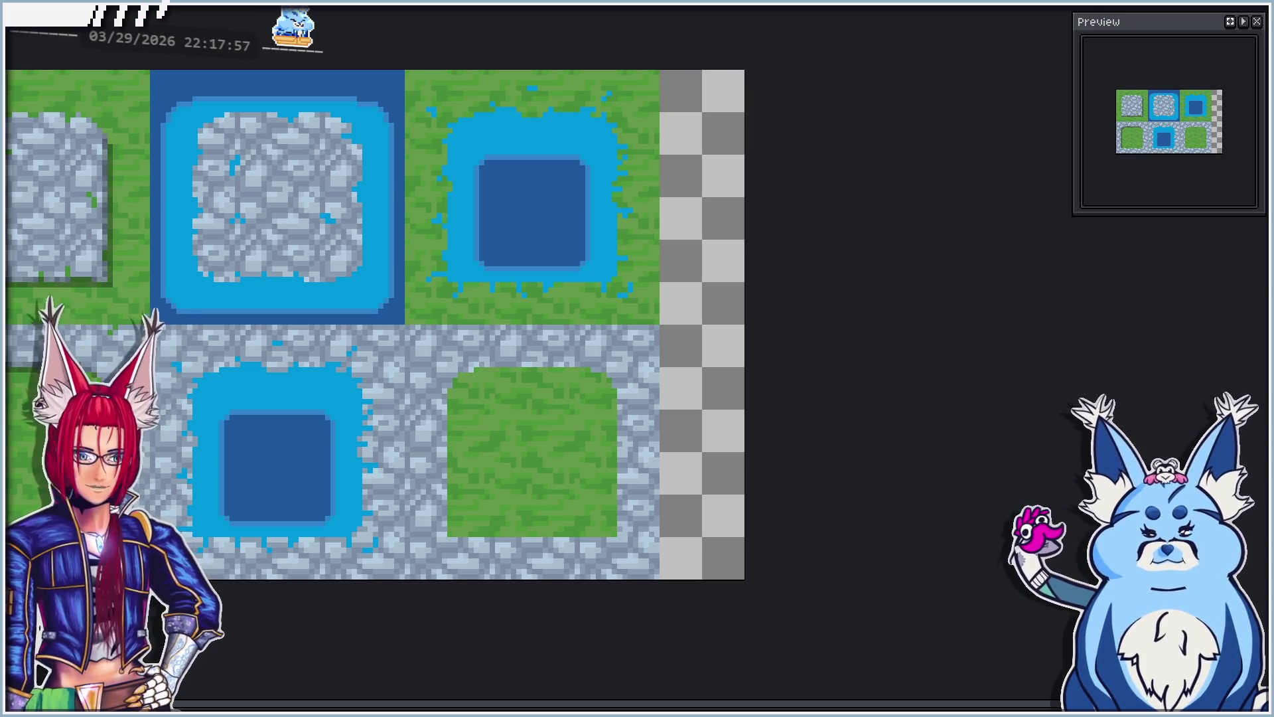
key(ctrl+z)
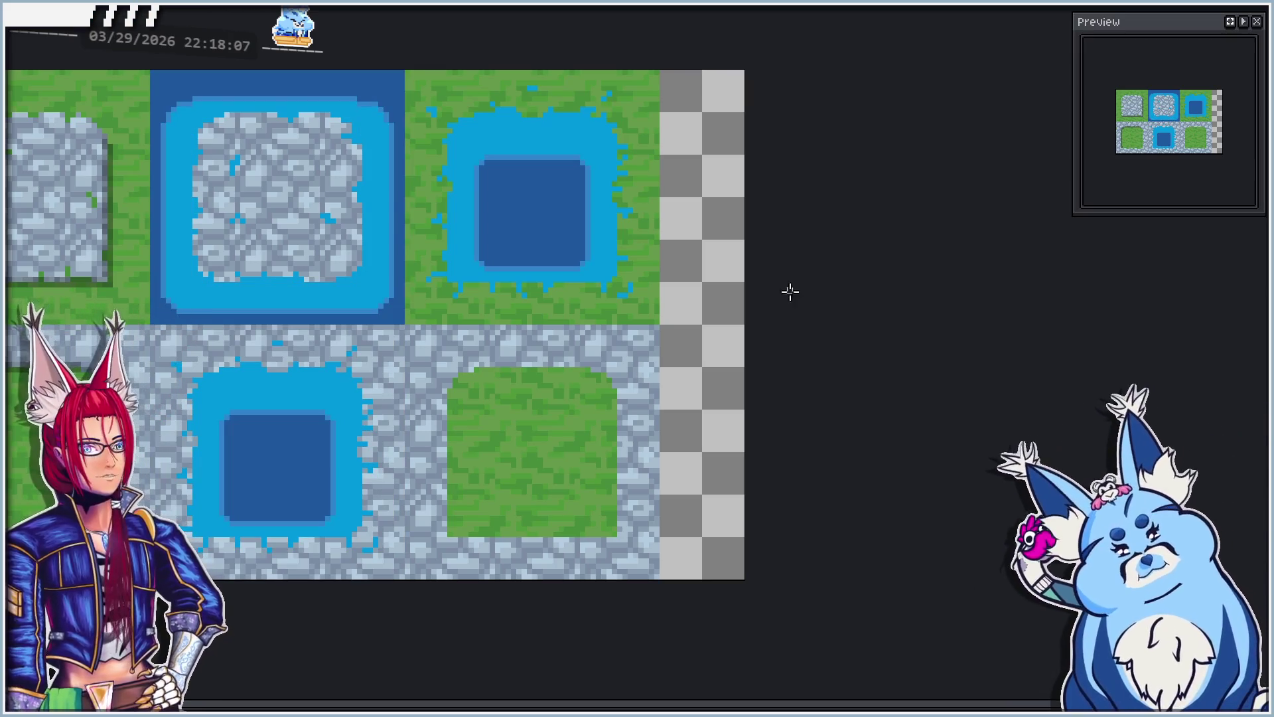
Step: Copy the top-middle water tile onto the bottom-right cell and deselect to commit it
key(m)
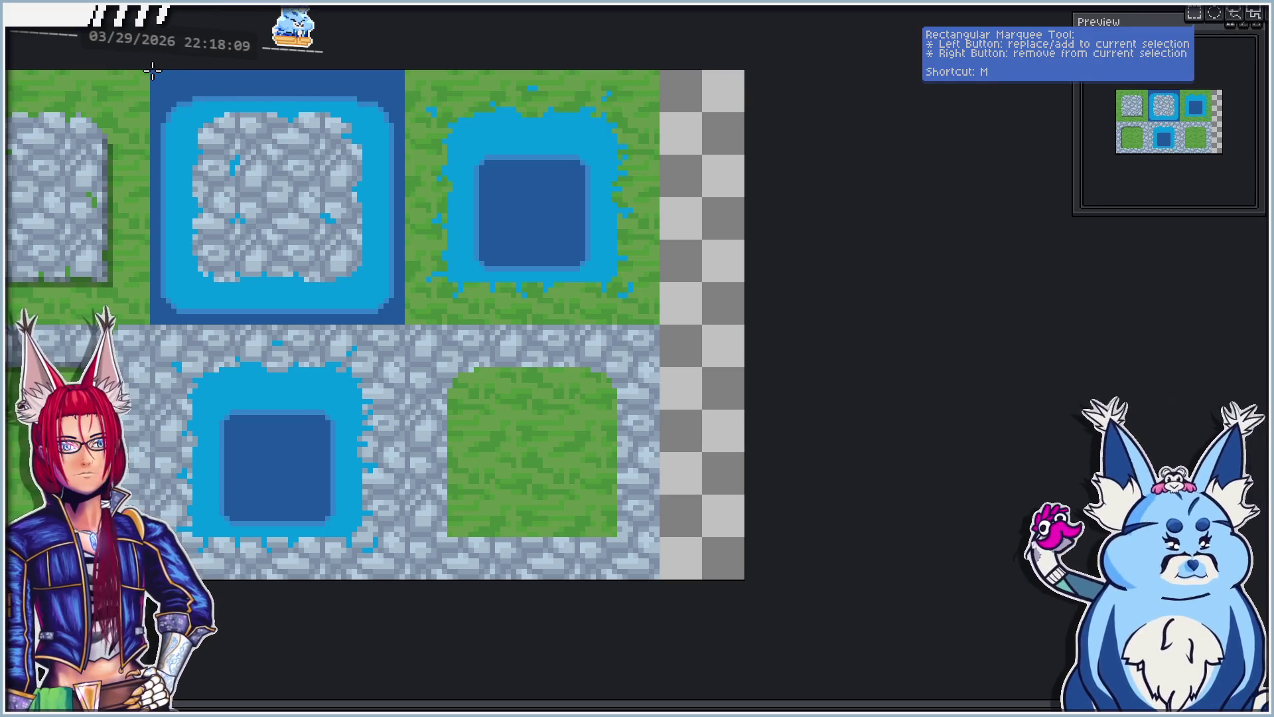
drag(154, 73, 403, 324)
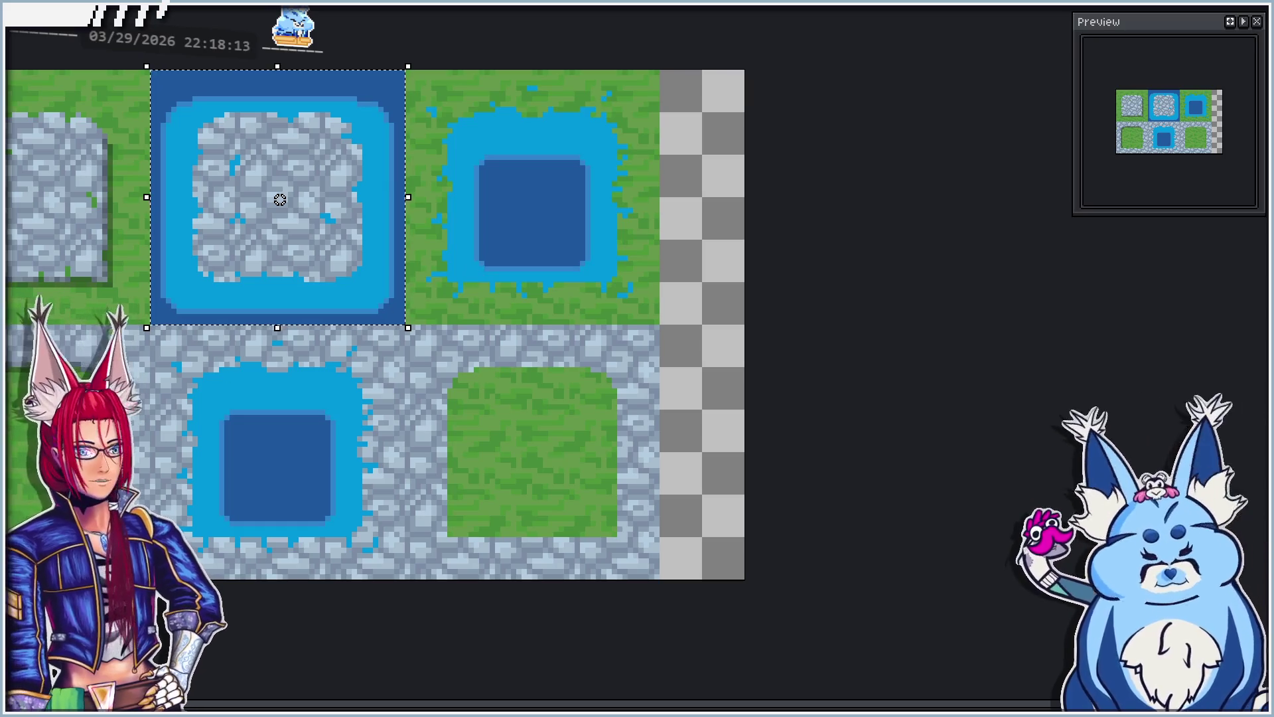
drag(296, 250, 562, 516)
key(ctrl+d)
key(minus)
key(minus)
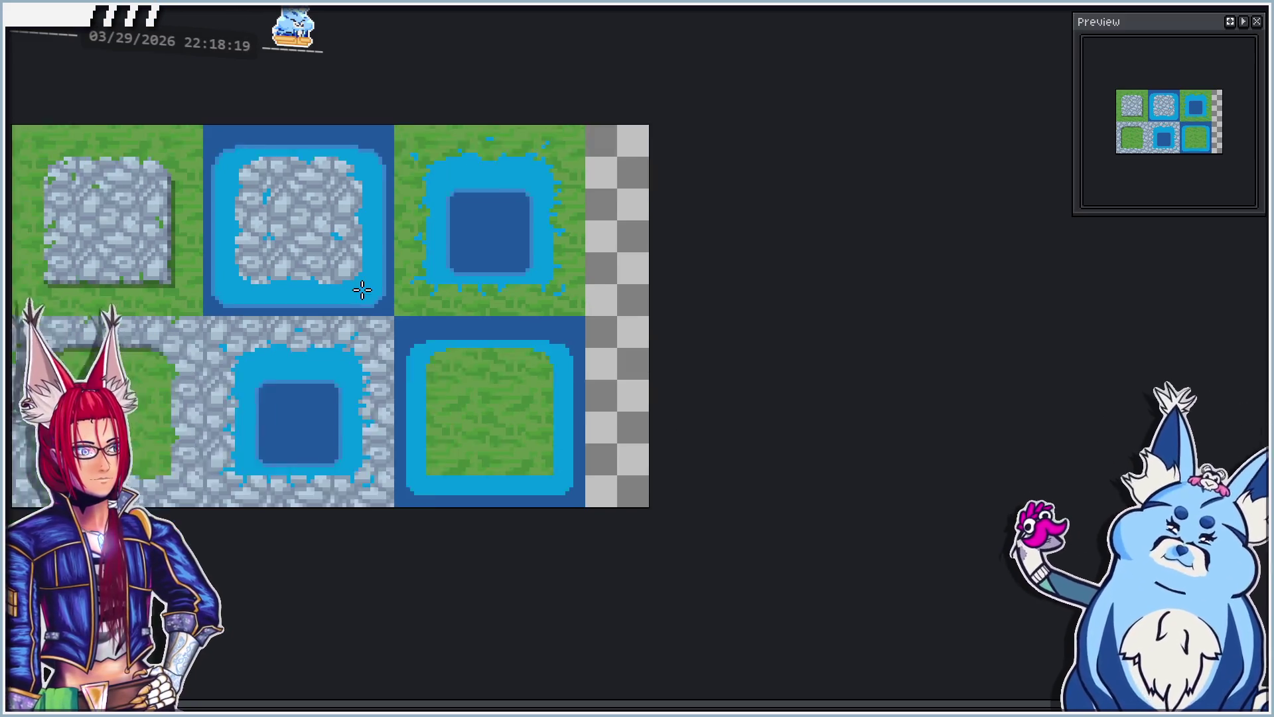
scroll(up, 3)
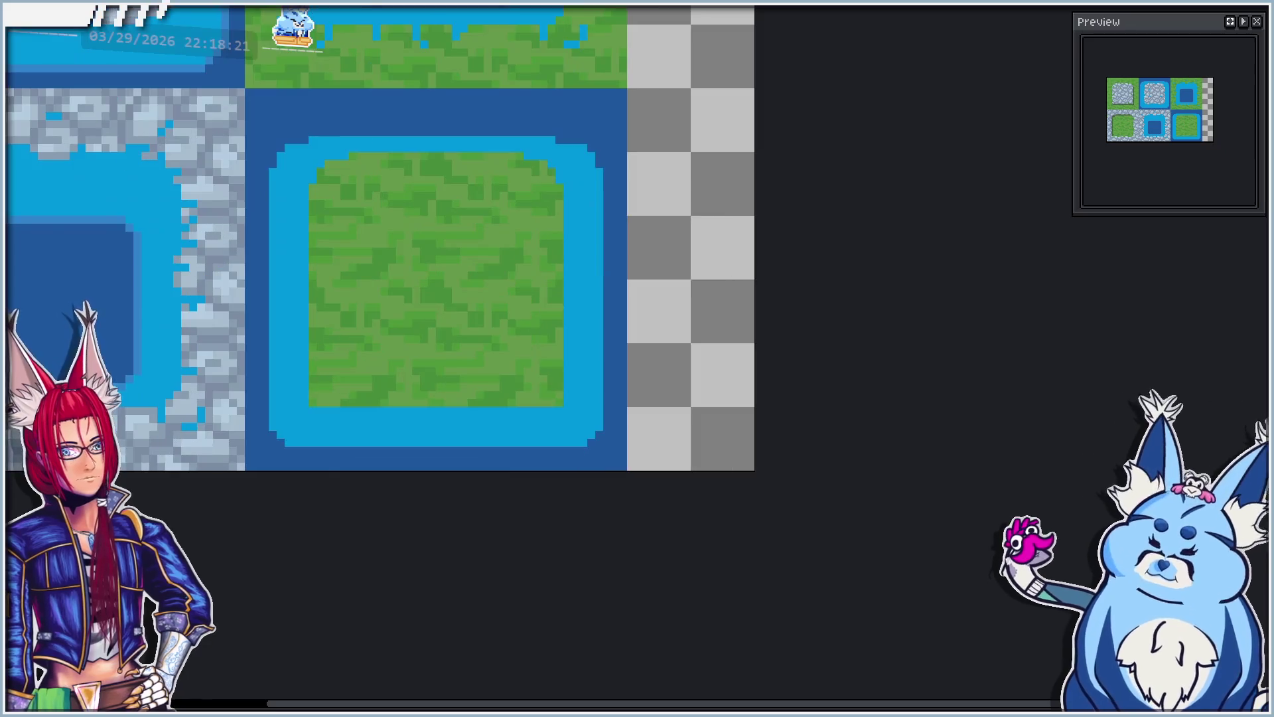
key(ctrl+z)
key(ctrl+y)
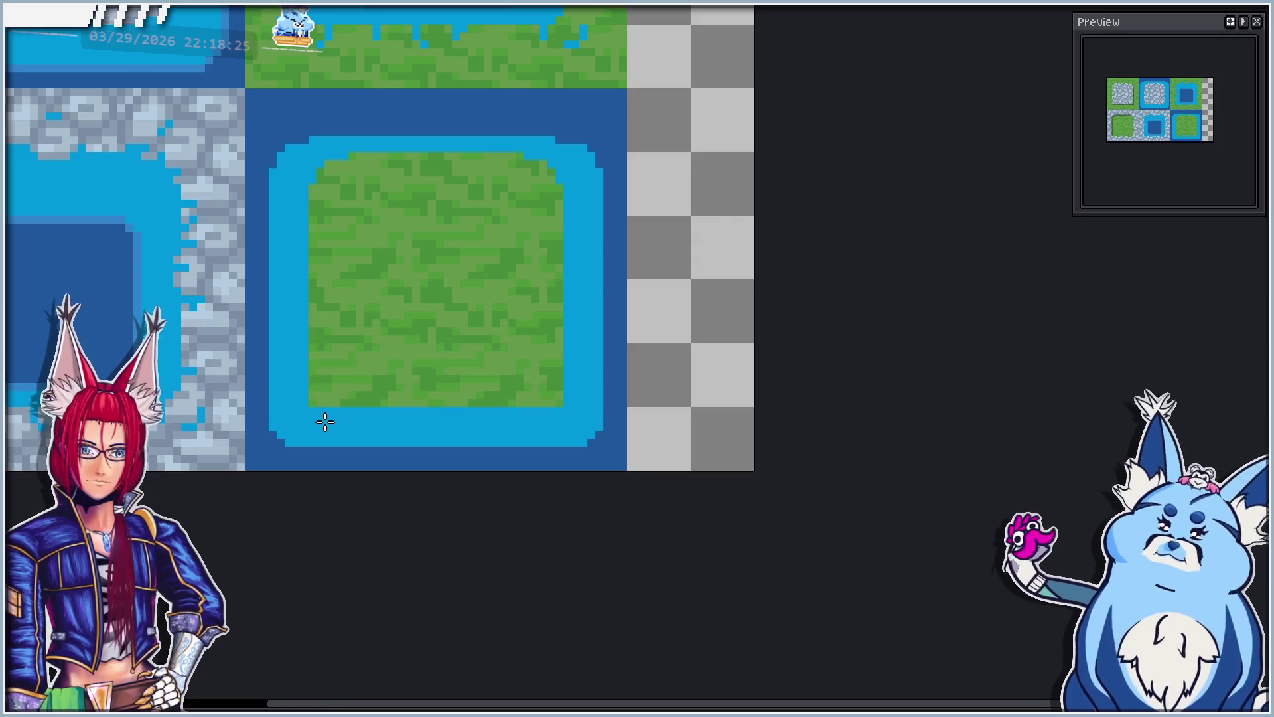
scroll(up, 3)
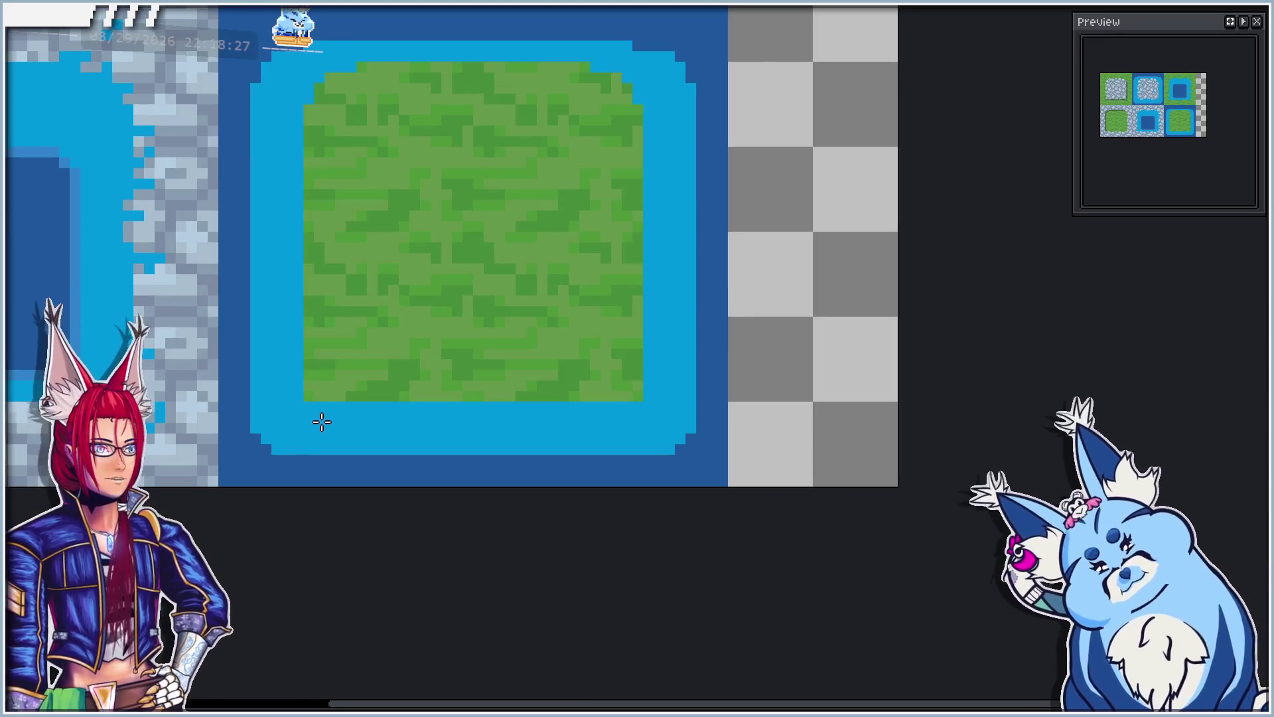
scroll(up, 3)
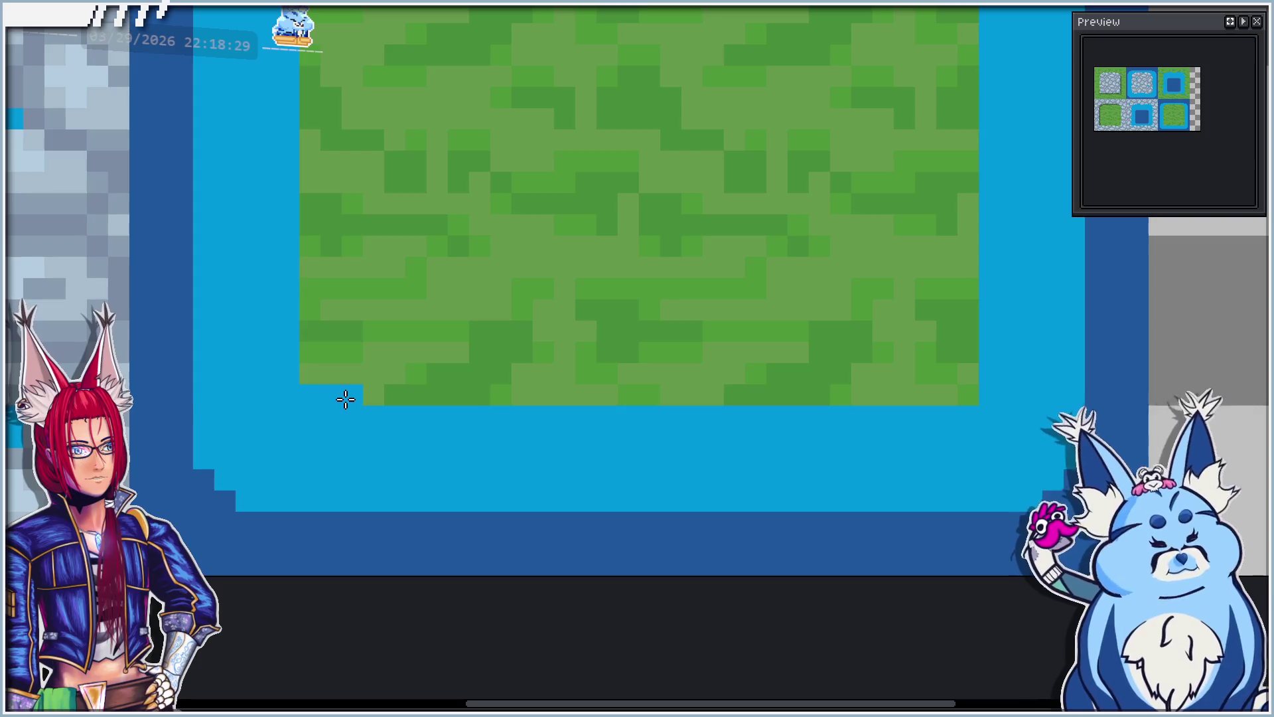